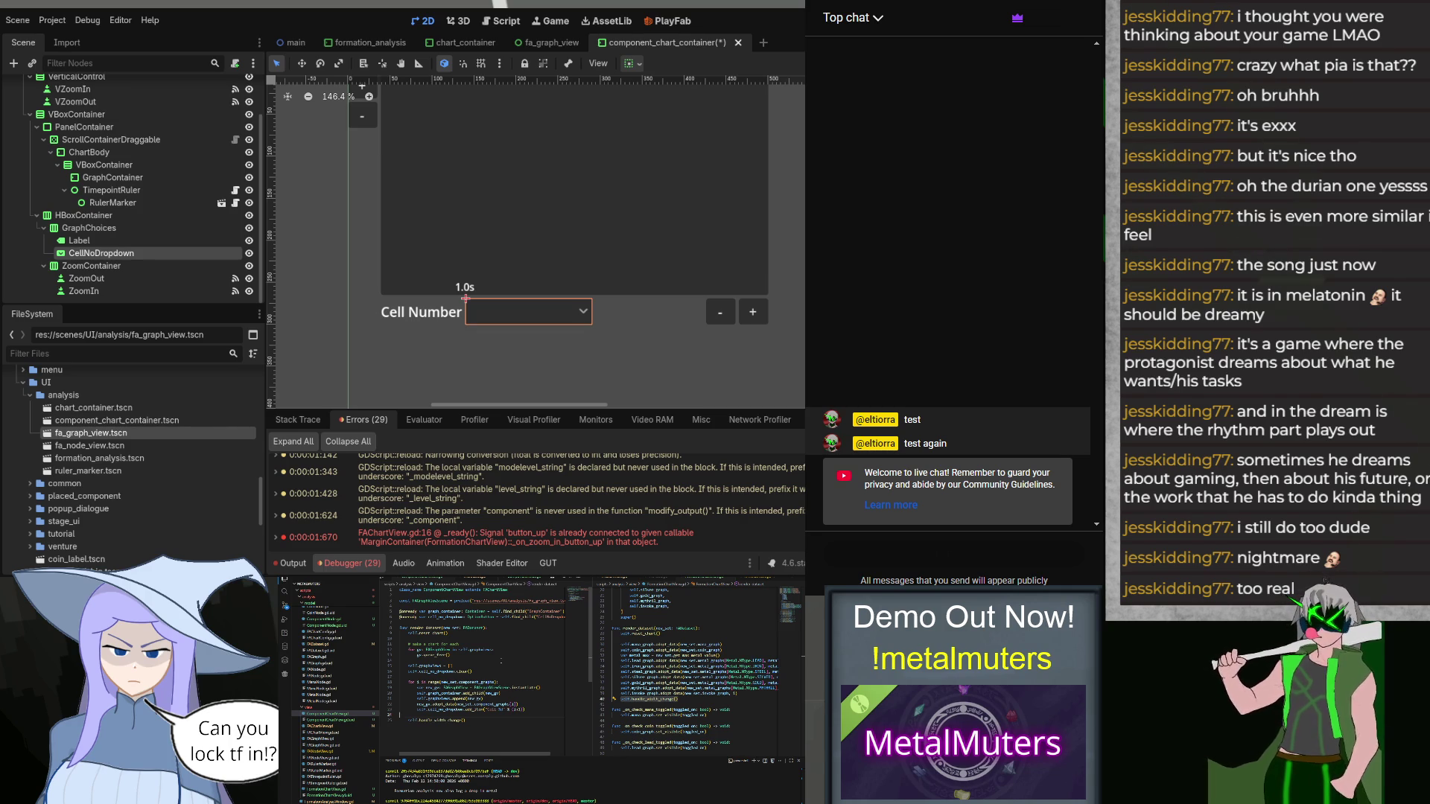
Step: Open FAGraphView.gd, review its chart-drawing functions, and select the node loop in refresh_display
left_click(331, 739)
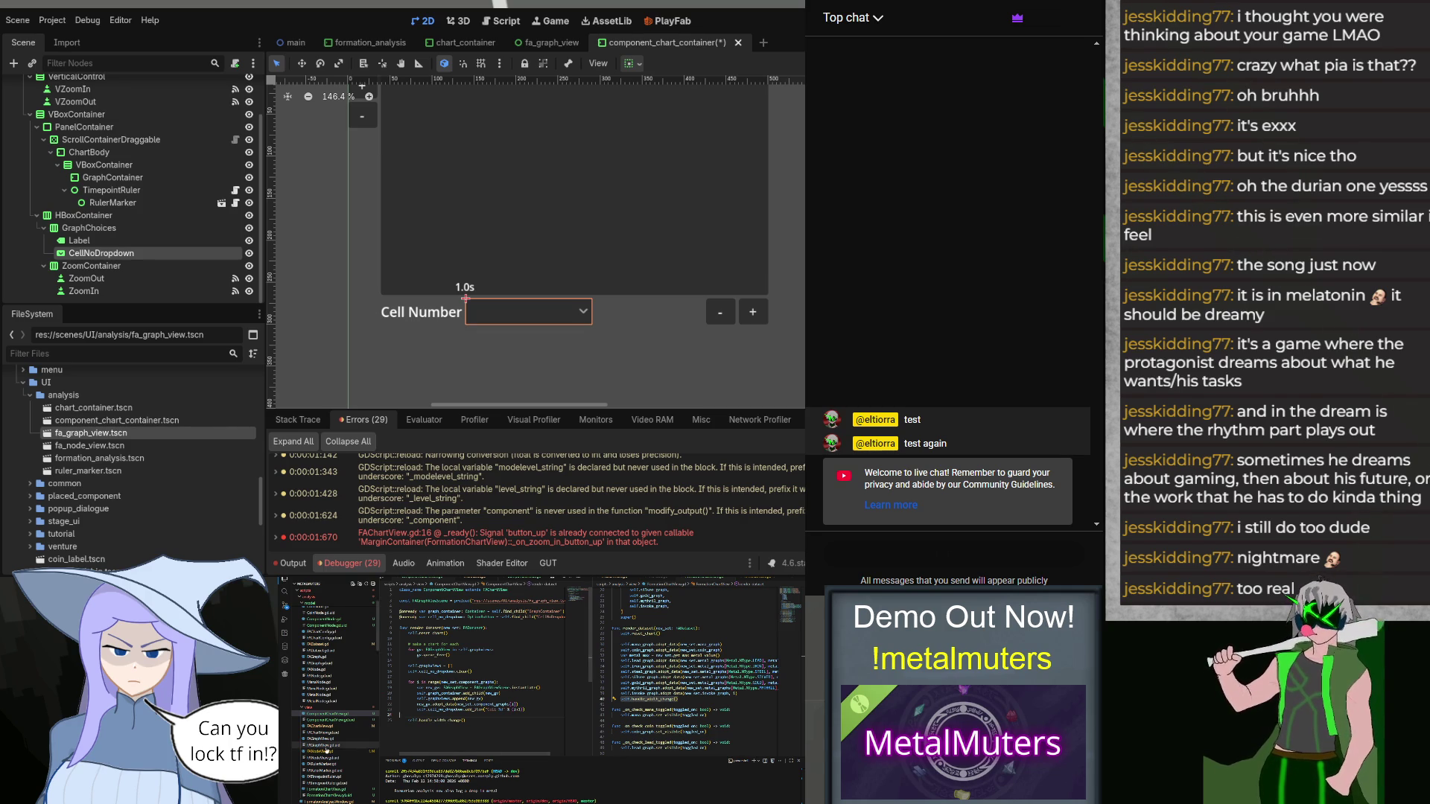
scroll(477, 671, "down", 5)
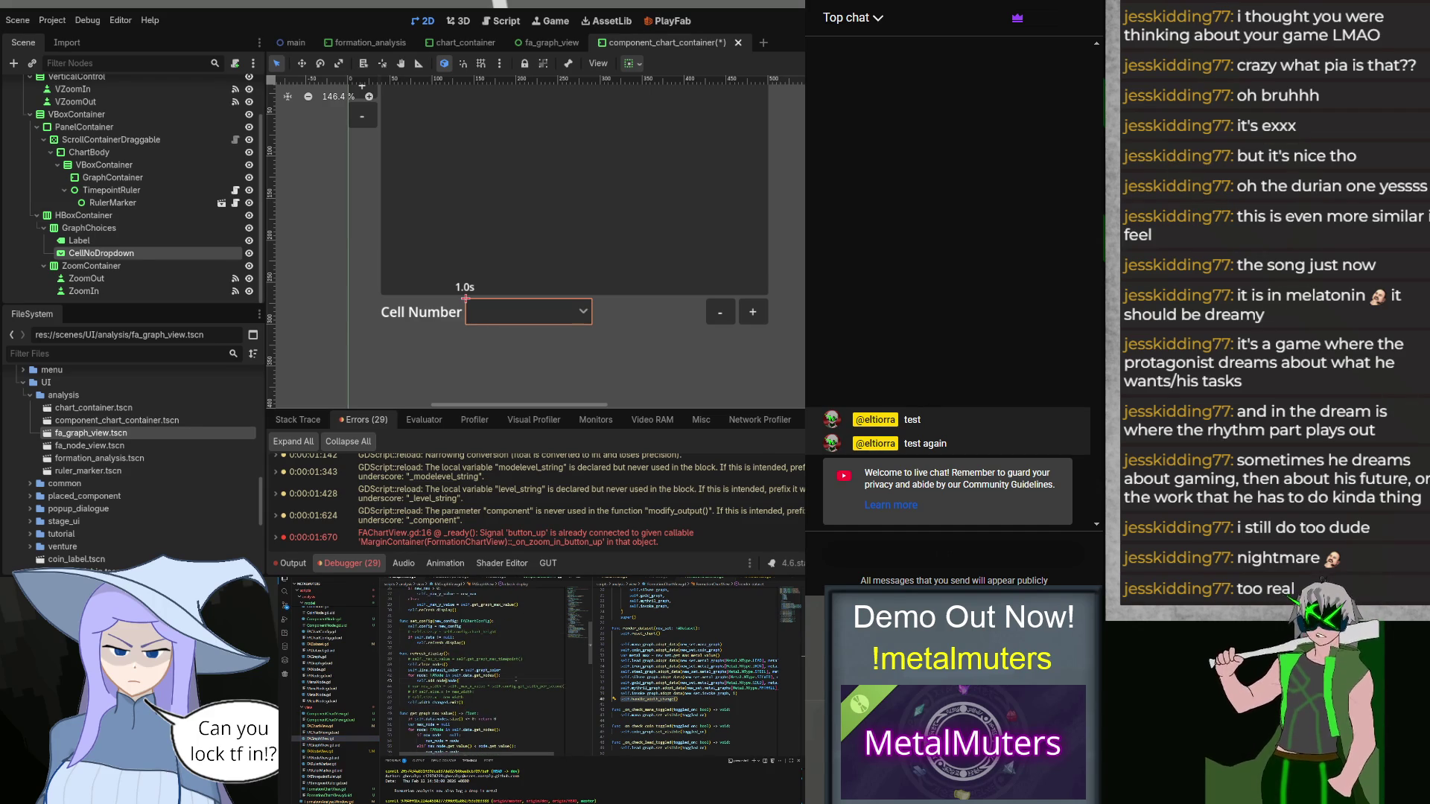
scroll(462, 671, "down", 1)
scroll(462, 670, "down", 1)
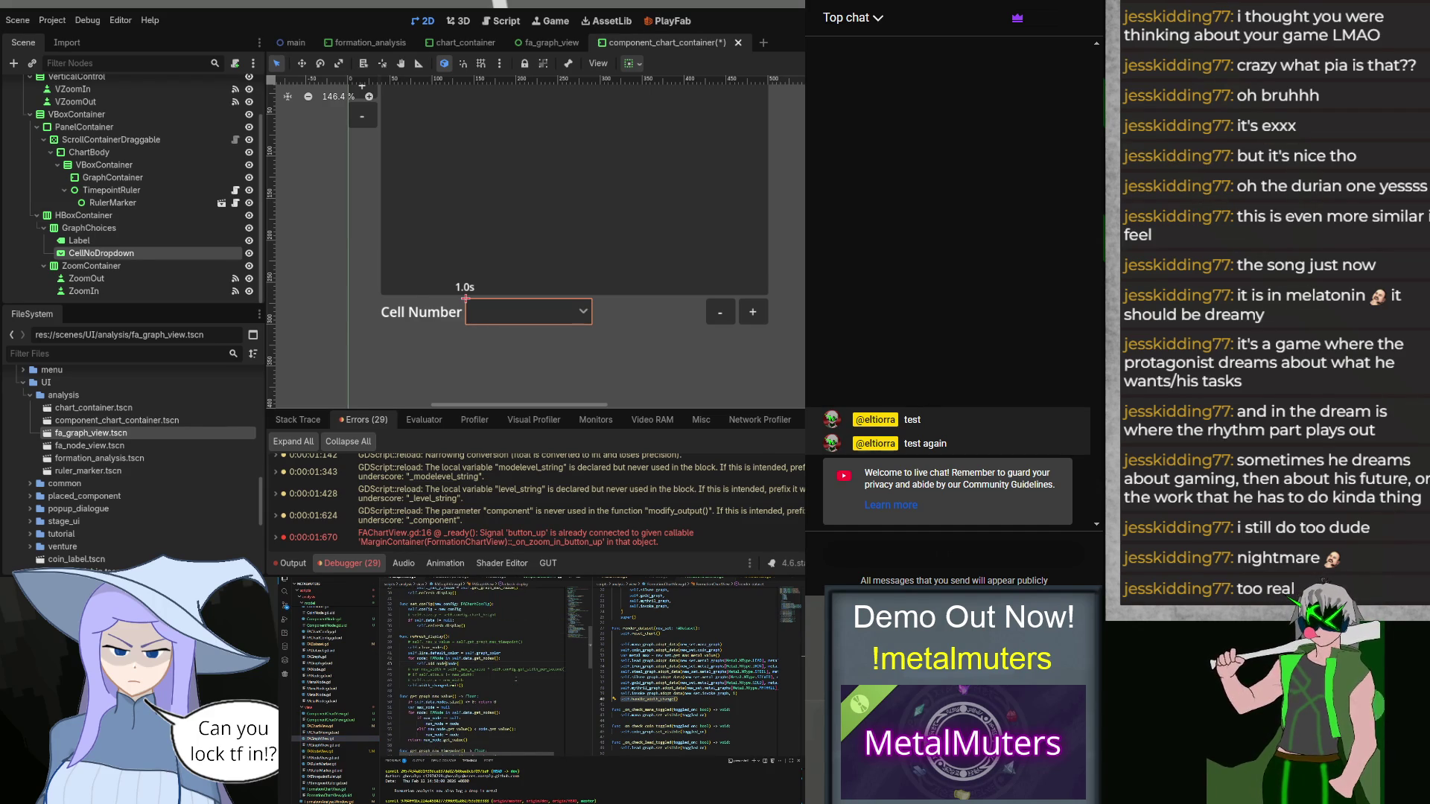
scroll(462, 670, "down", 1)
scroll(462, 670, "down", 1)
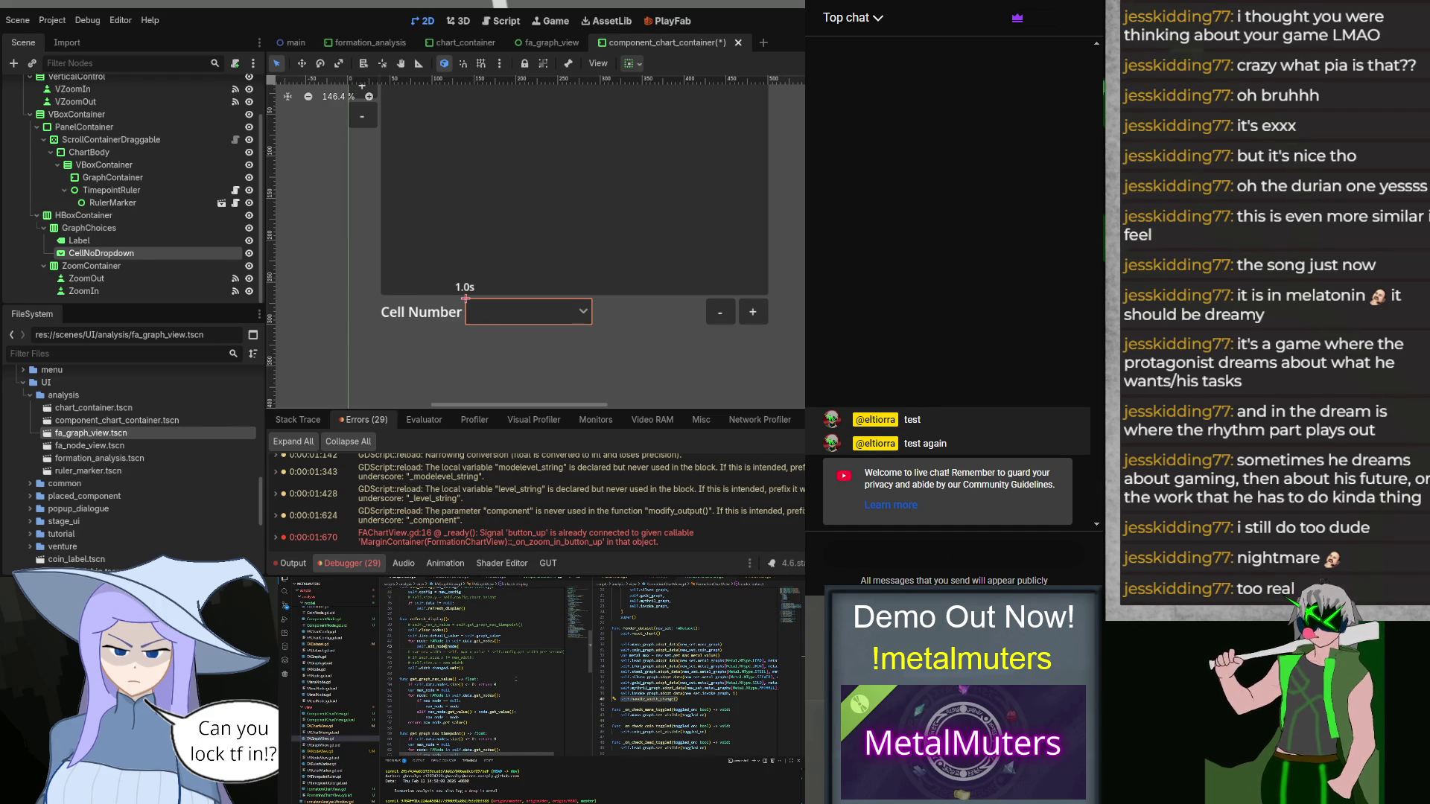
scroll(461, 671, "up", 1)
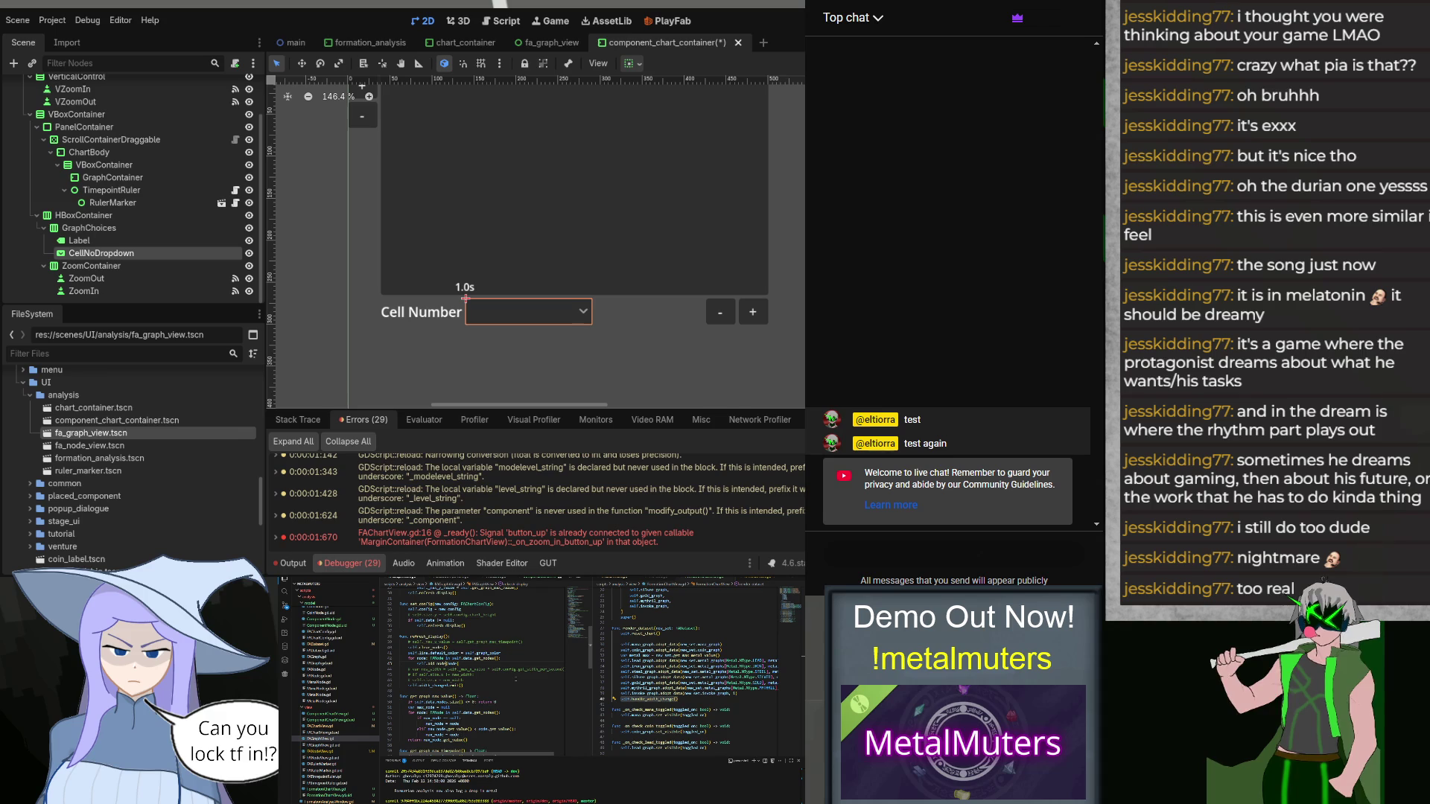
scroll(516, 679, "up", 4)
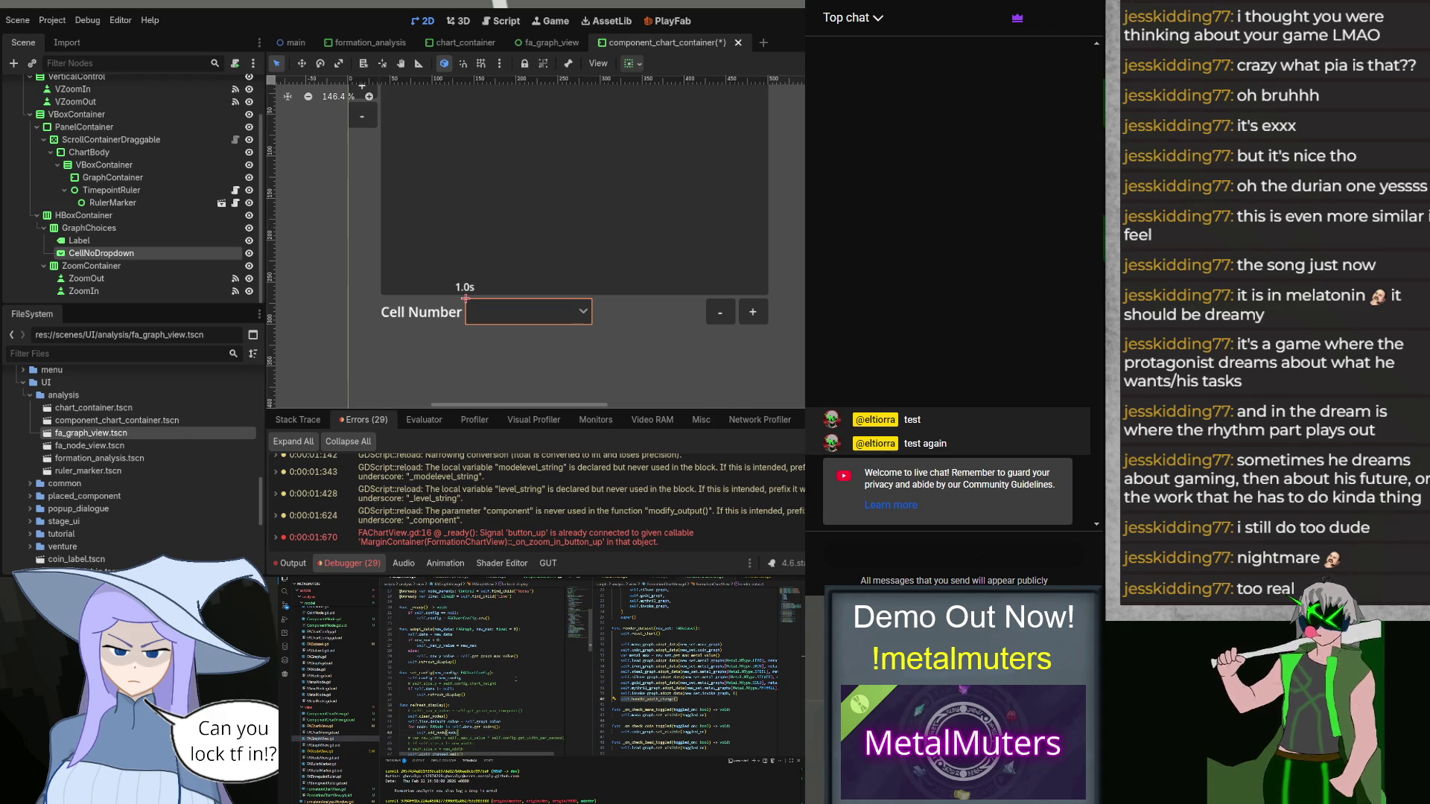
scroll(515, 680, "down", 4)
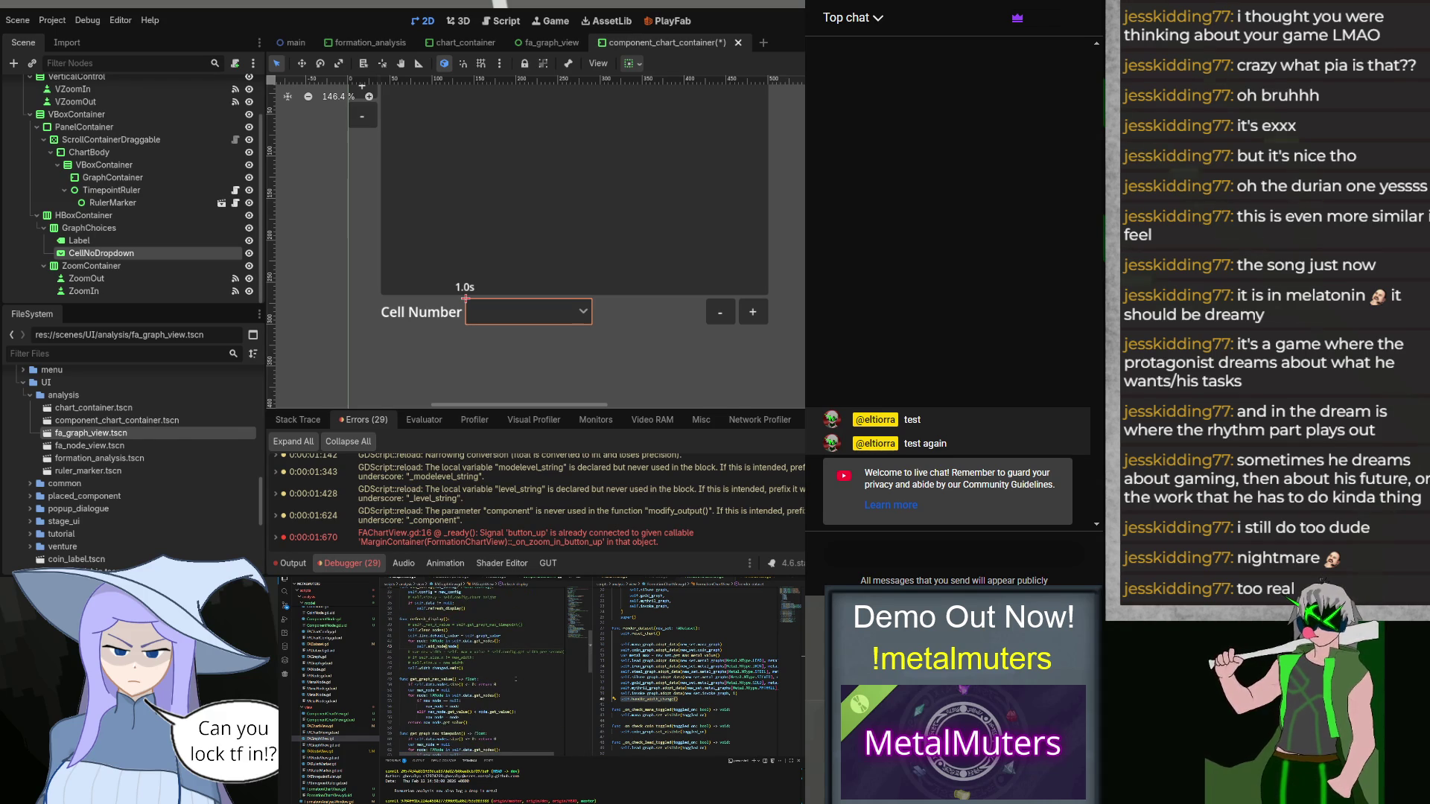
scroll(515, 679, "down", 2)
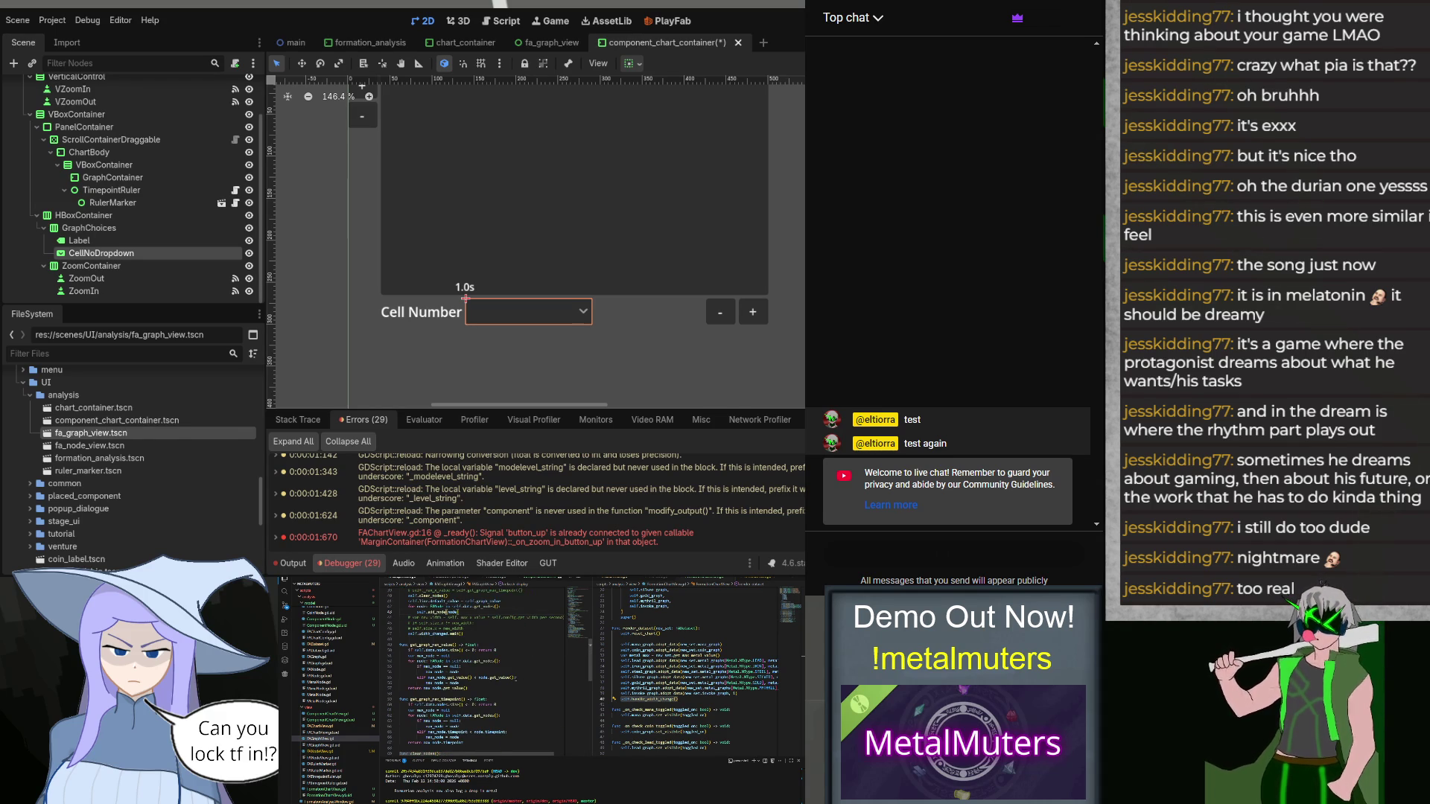
scroll(515, 679, "down", 6)
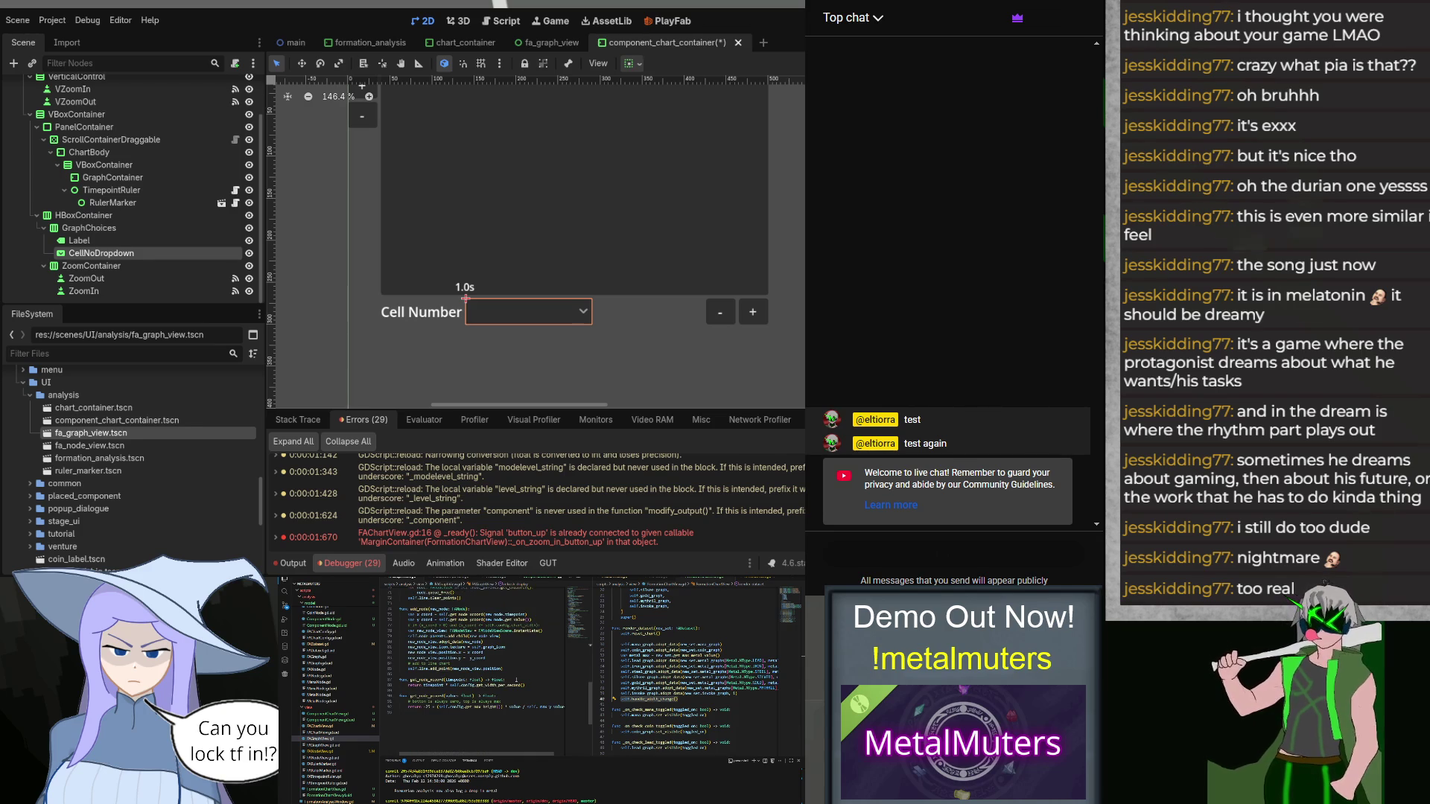
scroll(515, 679, "up", 10)
scroll(515, 679, "up", 2)
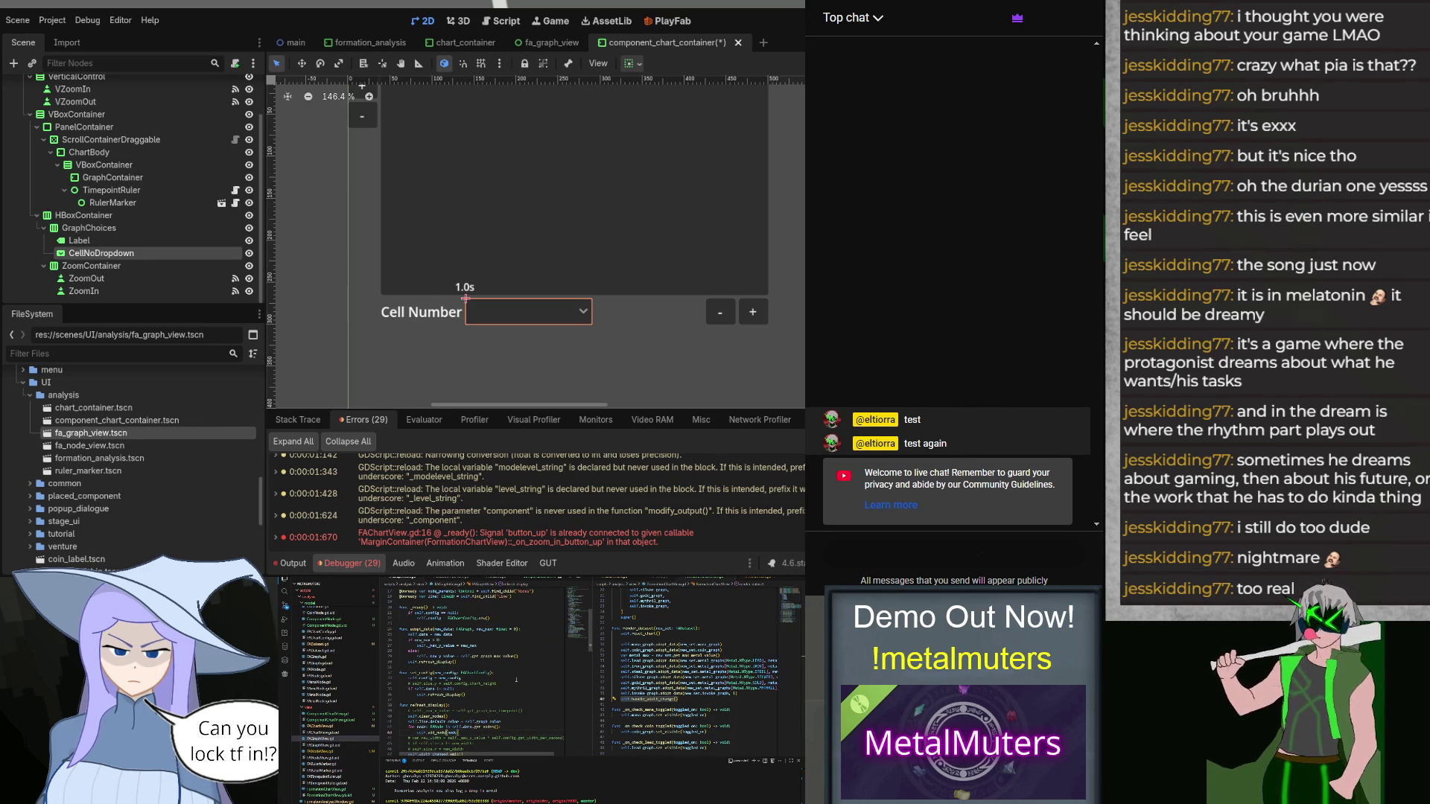
left_click_drag(483, 725, 525, 726)
Step: Move the node loop lines into the function above and indent them under the restored for-loop
key("ctrl+slash")
key("ctrl+z")
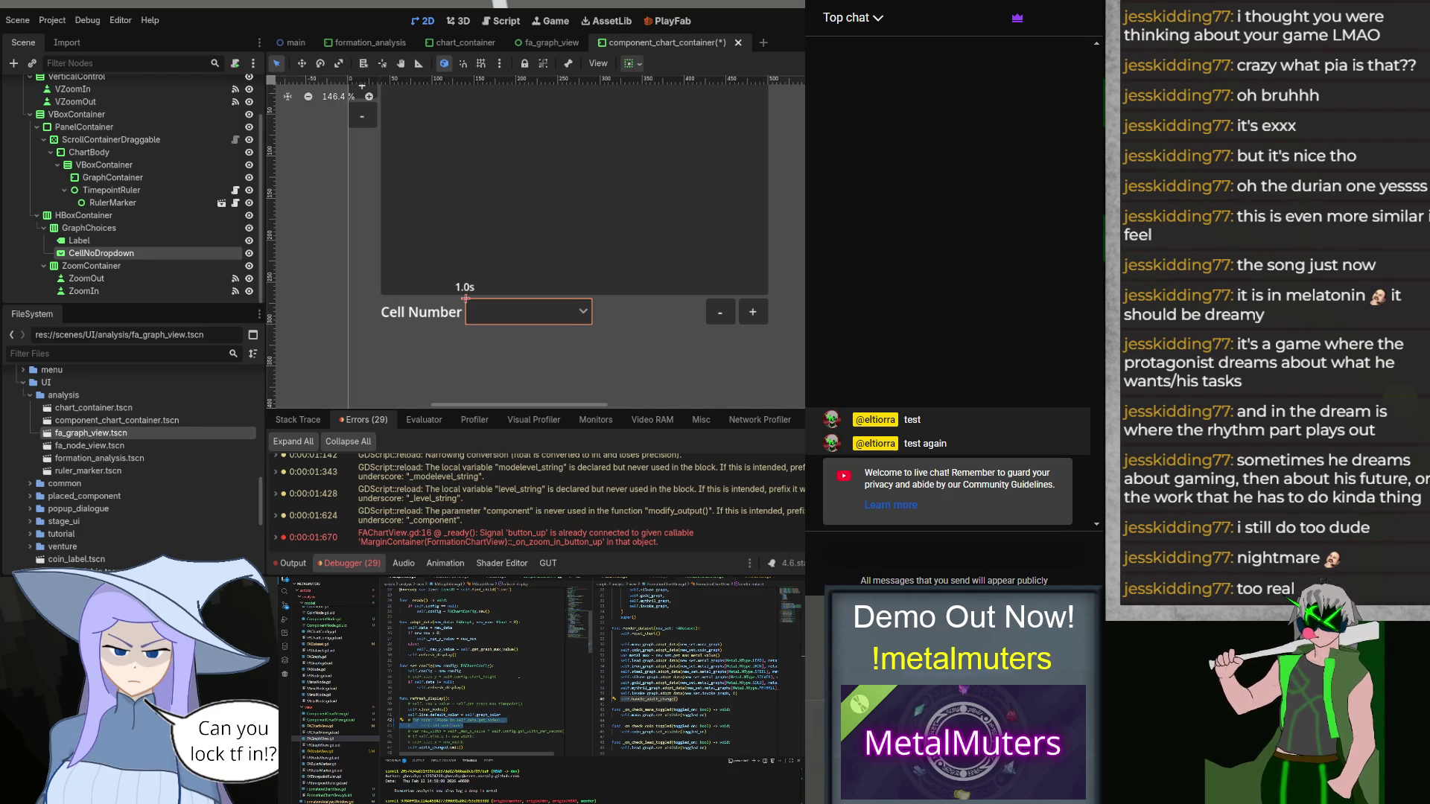
key("ctrl+x")
left_click(527, 650)
key("ctrl+v")
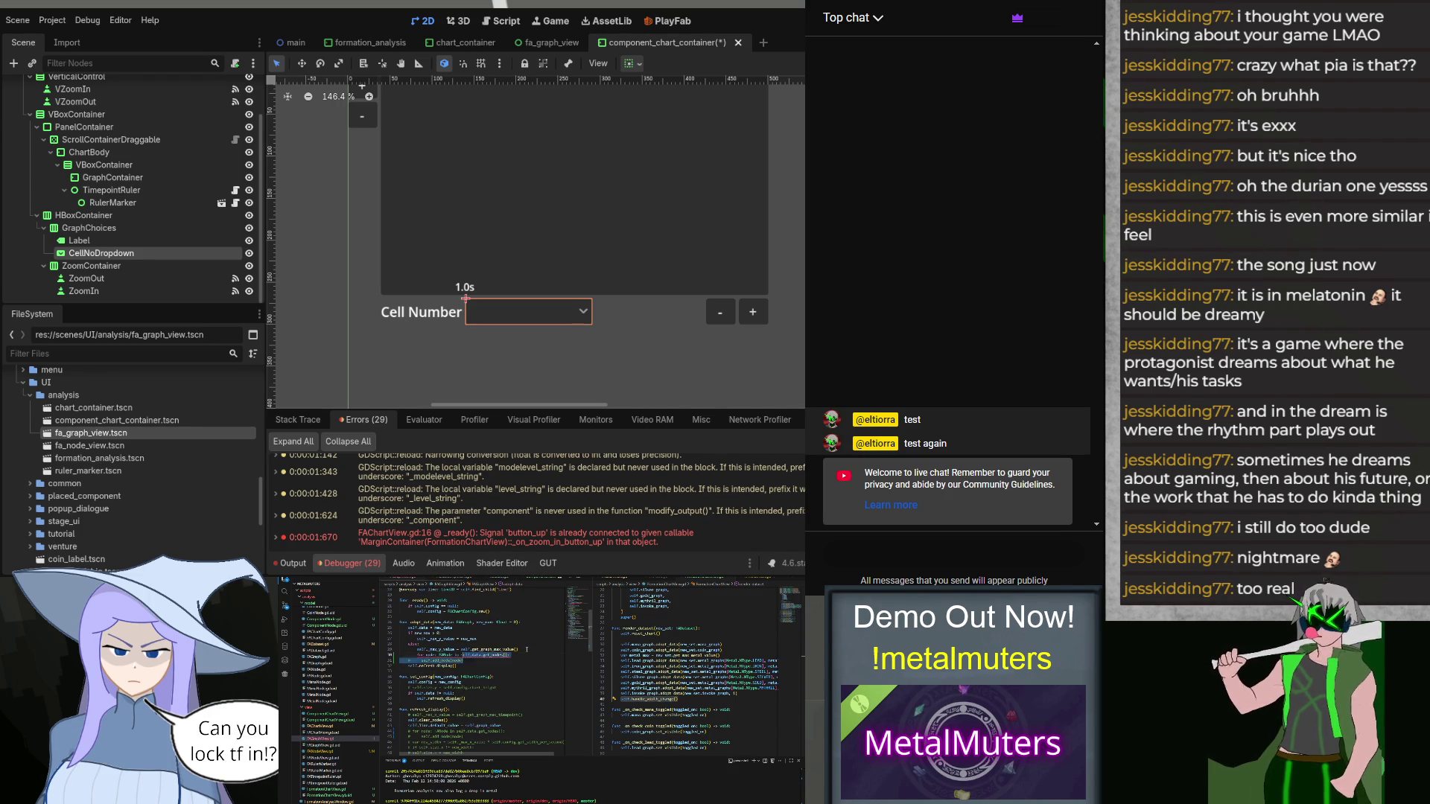
key("ctrl+slash")
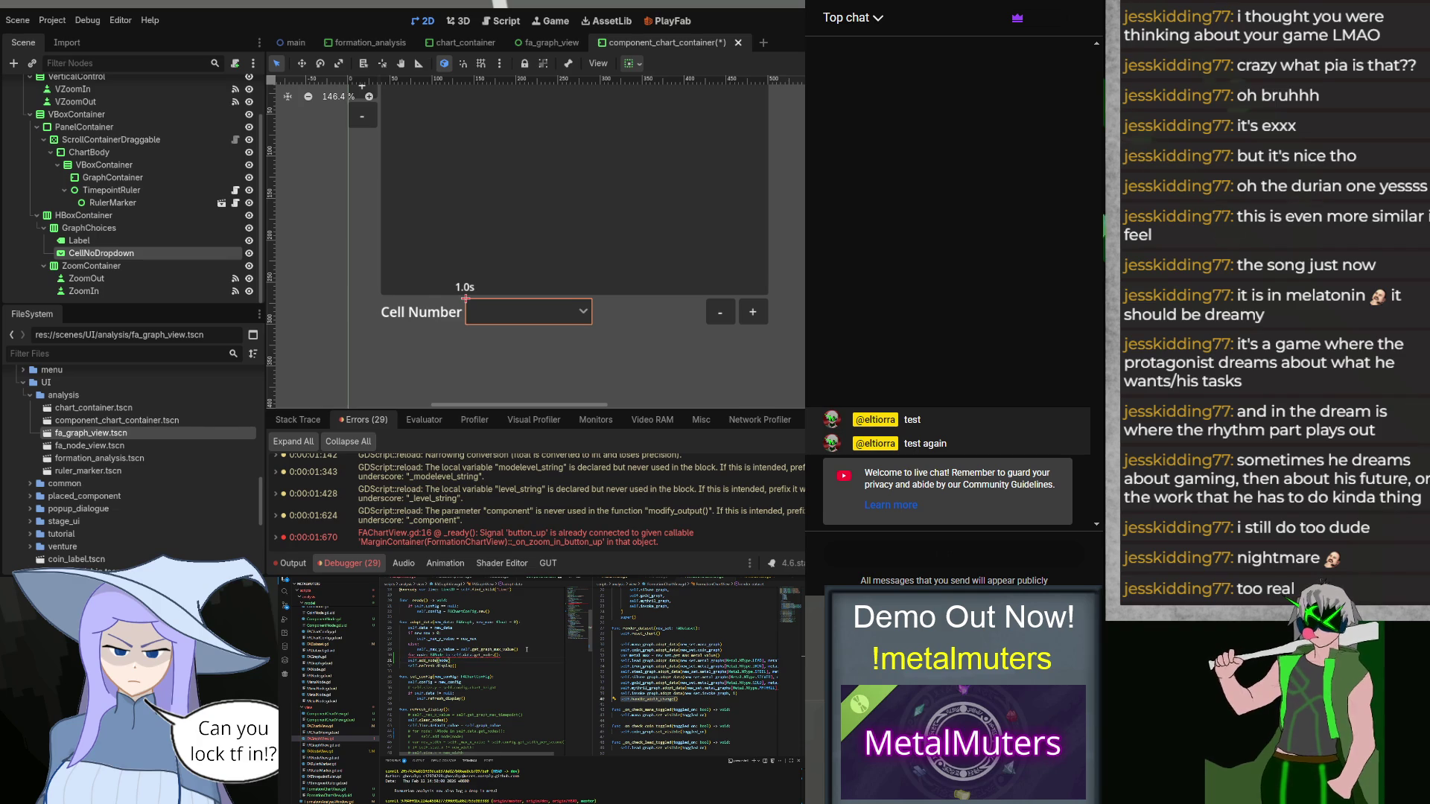
key("Tab")
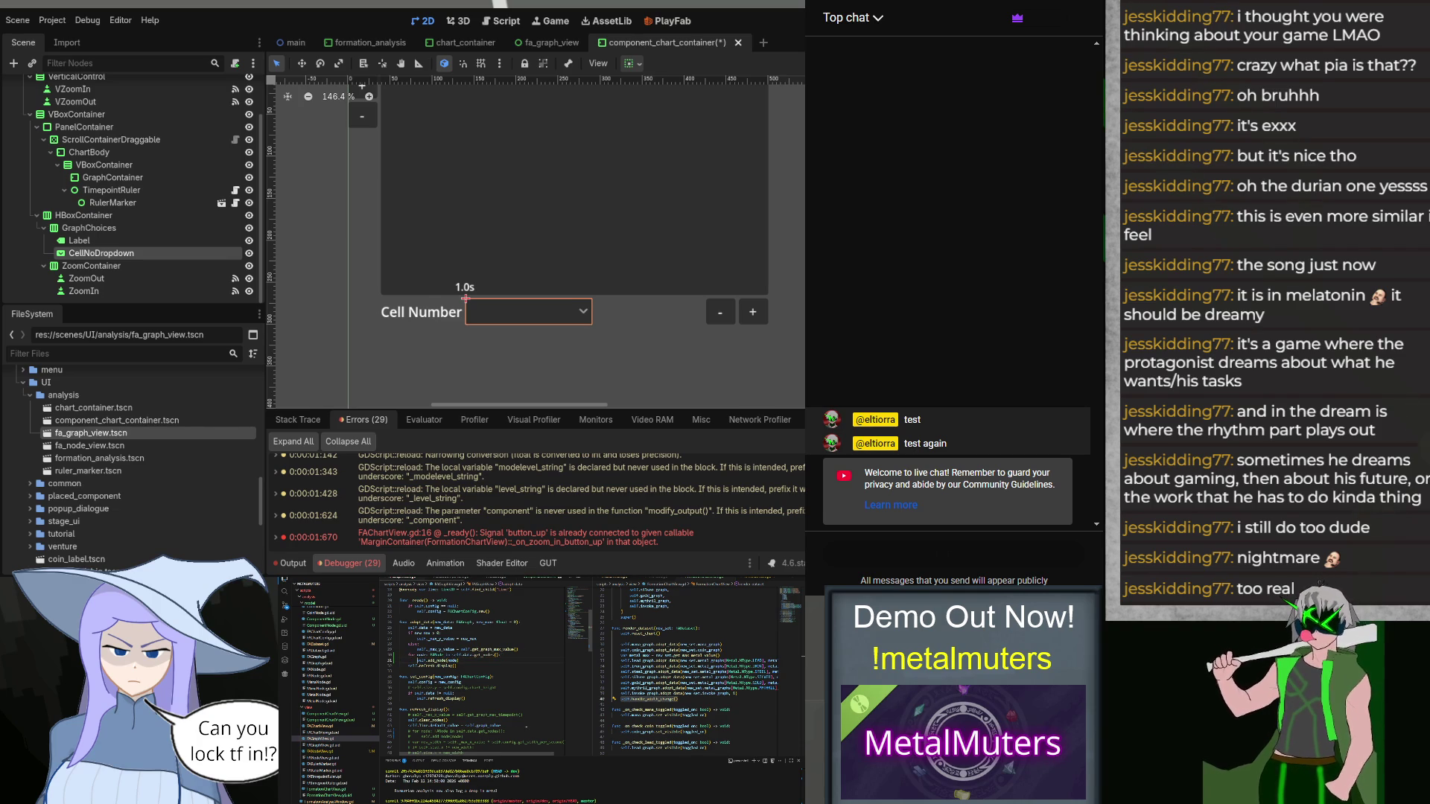
Step: Restore the loop over the node views' children in clear_nodes
scroll(517, 729, "up", 7)
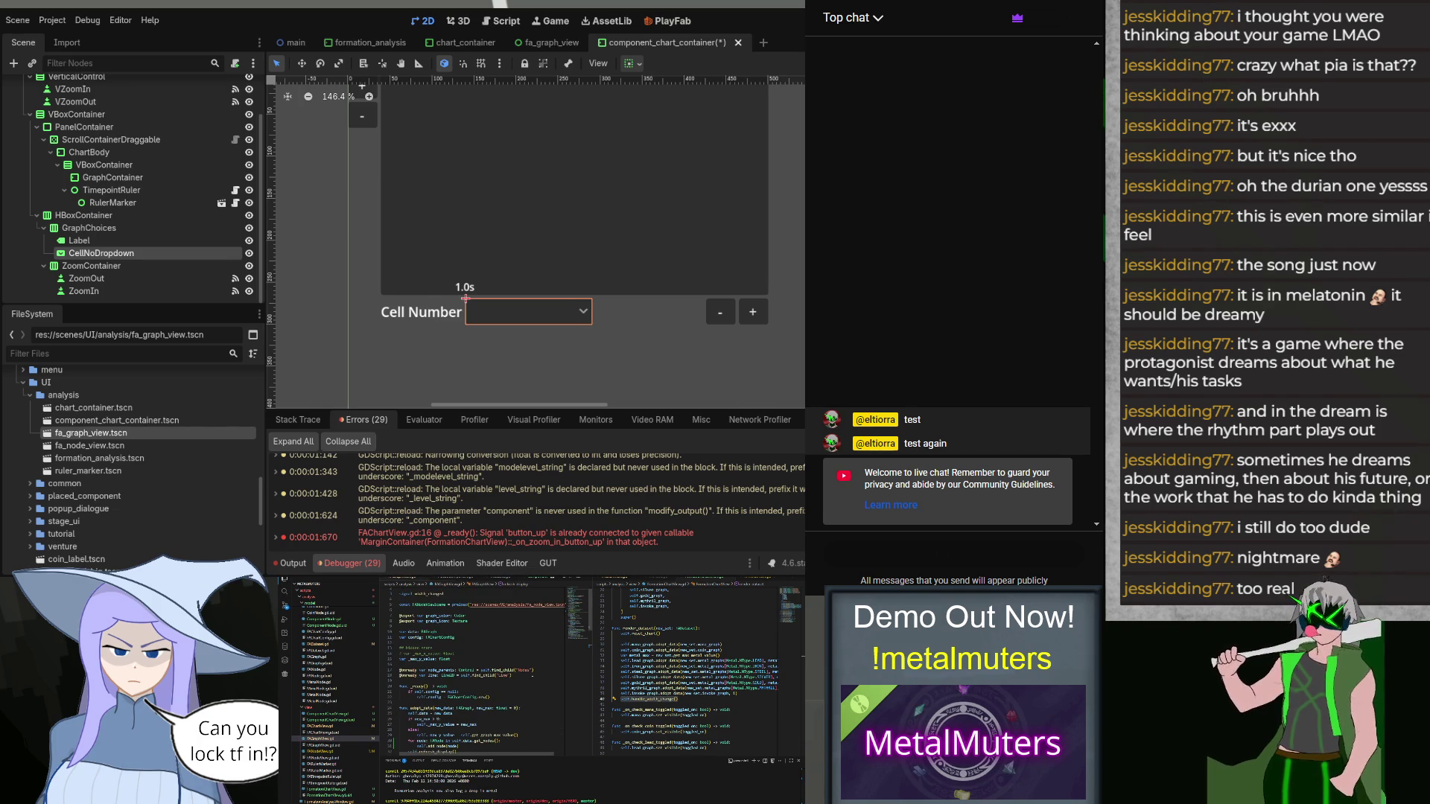
scroll(532, 679, "down", 10)
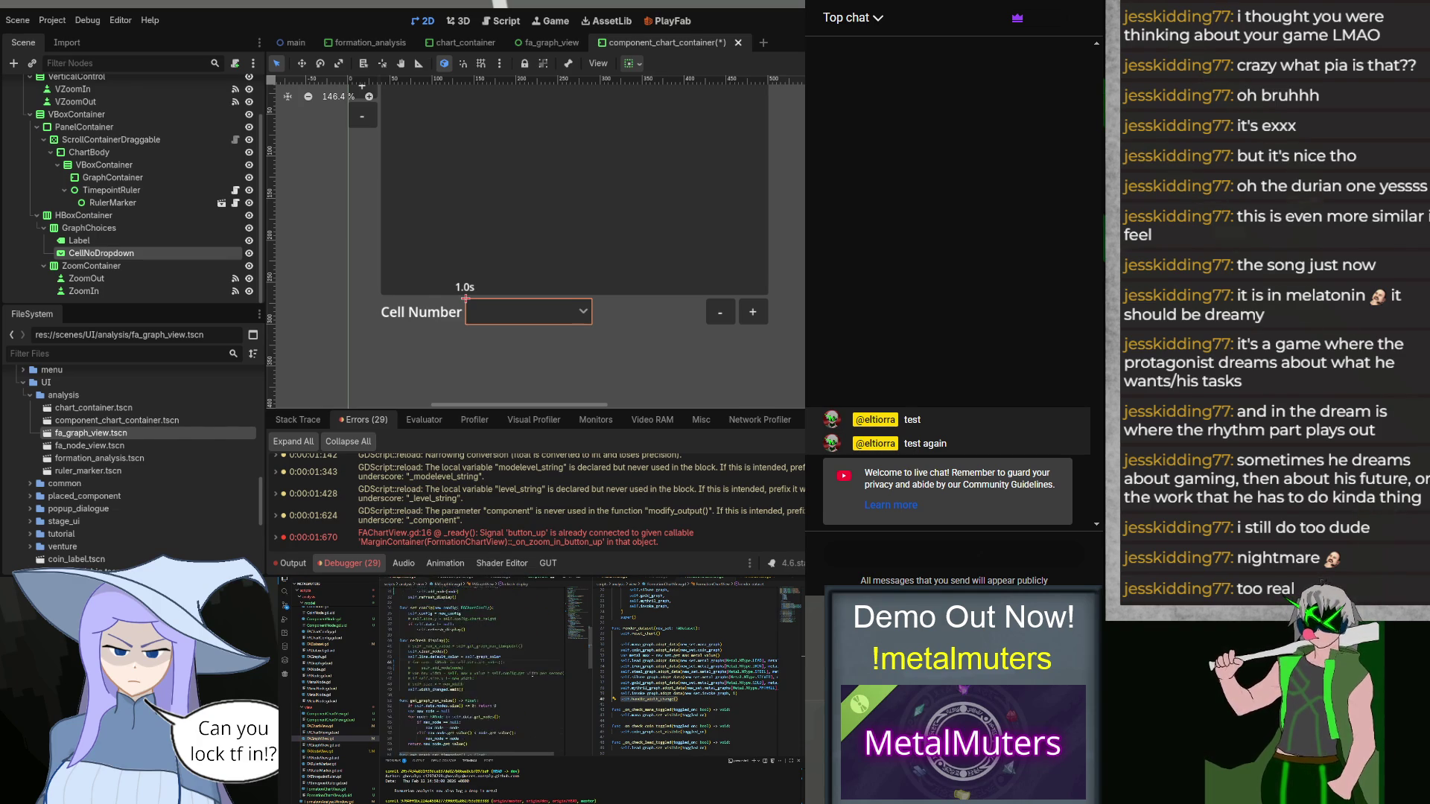
scroll(533, 679, "down", 5)
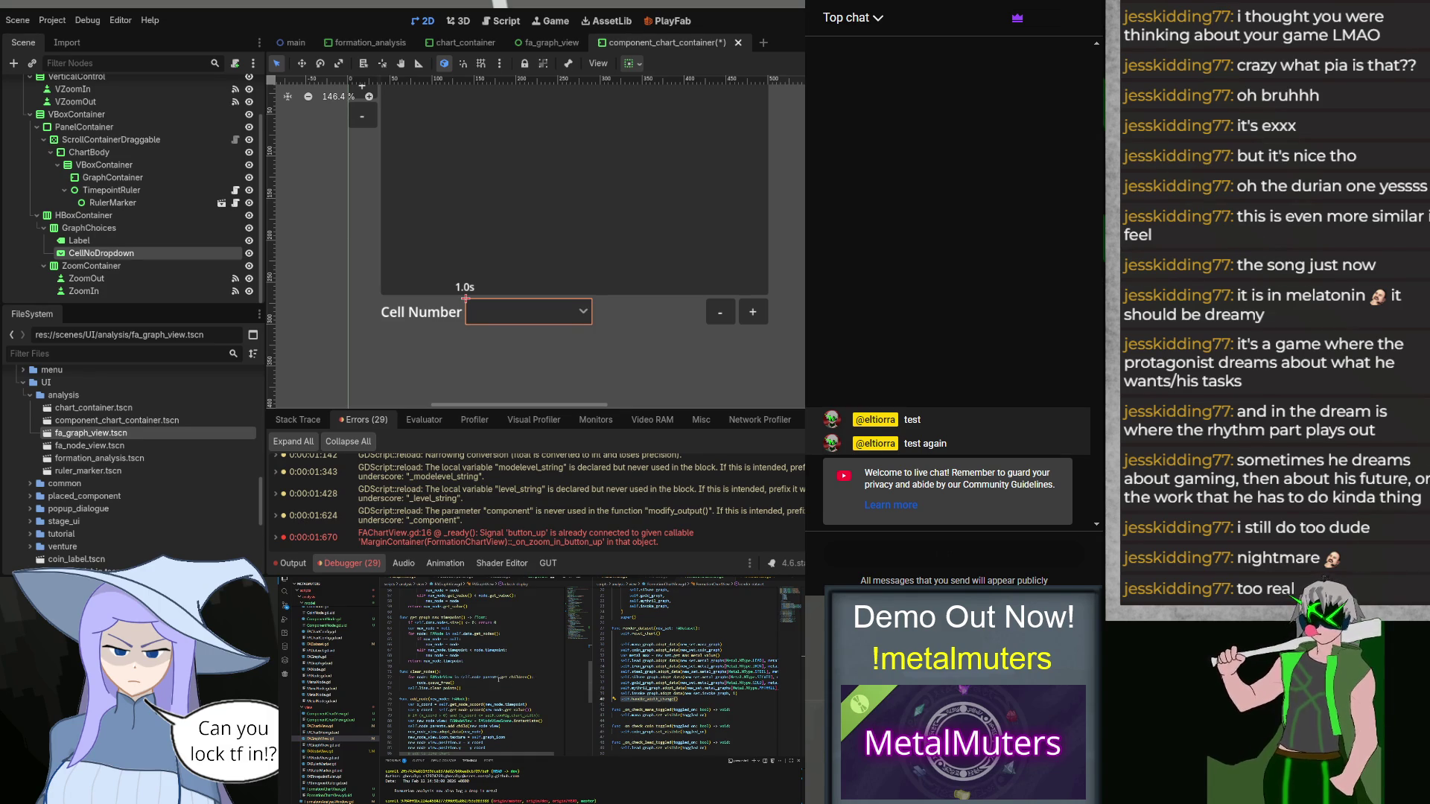
triple_click(515, 677)
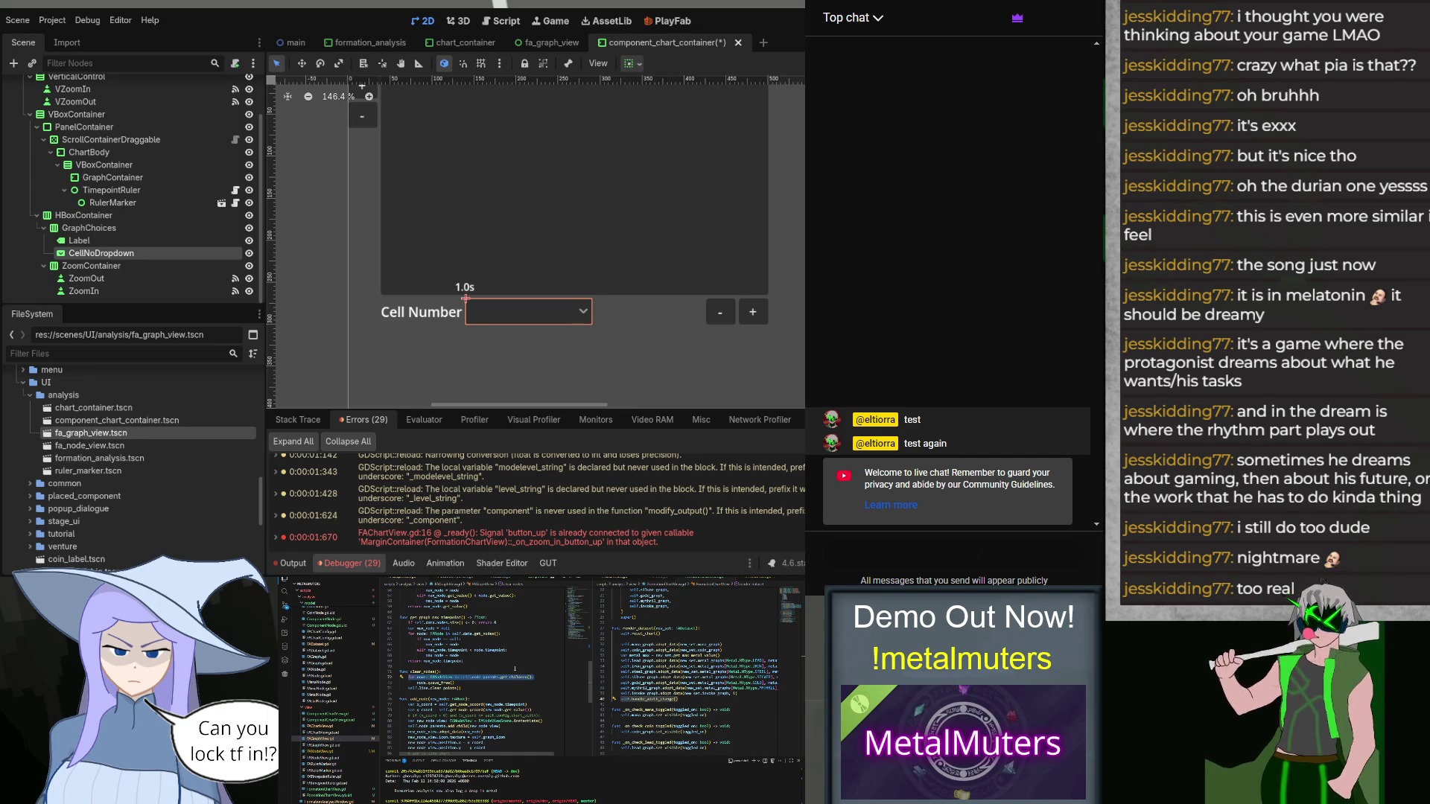
scroll(514, 669, "up", 8)
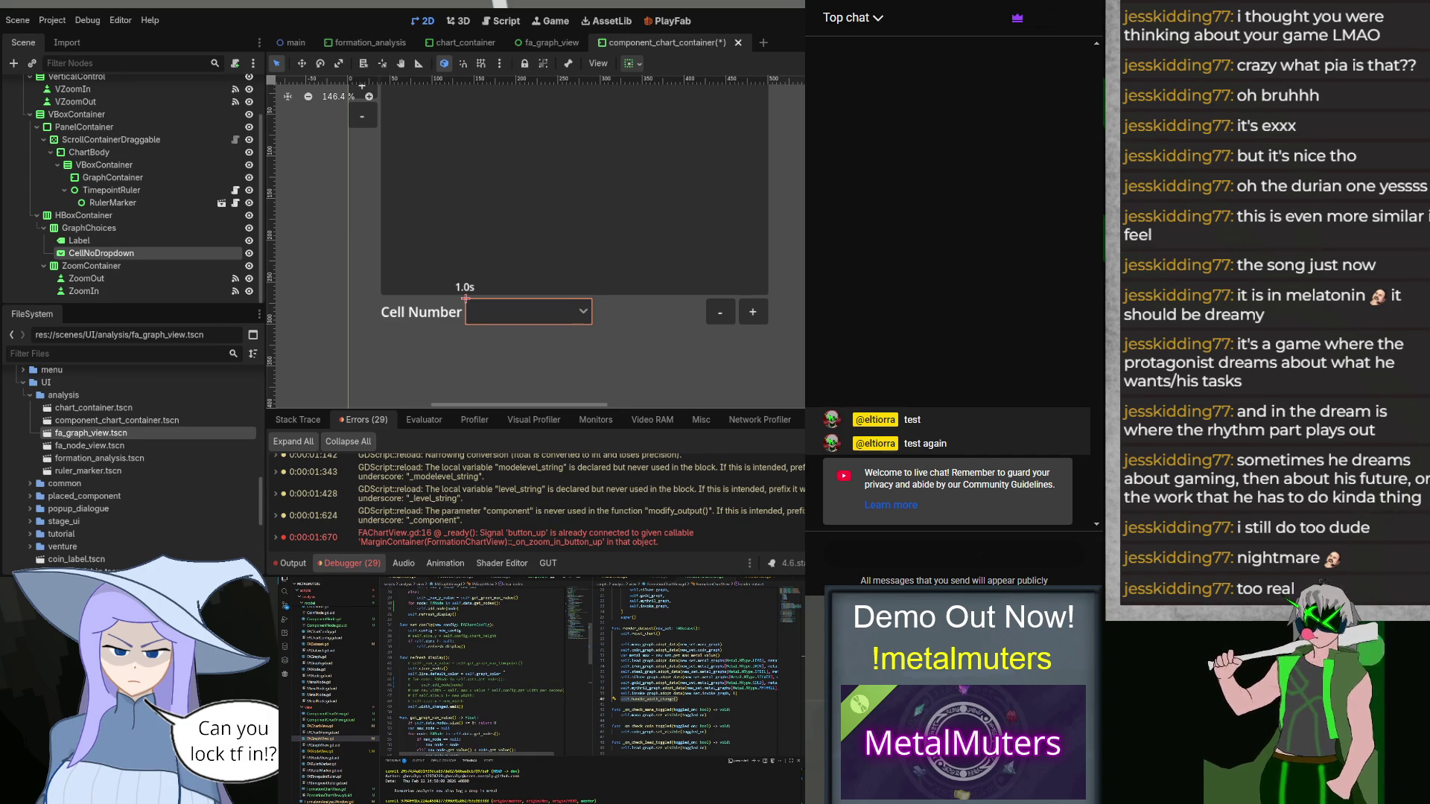
scroll(521, 689, "down", 6)
scroll(521, 685, "up", 6)
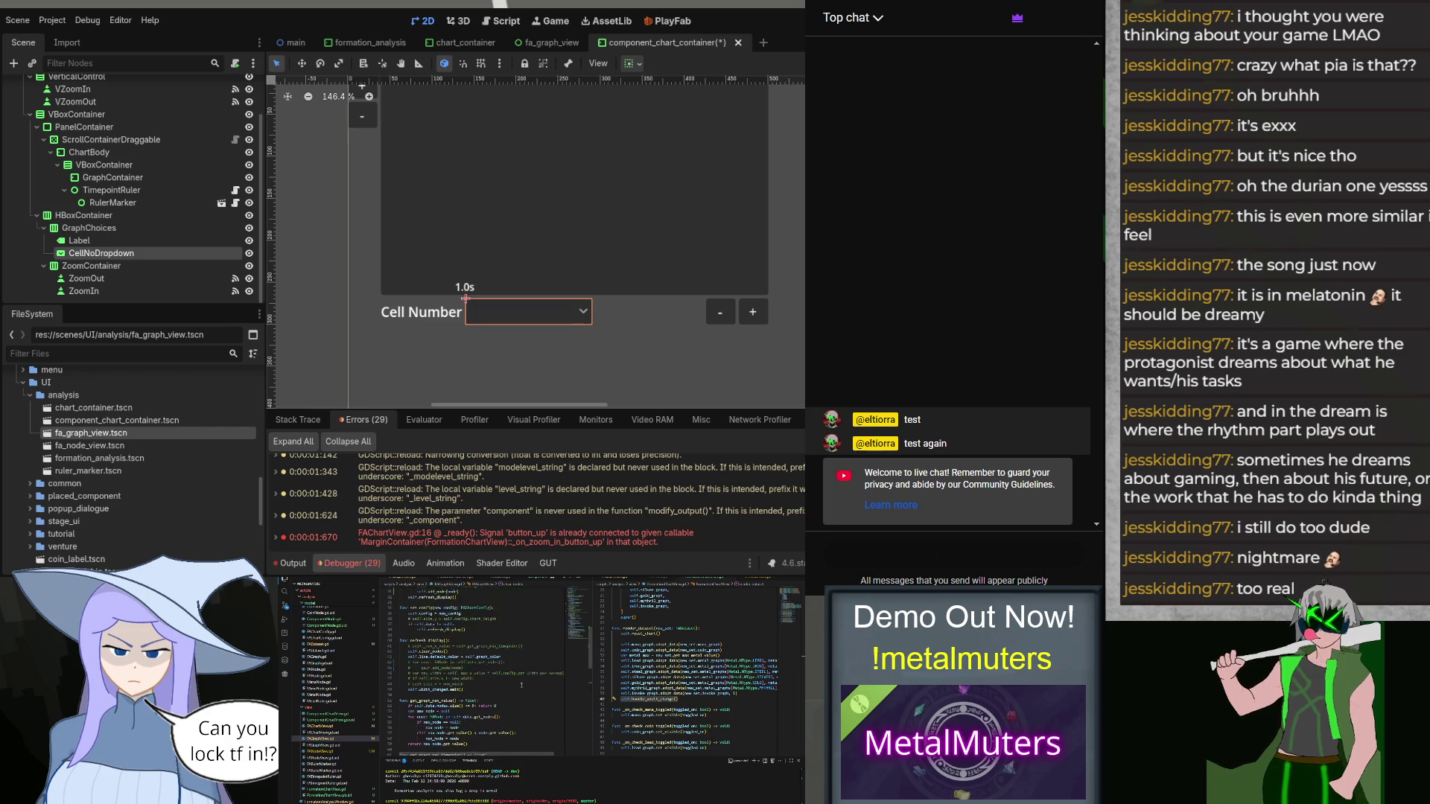
key("ctrl+z")
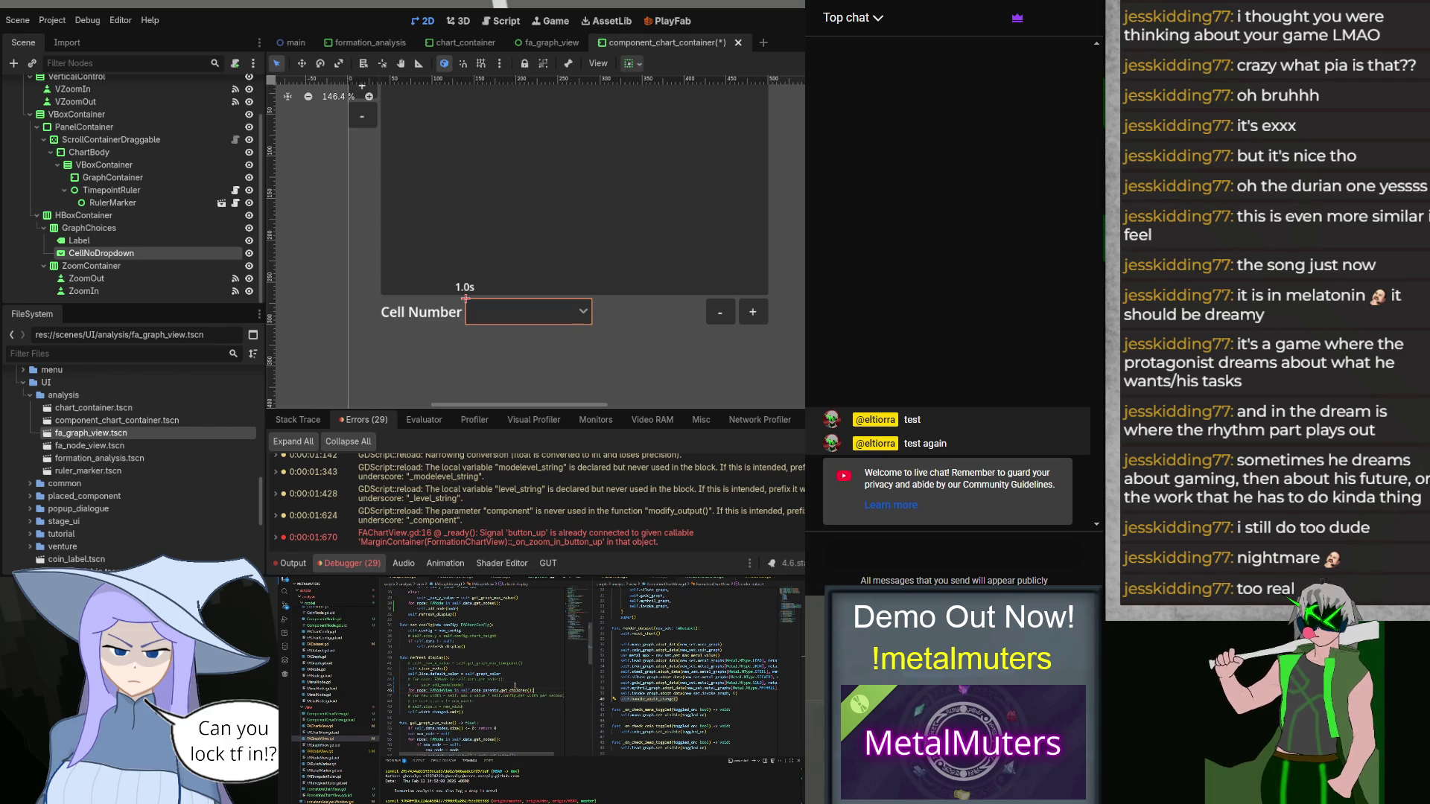
Step: Copy the x_coord and y_coord lines from add_node into the loop
scroll(515, 686, "down", 4)
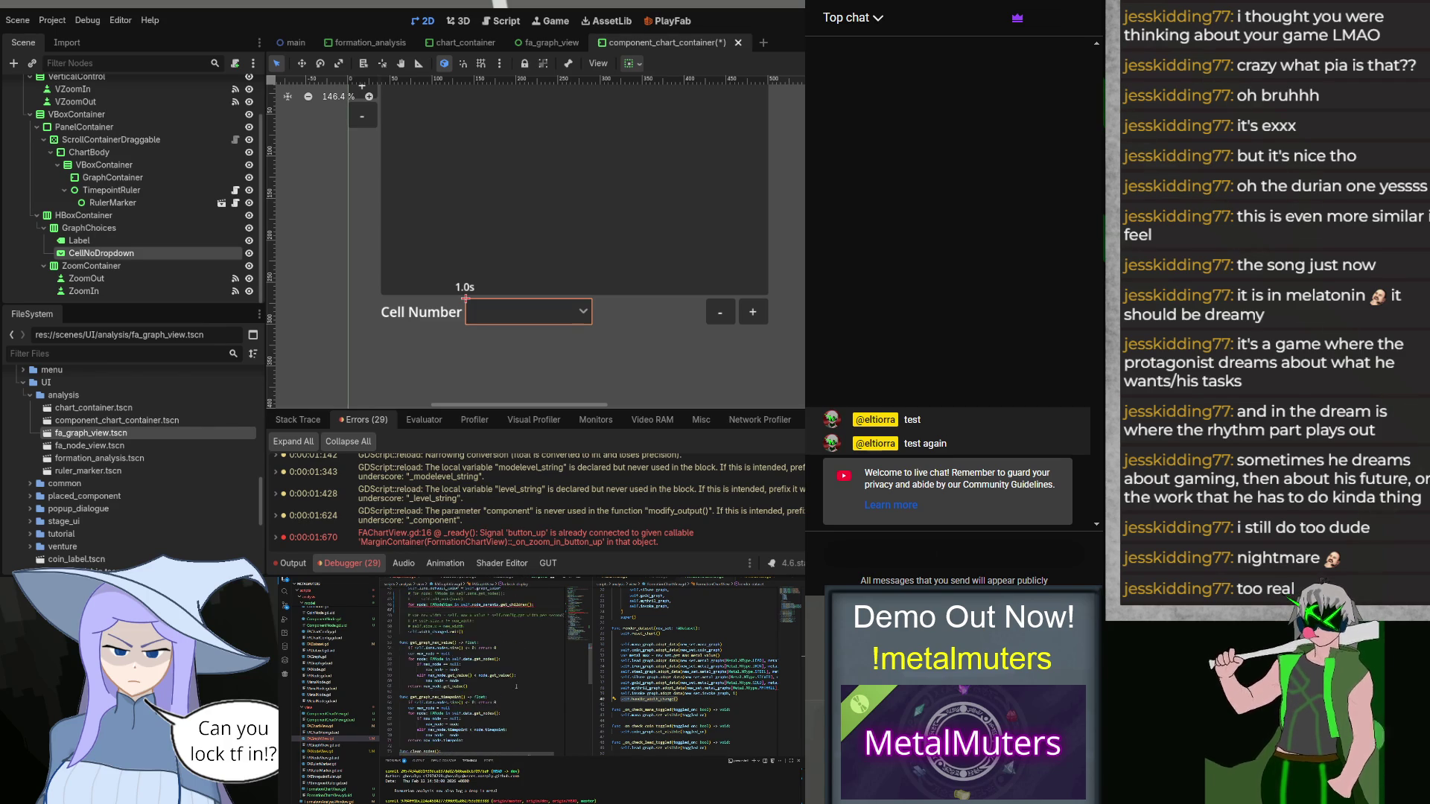
scroll(516, 686, "down", 4)
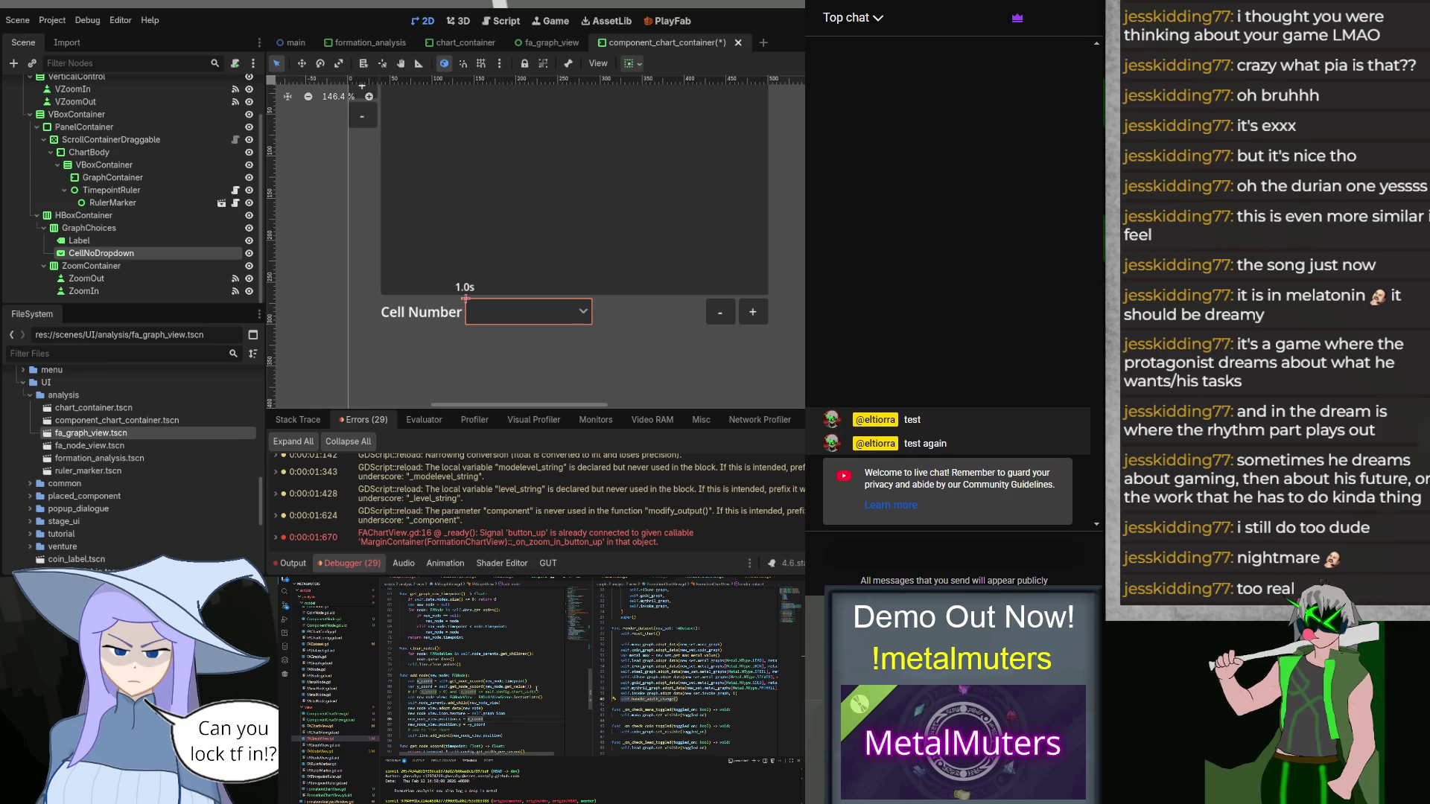
left_click_drag(402, 686, 531, 687)
key("shift+Up")
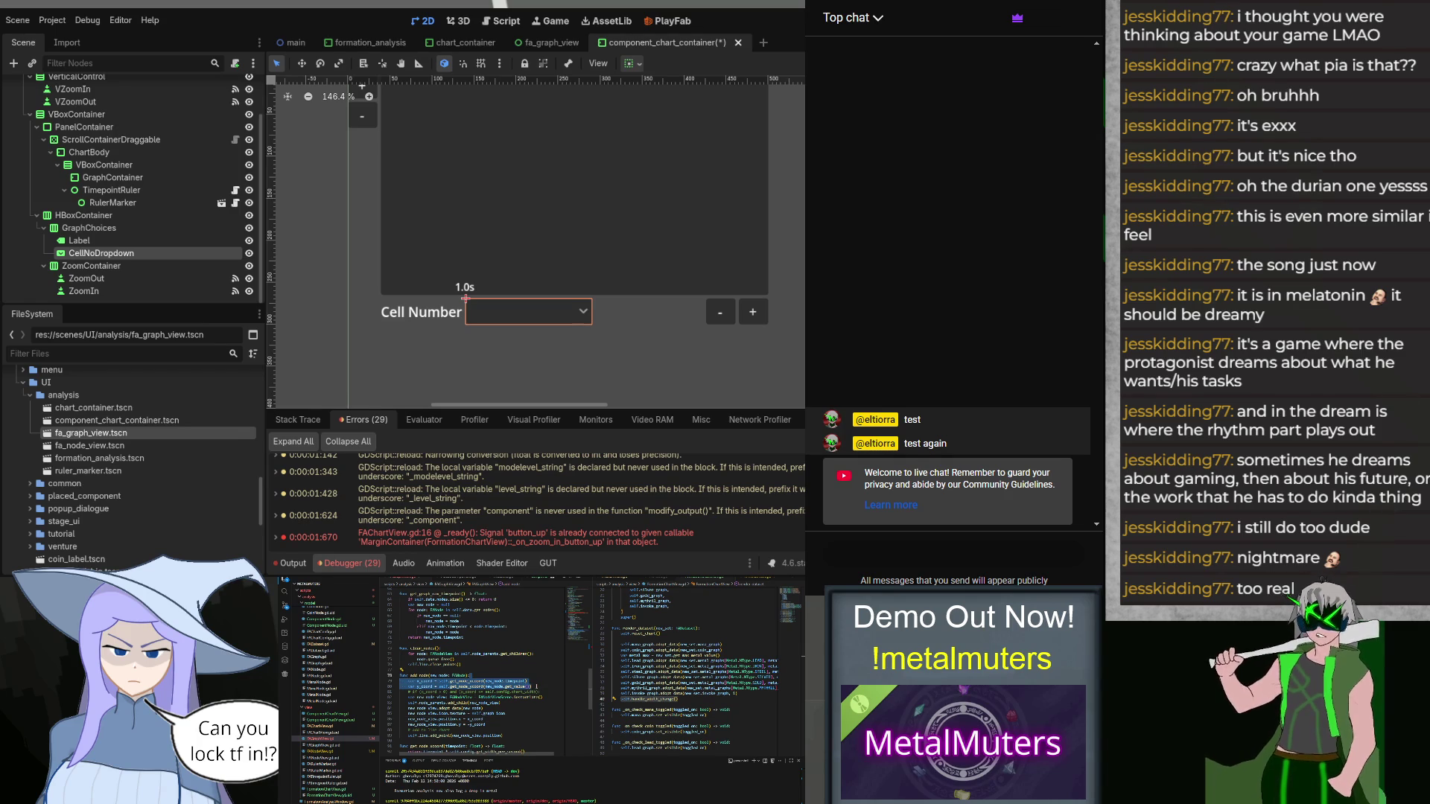
scroll(498, 660, "up", 7)
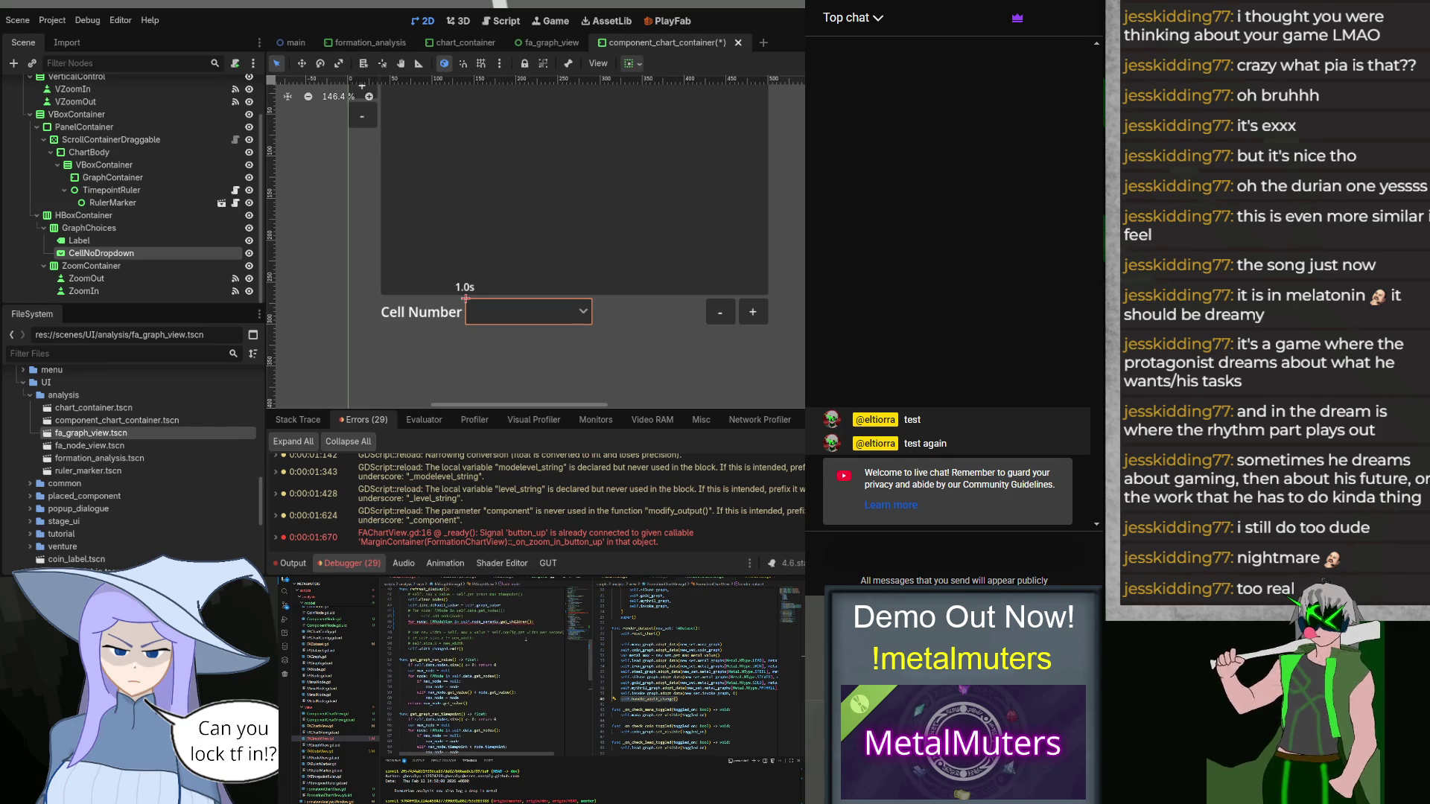
key("ctrl+v")
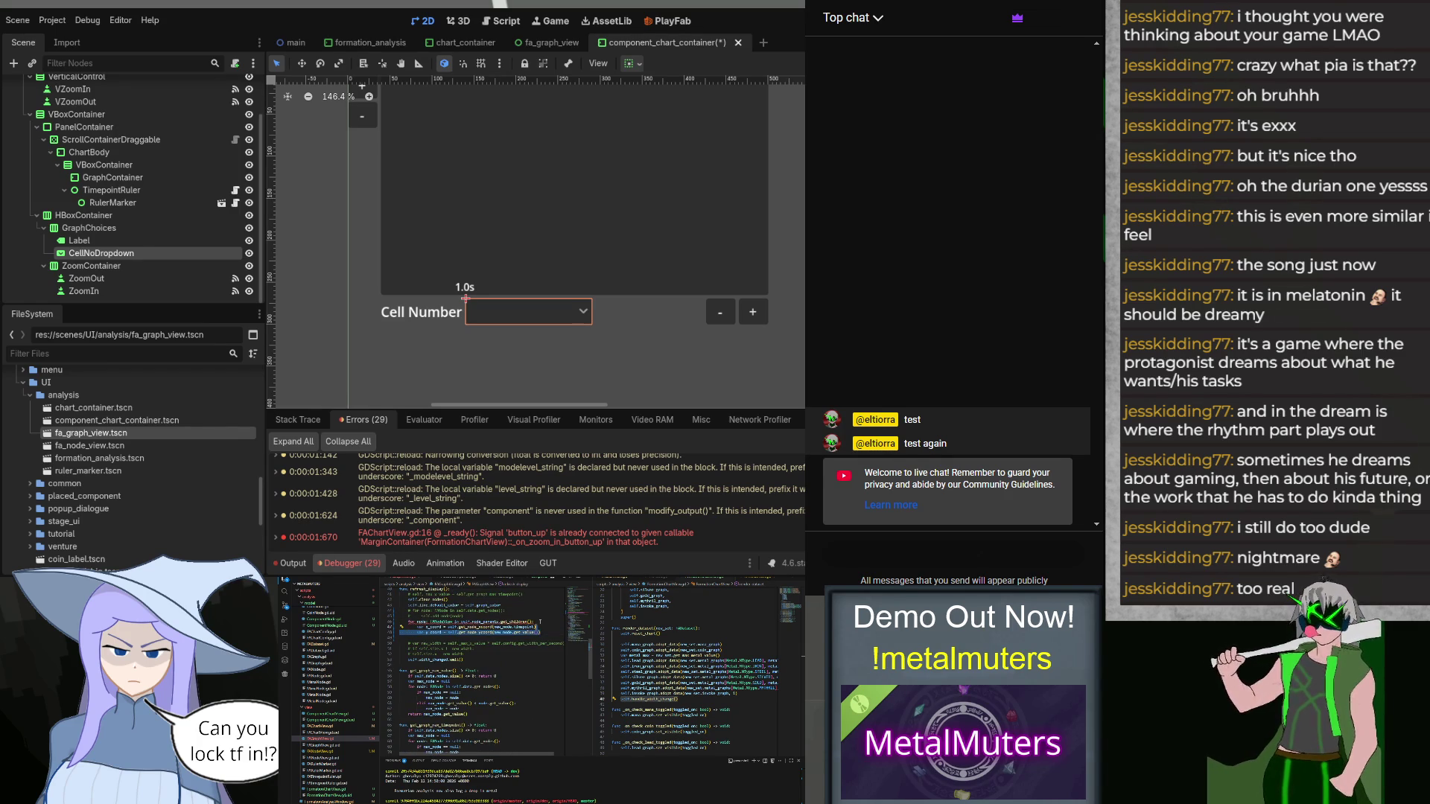
scroll(477, 671, "down", 7)
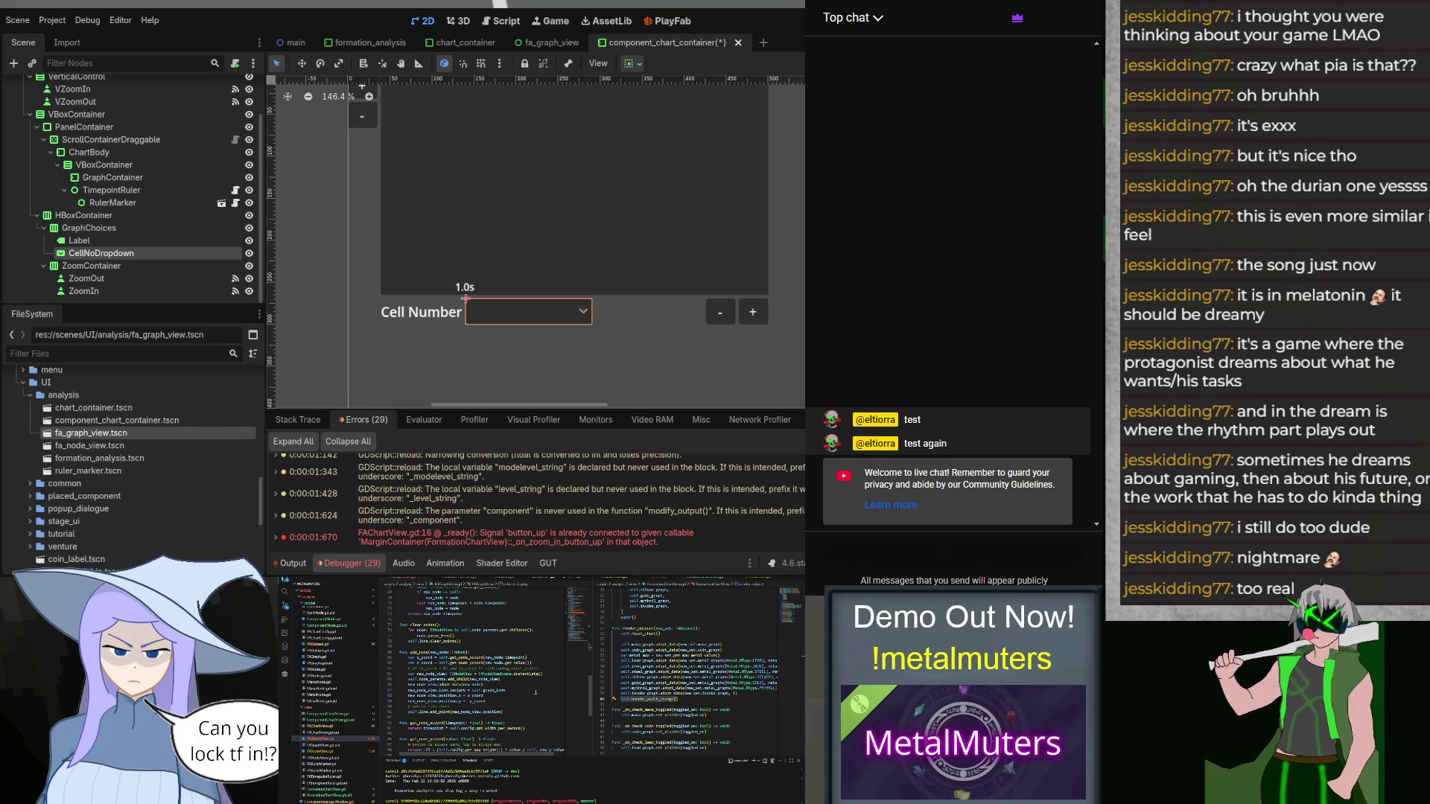
scroll(540, 685, "up", 7)
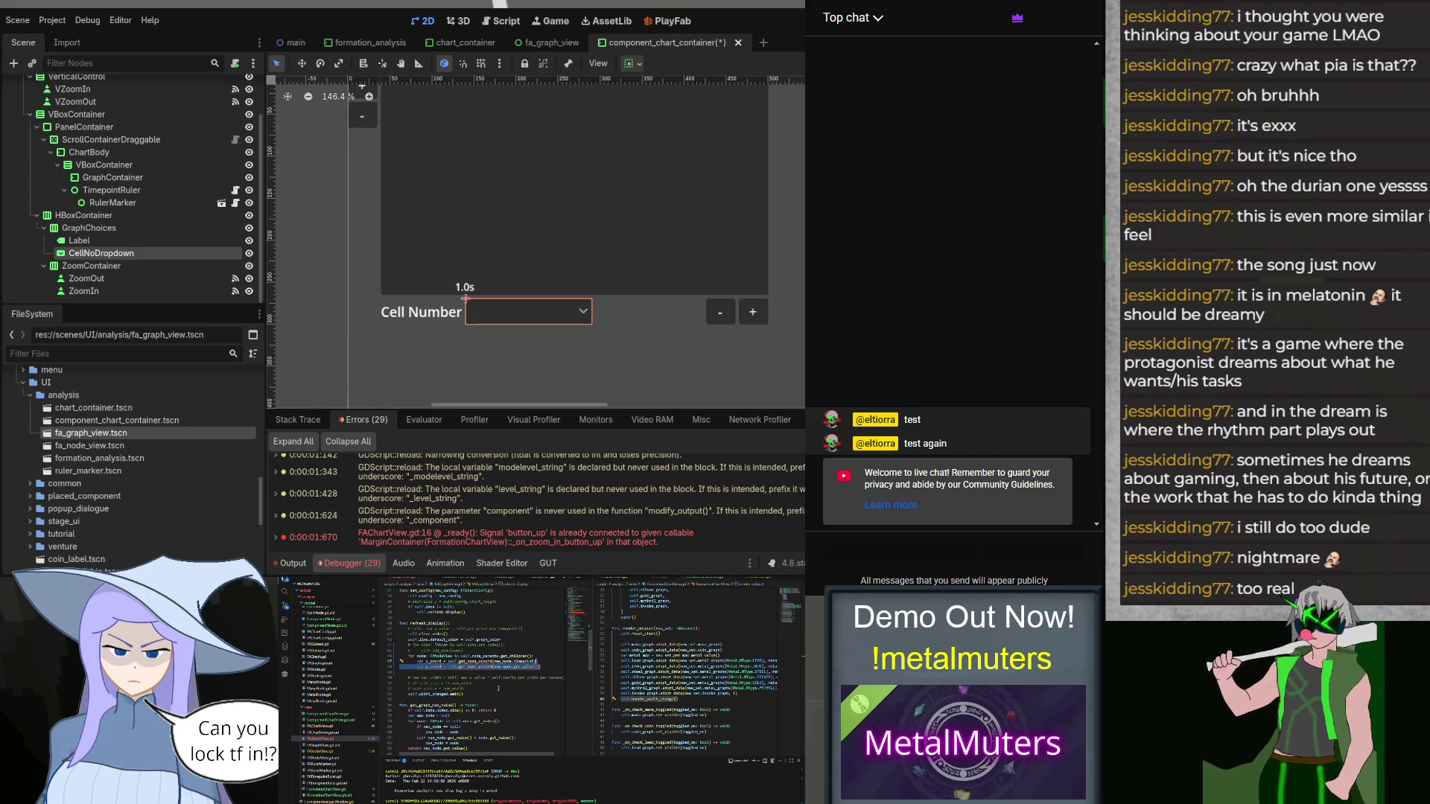
left_click(457, 651)
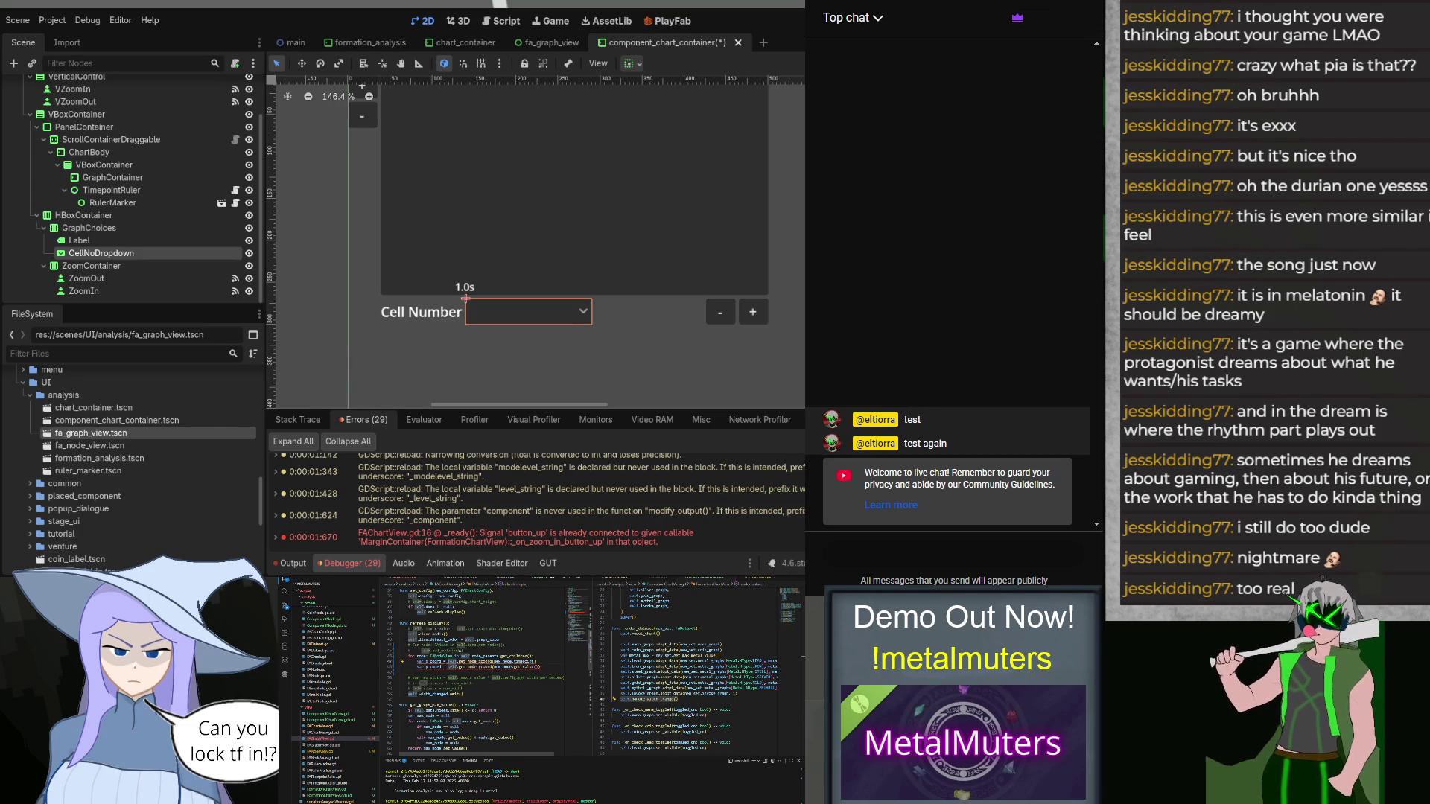
Step: Change the x-coordinate line to use node.position.x and delete the commented-out new_width lines
type("node.x")
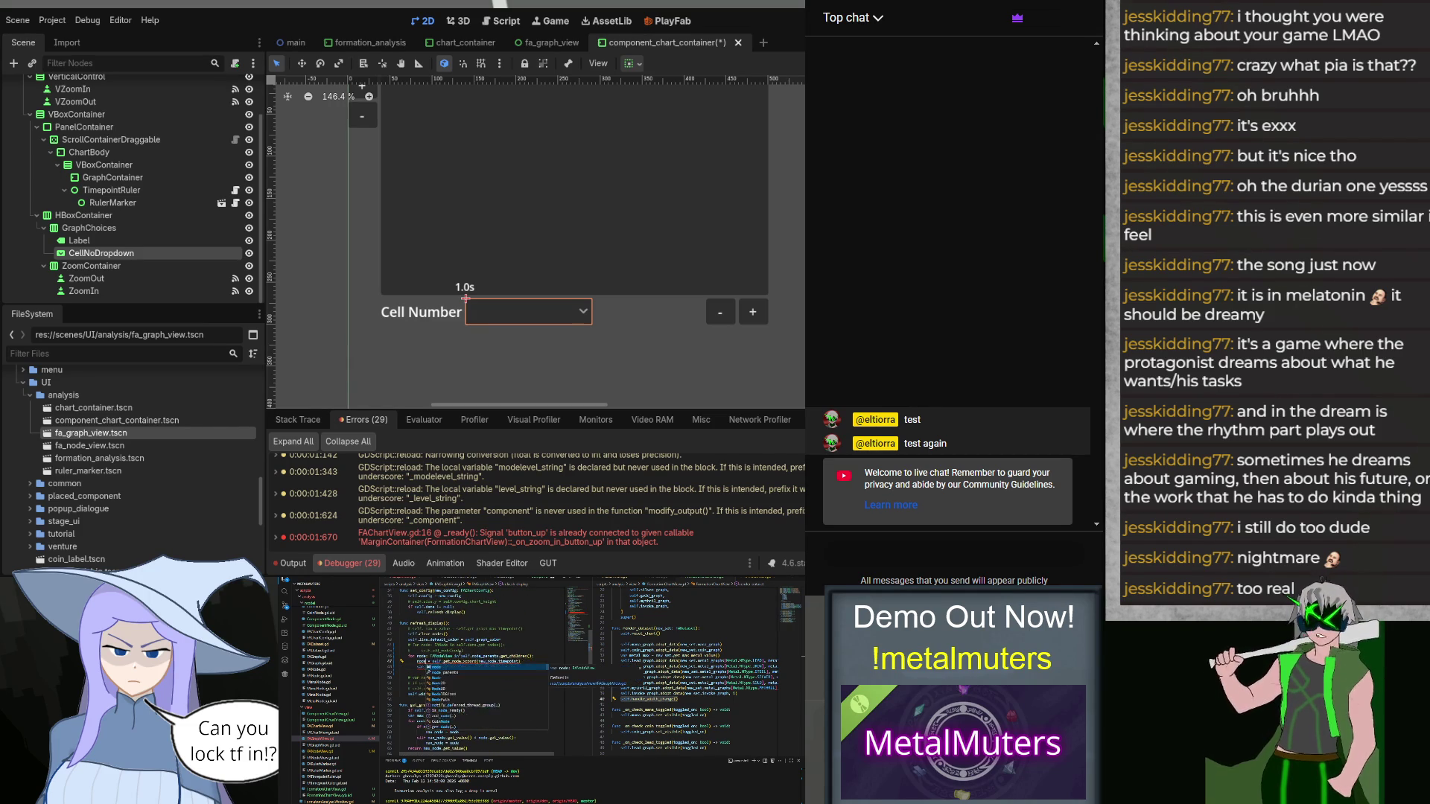
type("position.")
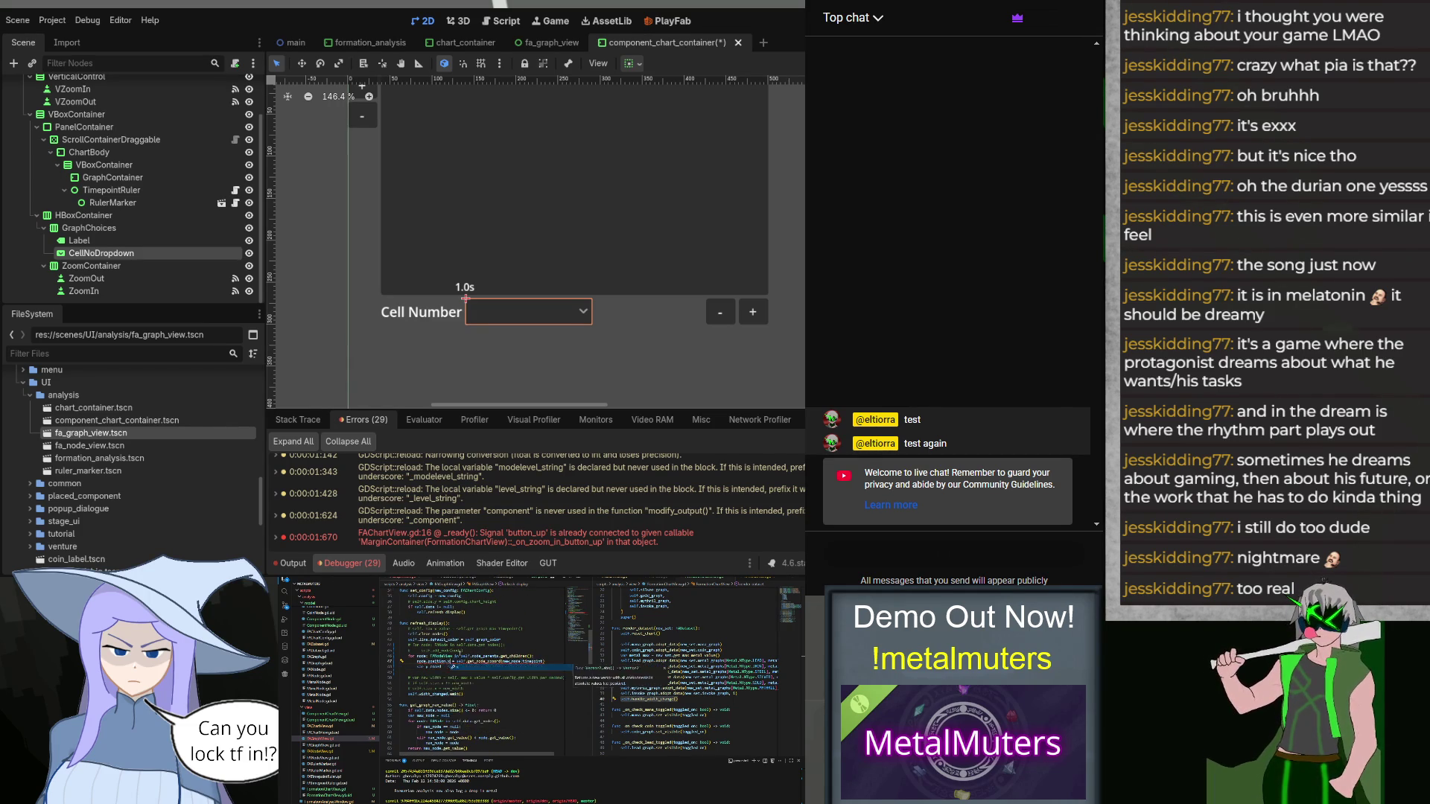
key("Escape")
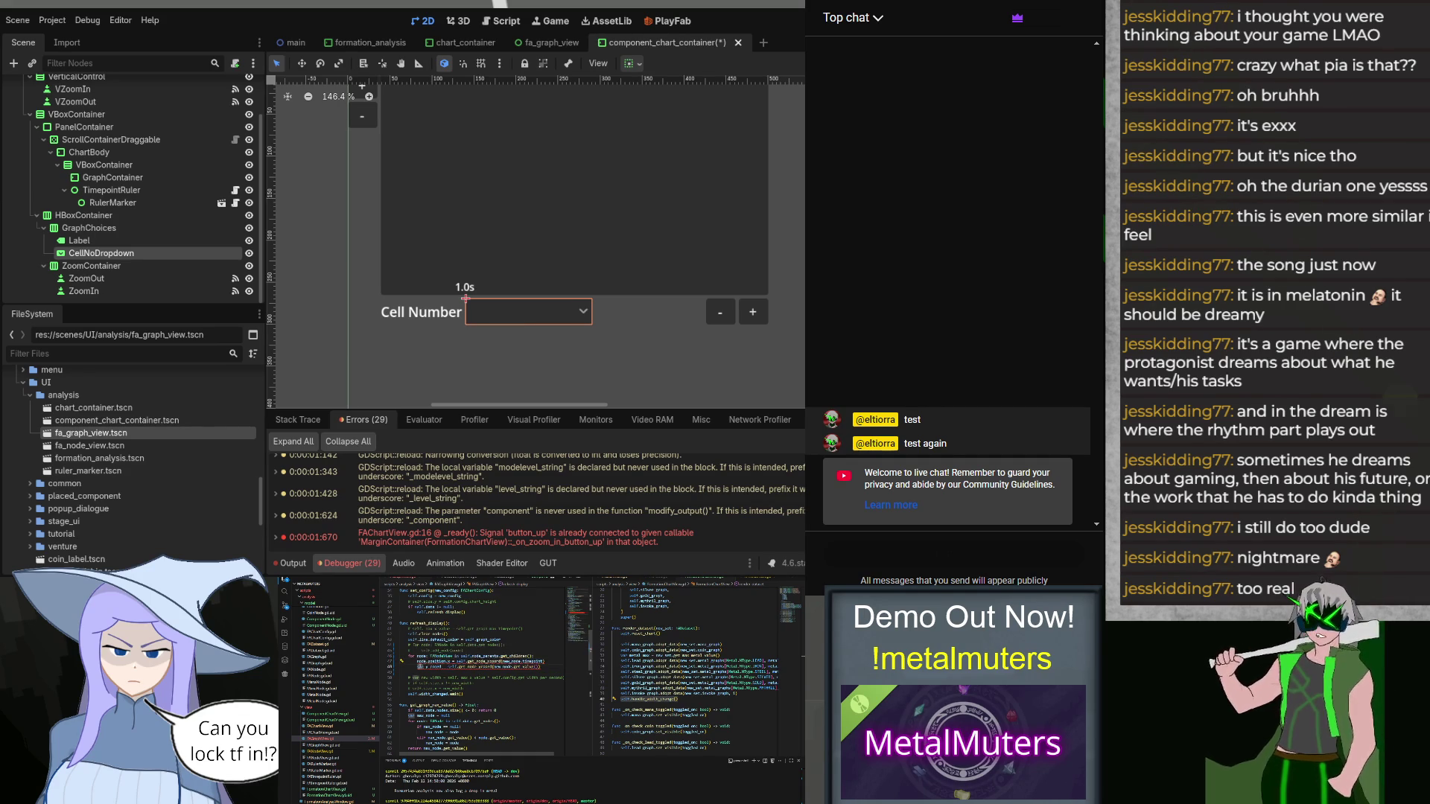
left_click(519, 660)
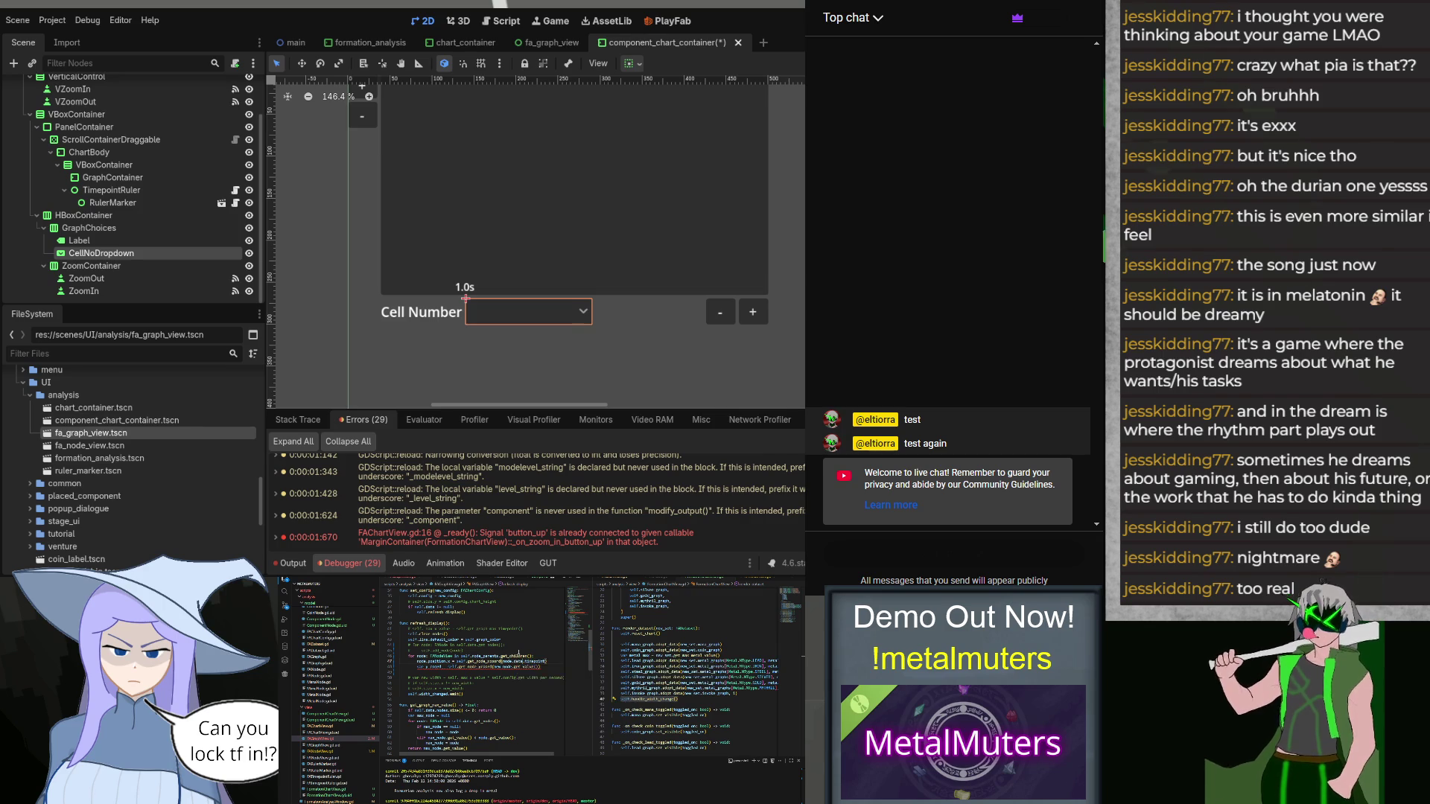
left_click(428, 667)
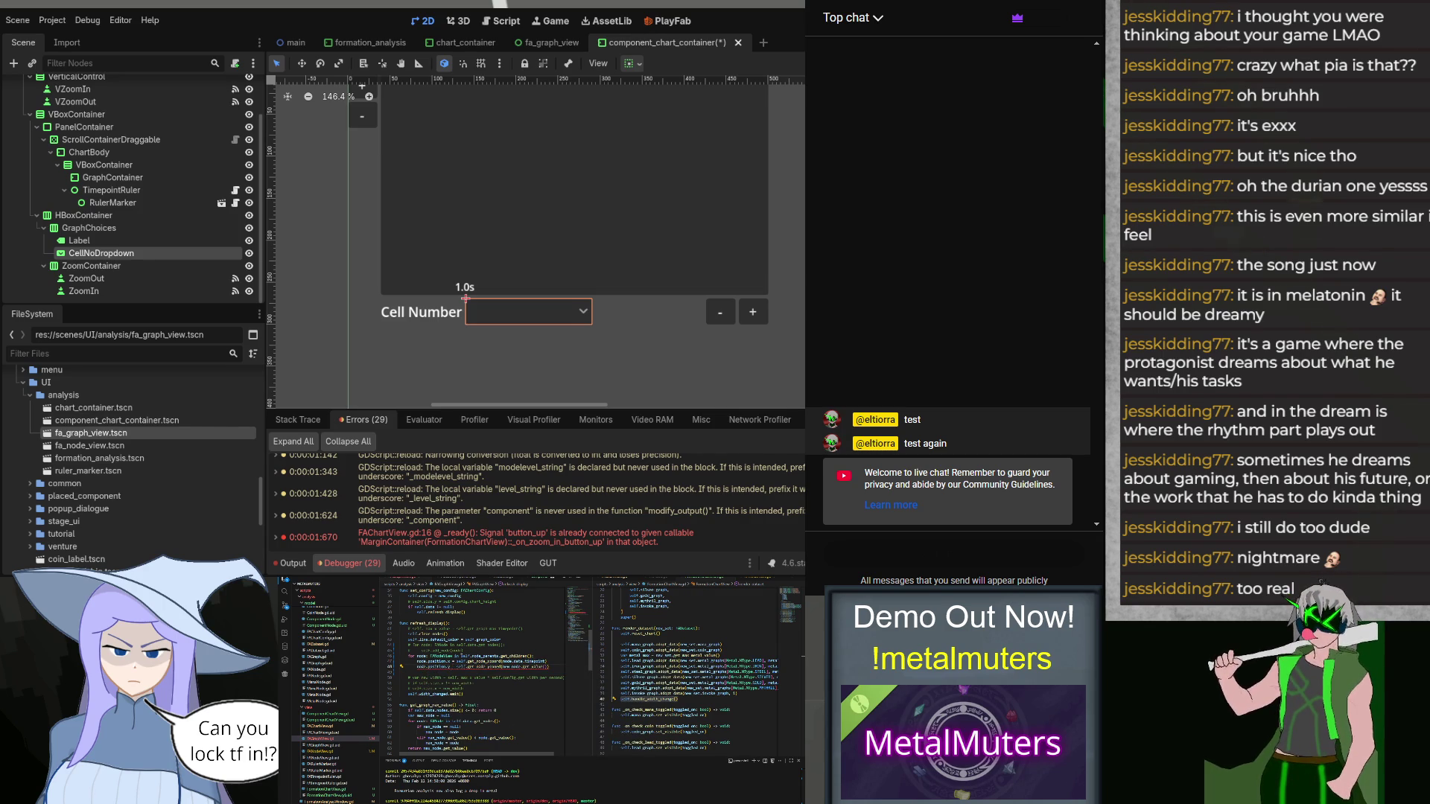
type("da")
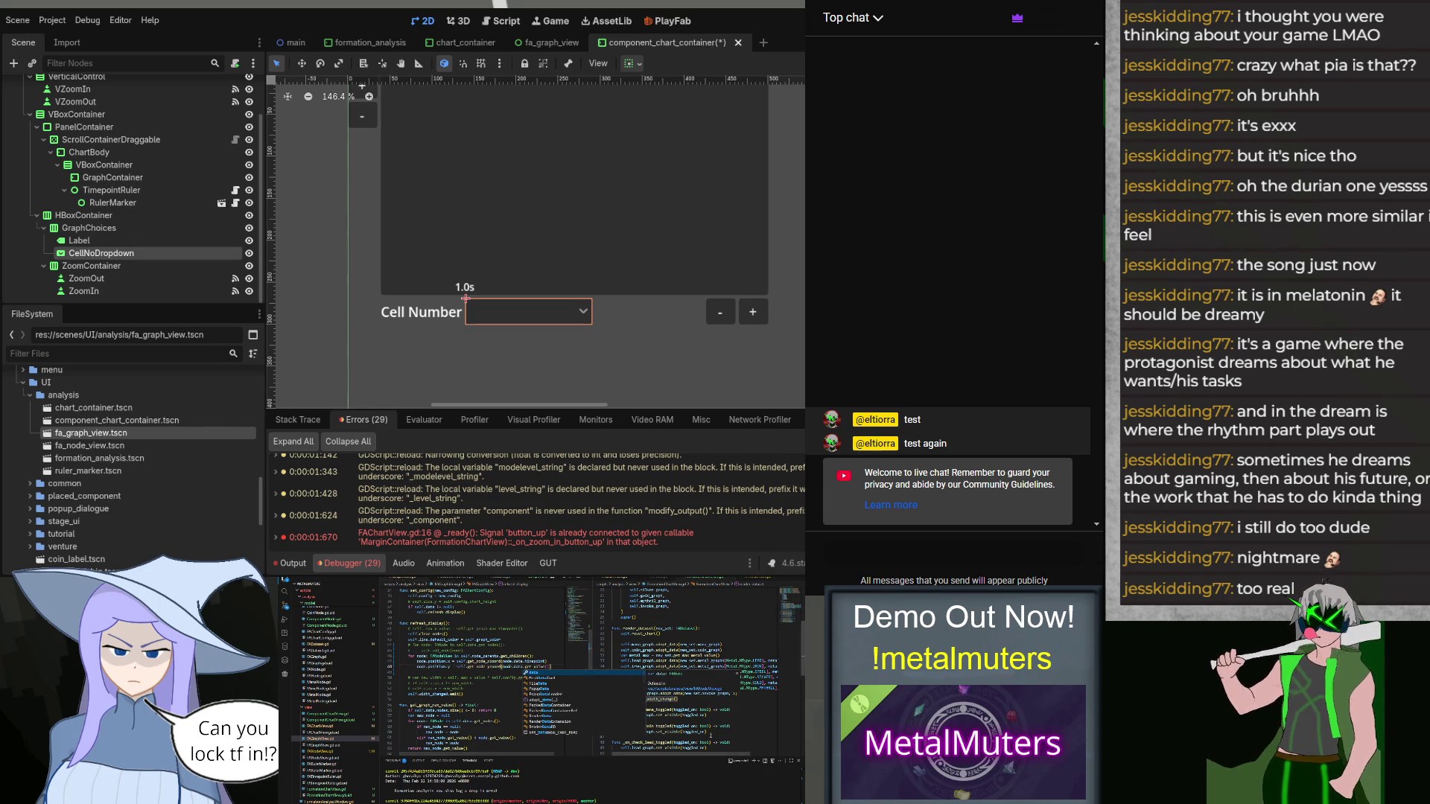
key("Escape")
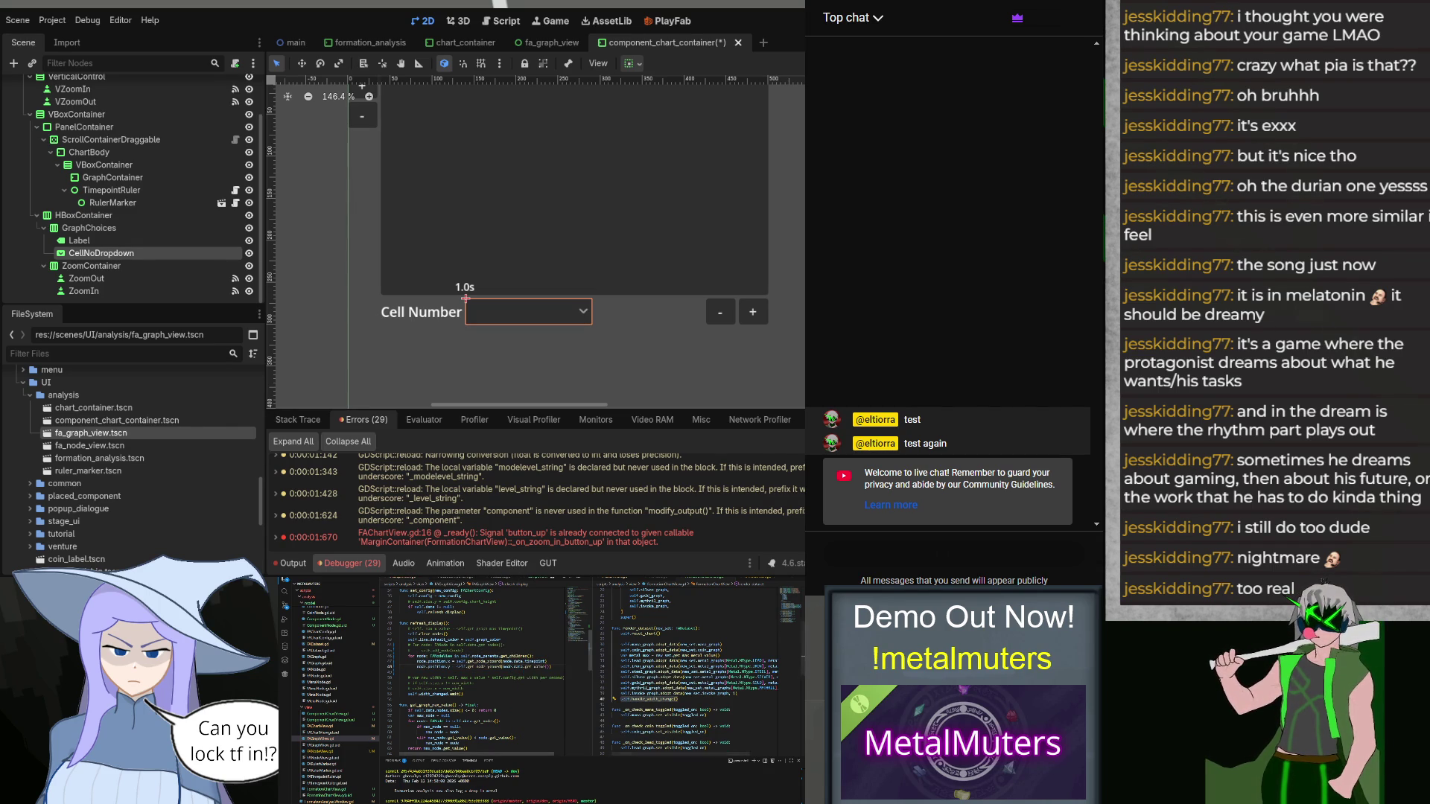
key("shift+Up")
key("shift+Up")
key("shift+Up")
key("Delete")
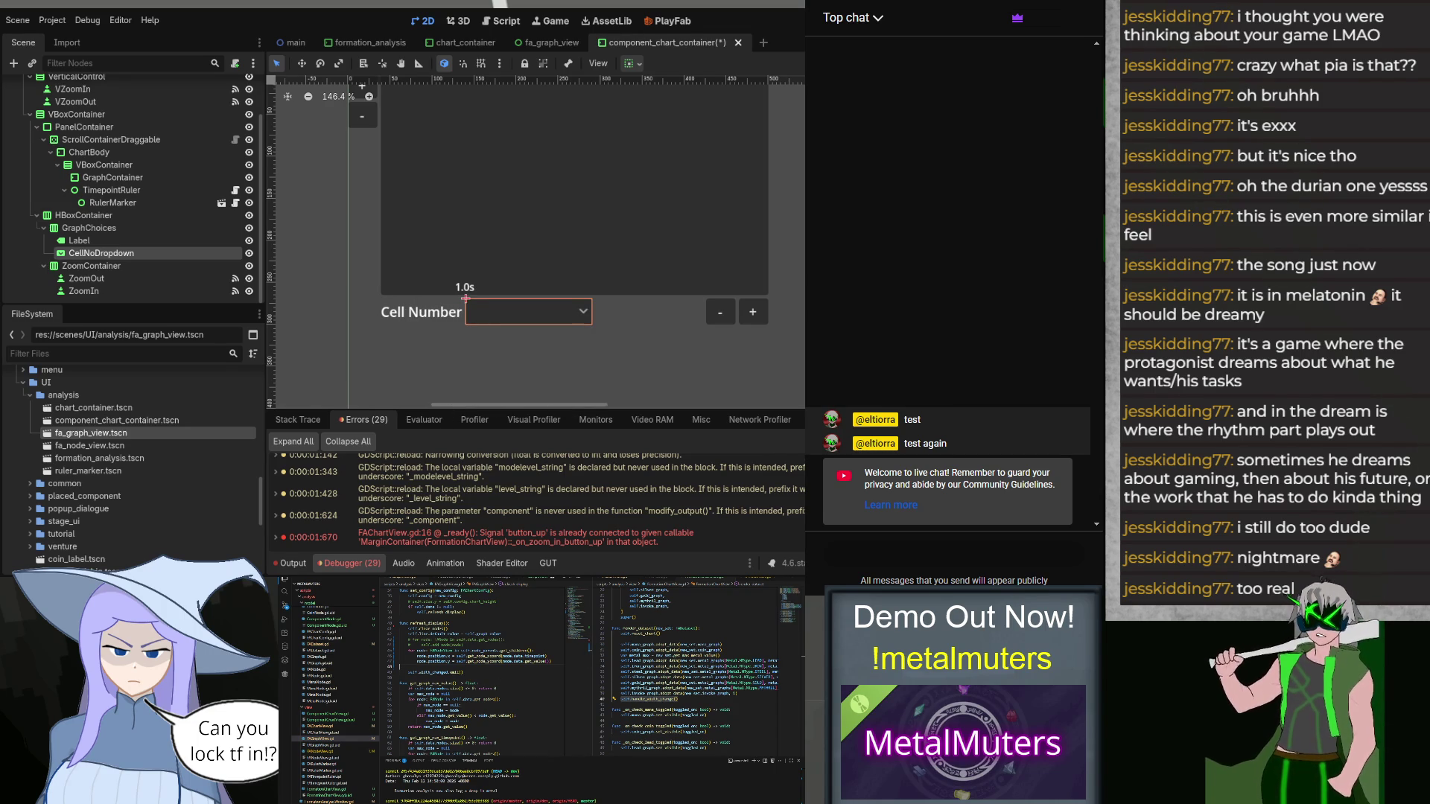
Step: Open ComponentChartView.gd from the VS Code explorer
left_click(477, 581)
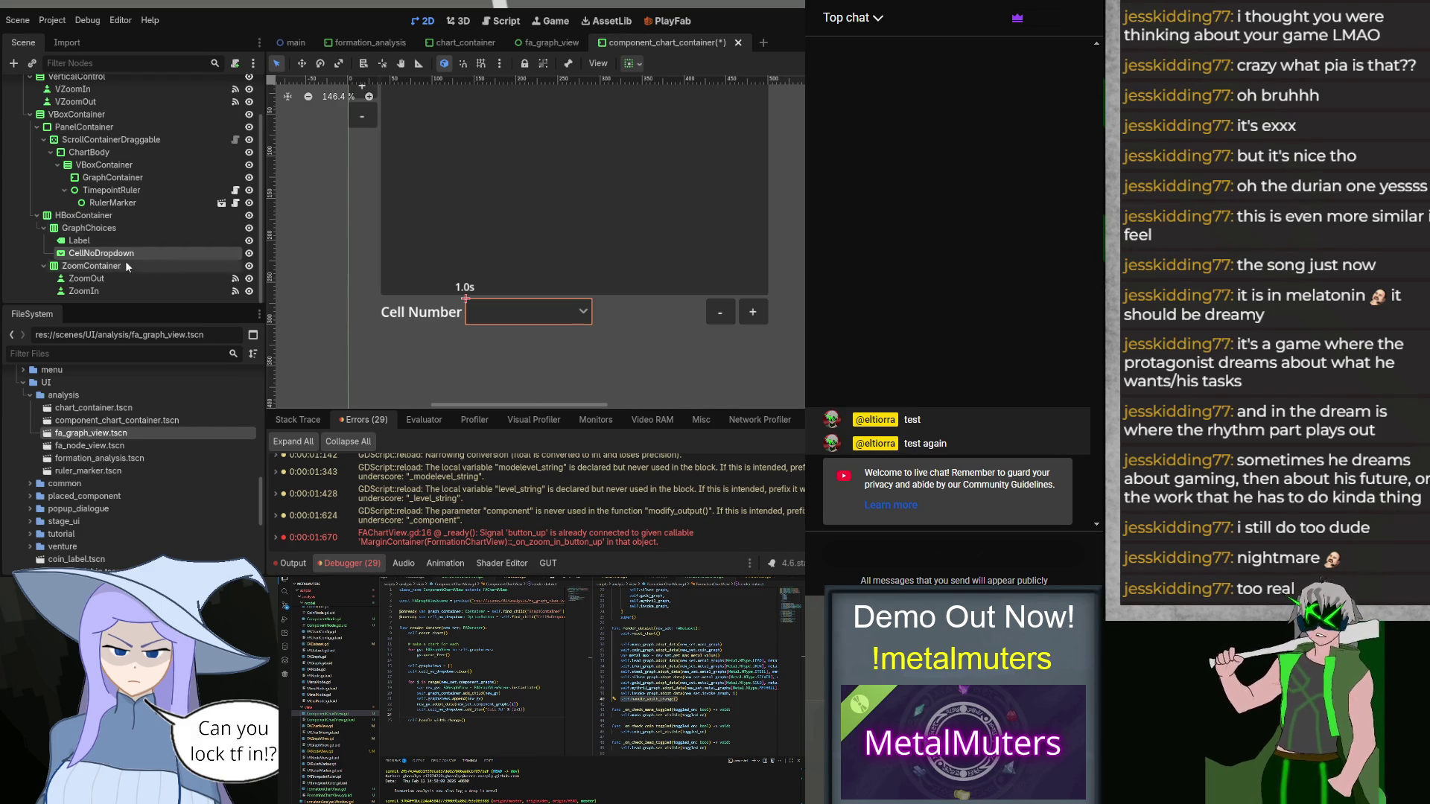
Step: Instance component_chart_container.tscn under MarginContainer in formation_analysis and hide it
left_click(371, 40)
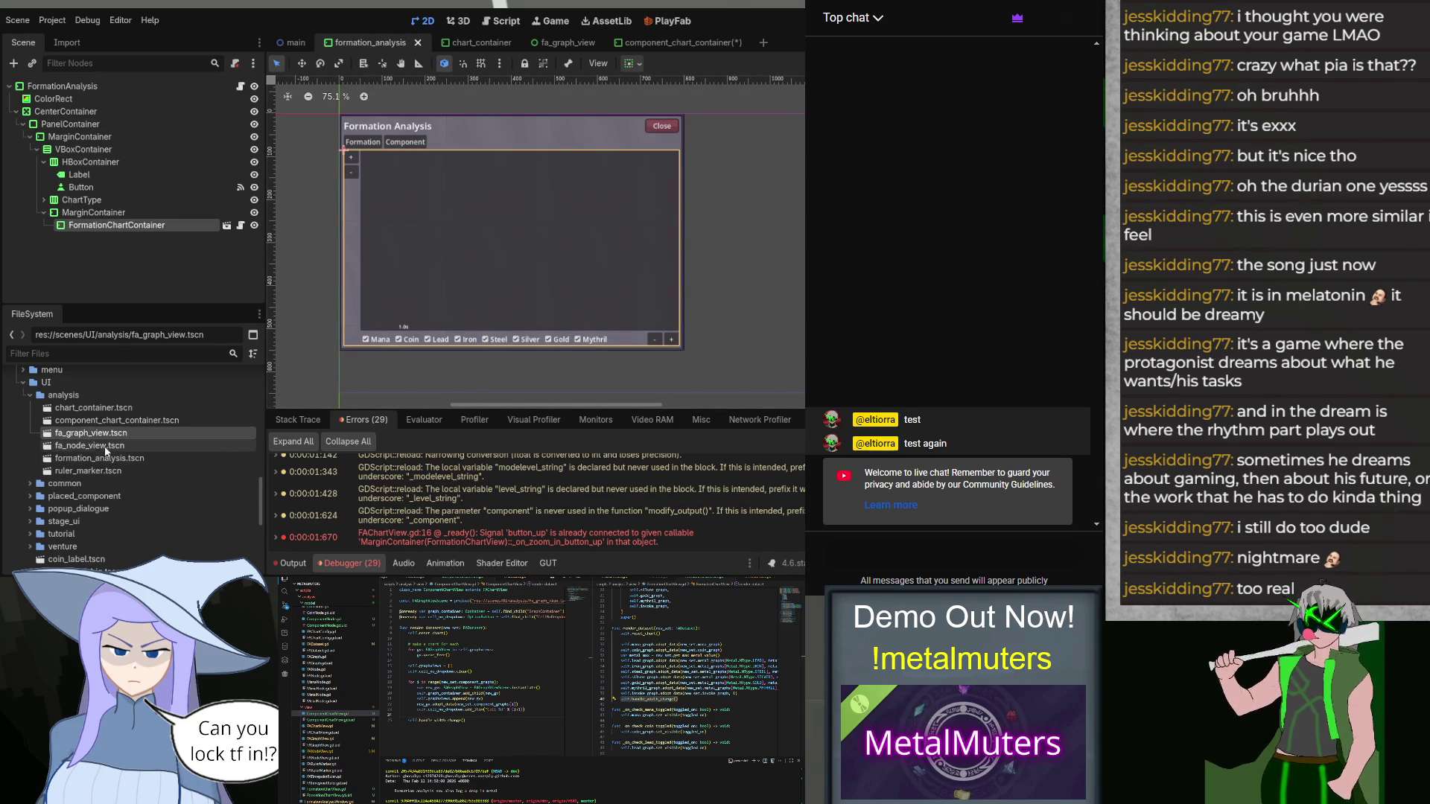
left_click(103, 421)
left_click_drag(82, 421, 84, 218)
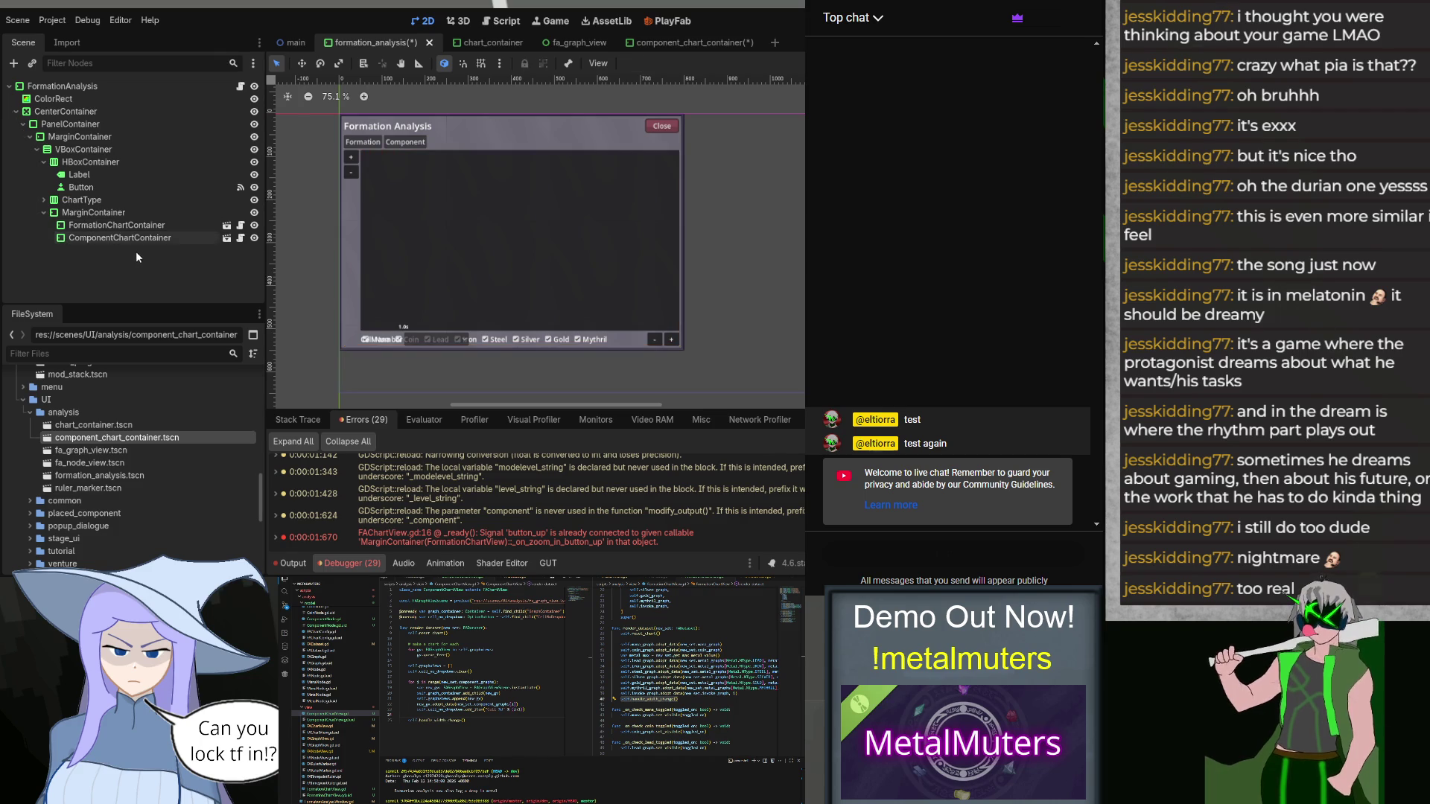
left_click(254, 238)
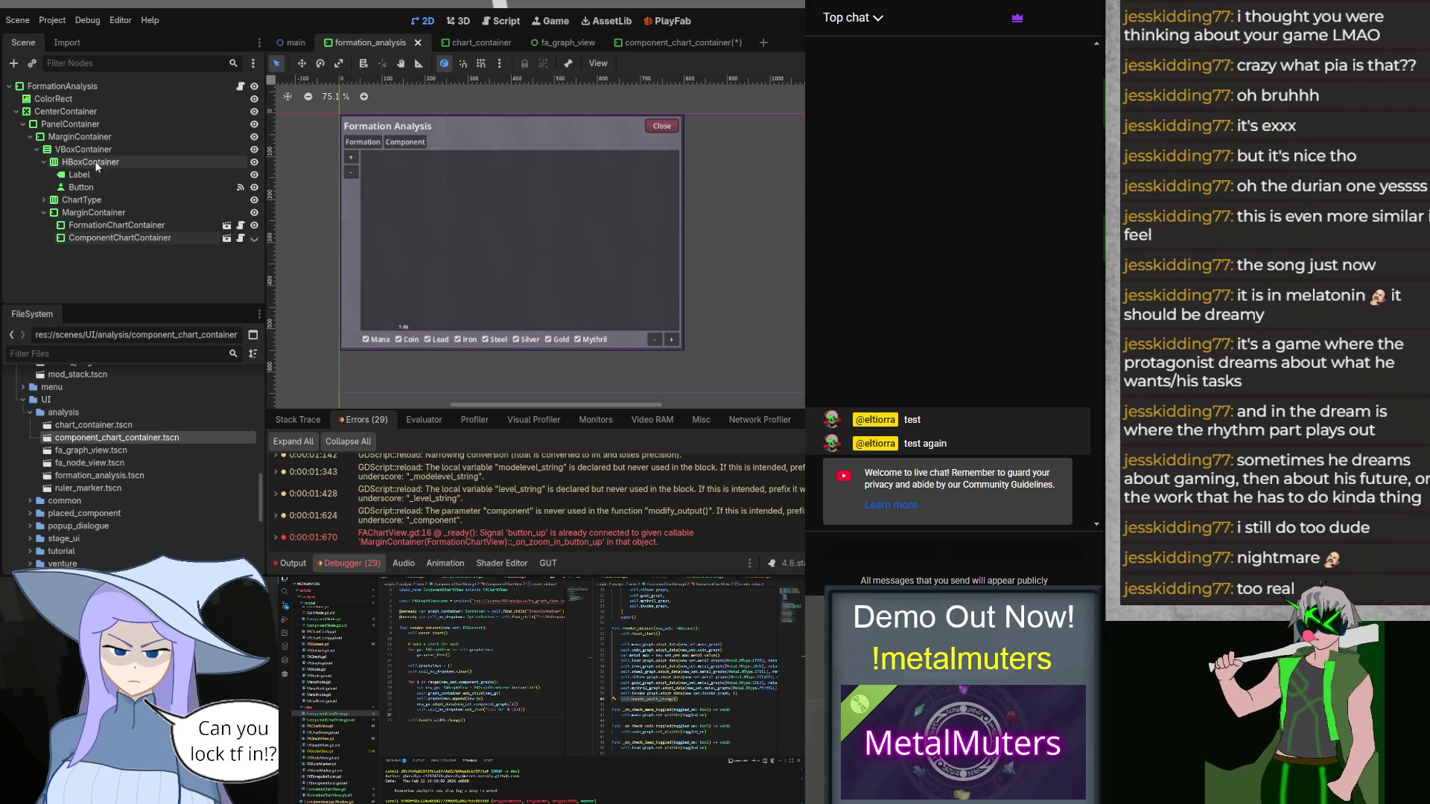
Step: Inspect the Close button, chart type buttons, layout containers and both chart container nodes
left_click(103, 186)
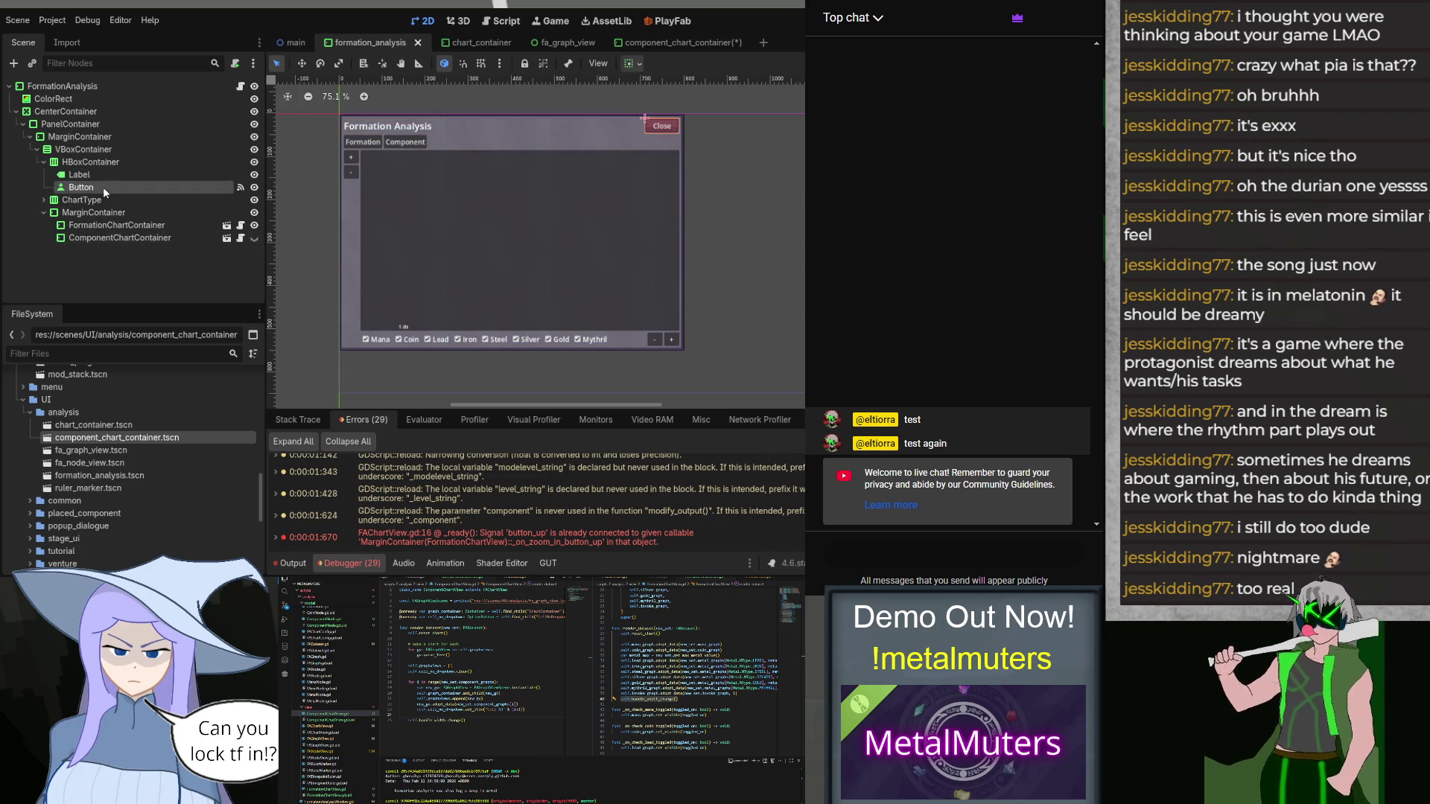
left_click(43, 199)
left_click(99, 214)
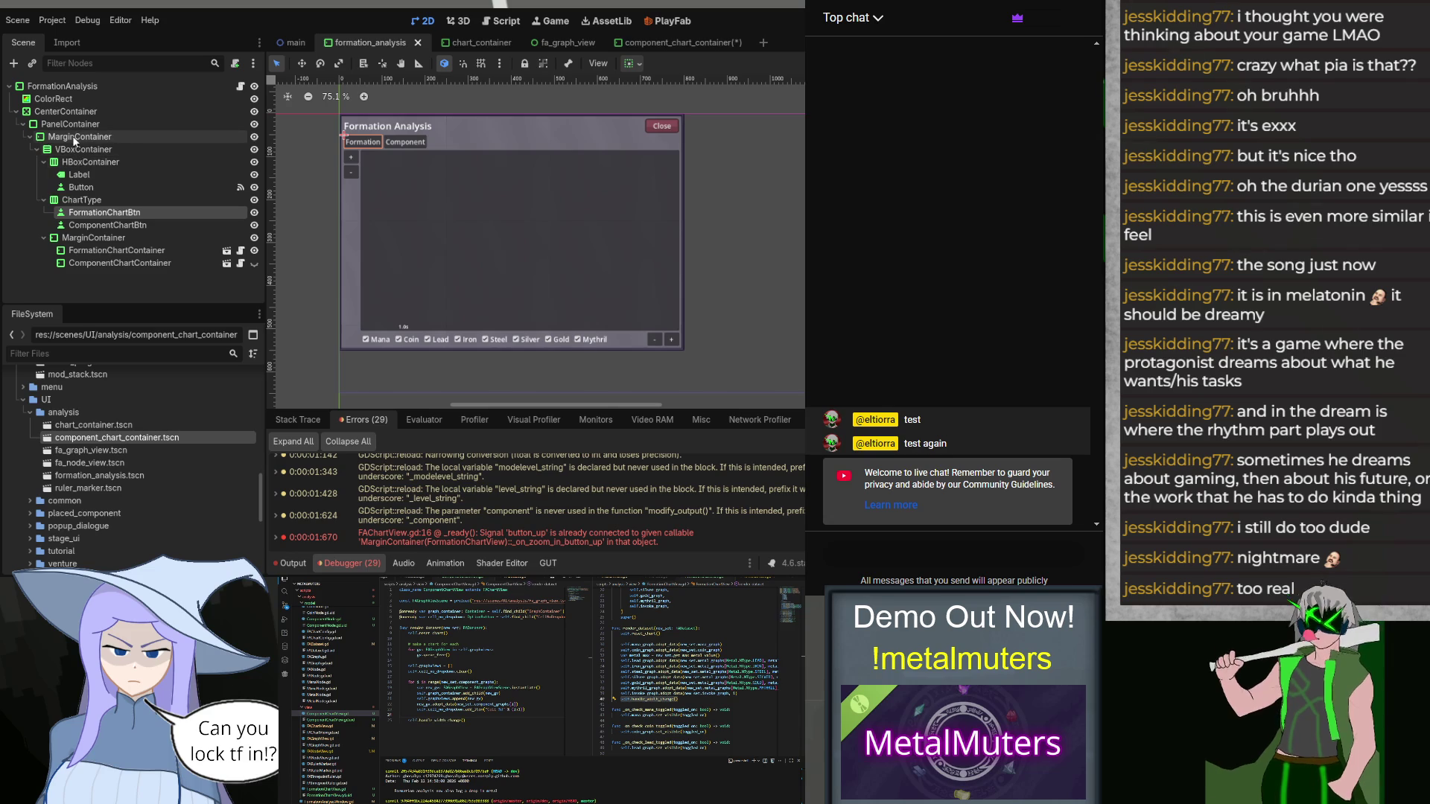
left_click(85, 150)
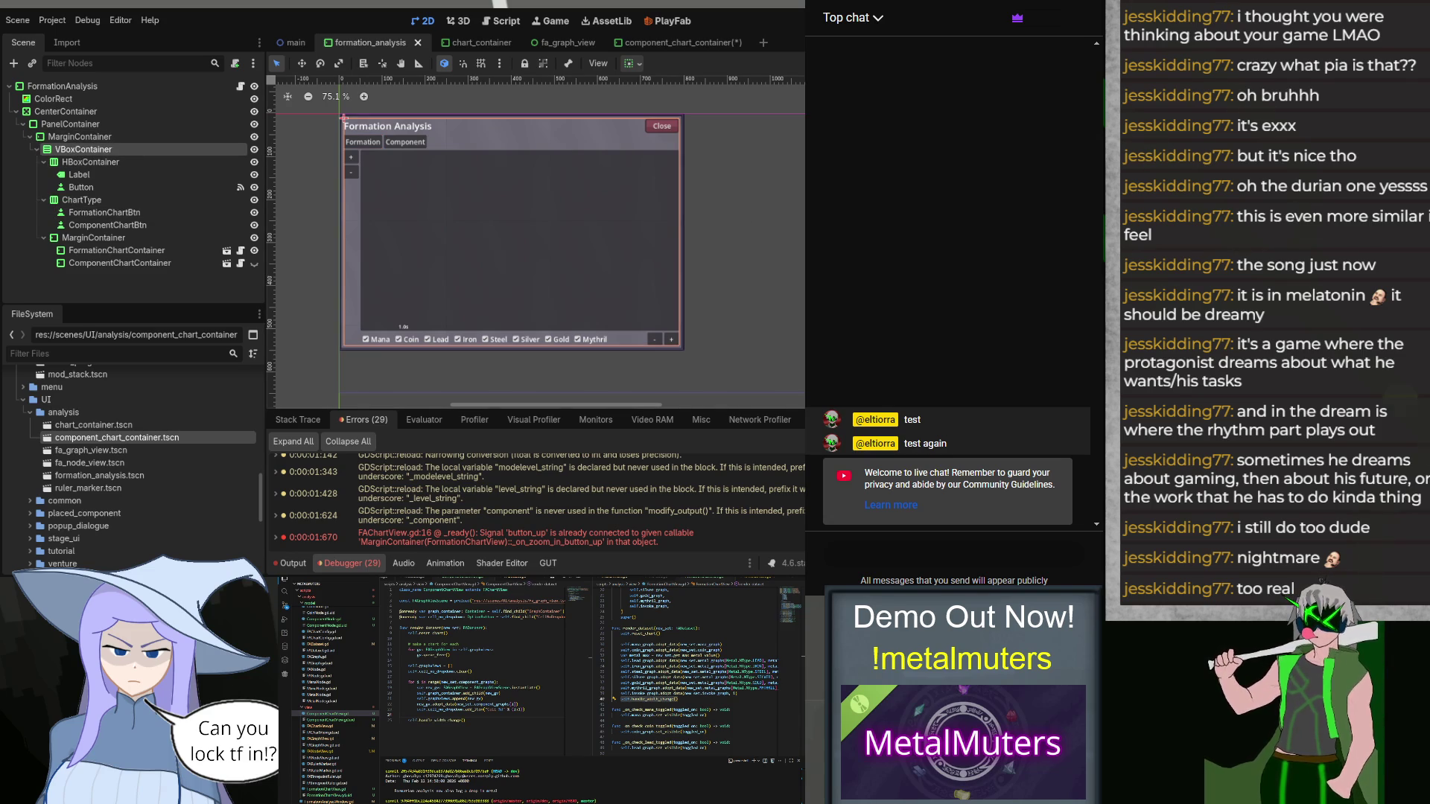
left_click(80, 136)
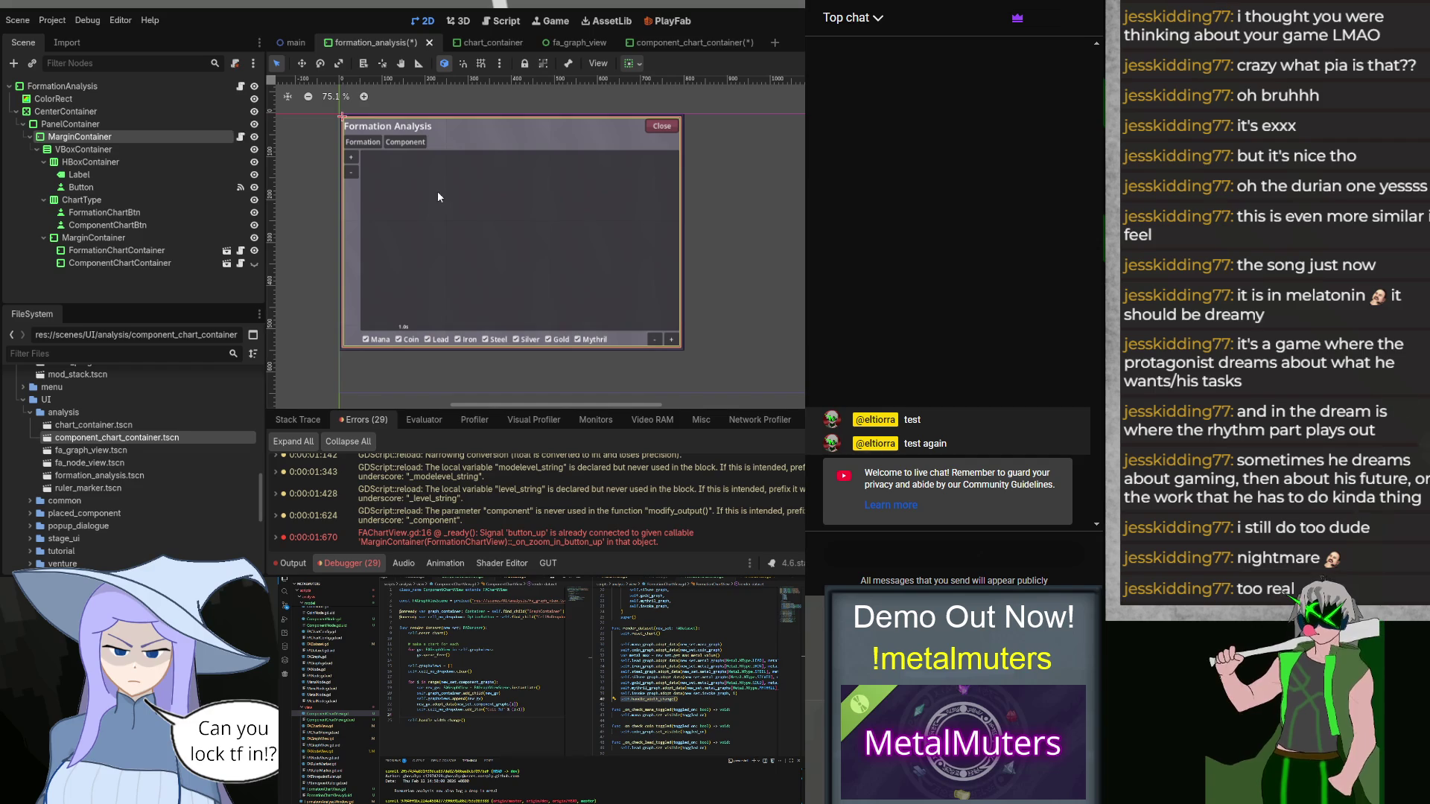
left_click(108, 213)
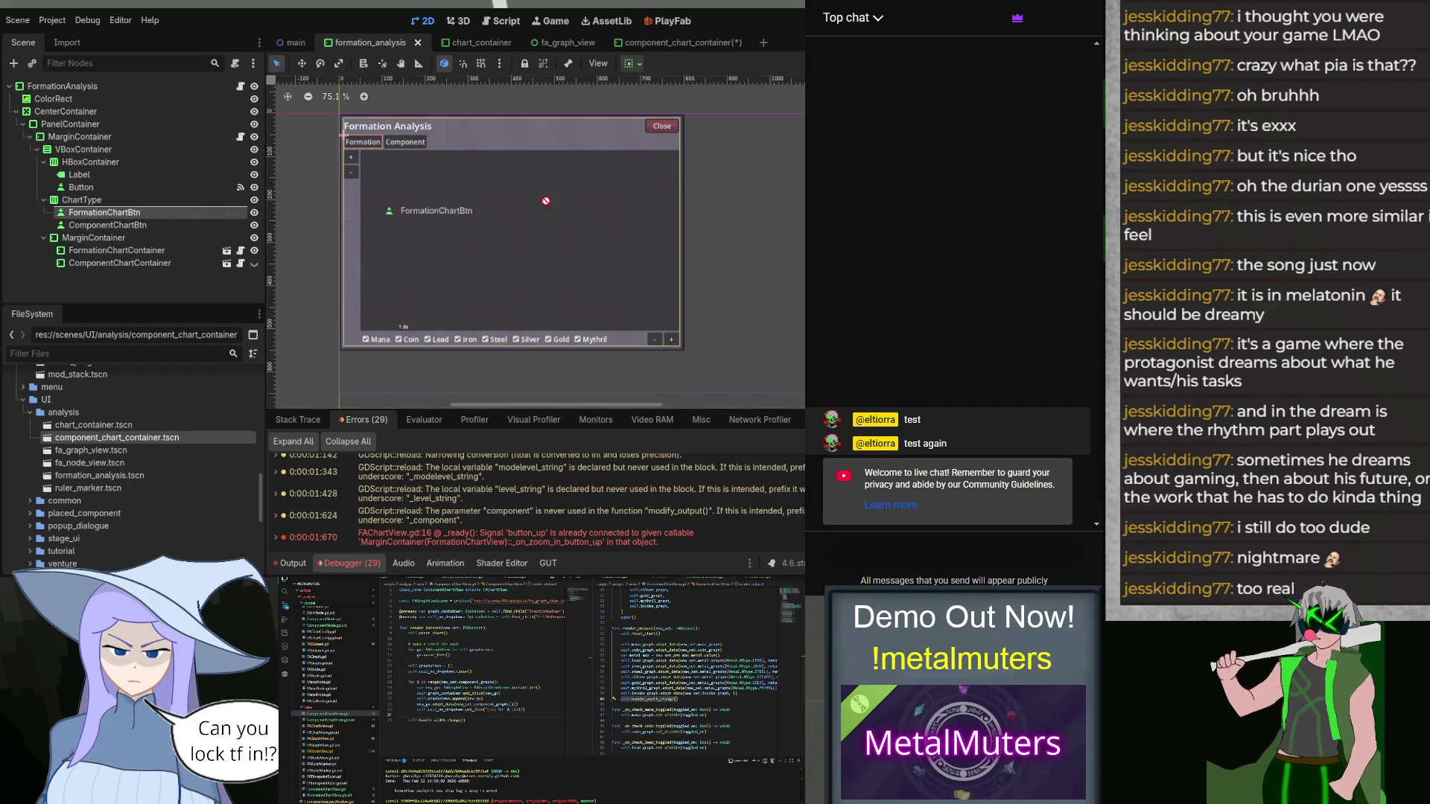
left_click(108, 224)
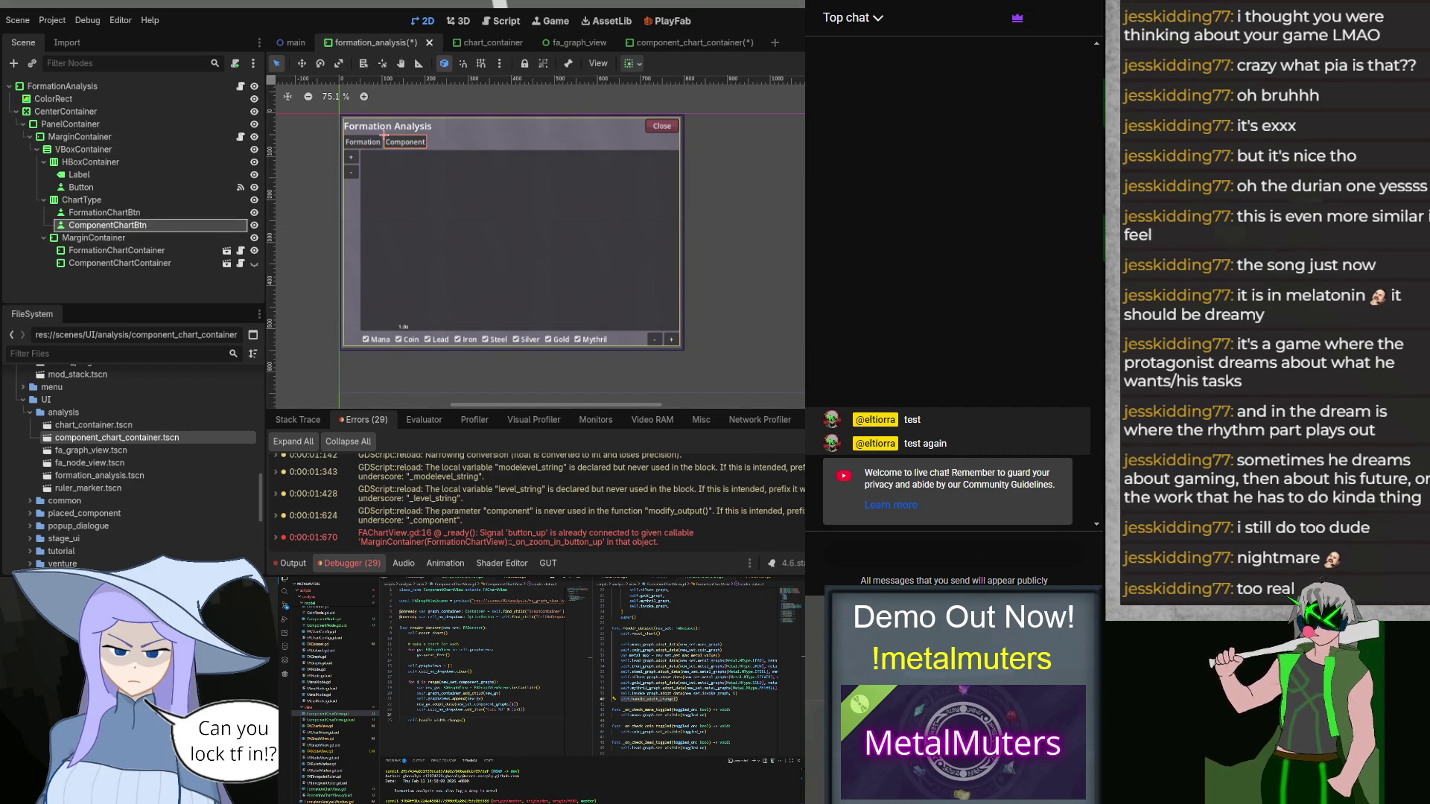
left_click(116, 250)
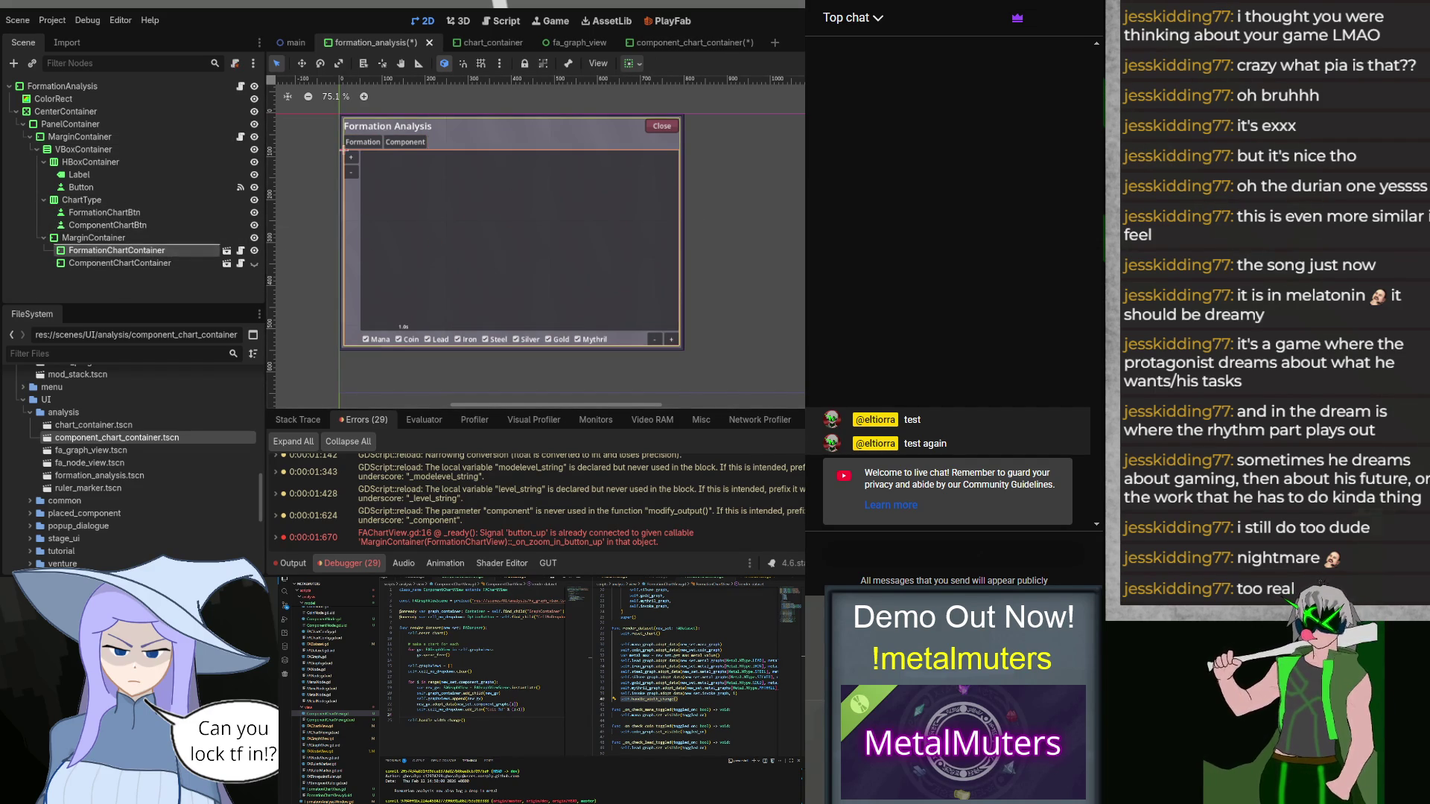
left_click(119, 263)
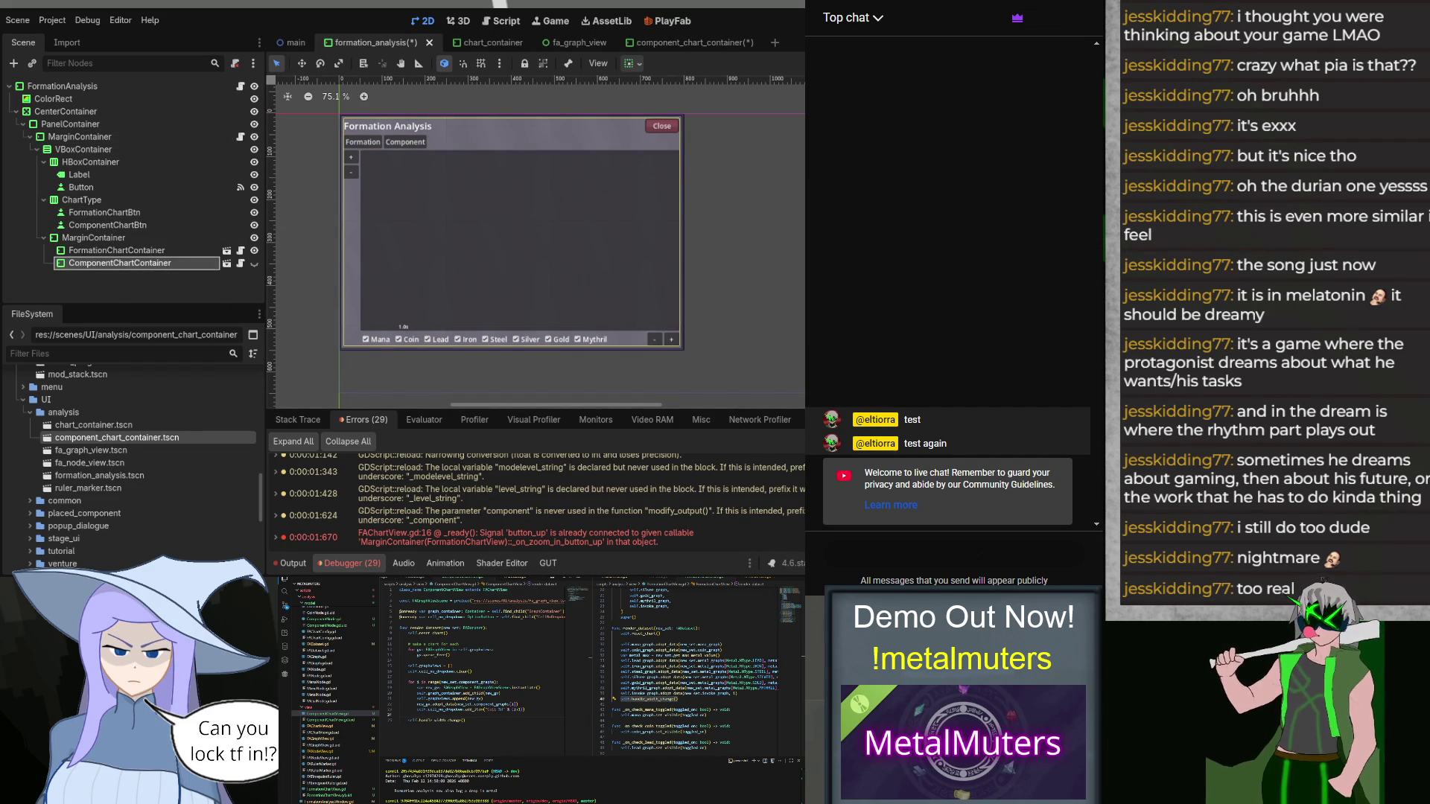
Step: Save the formation_analysis and component_chart_container scenes, then go to fa_graph_view
key("ctrl+s")
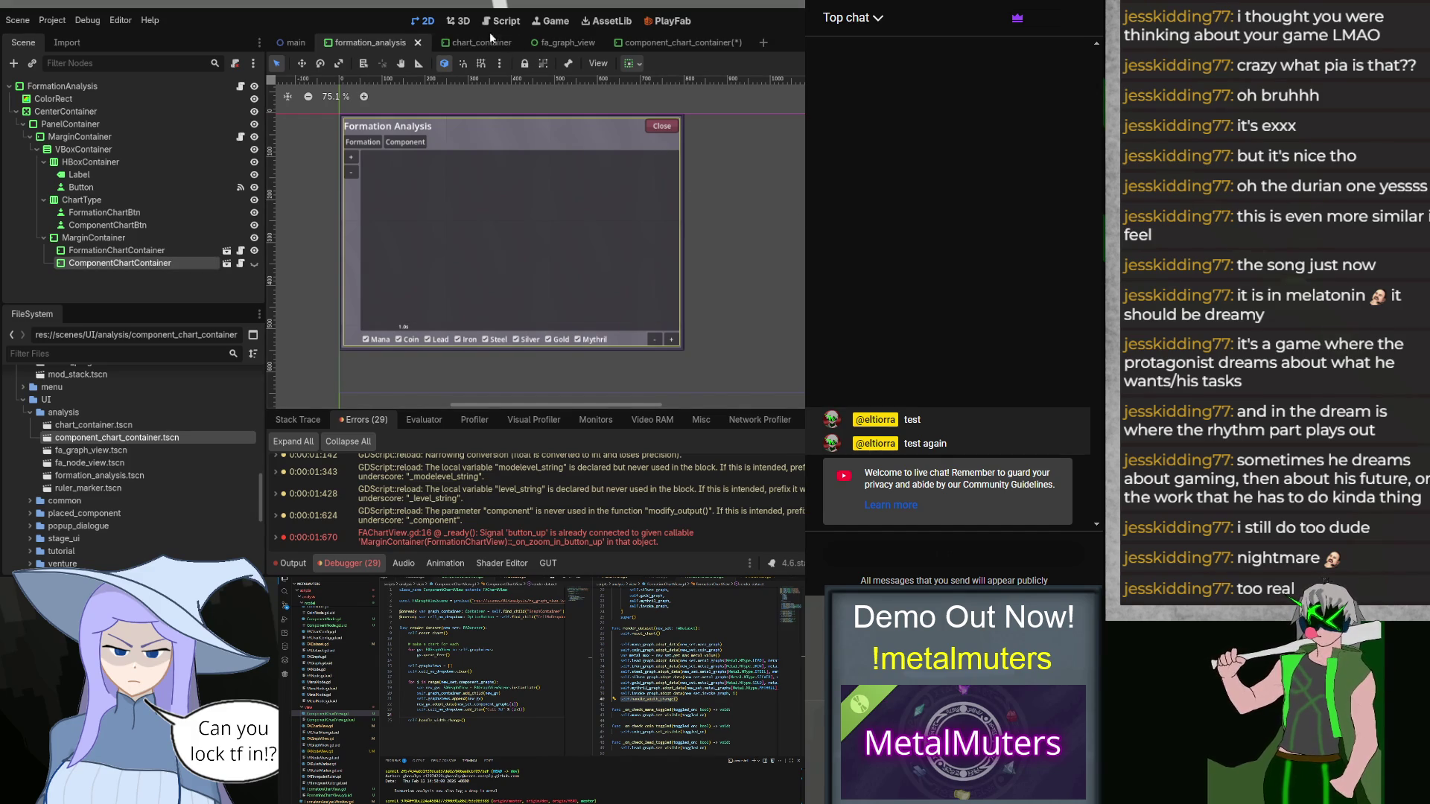
left_click(654, 38)
key("ctrl+s")
key("Escape")
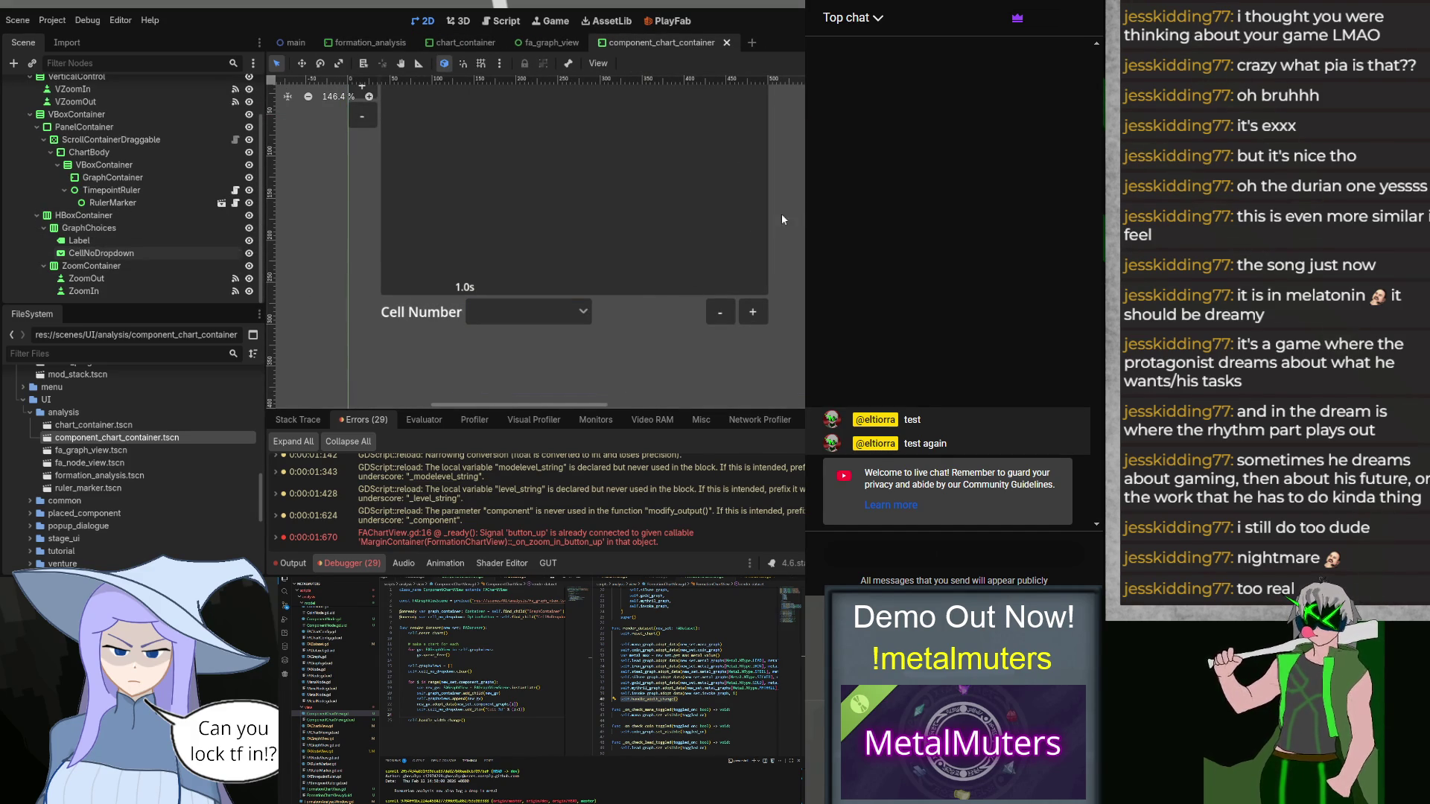
left_click(548, 42)
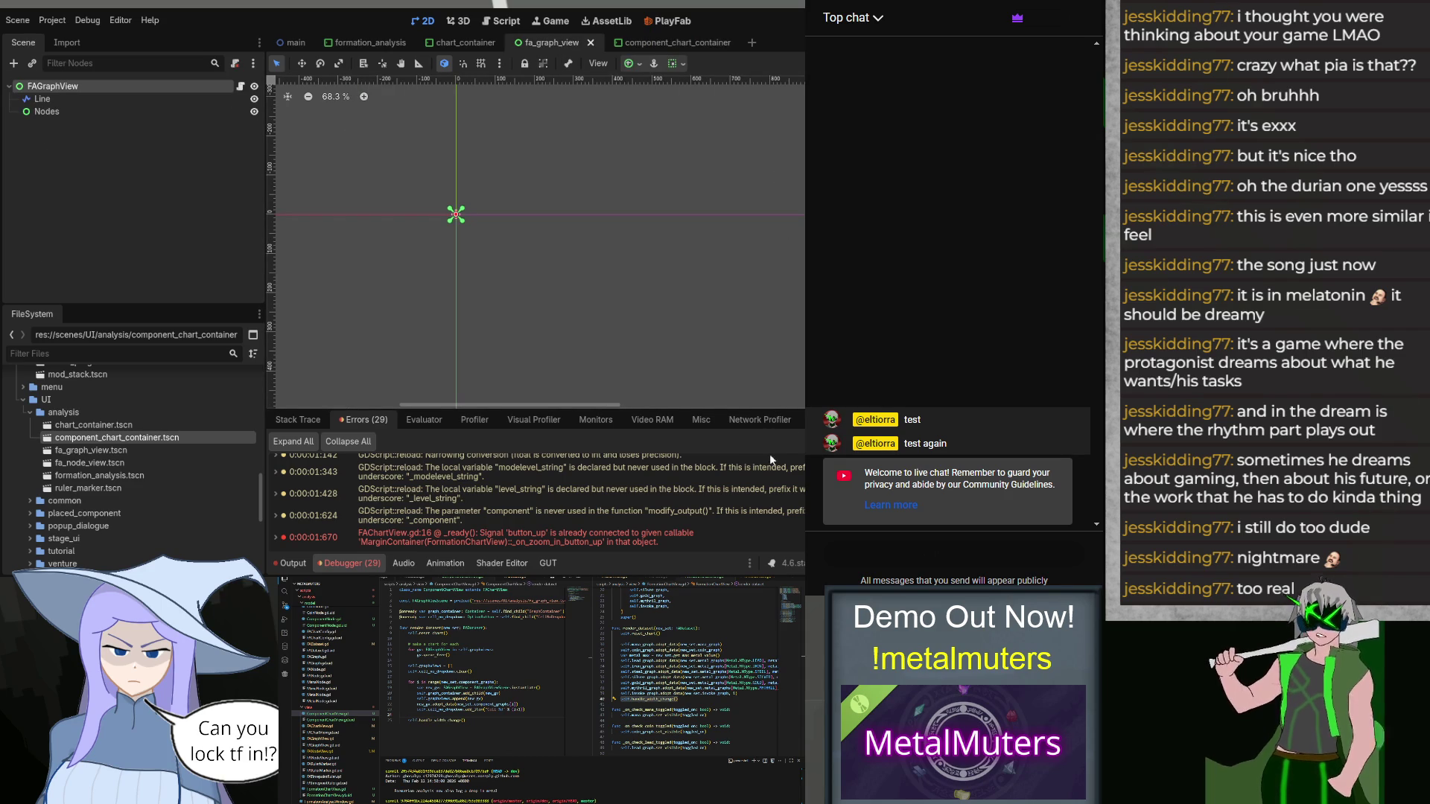
key("Escape")
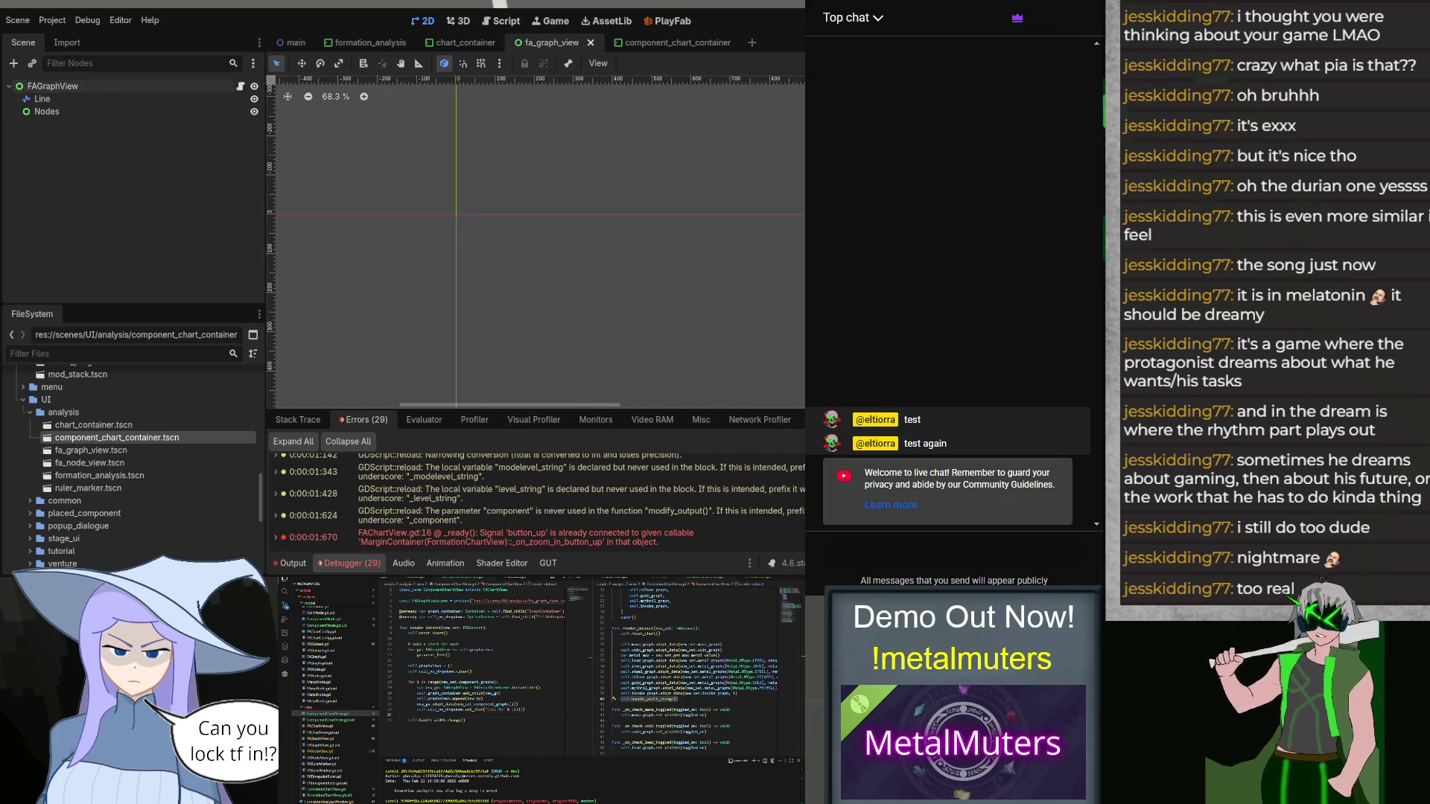
Step: Test-run the game with F5, stop it with F8, and return to component_chart_container
key("F5")
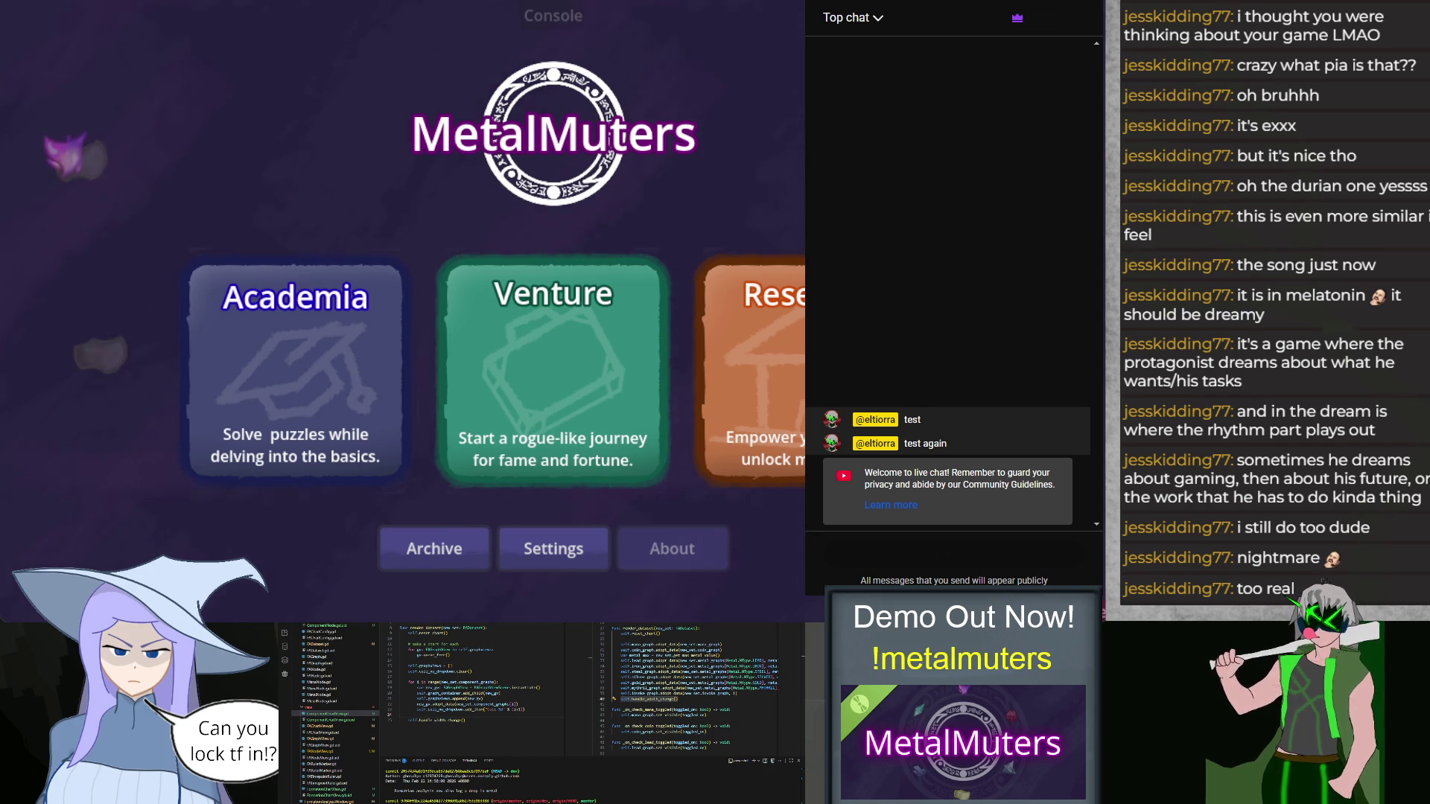
key("F8")
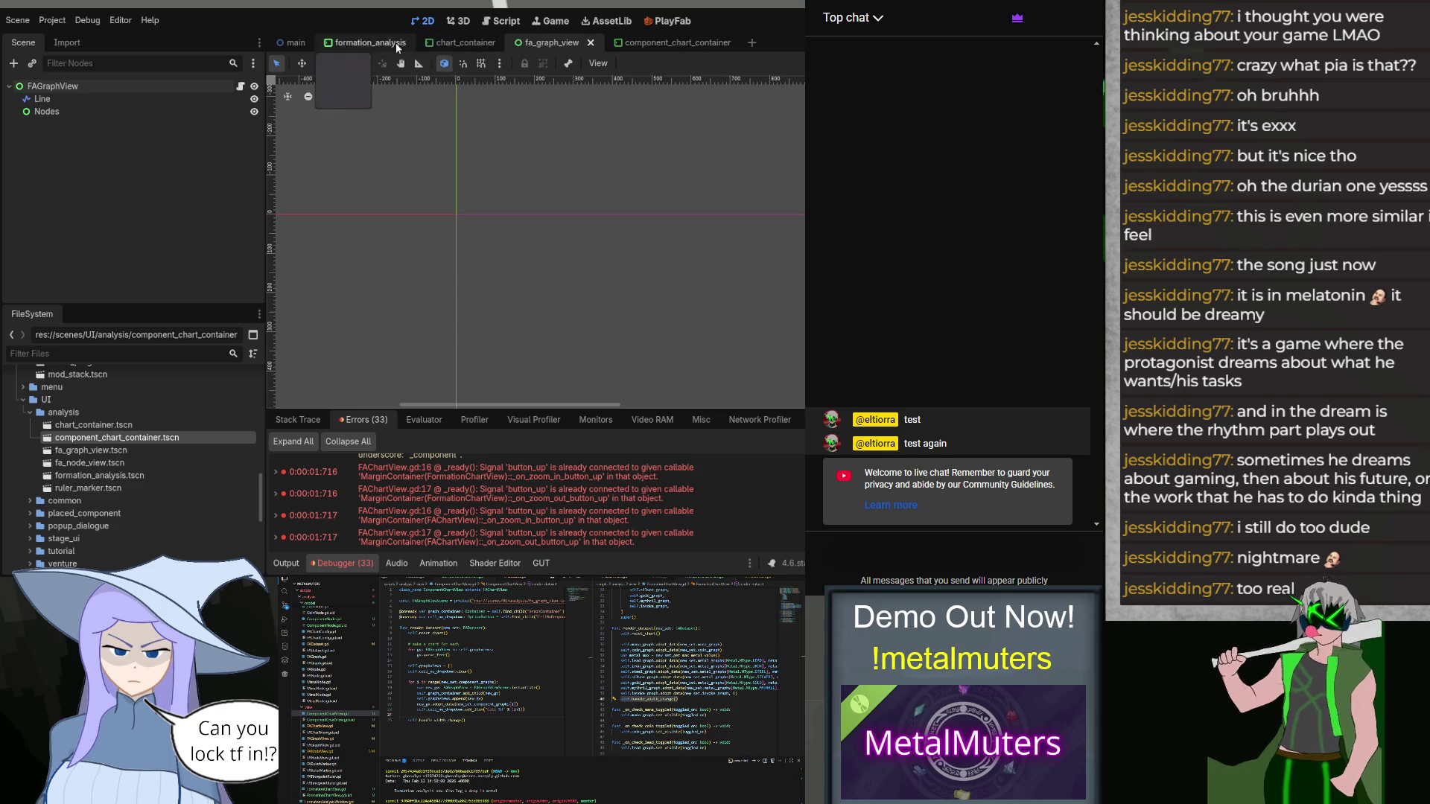
left_click(688, 41)
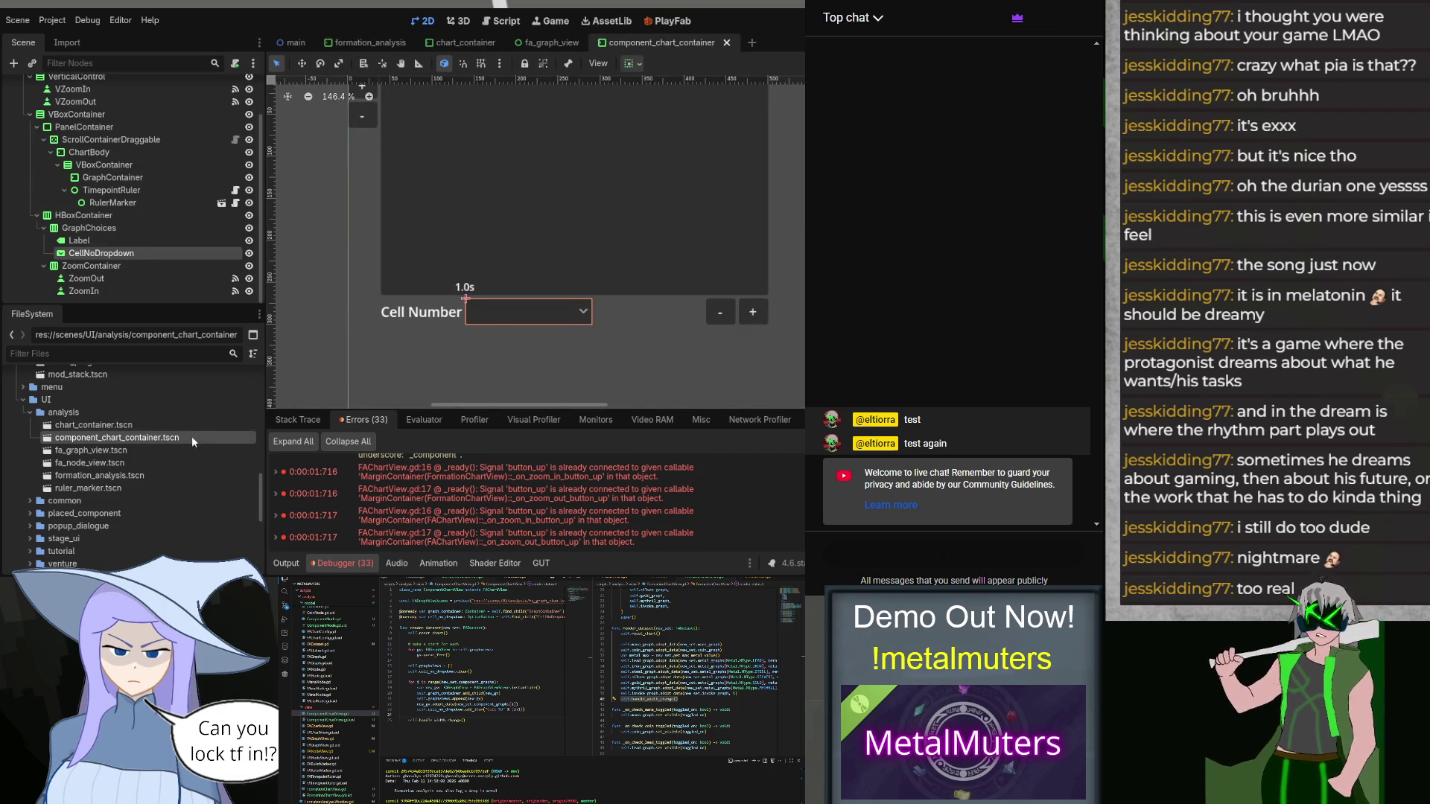
Step: Open the chart_container scene, select its ZoomOut button, and save
double_click(93, 425)
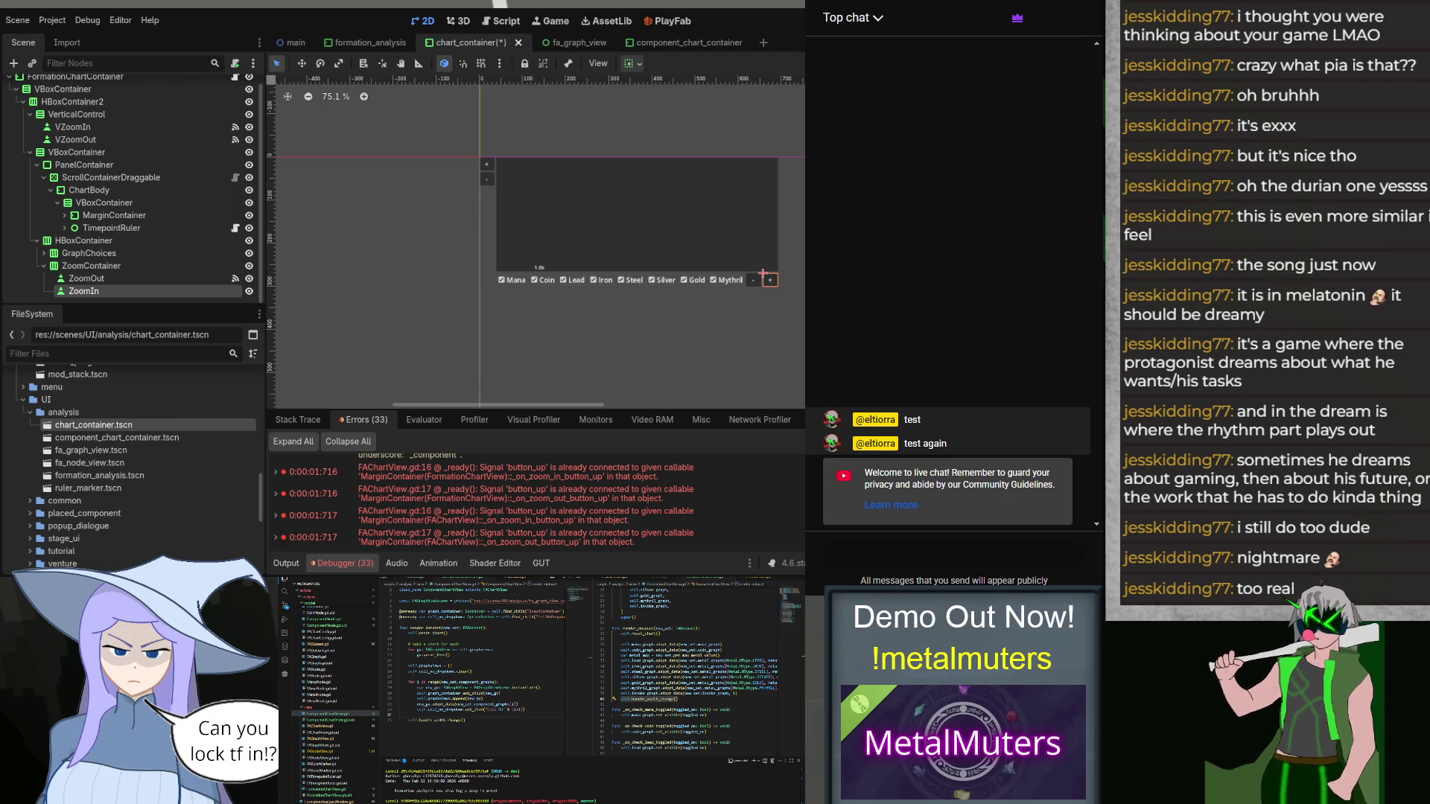
left_click(101, 279)
left_click(101, 279)
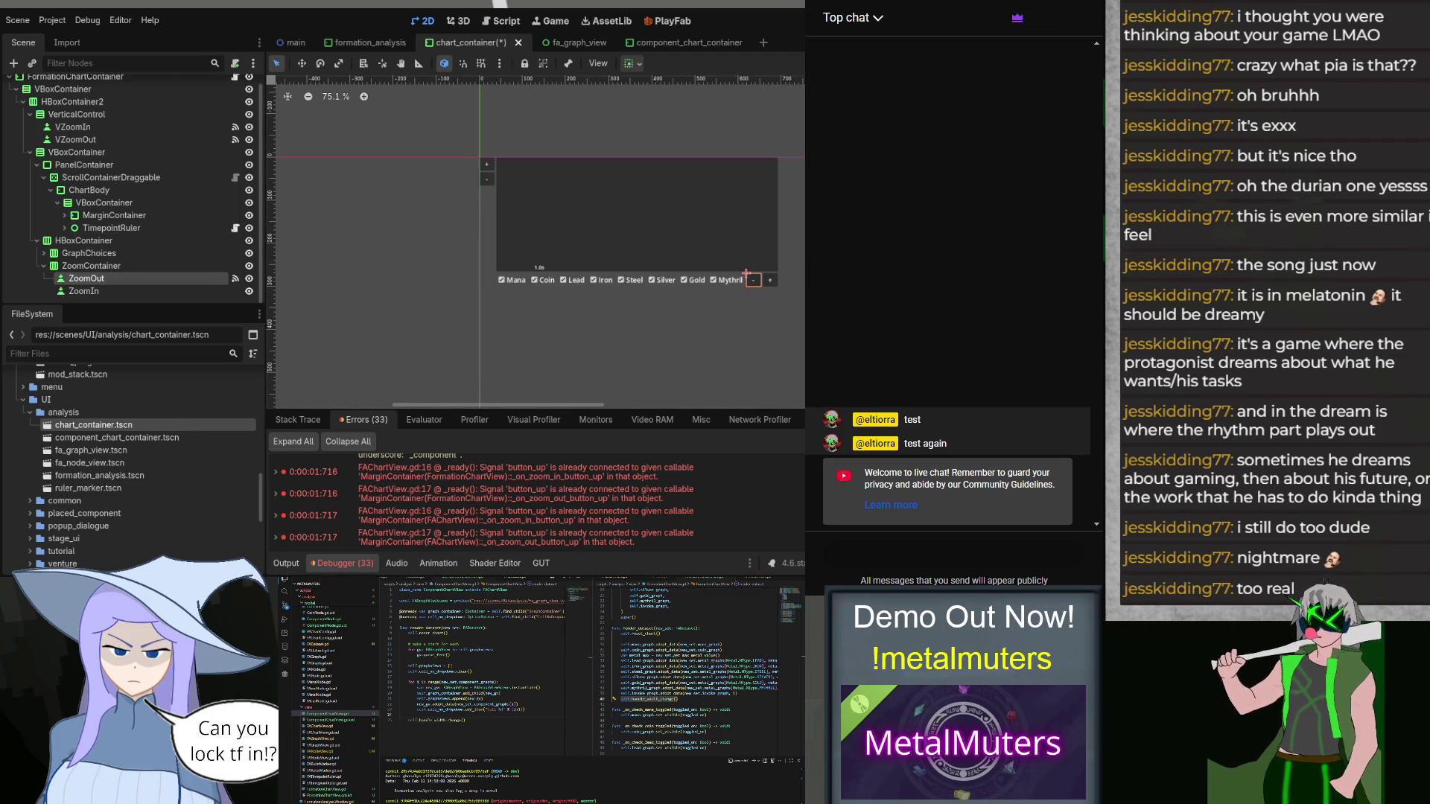
key("ctrl+s")
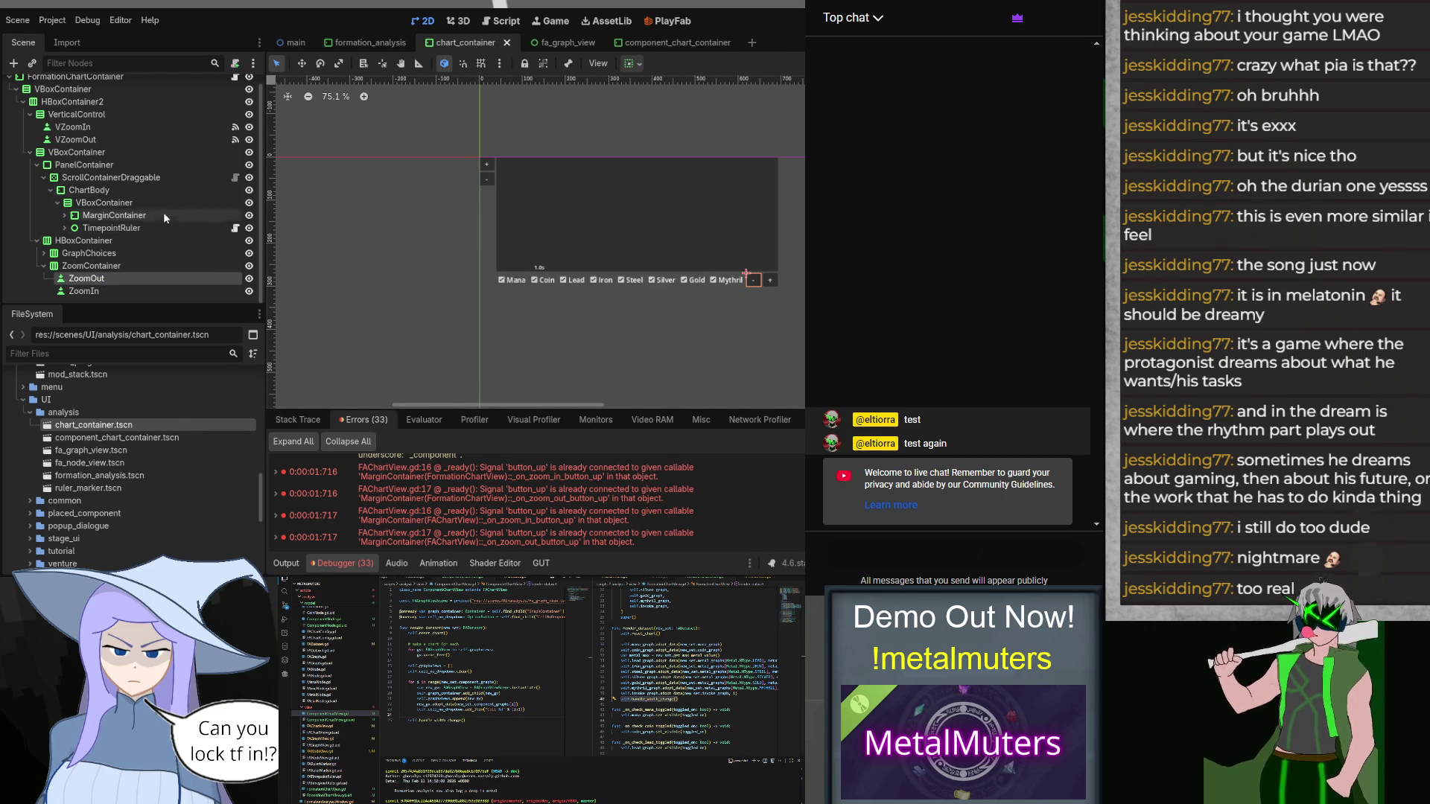
Step: Check the VZoomIn and VZoomOut buttons, then run with F6 and close the game
left_click(131, 128)
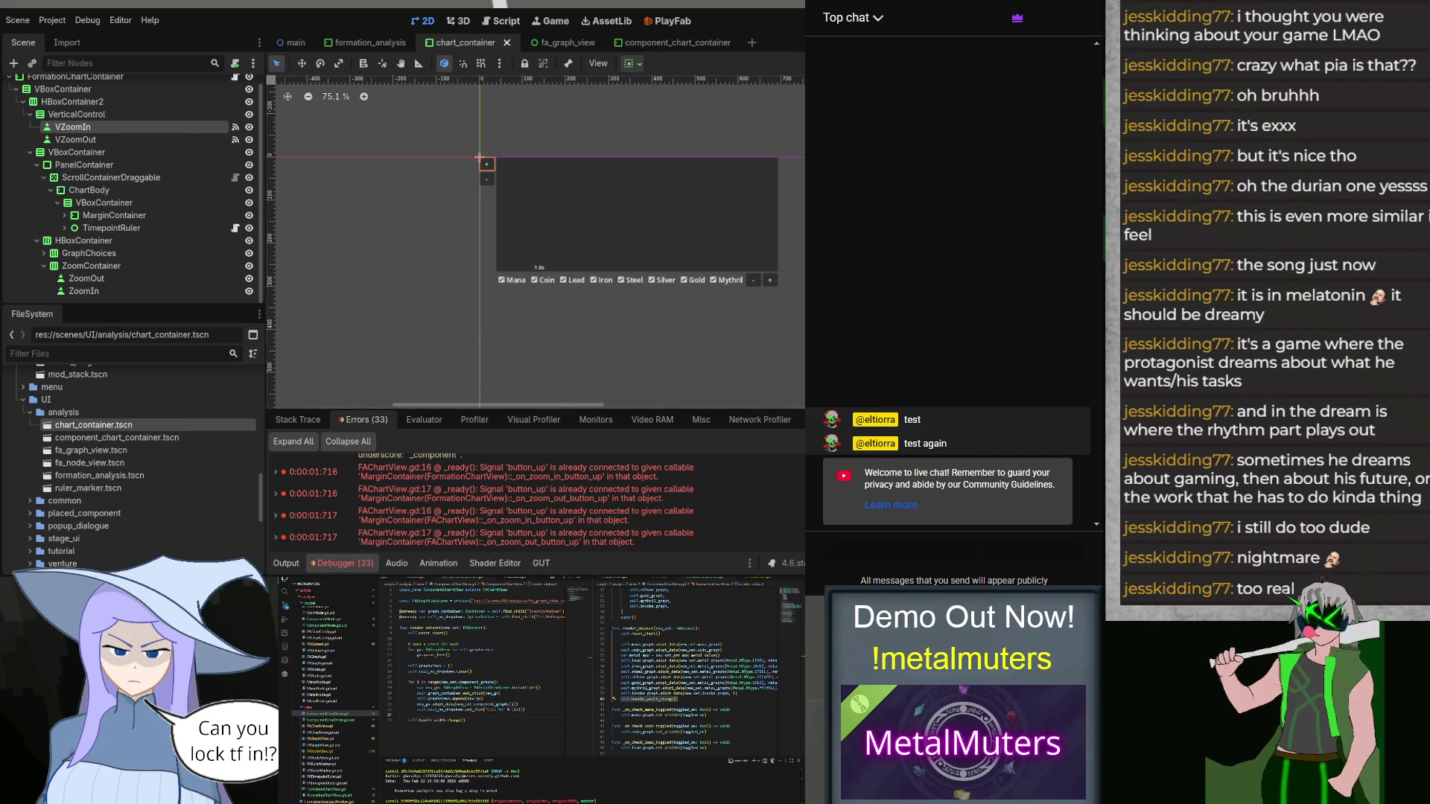
left_click(141, 139)
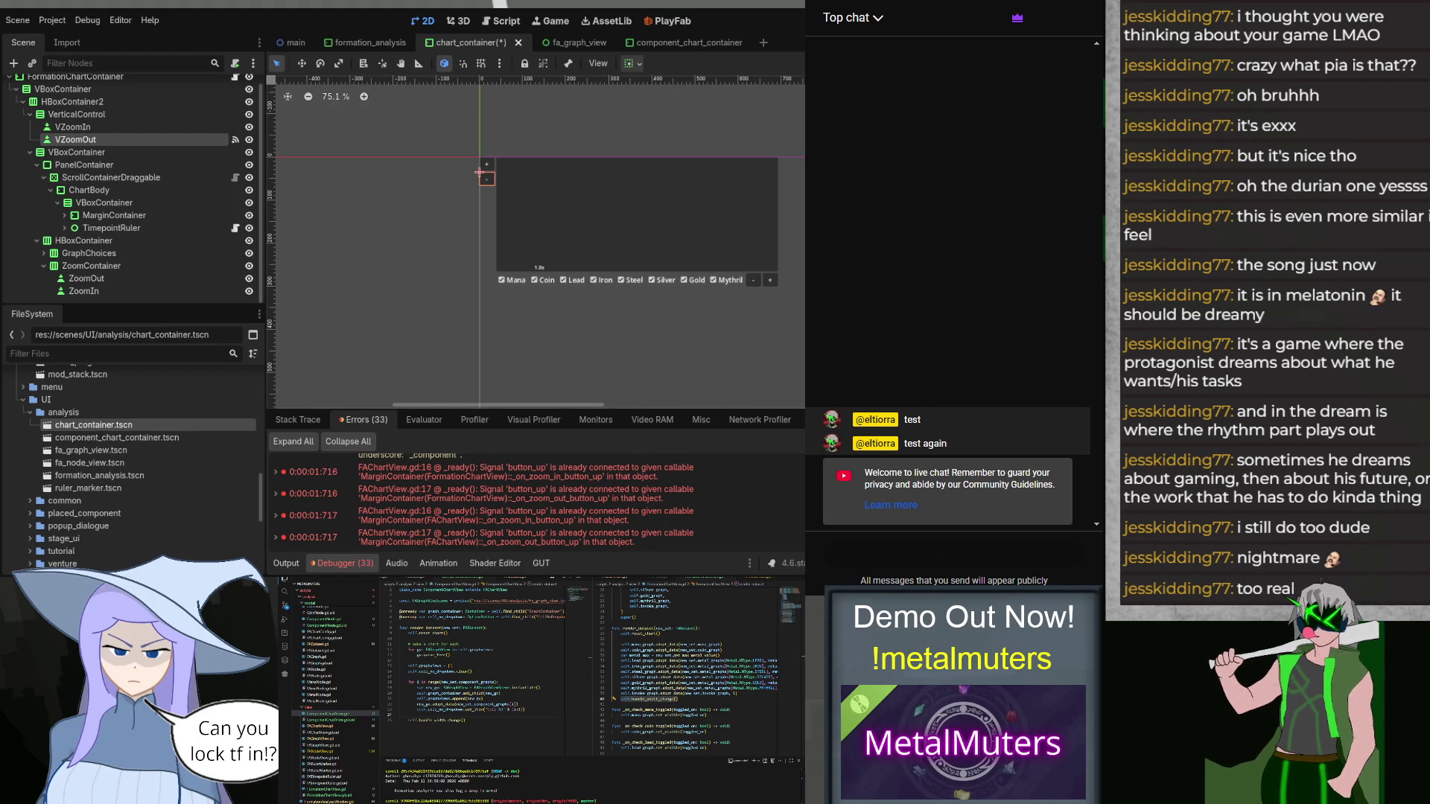
key("F6")
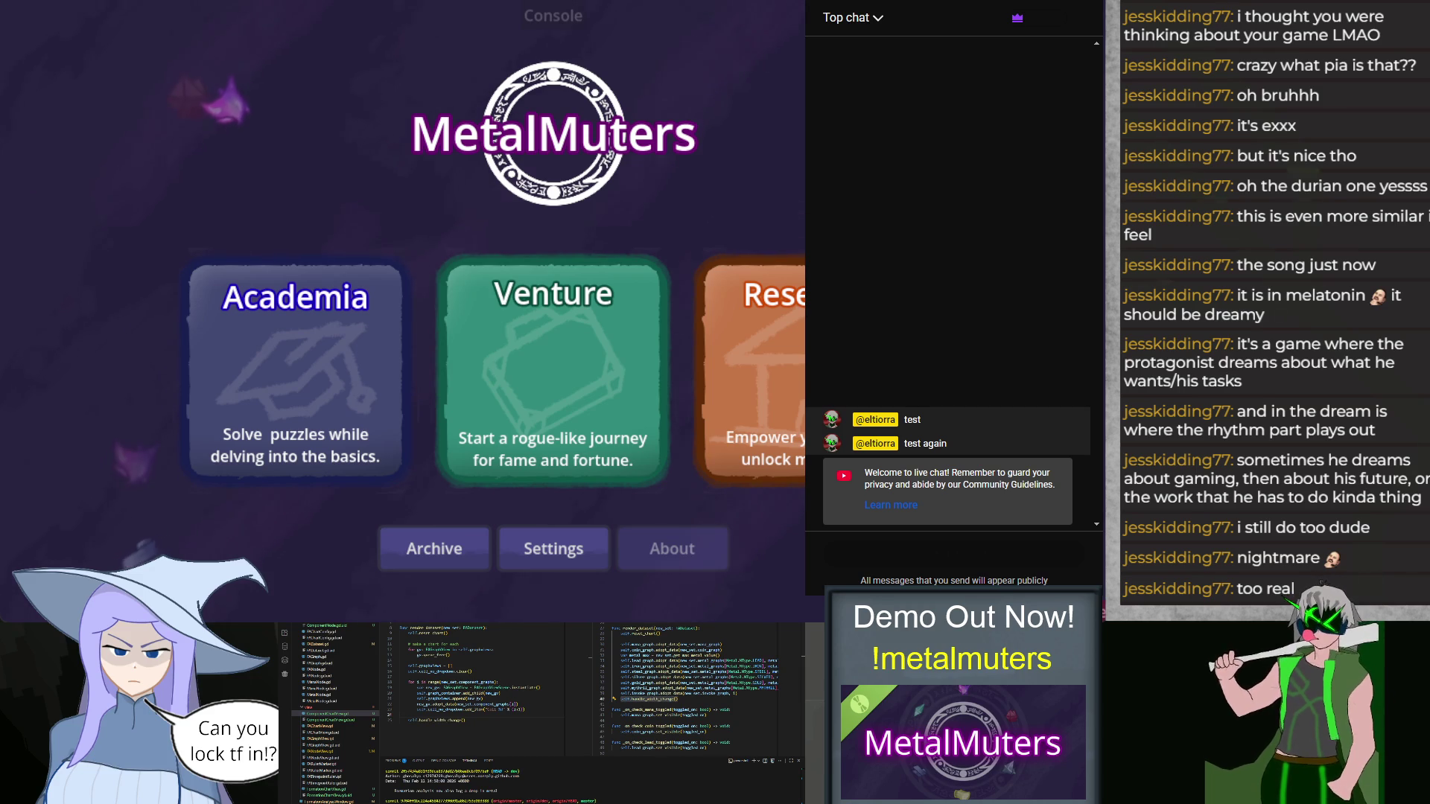
key("F8")
Step: Detach the script from the root ComponentChartContainer node and save the scene
left_click(654, 43)
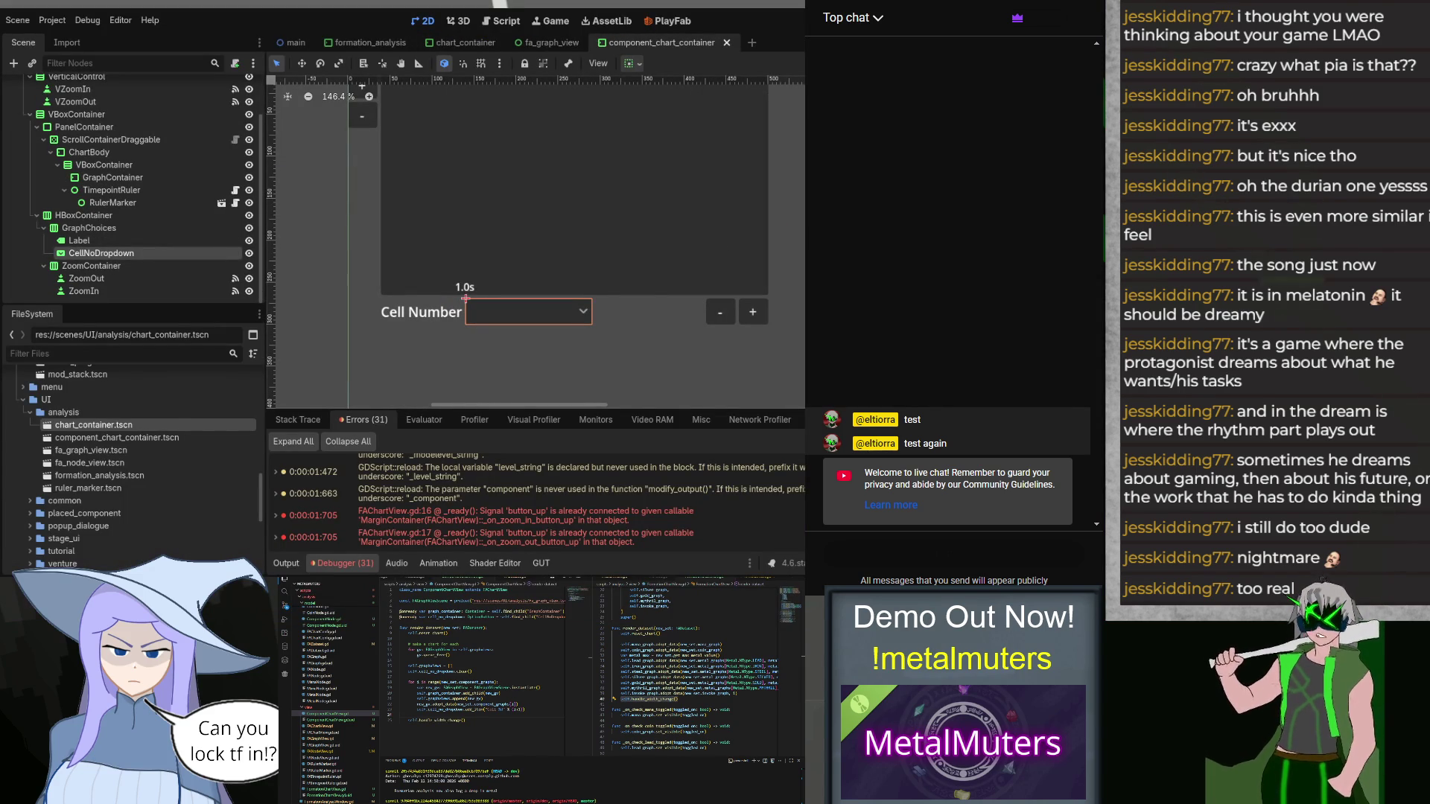
scroll(134, 186, "up", 3)
left_click(78, 86)
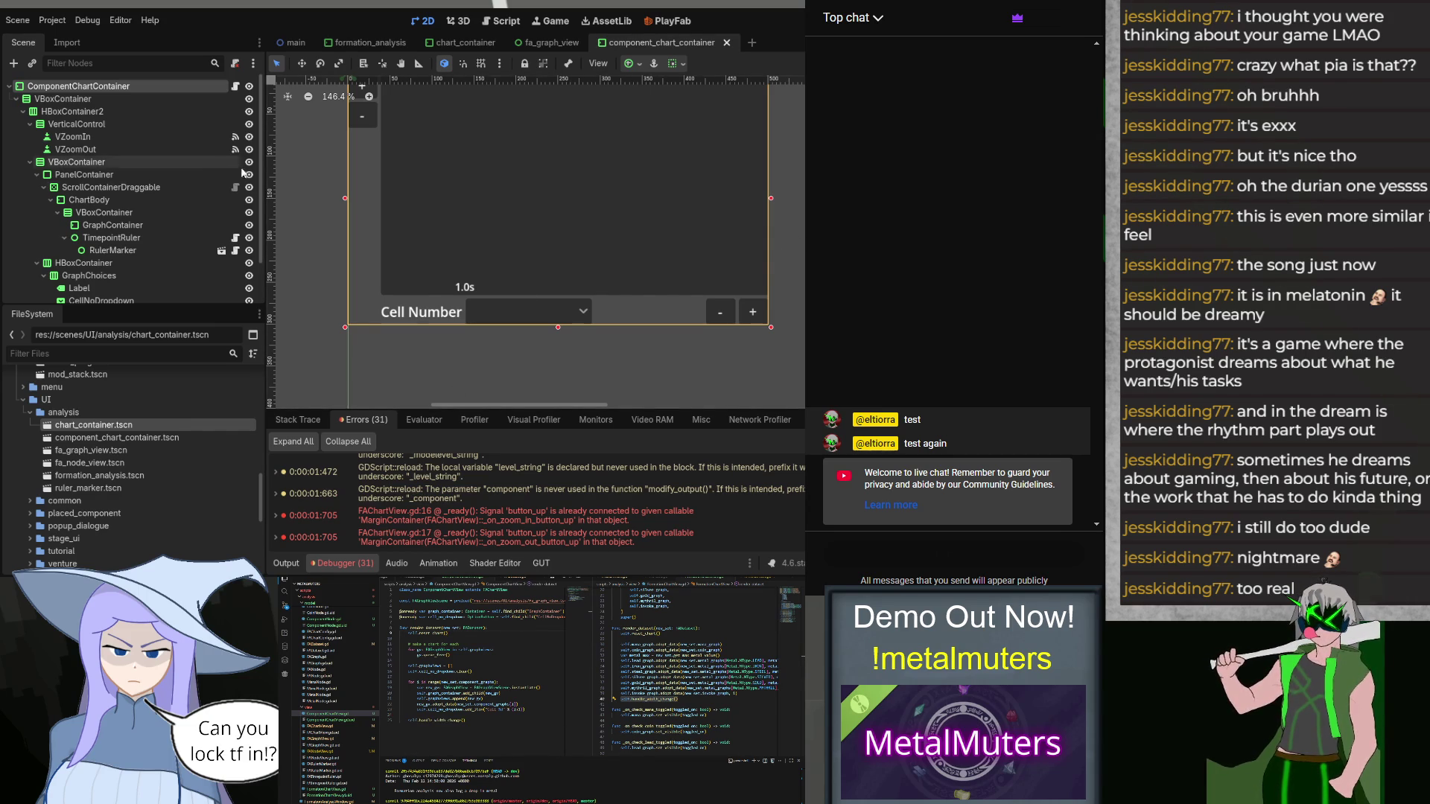
key("ctrl+z")
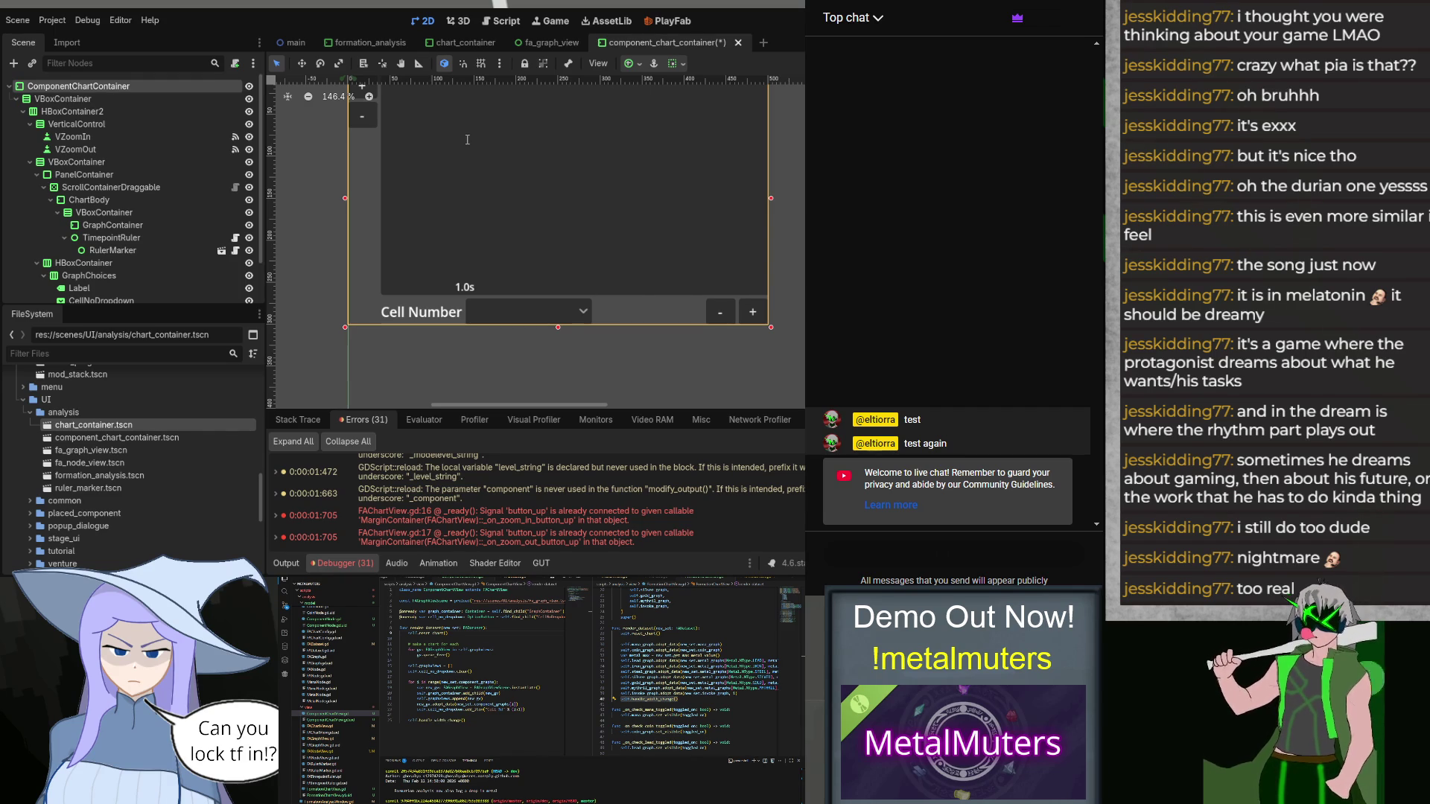
key("ctrl+s")
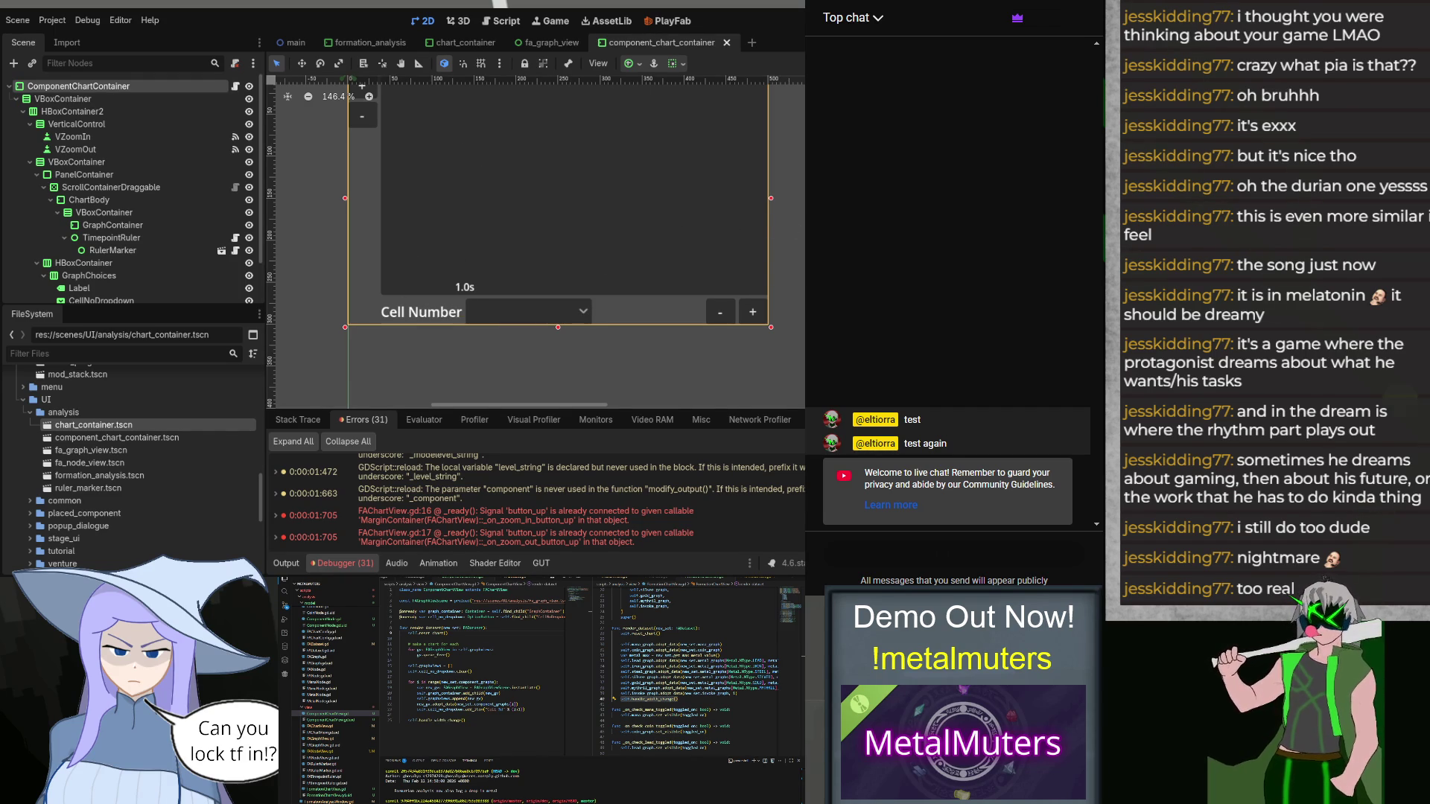
Step: Review the ZoomIn, ZoomOut, VZoomIn and VZoomOut buttons, save, and test-run with F5
scroll(134, 223, "down", 3)
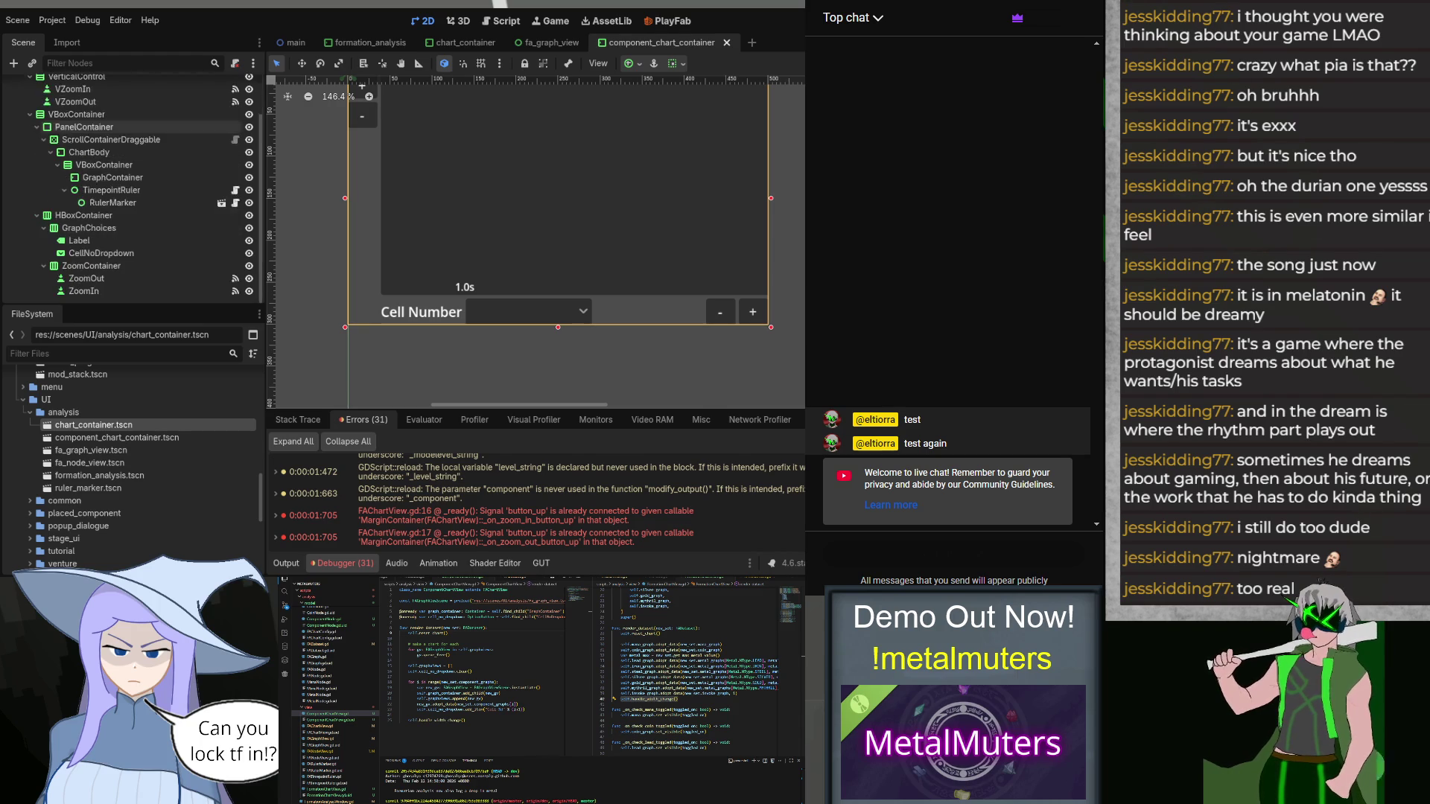
left_click(84, 291)
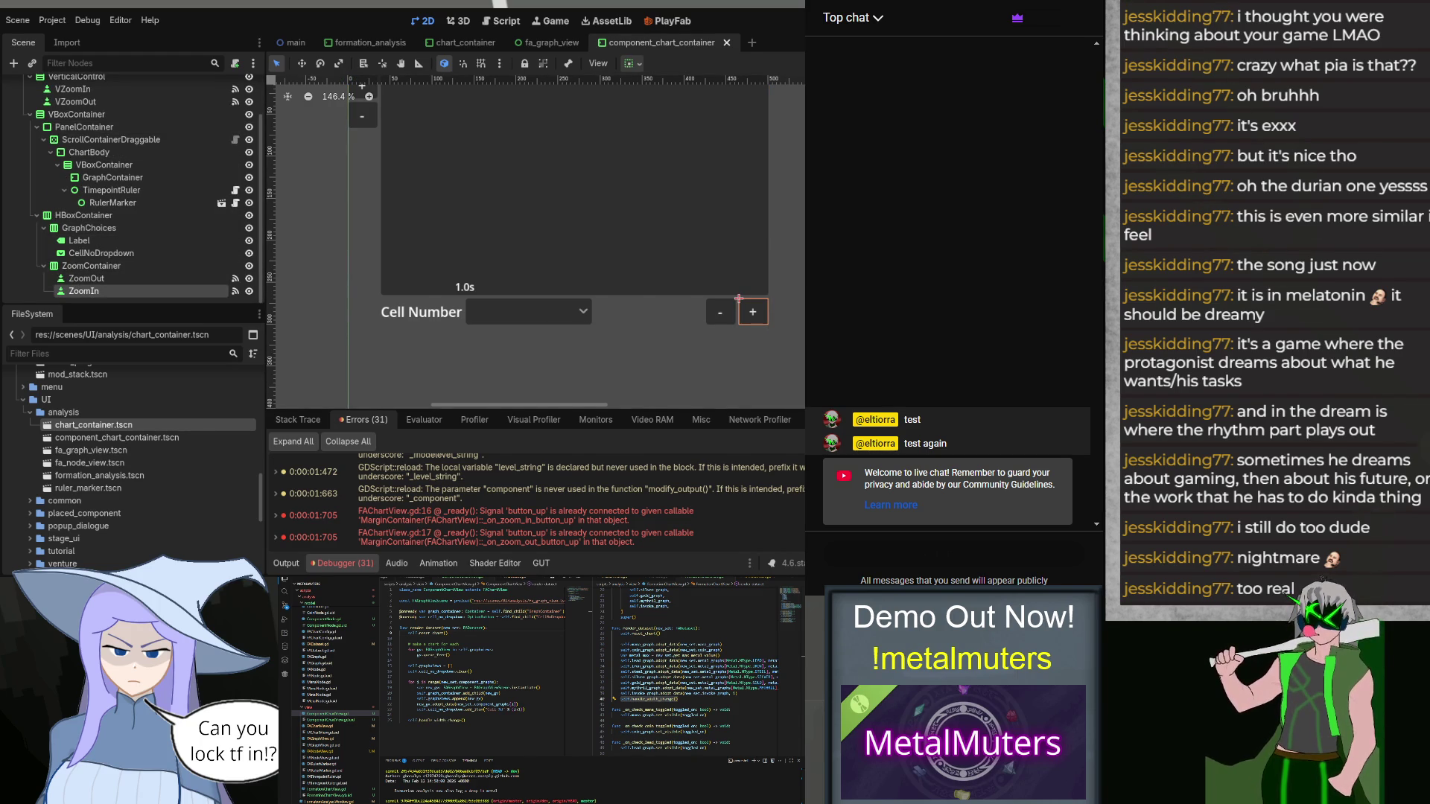
left_click(153, 279)
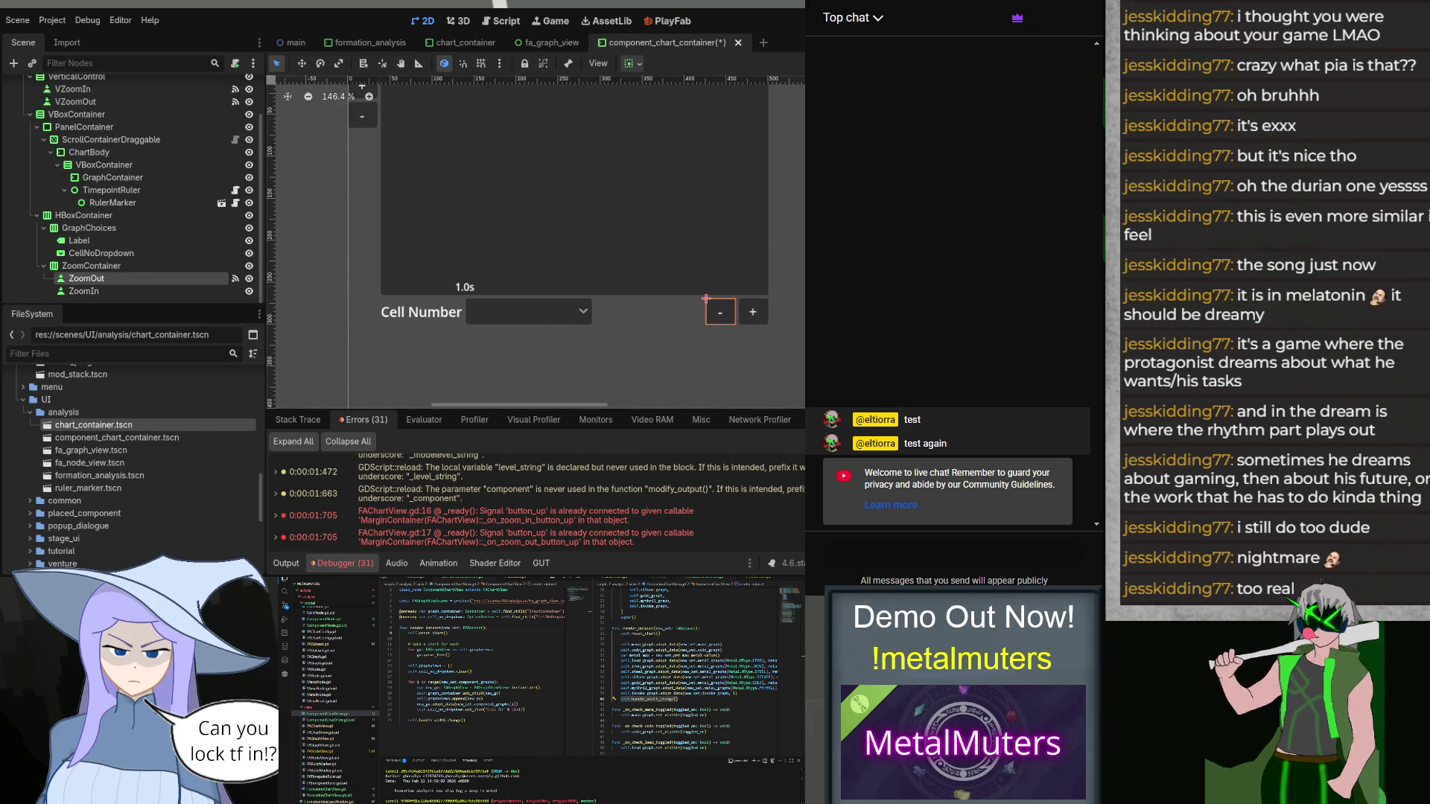
scroll(112, 149, "up", 1)
left_click(101, 118)
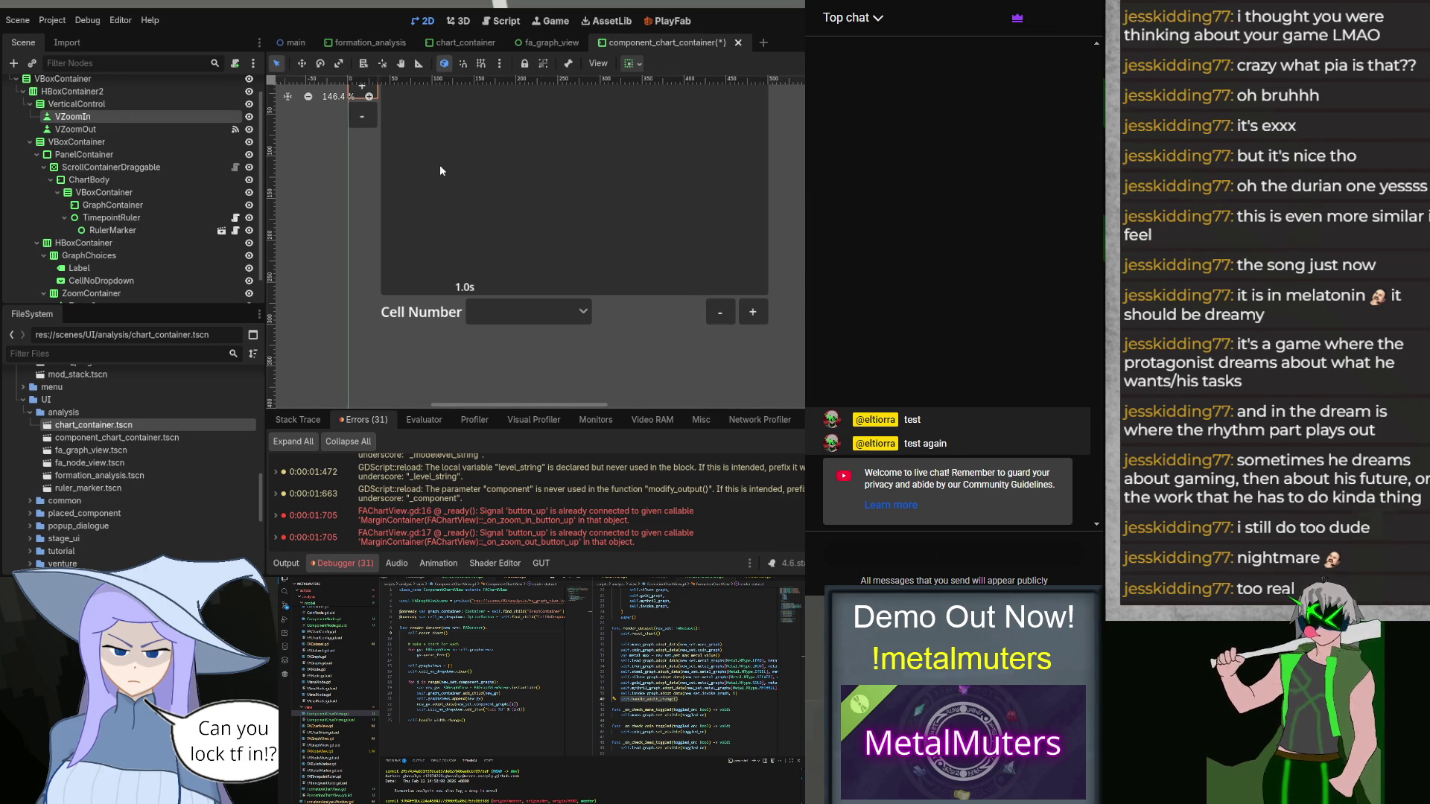
left_click(166, 131)
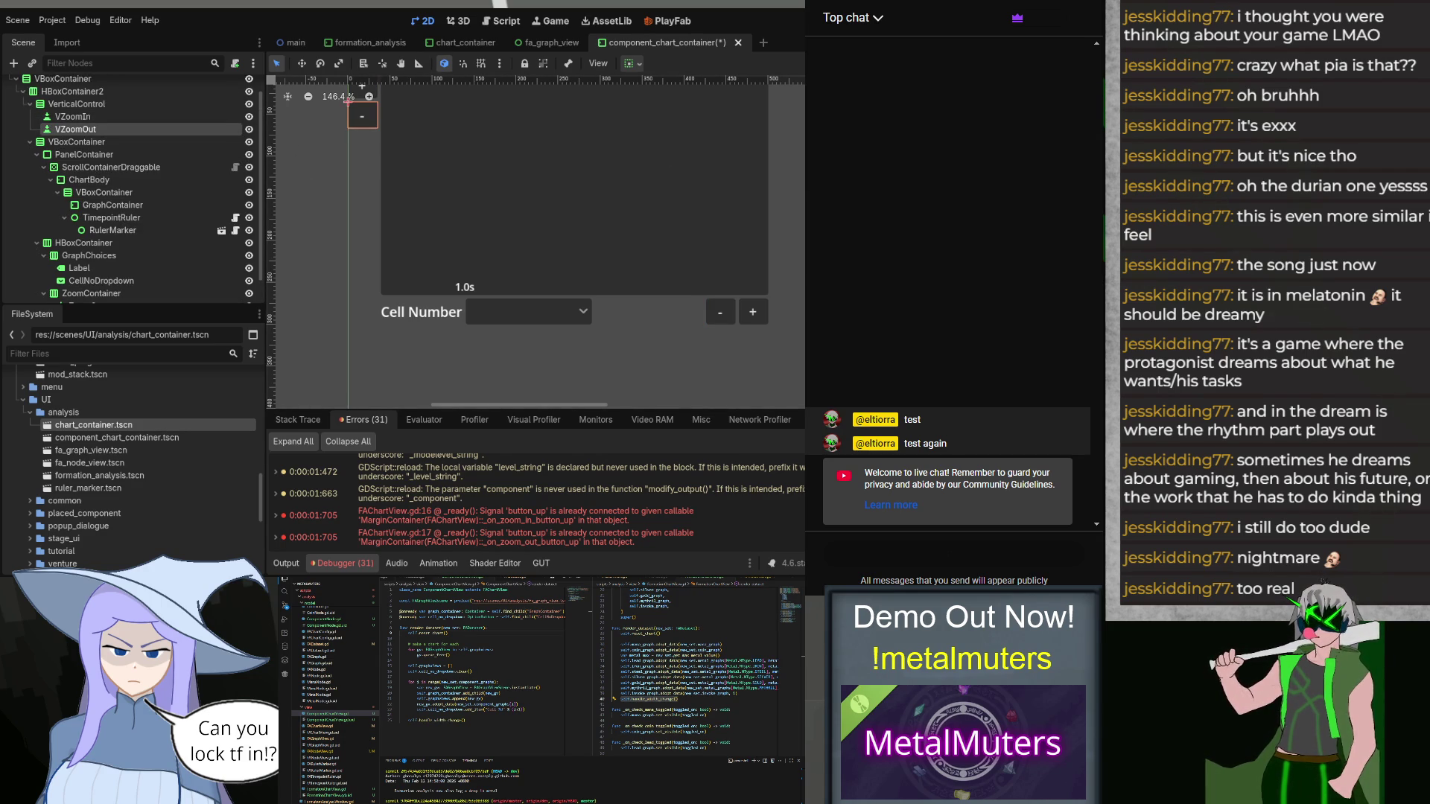
left_click(744, 150)
key("ctrl+s")
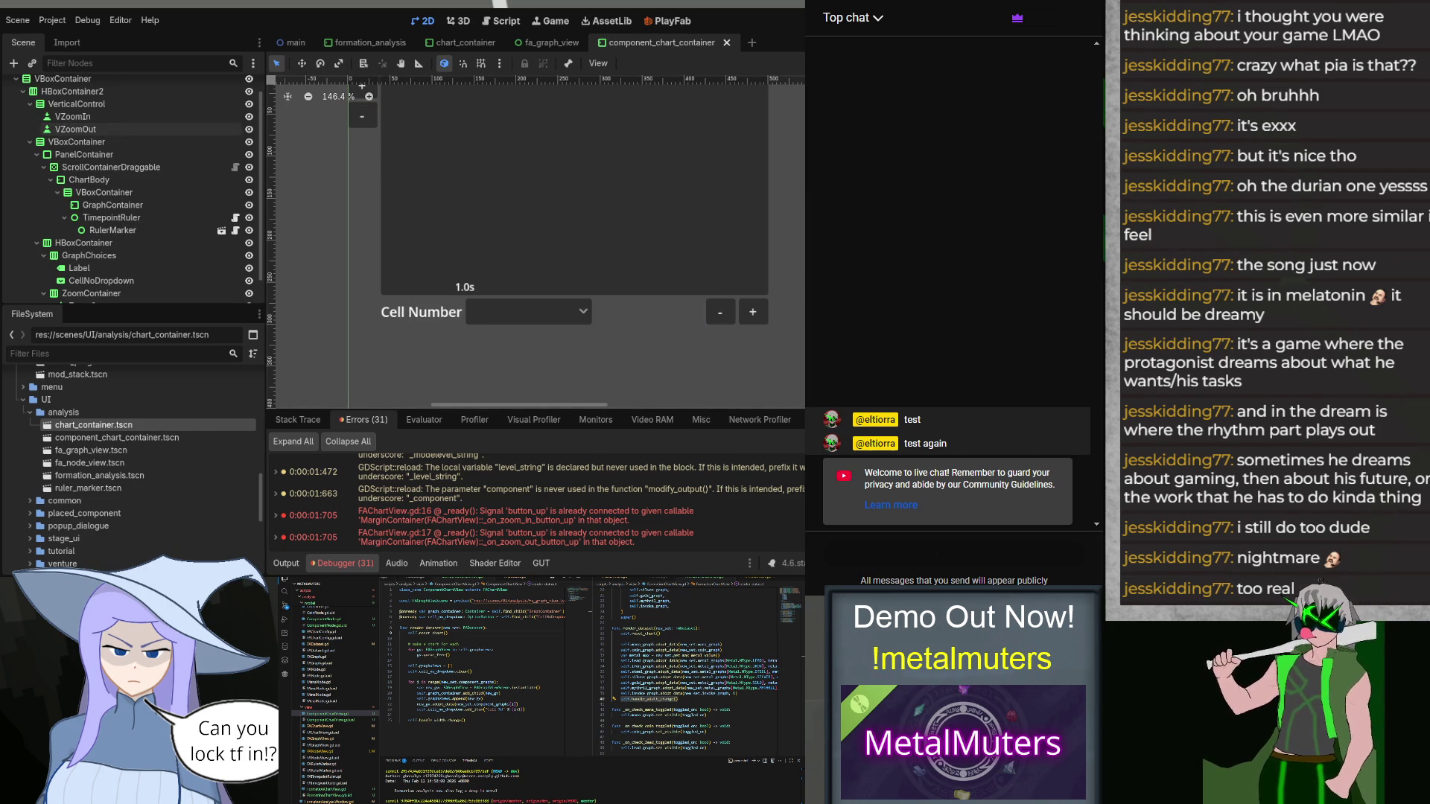
key("F5")
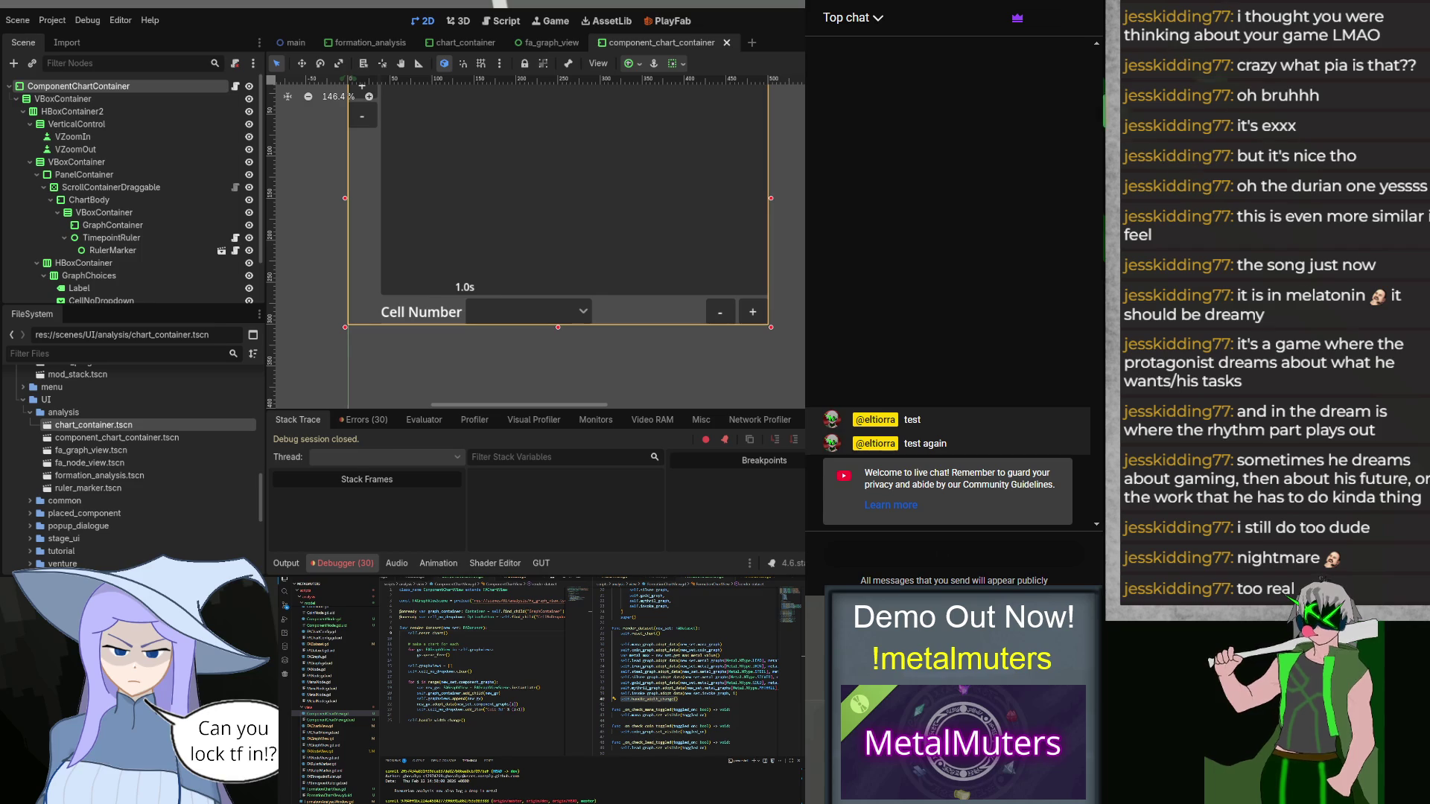
Step: Select VZoomIn, VZoomOut, ZoomIn and ZoomOut in turn, then save component_chart_container
left_click(75, 137)
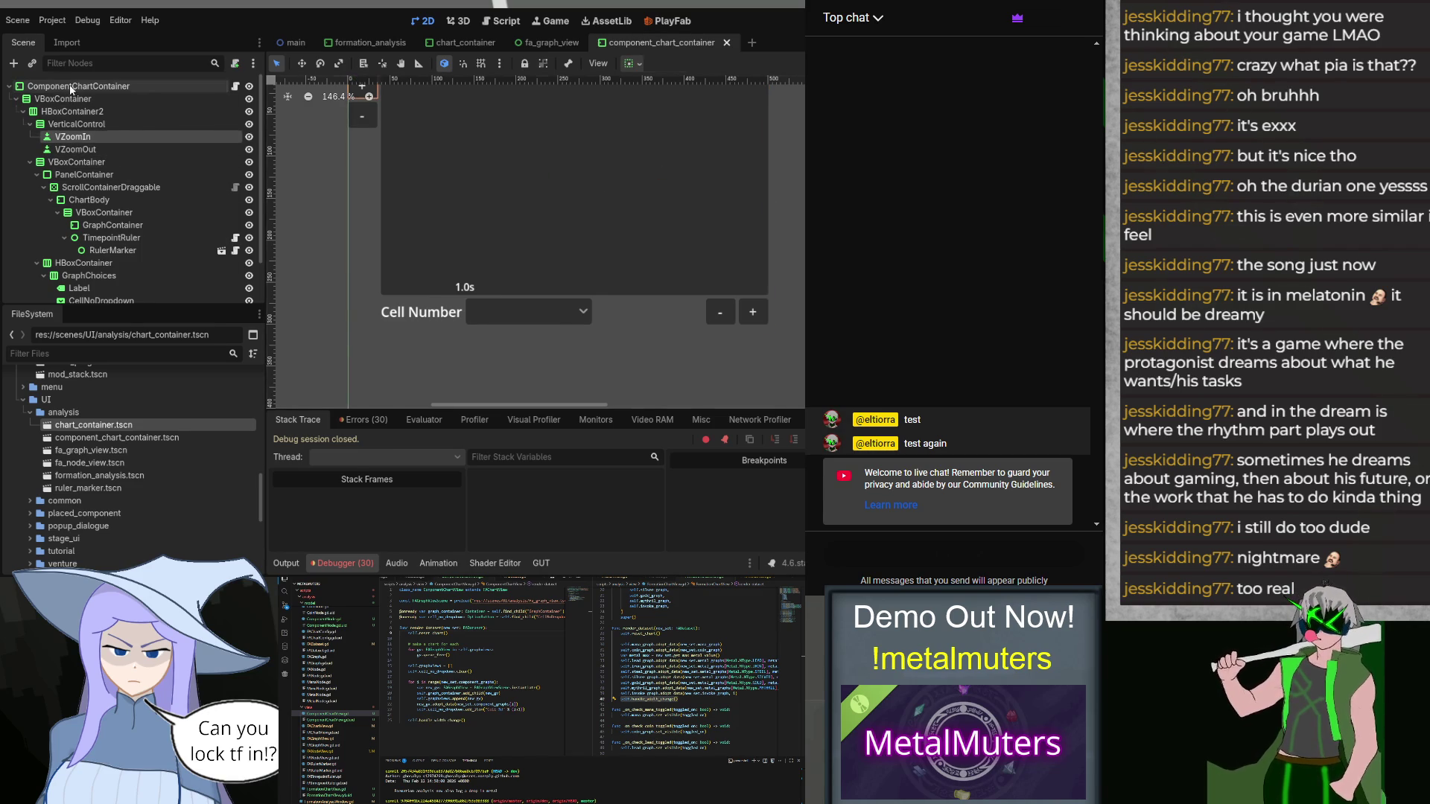
left_click(97, 86)
left_click(68, 139)
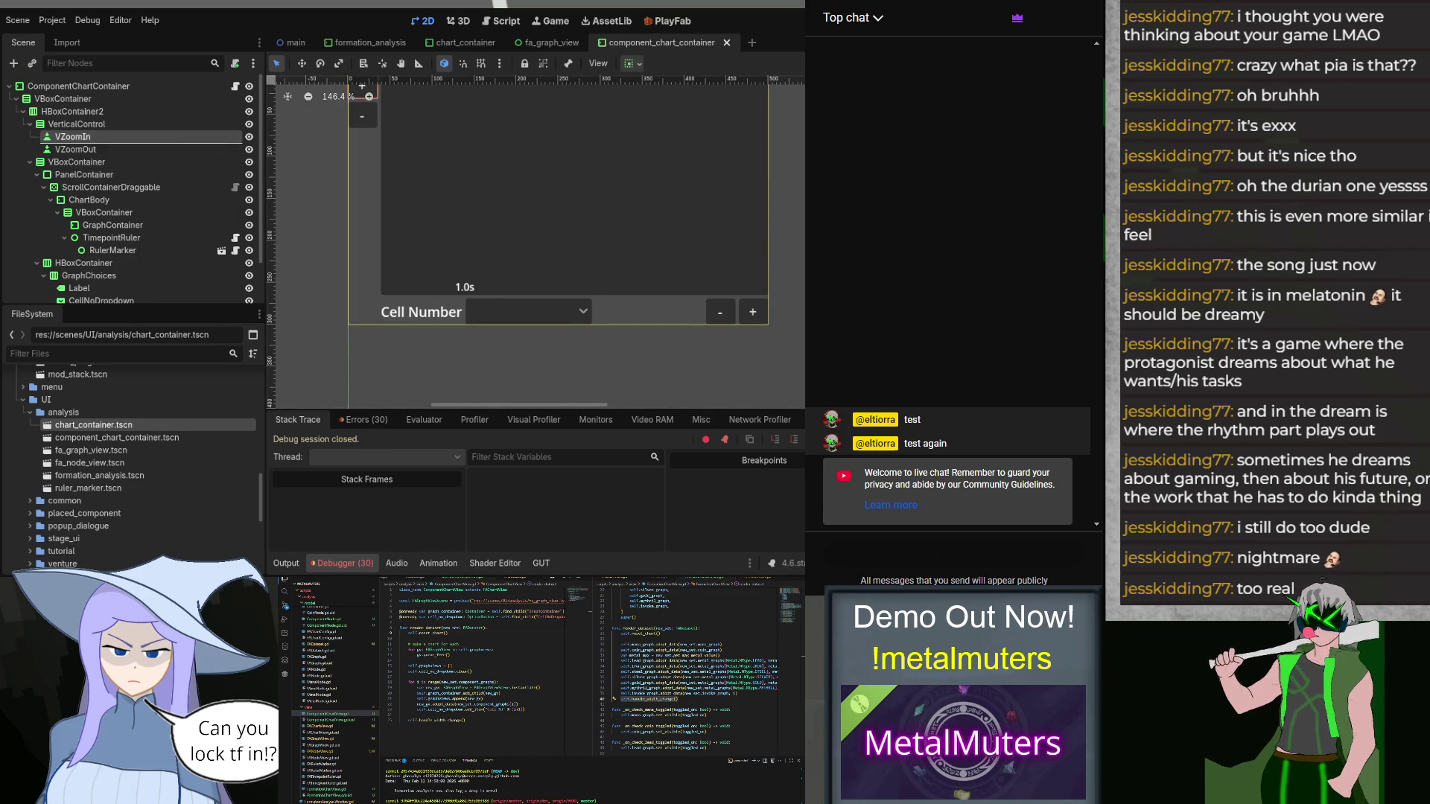
left_click(124, 147)
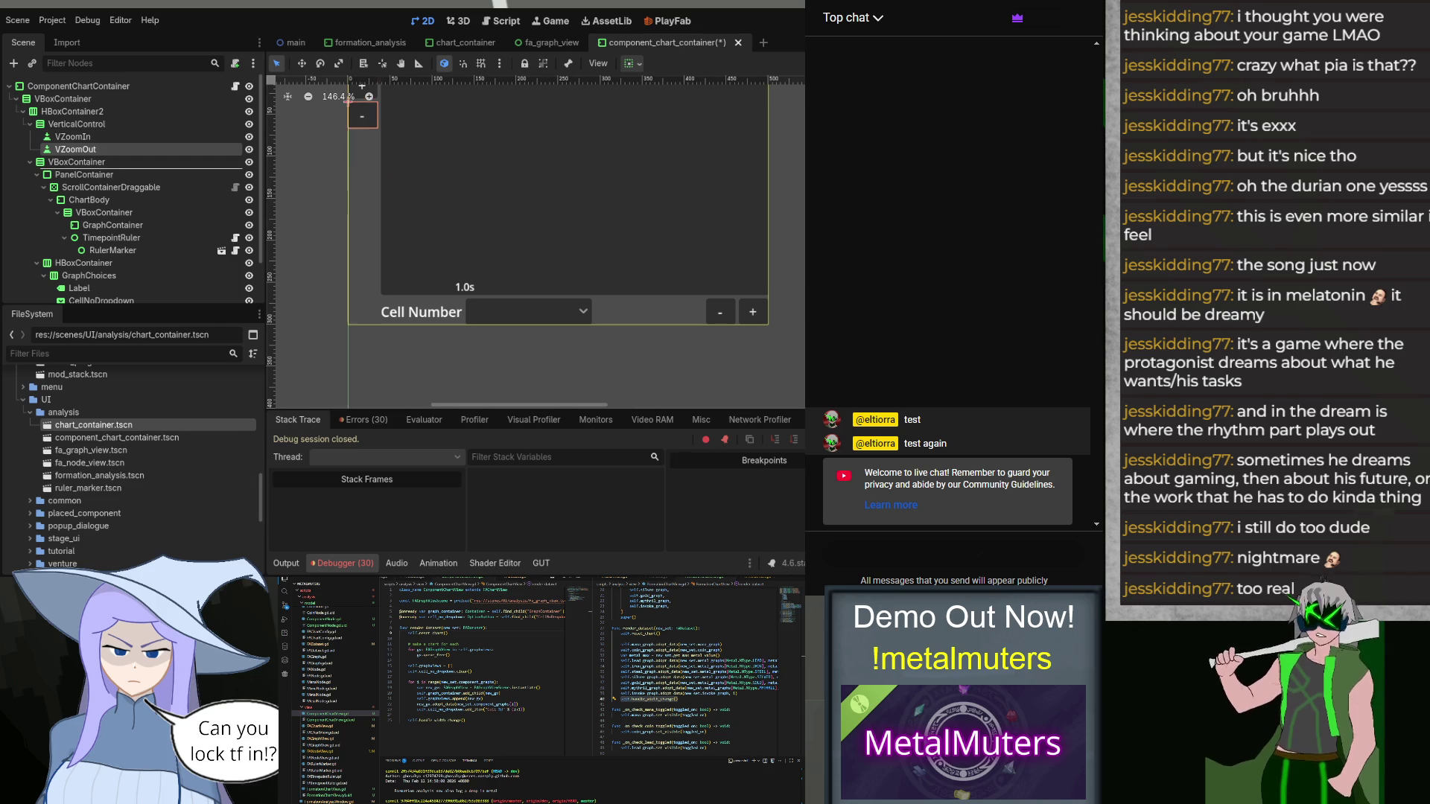
scroll(229, 202, "down", 2)
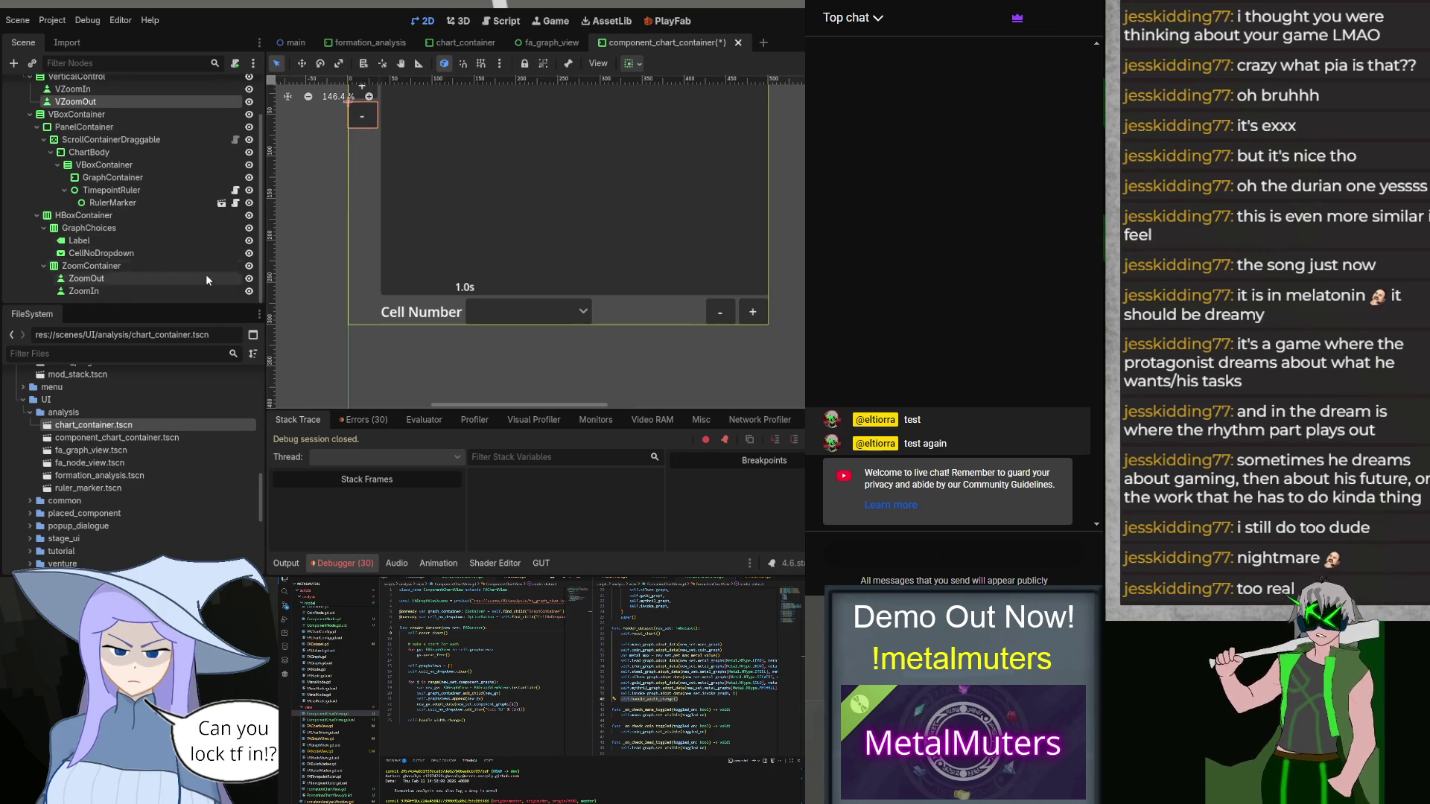
left_click(136, 289)
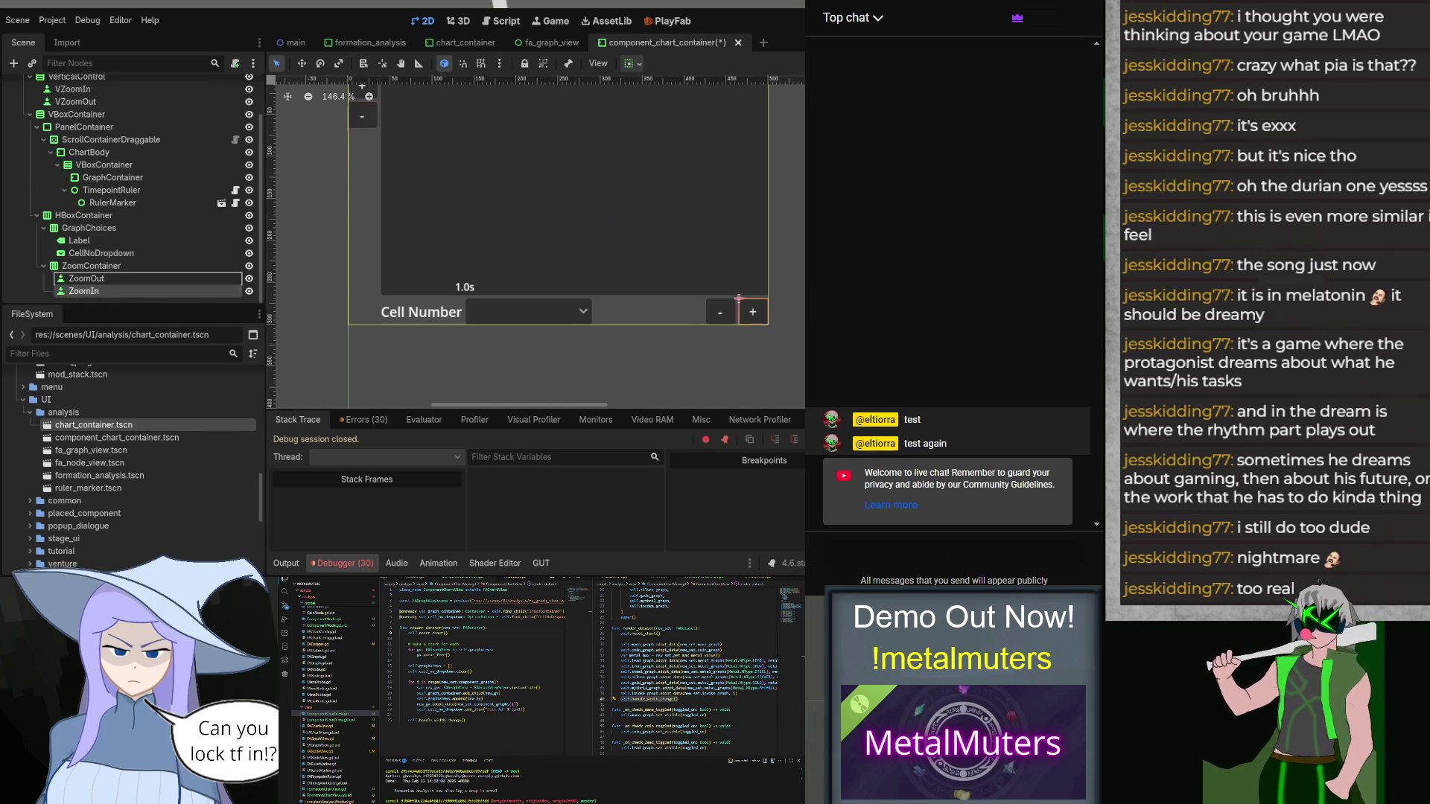
left_click(132, 279)
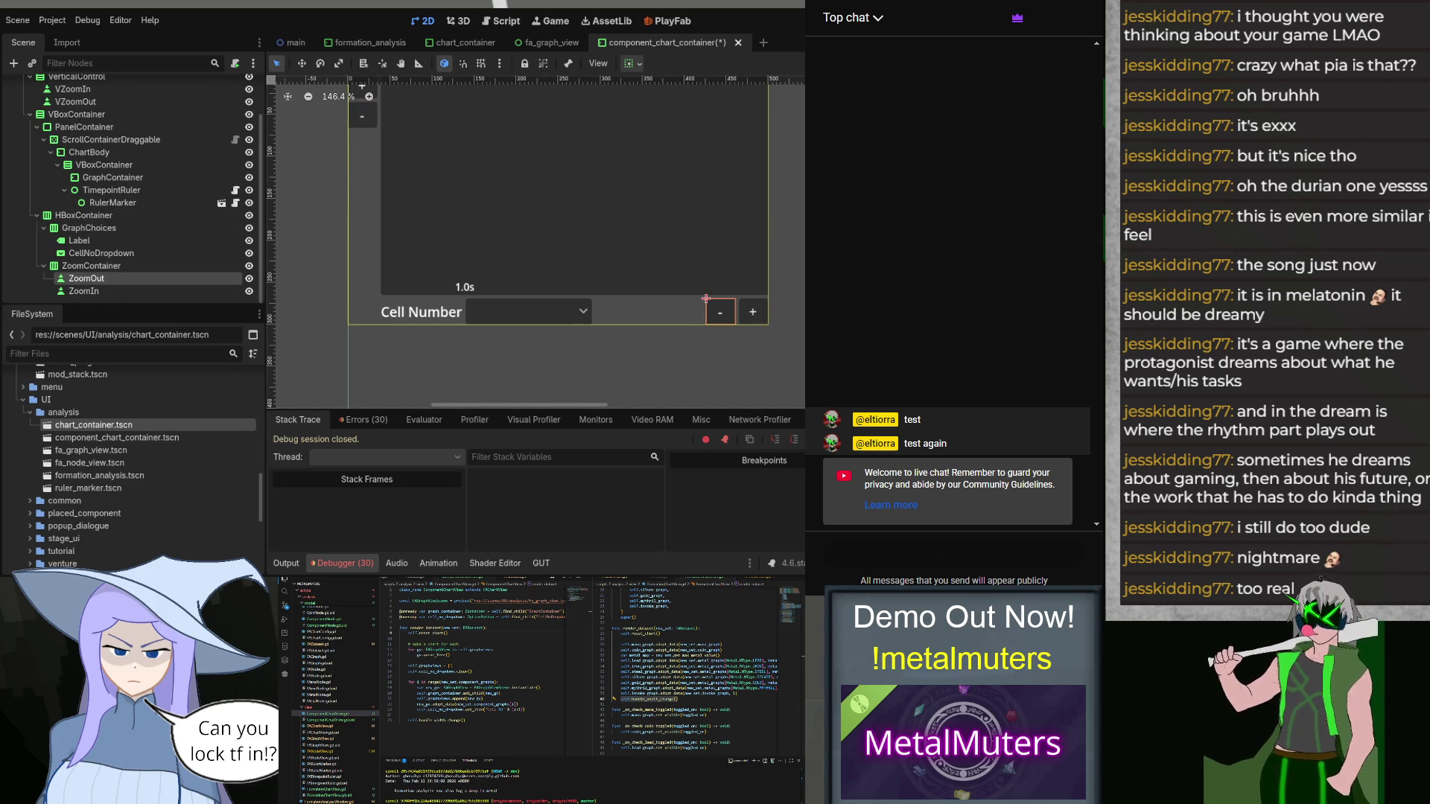
key("ctrl+s")
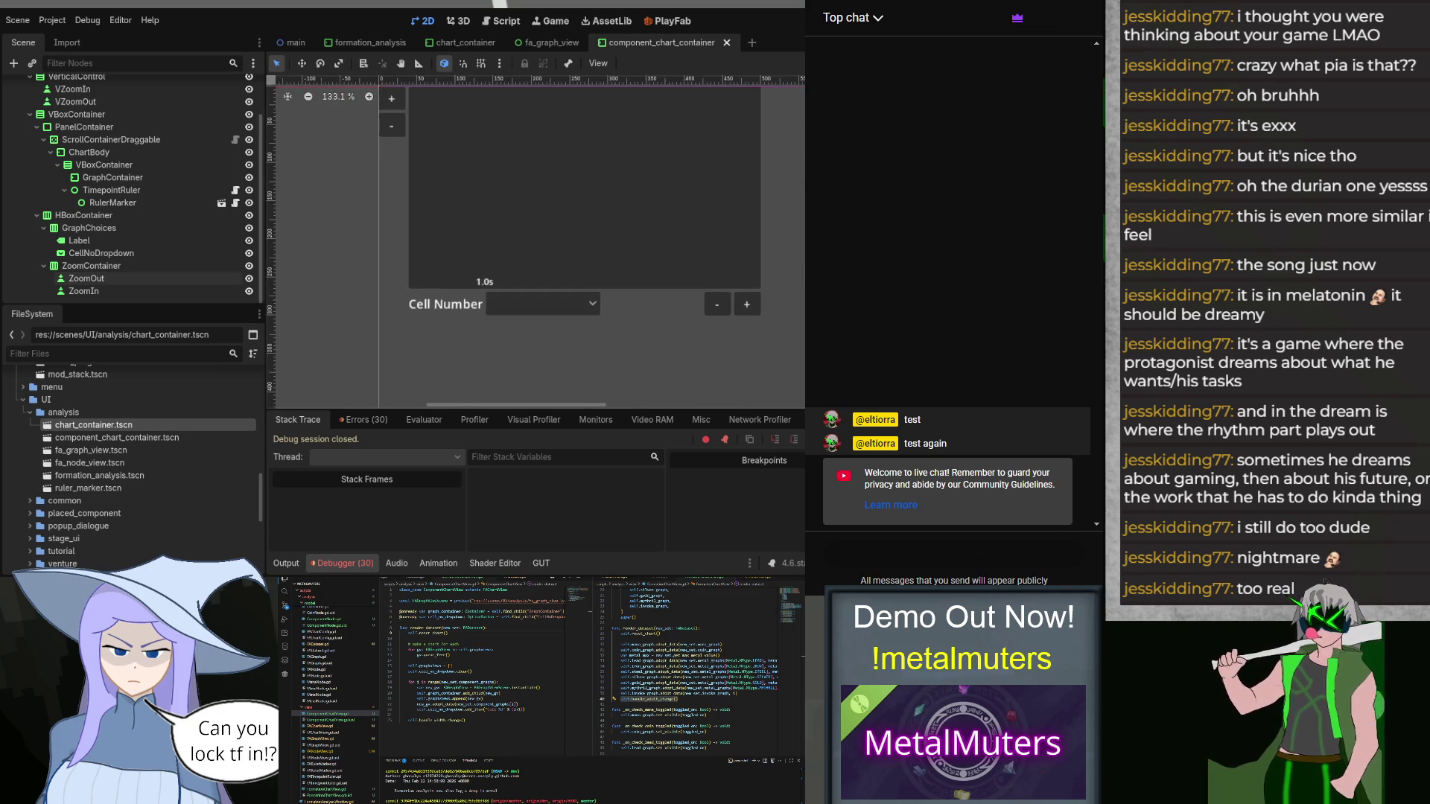
scroll(513, 246, "up", 3)
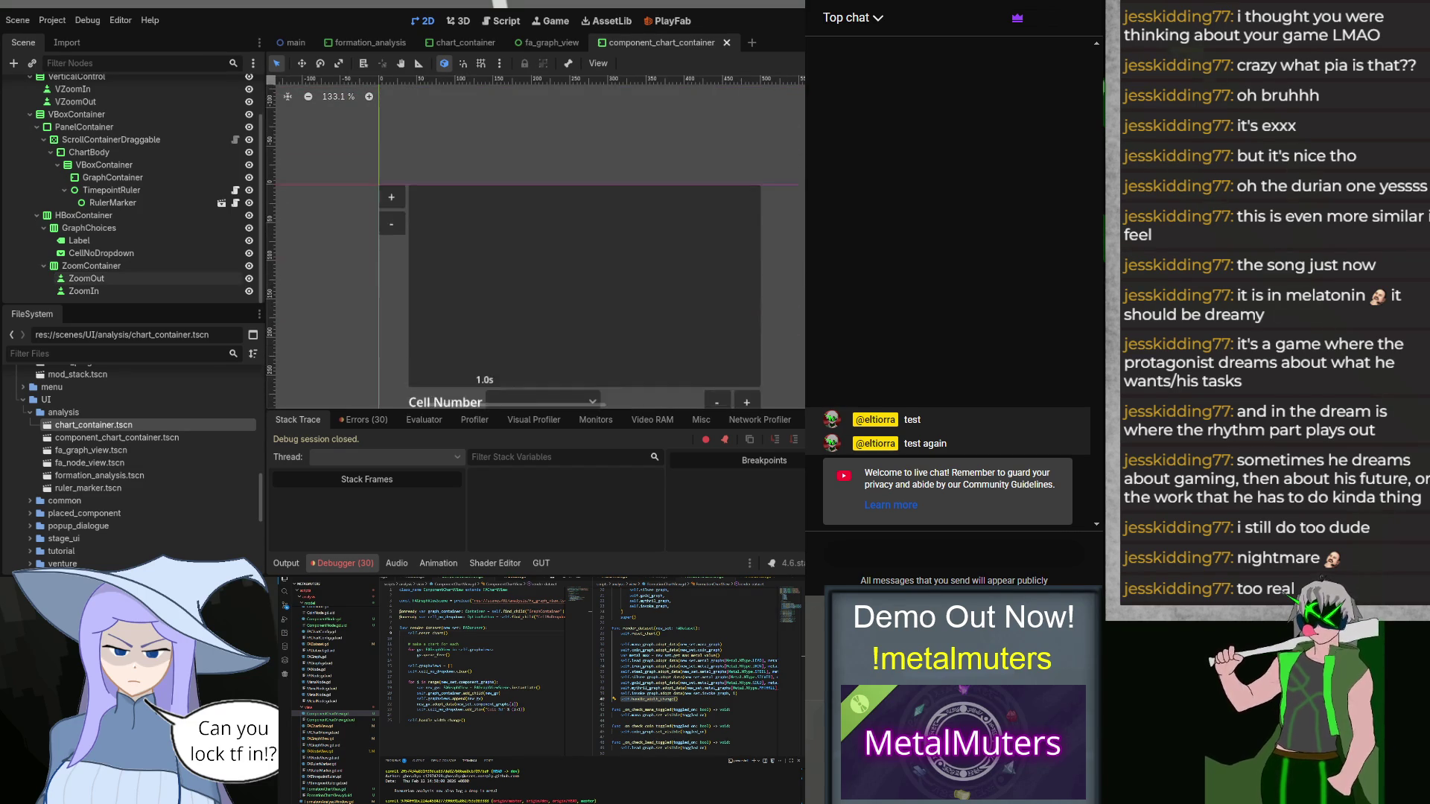
scroll(514, 246, "down", 1)
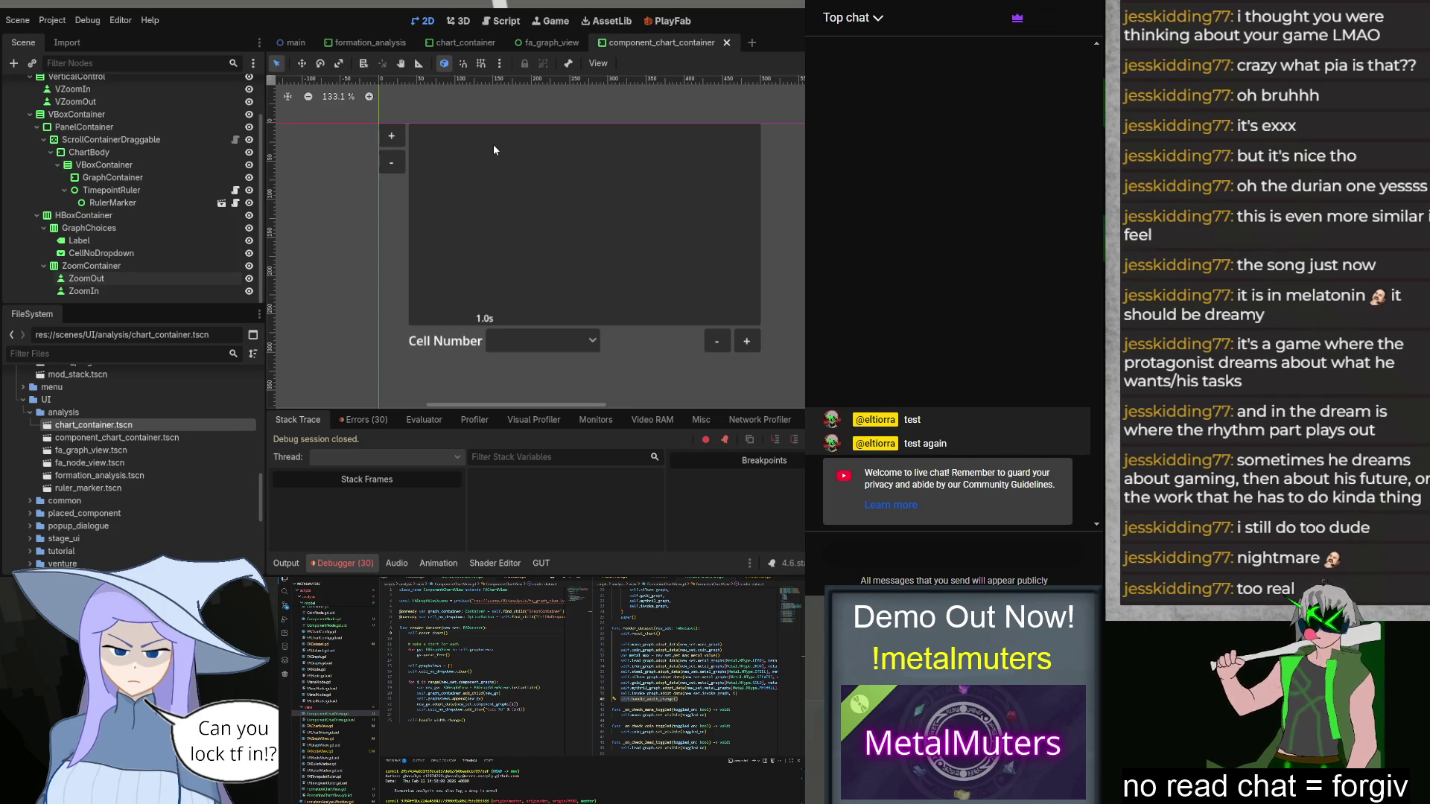
Step: Check the GraphChoices and CellNoDropdown nodes and the Errors list, then run with F5
left_click(160, 229)
left_click(163, 253)
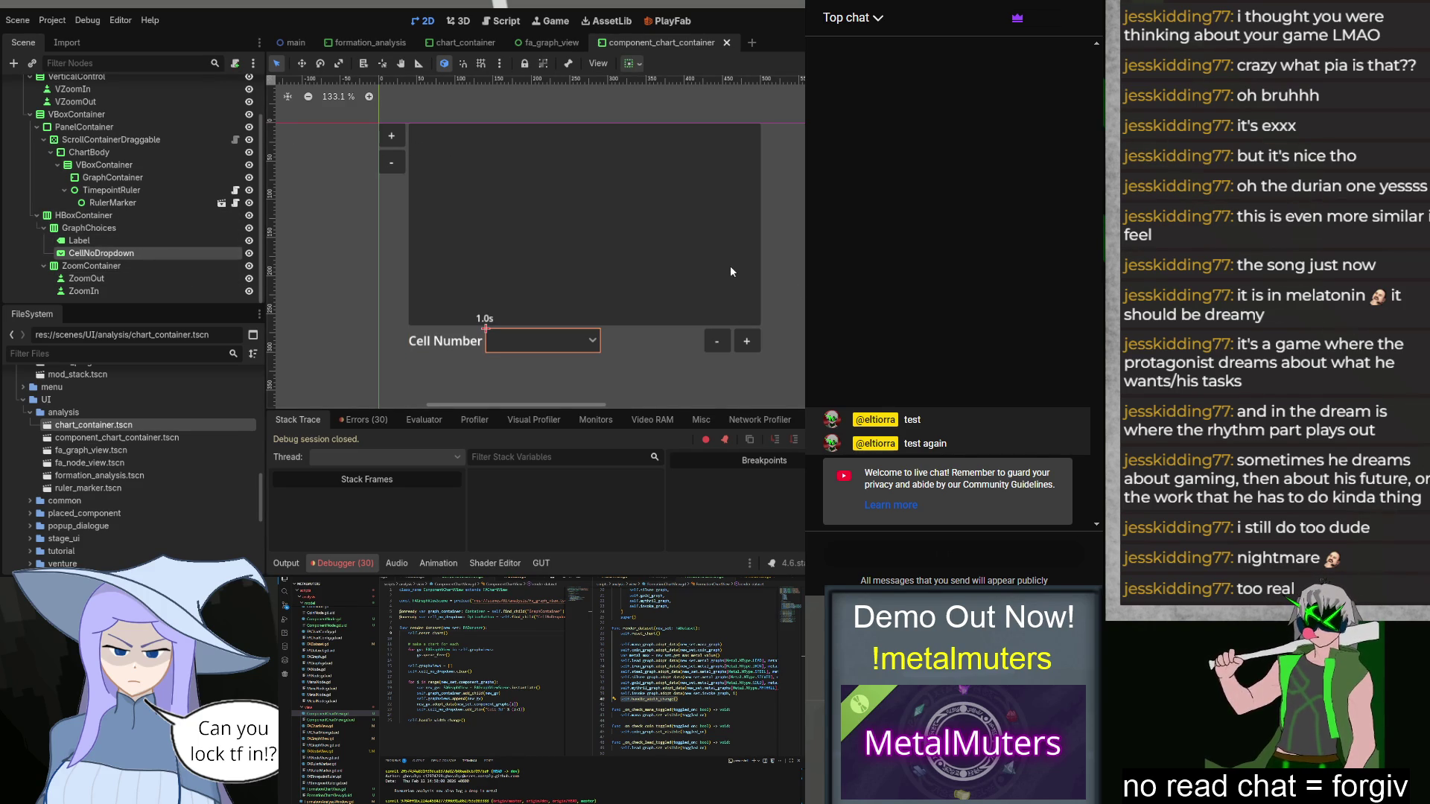
left_click(359, 424)
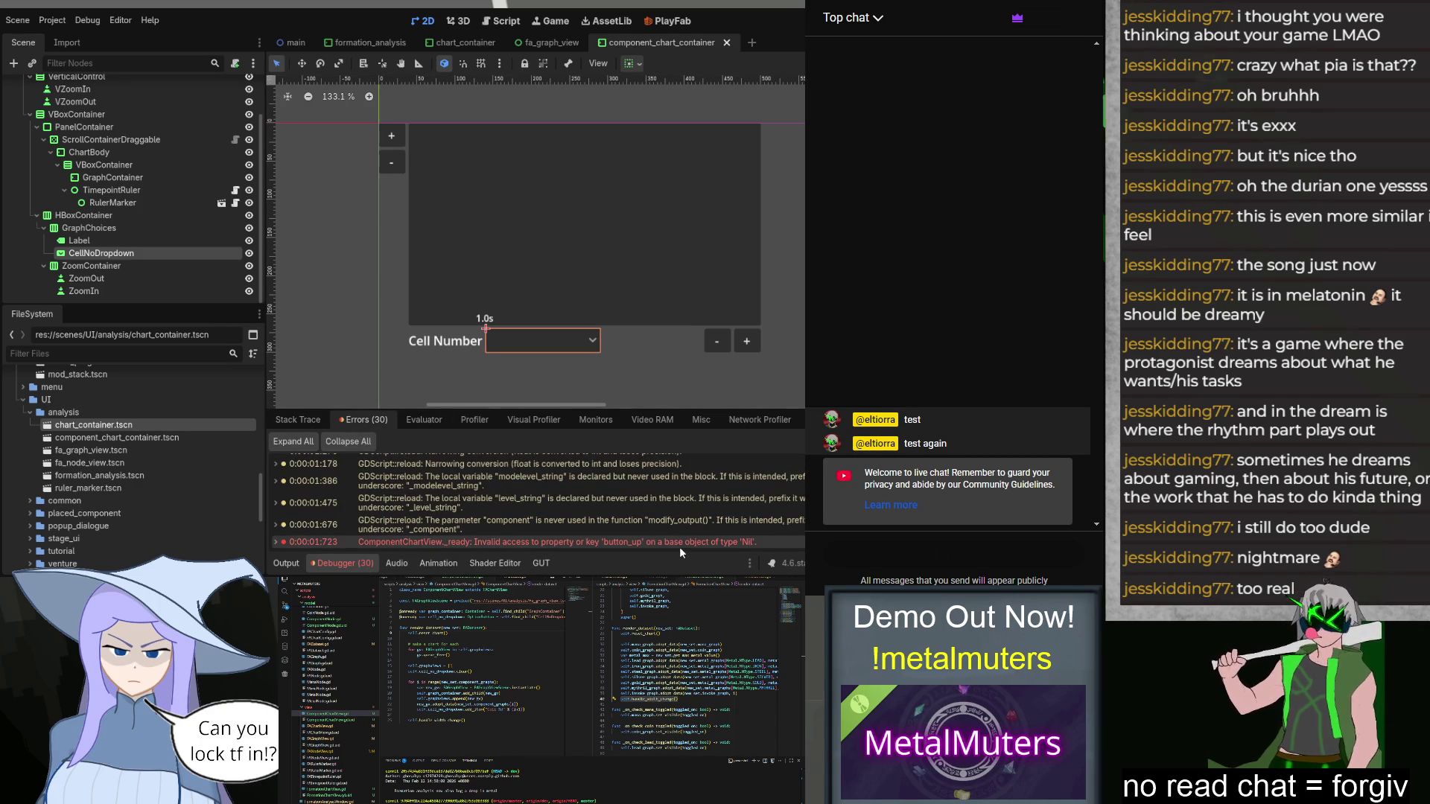
key("F5")
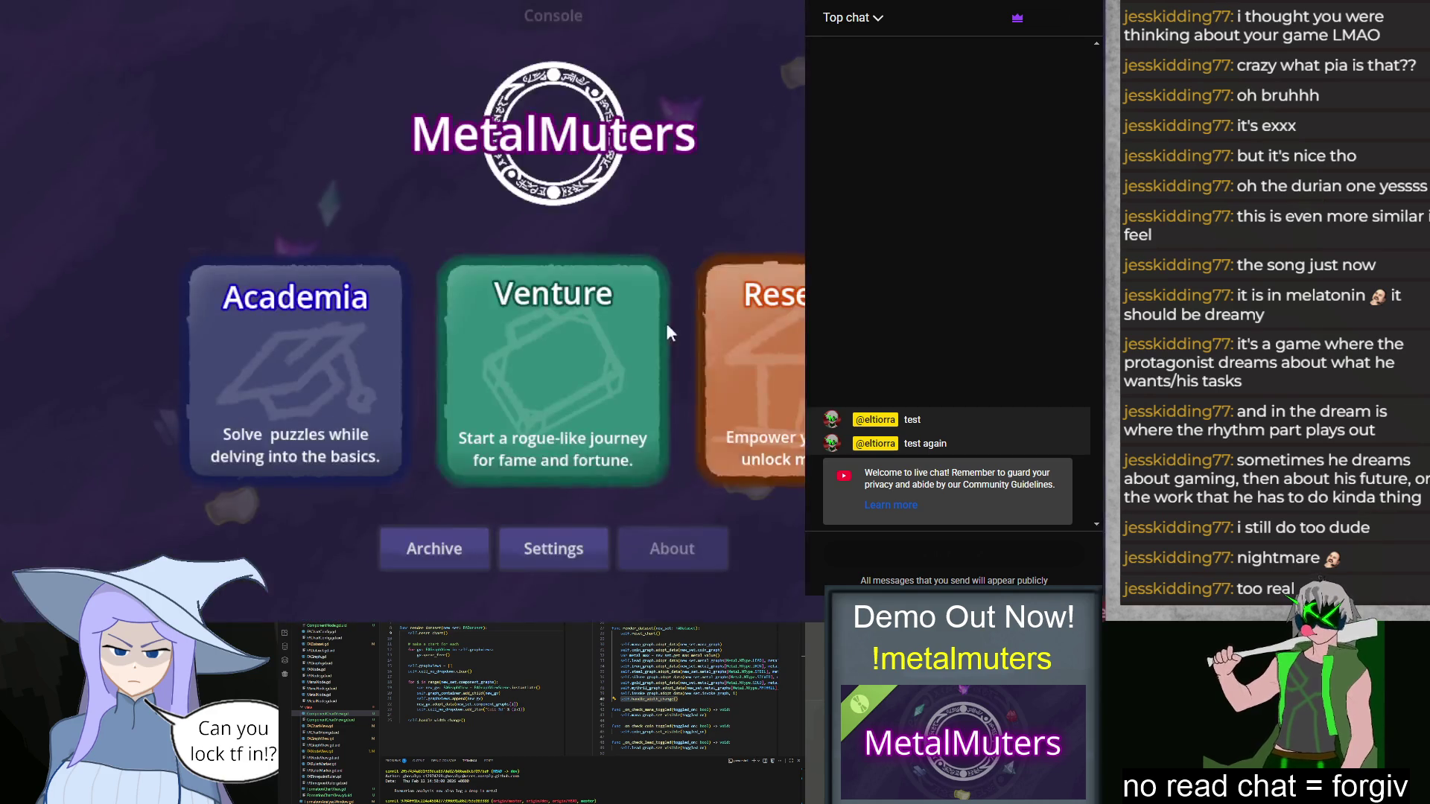
Step: Start the Academia class and place Mana Sources into grid slots 1 and 2
left_click(369, 373)
left_click(316, 480)
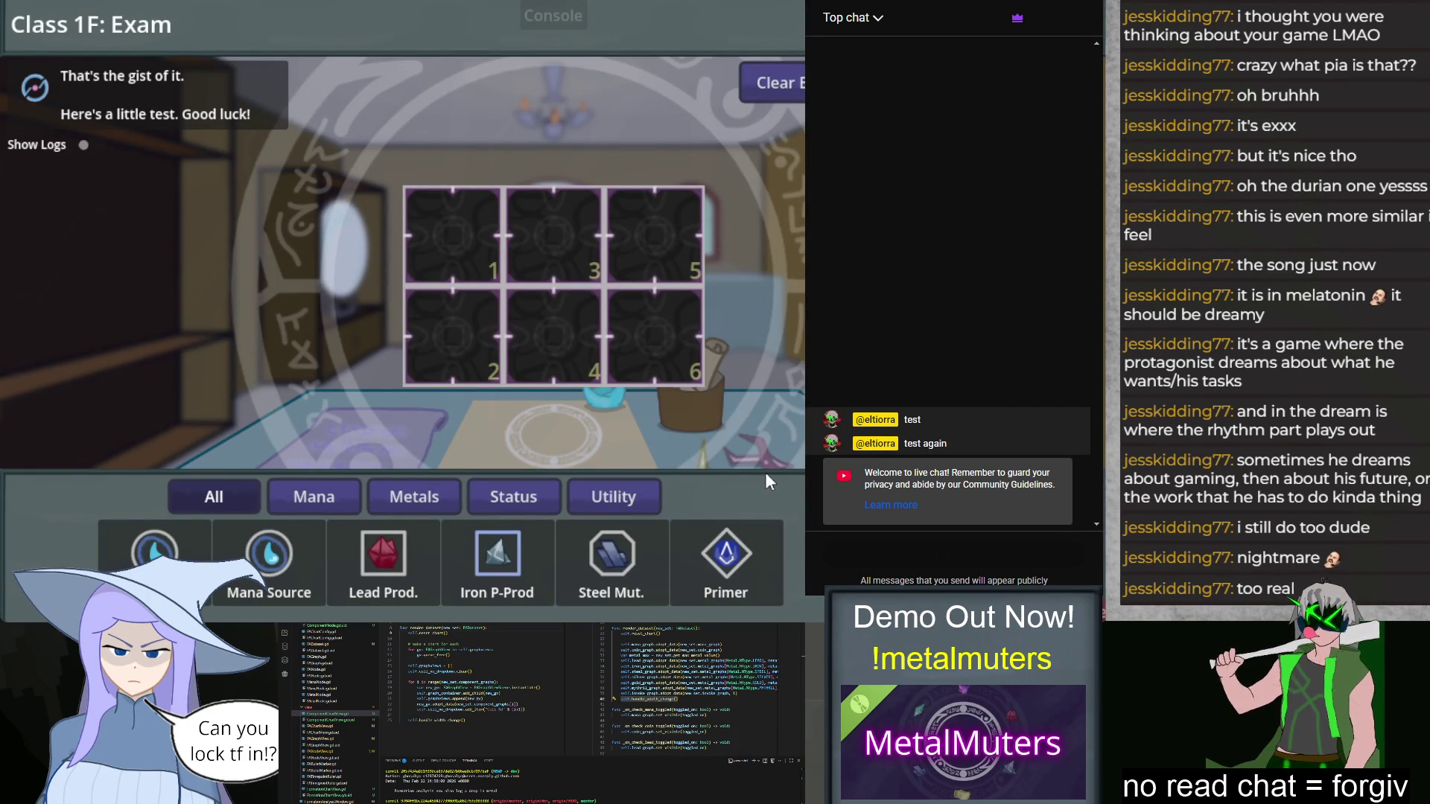
mouse_move(154, 551)
left_mouse_down()
mouse_move(516, 195)
mouse_move(452, 236)
left_mouse_up()
left_click(269, 555)
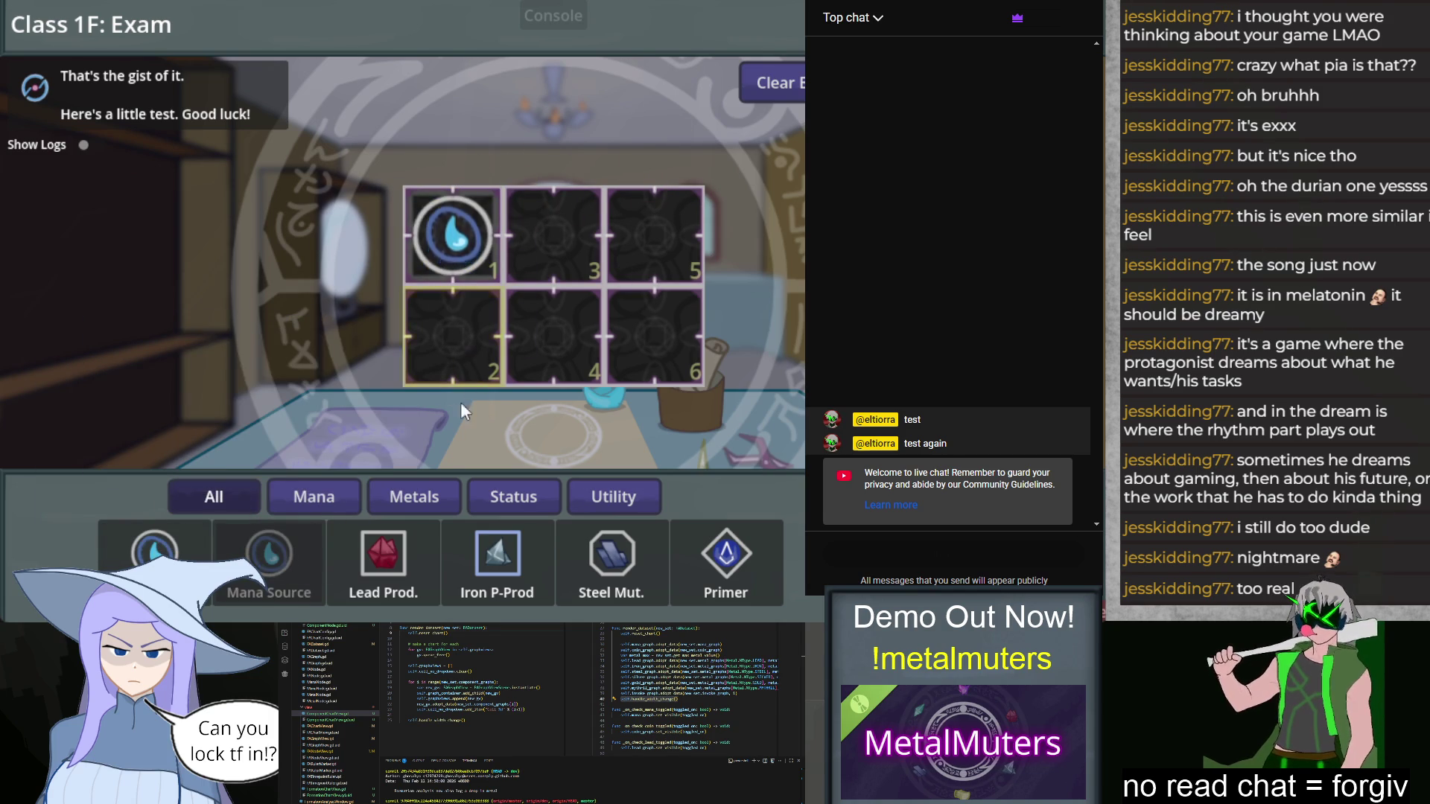
mouse_move(208, 559)
left_mouse_down()
mouse_move(436, 380)
mouse_move(420, 365)
left_mouse_up()
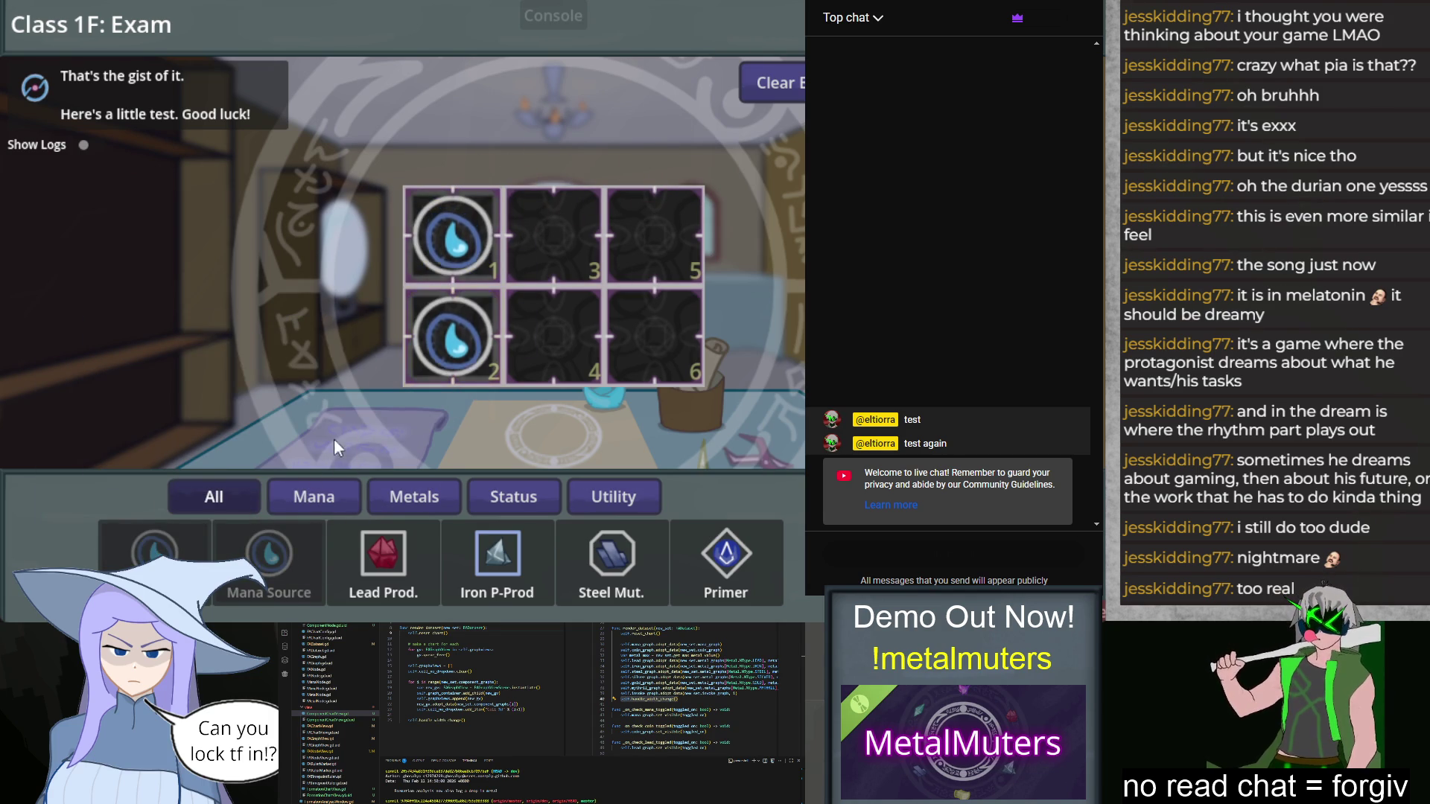
Step: Place Iron P-Prod, Primer, Lead Prod. and Steel Mut. into slots 5, 6, 4 and 3
mouse_move(463, 359)
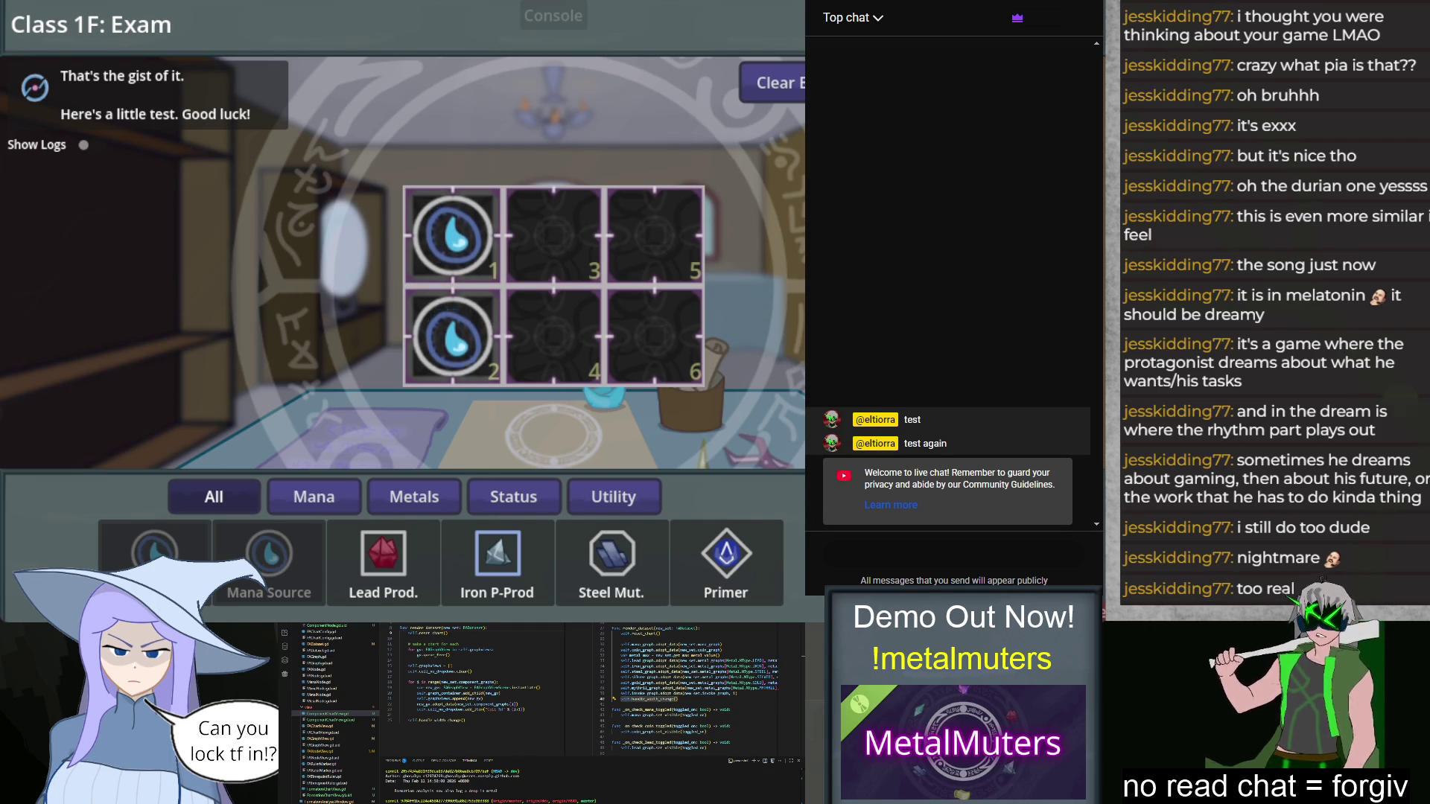
mouse_move(519, 570)
left_click_drag(519, 571, 656, 235)
left_click_drag(726, 555, 654, 335)
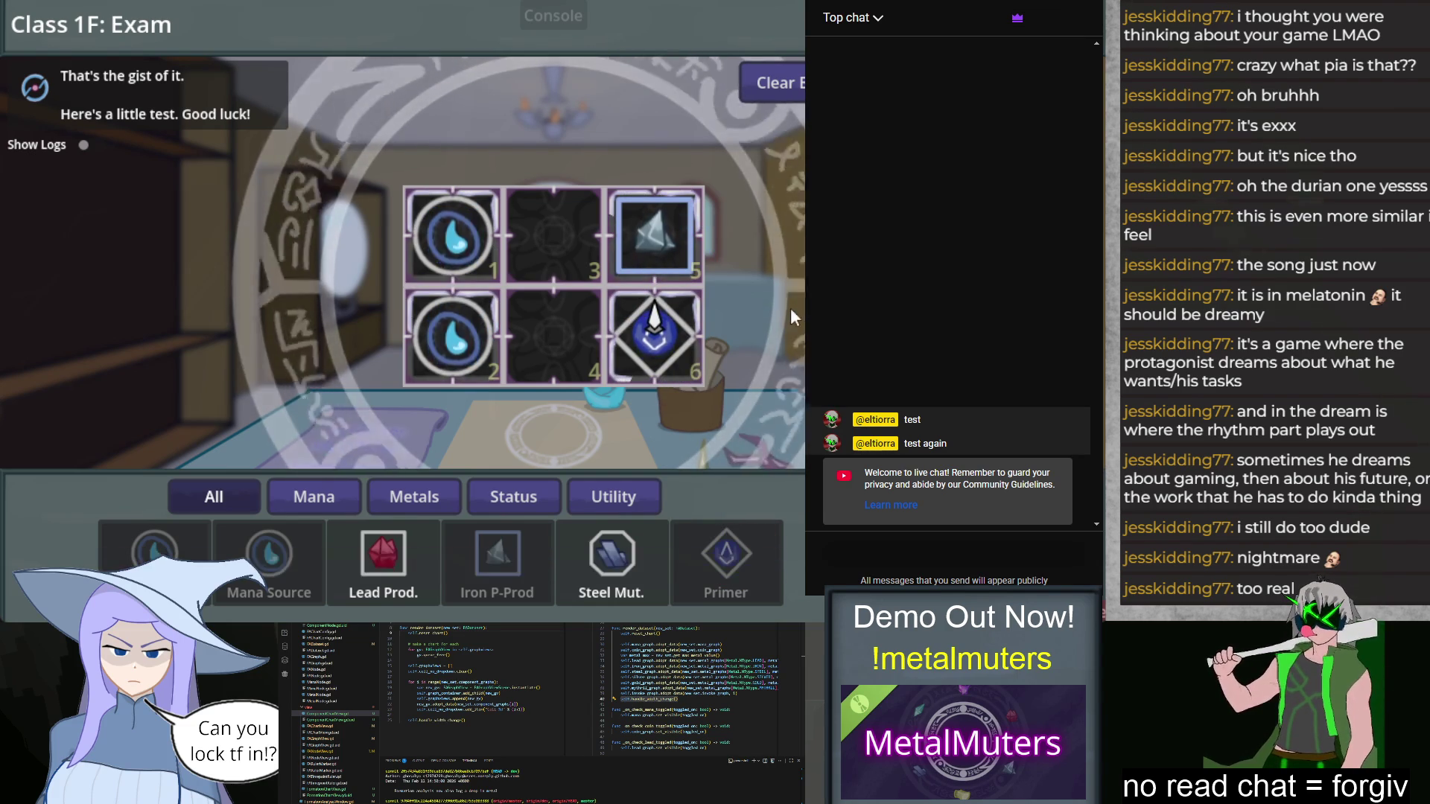
left_click_drag(380, 563, 551, 342)
left_click_drag(641, 545, 569, 254)
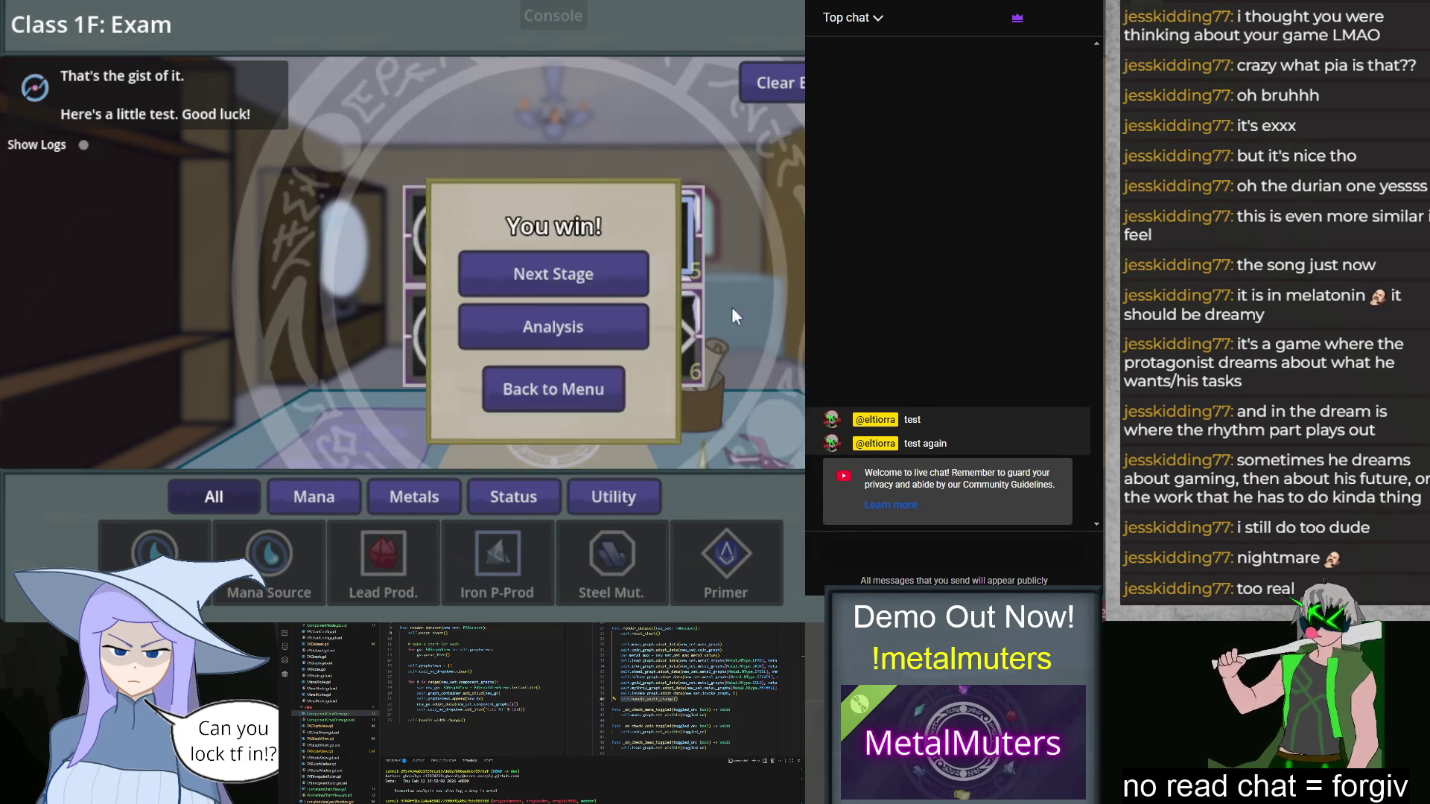
left_click(586, 335)
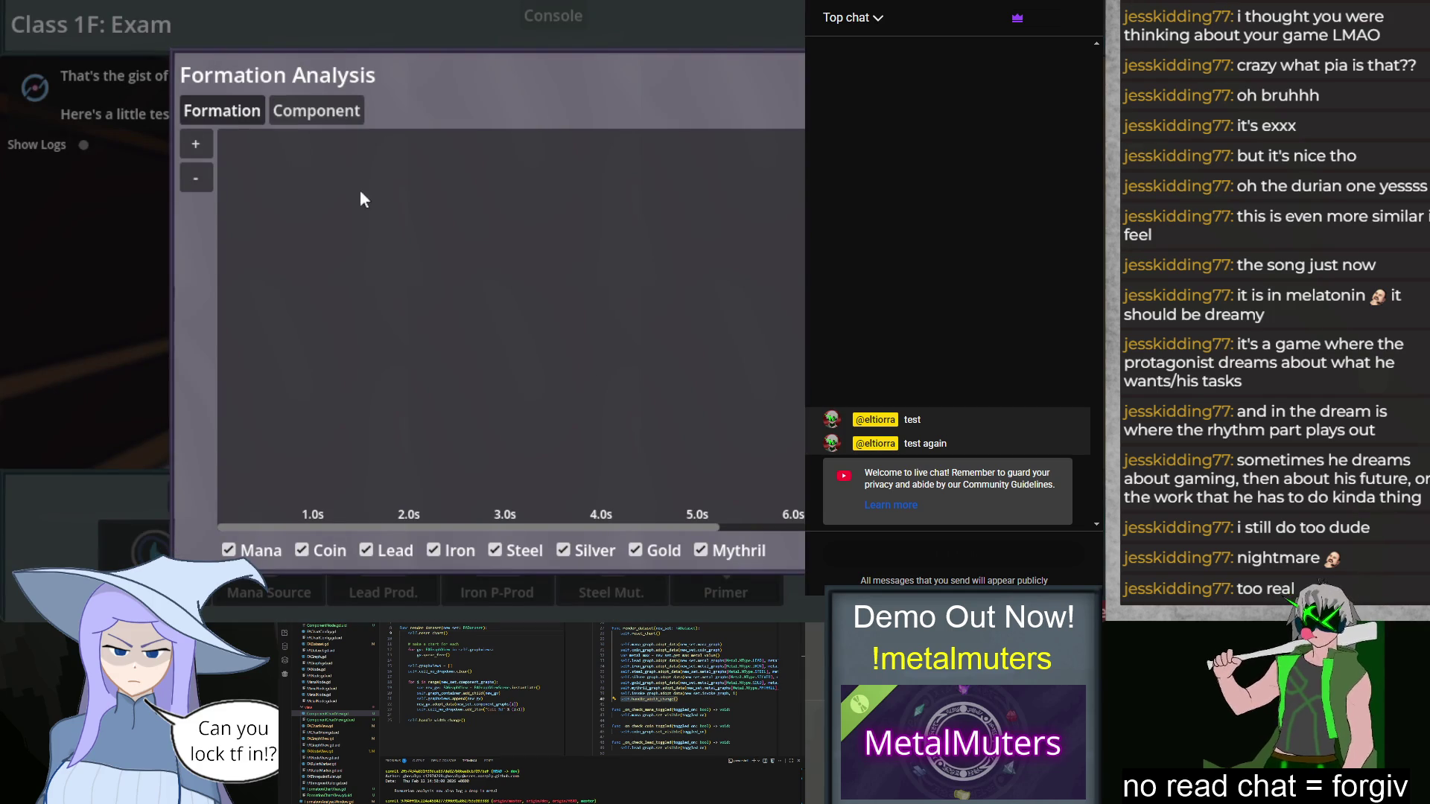
Step: Pan the resource chart back to the timeline start and flip between Component and Formation views
left_click_drag(575, 389, 309, 373)
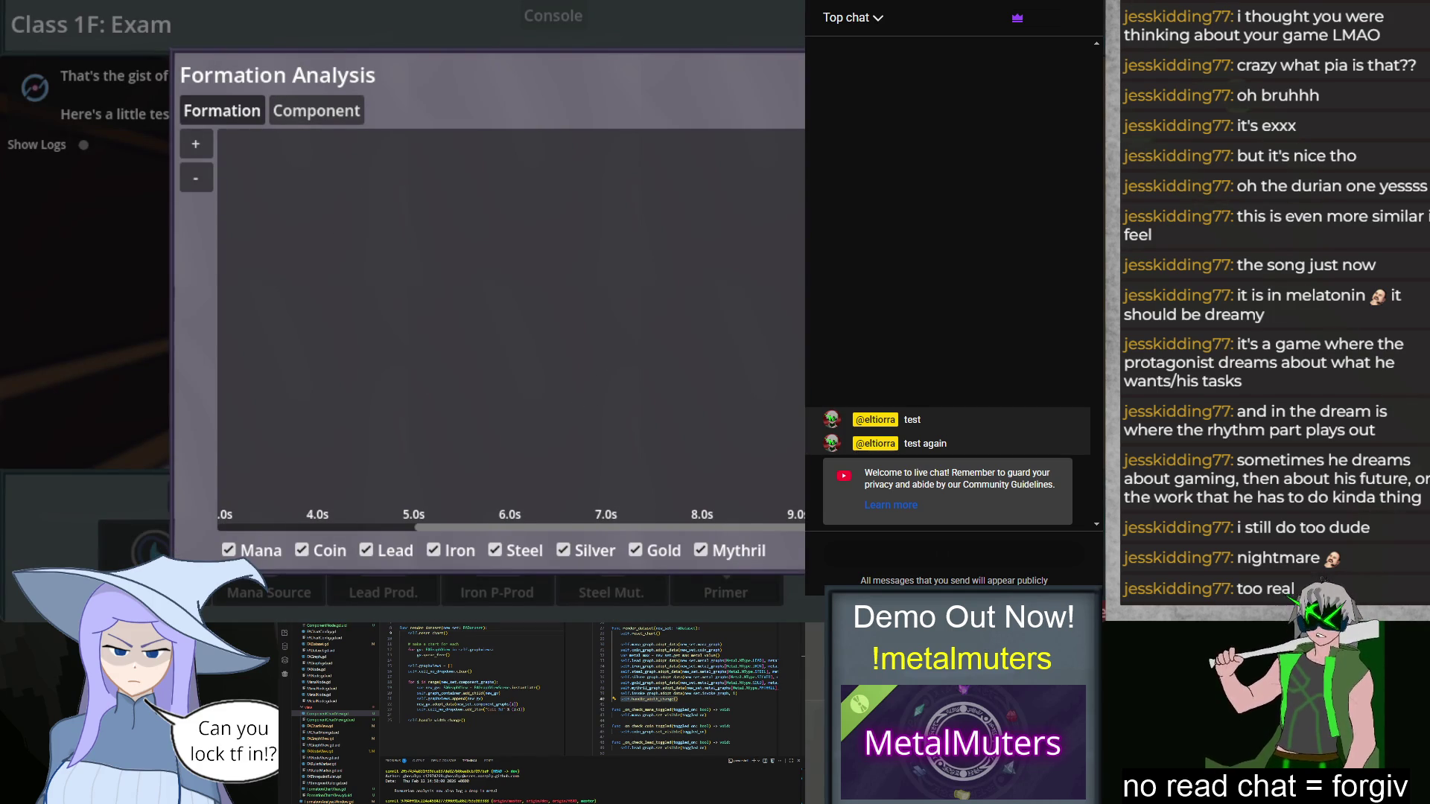
left_click_drag(493, 452, 677, 371)
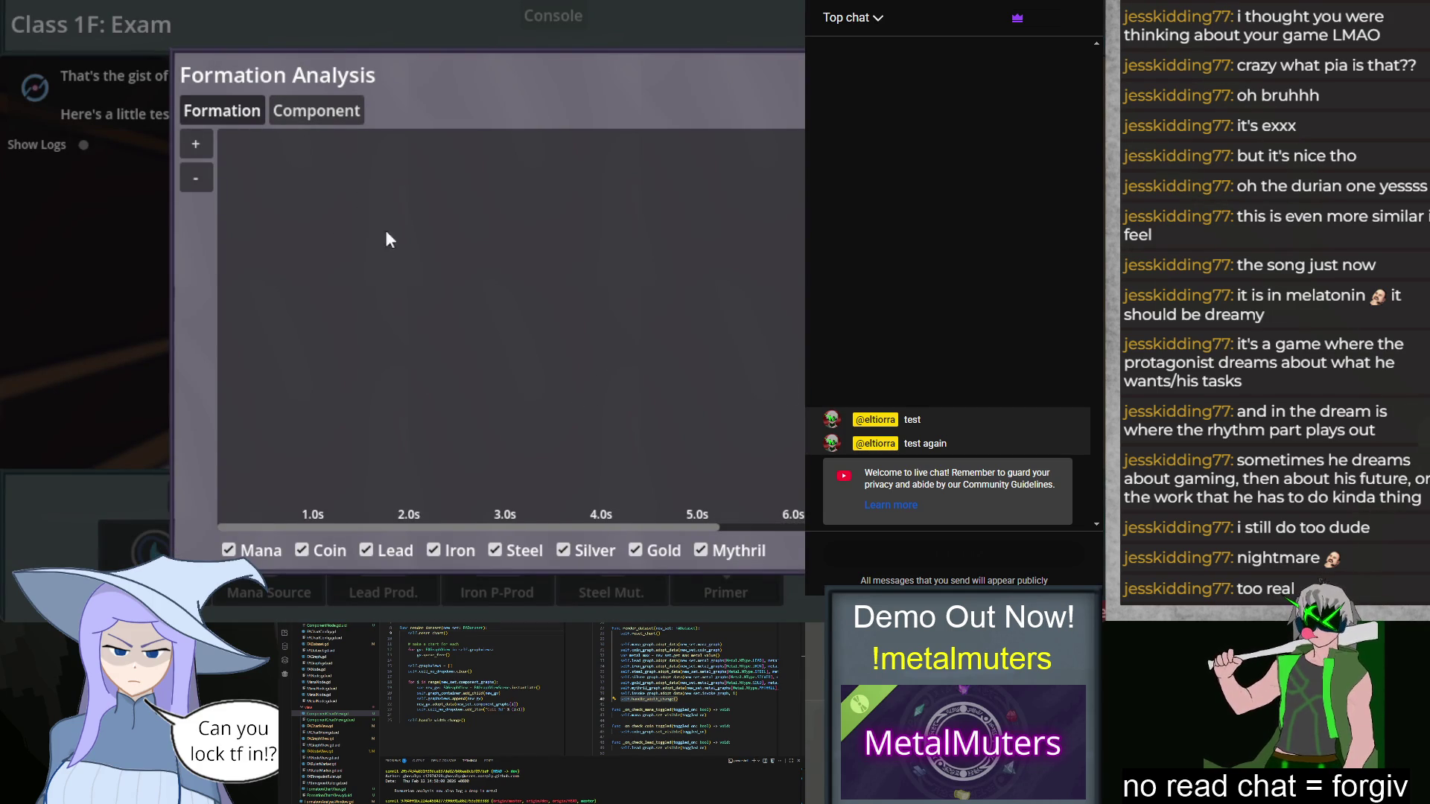
left_click(336, 110)
left_click(239, 111)
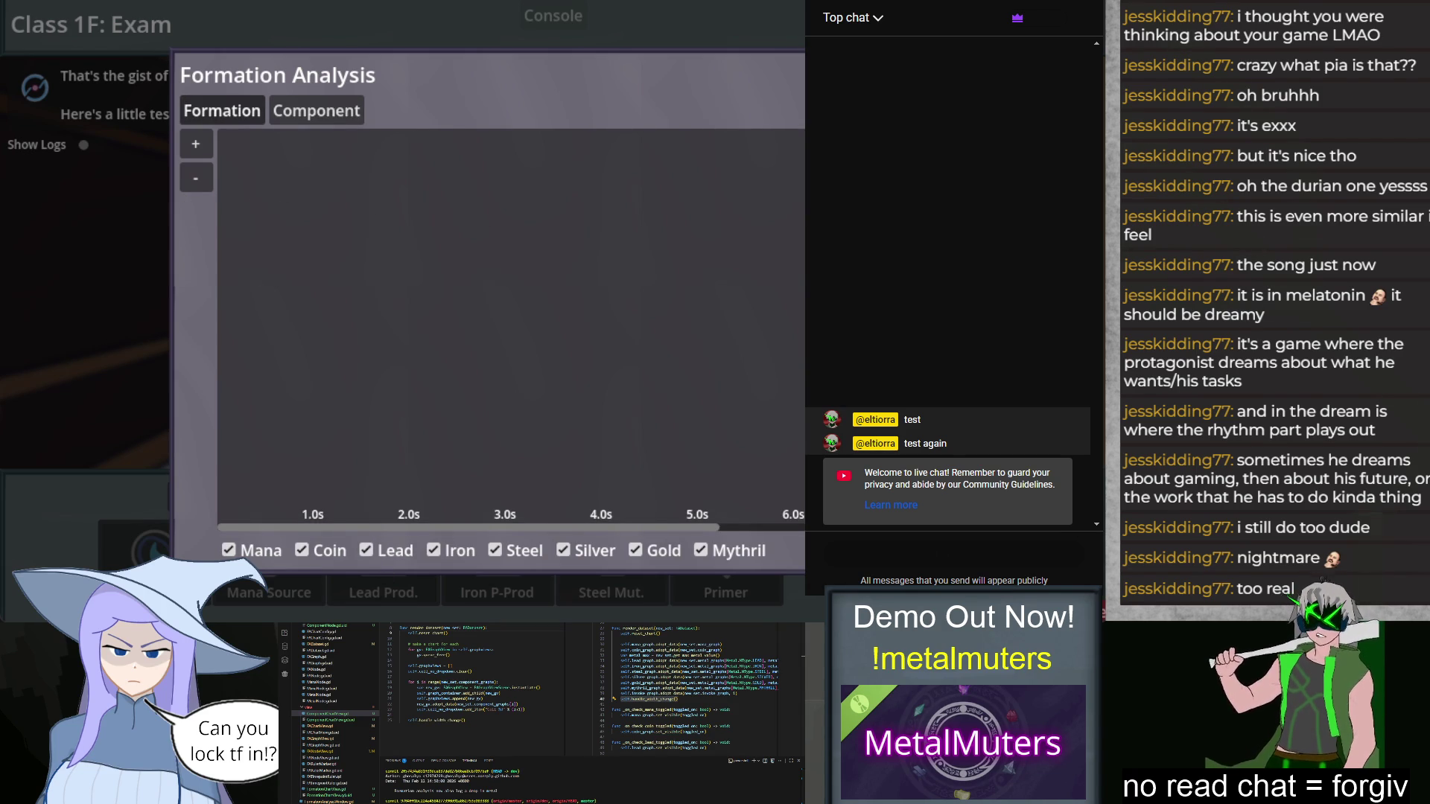
Step: Test the chart's time-axis zoom, then close Formation Analysis and stop the game
left_click(202, 142)
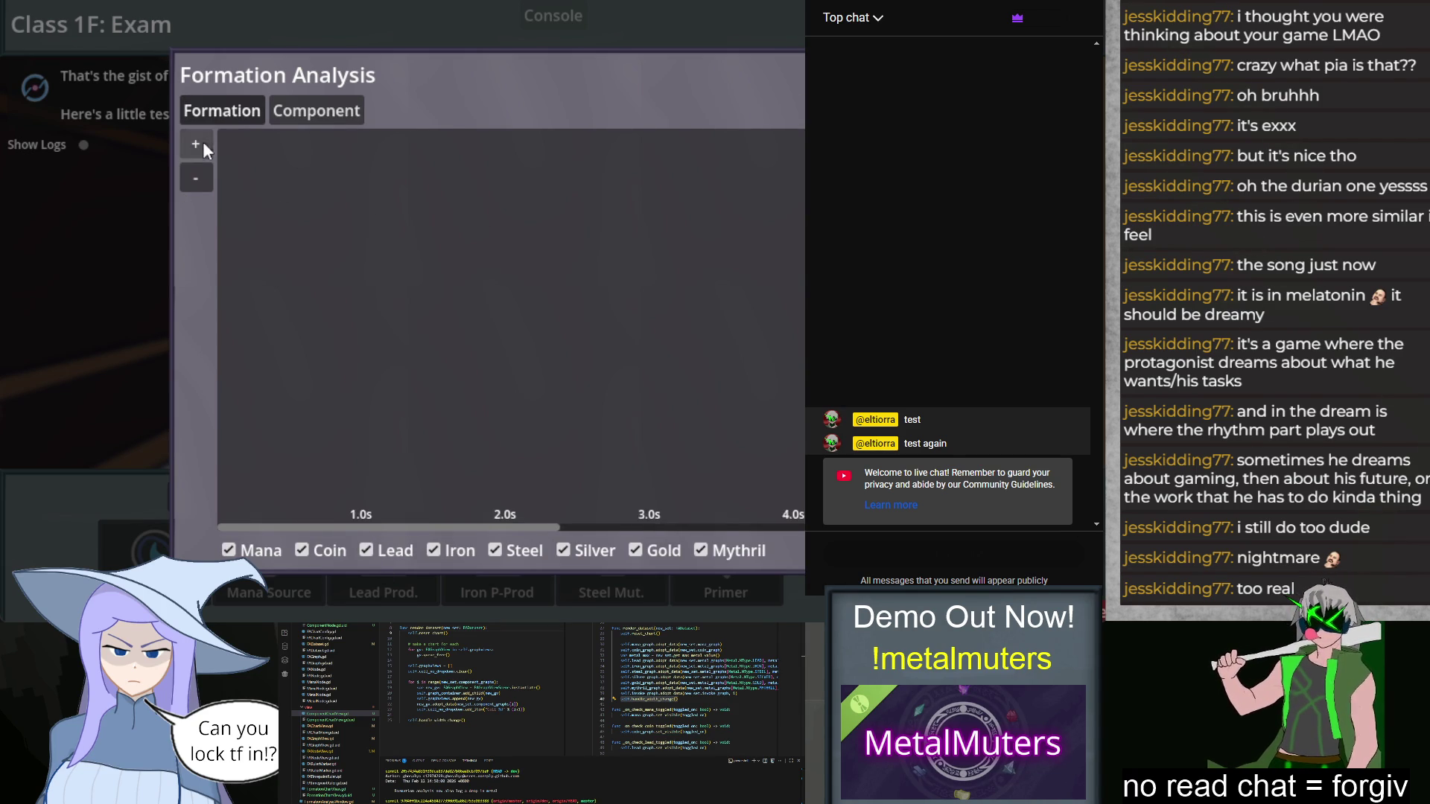
left_click(199, 180)
left_click(200, 180)
left_click(199, 180)
left_click(203, 142)
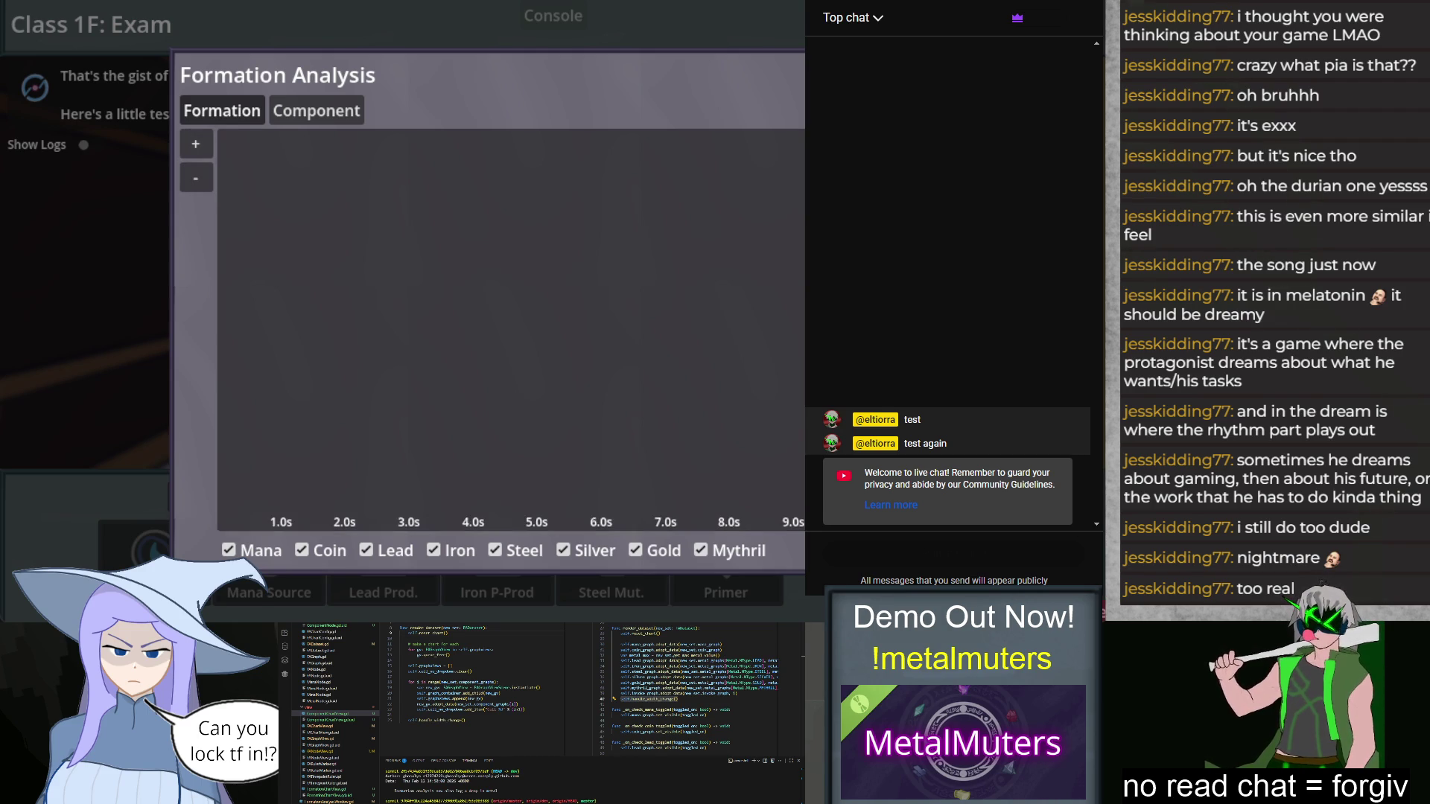
key("Escape")
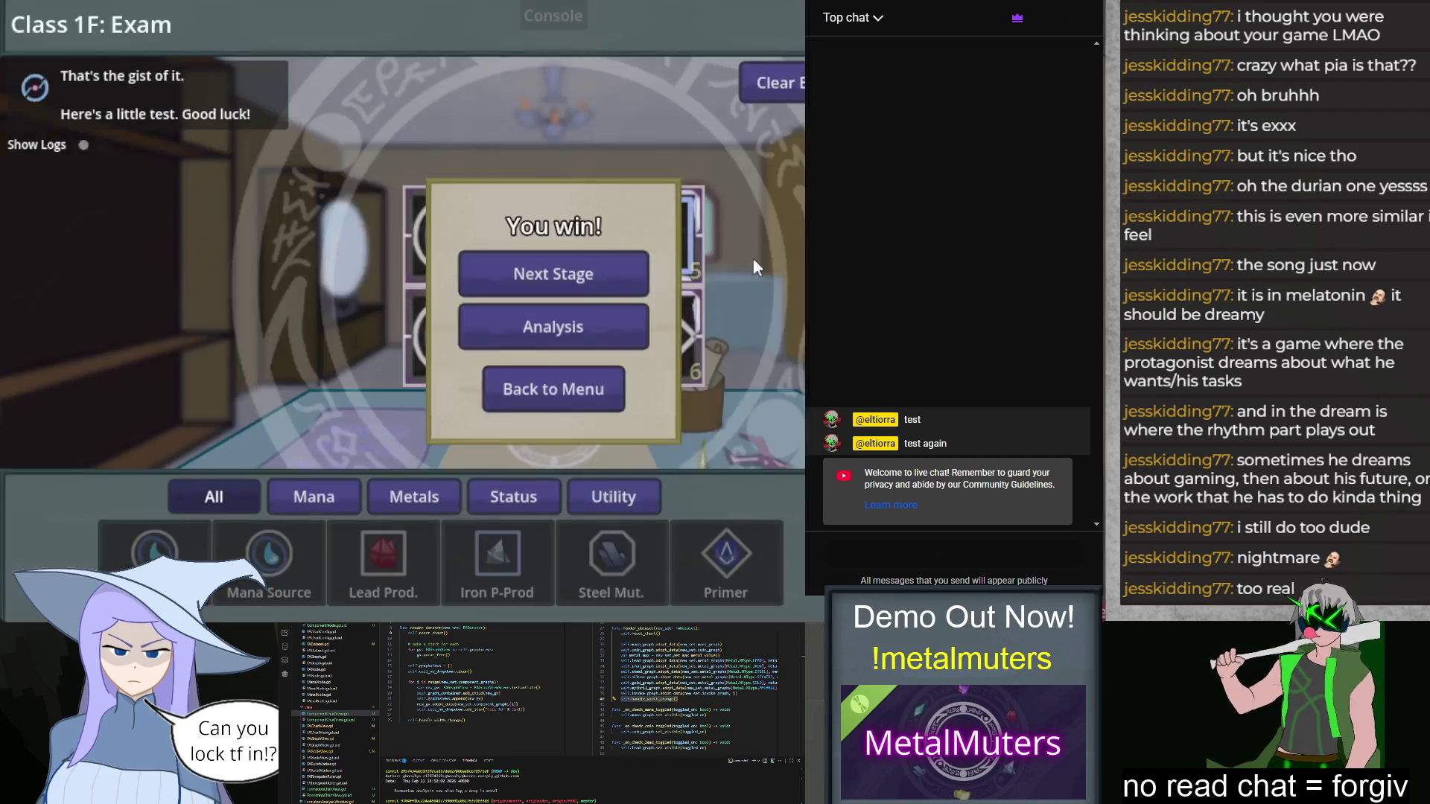
key("F8")
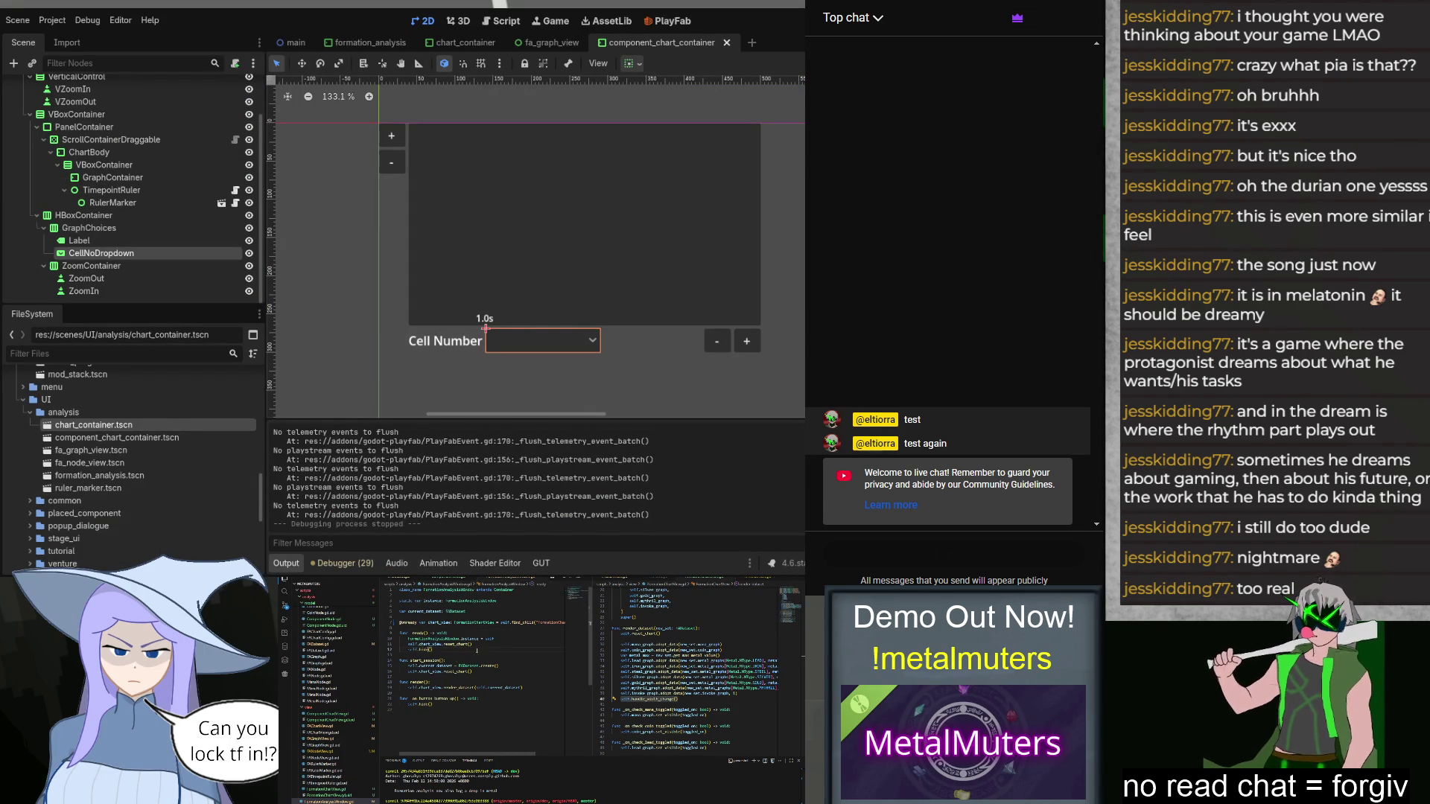
Step: Rename chart_view to formation_chart_view at each reference in the chart script
double_click(436, 621)
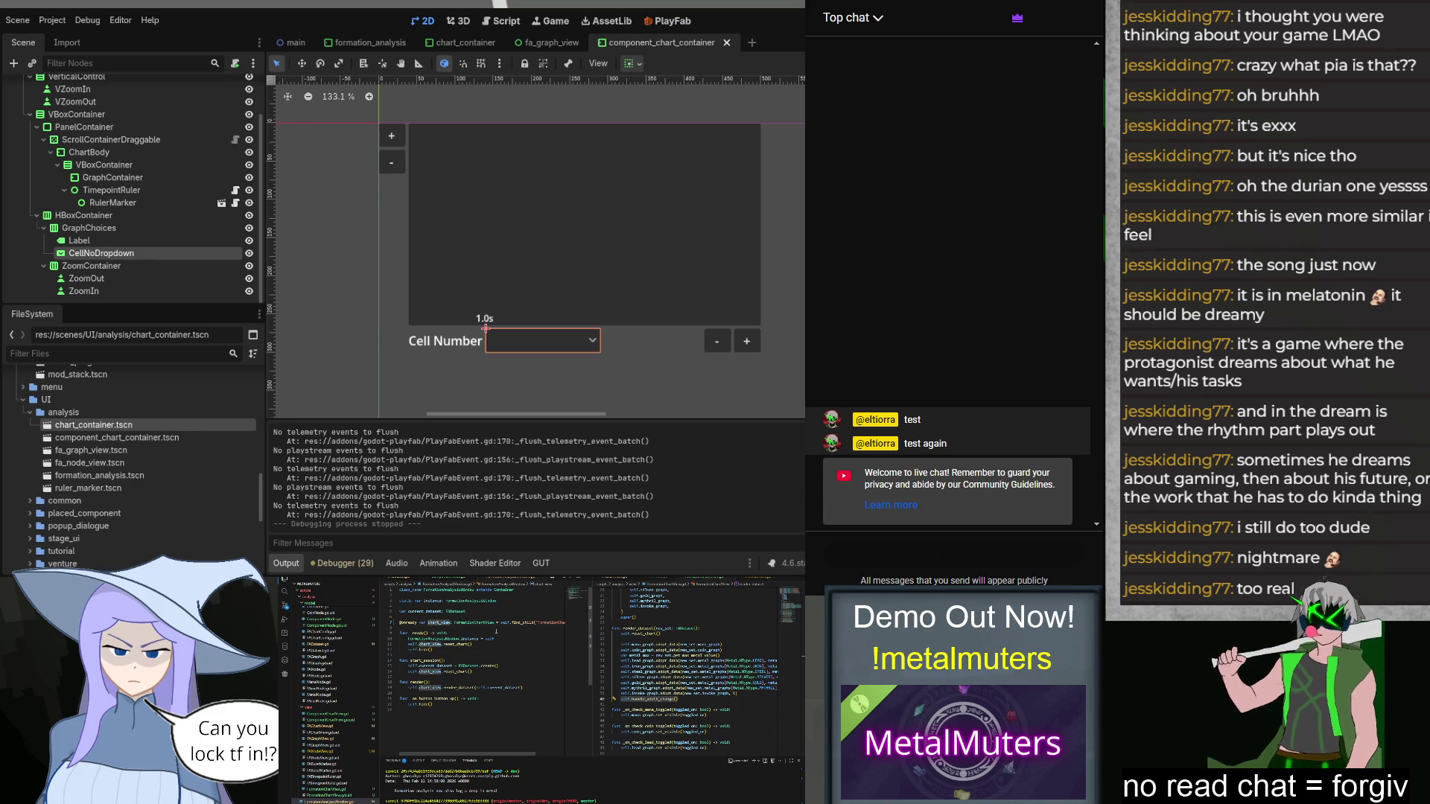
type("formation_chart_view")
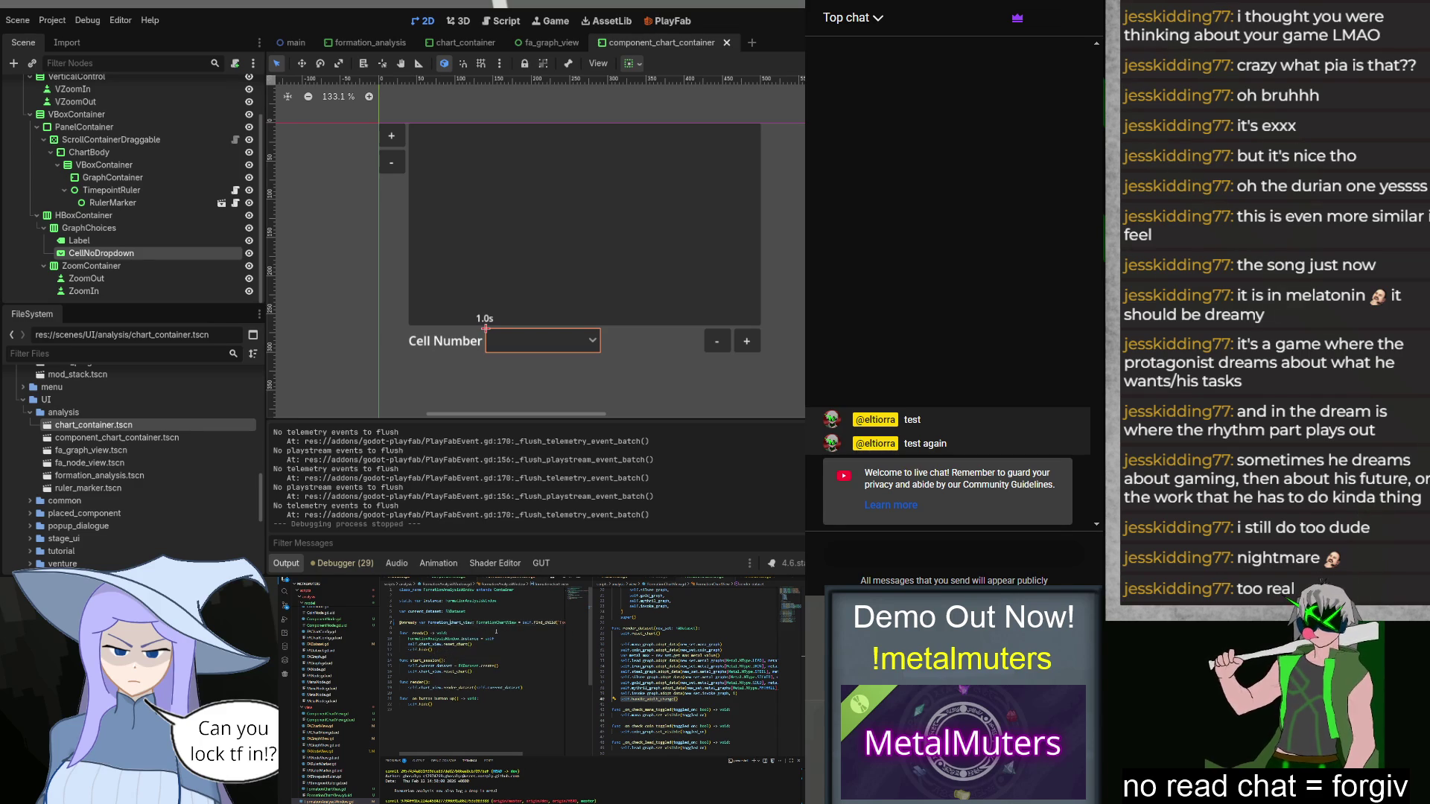
left_click(447, 665)
type("formation_")
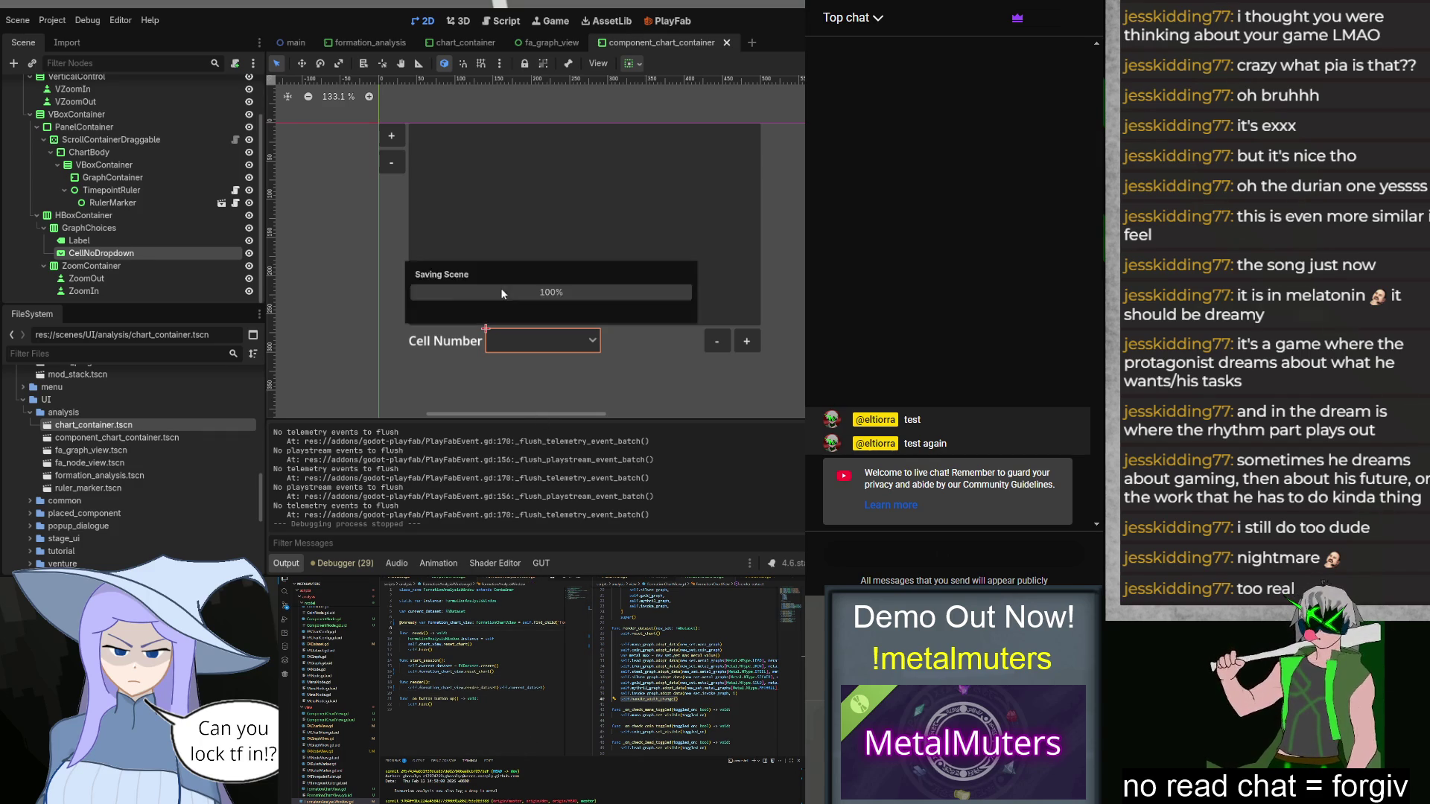
Step: Open chart_container.tscn, expand MarginContainer to view its graph nodes, and run the scene
left_click(390, 41)
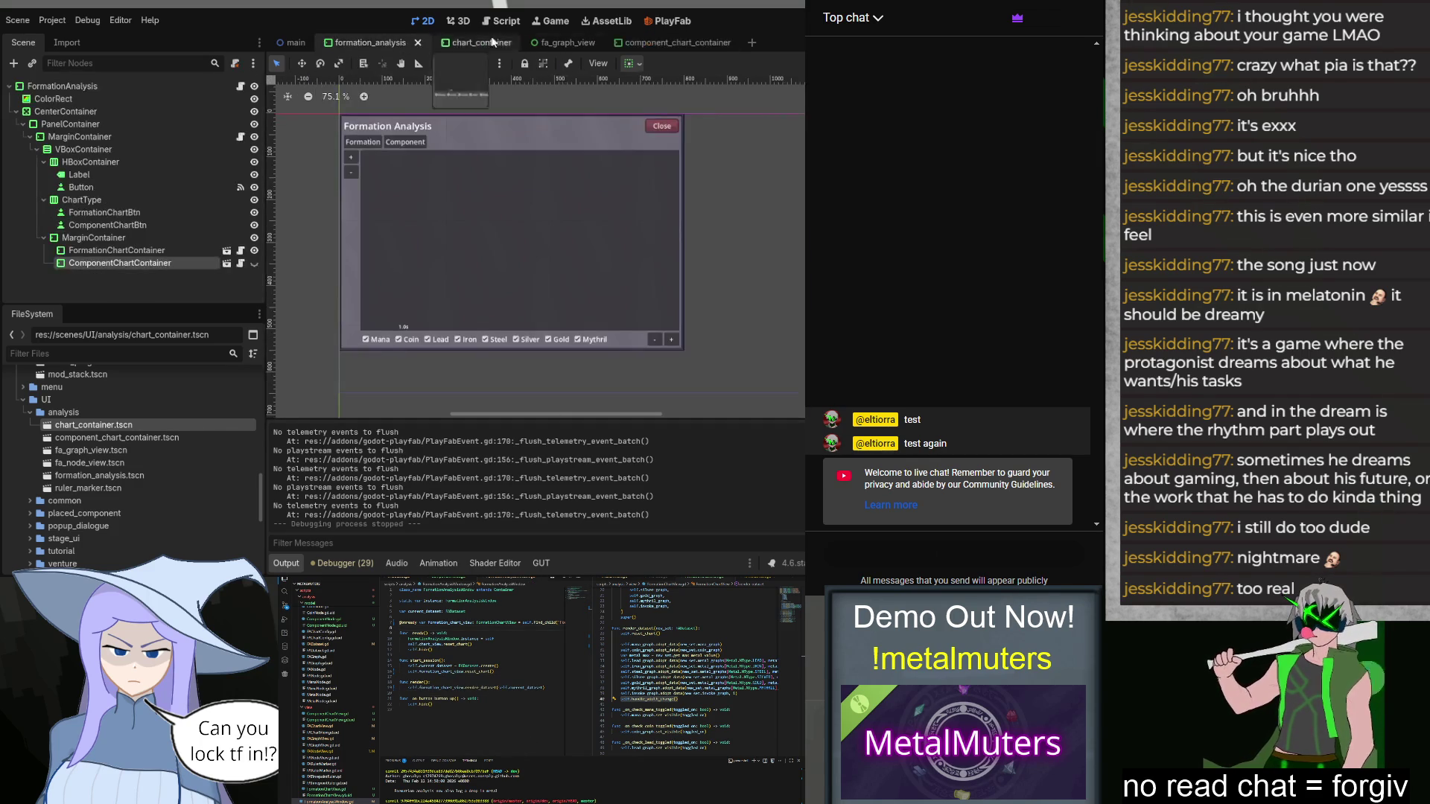
left_click(646, 42)
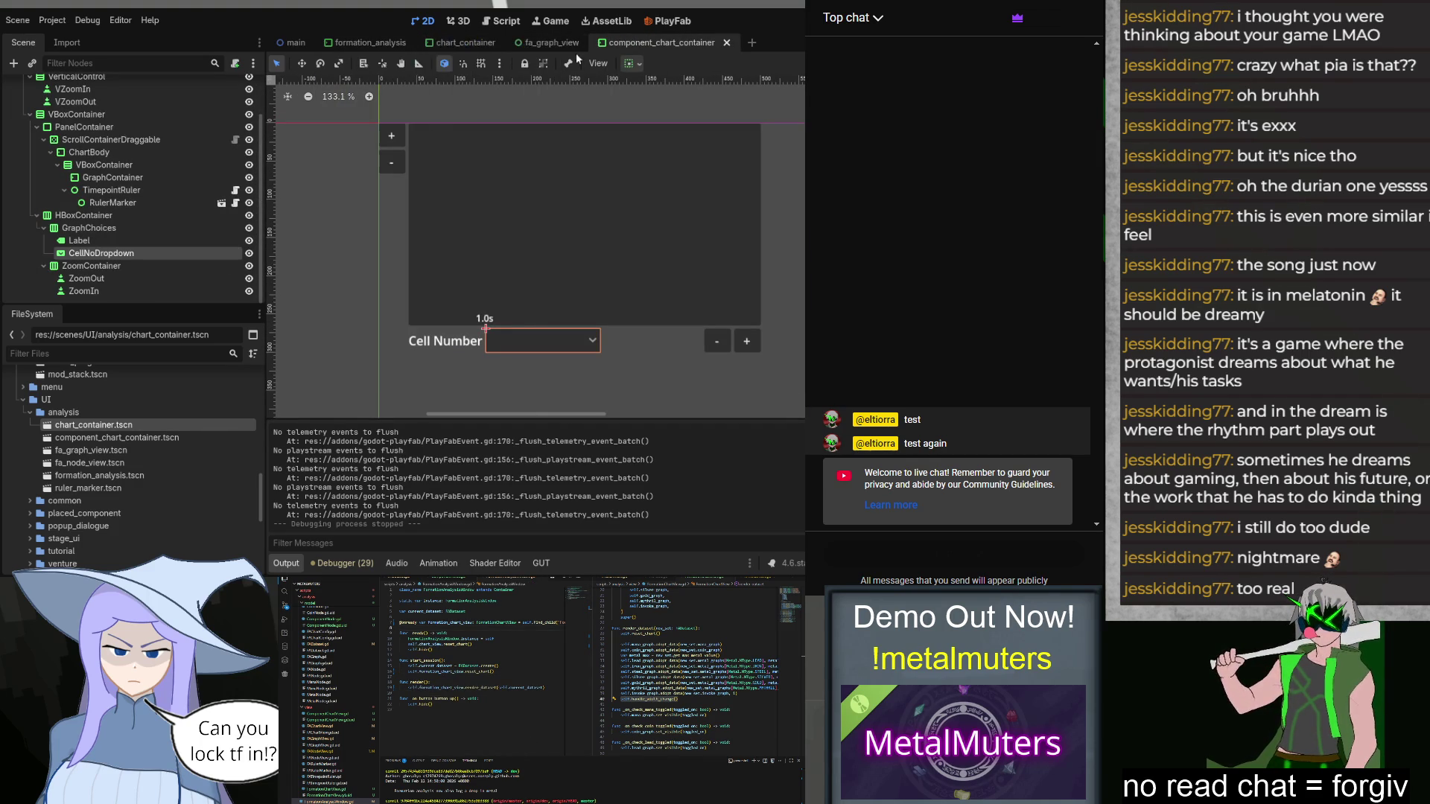
double_click(192, 429)
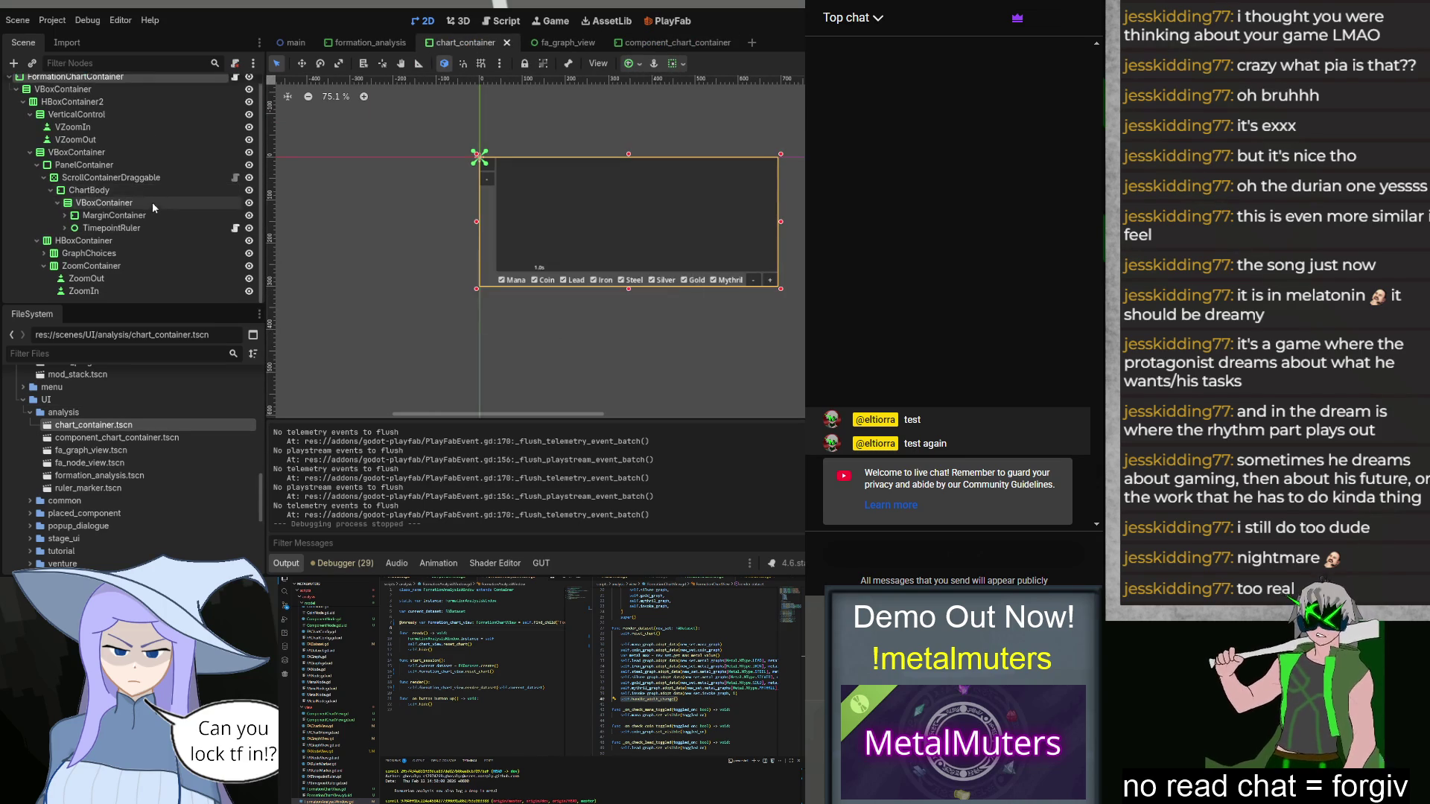
left_click(65, 215)
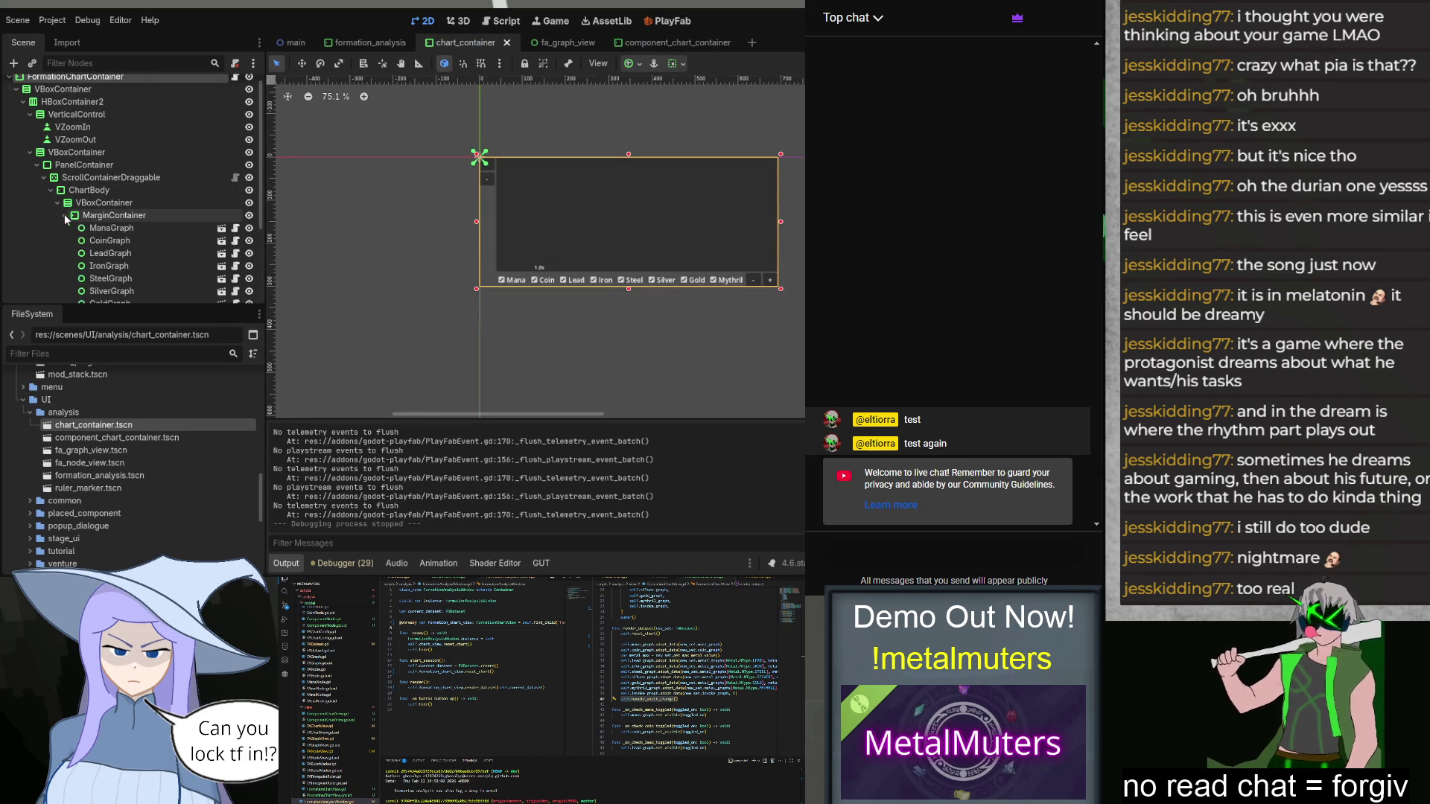
scroll(157, 237, "down", 3)
left_click(414, 233)
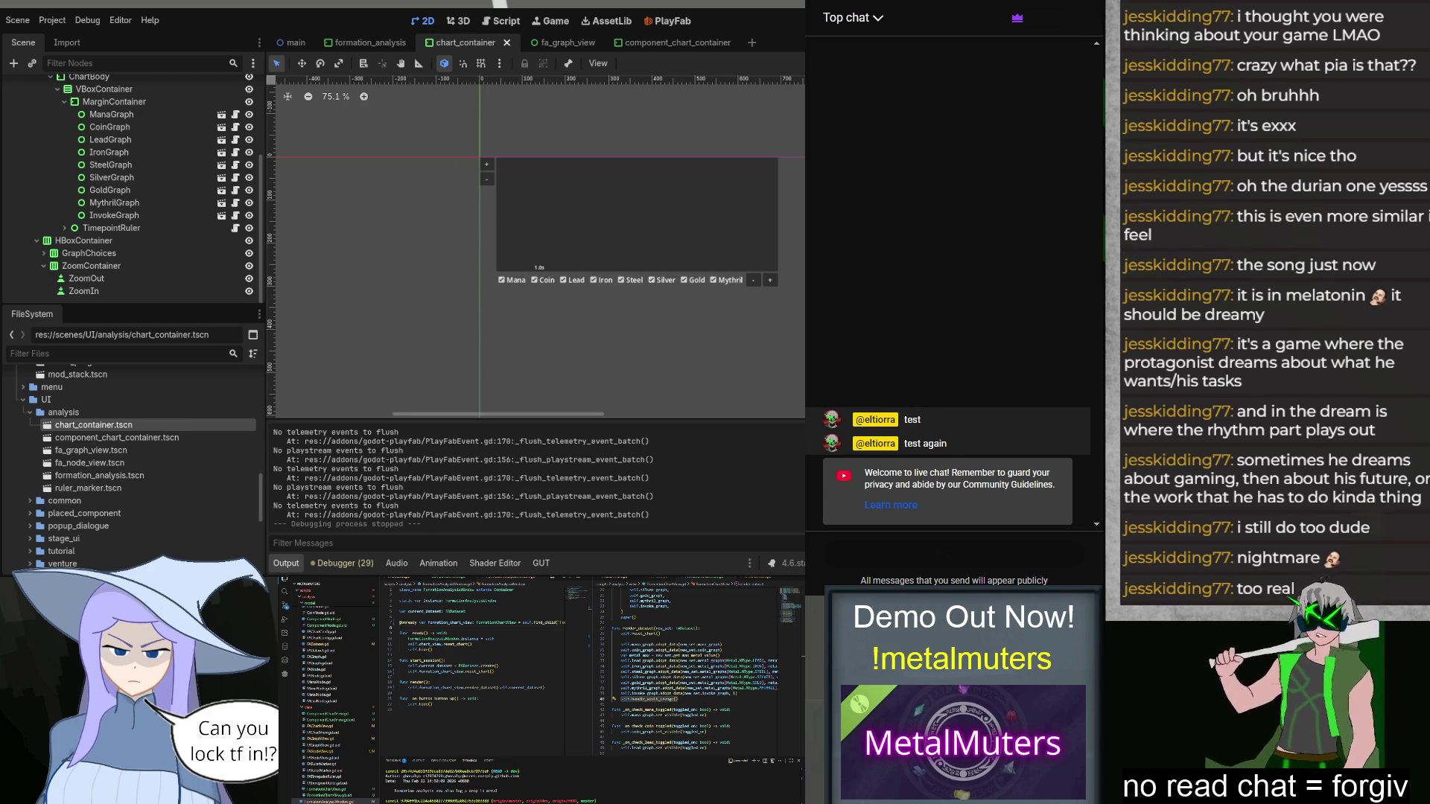
key("F6")
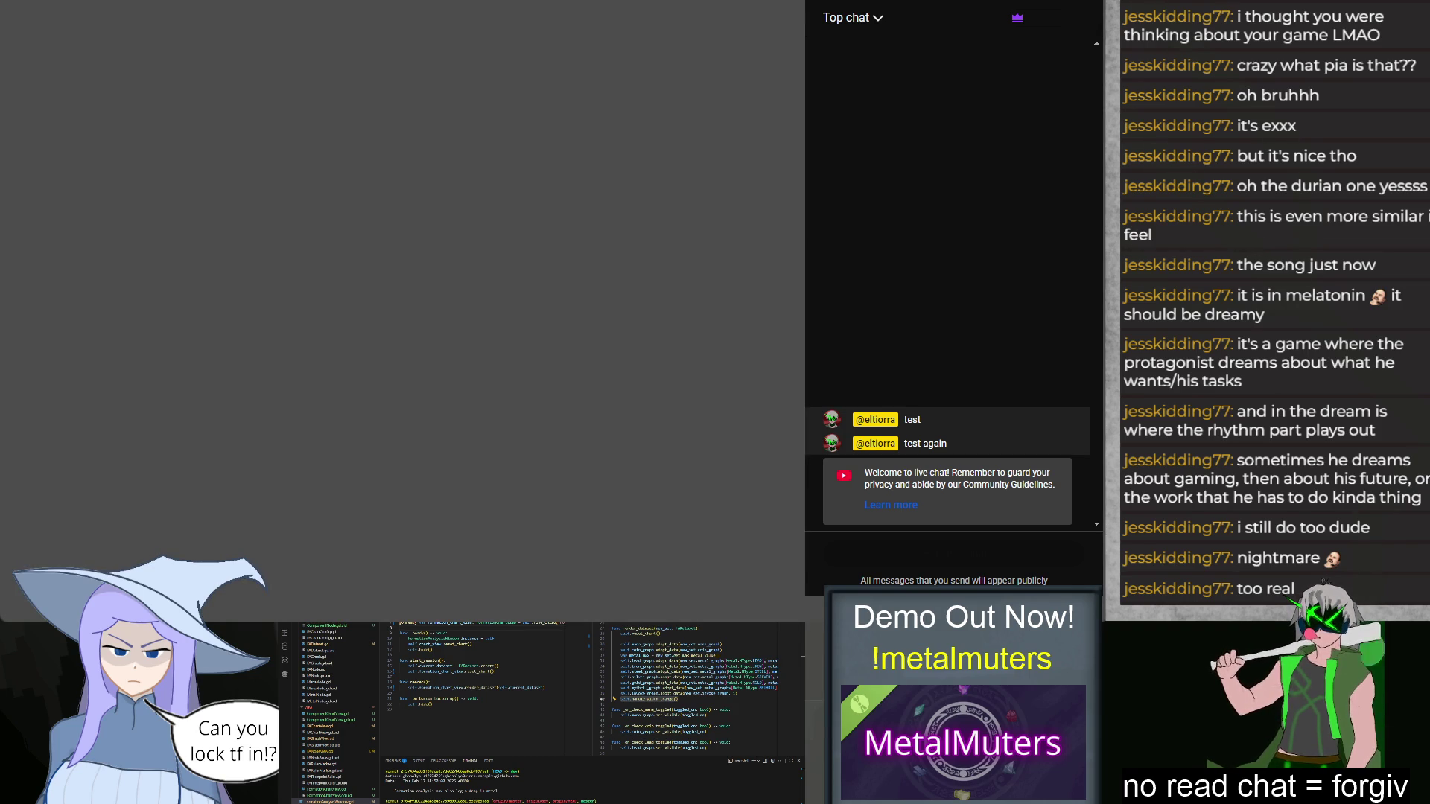
Step: Stop the blank game, find the chart_view access error in Debugger > Errors, and rerun
key("F8")
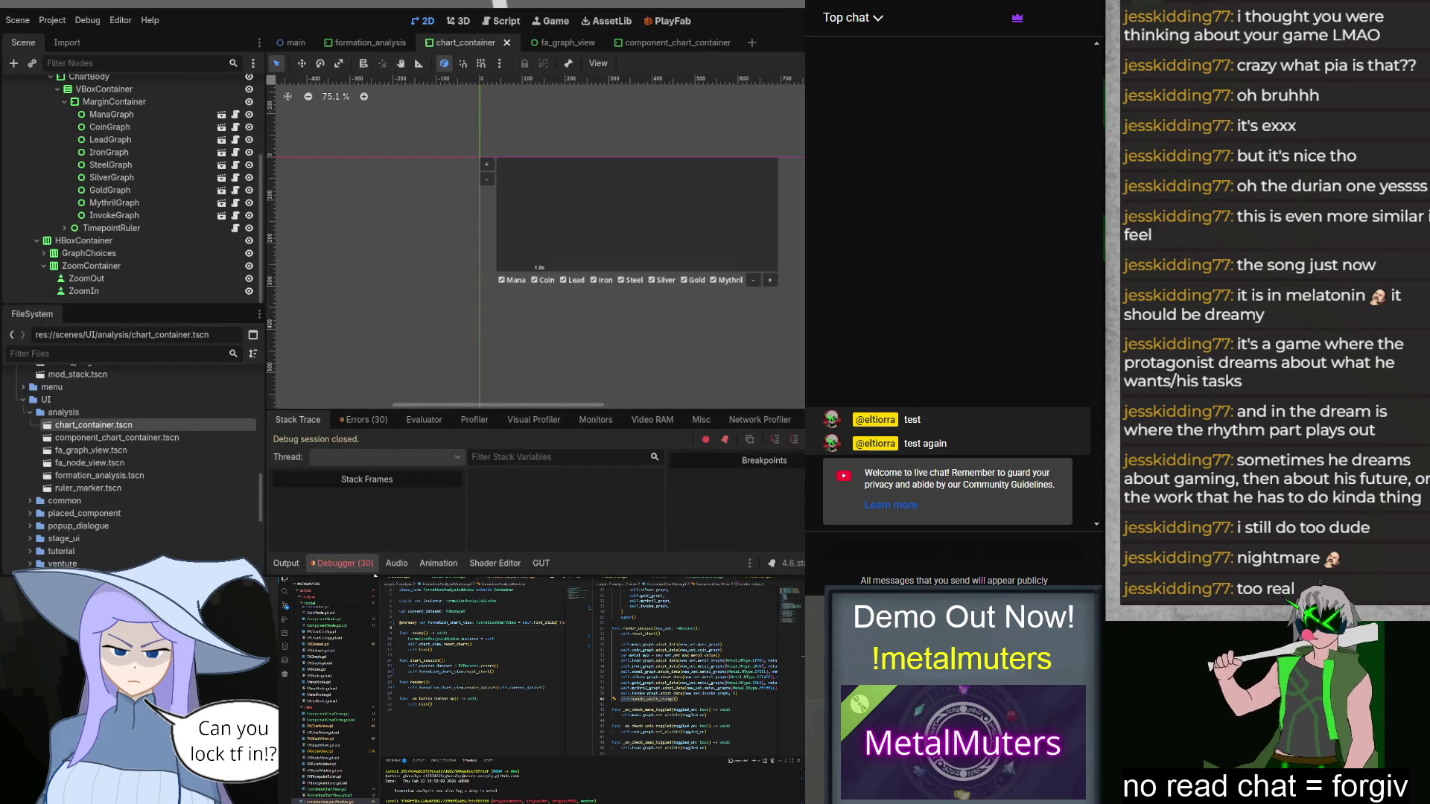
left_click(351, 421)
scroll(472, 497, "down", 5)
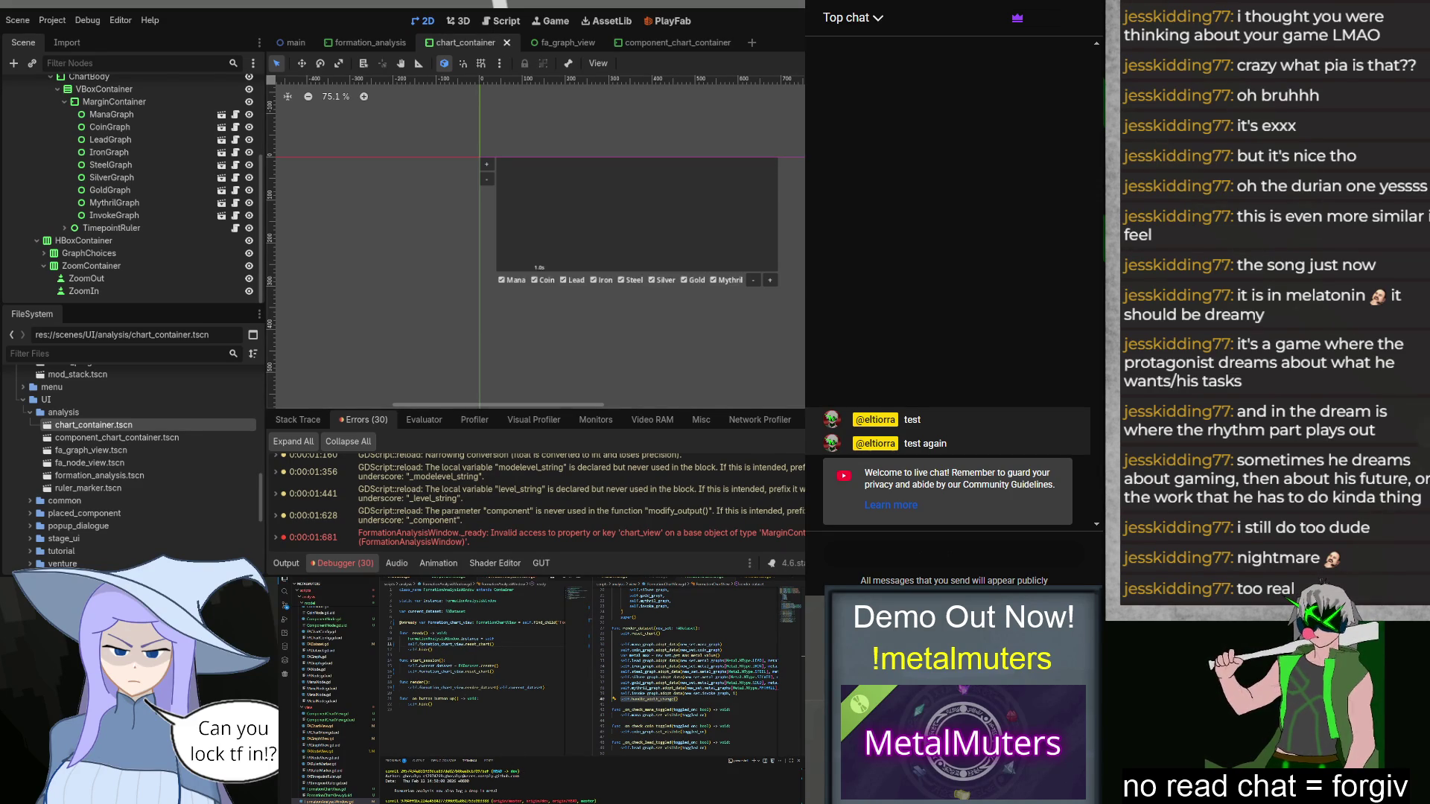
key("F5")
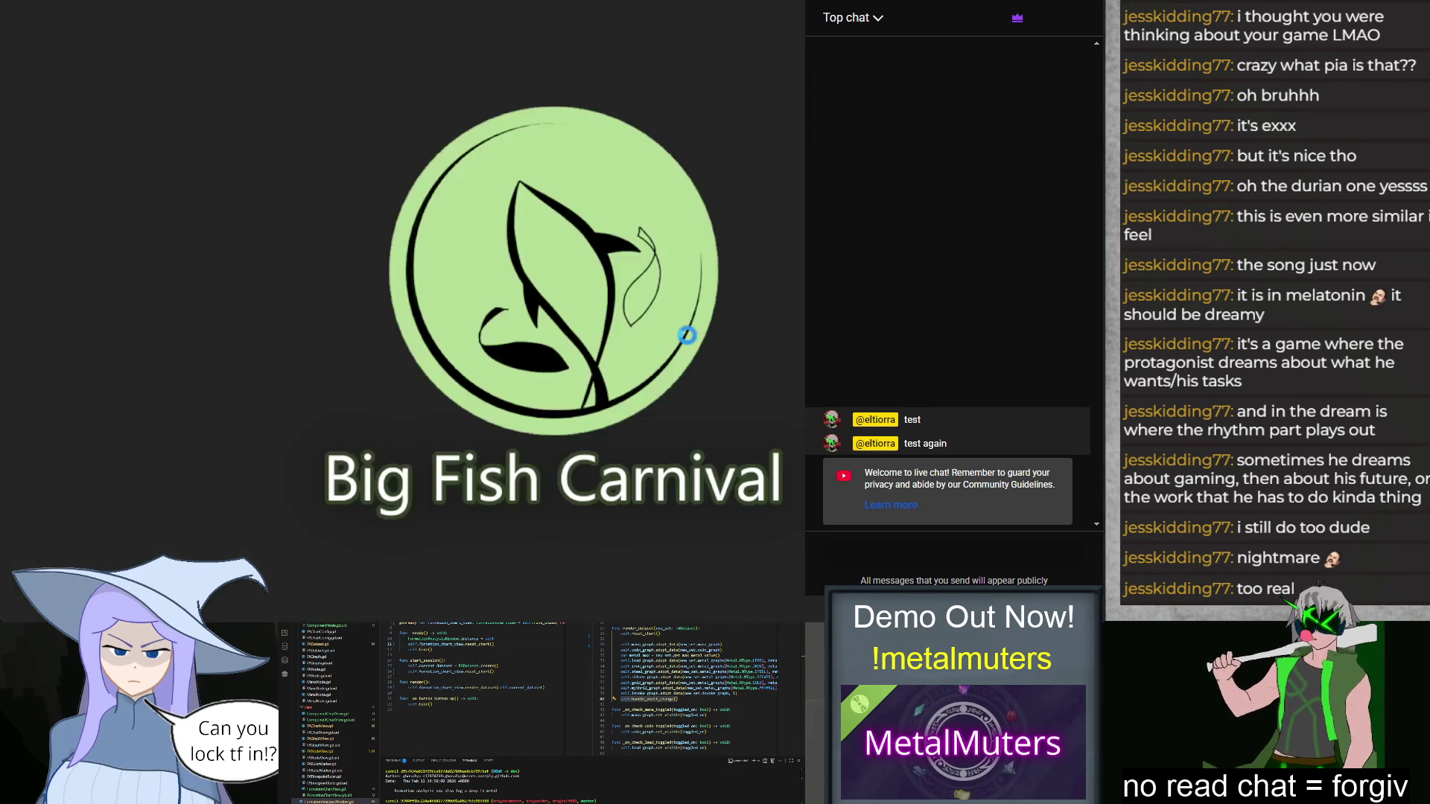
Step: Try the Class 1F: Exam and Class 1B: Mana Issue lessons, then stop and relaunch the game
left_click(373, 388)
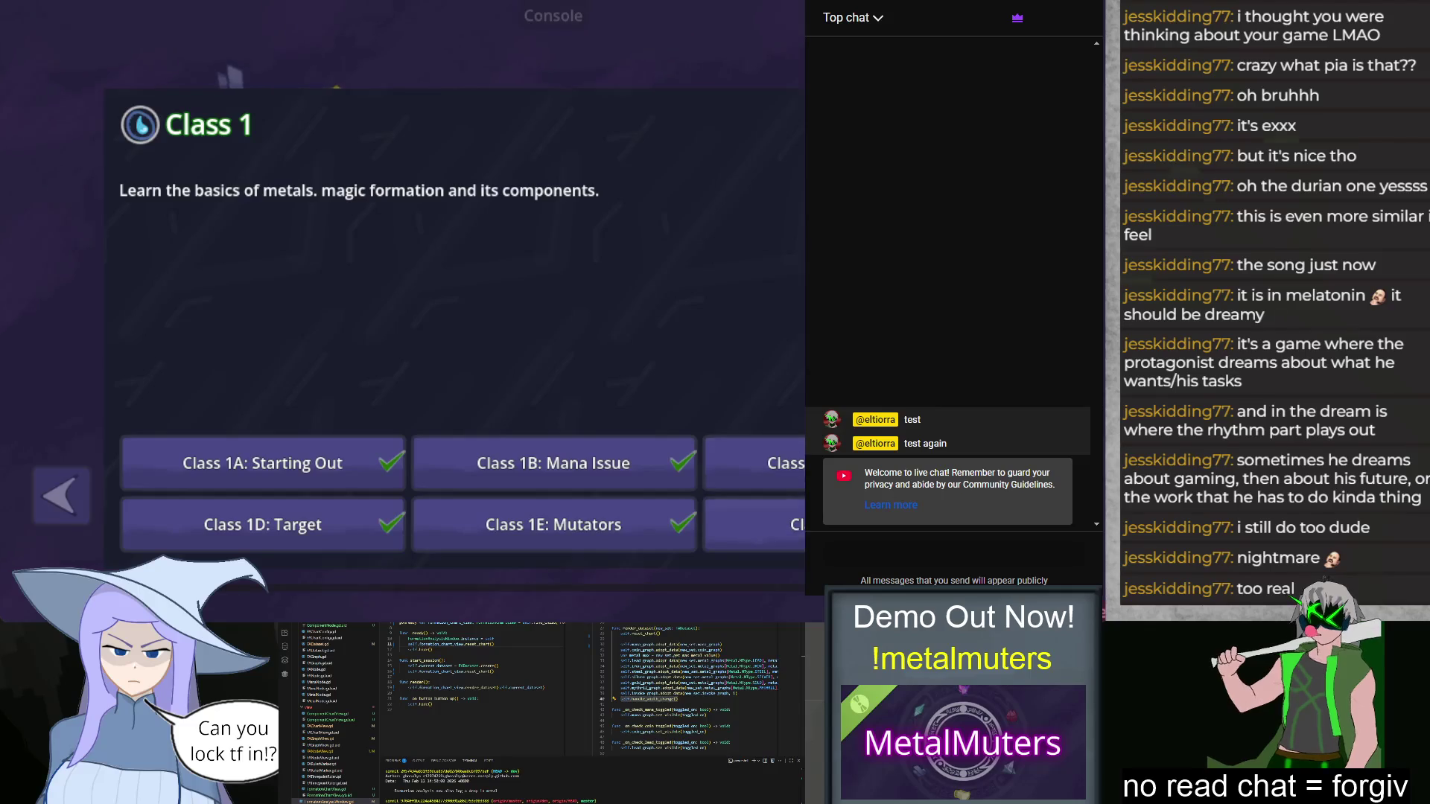
left_click(753, 524)
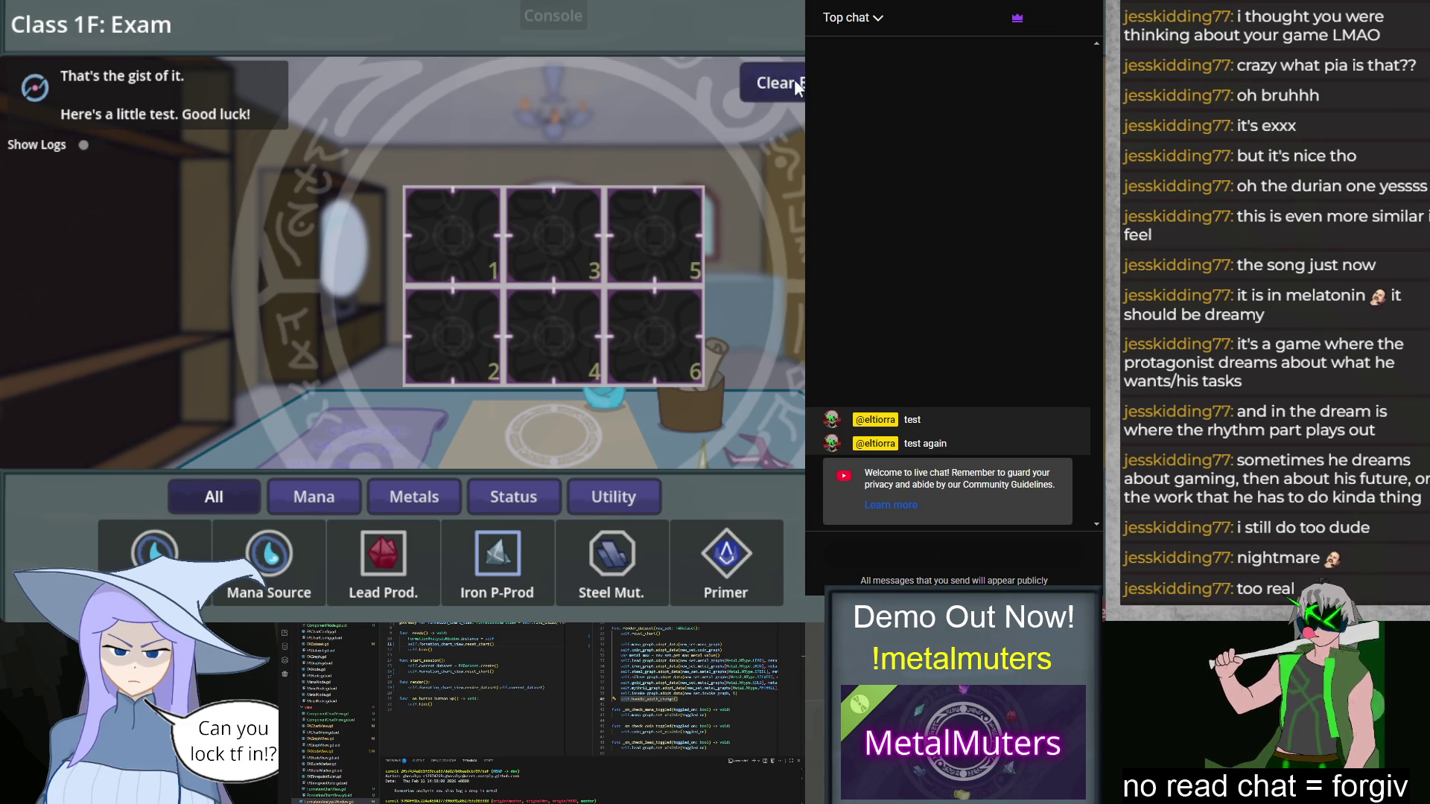
key("Escape")
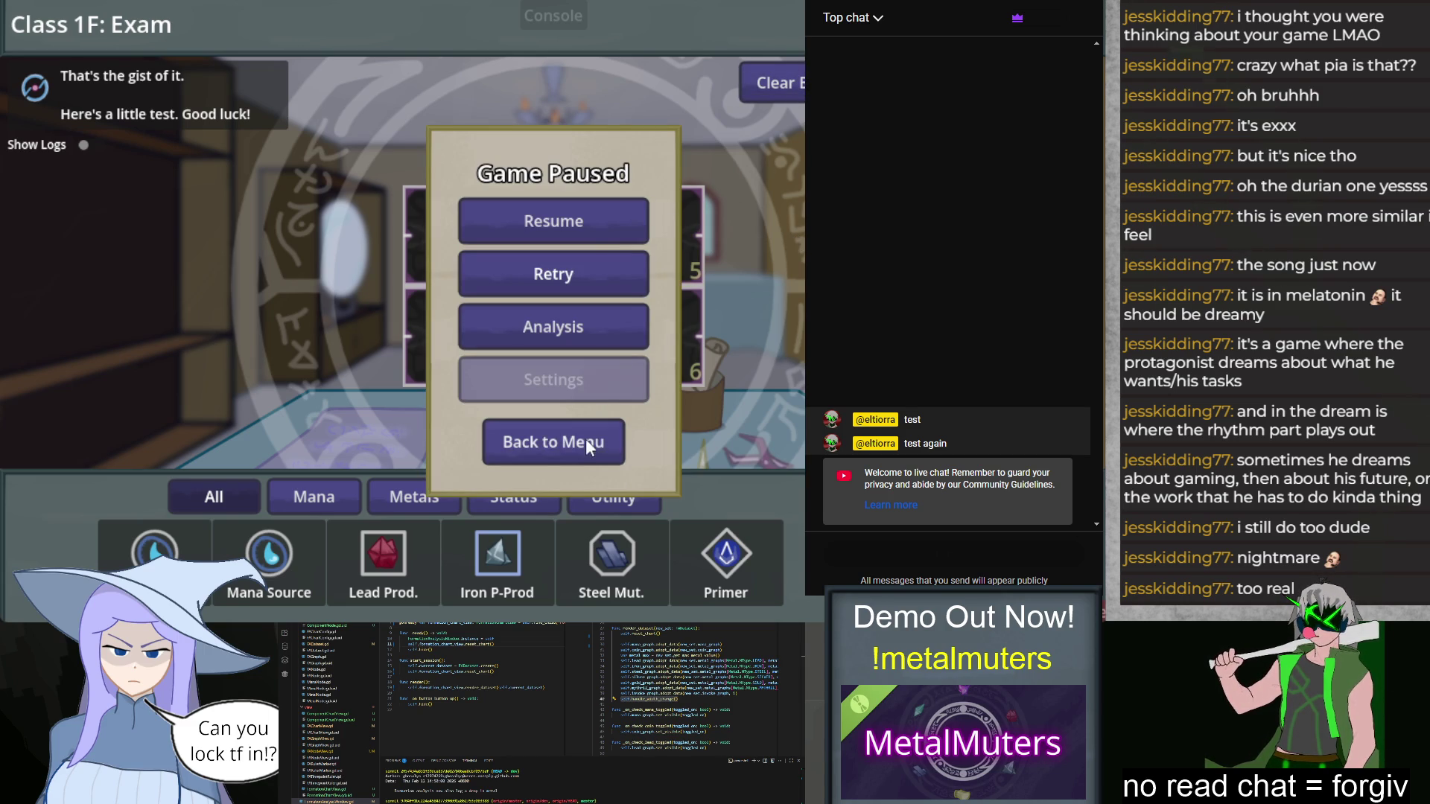
left_click(601, 435)
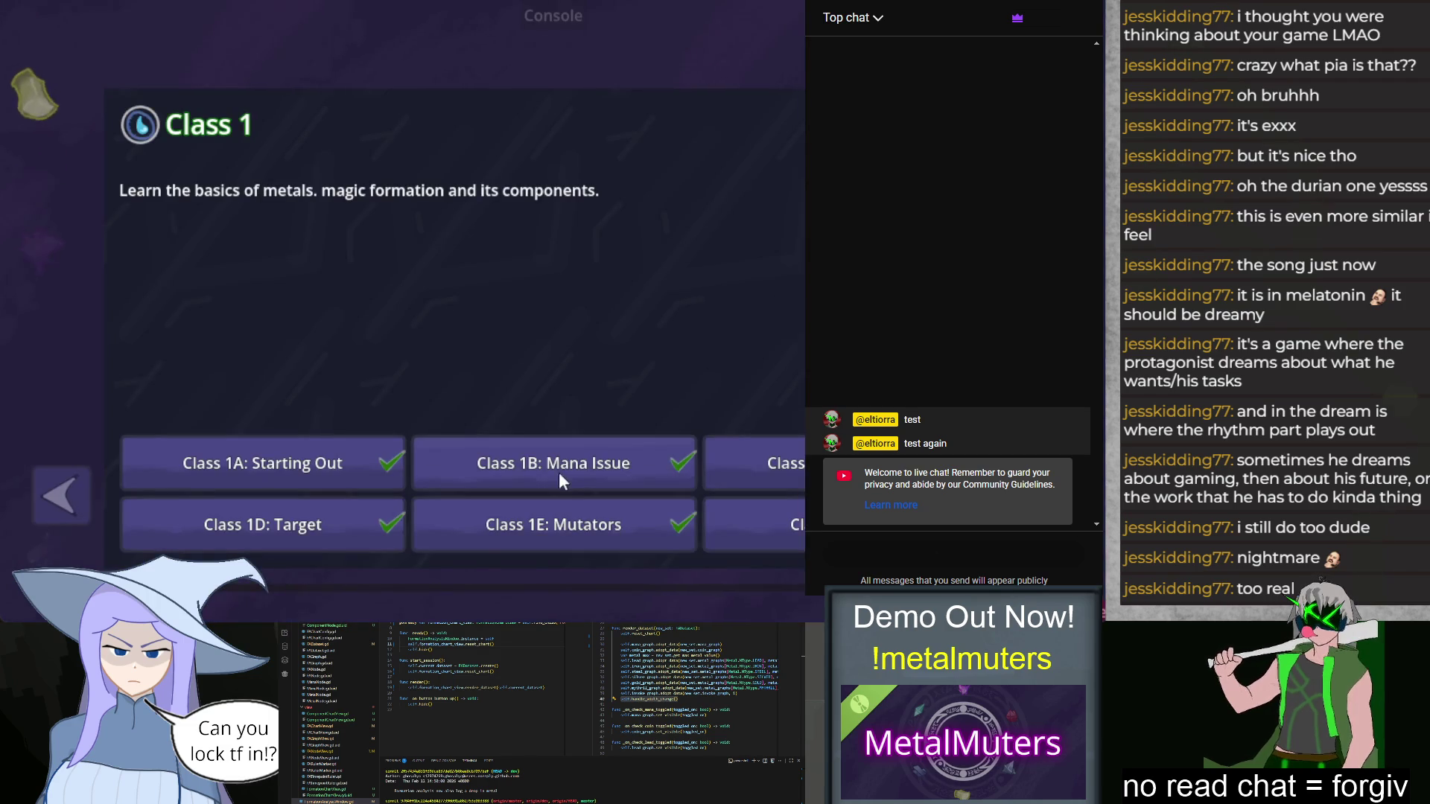
left_click(566, 475)
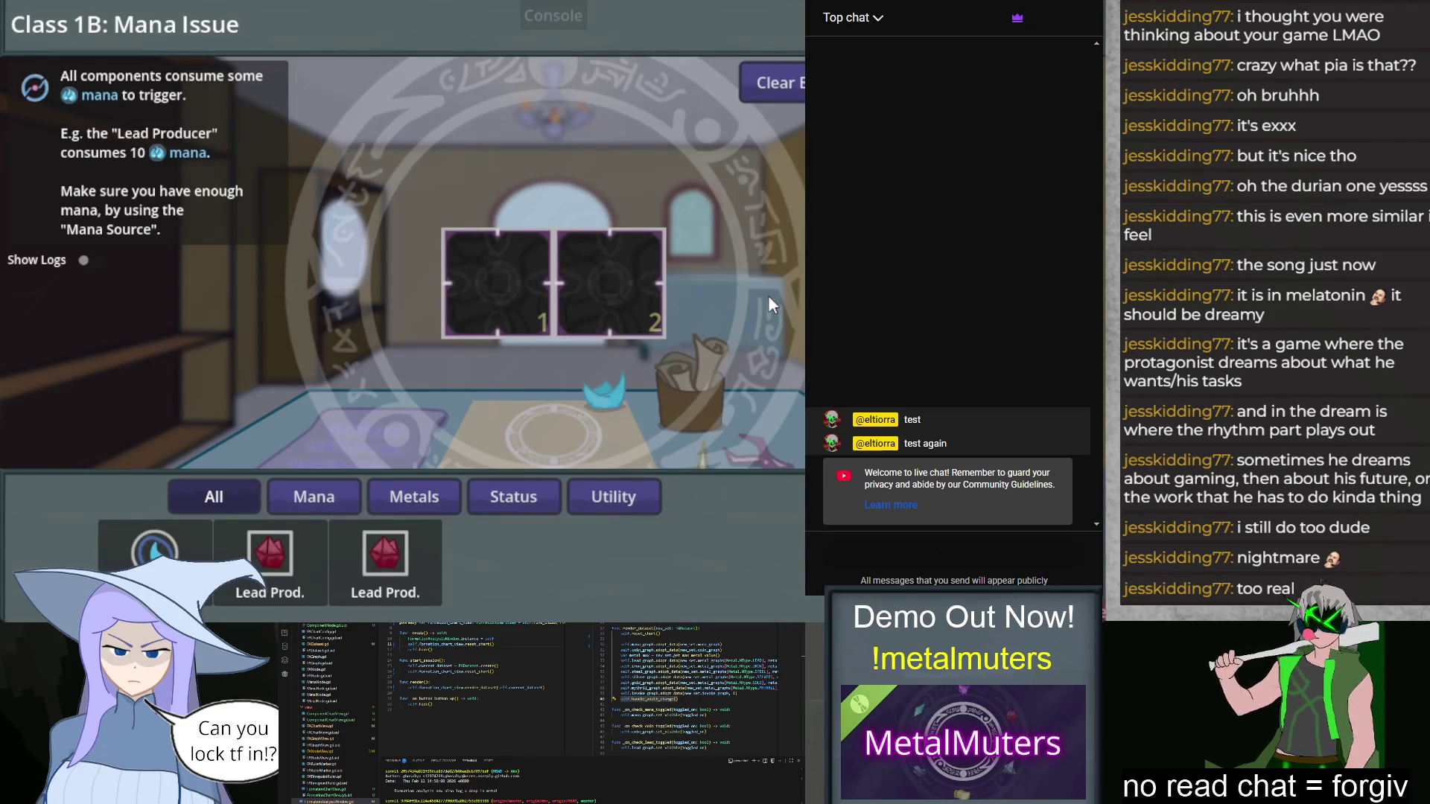
key("F8")
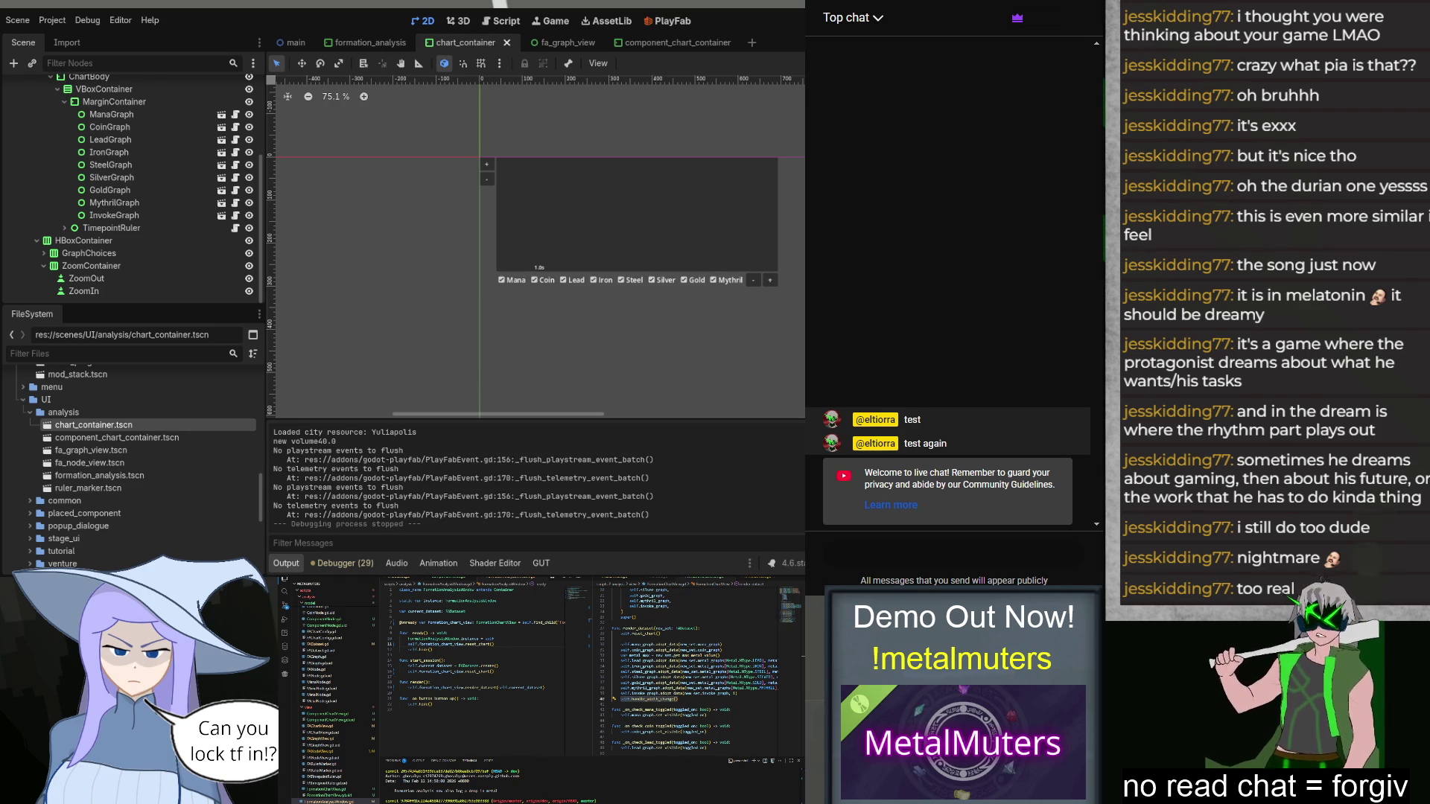
key("F5")
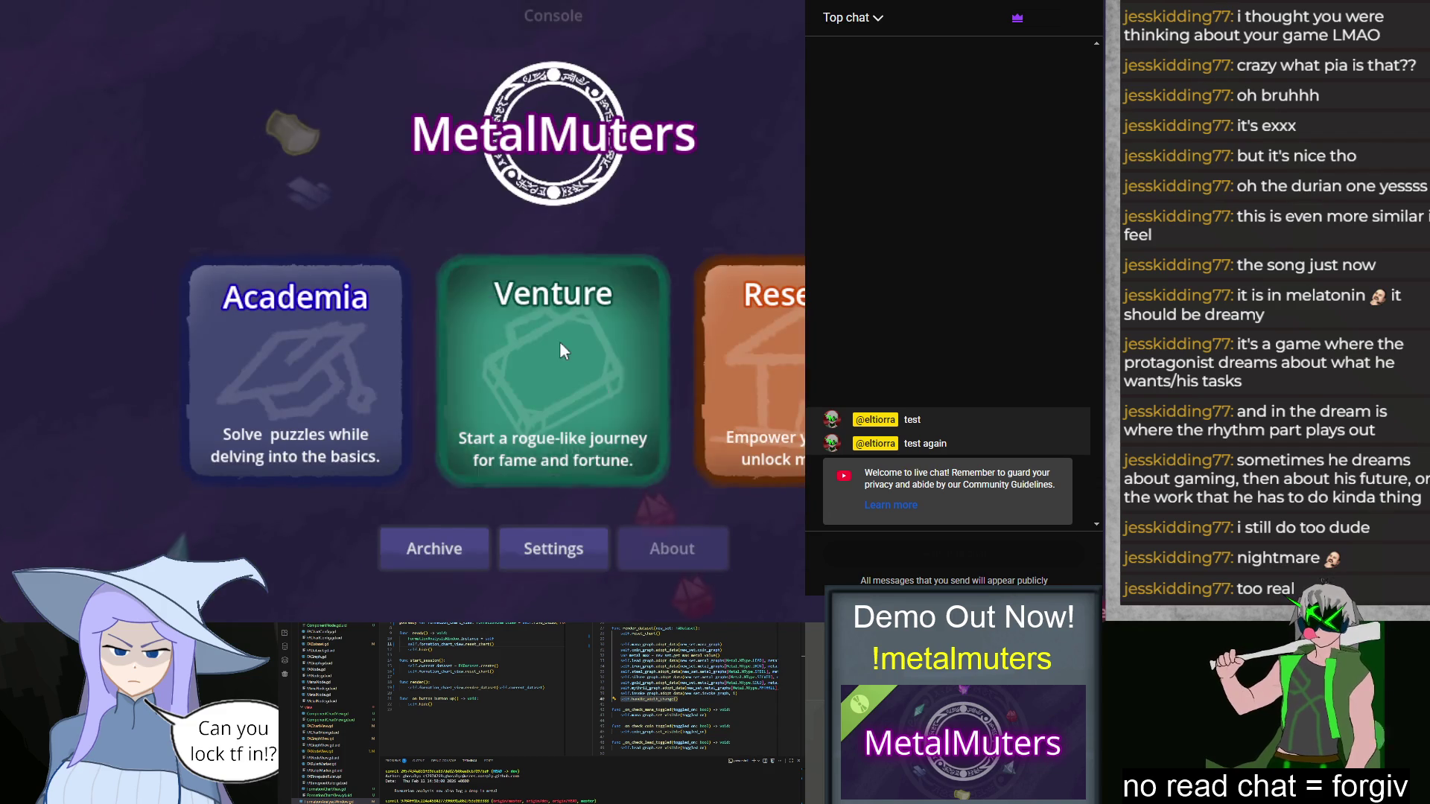
Step: Raise the Sound Volume slider to maximum in the game settings
left_click(560, 343)
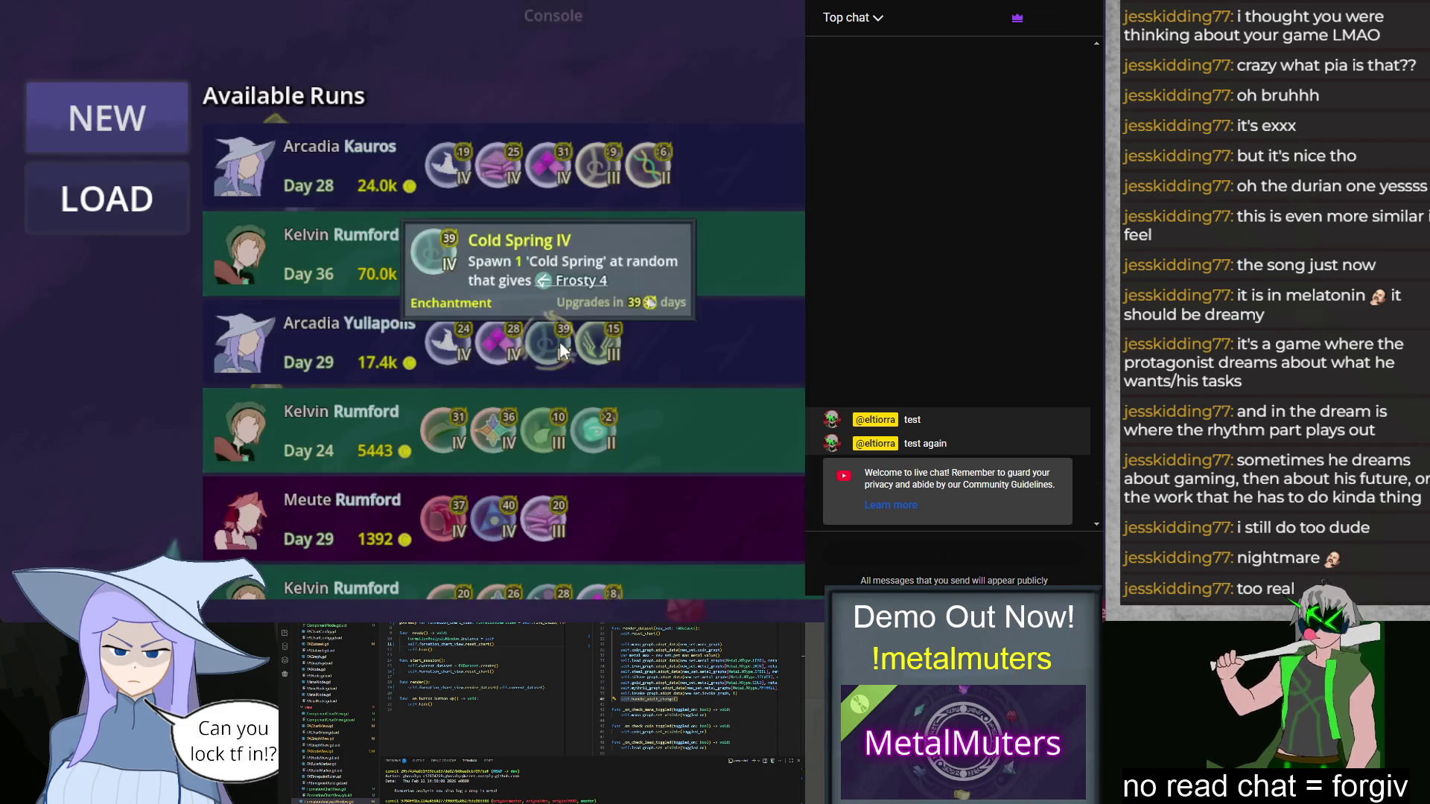
key("Escape")
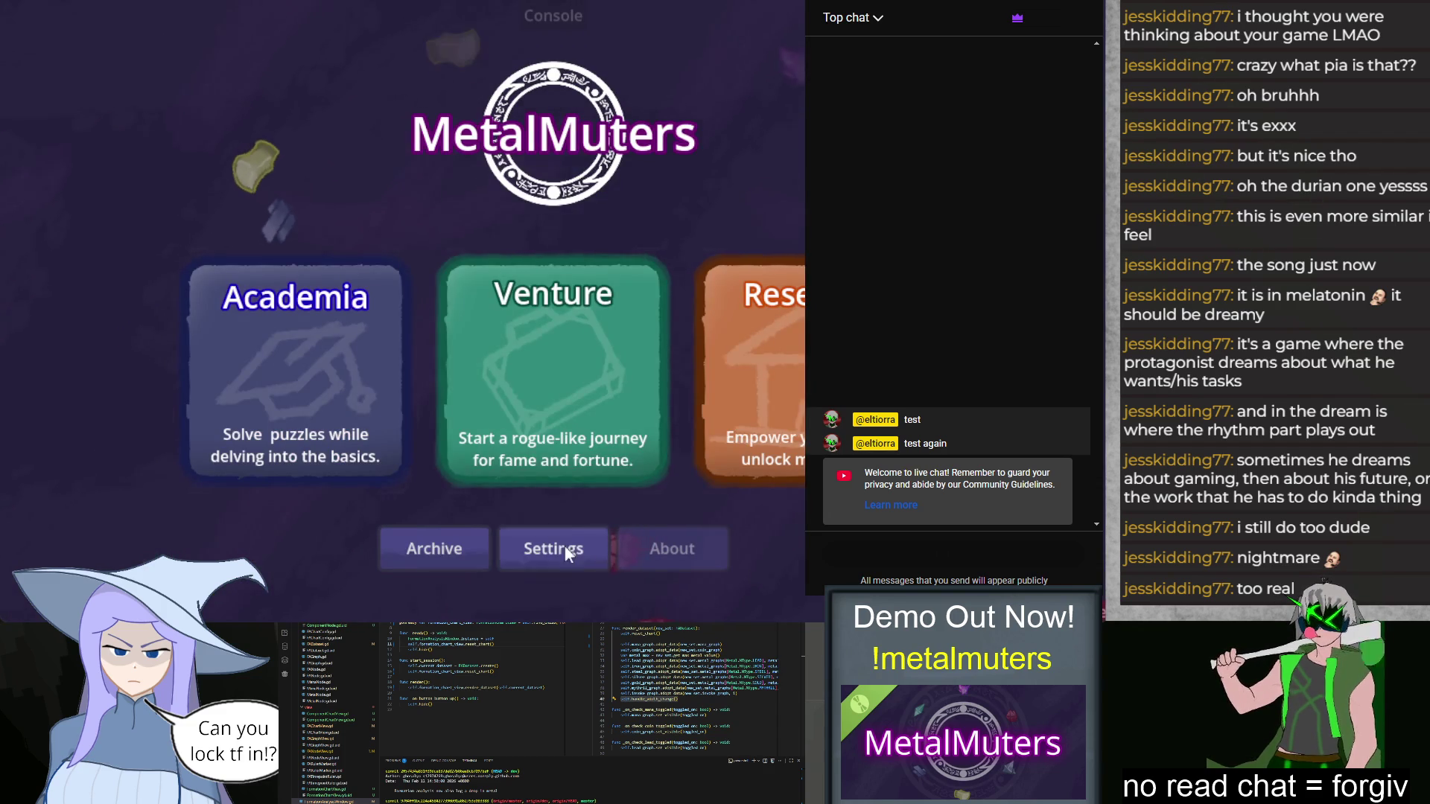
left_click(561, 547)
left_click(789, 270)
left_click(554, 458)
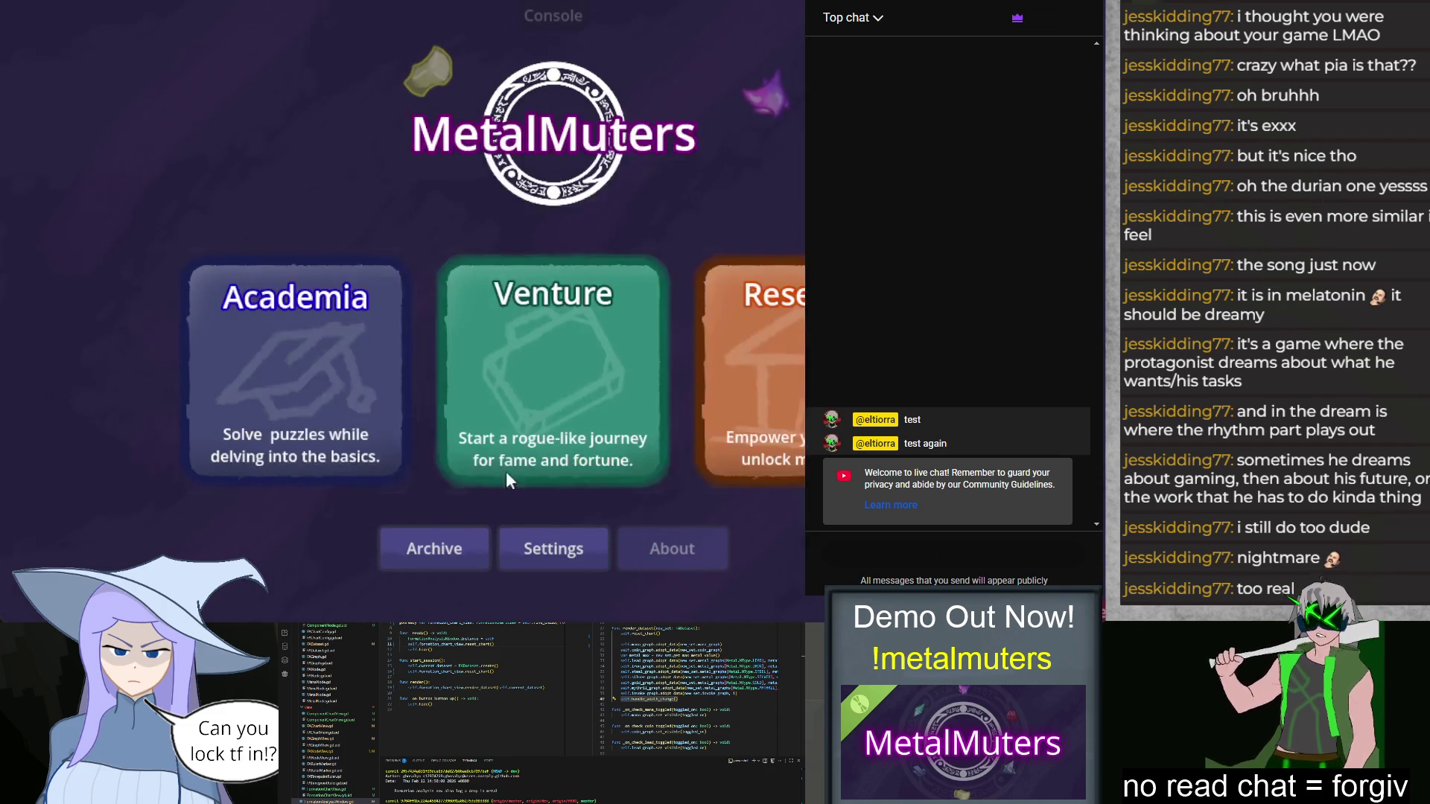
left_click(550, 369)
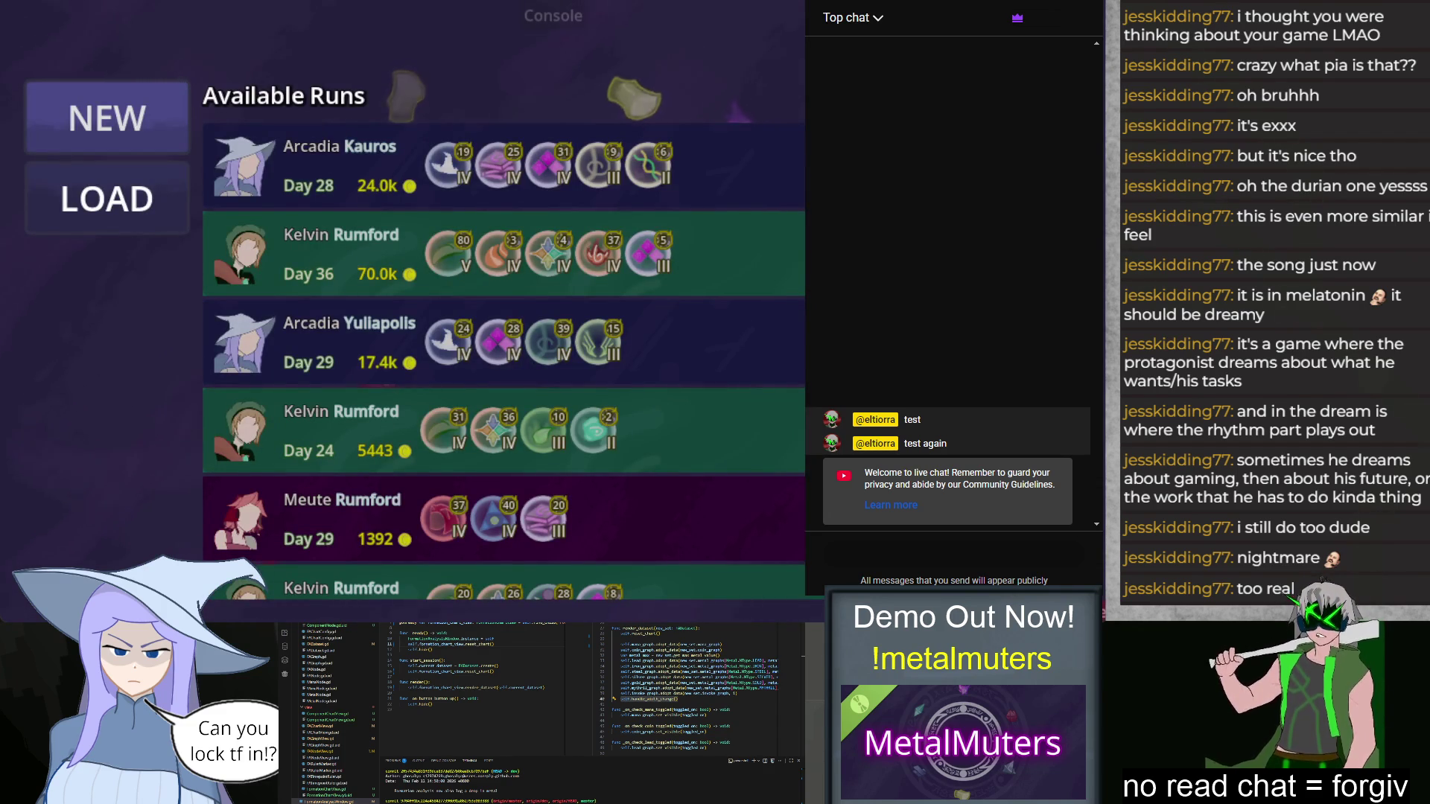
key("Escape")
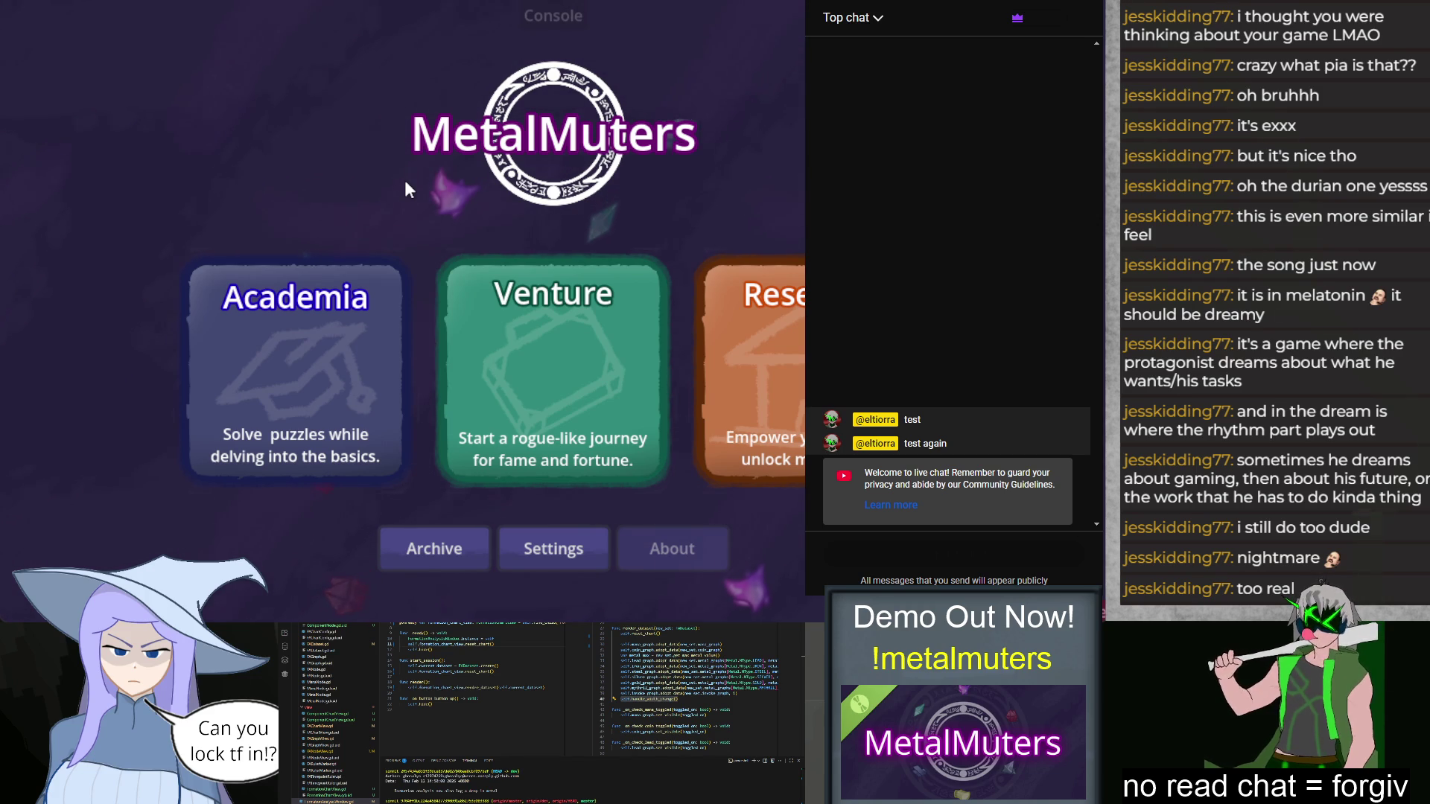
Step: Start and quit the Class 1F Exam several times, ending on the Academia Class 1 list
left_click(244, 371)
left_click(788, 526)
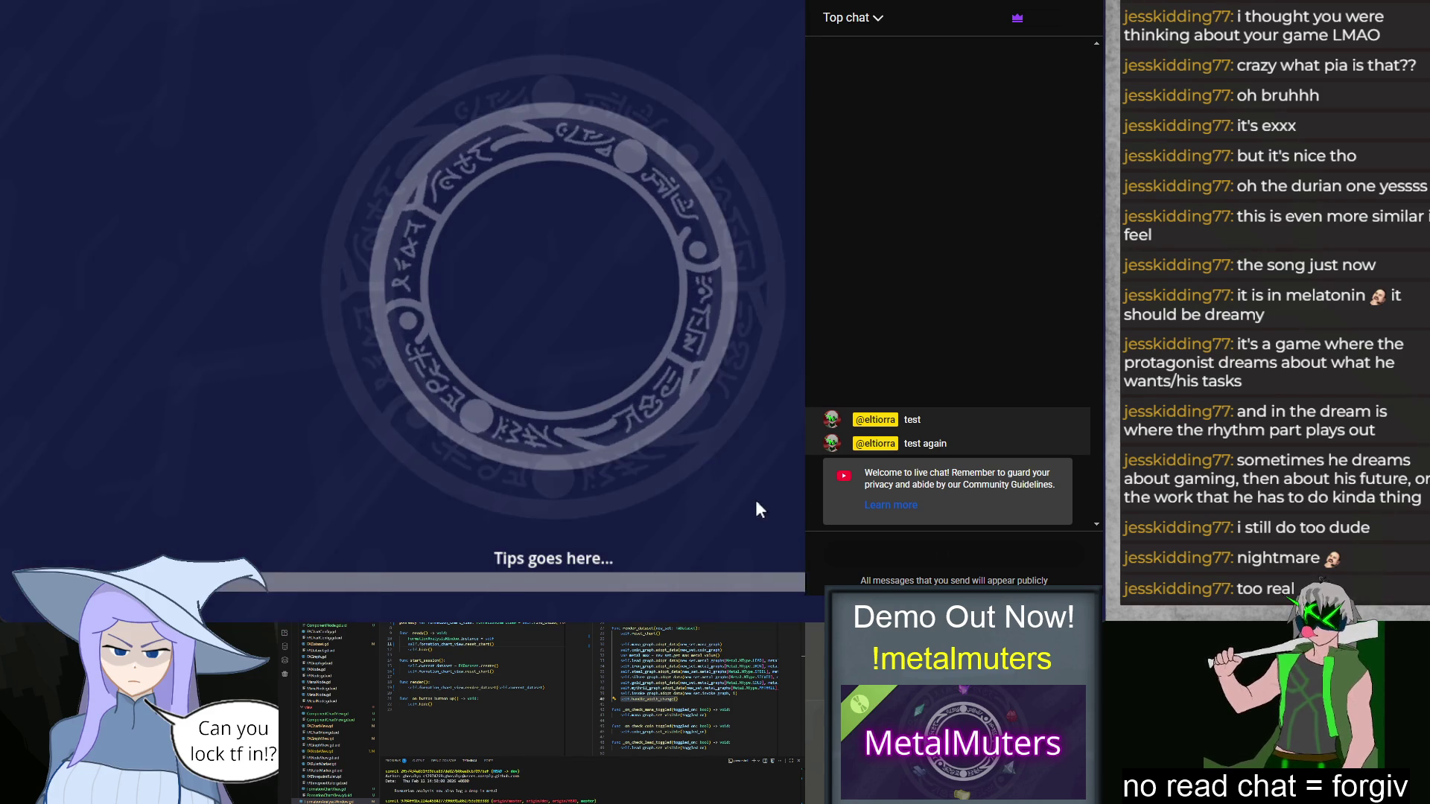
key("Escape")
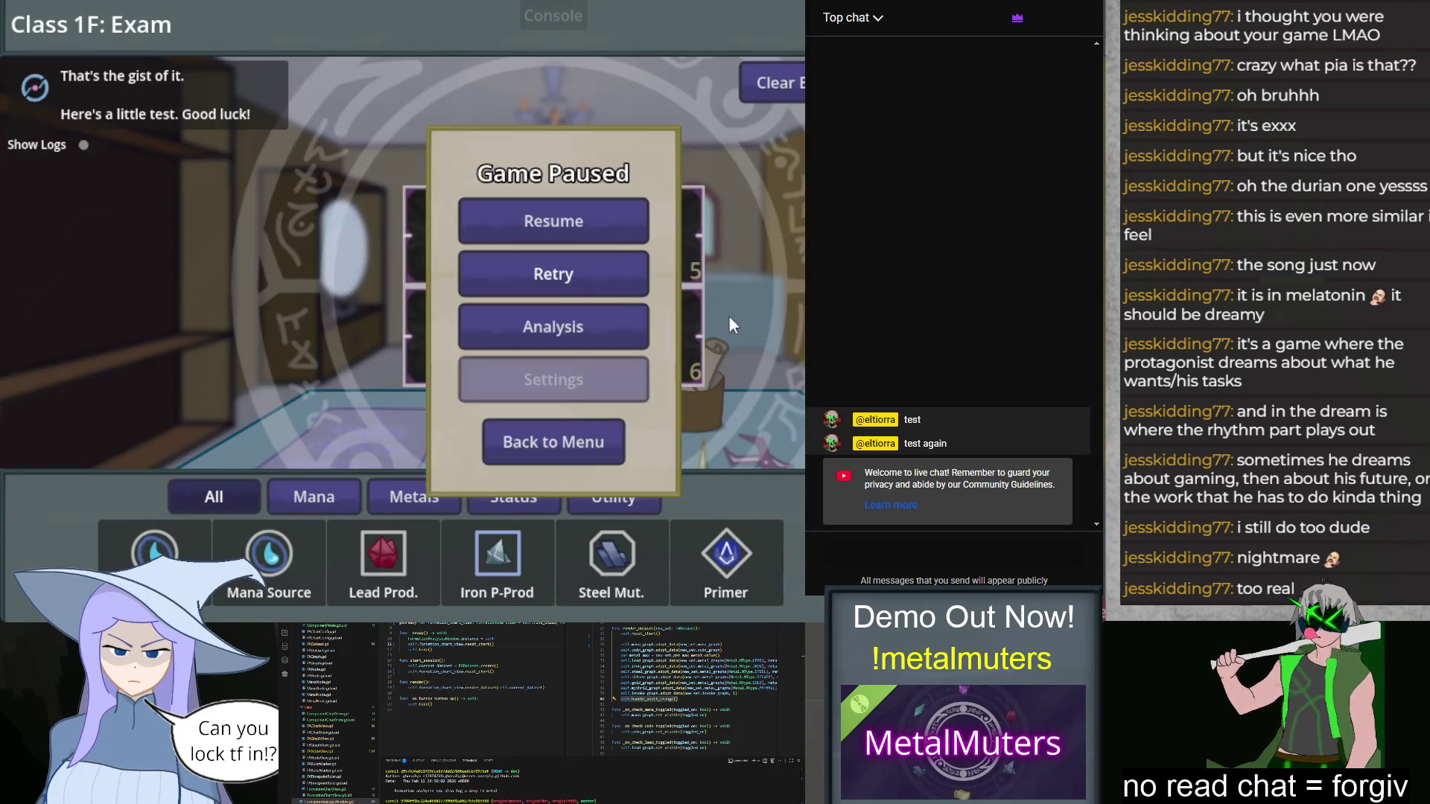
left_click(610, 450)
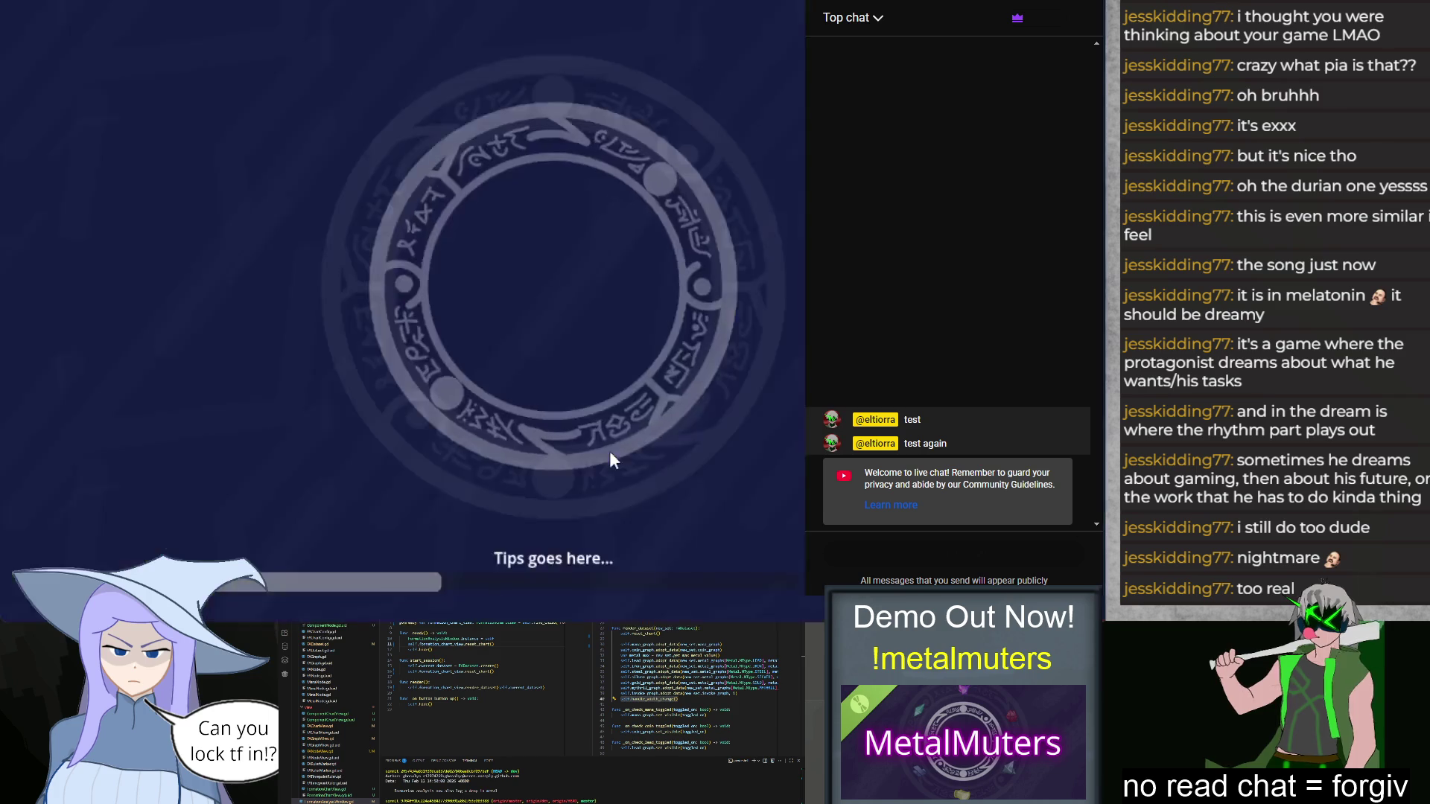
left_click(775, 512)
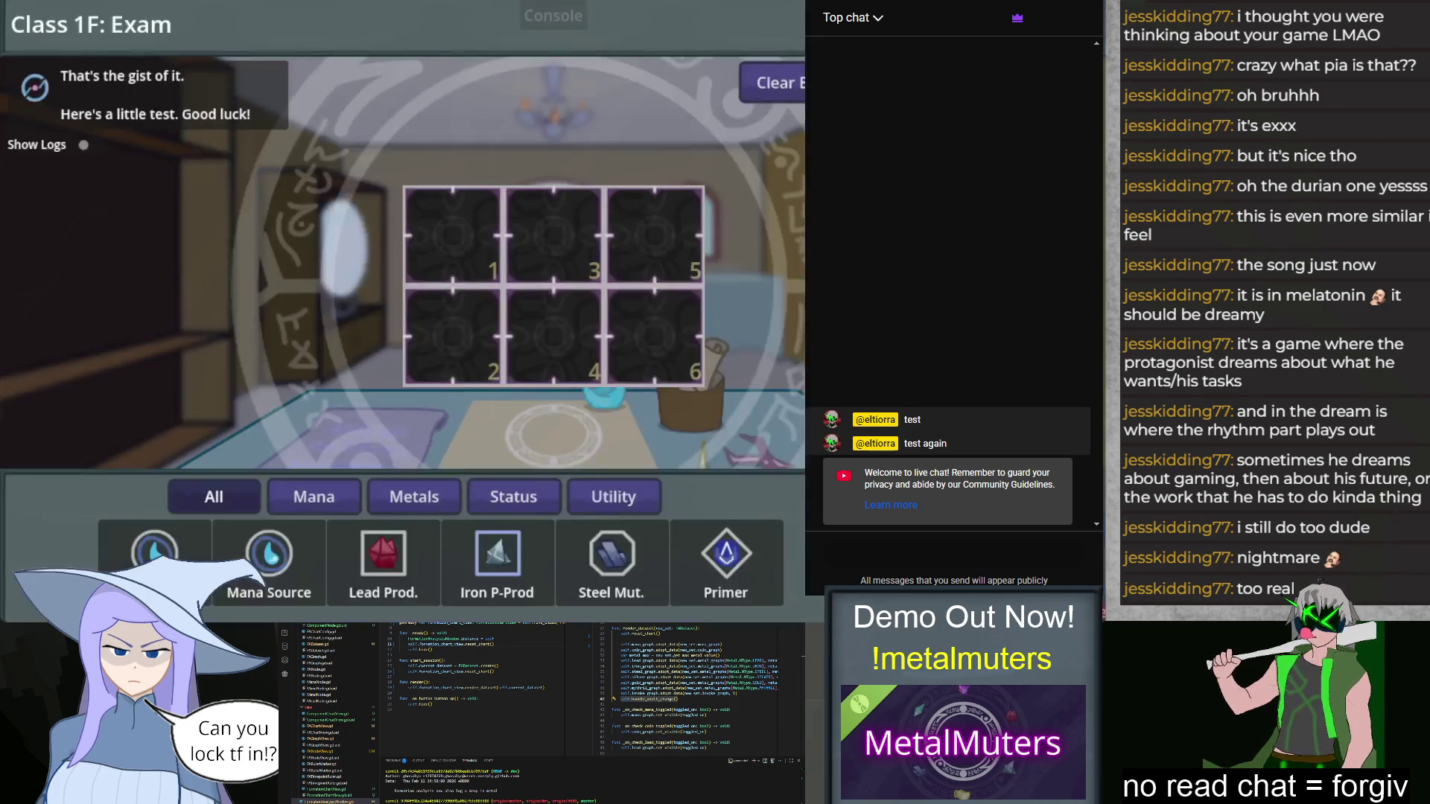
key("Escape")
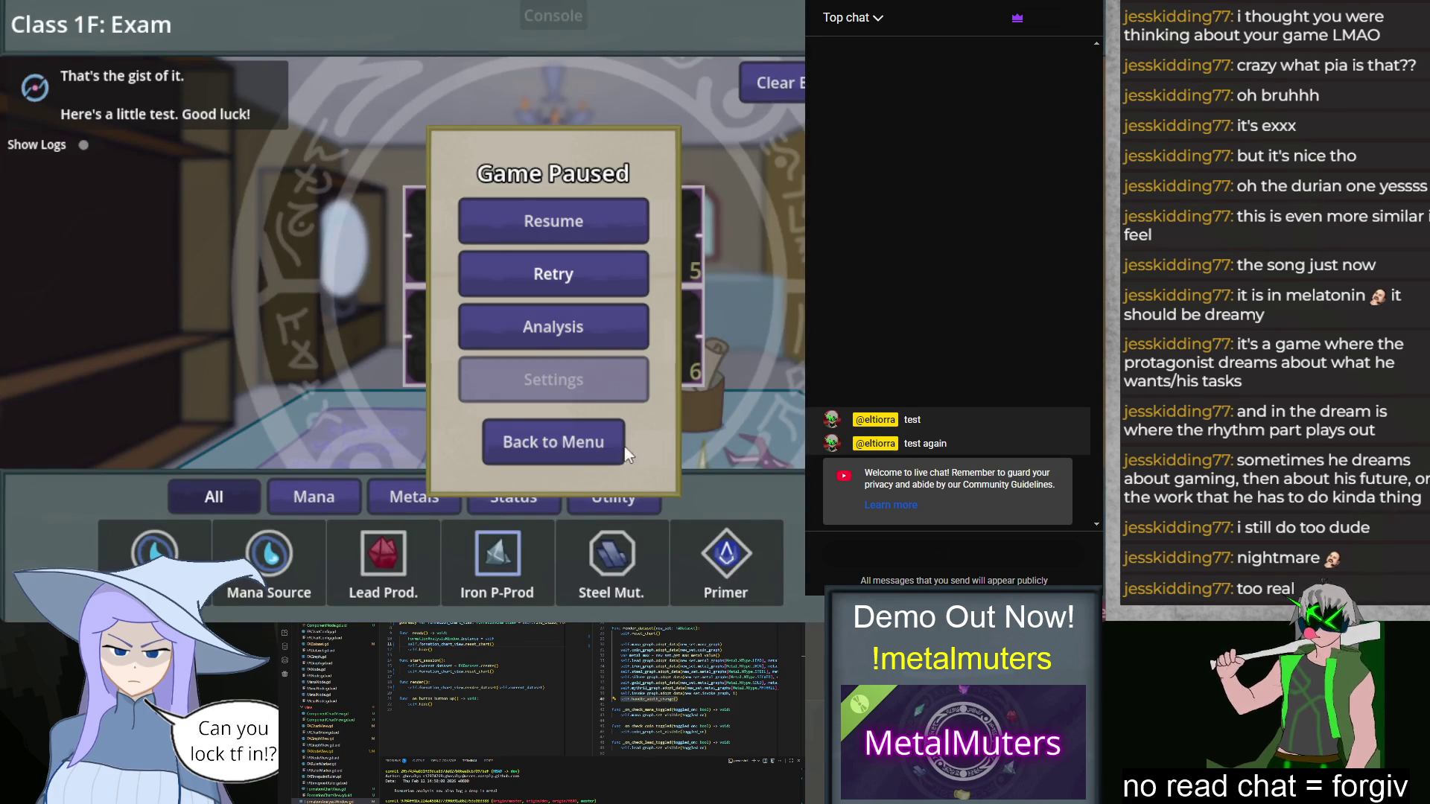
left_click(607, 445)
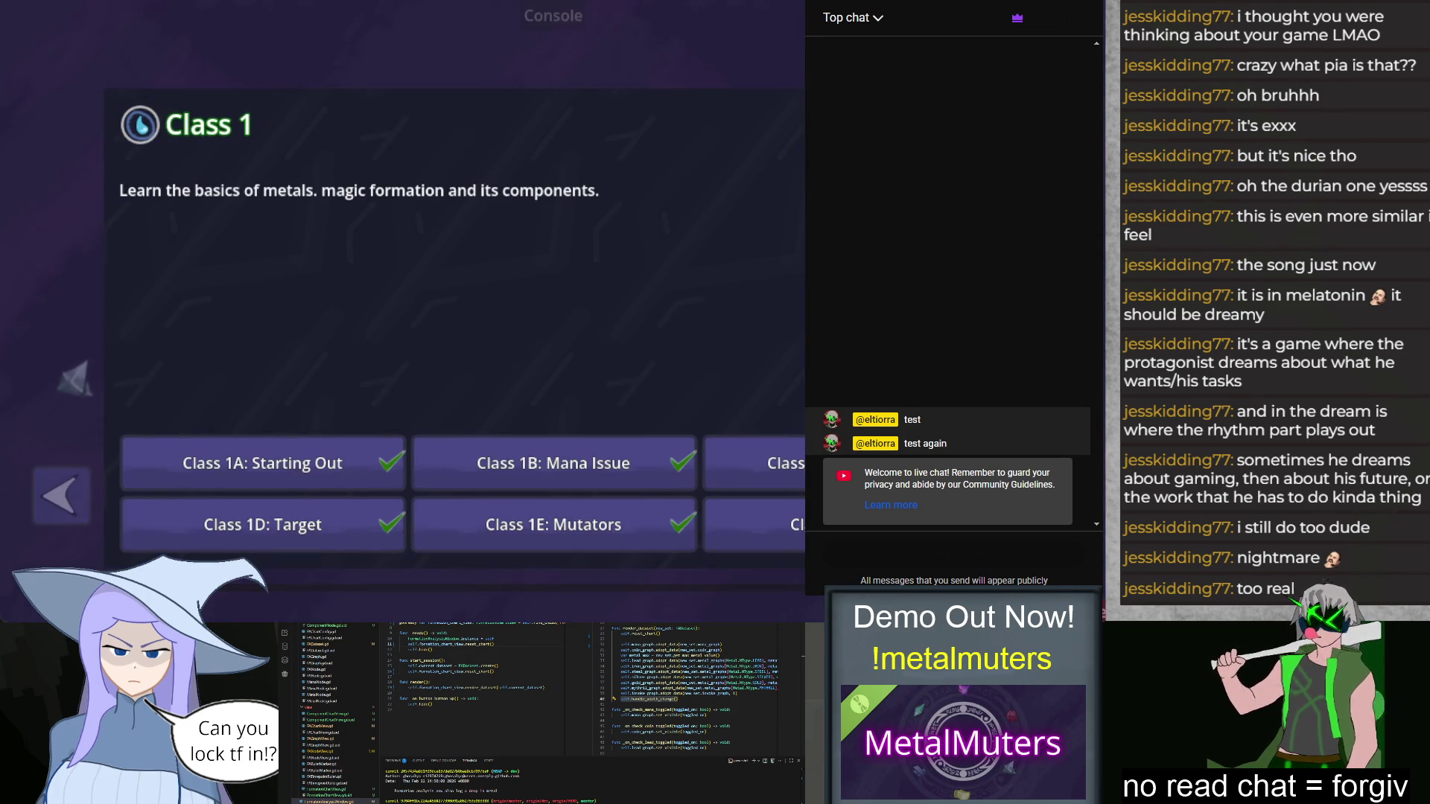
left_click(768, 525)
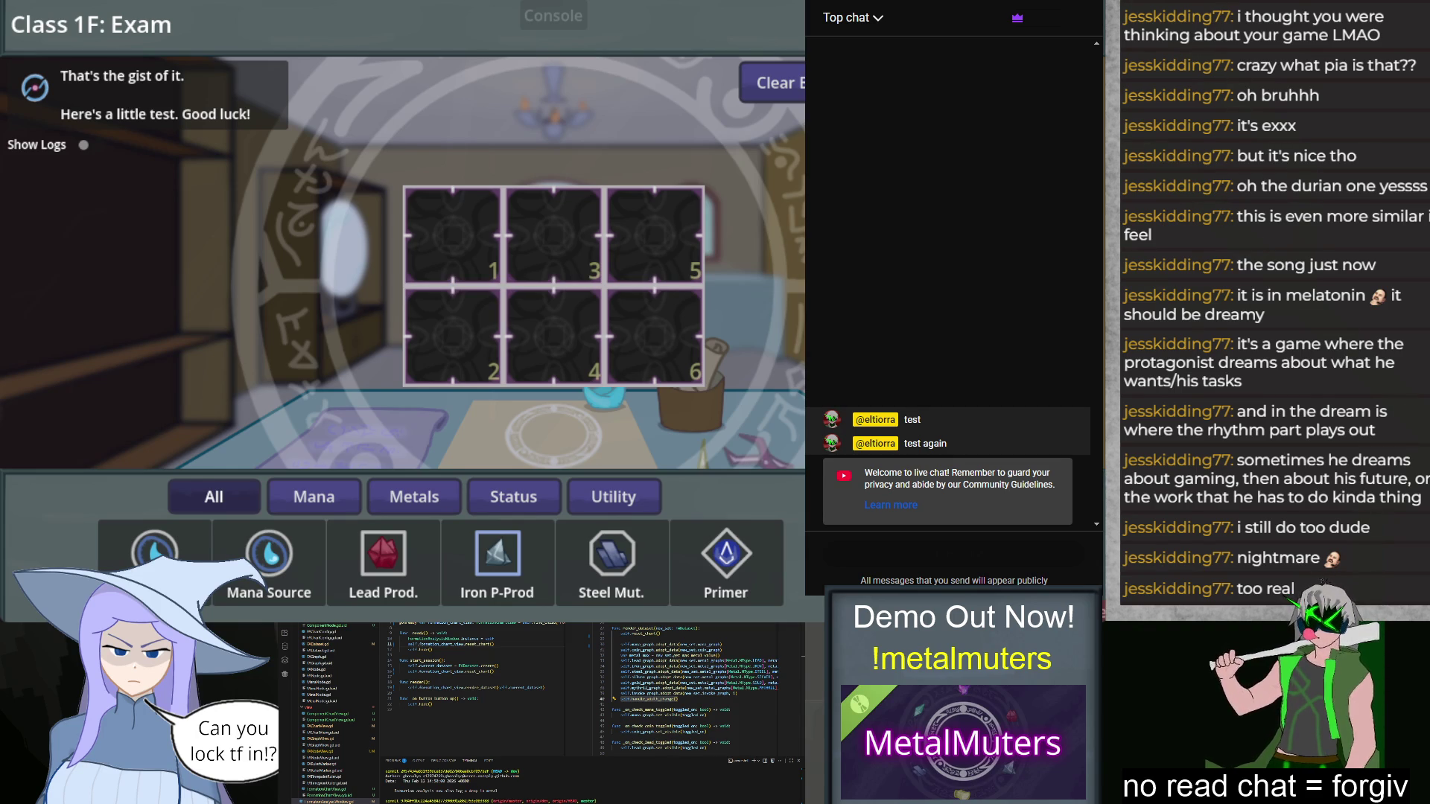
key("Escape")
left_click(578, 446)
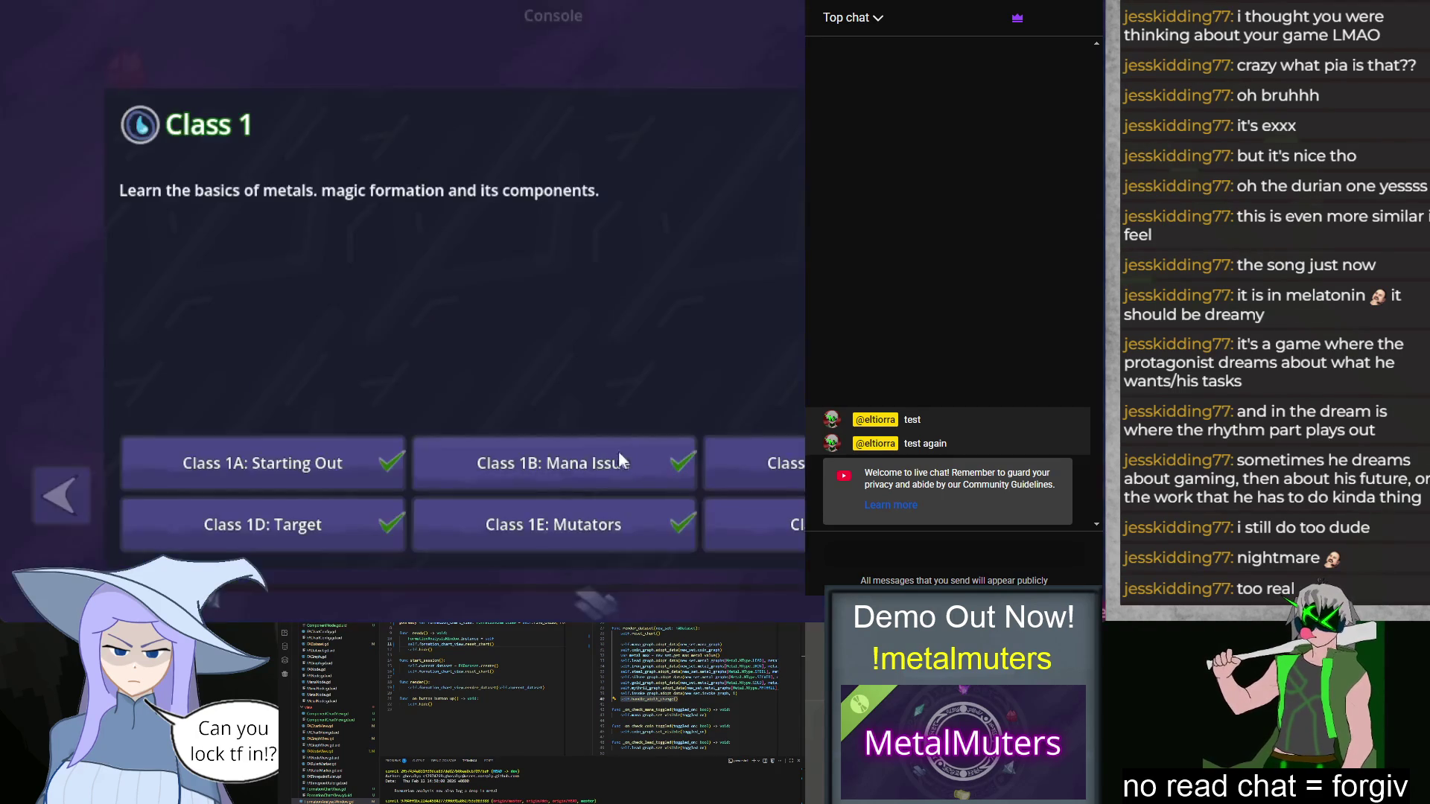
key("Escape")
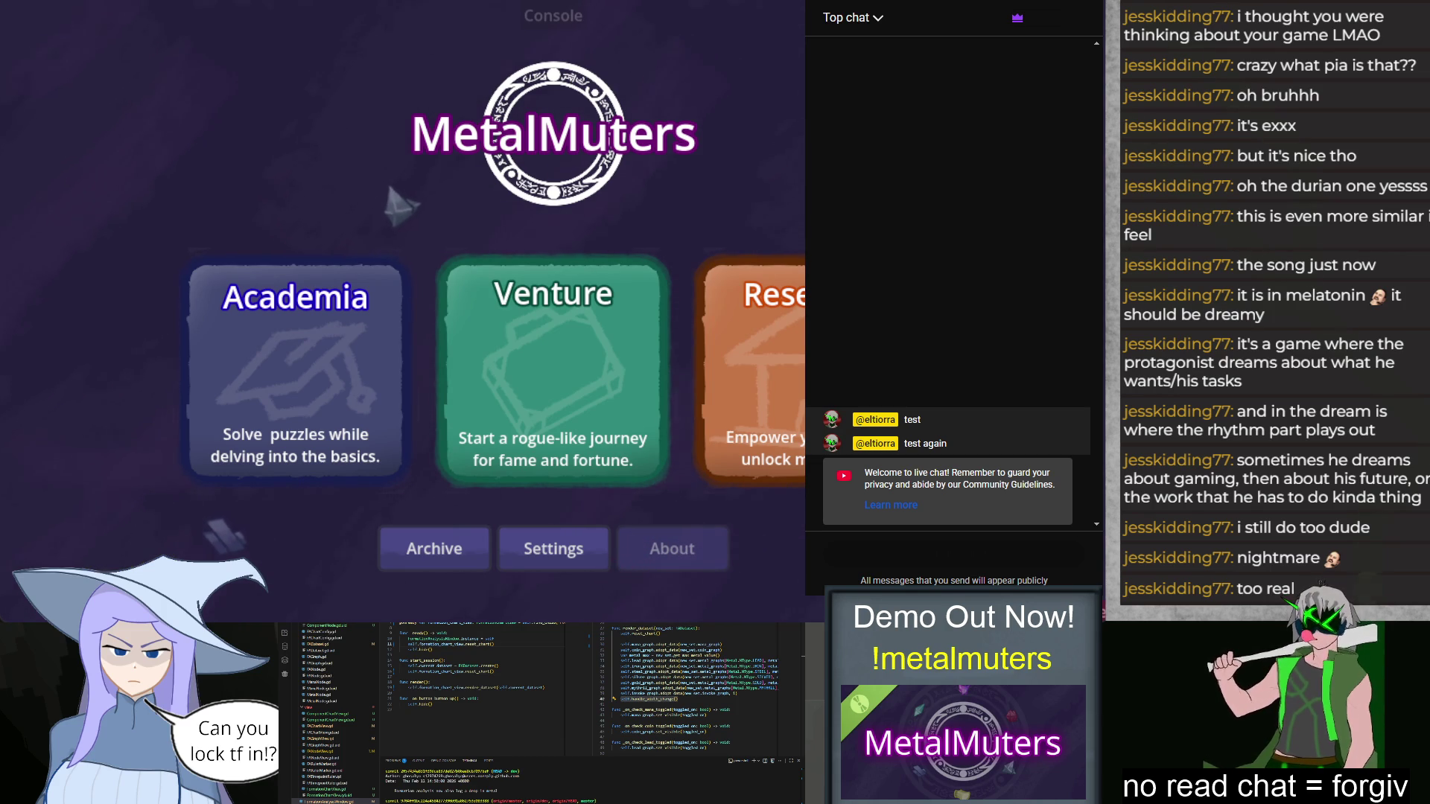
left_click(388, 417)
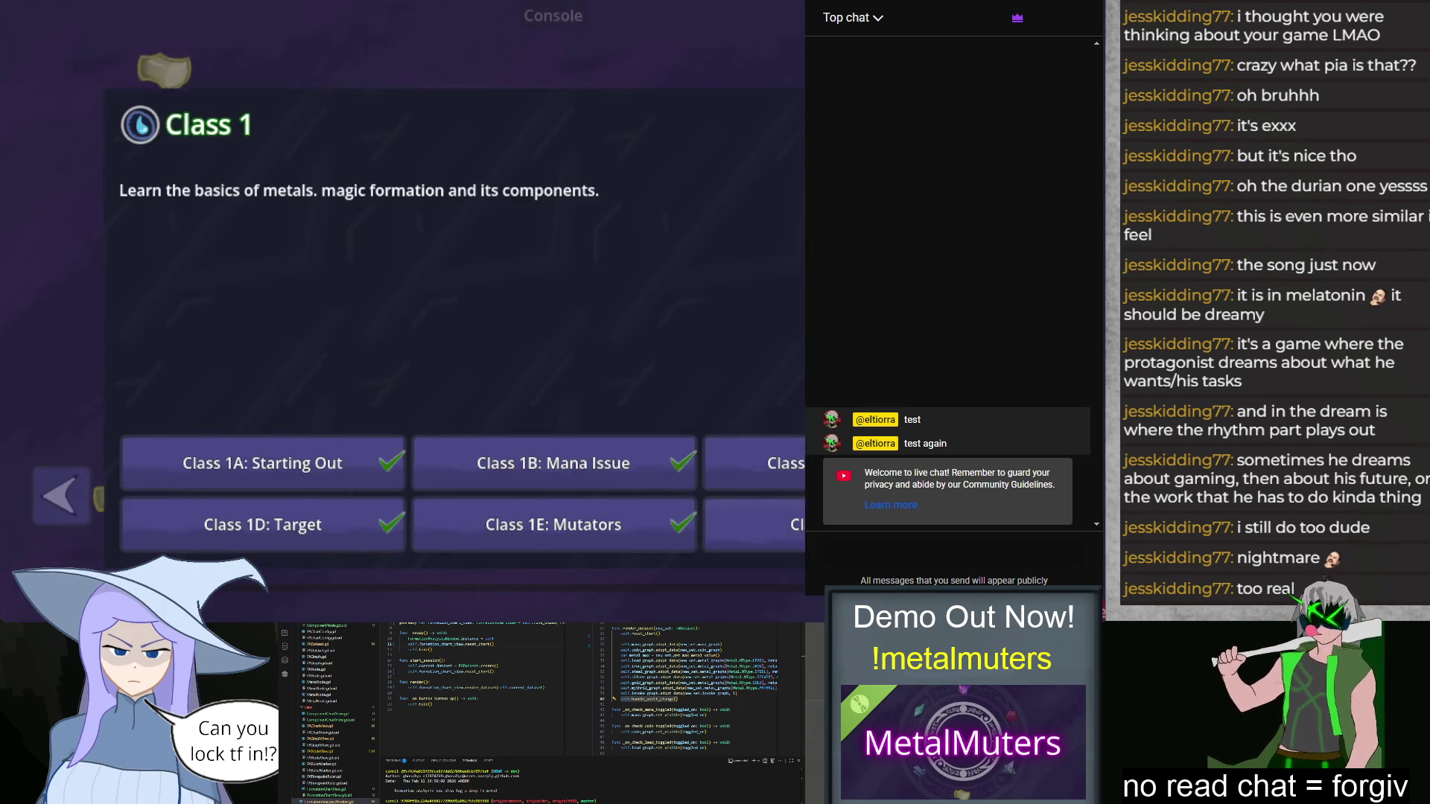
Step: Place Mana Sources in slots 1 and 2, Iron P-Prod in slot 5, and Primer in slot 6, then quit
left_click(223, 469)
mouse_move(156, 551)
left_mouse_down()
mouse_move(331, 250)
mouse_move(452, 235)
left_mouse_up()
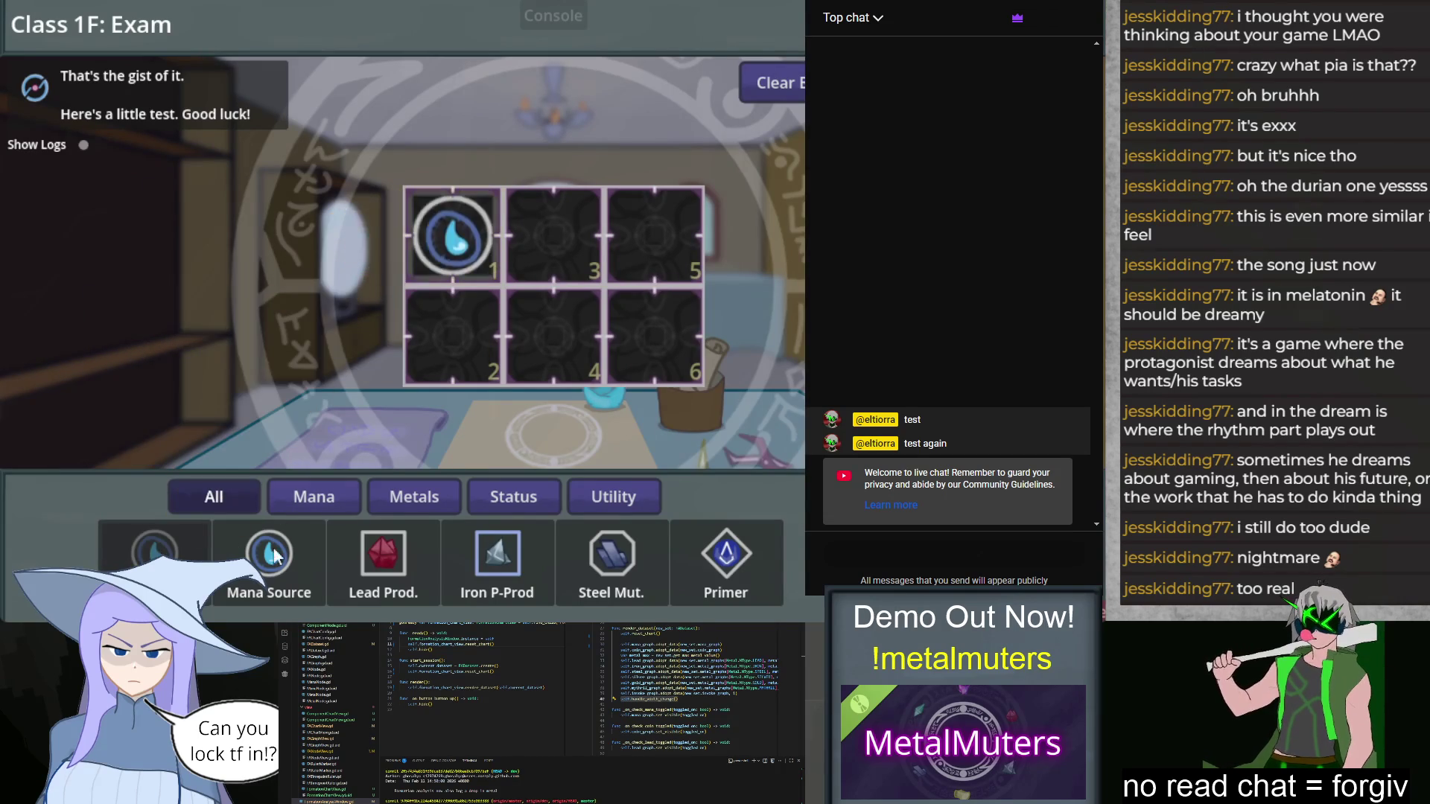
left_click_drag(269, 551, 479, 344)
mouse_move(466, 341)
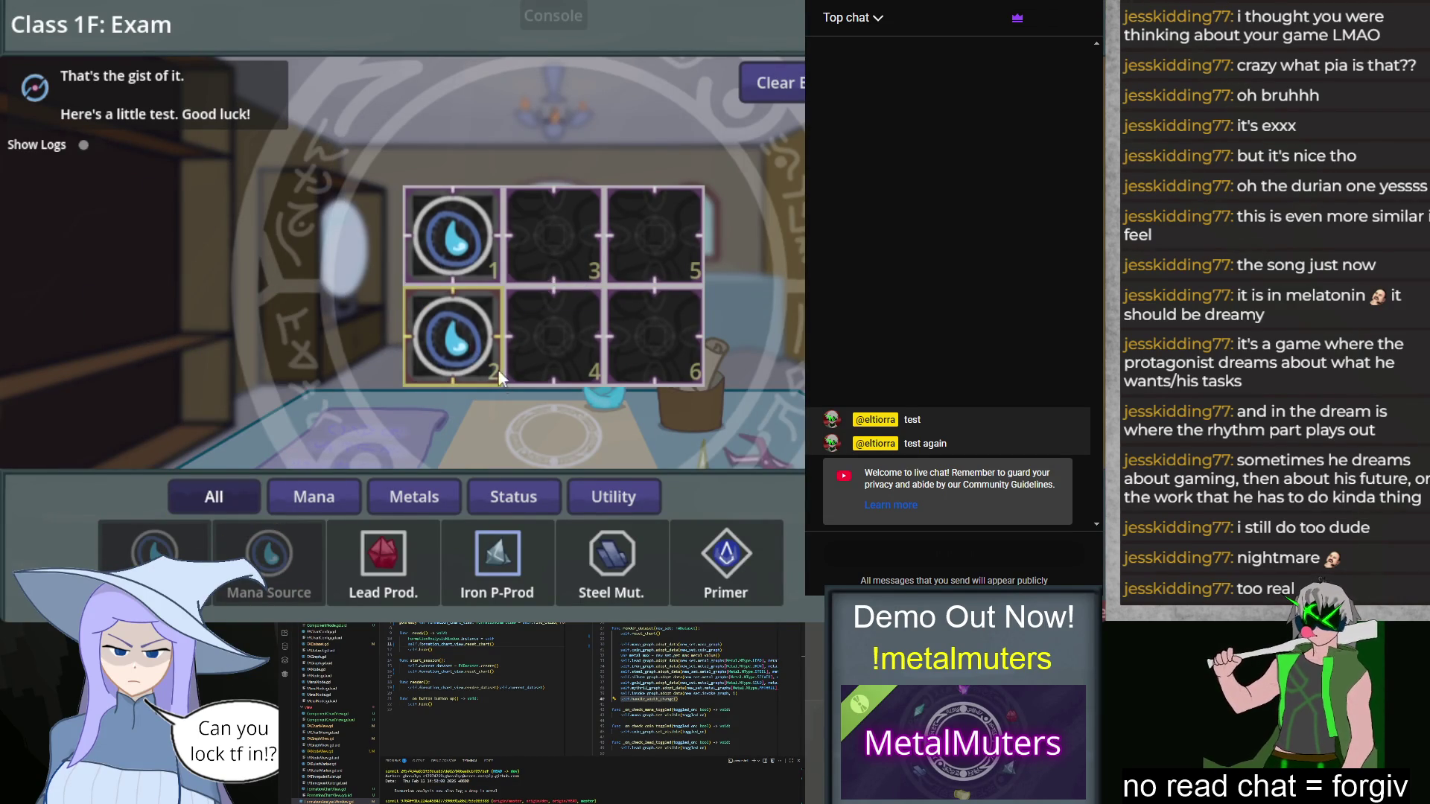
left_click_drag(581, 328, 487, 381)
mouse_move(519, 359)
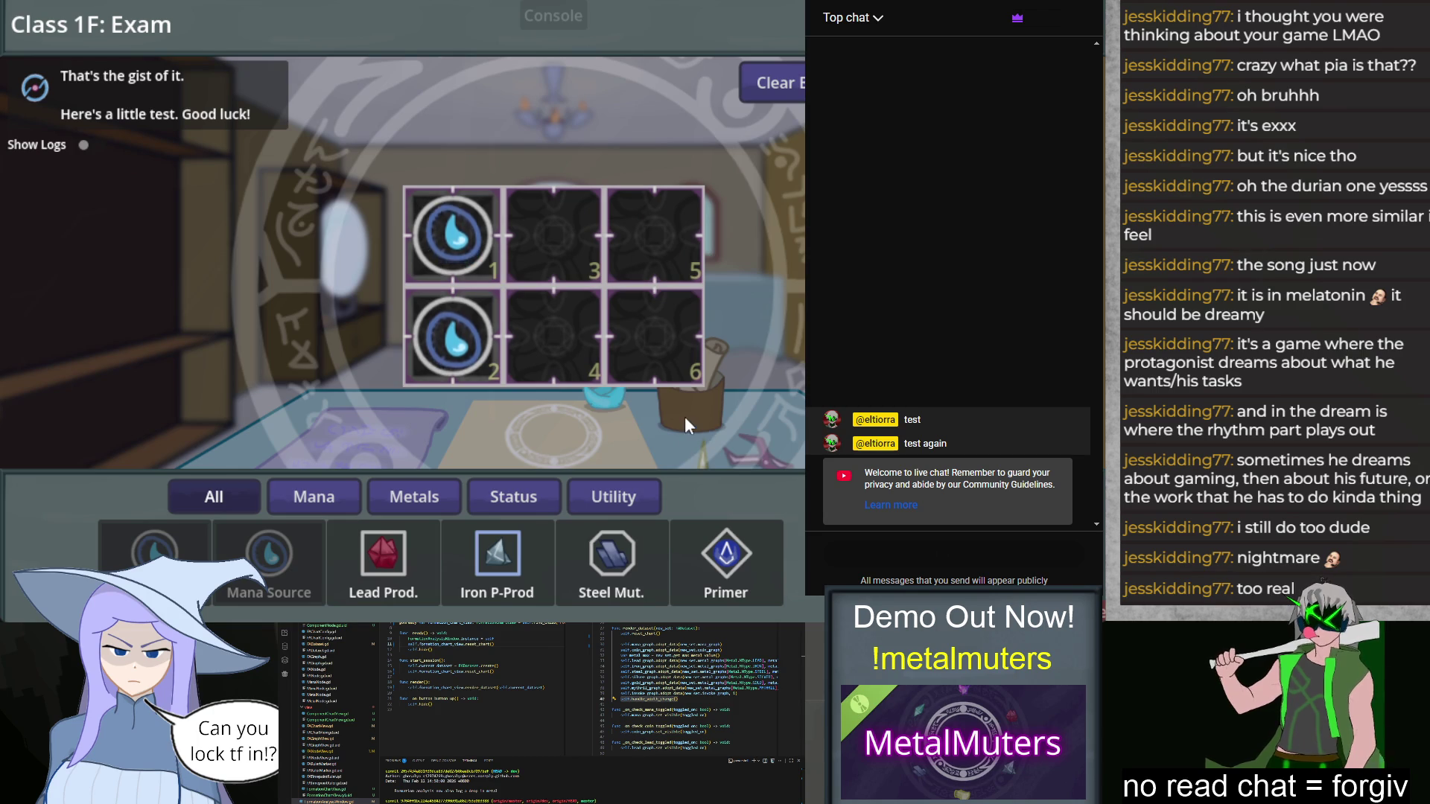
left_click_drag(508, 587, 632, 248)
mouse_move(749, 558)
left_mouse_down()
mouse_move(655, 313)
mouse_move(706, 451)
mouse_move(665, 332)
mouse_move(551, 343)
mouse_move(655, 336)
left_mouse_up()
mouse_move(667, 328)
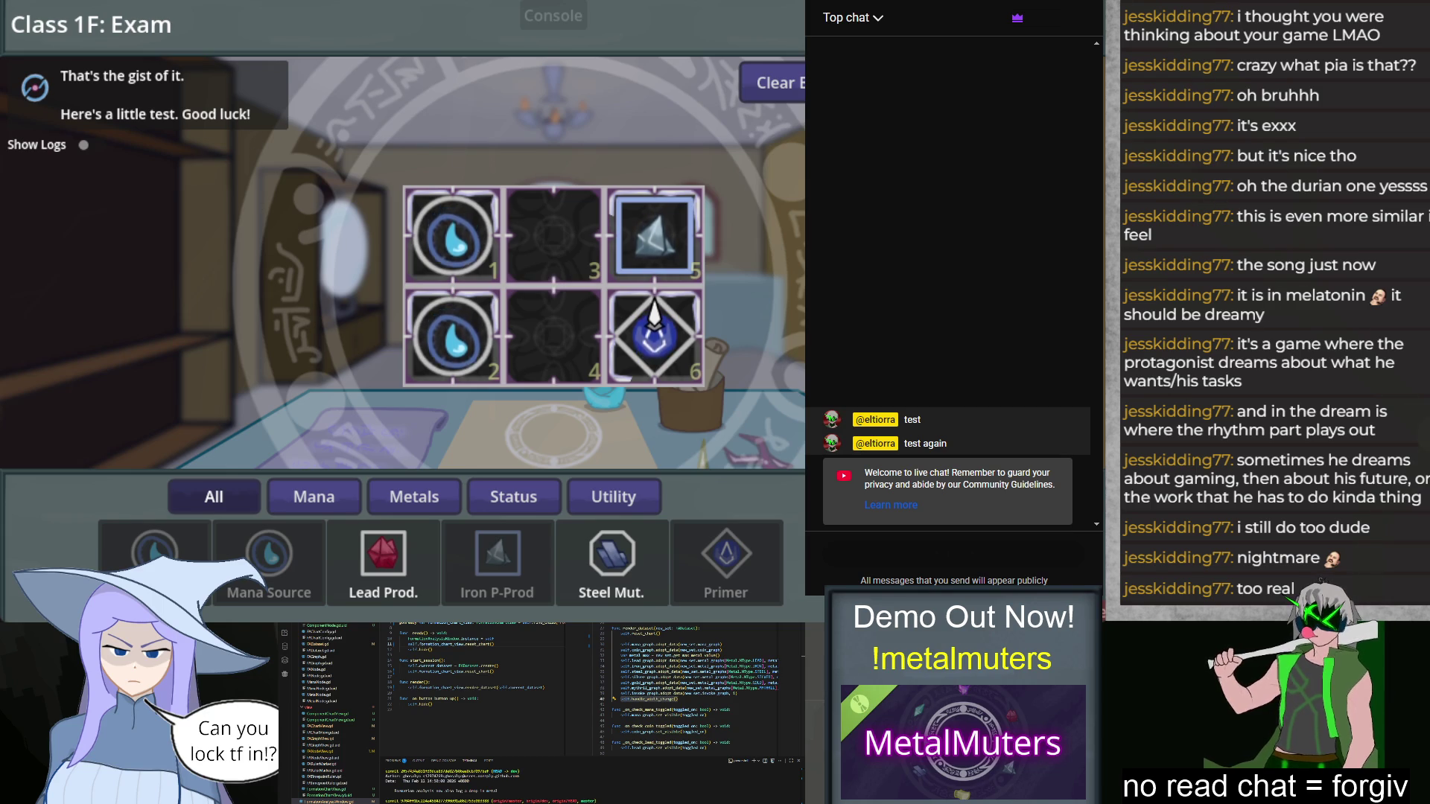
key("alt+F4")
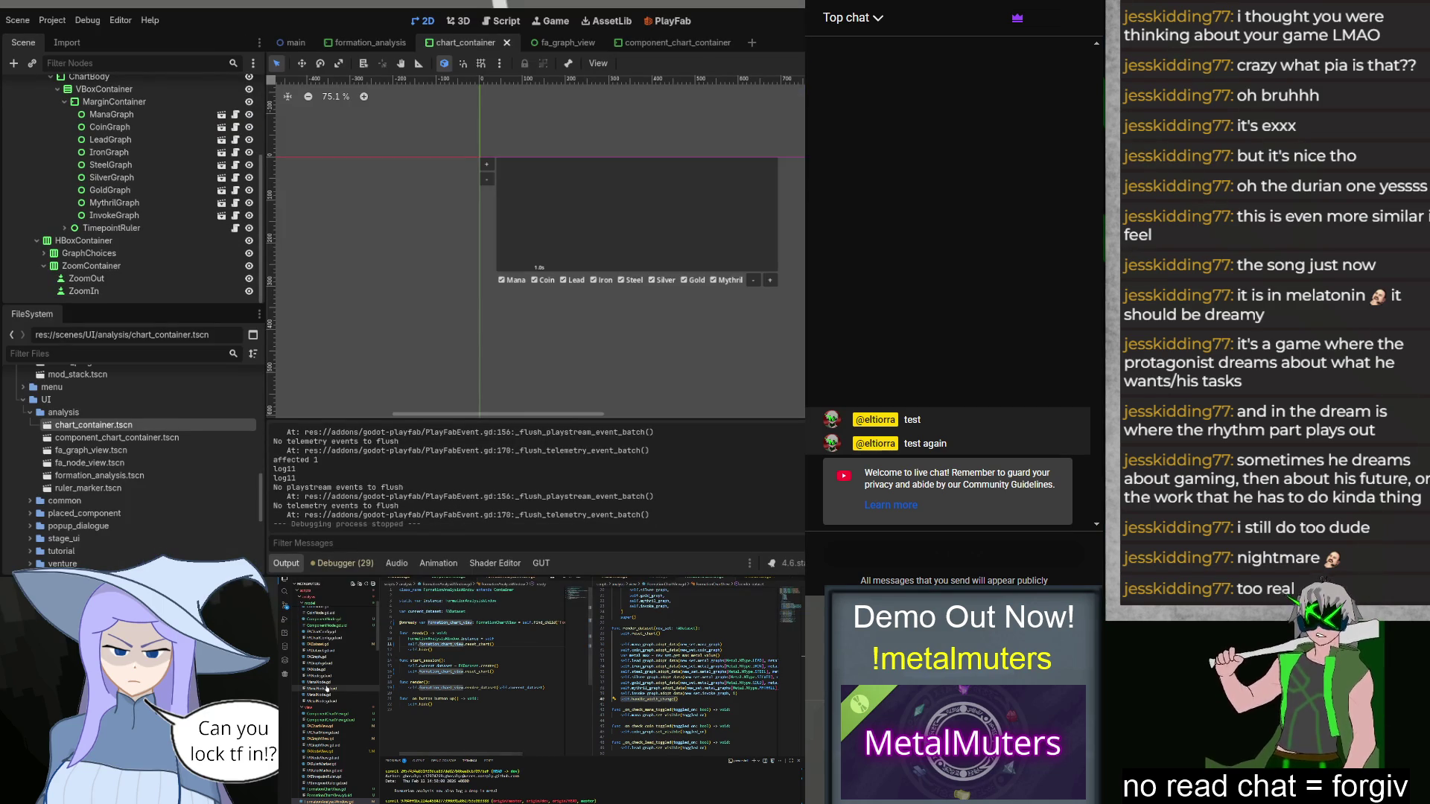
scroll(330, 692, "down", 10)
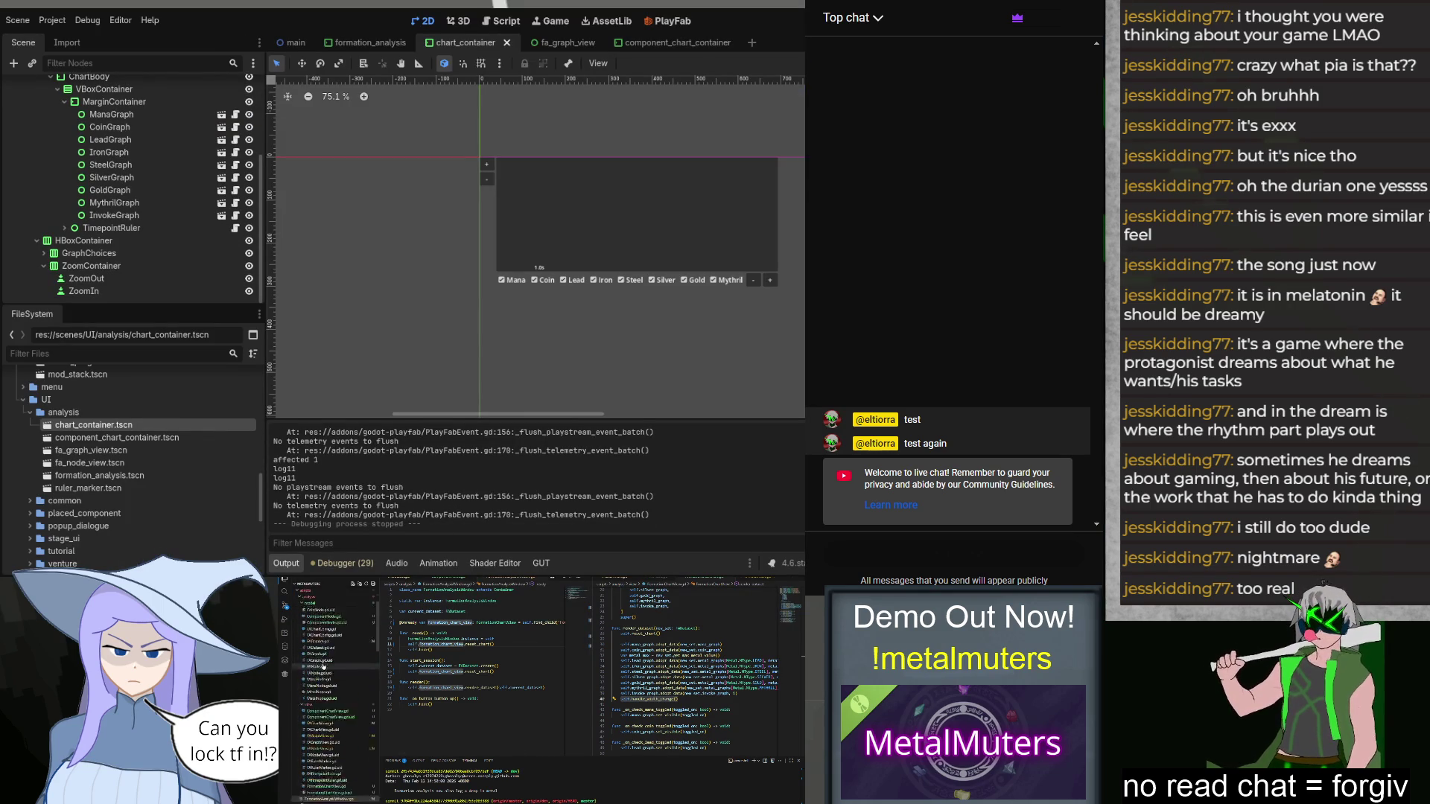
scroll(322, 707, "down", 5)
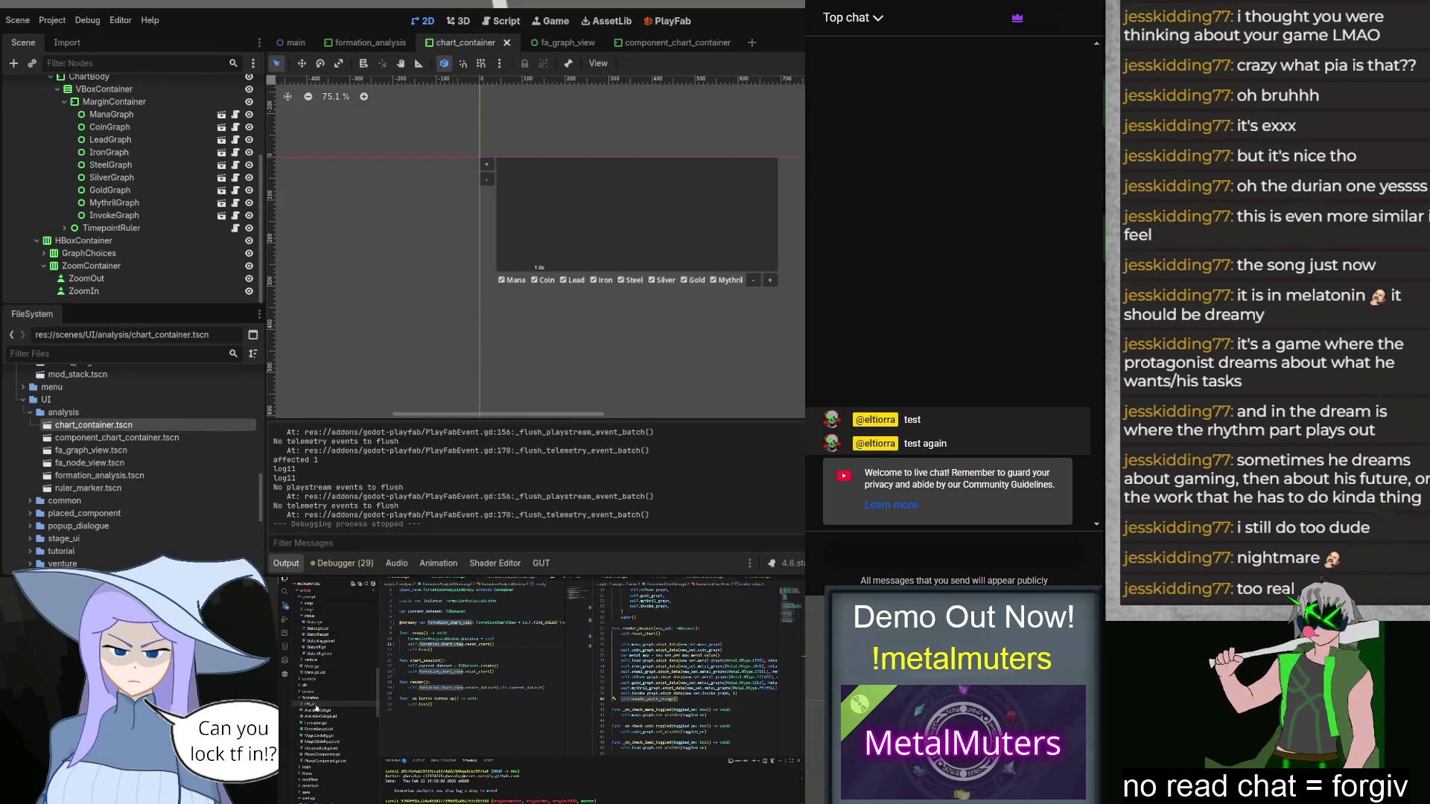
scroll(322, 720, "down", 10)
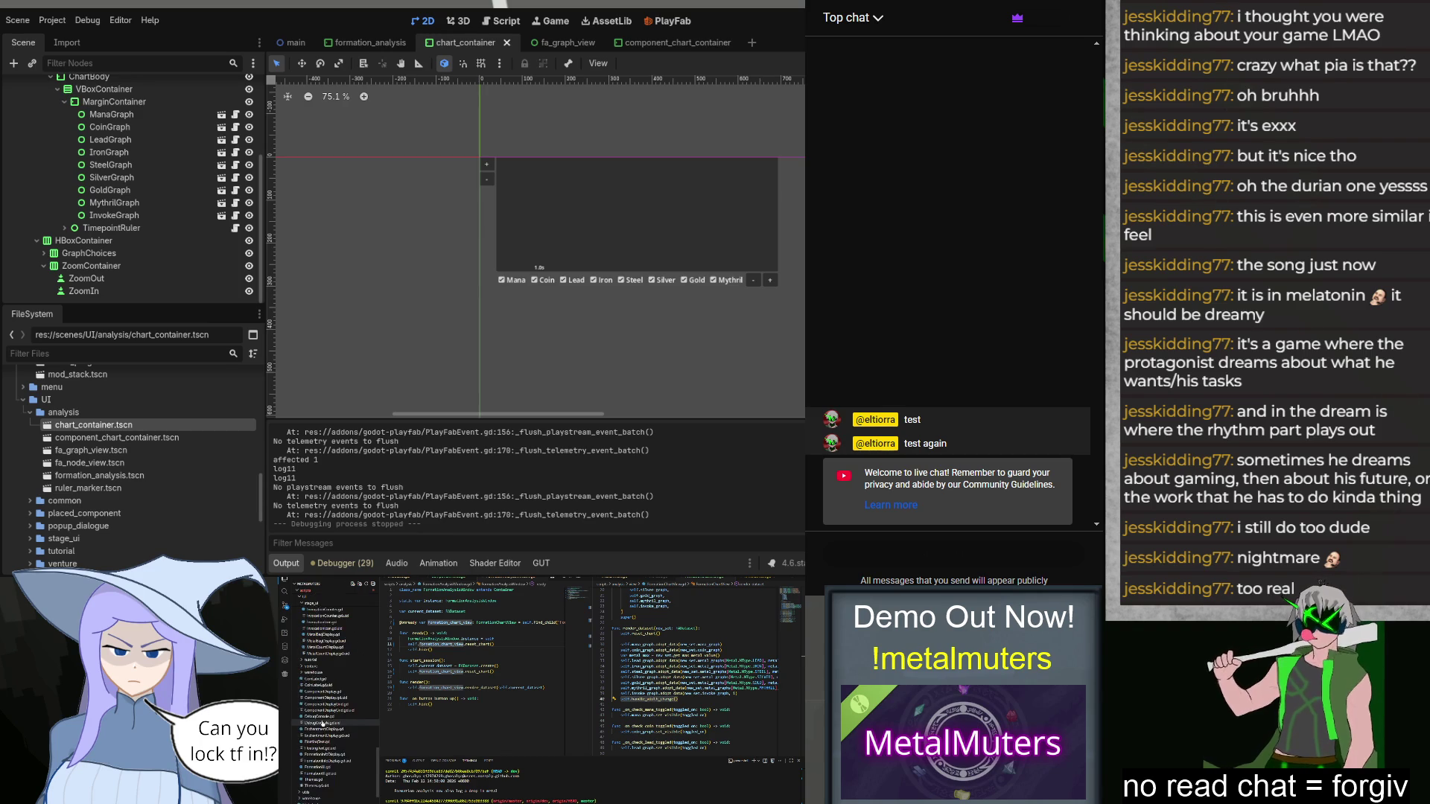
scroll(323, 719, "down", 5)
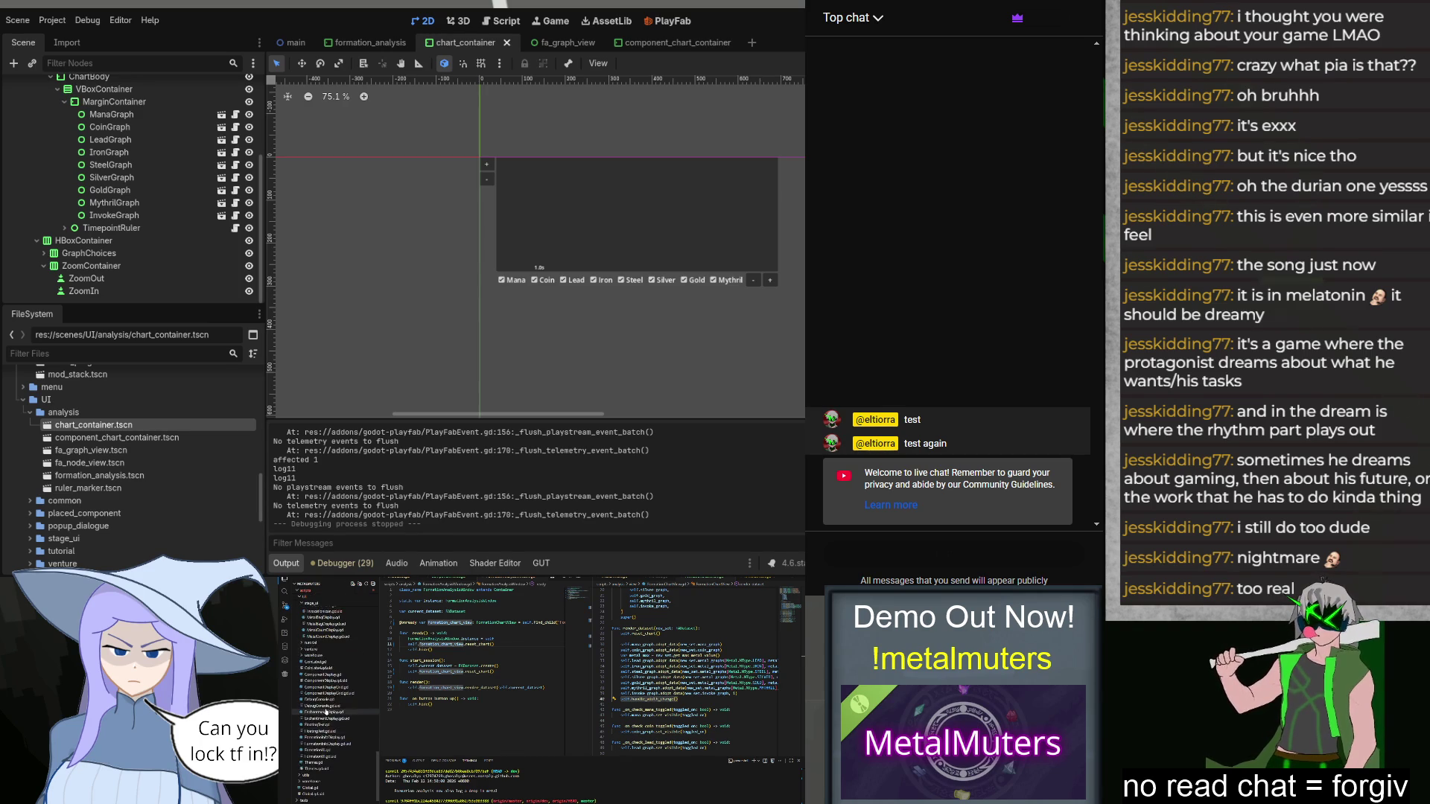
scroll(325, 710, "up", 5)
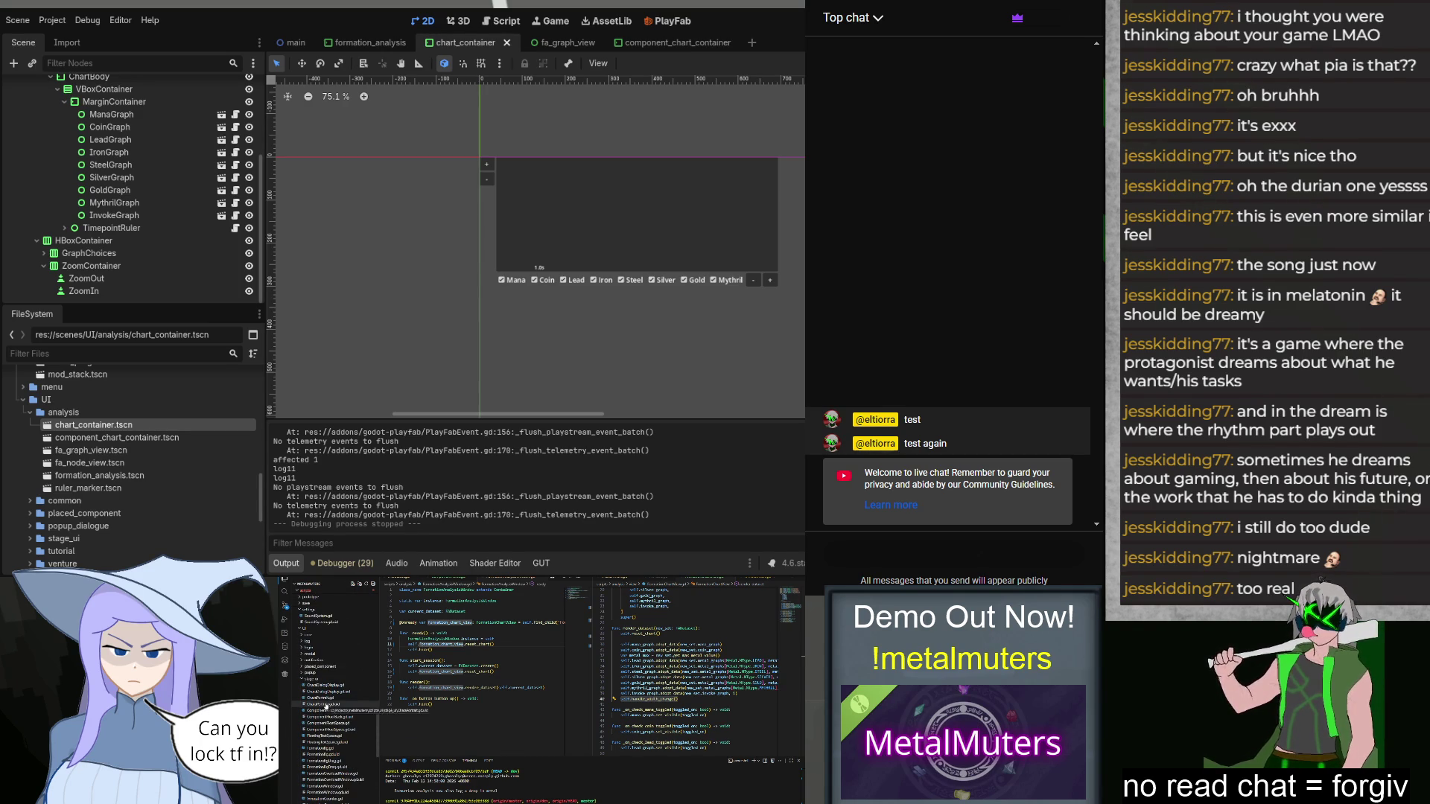
left_click(328, 651)
left_click(318, 667)
scroll(505, 671, "down", 3)
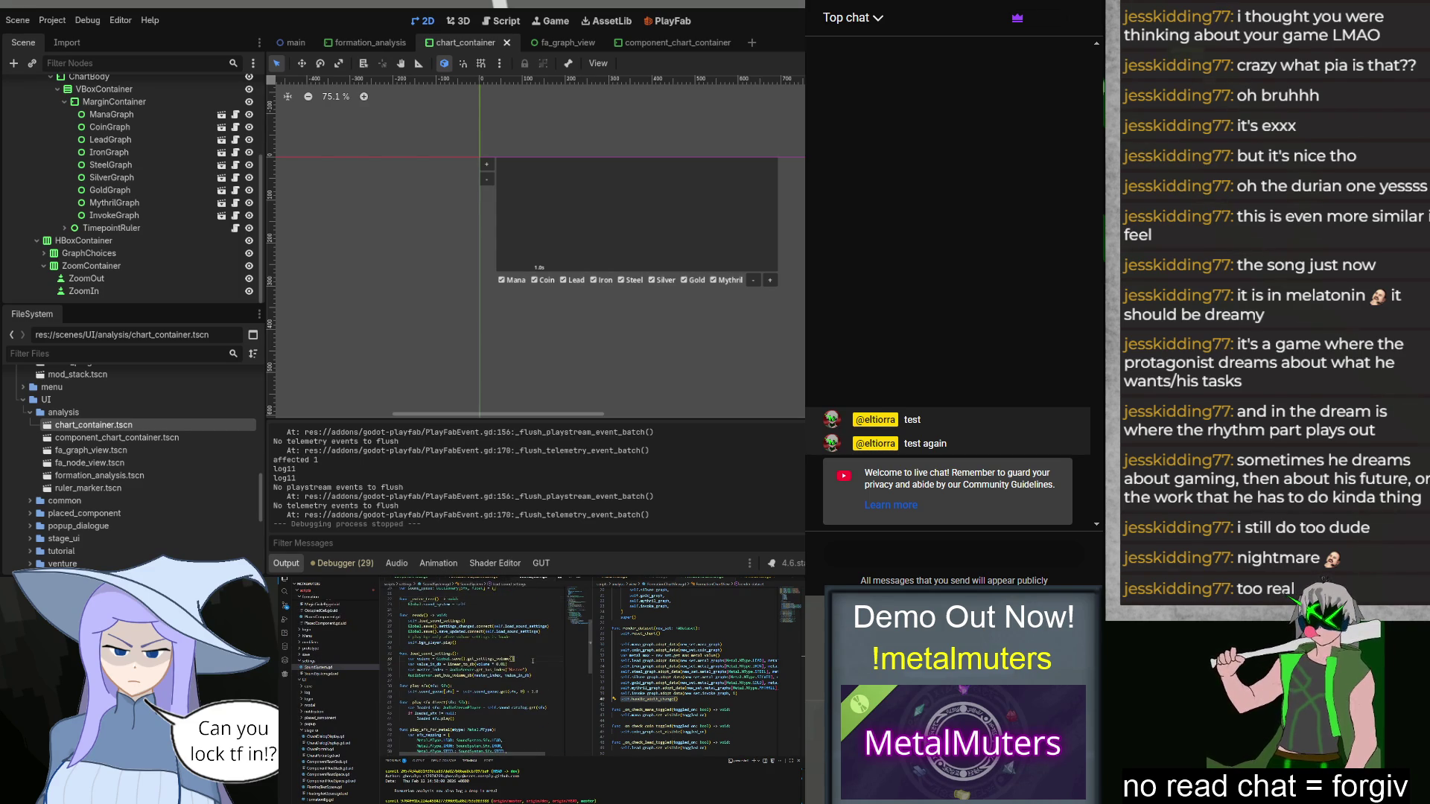
scroll(533, 660, "down", 5)
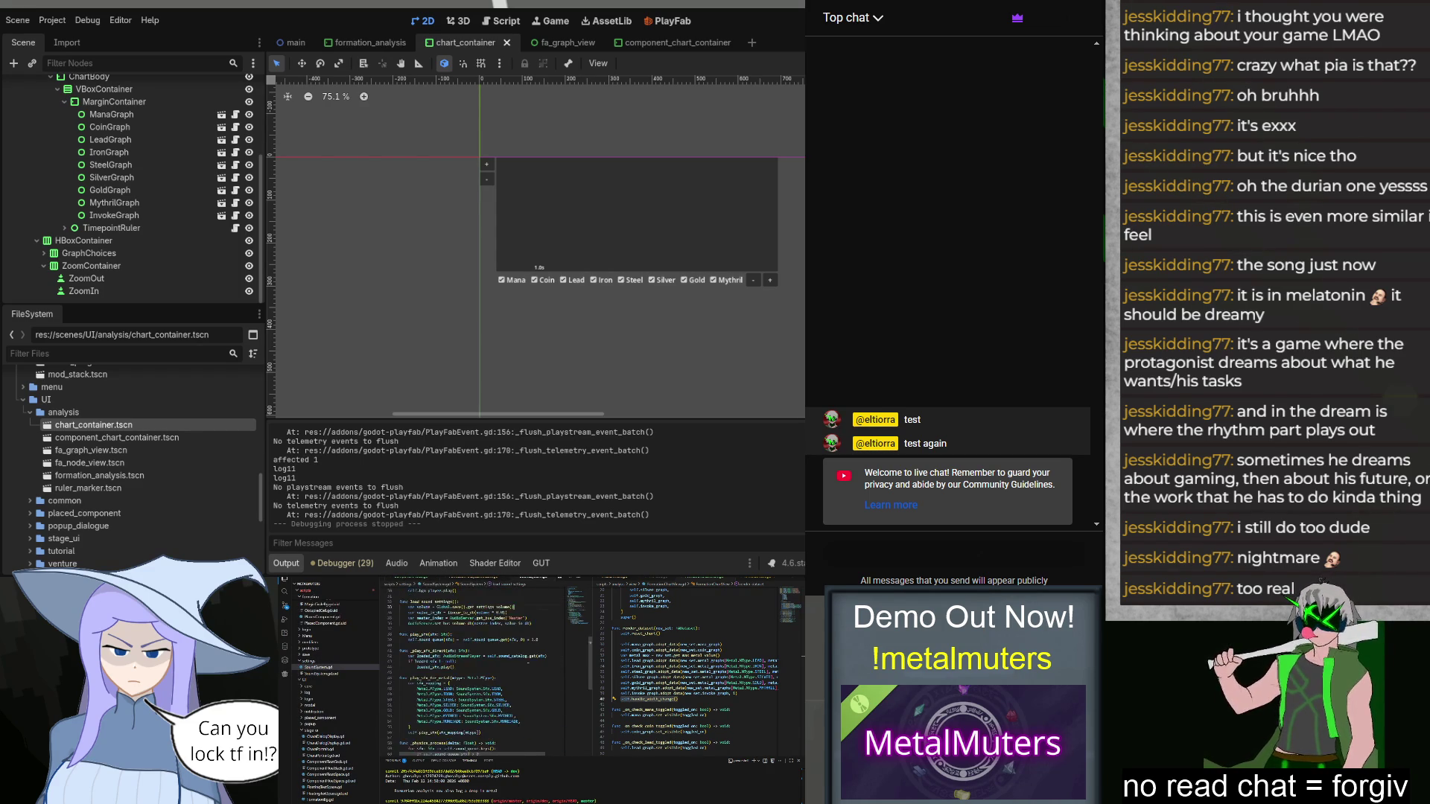
scroll(542, 670, "up", 2)
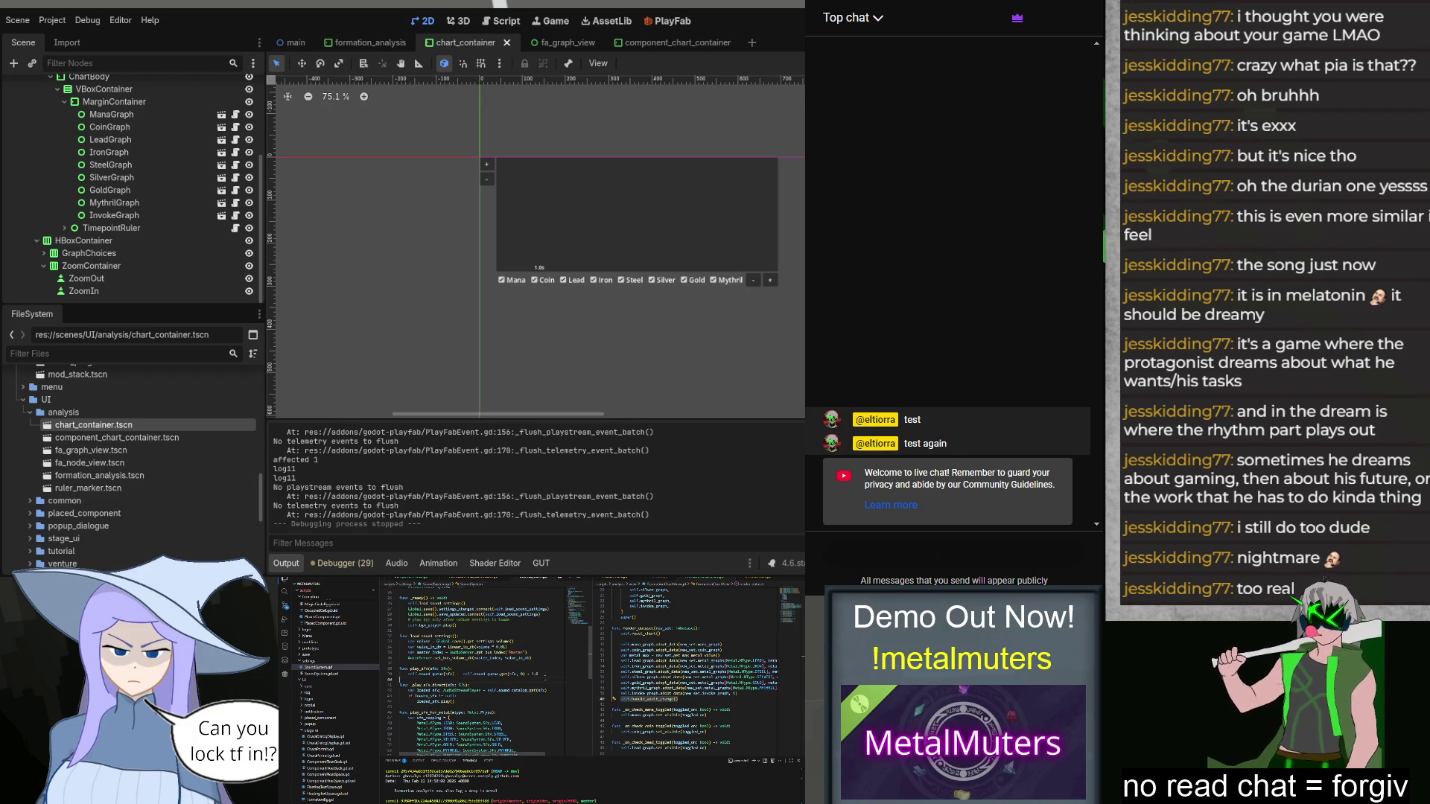
scroll(544, 677, "down", 2)
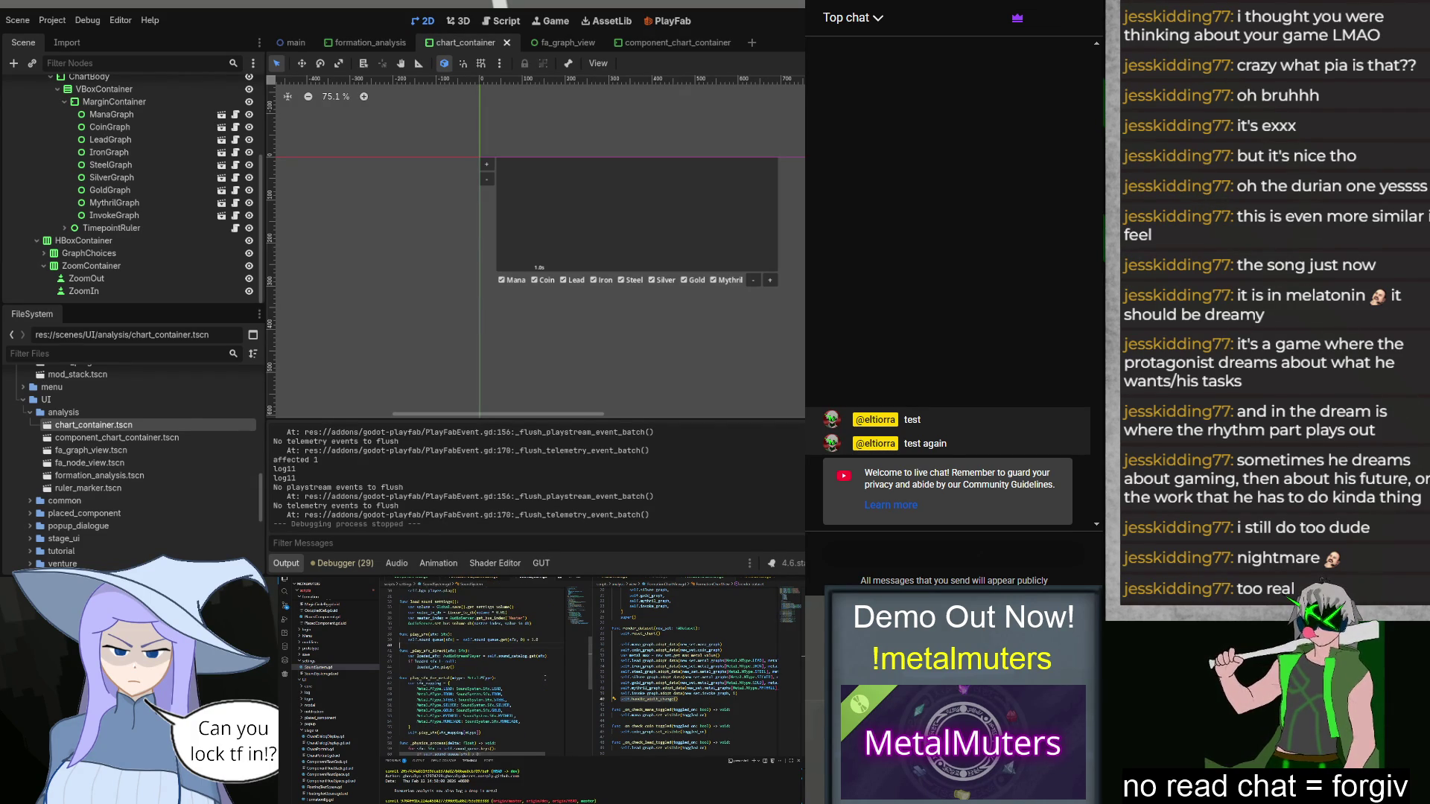
scroll(544, 677, "up", 3)
scroll(476, 670, "up", 2)
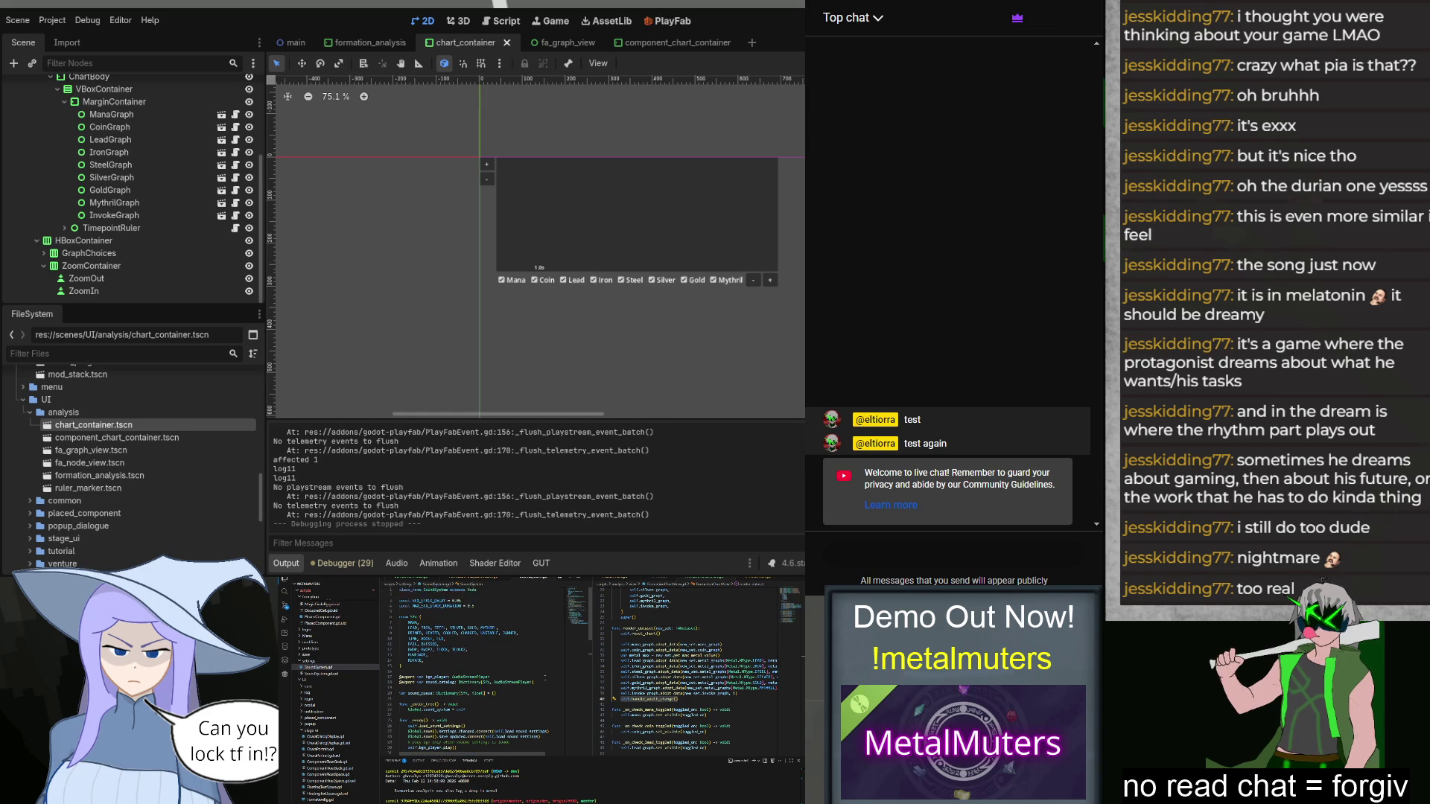
scroll(474, 692, "down", 2)
scroll(474, 692, "down", 3)
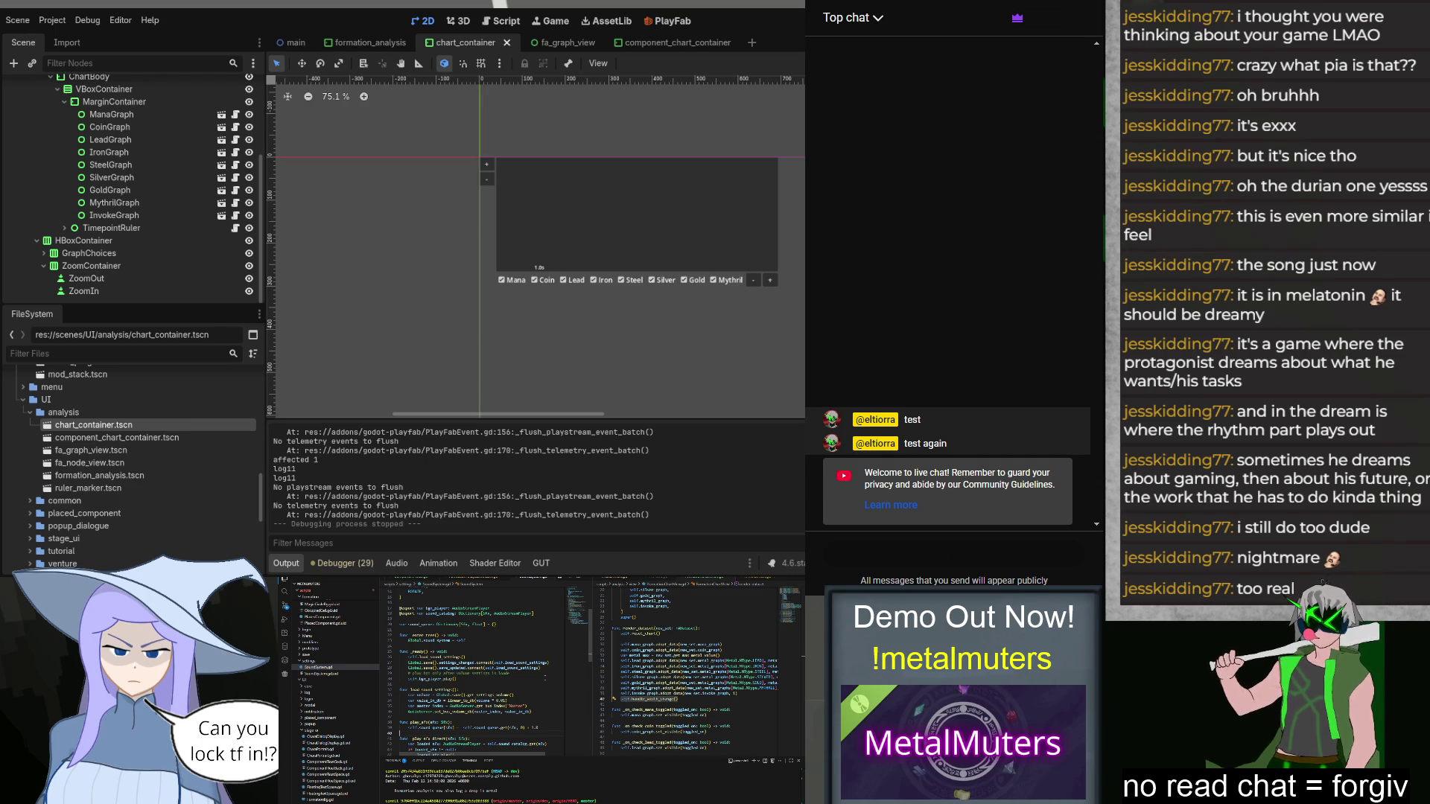
scroll(539, 655, "down", 2)
scroll(546, 645, "down", 5)
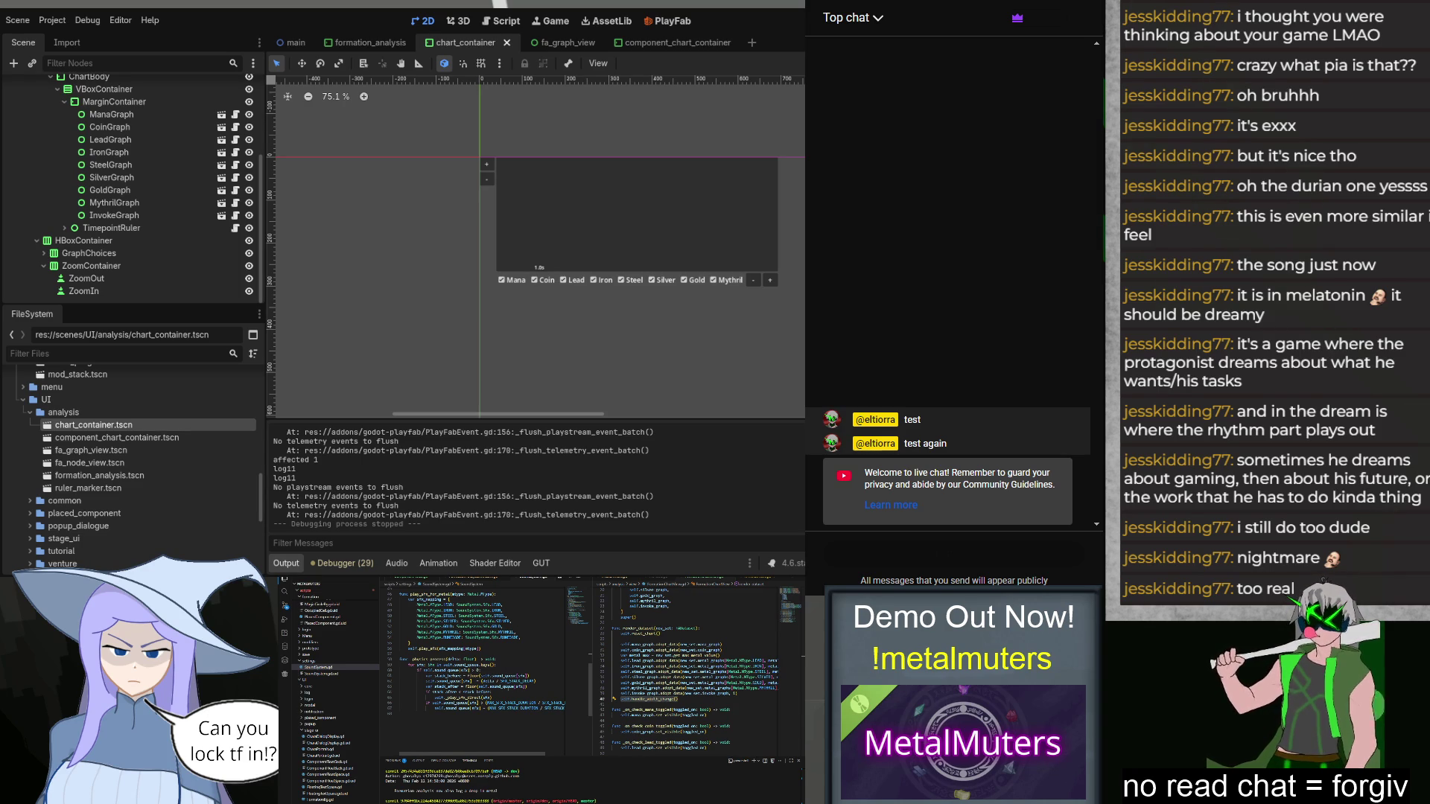
Step: Add a print("stack before", stack_before) line below the stack_before declaration in SoundSystem.gd
key("Return")
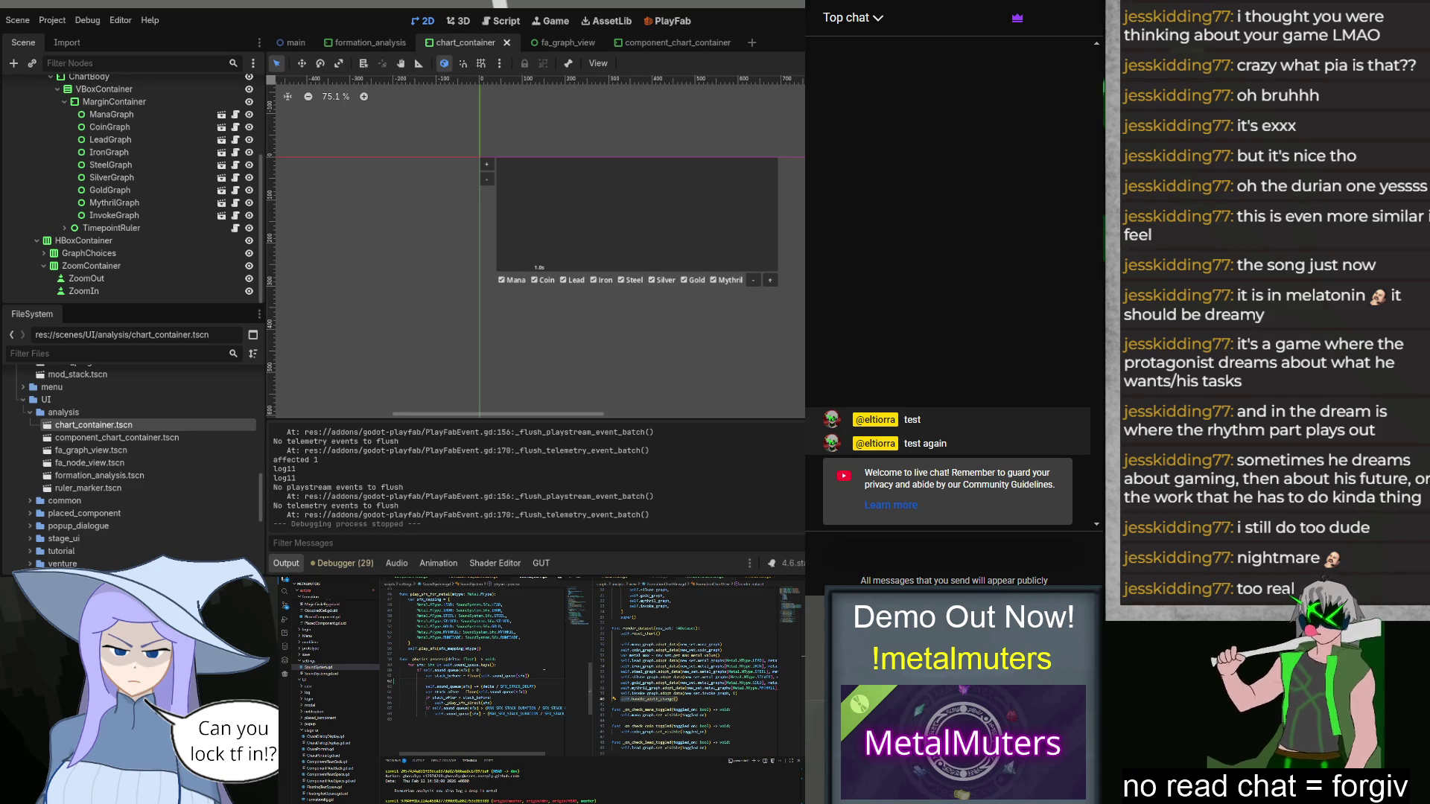
type("print(")
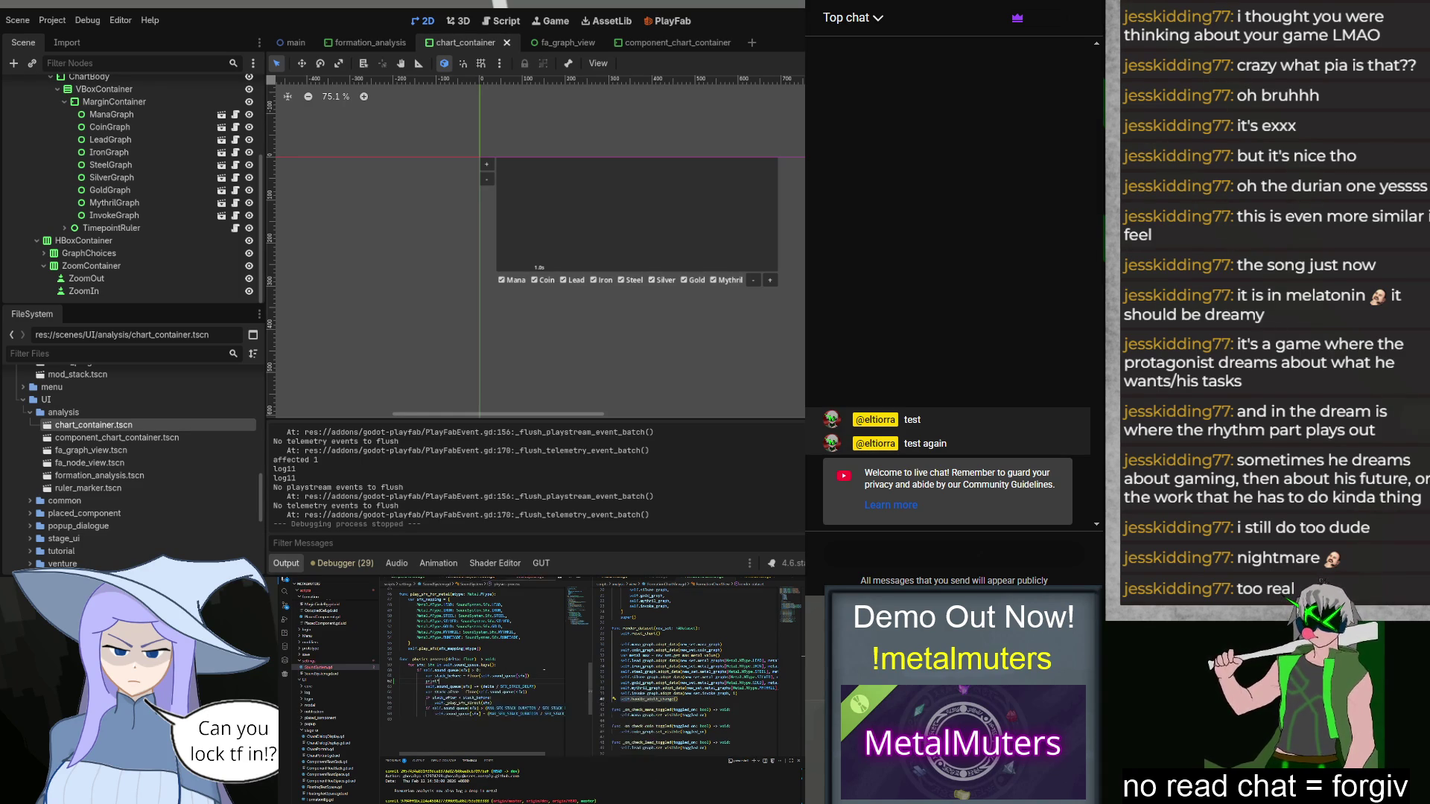
mouse_move(544, 675)
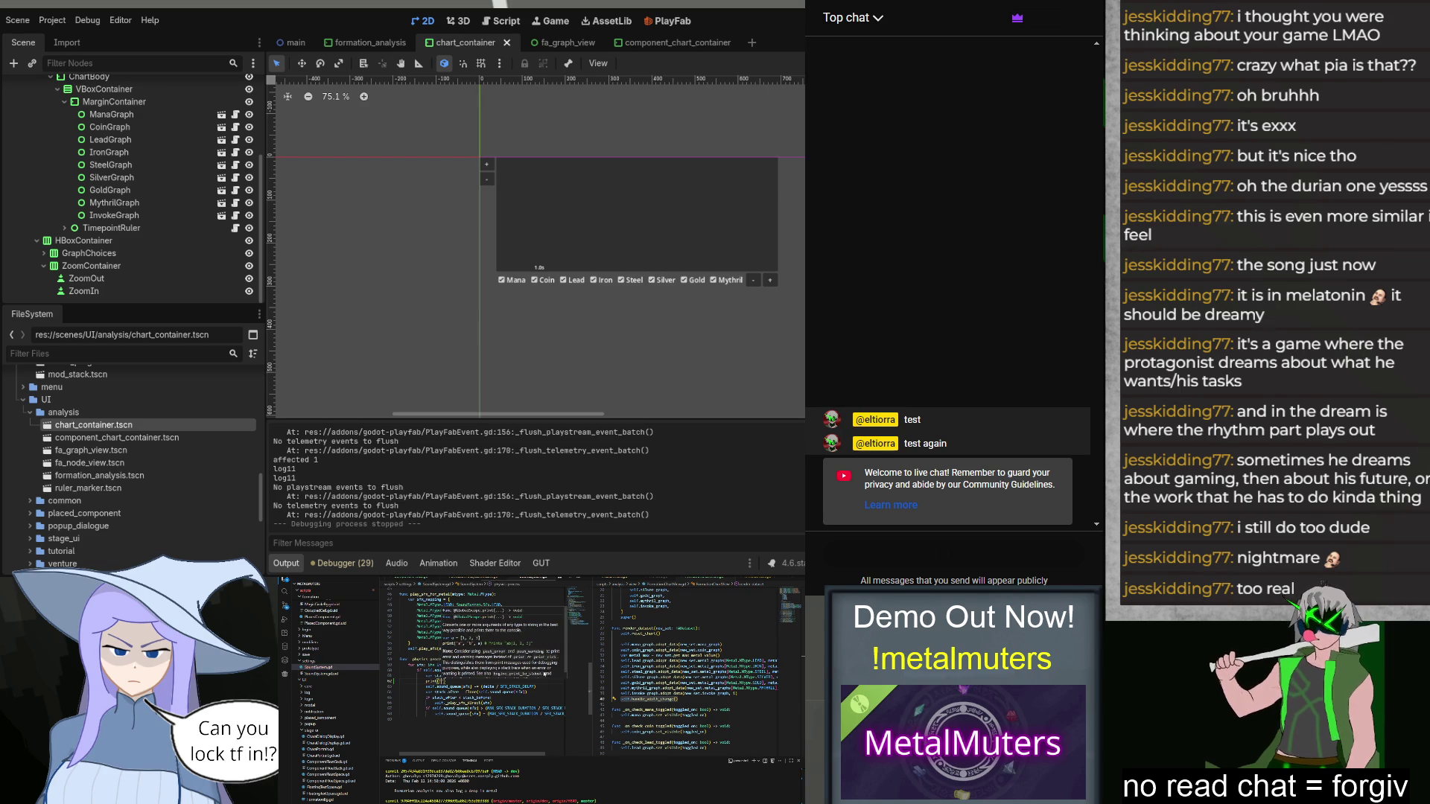
type("stack_before")
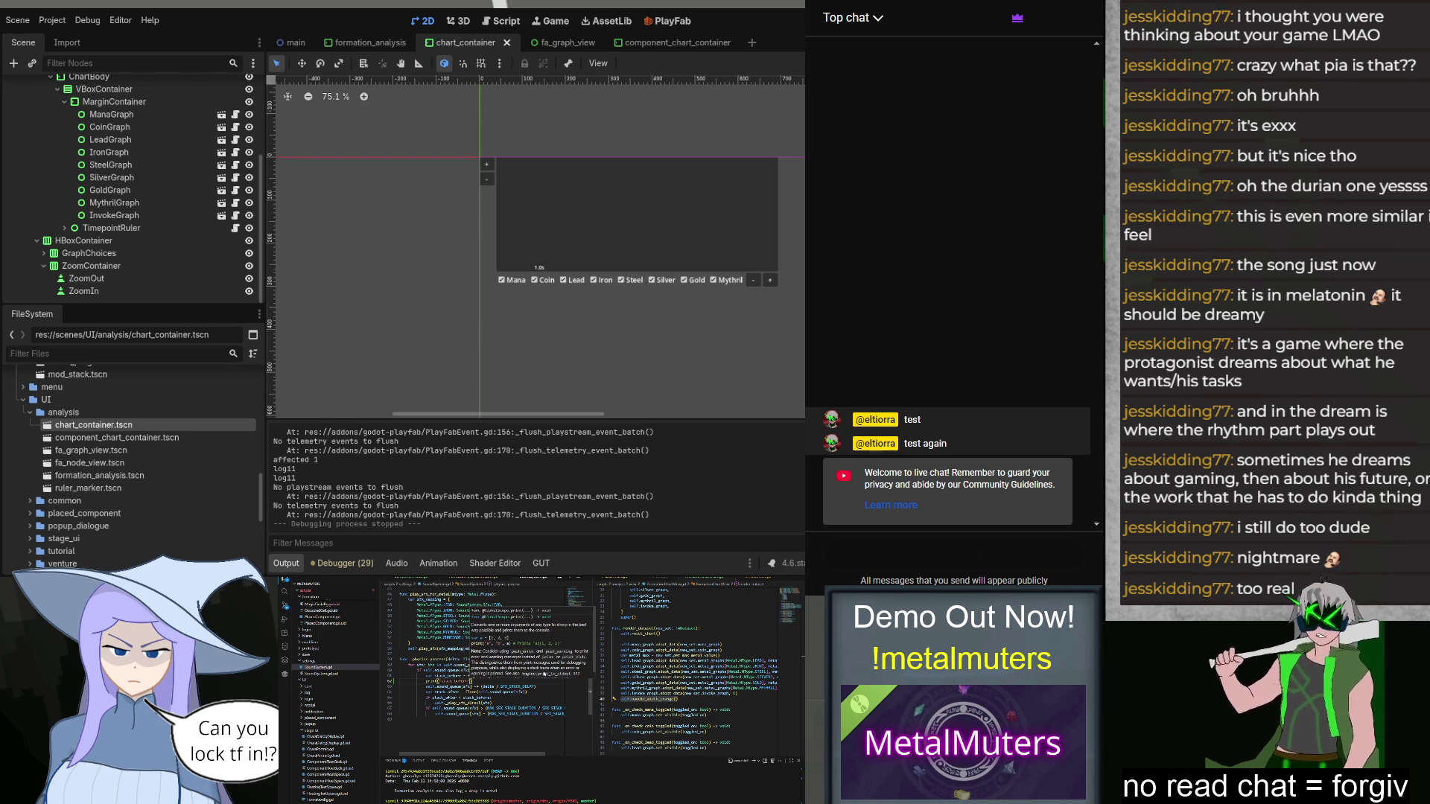
type("stack_before")
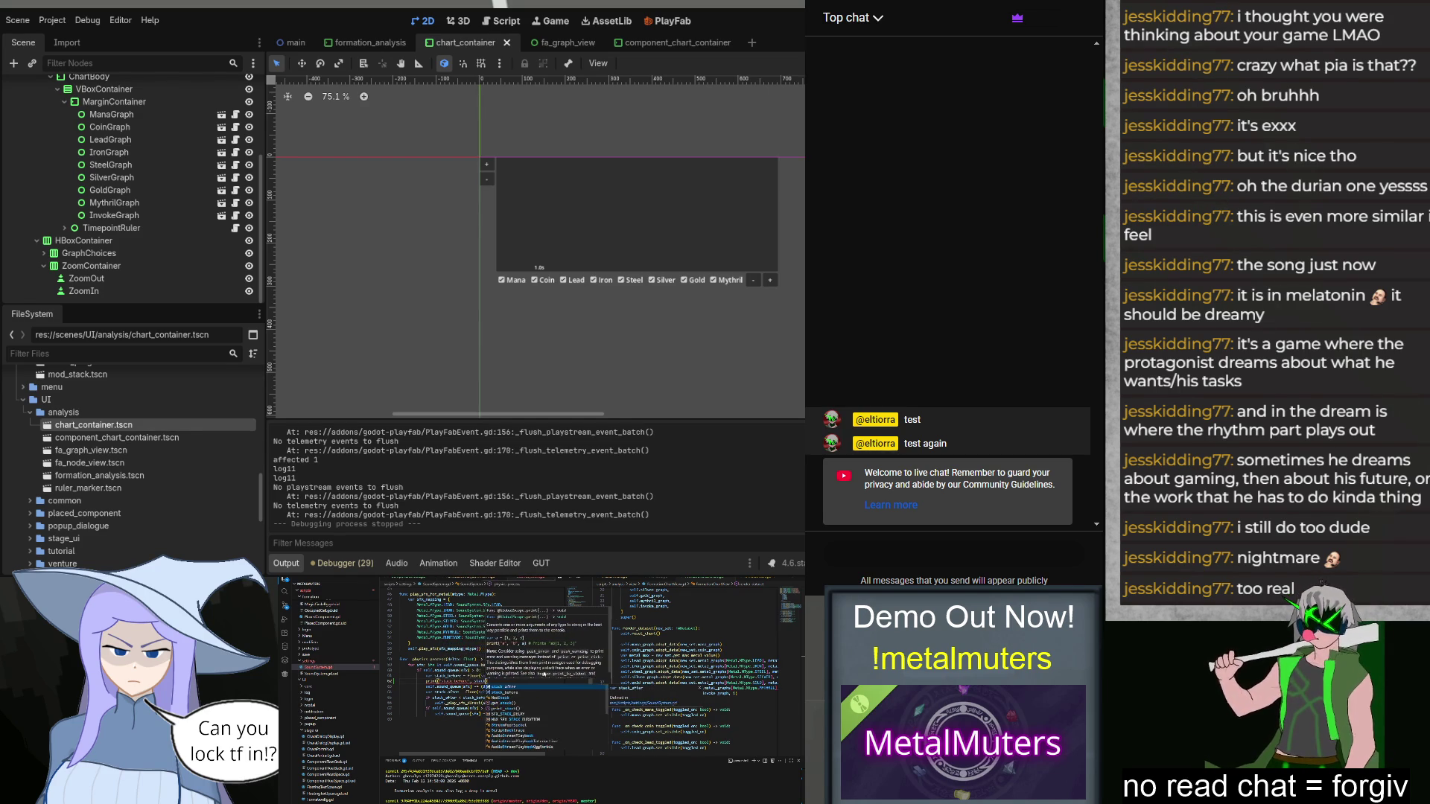
key("ctrl+z")
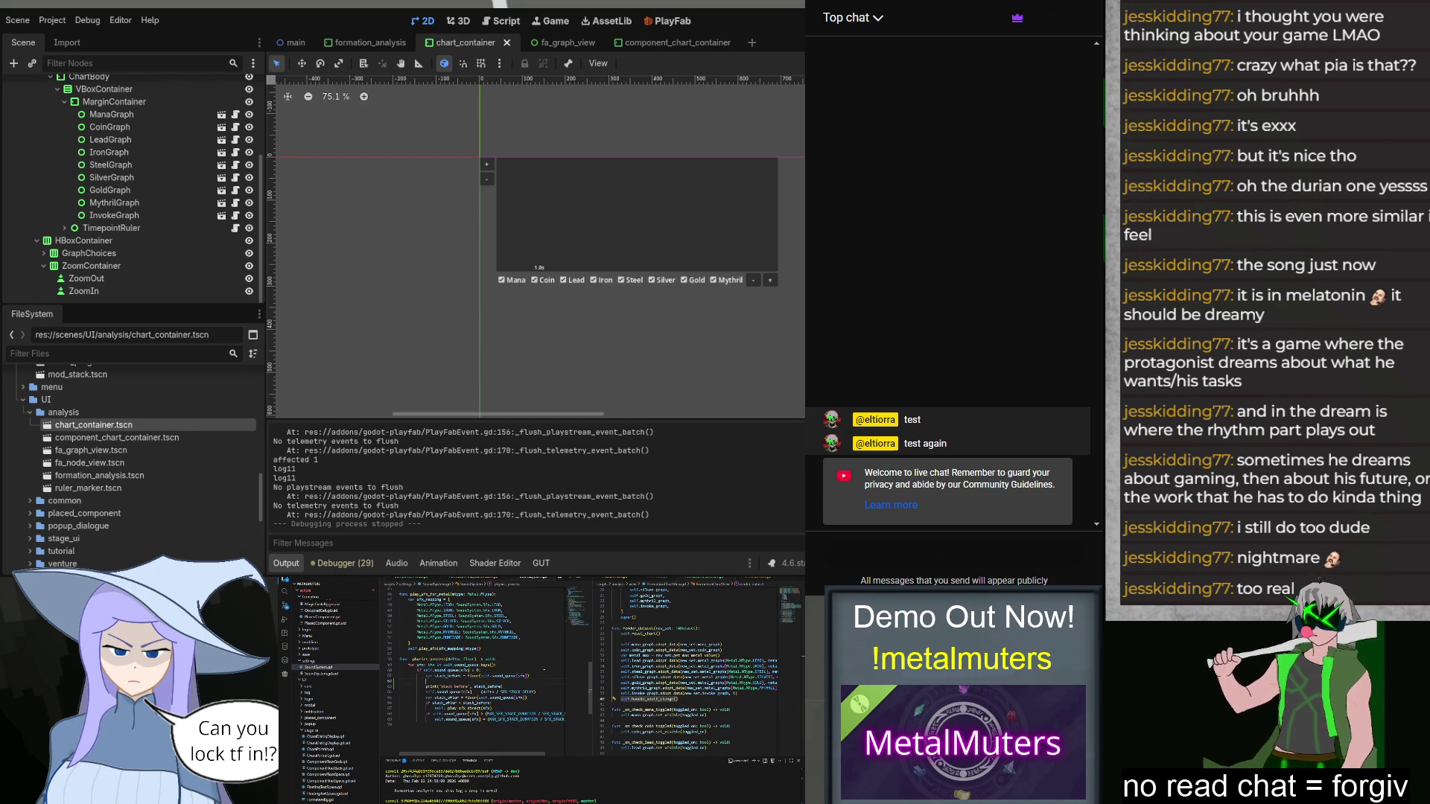
key("ctrl+z")
key("ctrl+z")
key("ctrl+z")
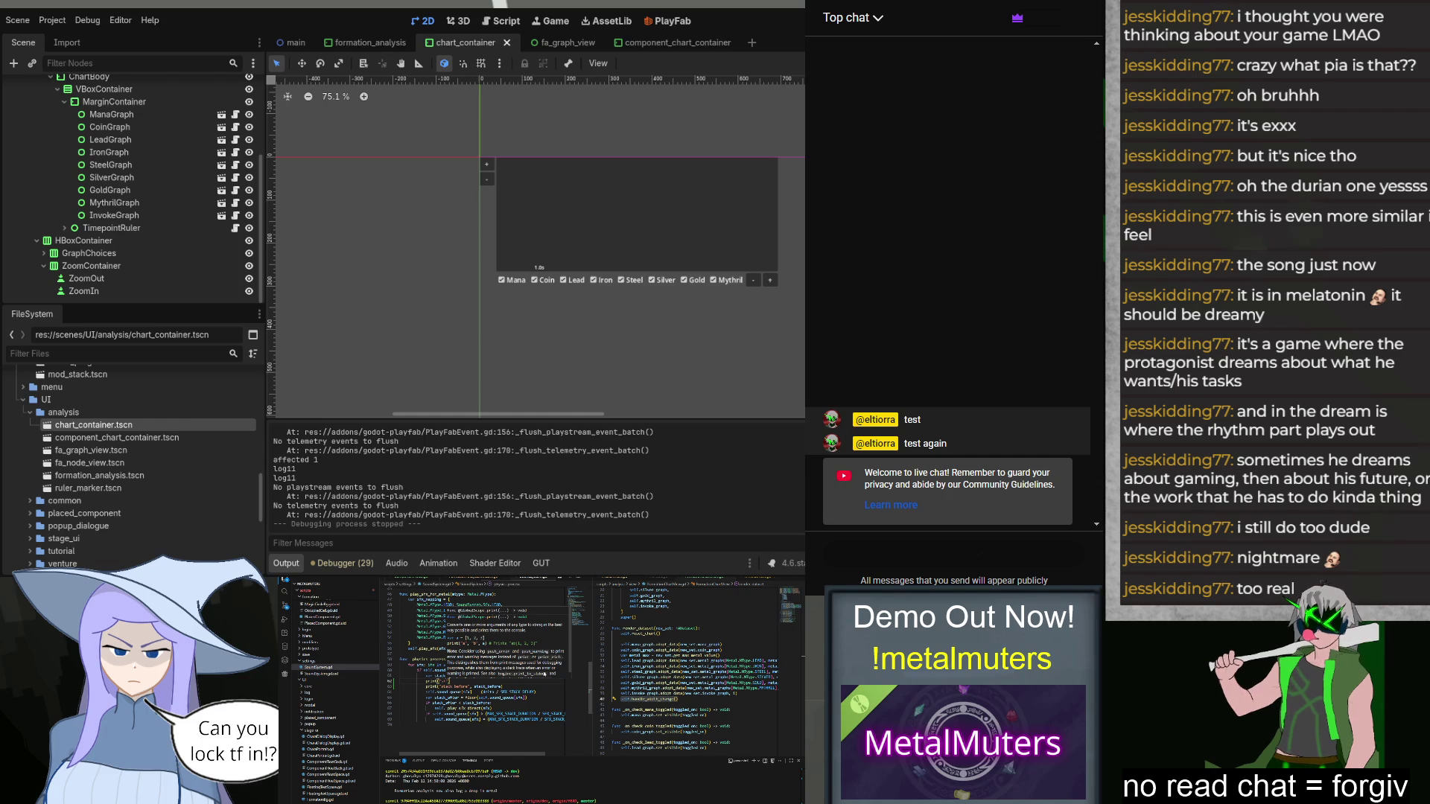
key("ctrl+z")
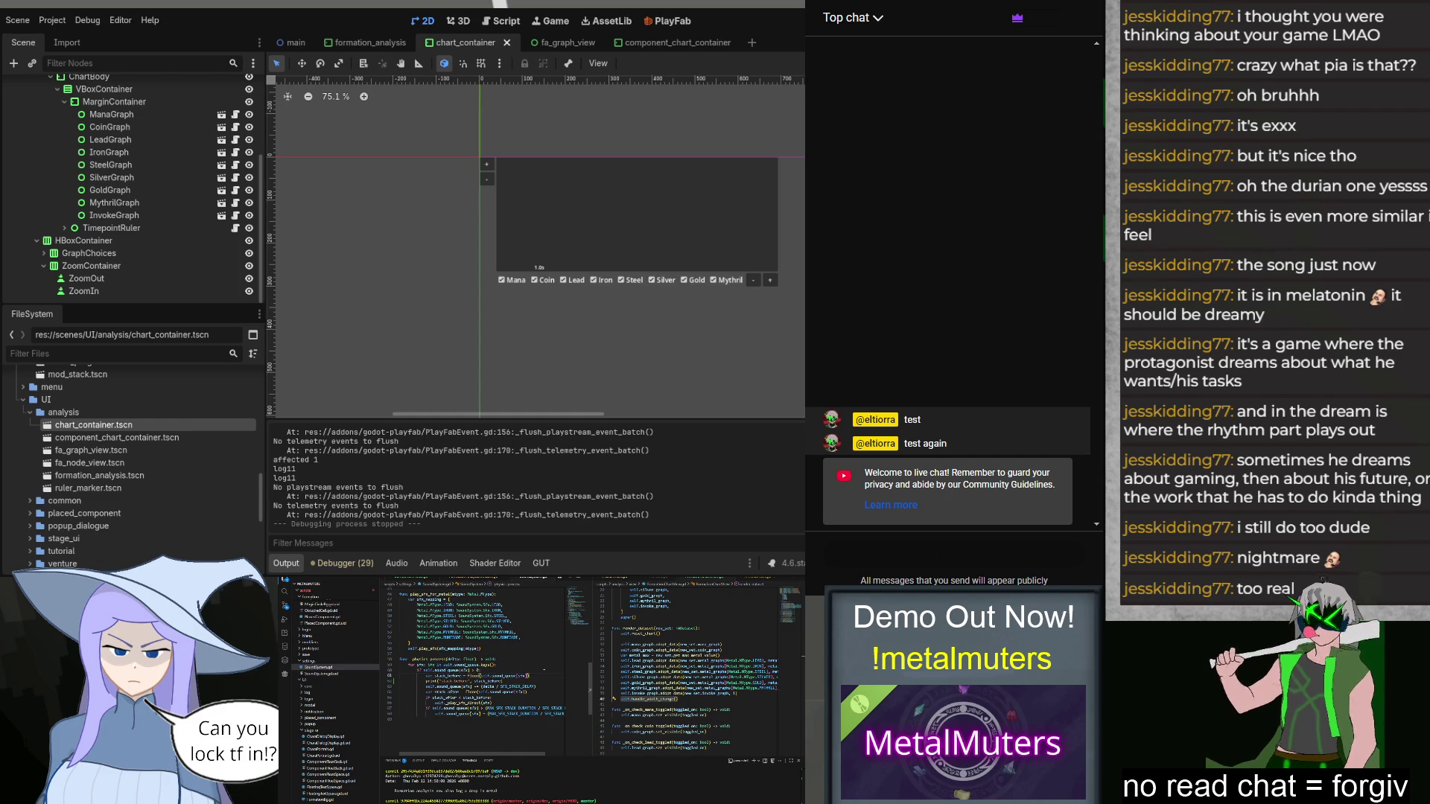
left_click_drag(529, 675, 484, 675)
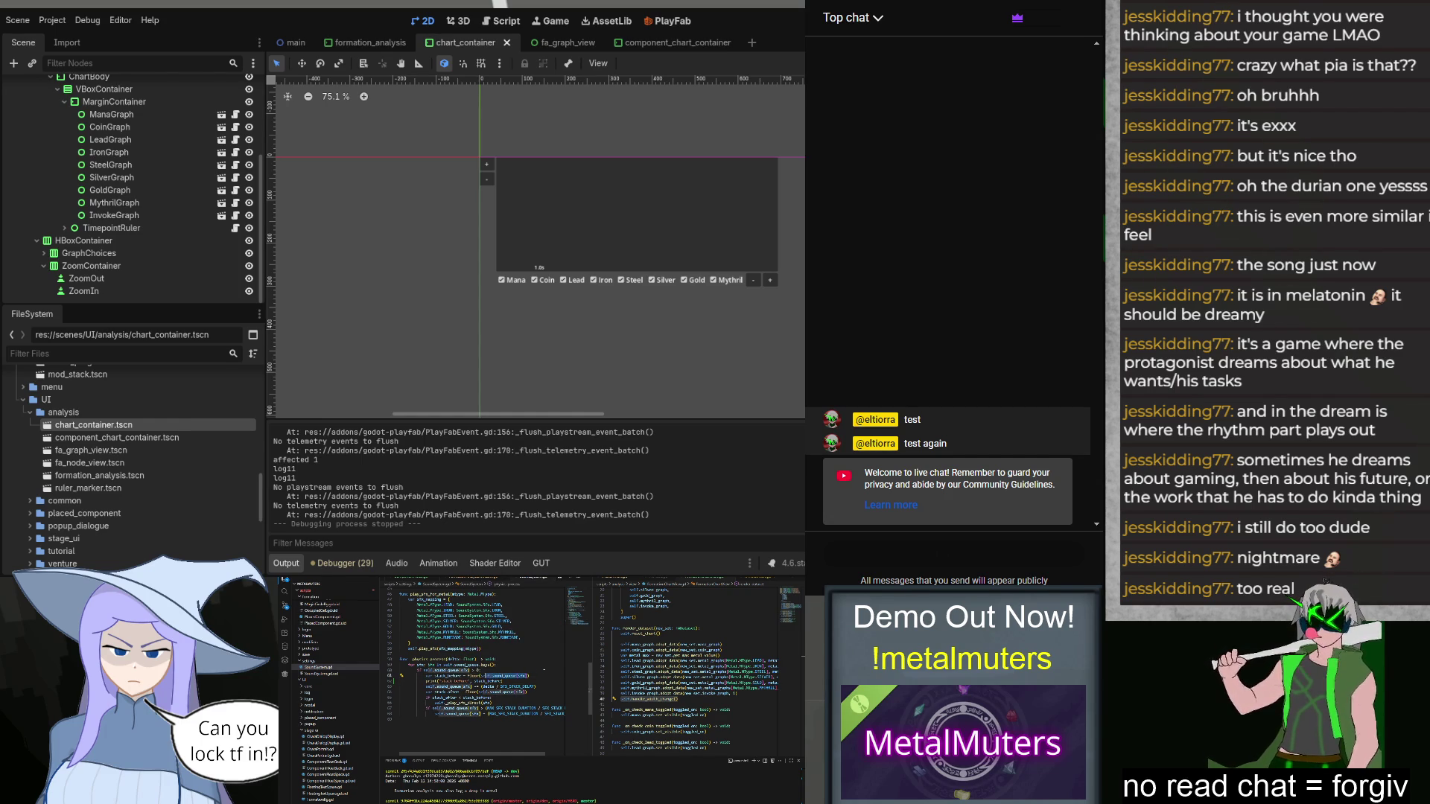
double_click(489, 681)
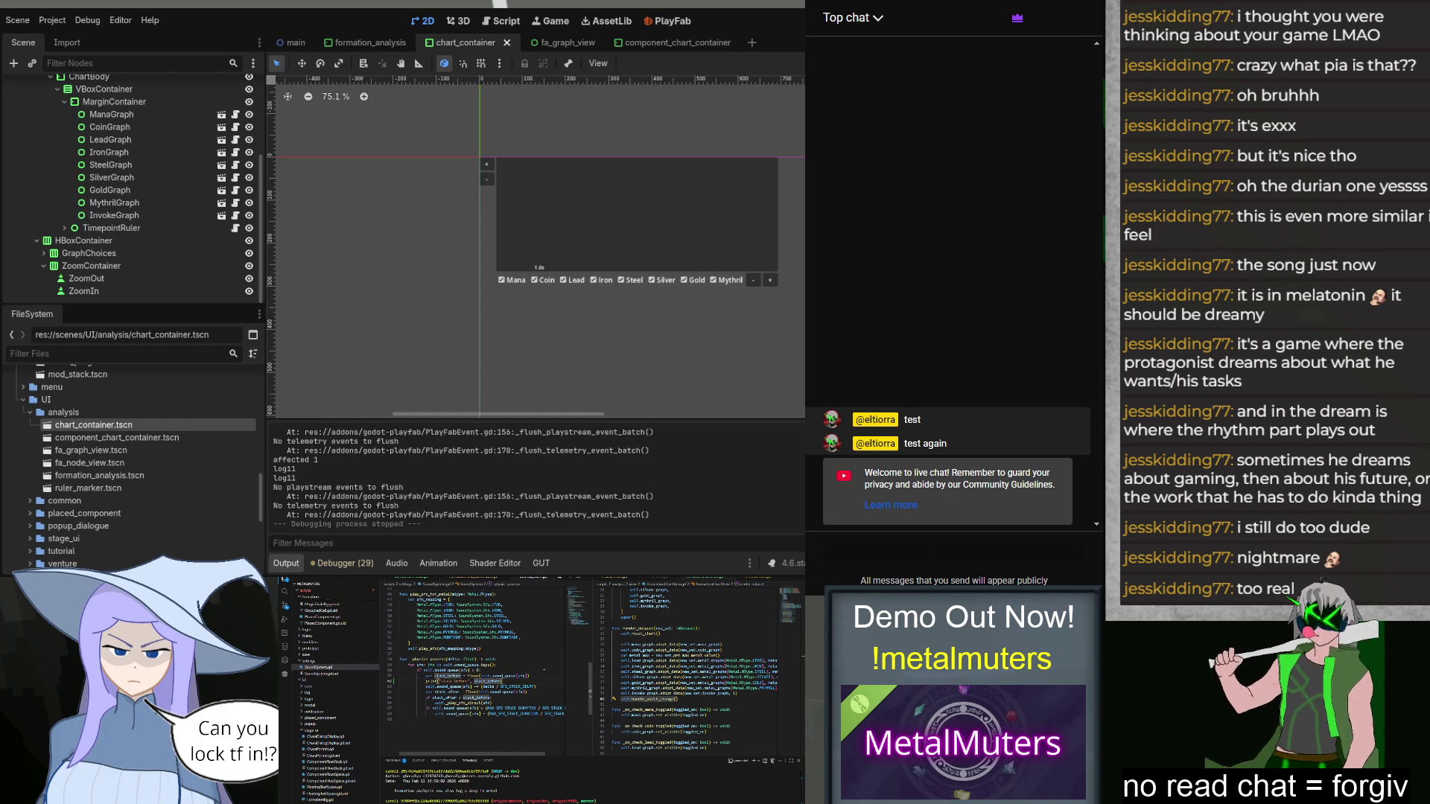
type("print")
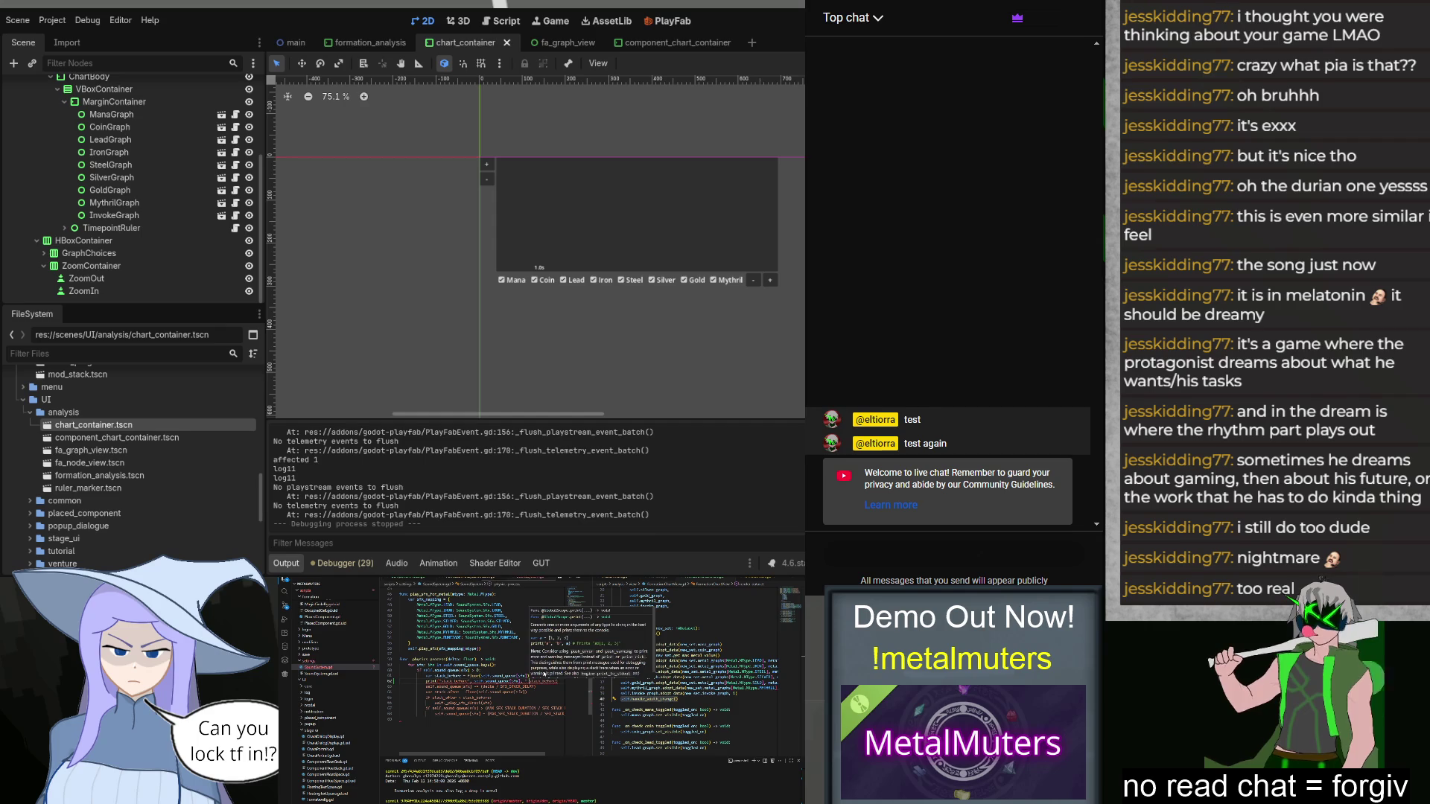
Step: Duplicate that print line as a stack_after print and run the project
triple_click(477, 681)
key("ctrl+c")
left_click(429, 698)
key("ctrl+v")
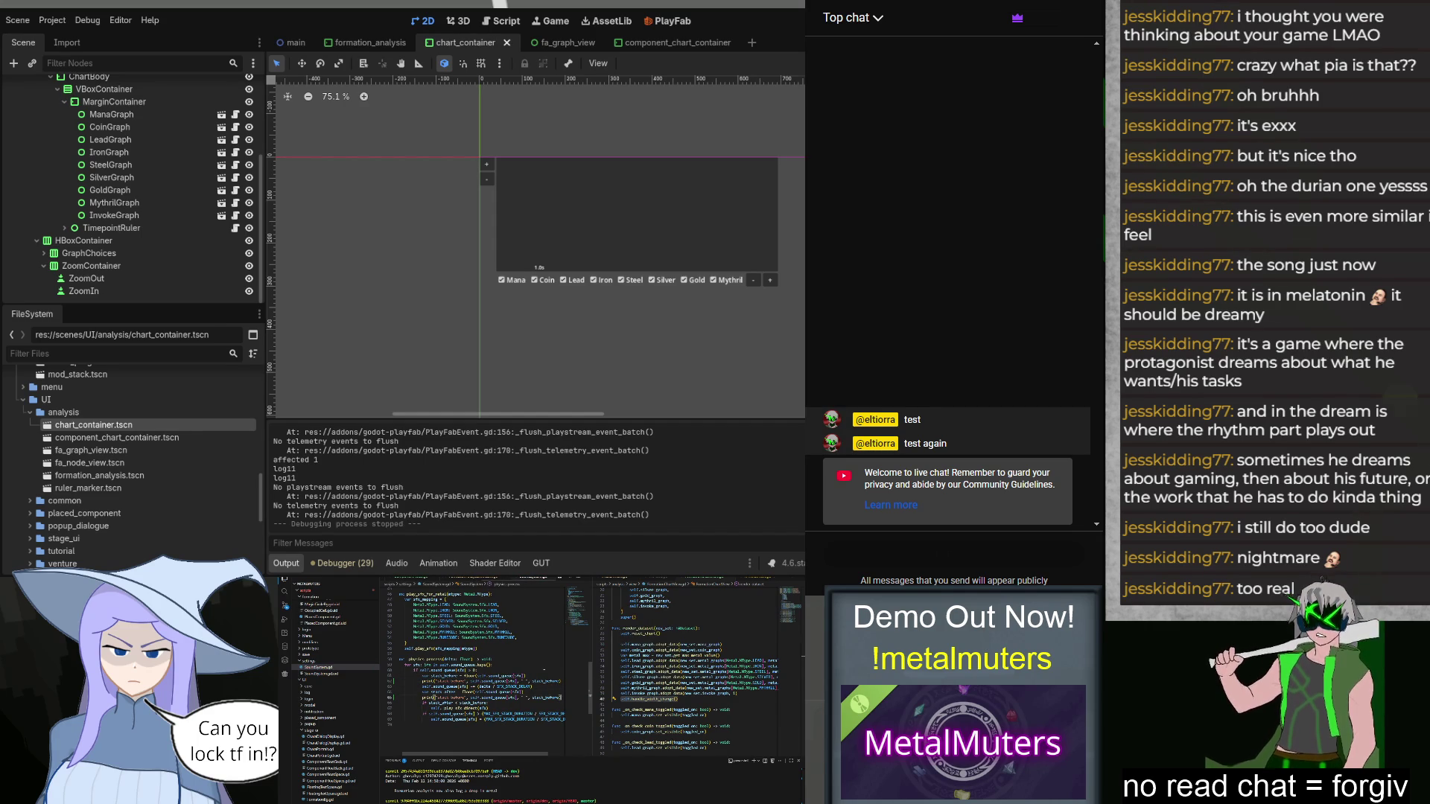
double_click(456, 698)
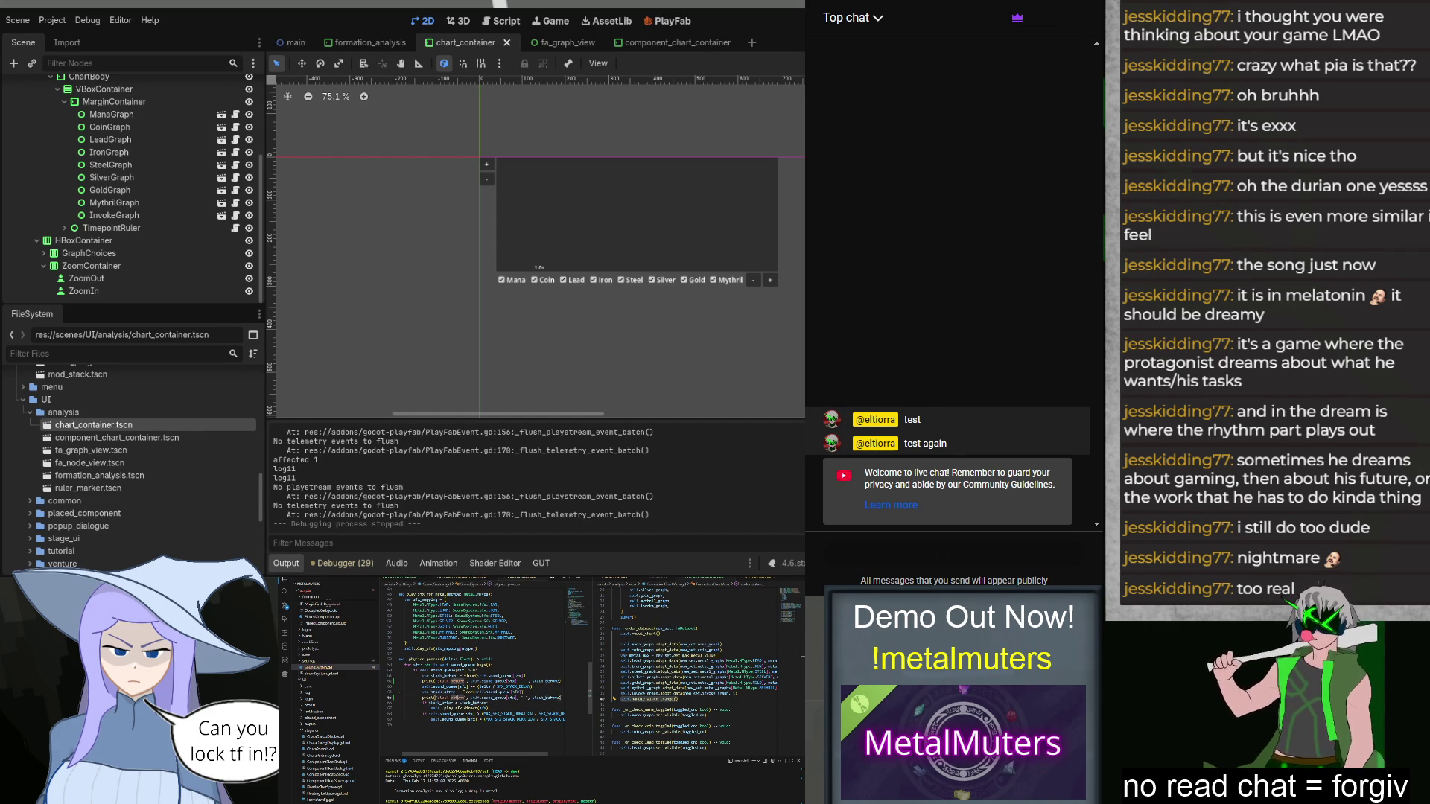
type("after")
double_click(539, 698)
type("after")
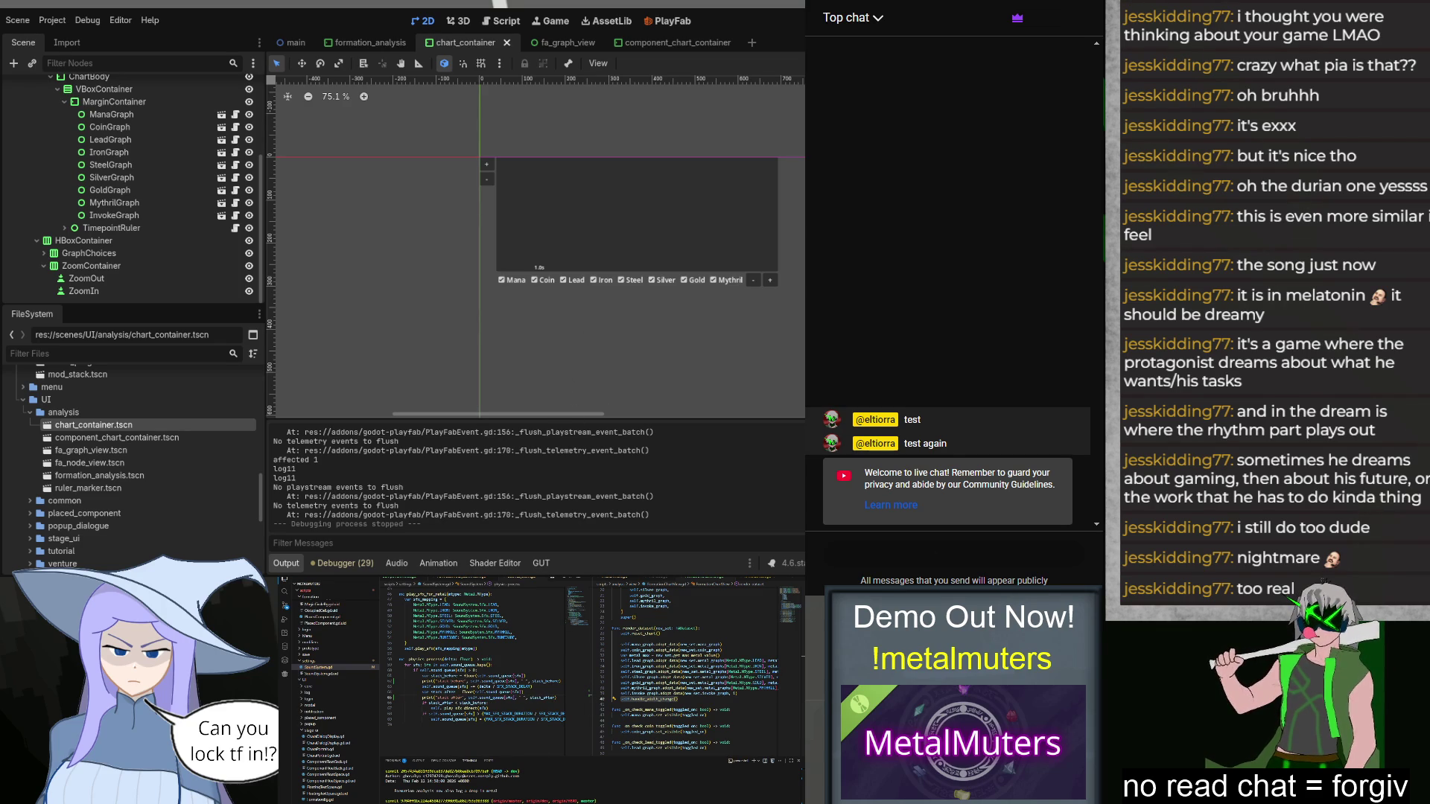
key("F5")
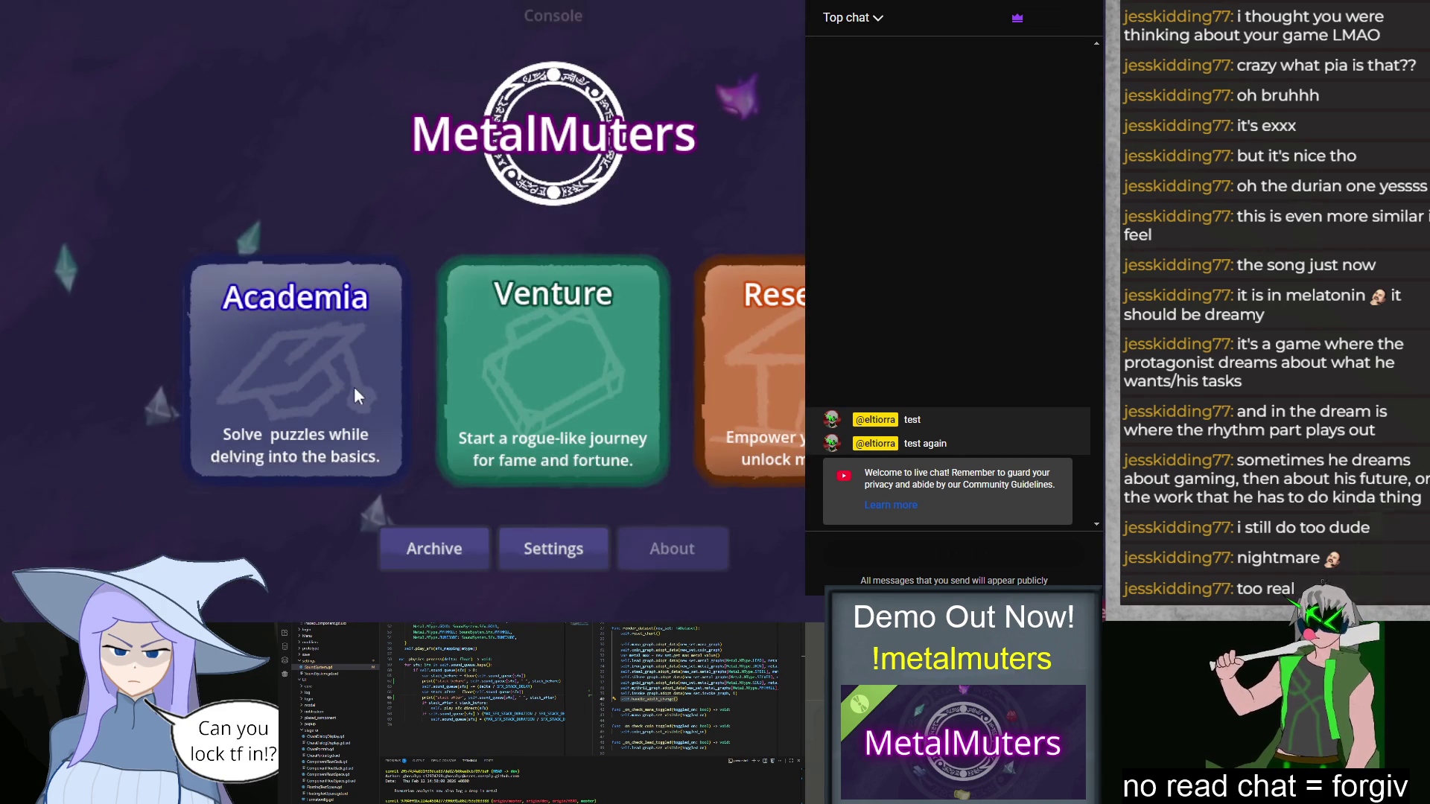
Step: Open the Academia Class 1 lessons, then stop the game to return to the editor
left_click(357, 387)
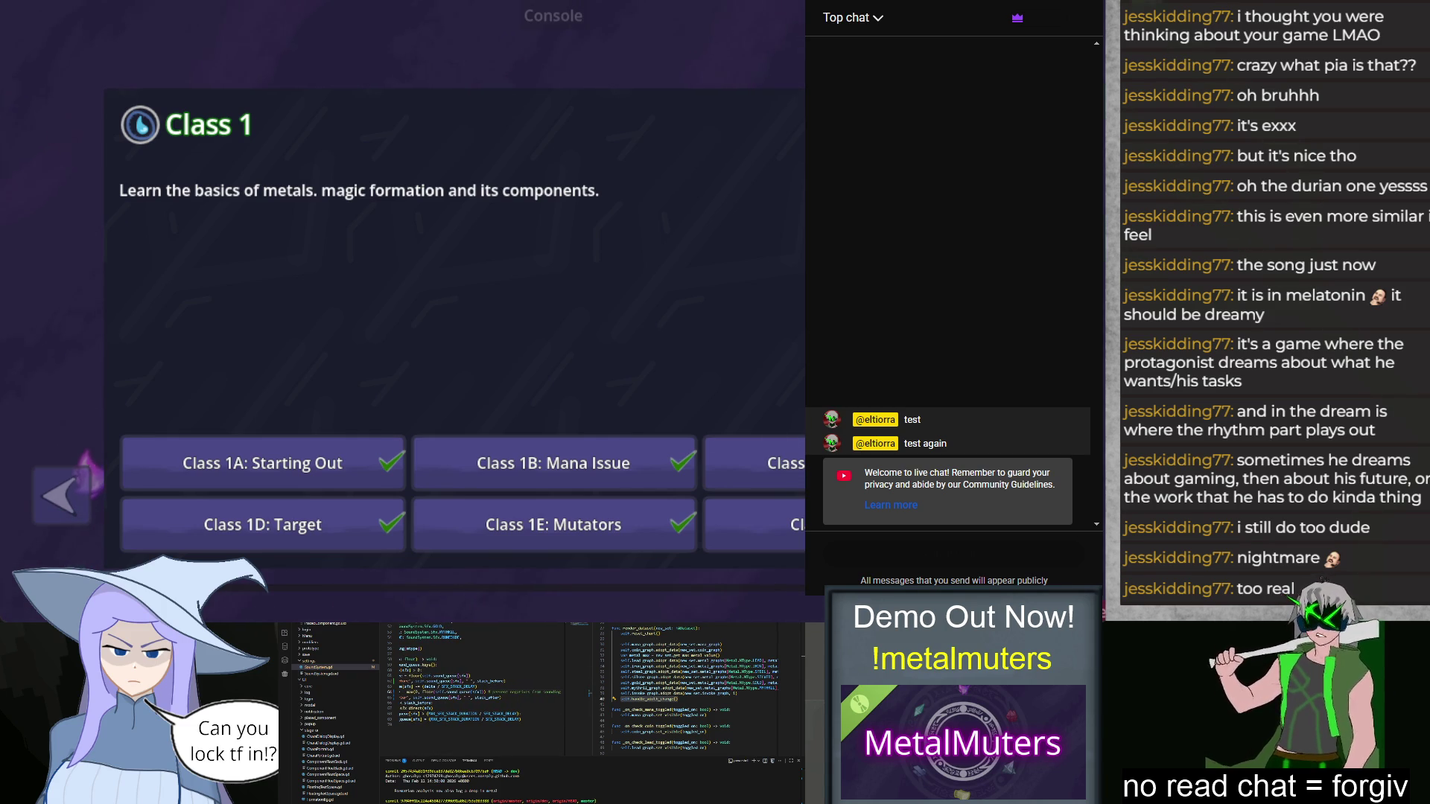
key("F8")
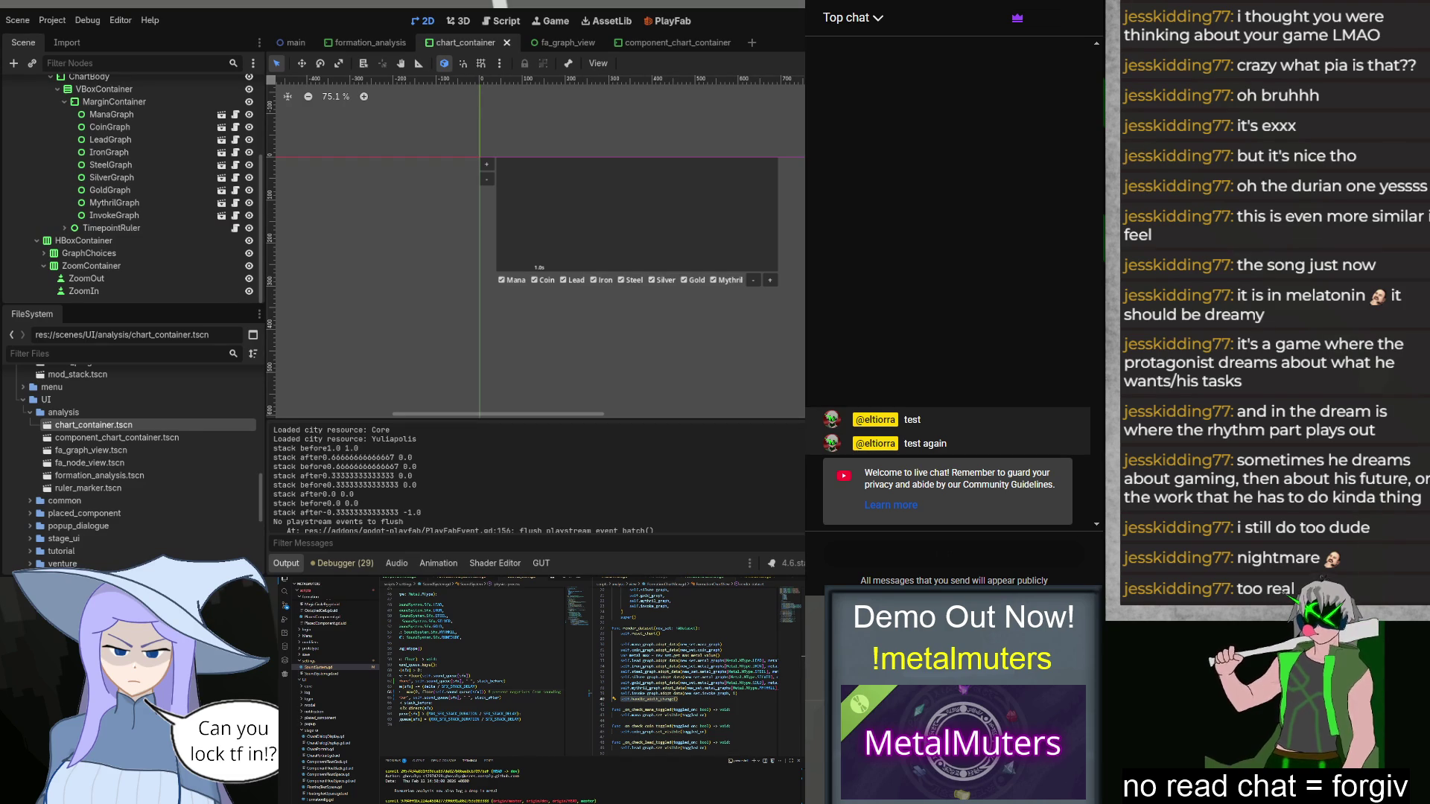
Step: Relaunch, start the Class 1F Exam, drop a Mana Source onto the grid, and stop the game
key("F5")
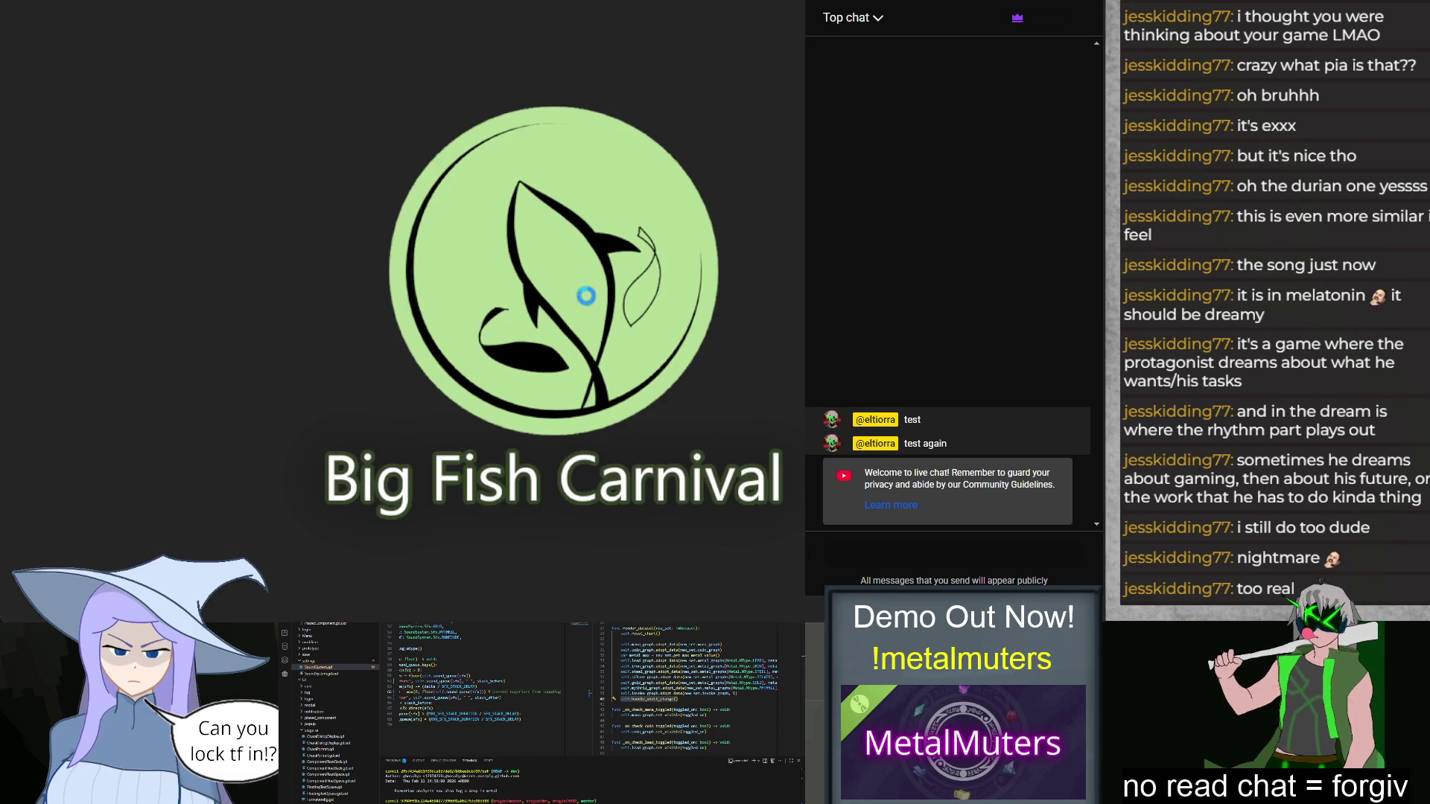
left_click(384, 426)
left_click(313, 464)
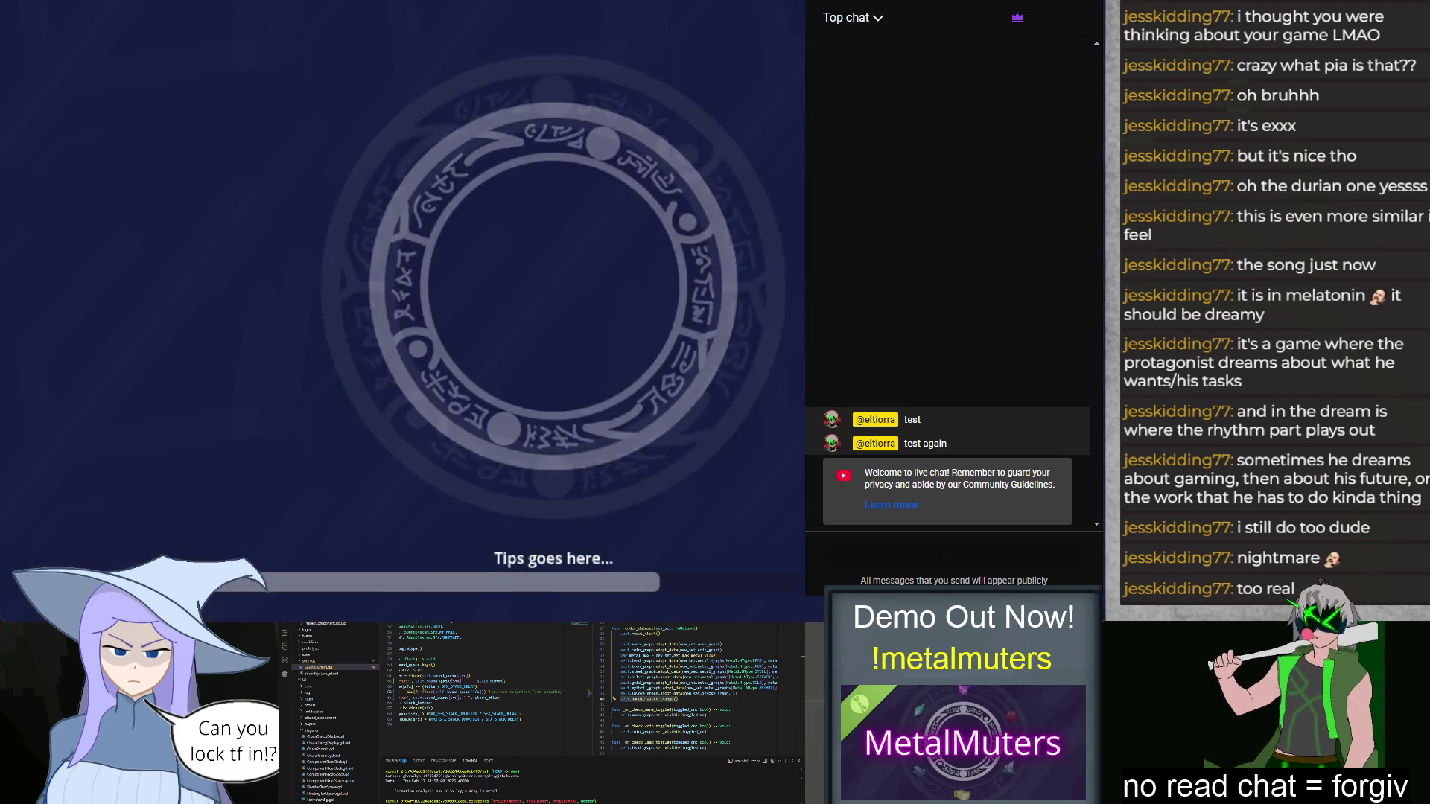
mouse_move(154, 555)
left_mouse_down()
mouse_move(521, 298)
mouse_move(423, 277)
mouse_move(454, 235)
left_mouse_up()
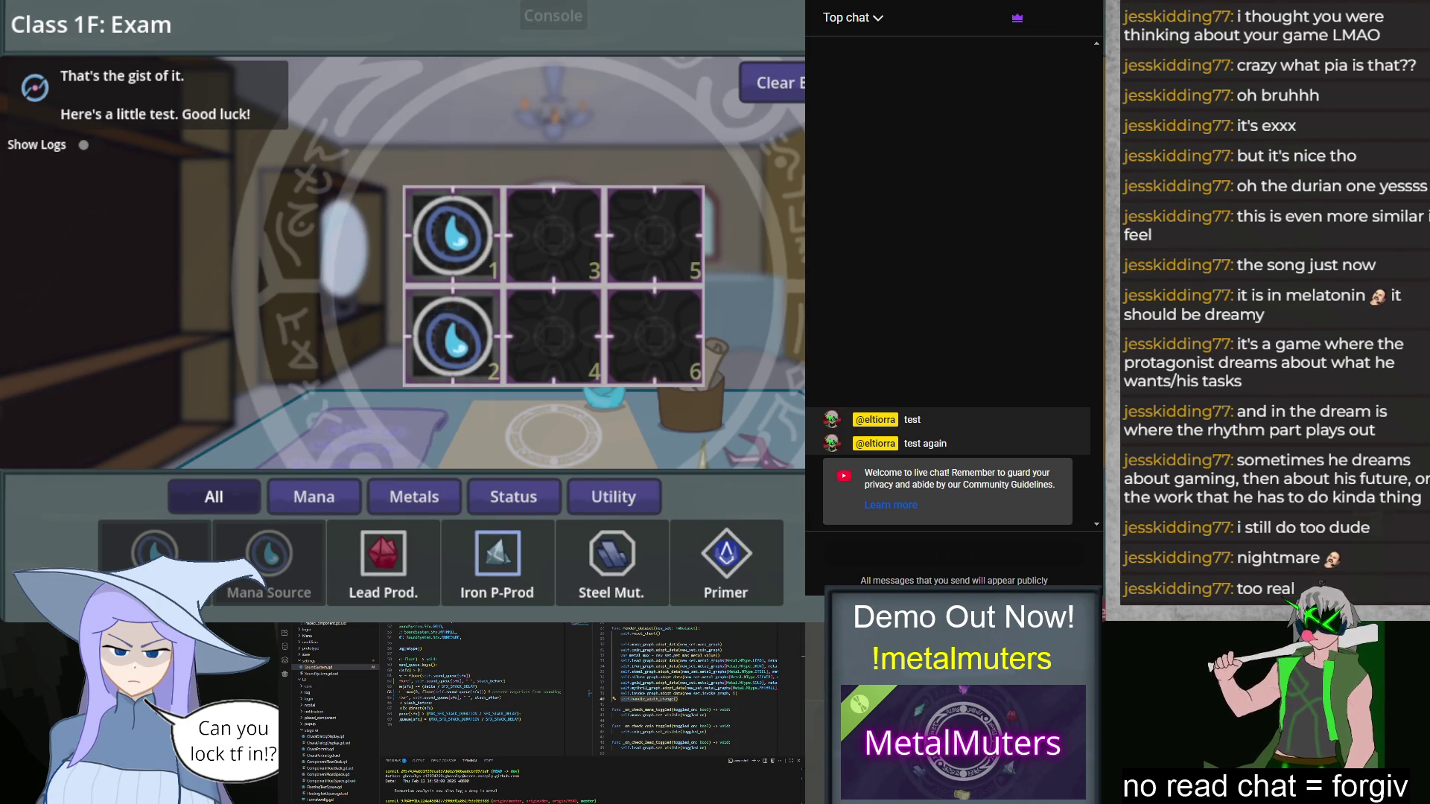
key("F8")
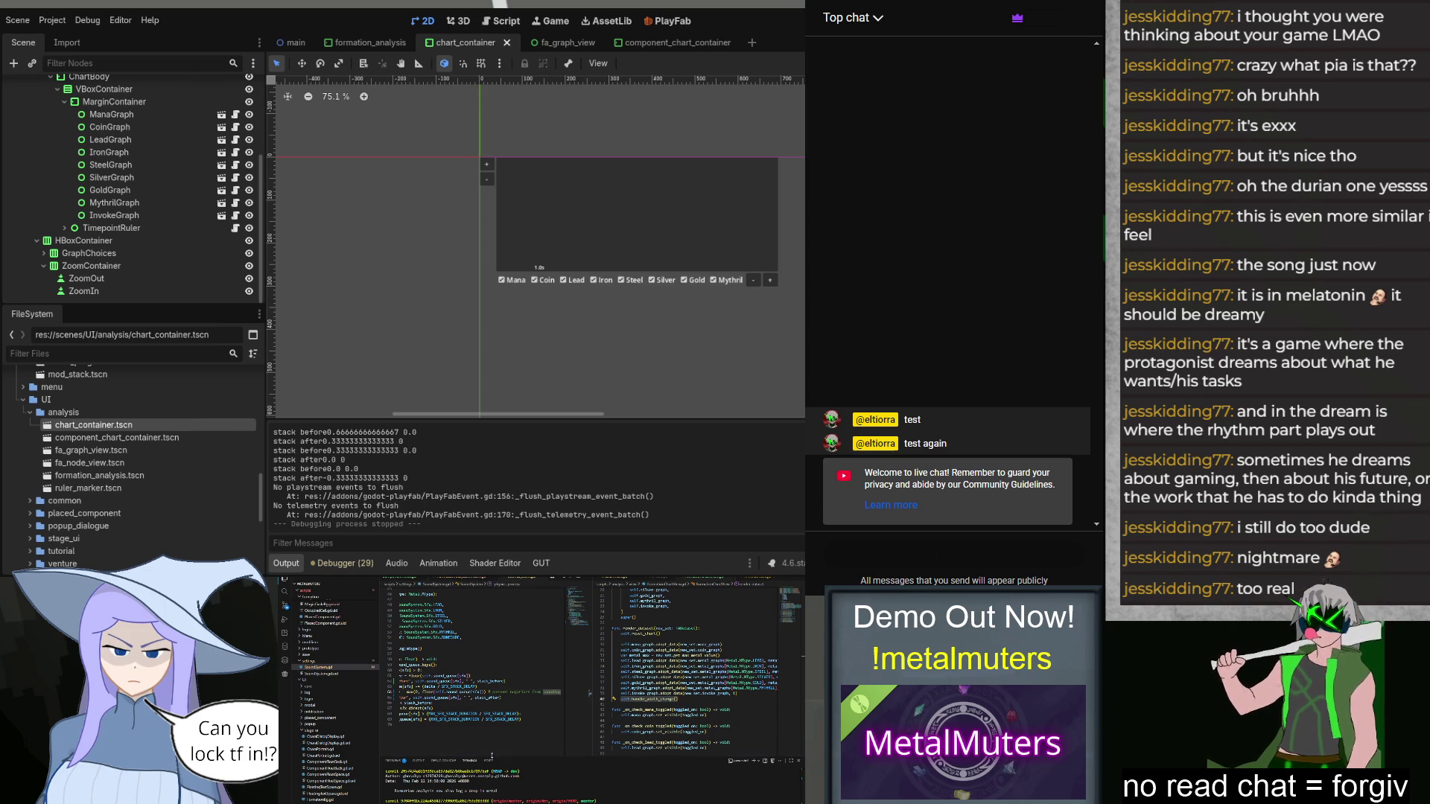
Step: Change the max() call to use self.sound_queue.get(sfx, 0)), add a new line, and run the game
scroll(493, 753, "left", 3)
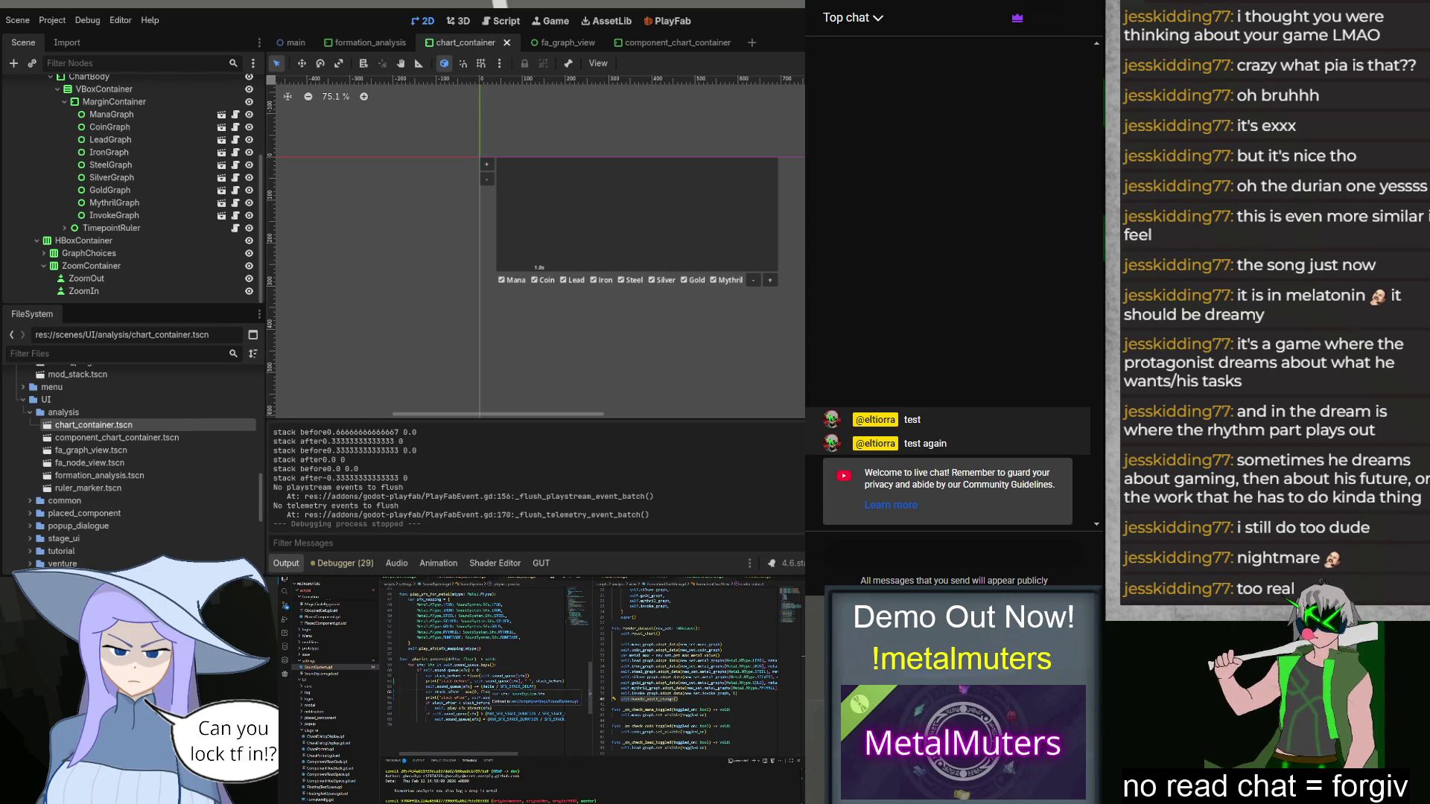
scroll(493, 692, "up", 2)
scroll(493, 705, "up", 3)
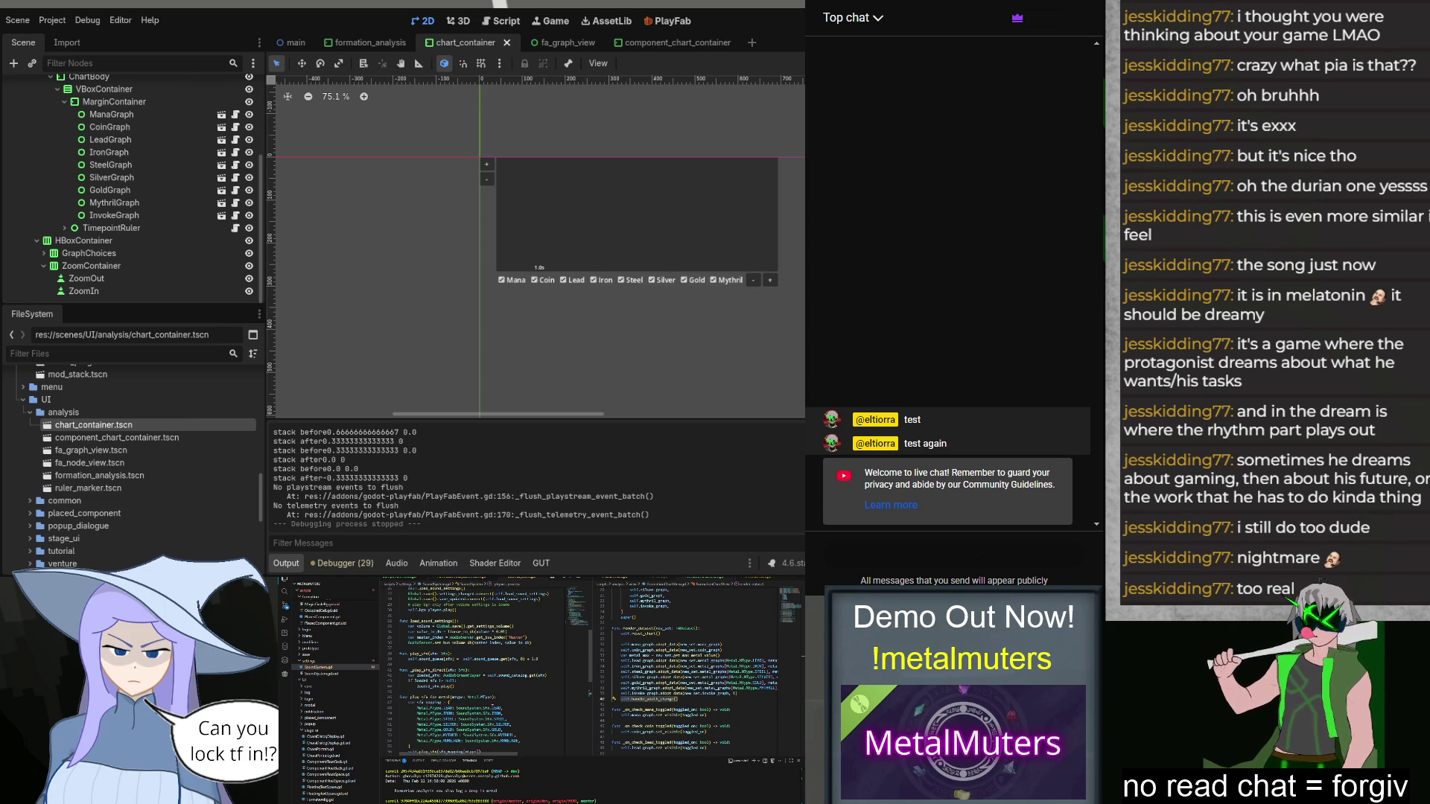
scroll(492, 705, "up", 2)
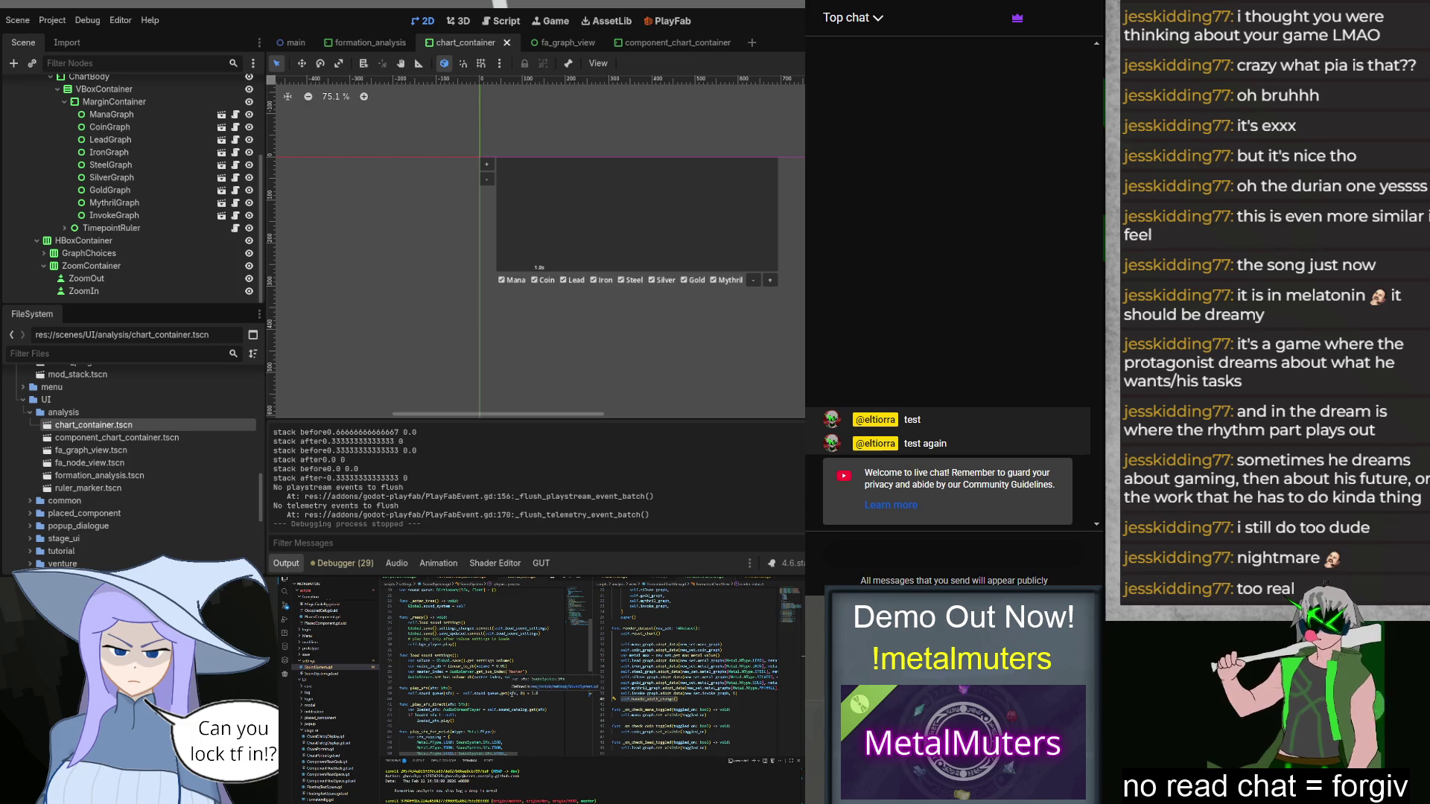
mouse_move(522, 711)
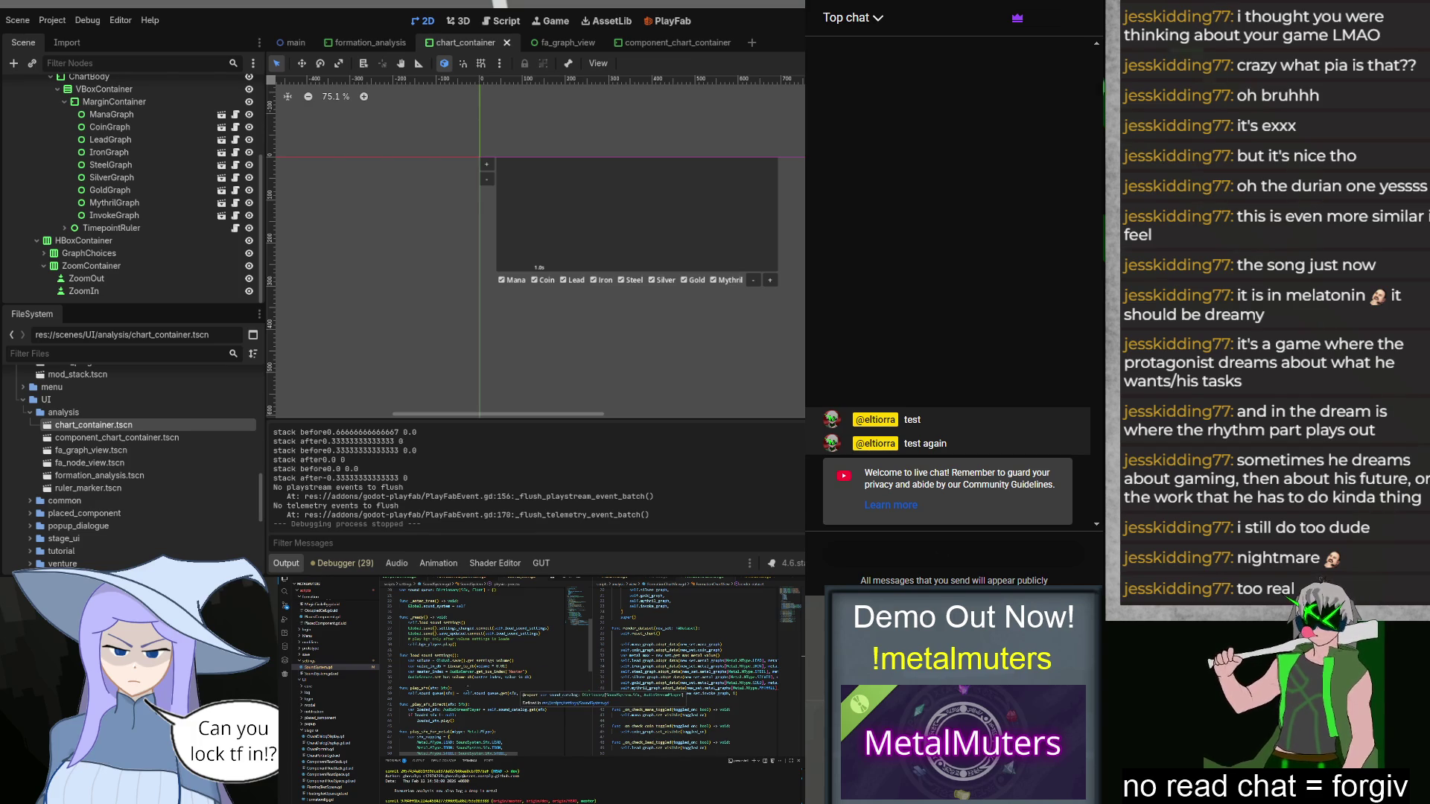
left_click(615, 699)
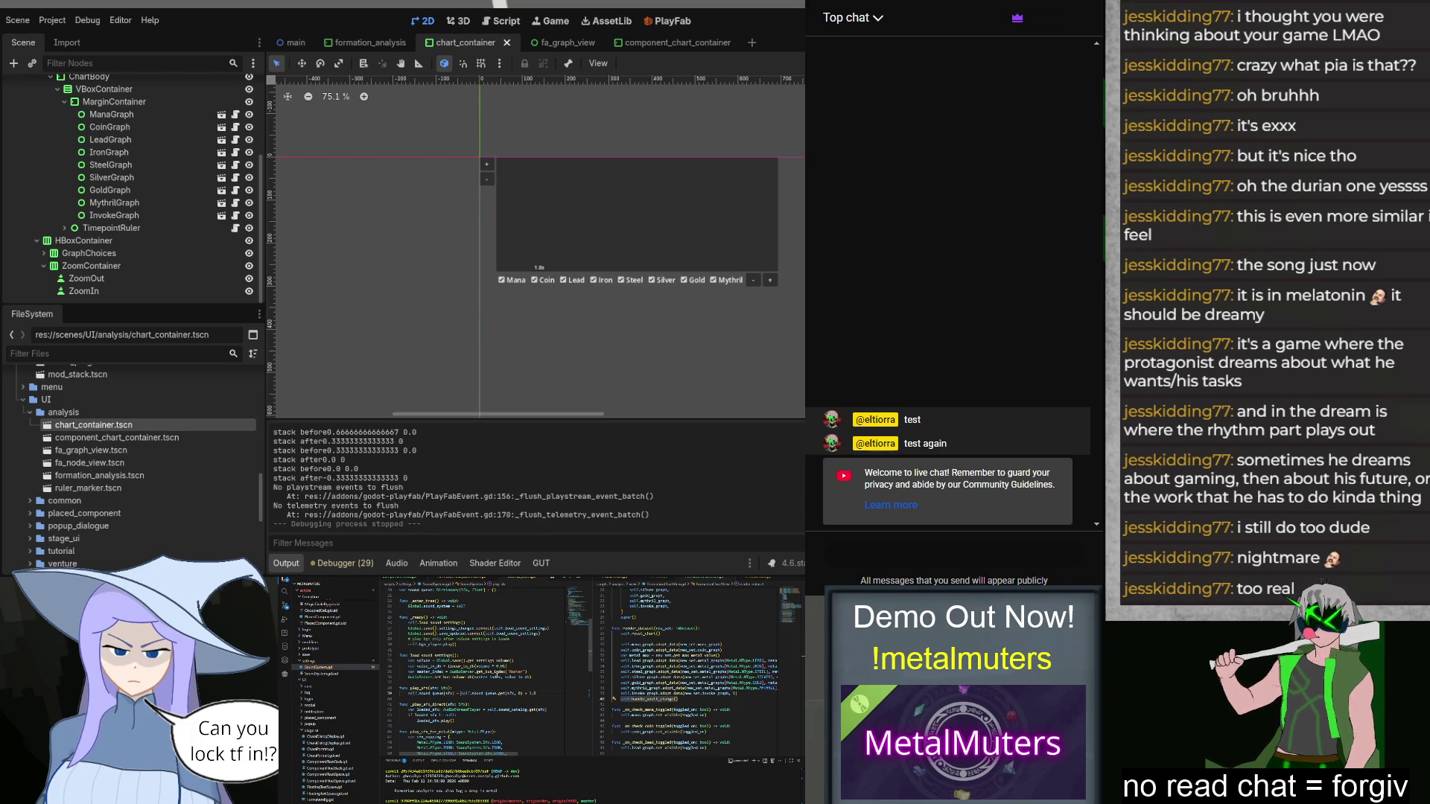
mouse_move(497, 679)
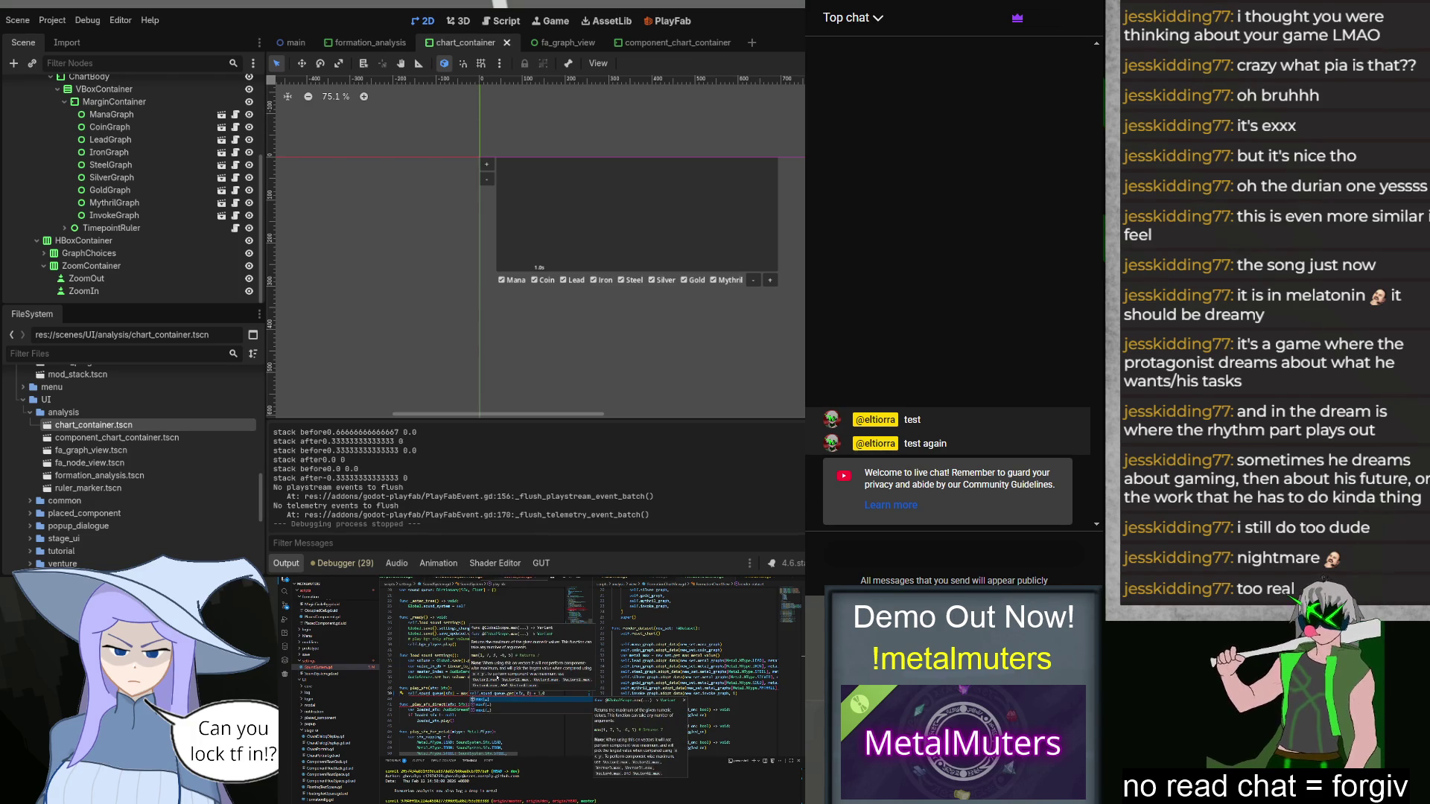
type("self.sound_queue.get(sfx, 0)")
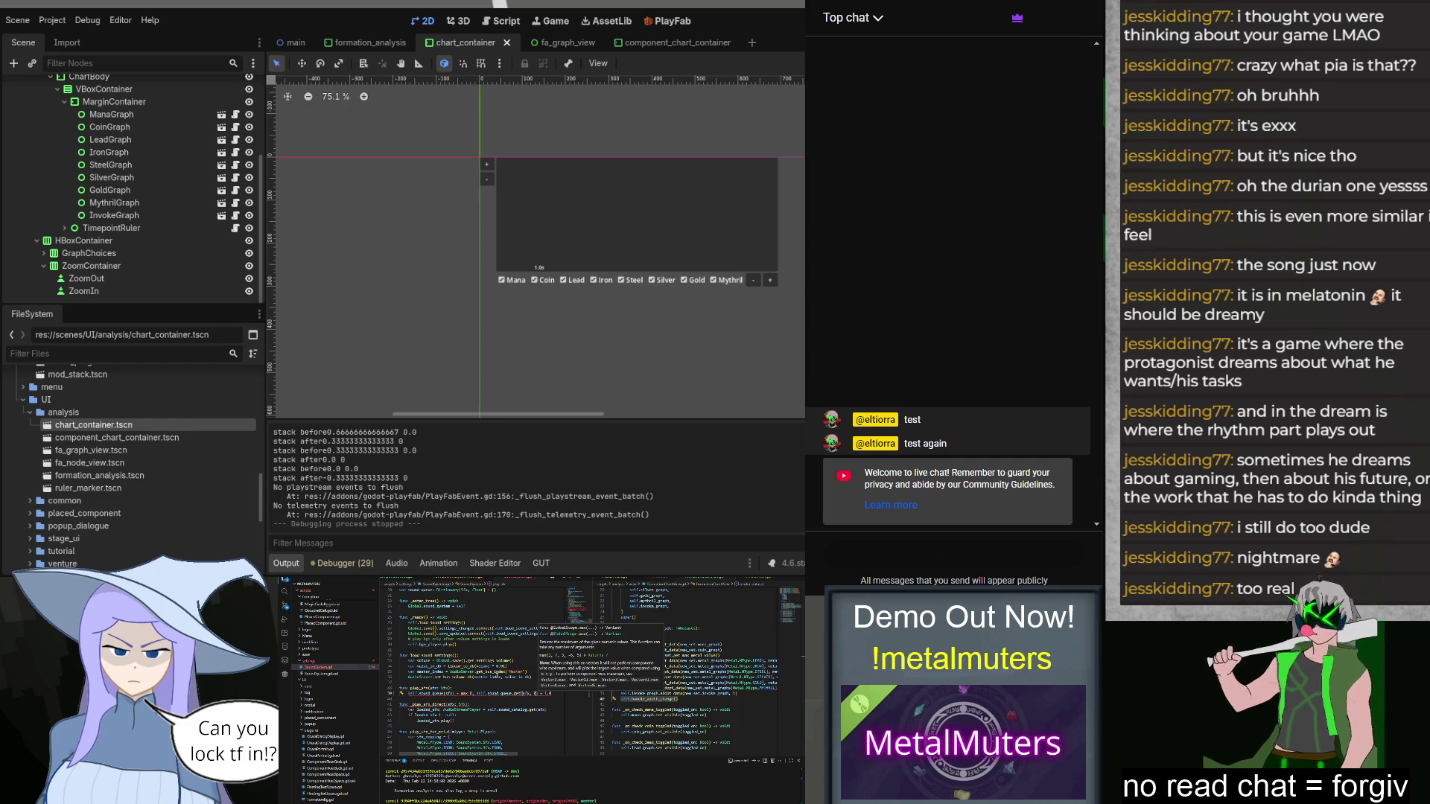
type(")")
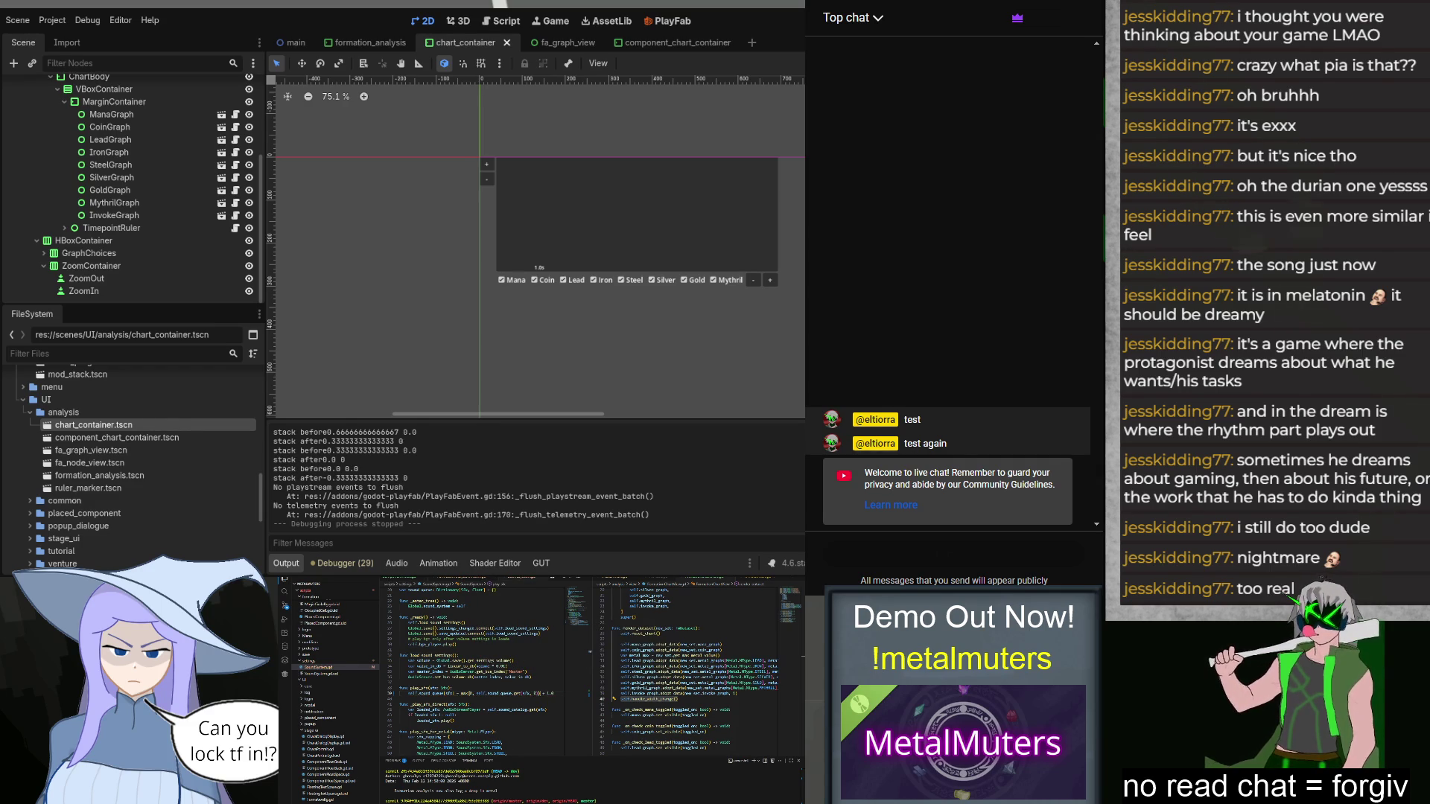
key("Return")
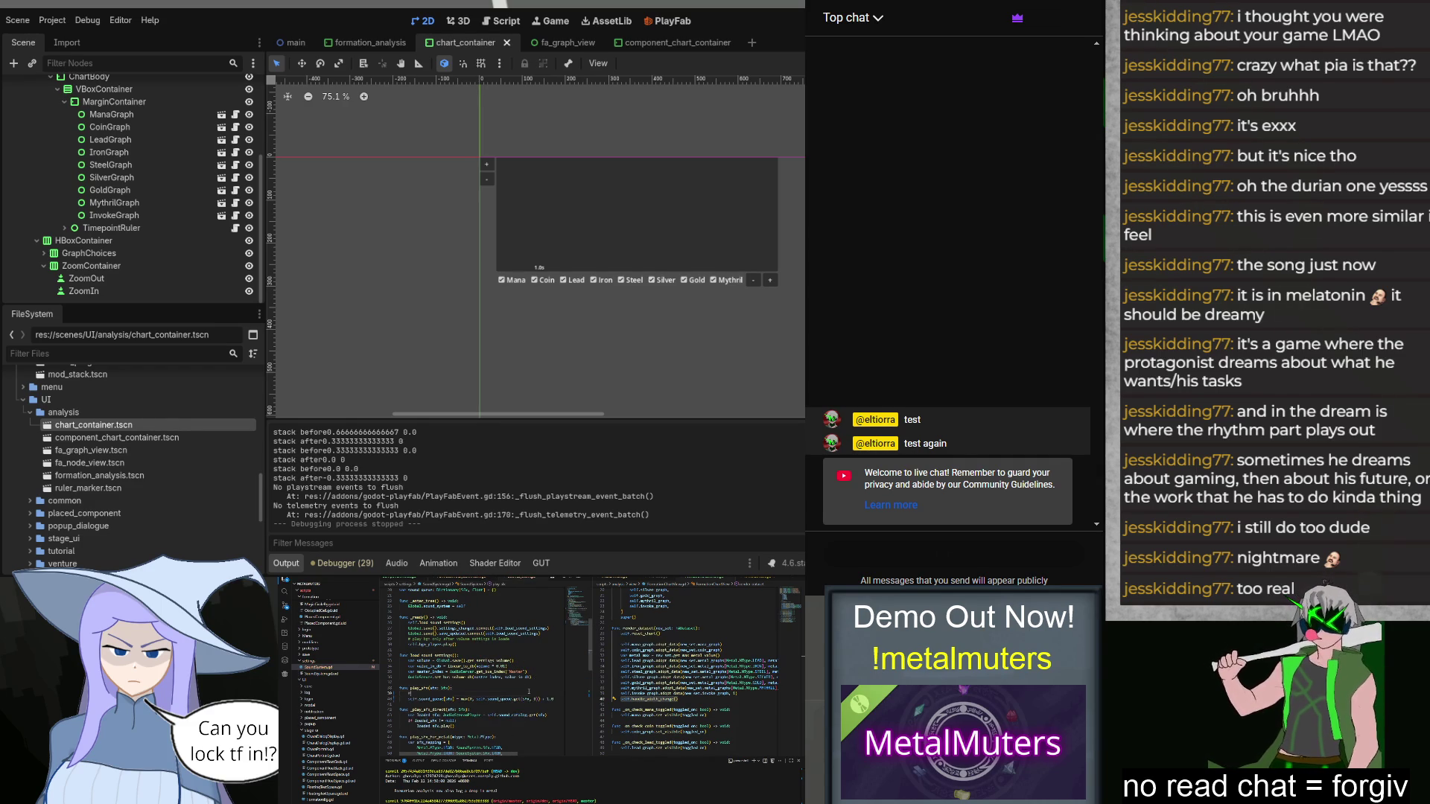
type("f")
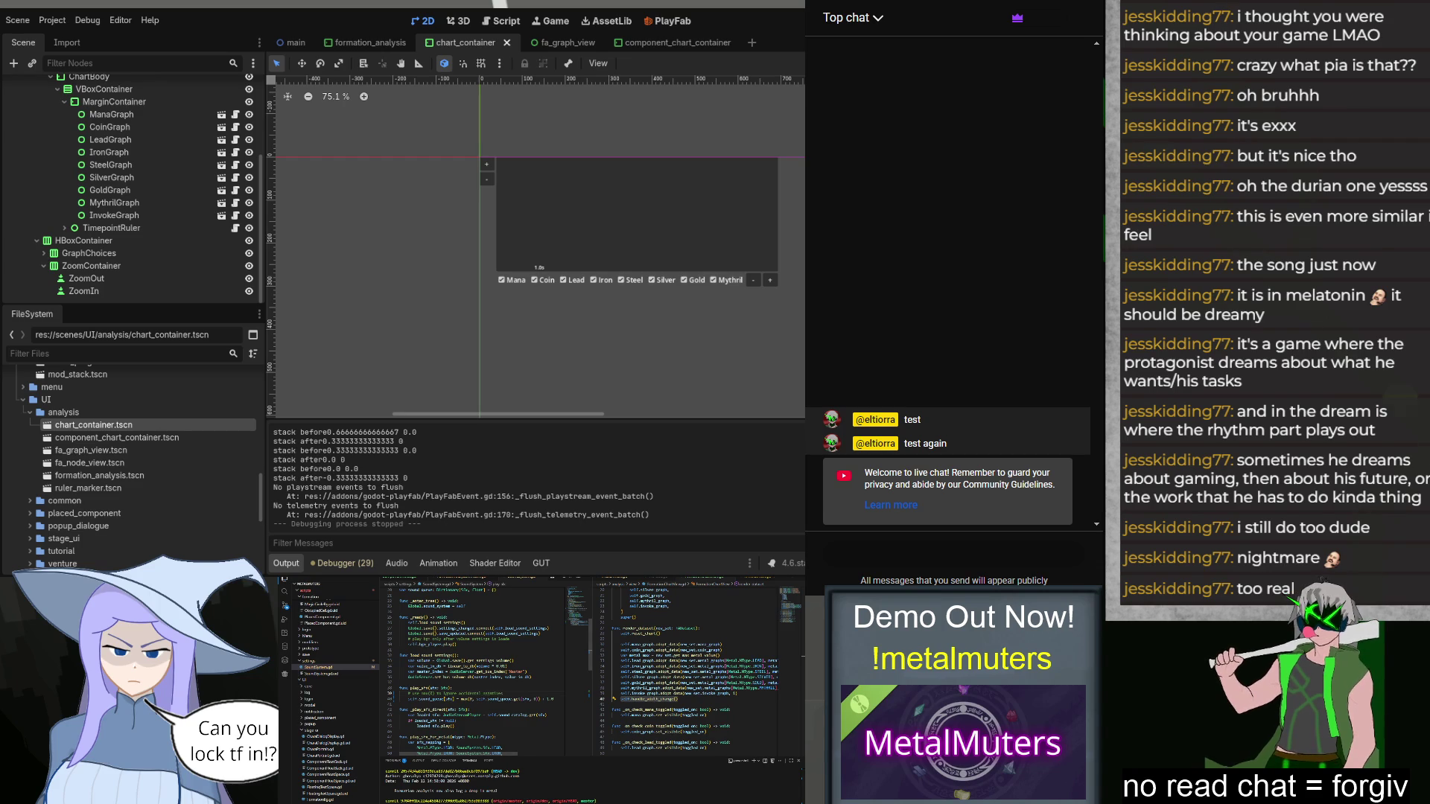
key("F5")
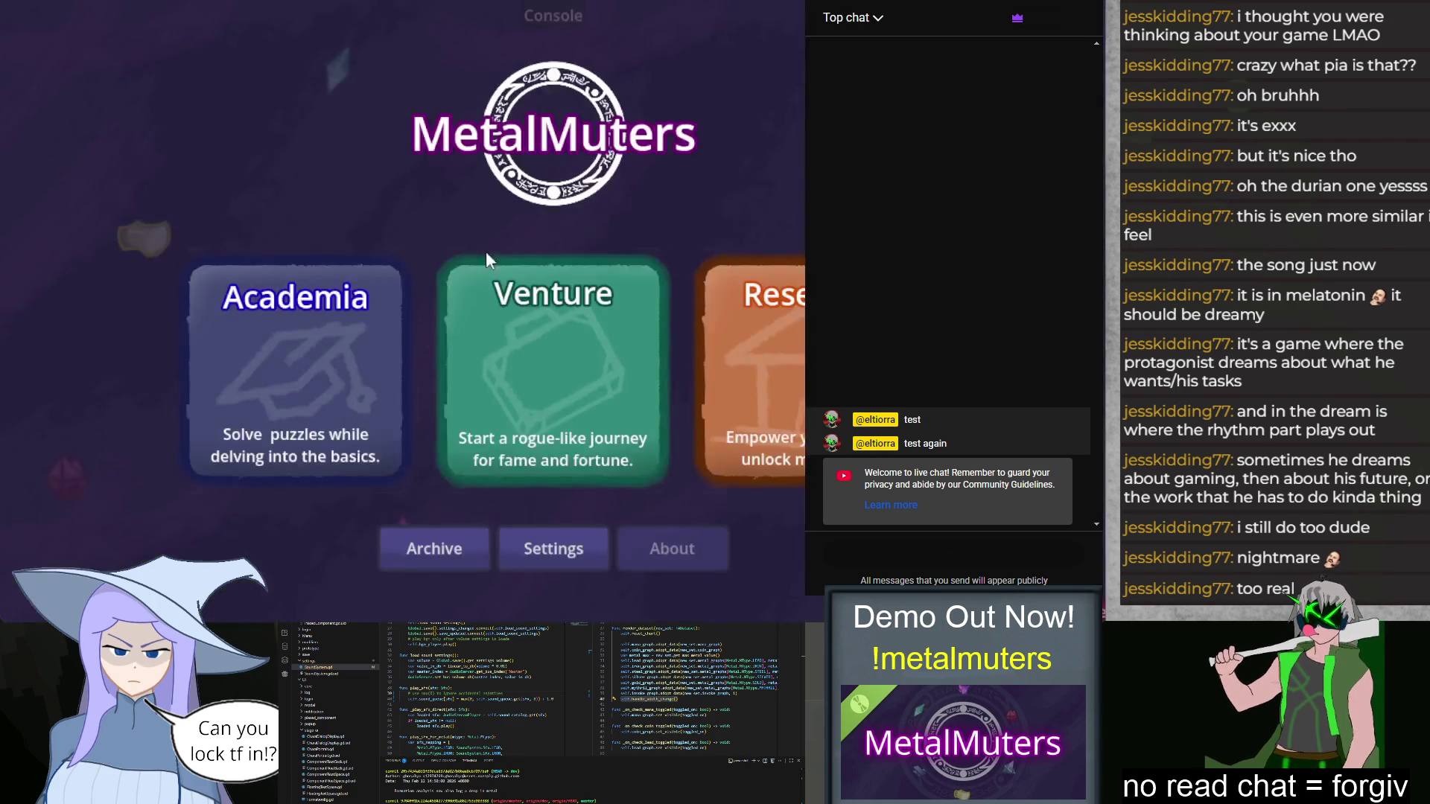
Step: Fill the Class 1F exam grid with Mana Sources, Iron P-Prod, Primer, Lead Prod. and Steel Mut., then open Analysis
left_click(292, 369)
left_click(793, 525)
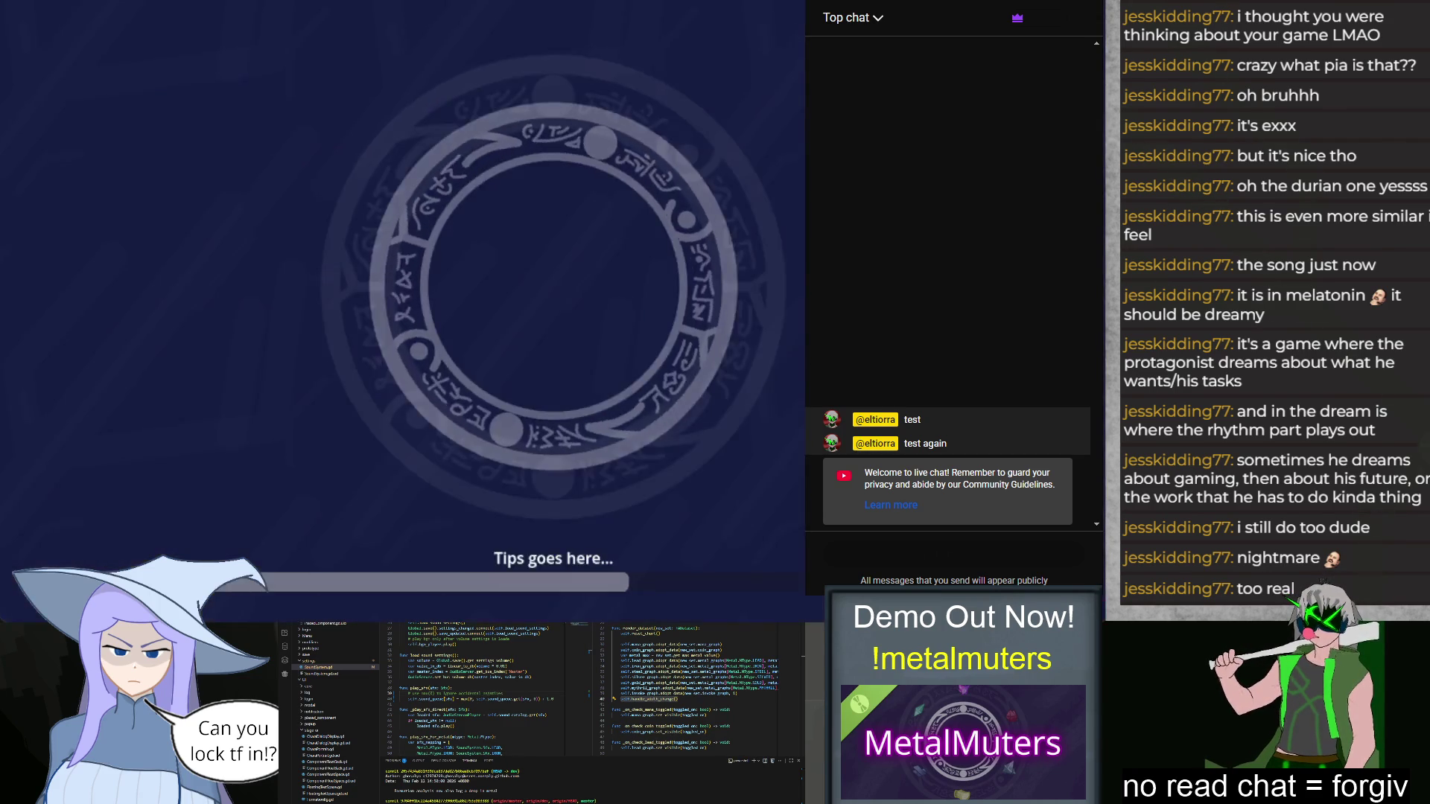
mouse_move(269, 554)
left_mouse_down()
mouse_move(462, 223)
mouse_move(452, 235)
left_mouse_up()
left_click_drag(294, 593, 452, 336)
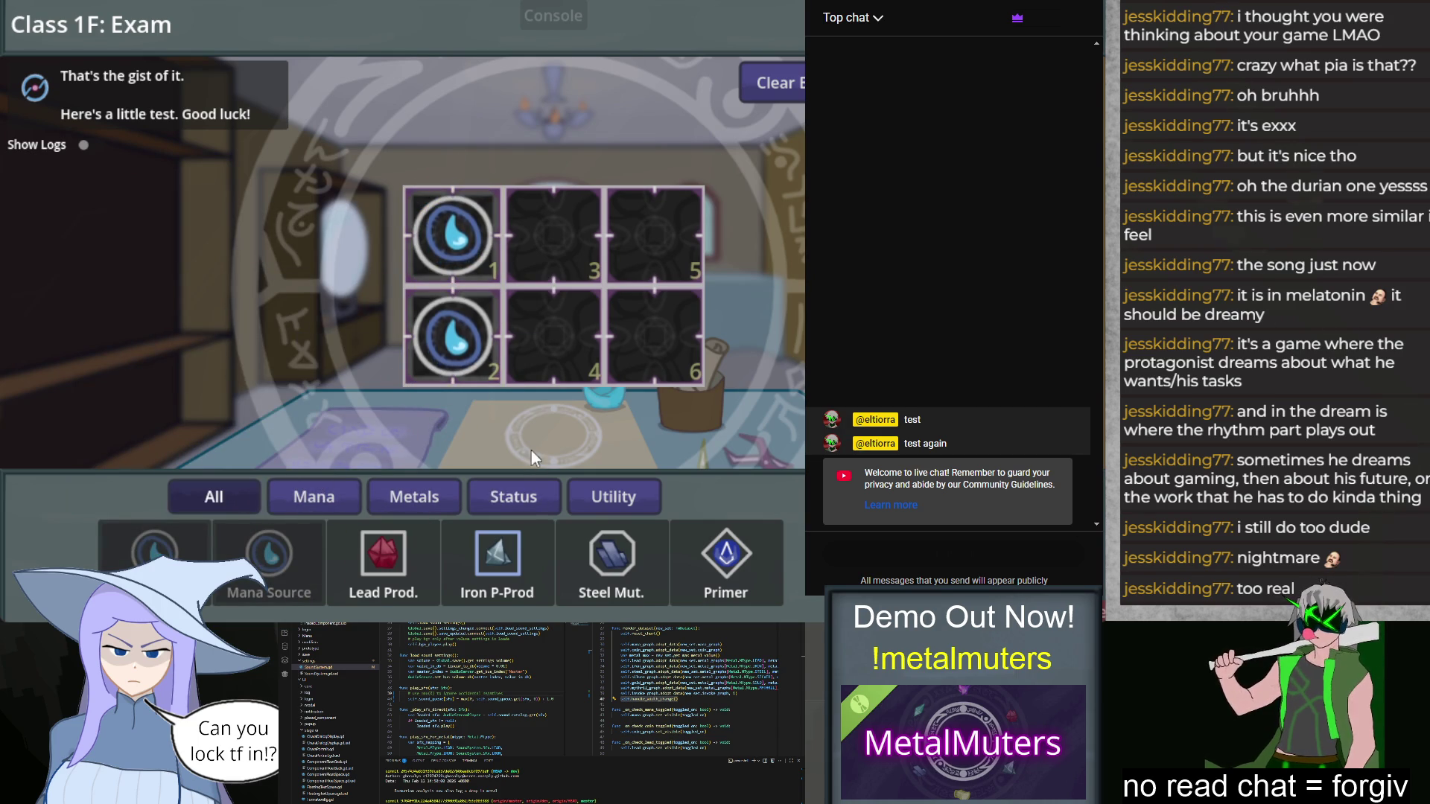
left_click_drag(496, 558, 645, 258)
mouse_move(716, 572)
left_mouse_down()
mouse_move(670, 350)
mouse_move(654, 336)
left_mouse_up()
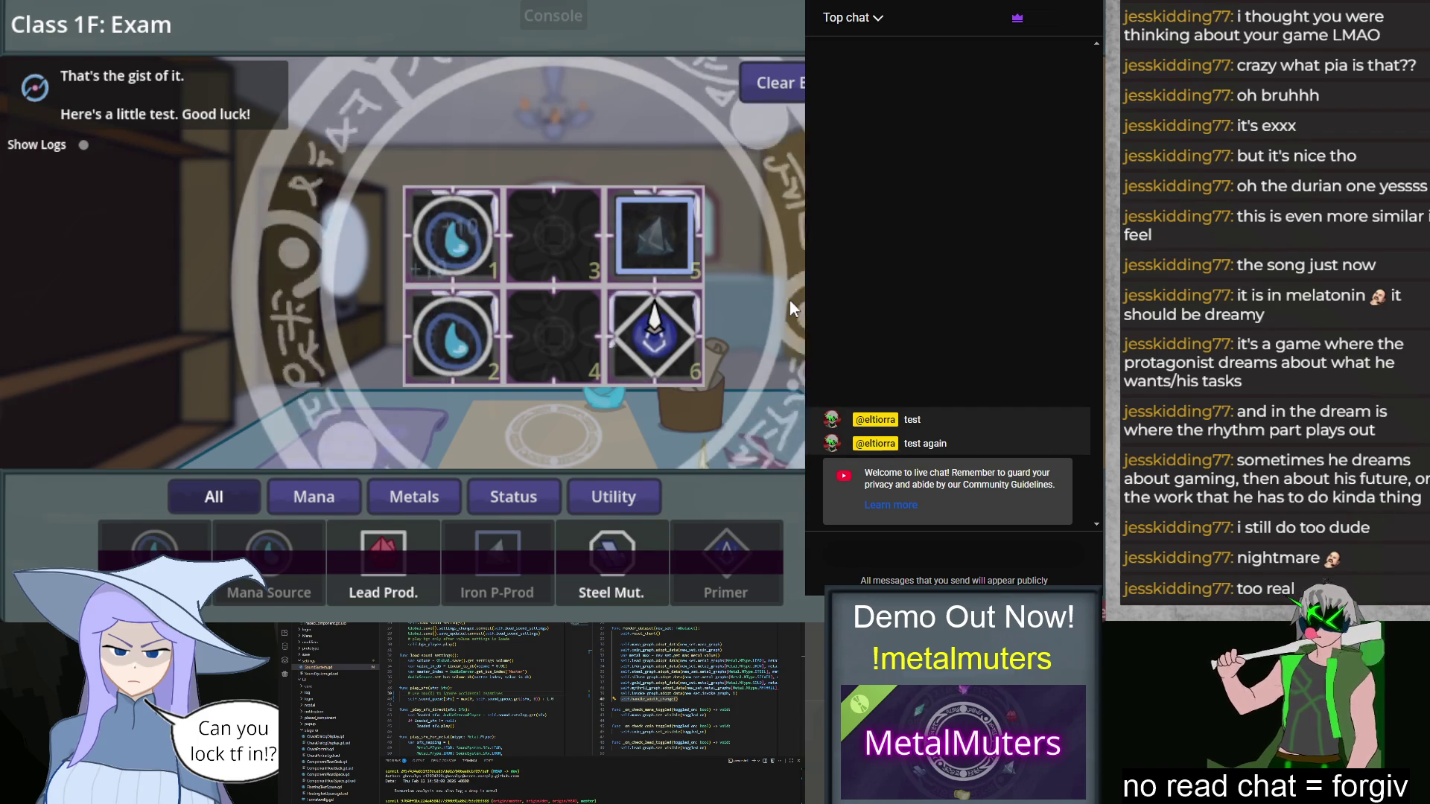
left_click(525, 335)
left_click(560, 244)
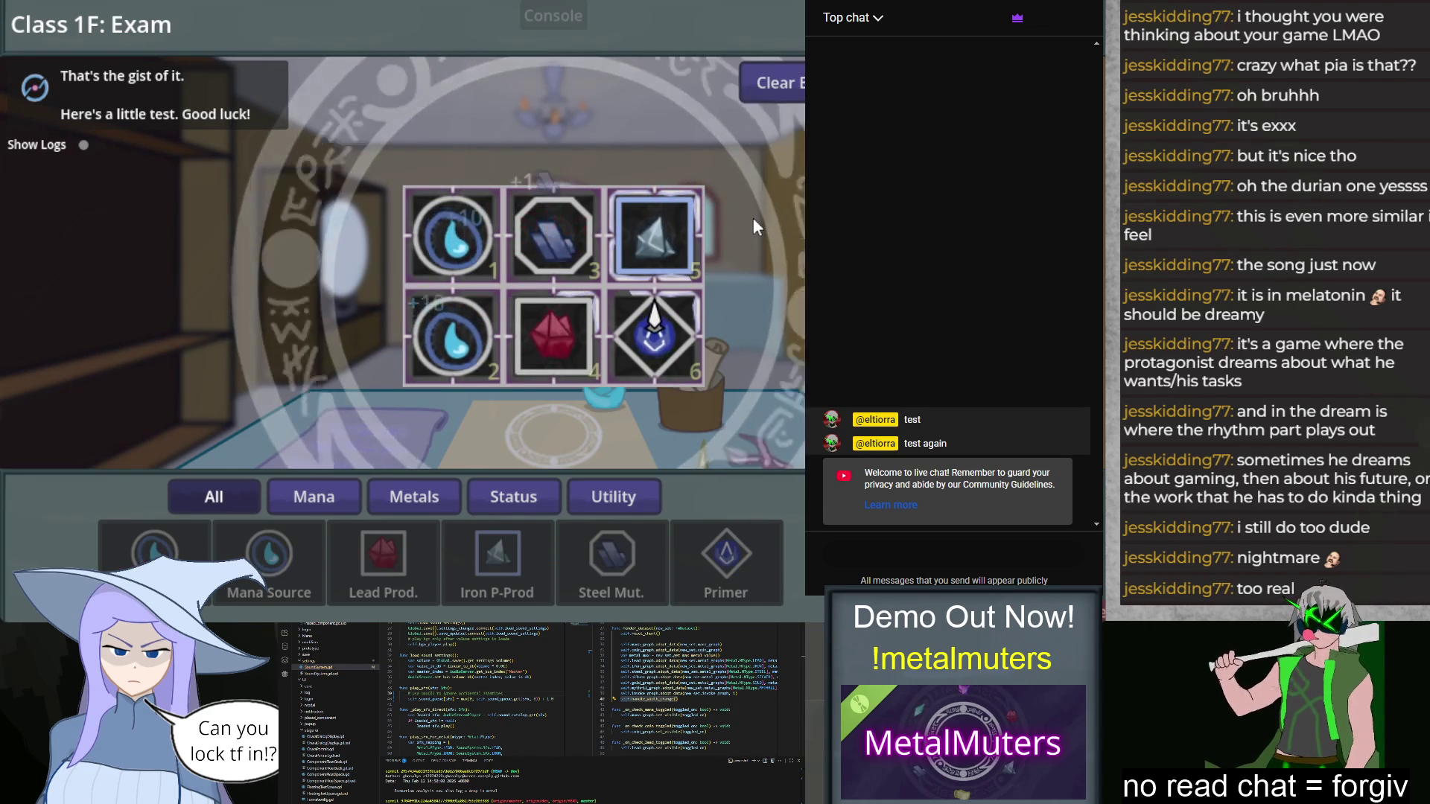
left_click(562, 332)
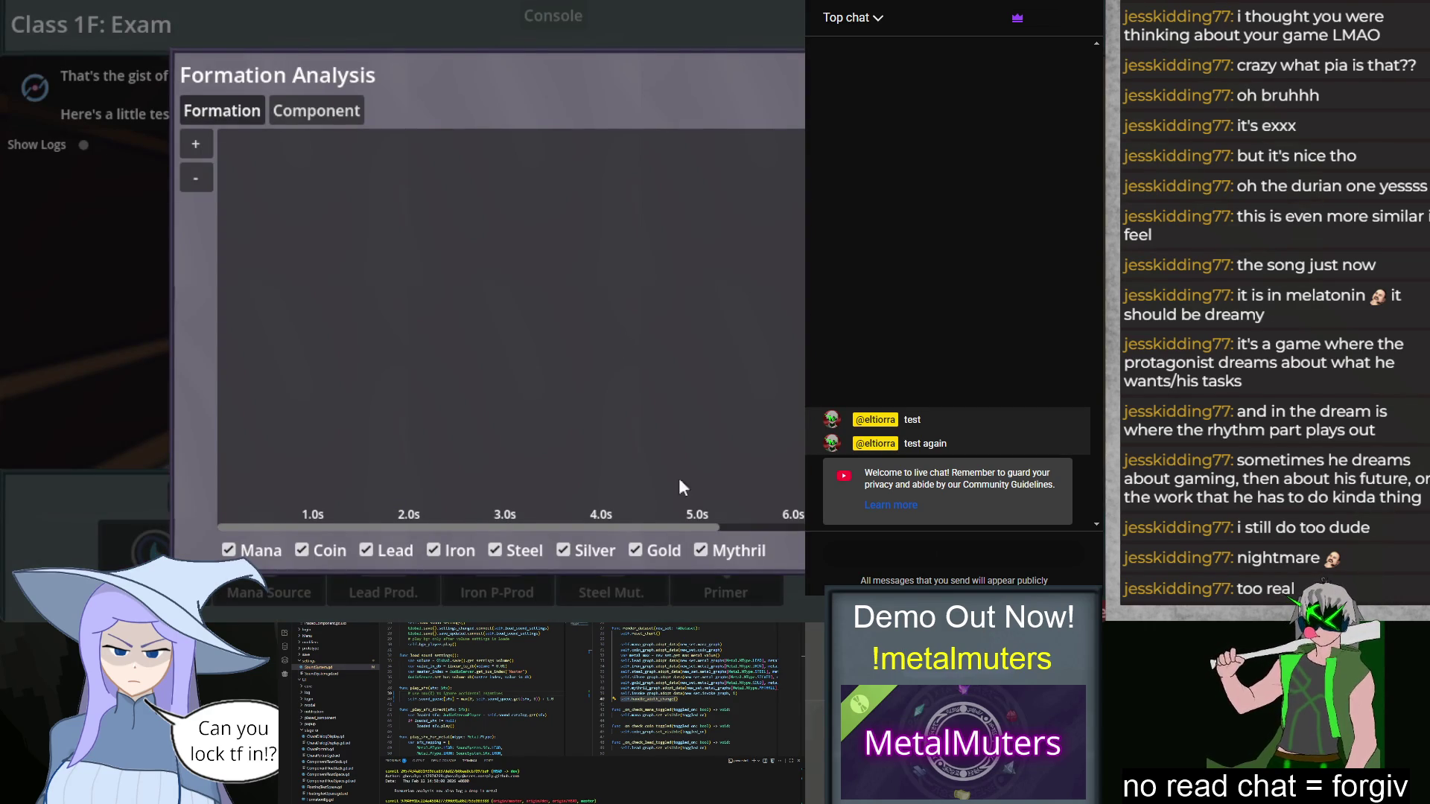
mouse_move(642, 520)
left_mouse_down()
mouse_move(730, 521)
mouse_move(421, 516)
left_mouse_up()
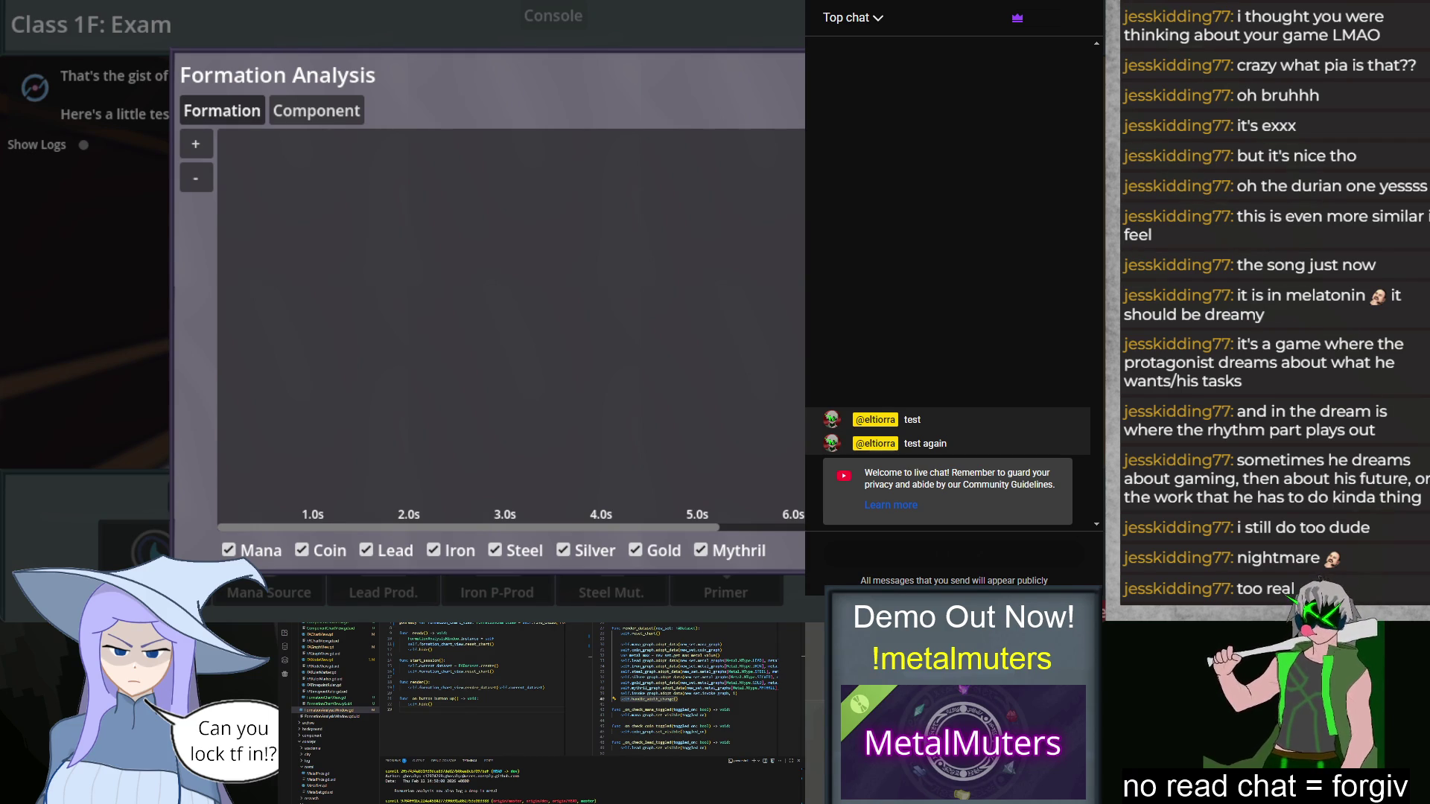
left_click(301, 118)
left_click(234, 113)
left_click(317, 118)
left_click(215, 113)
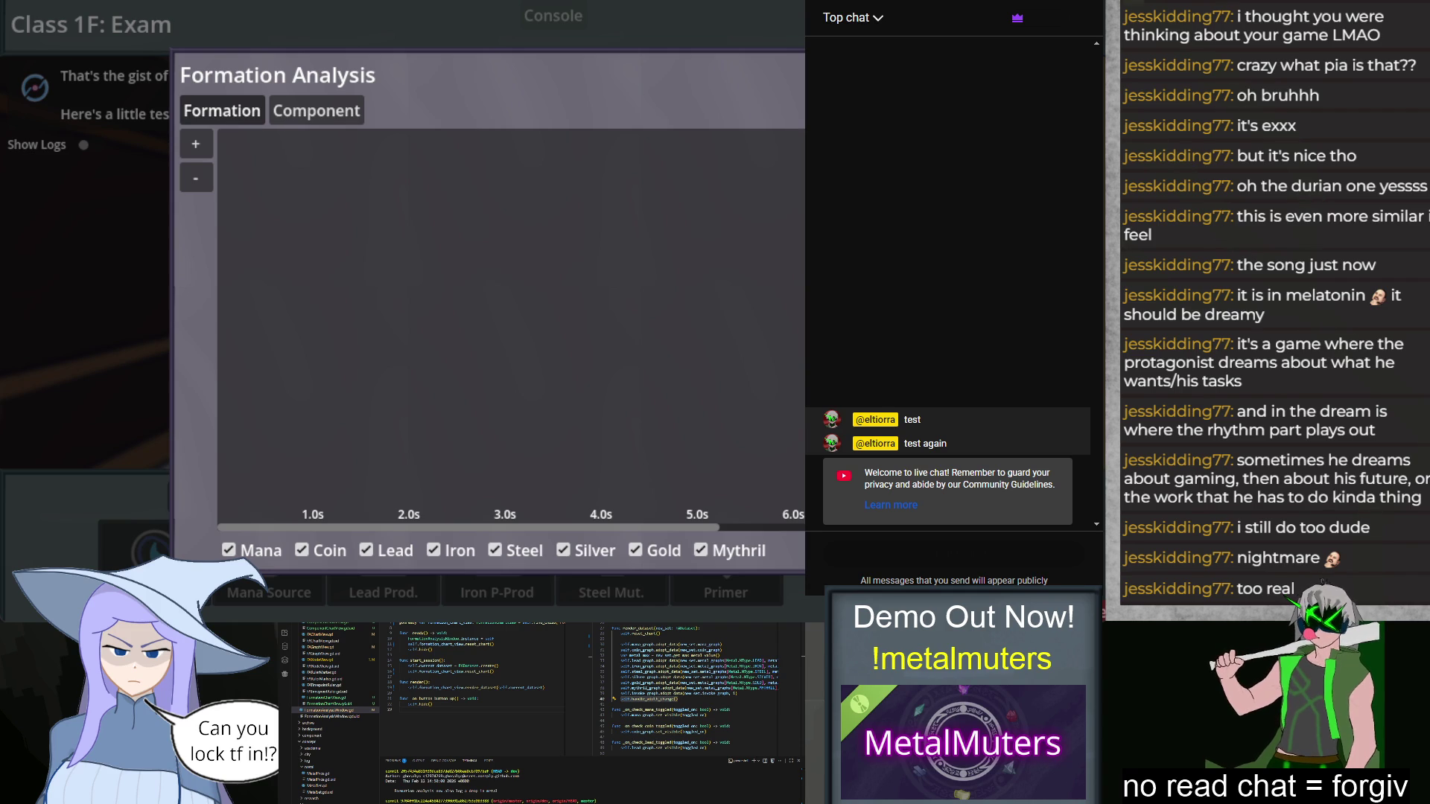
left_click(507, 713)
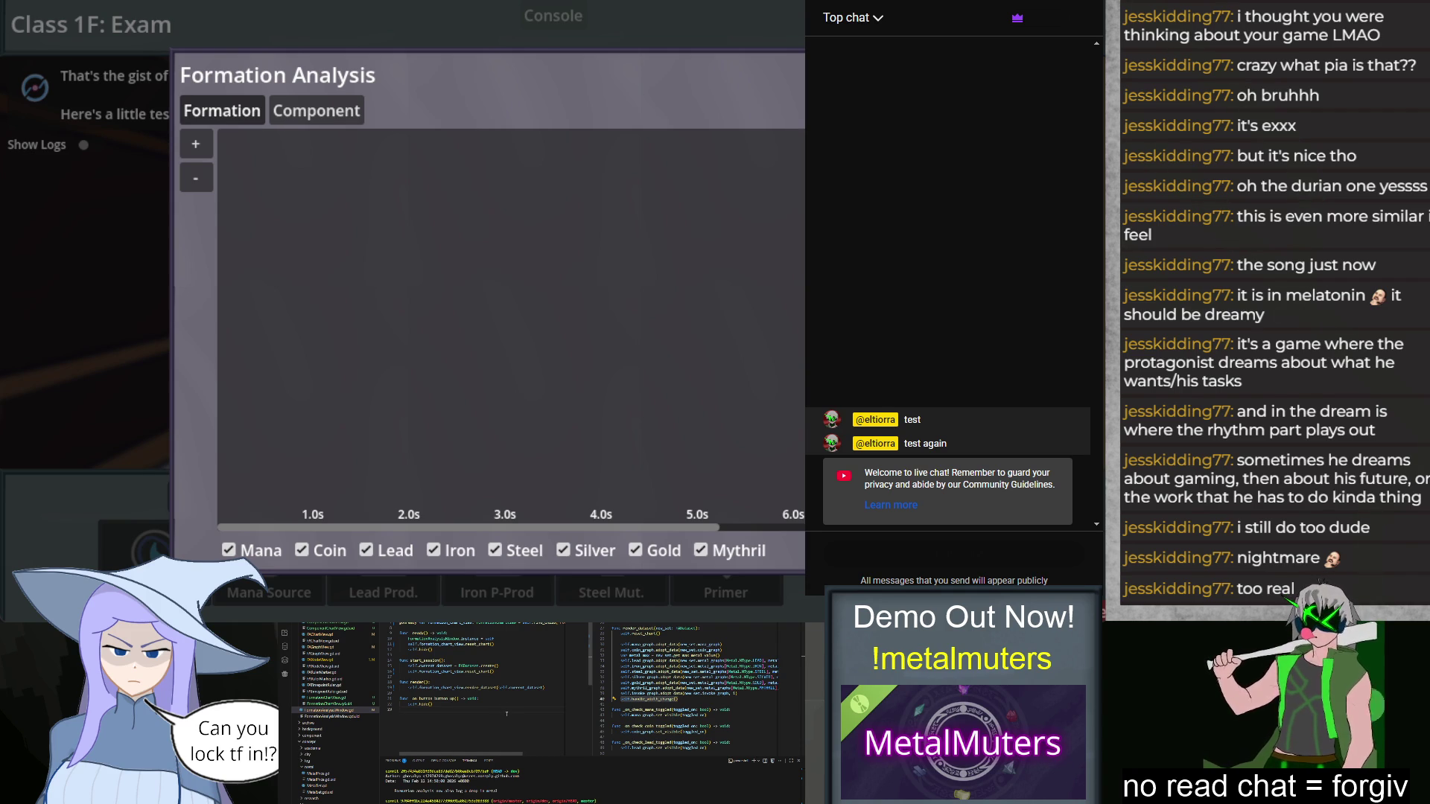
left_click(482, 688)
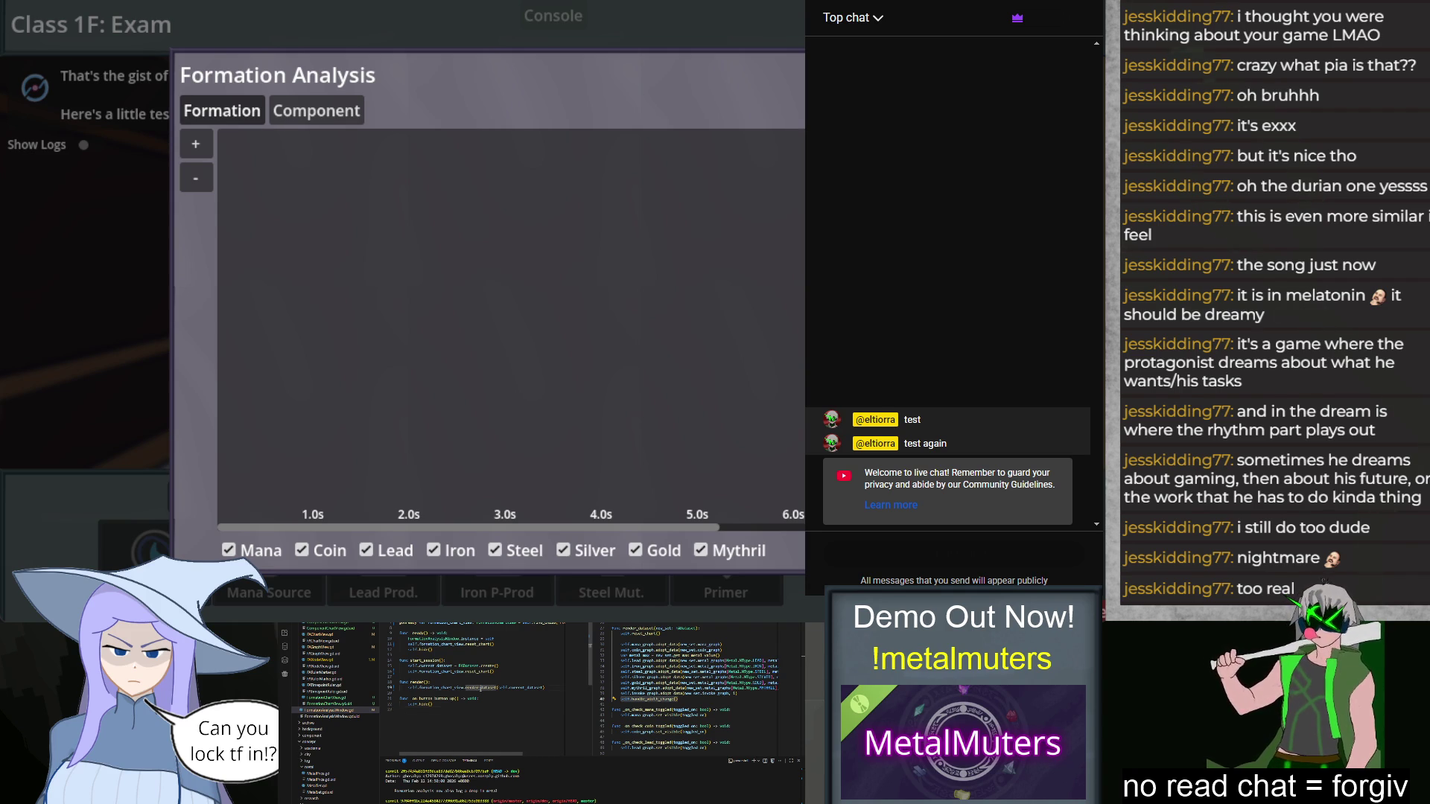
Step: Open FADataset.gd and read through its chart dataset code
scroll(341, 667, "up", 3)
scroll(341, 668, "up", 2)
left_click(327, 654)
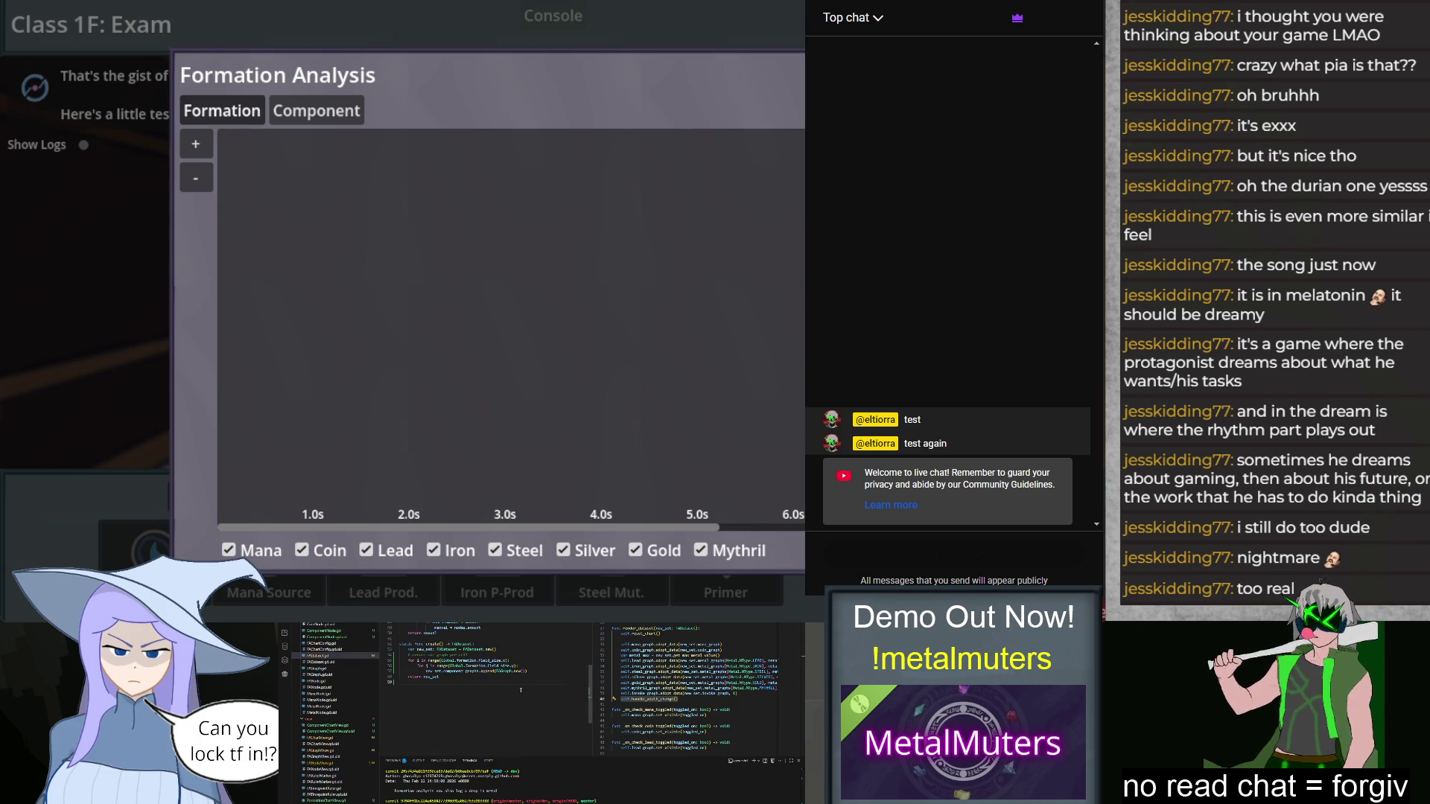
scroll(520, 691, "up", 3)
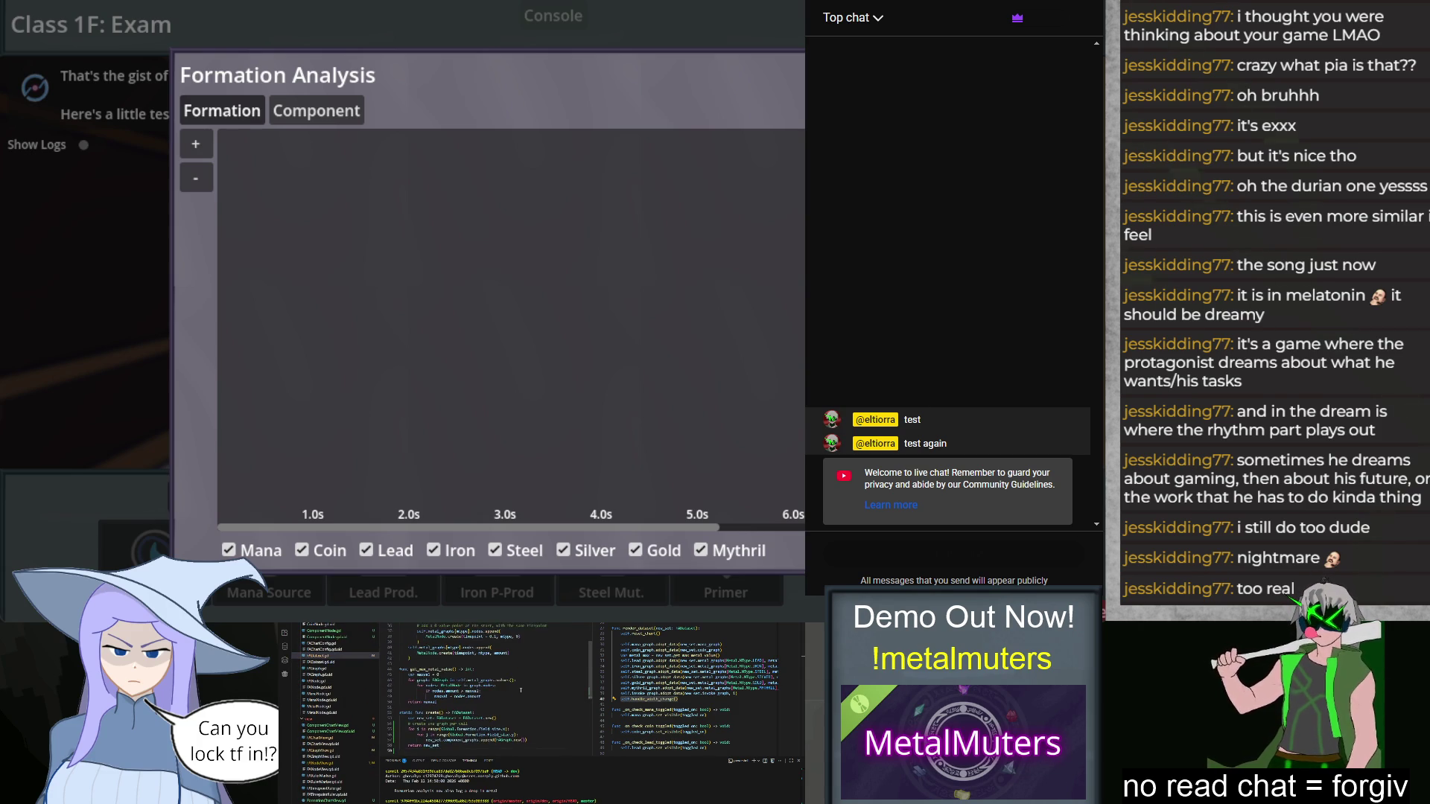
scroll(520, 691, "down", 2)
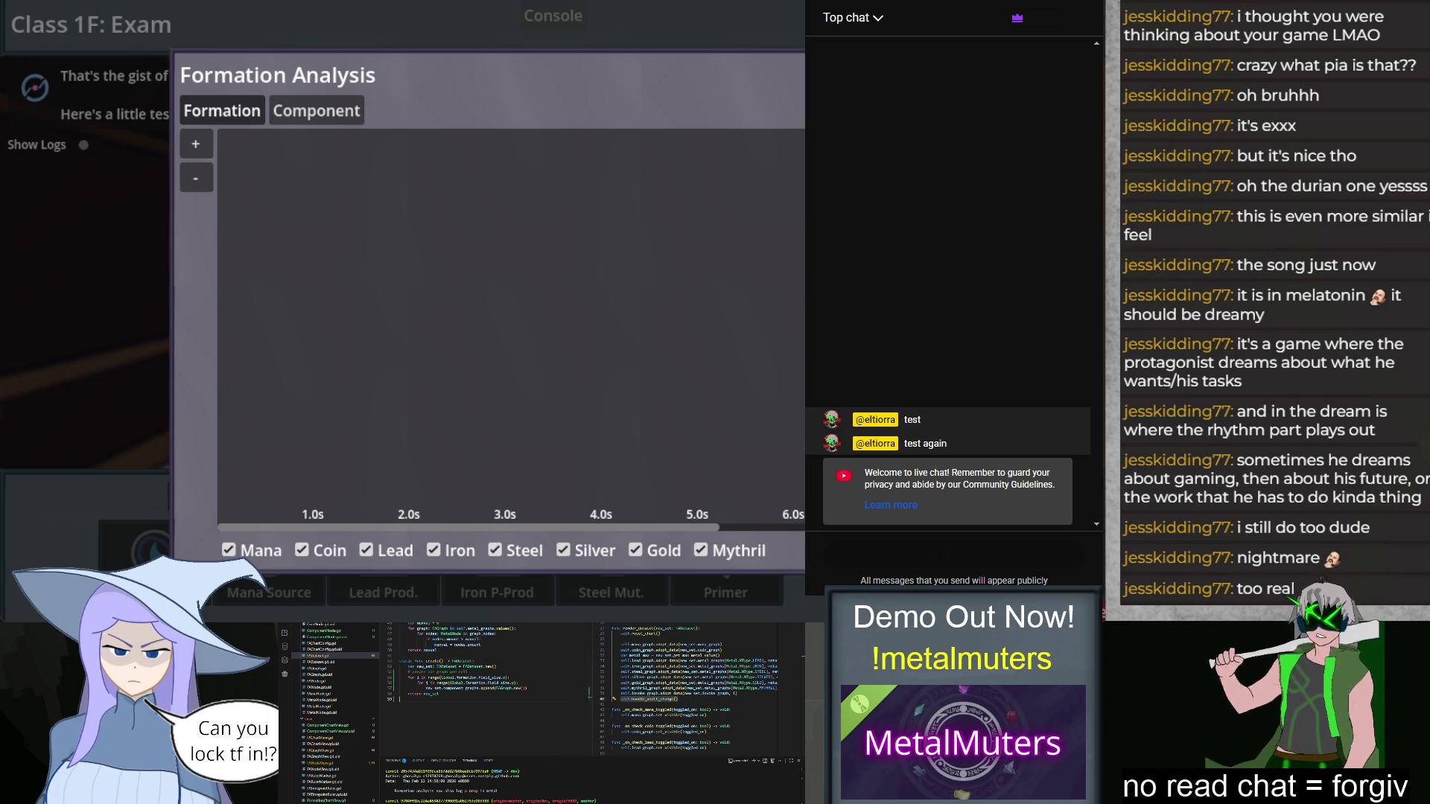
Step: Look through two more scripts, then close the game's Formation Analysis window
left_click(332, 681)
left_click(331, 750)
scroll(671, 689, "down", 4)
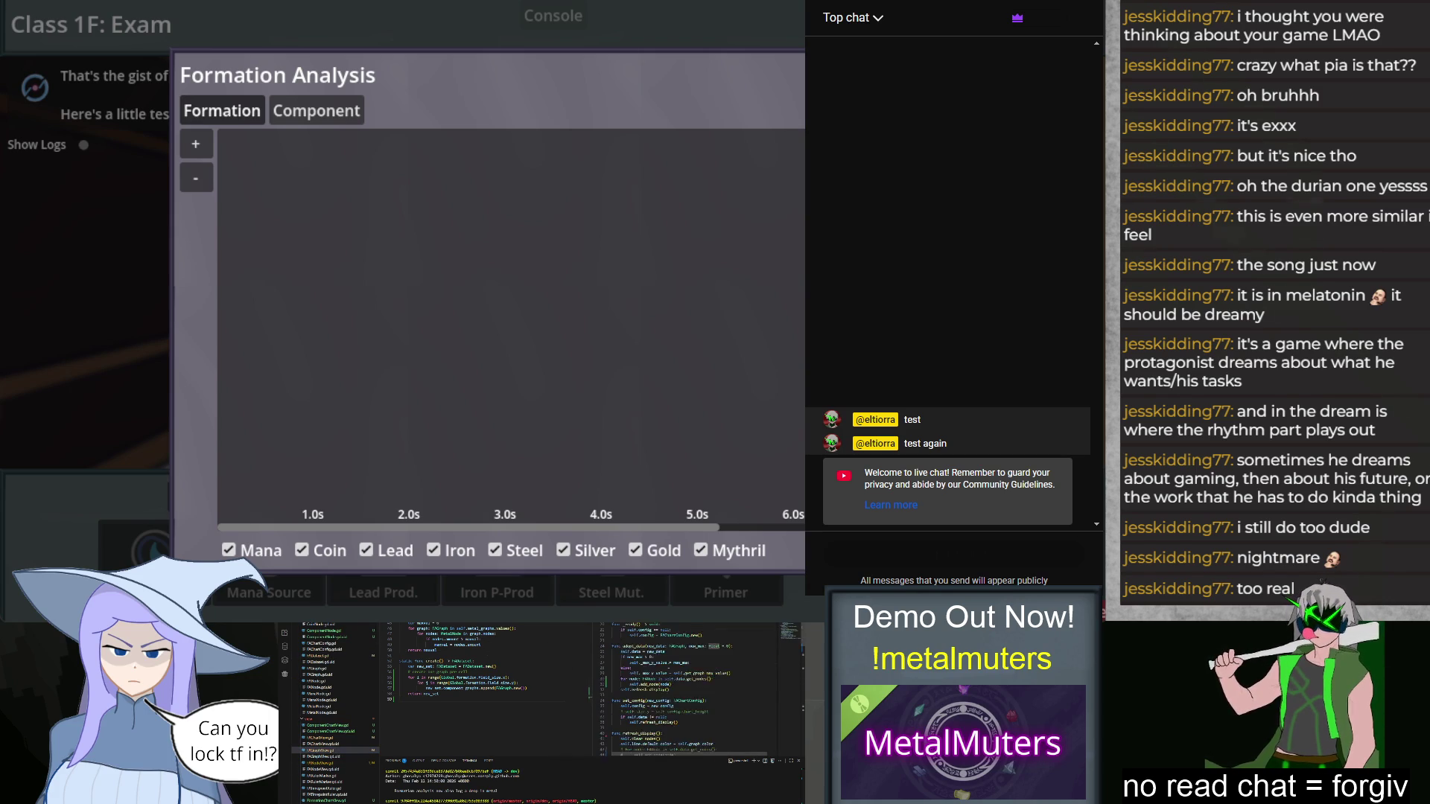
left_click(673, 684)
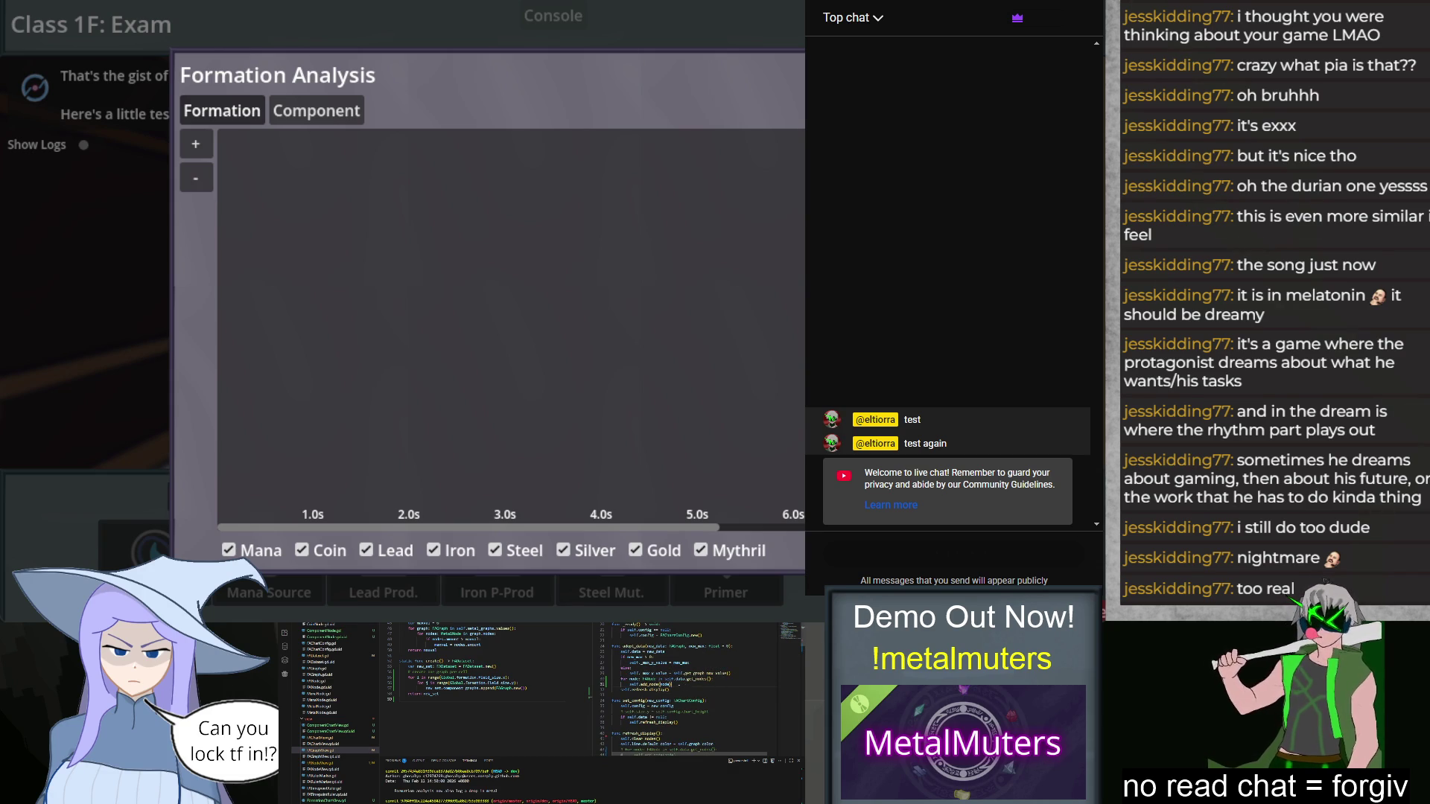
scroll(670, 689, "down", 5)
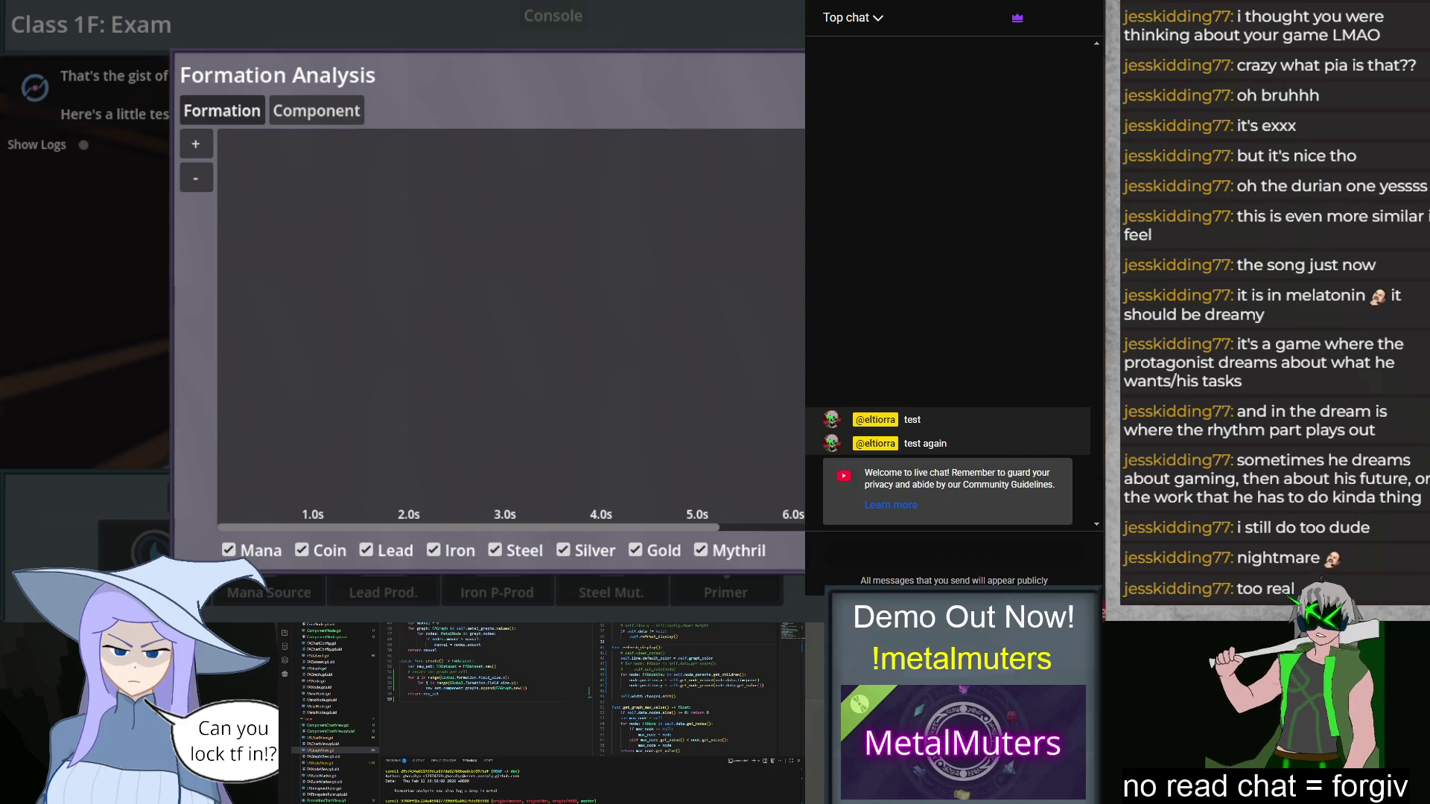
key("Escape")
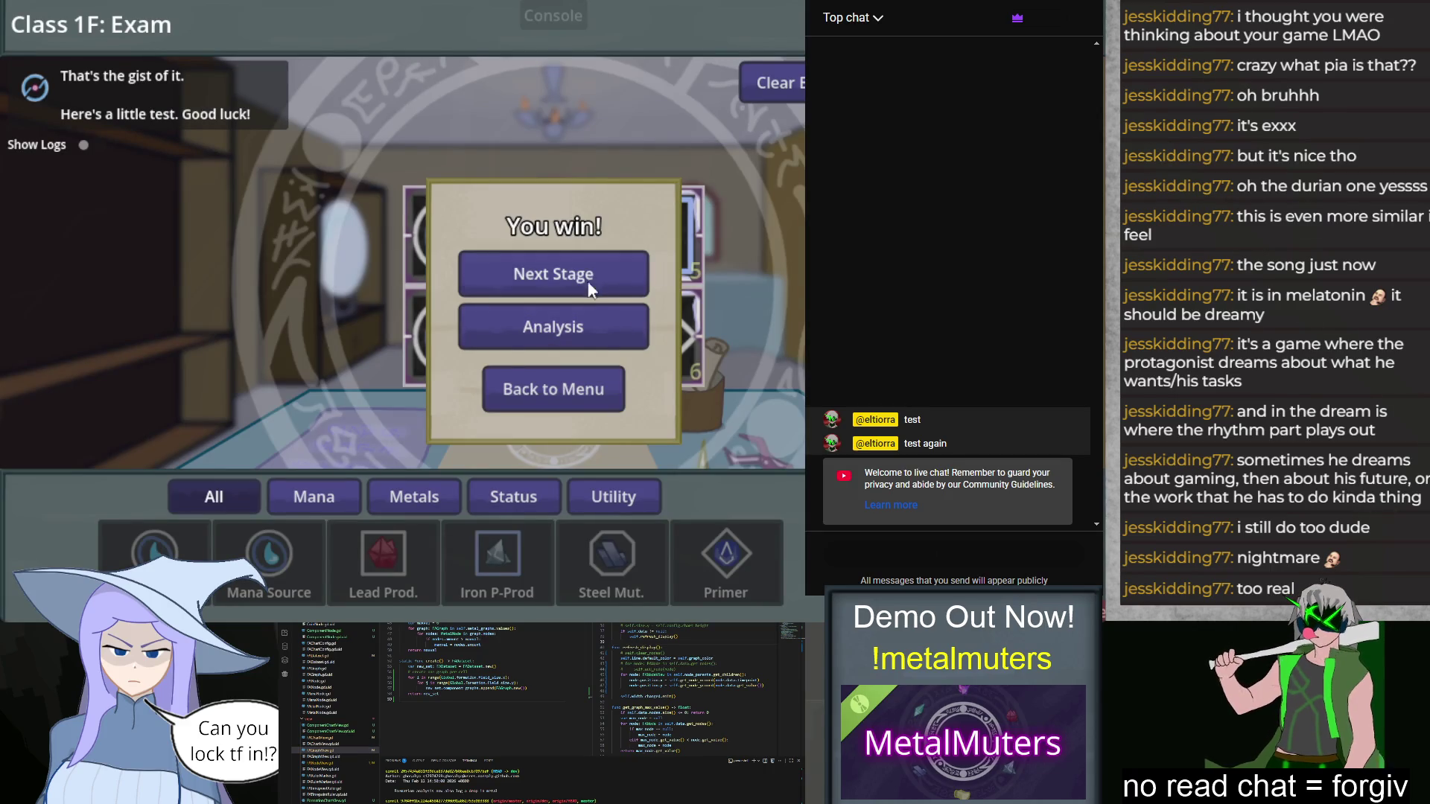
Step: Go back to the stage menu and restart the Class 1F: Exam stage
left_click(587, 282)
left_click(578, 306)
key("Escape")
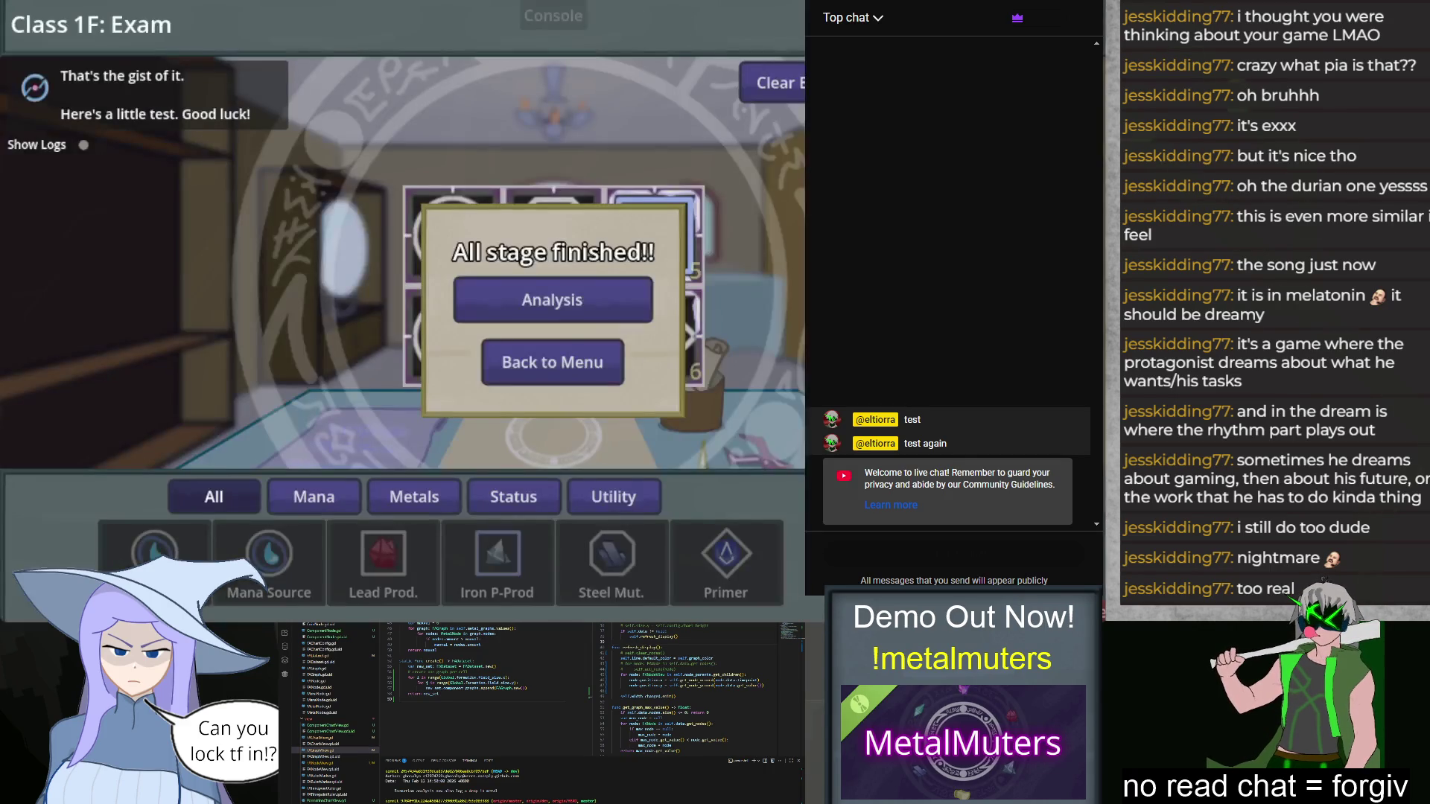
left_click(588, 369)
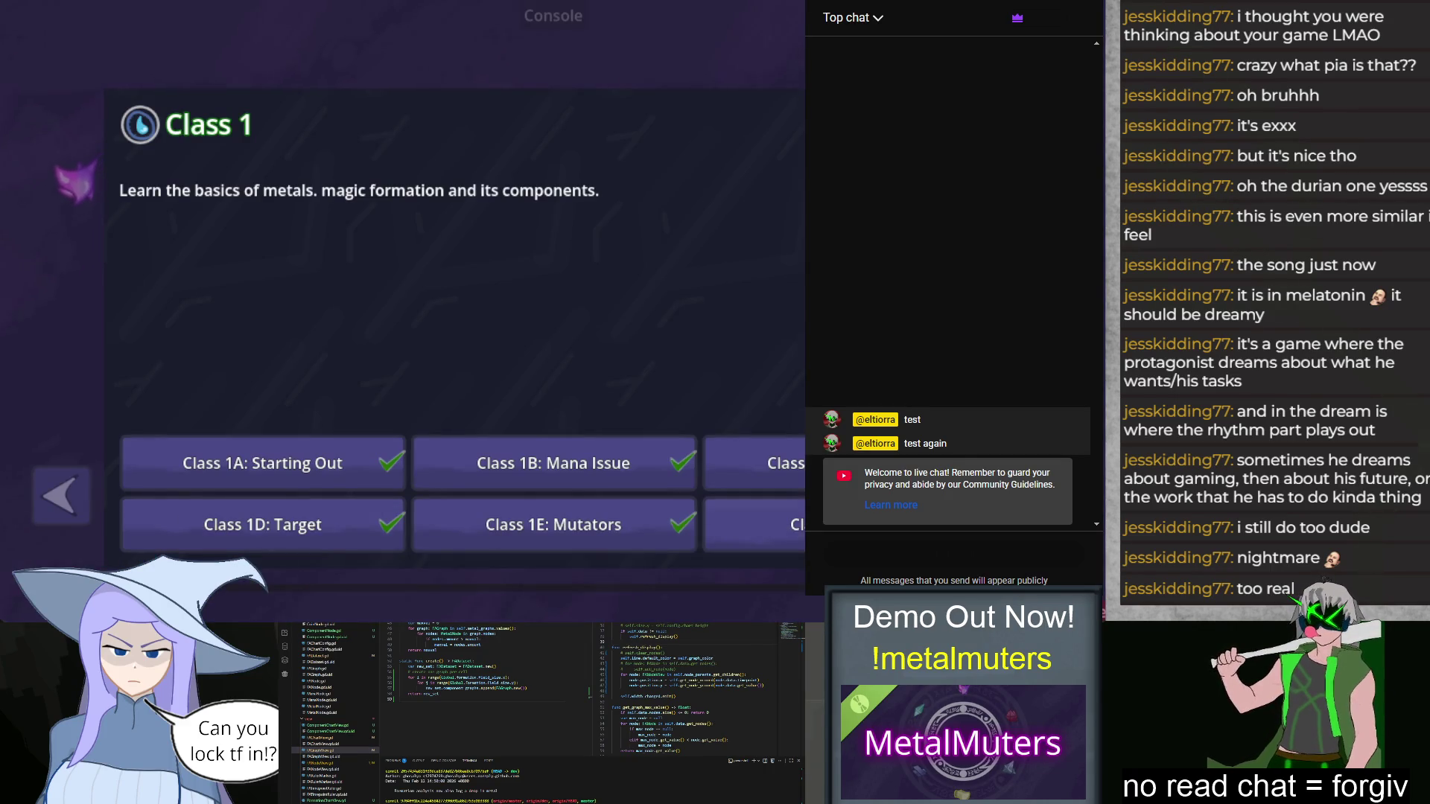
left_click(218, 526)
Step: Place Mana Sources in slots 1 and 2, Iron P-Prod in 5, Primer in 6, then pause
left_click_drag(154, 553, 436, 256)
left_click_drag(268, 552, 452, 337)
left_click_drag(503, 551, 648, 245)
left_click_drag(726, 553, 654, 337)
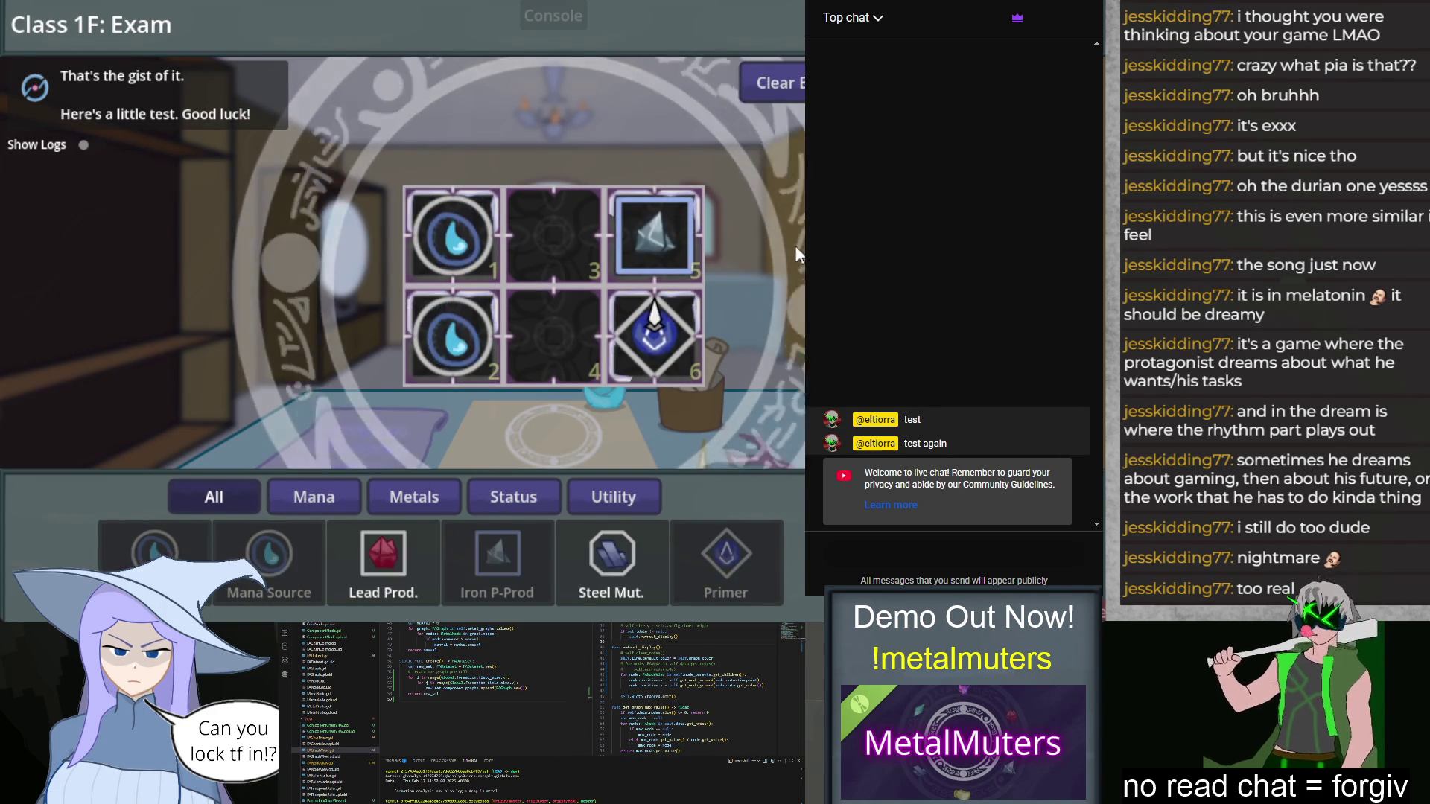
key("Escape")
Step: View the Formation Analysis chart's yellow and gray resource lines, then close it
left_click(550, 339)
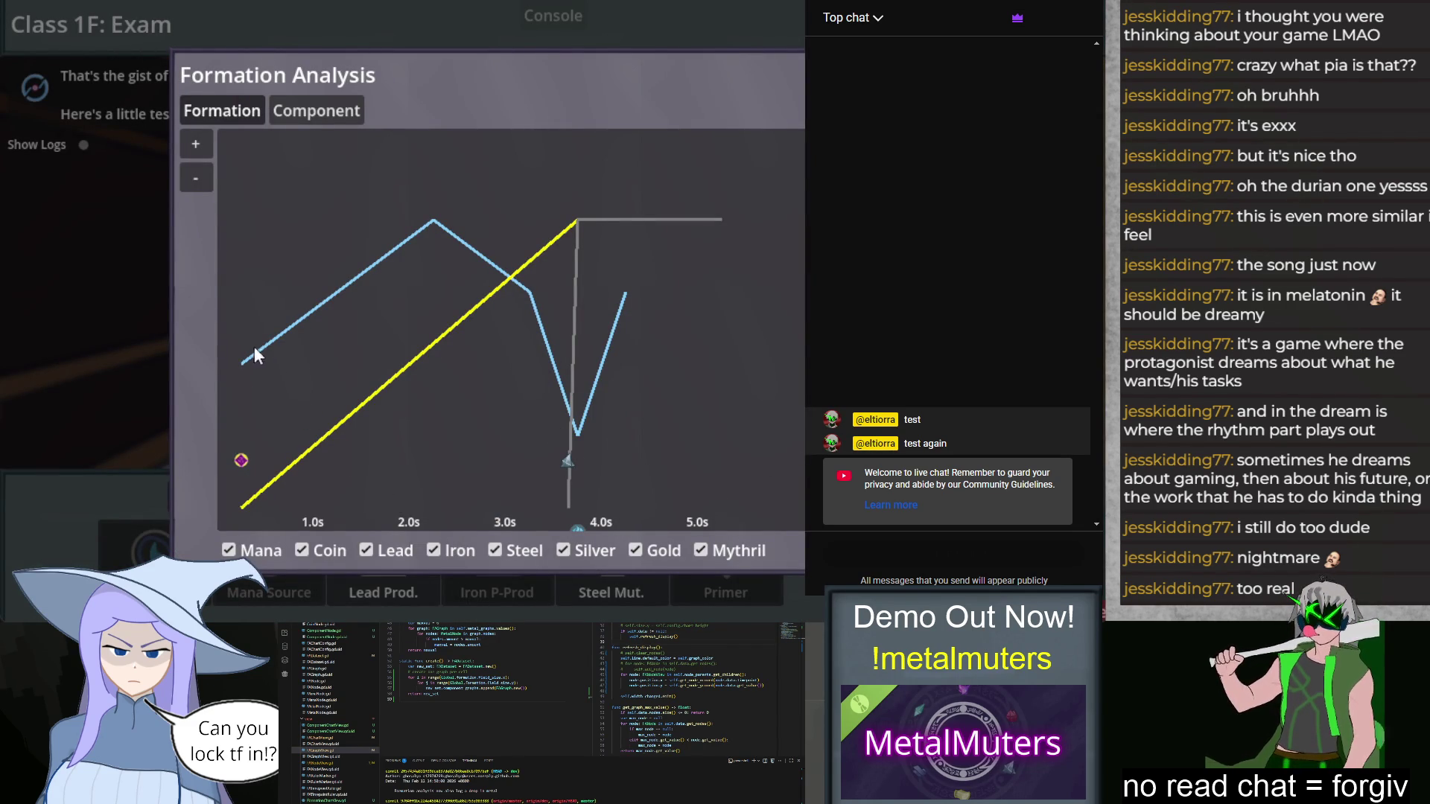
mouse_move(246, 467)
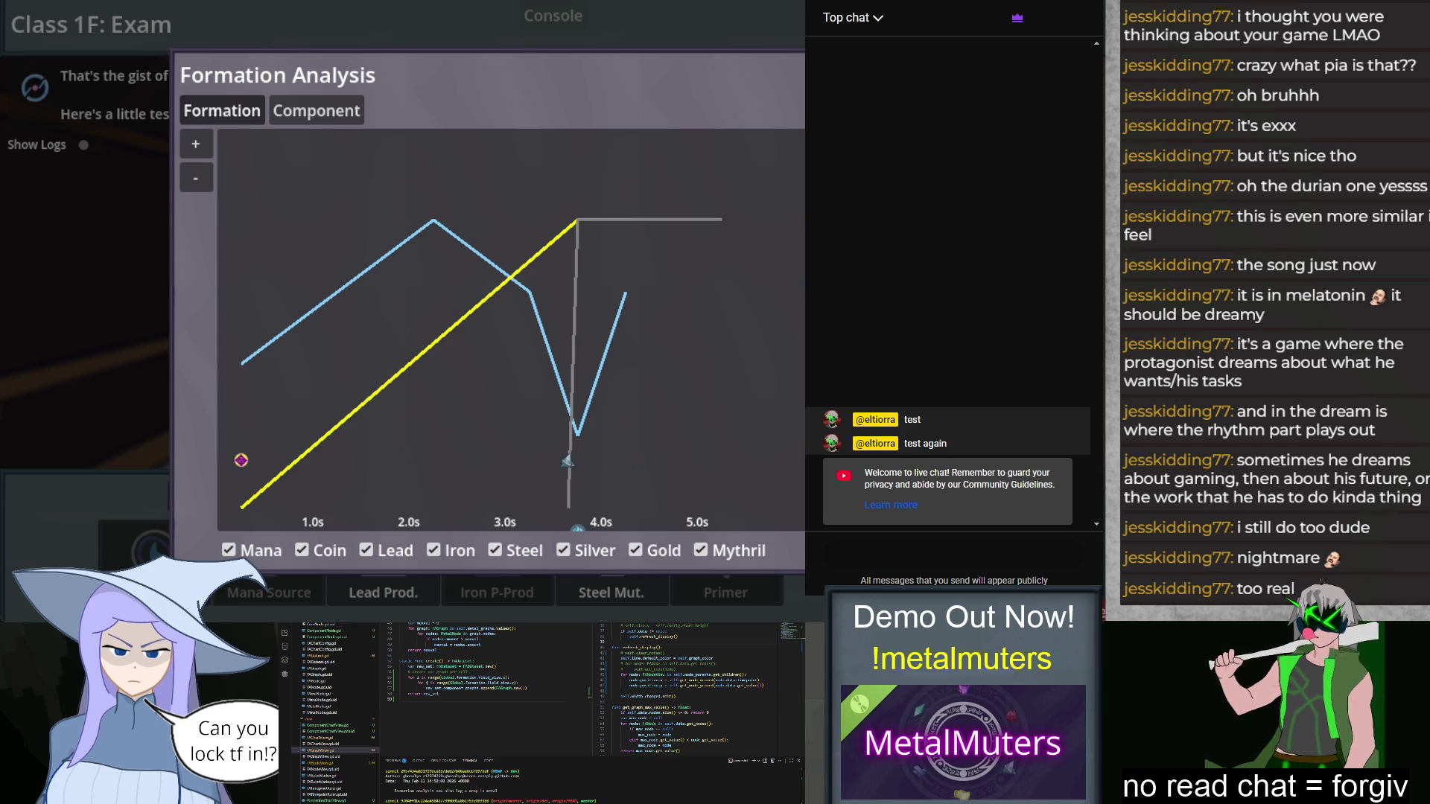
key("Escape")
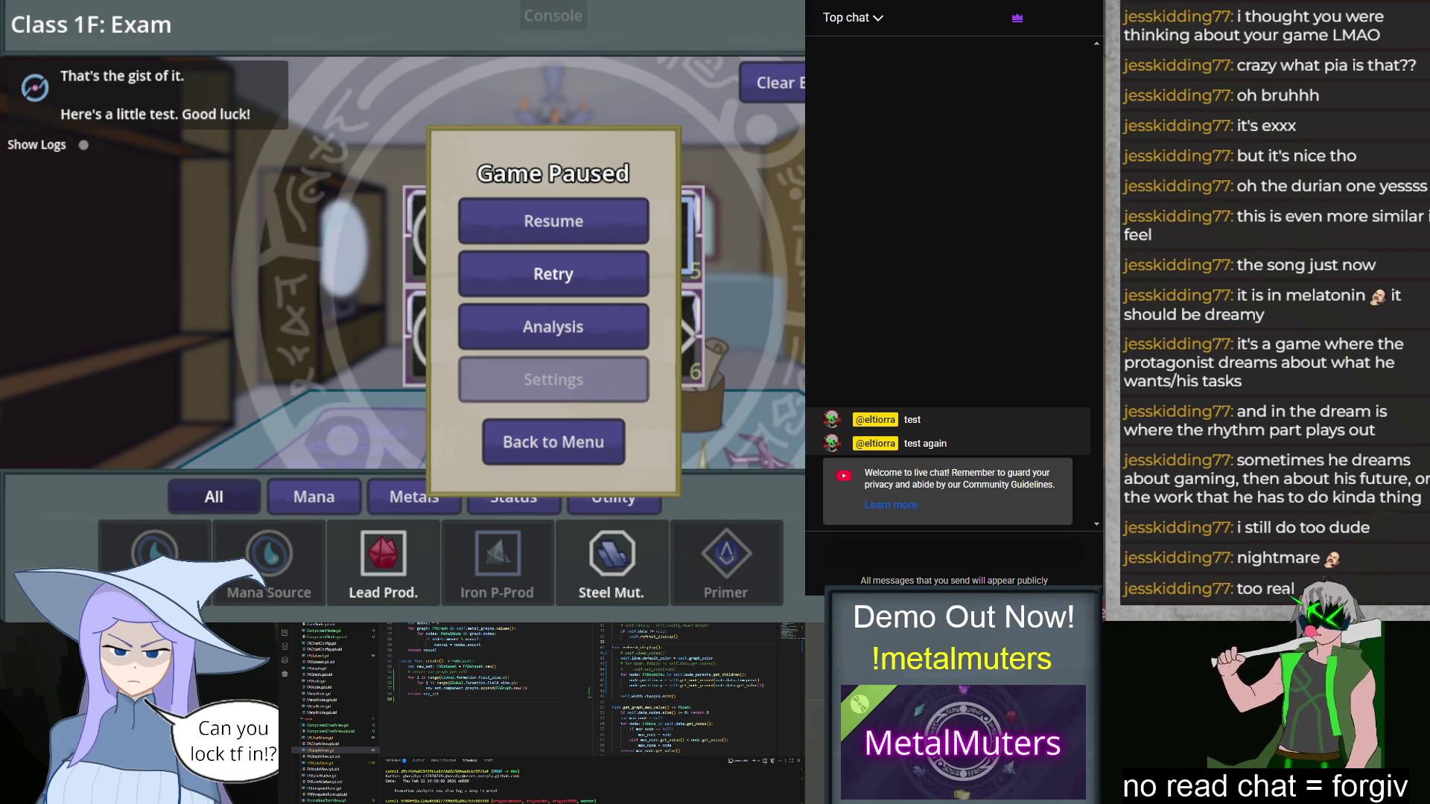
Step: Stop the running game with F8 and return to the editor
key("F8")
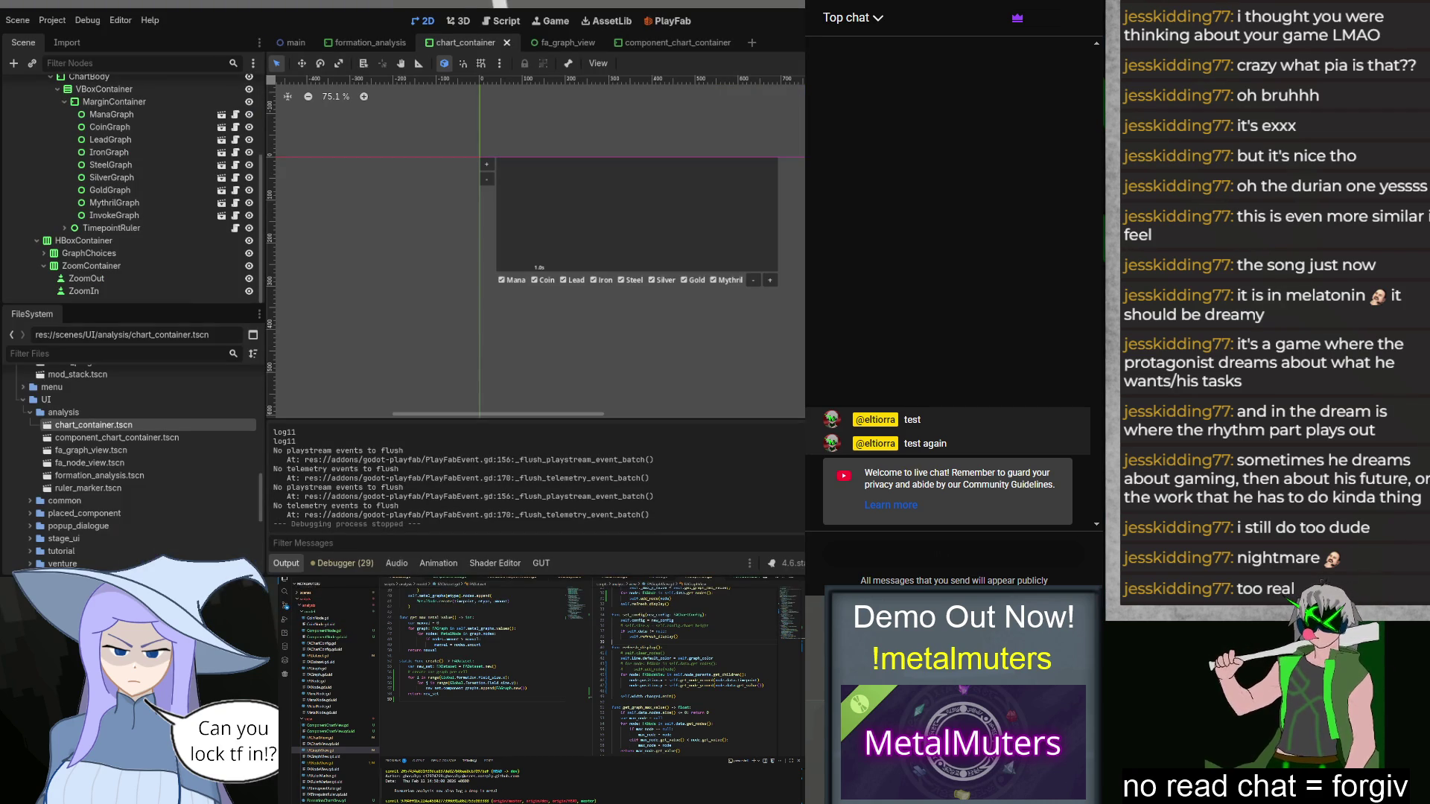
scroll(504, 690, "up", 8)
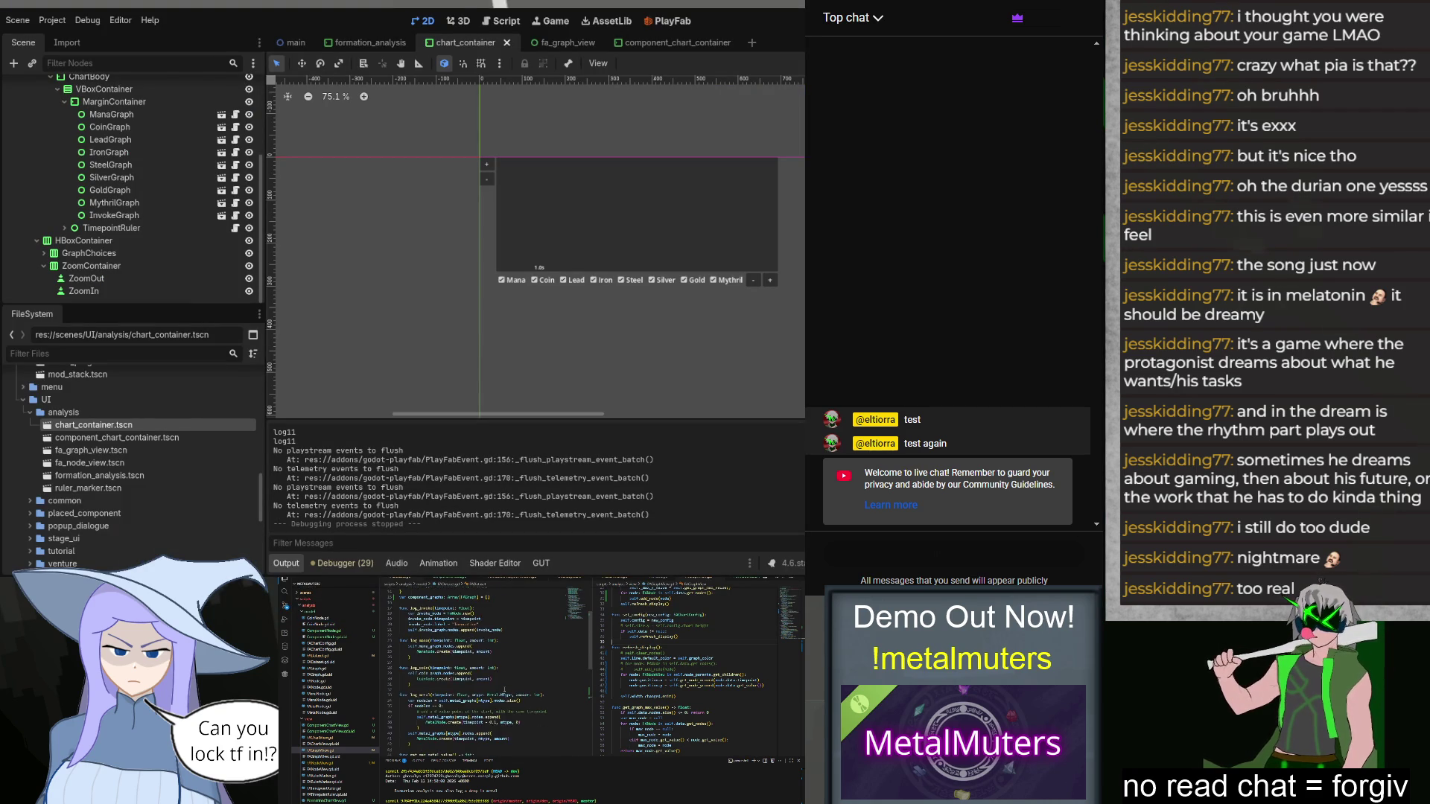
scroll(504, 688, "up", 4)
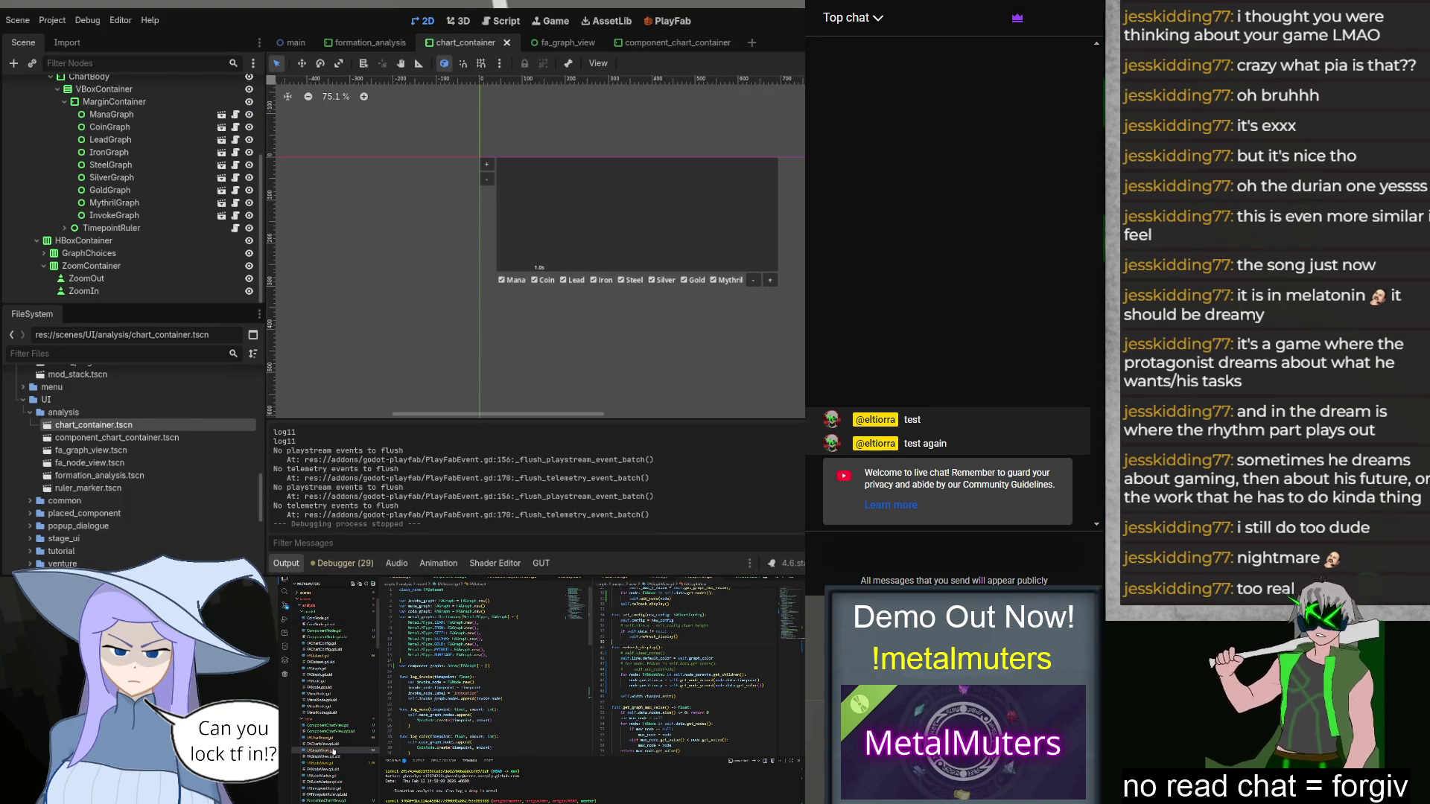
scroll(504, 689, "down", 5)
scroll(504, 689, "down", 5)
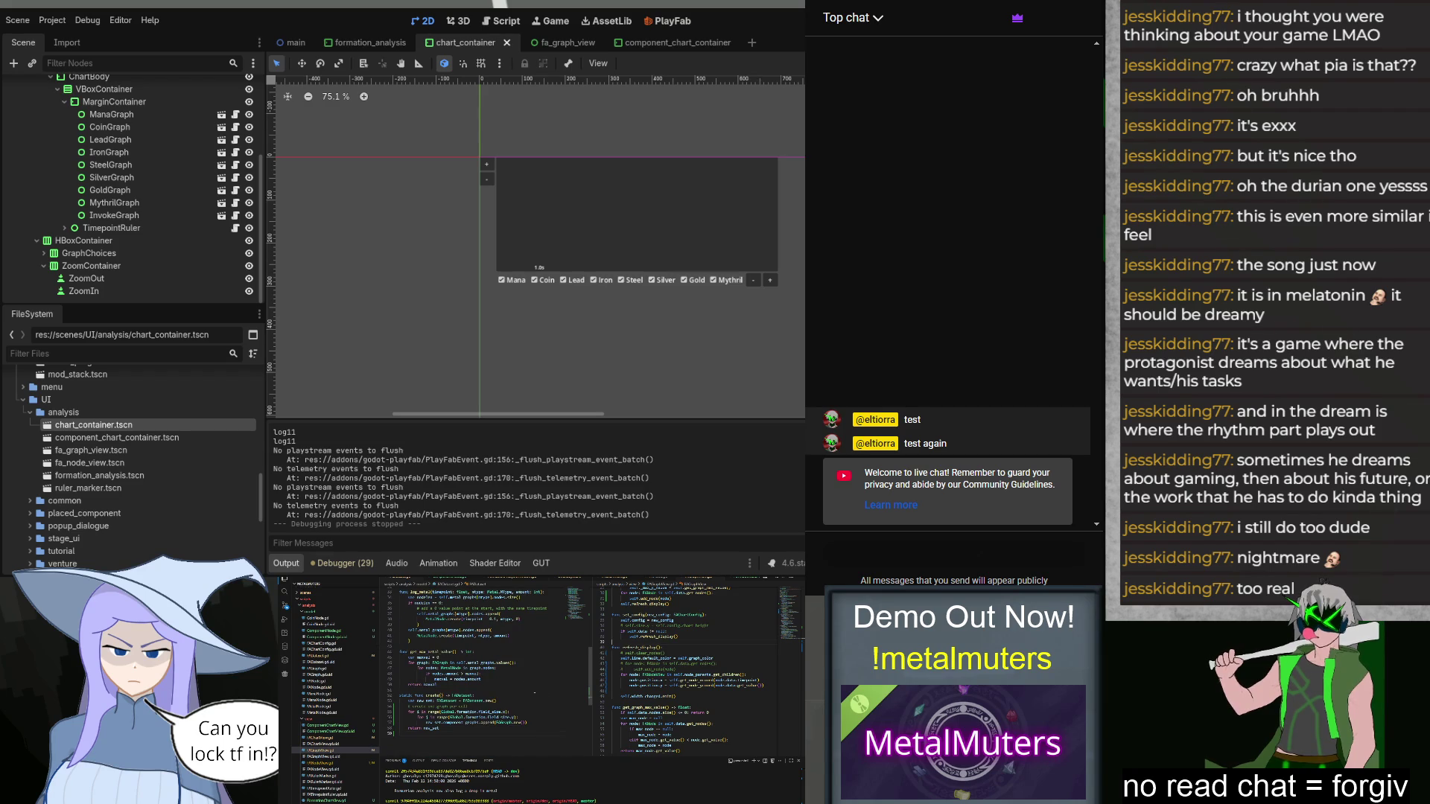
scroll(535, 687, "up", 10)
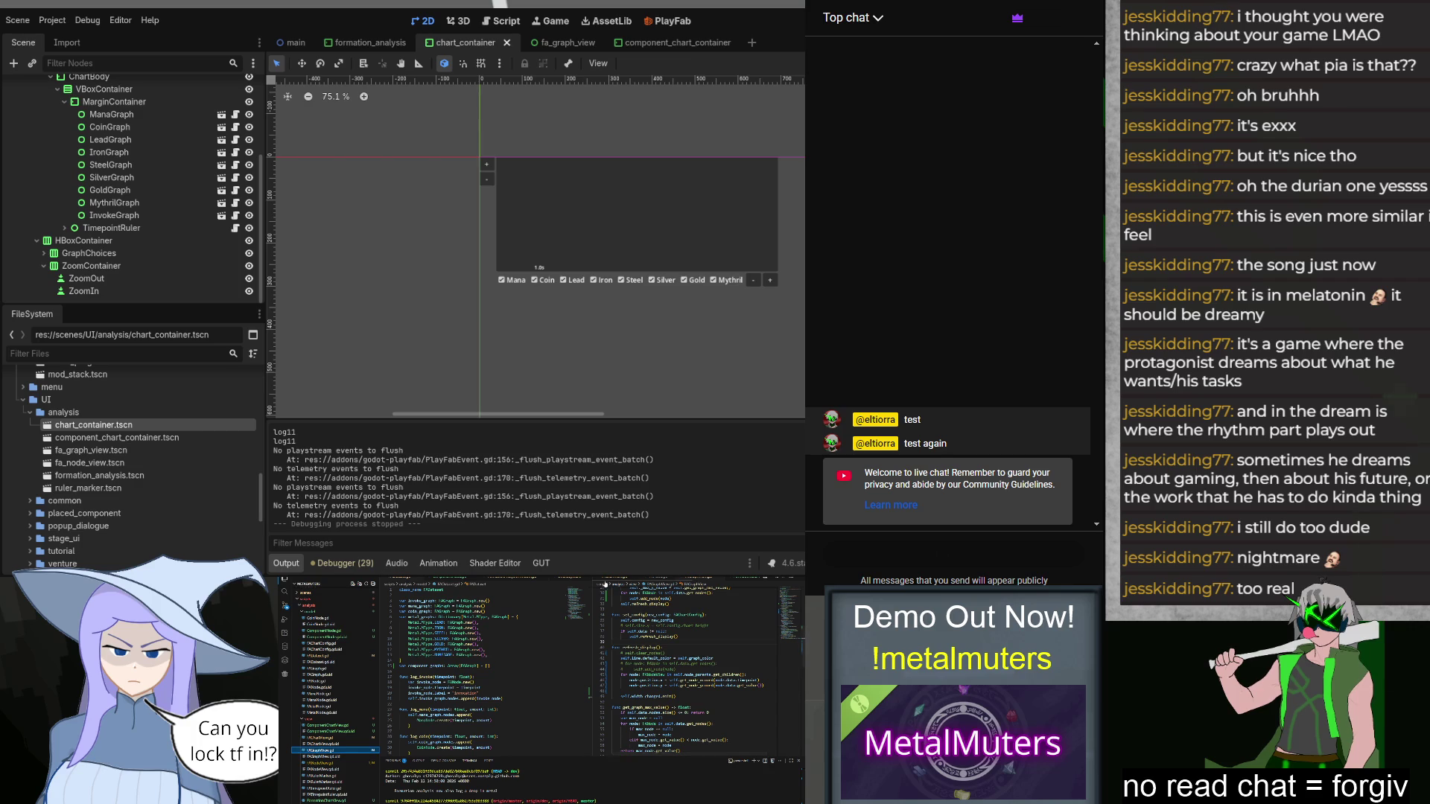
Step: In the graph view script, add 'for i in range(self.node_parents.get_child_count()):' above the node loop
left_click(517, 665)
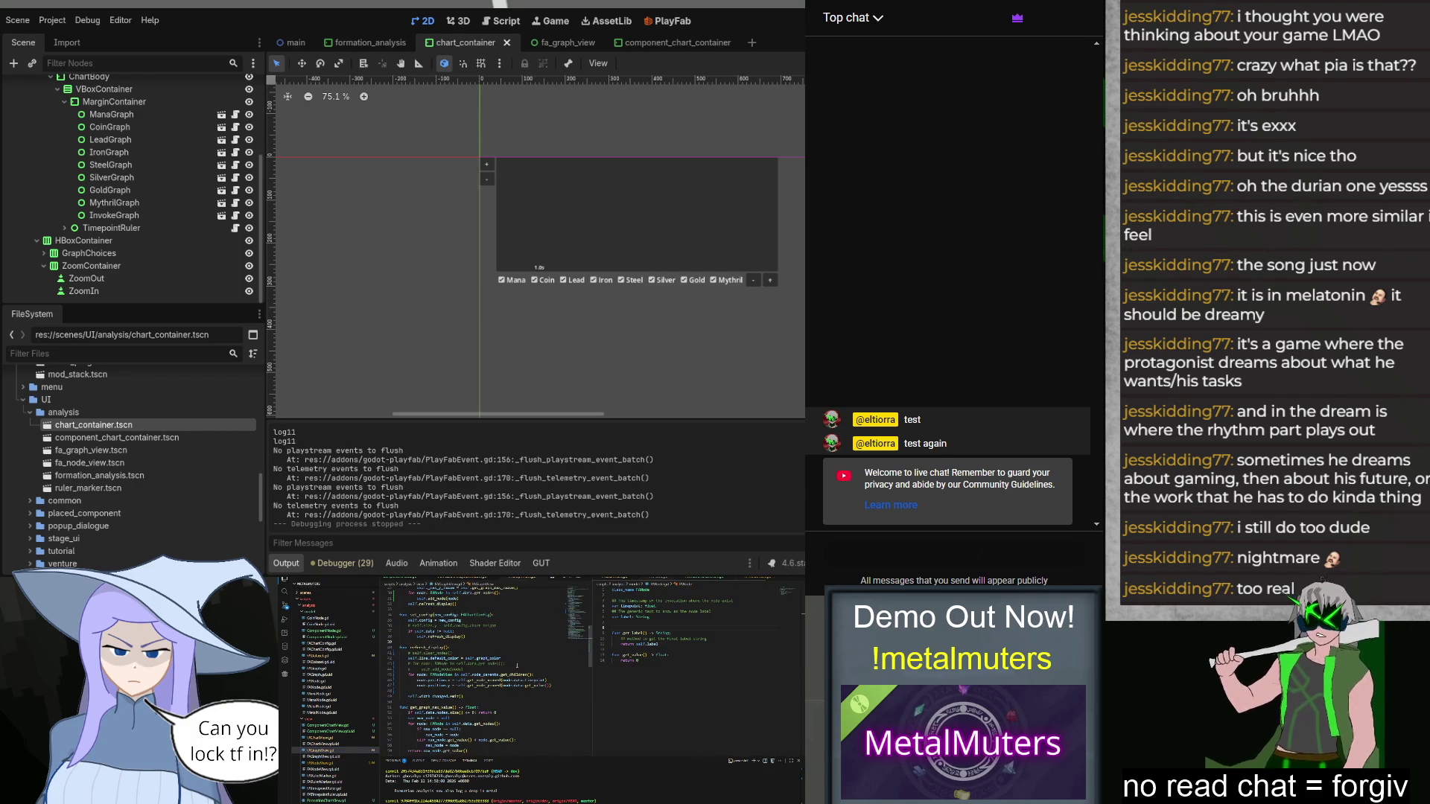
scroll(516, 665, "down", 2)
scroll(519, 679, "up", 2)
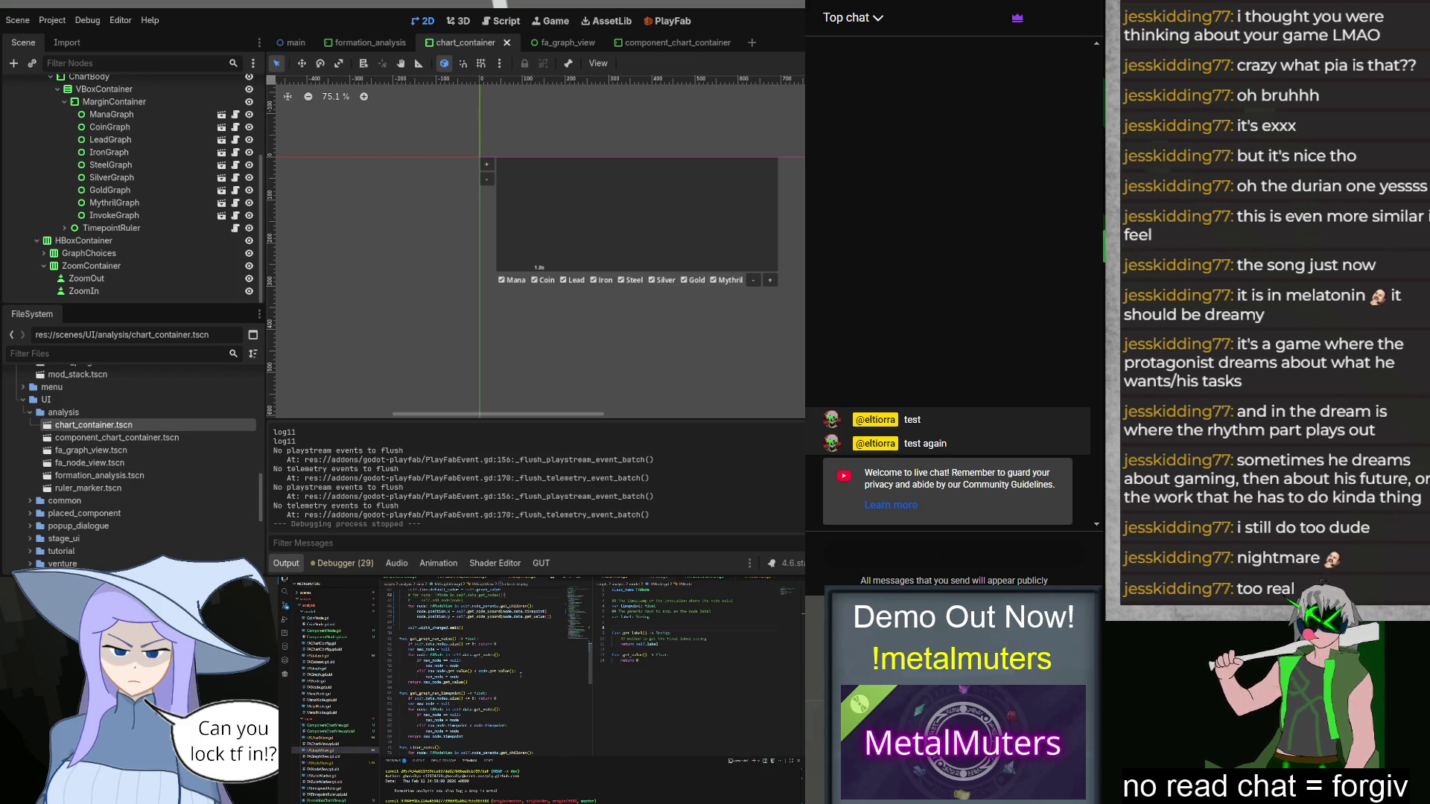
scroll(519, 679, "up", 2)
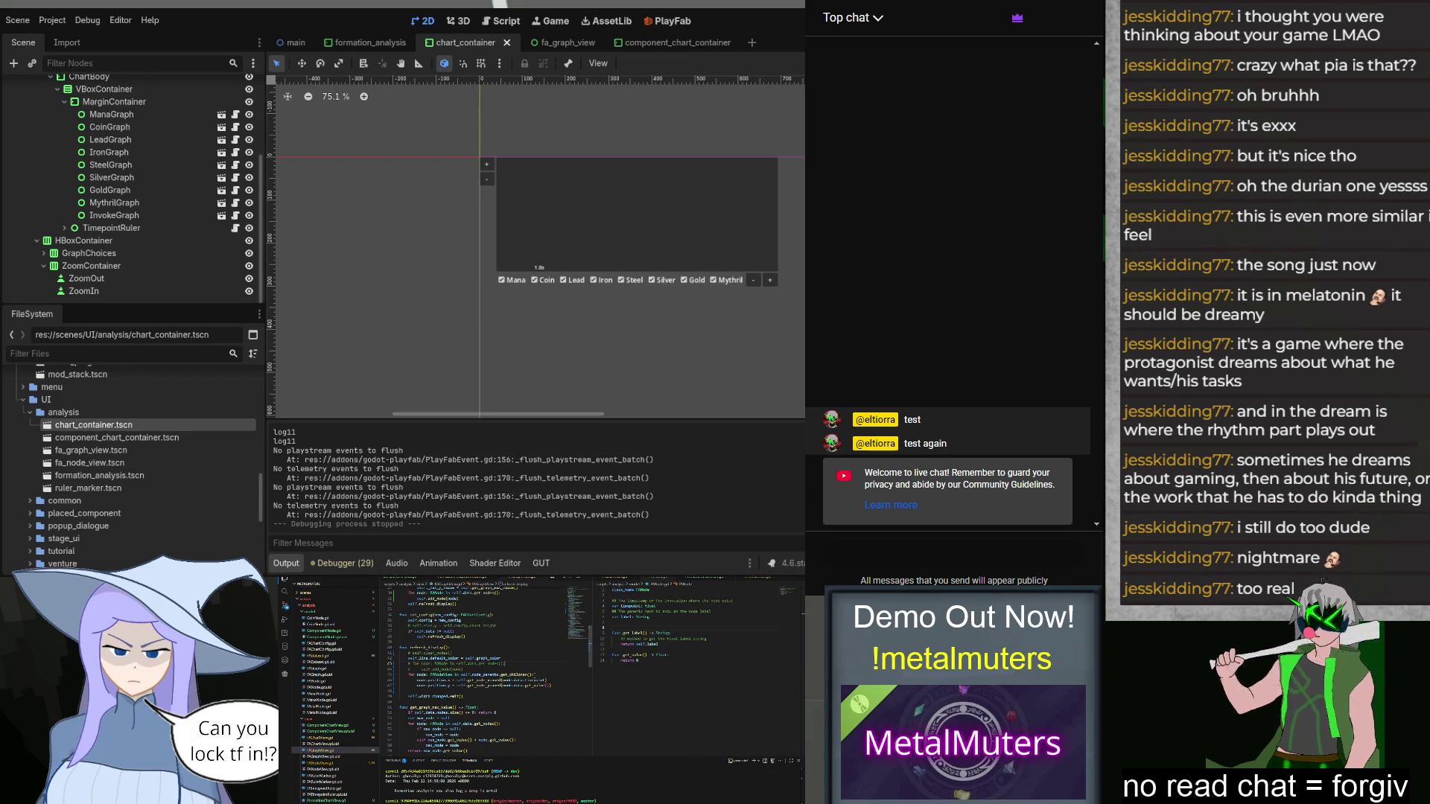
key("Return")
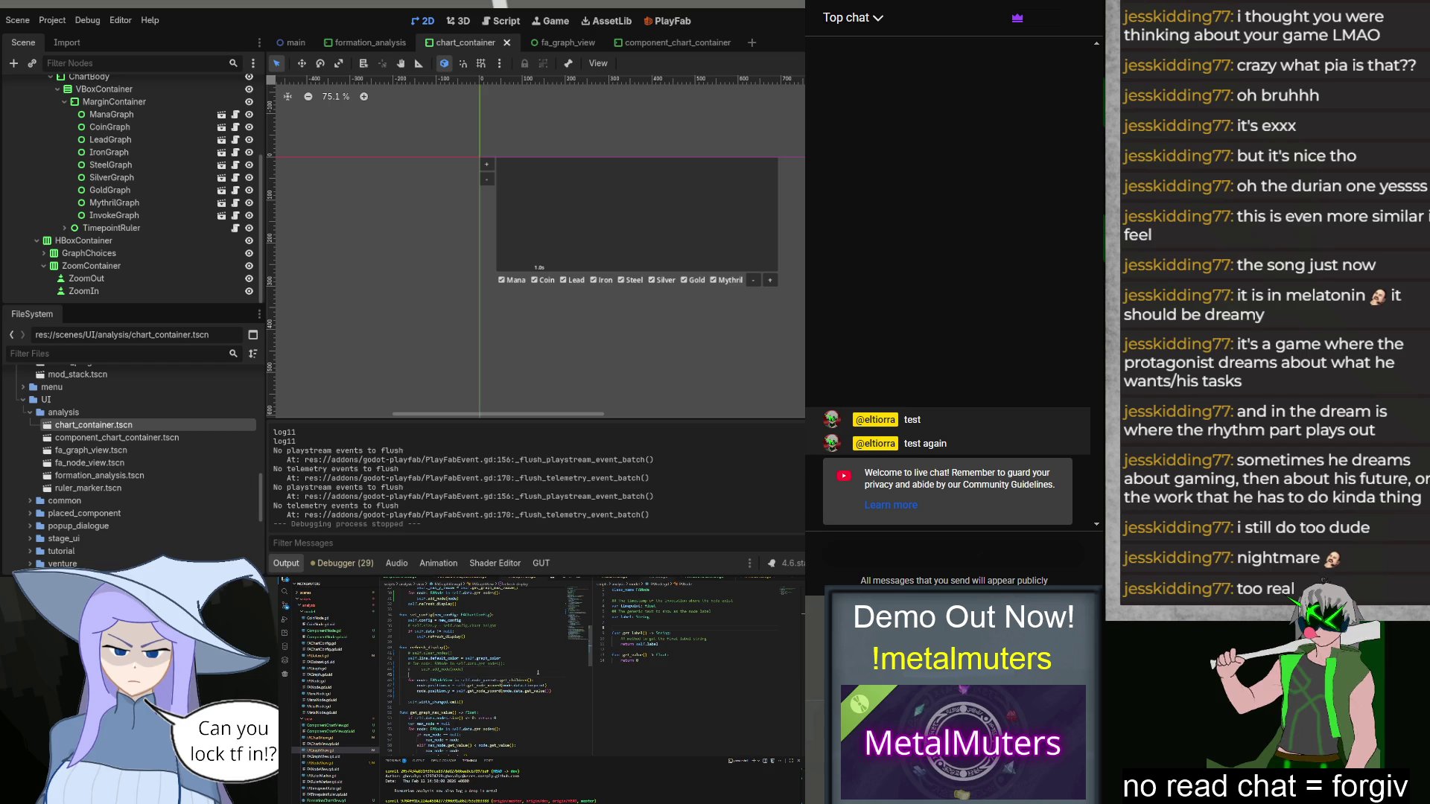
type("re")
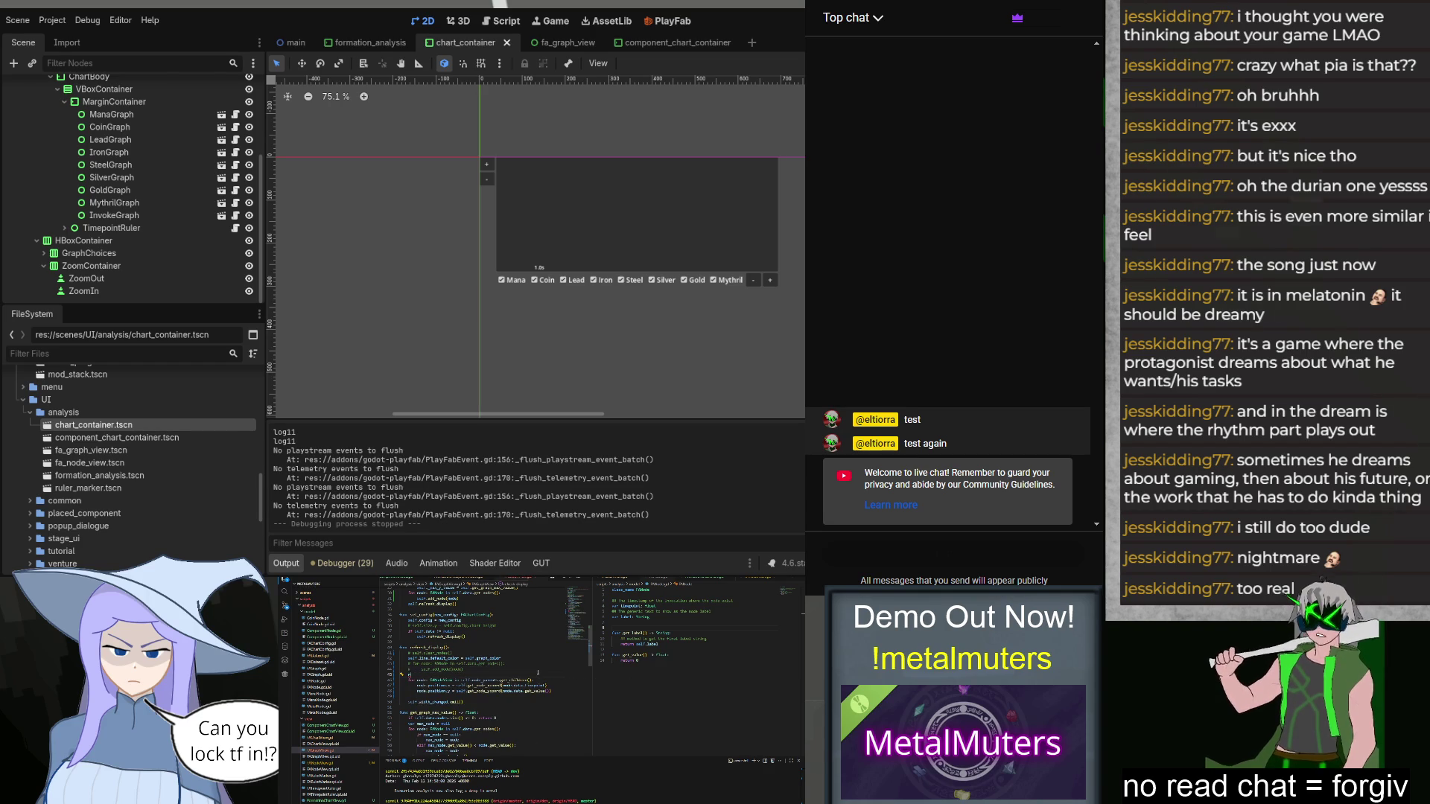
type("for i in ra")
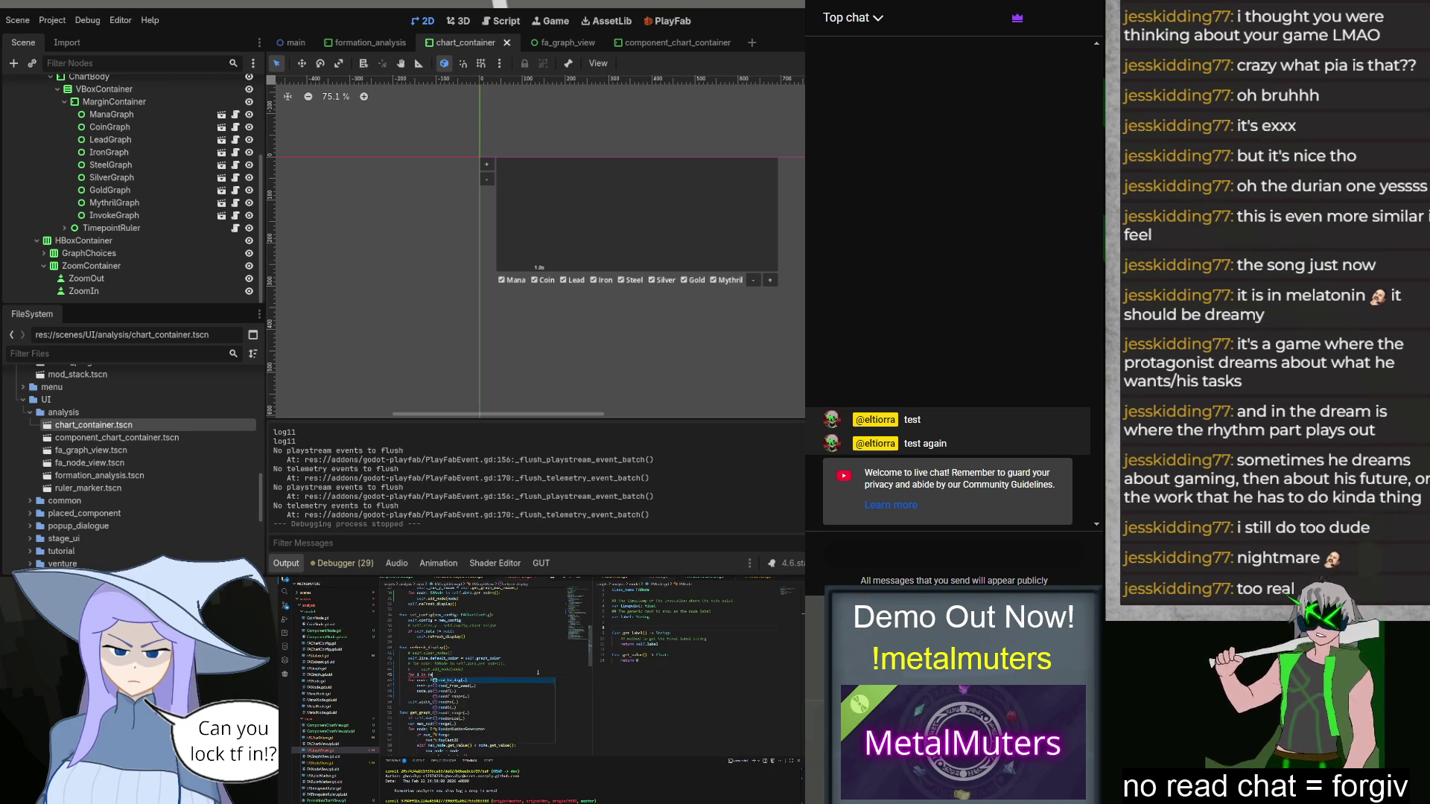
type("nge(")
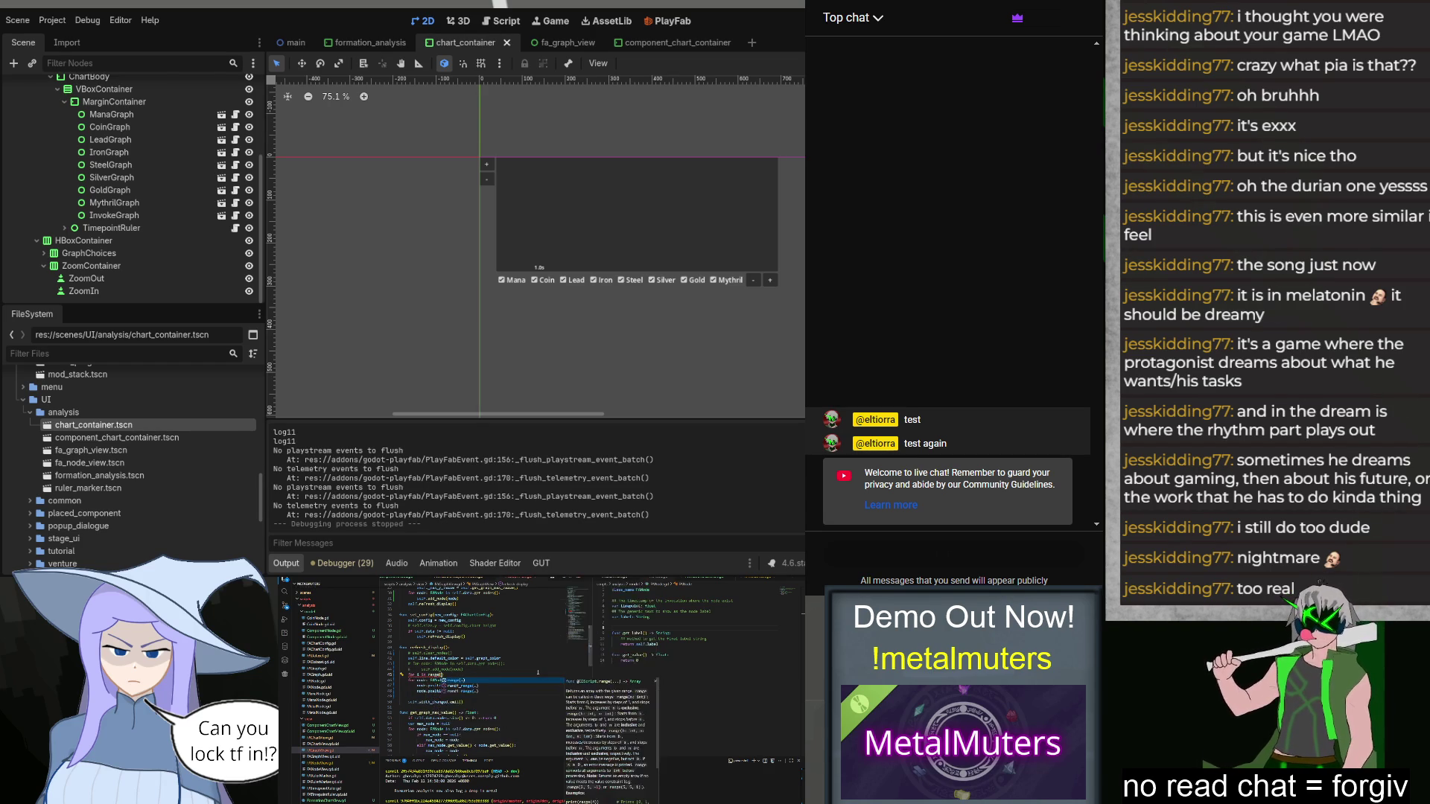
type("self.n")
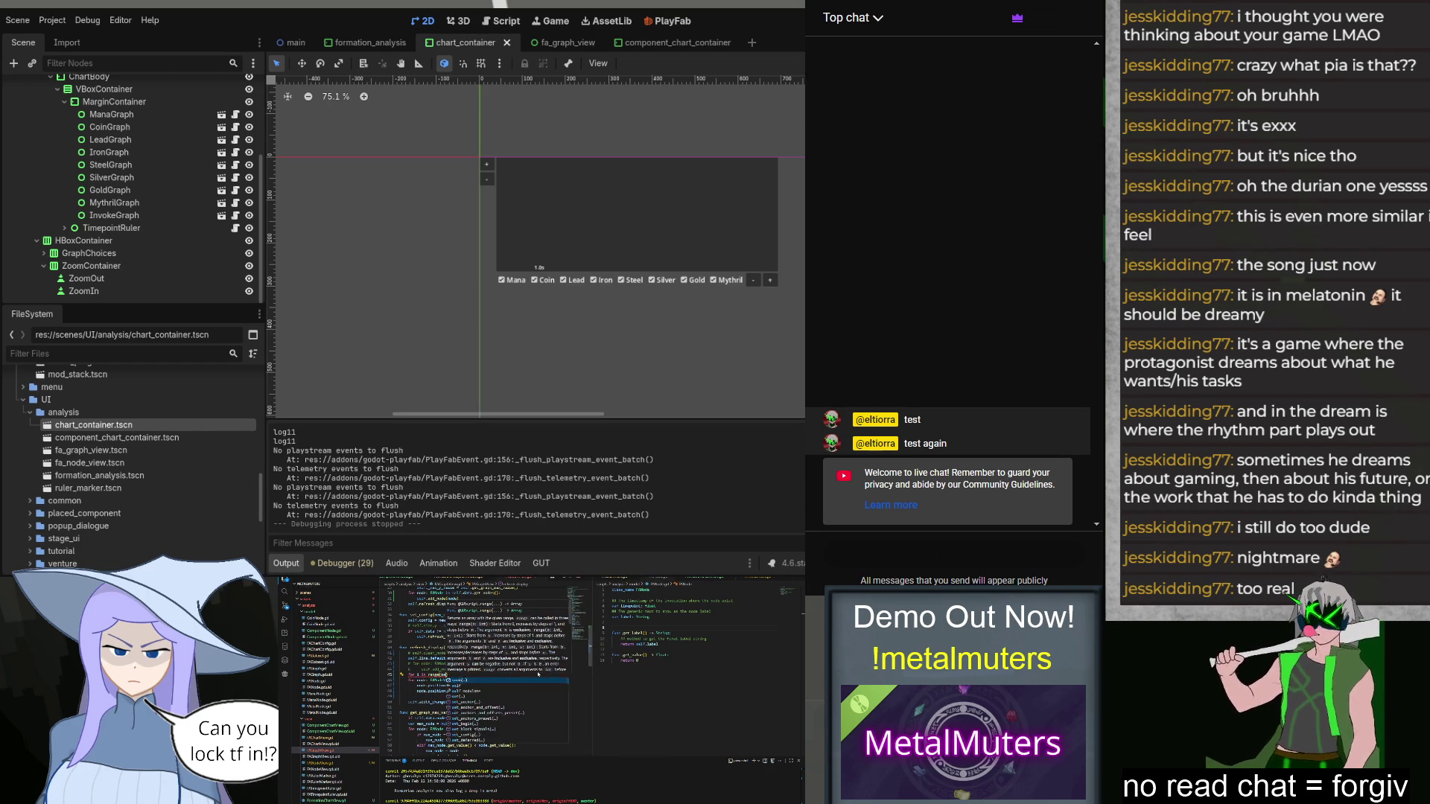
type("ode_parents.")
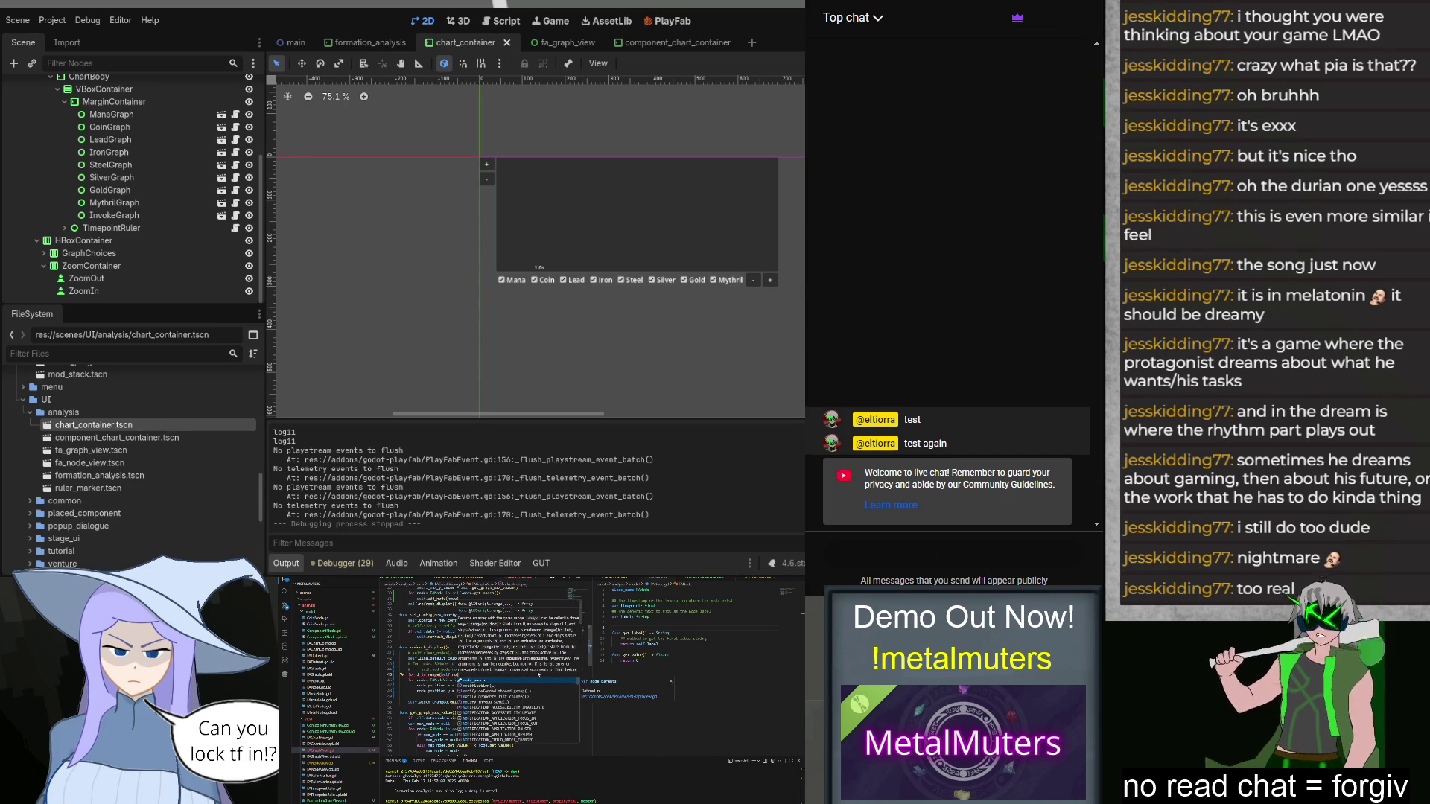
type("get_")
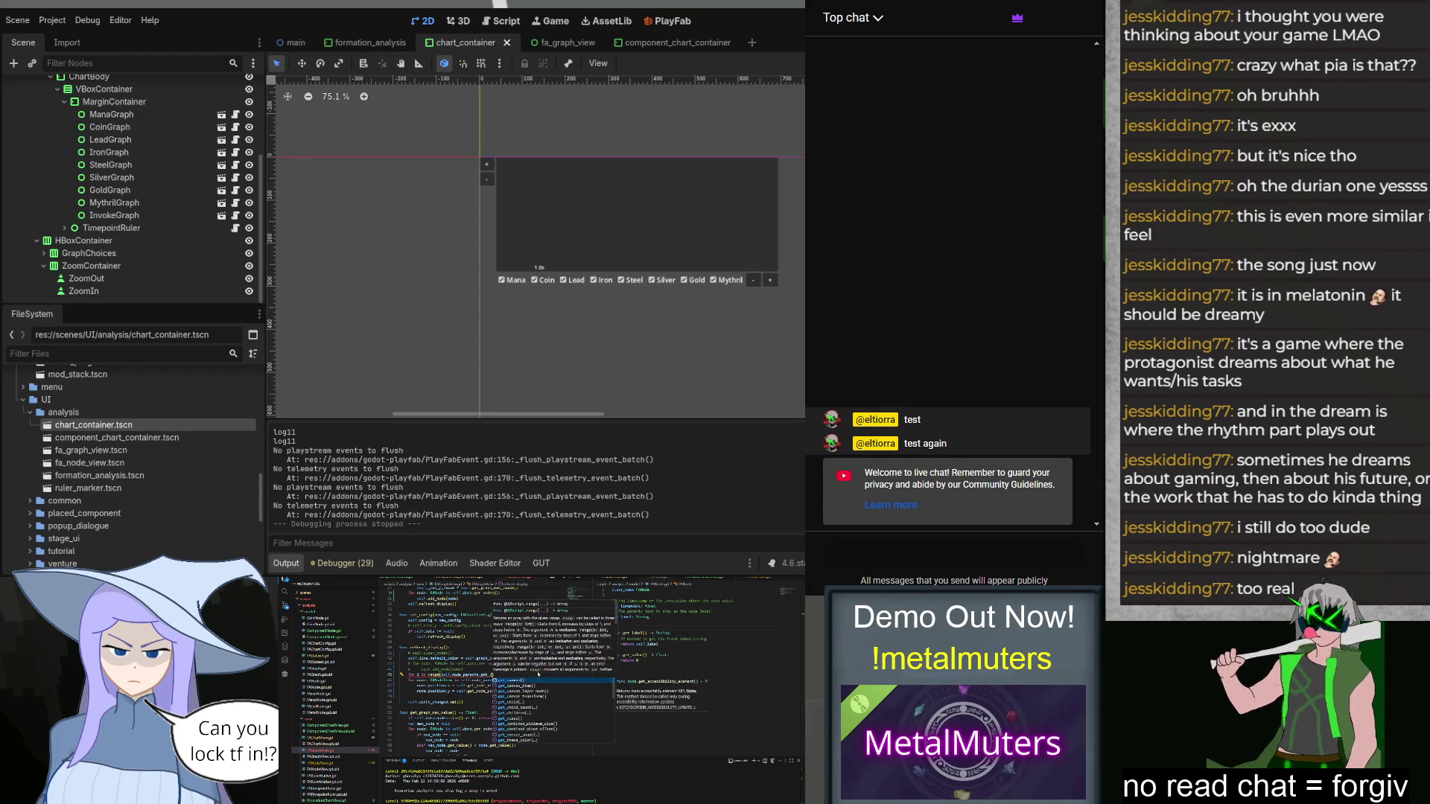
type("child_count():")
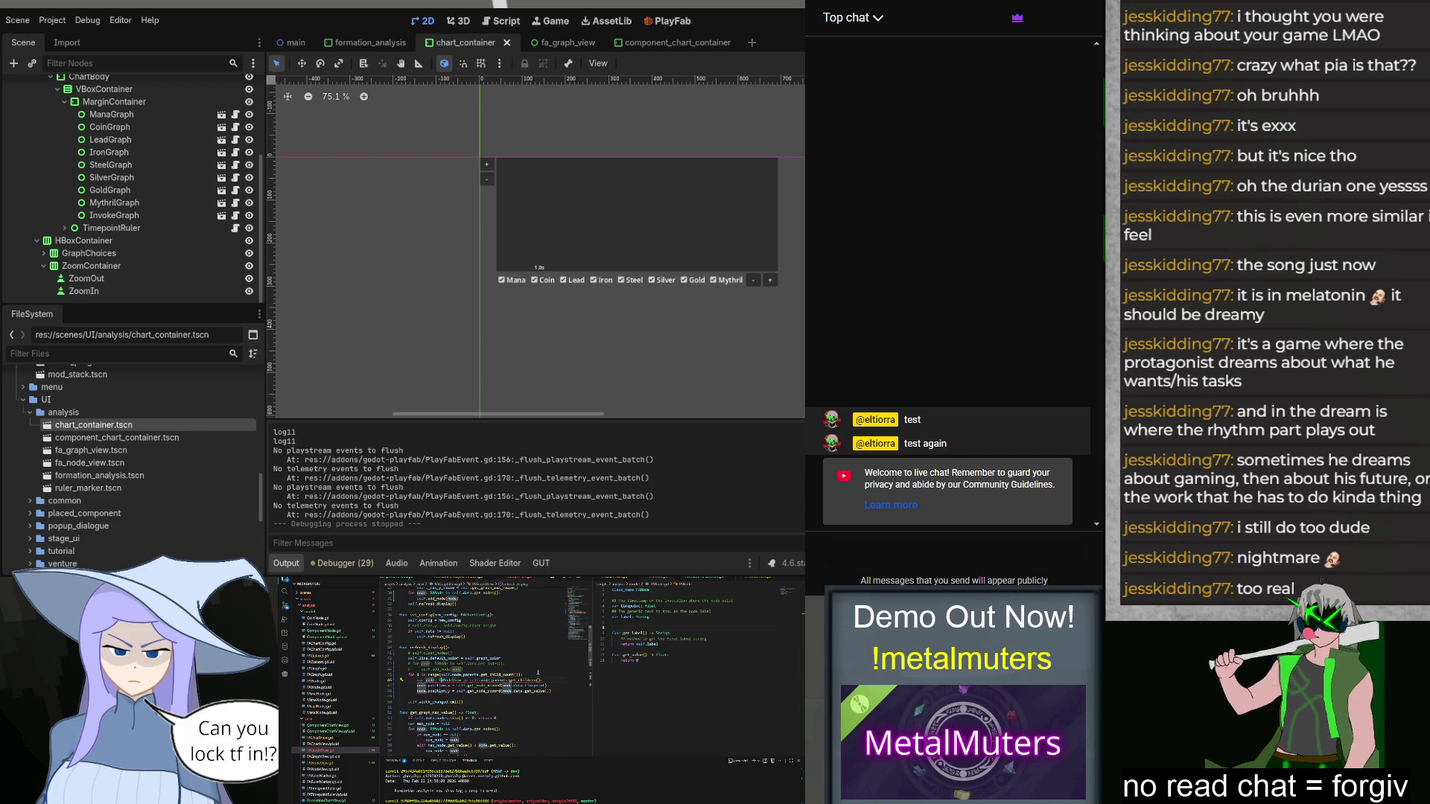
left_click_drag(463, 680, 543, 680)
Step: Replace get_children with self.node_parents.get_child and add a reference to the line's points
type("self.node_")
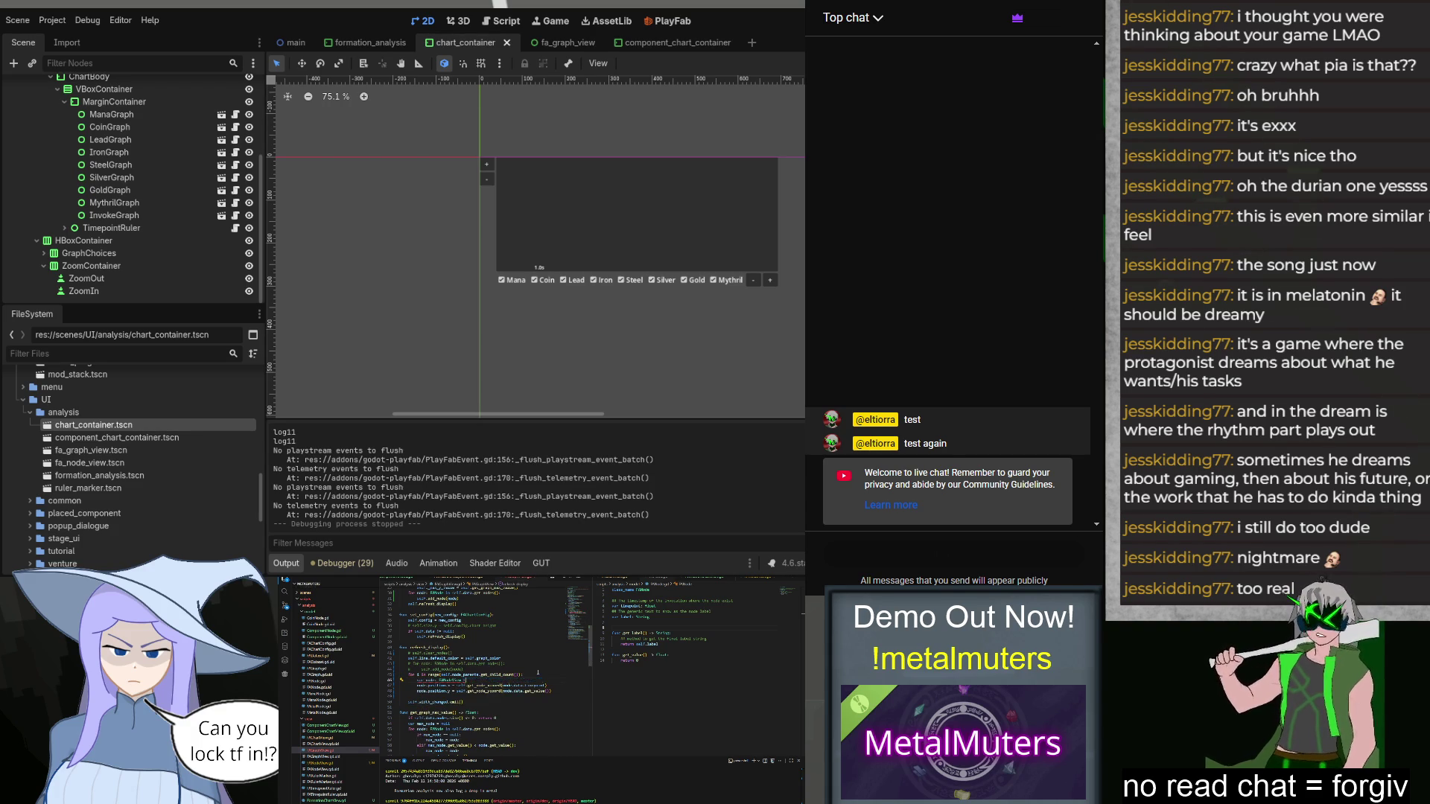
type("parents.get_ch")
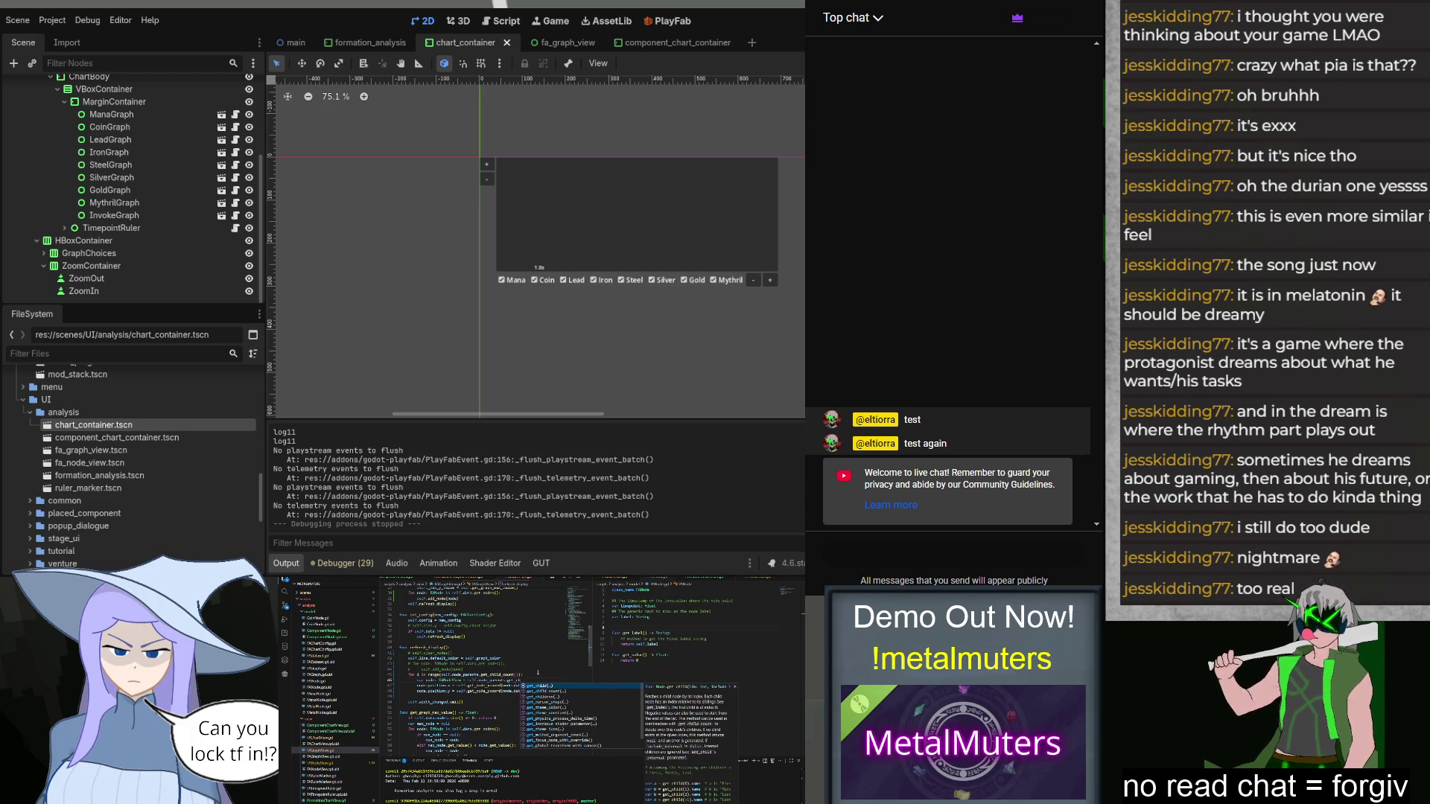
key("Return")
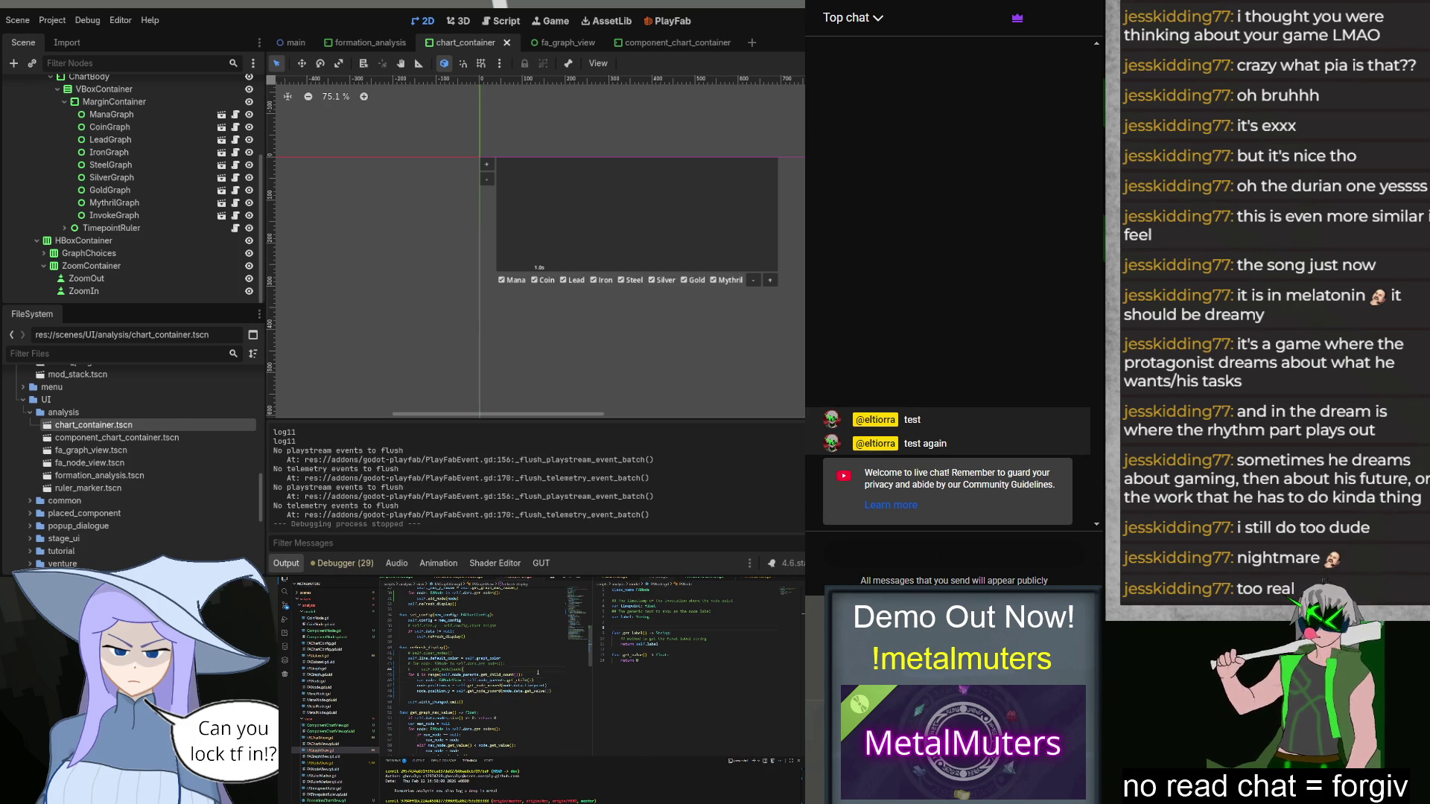
scroll(556, 700, "up", 7)
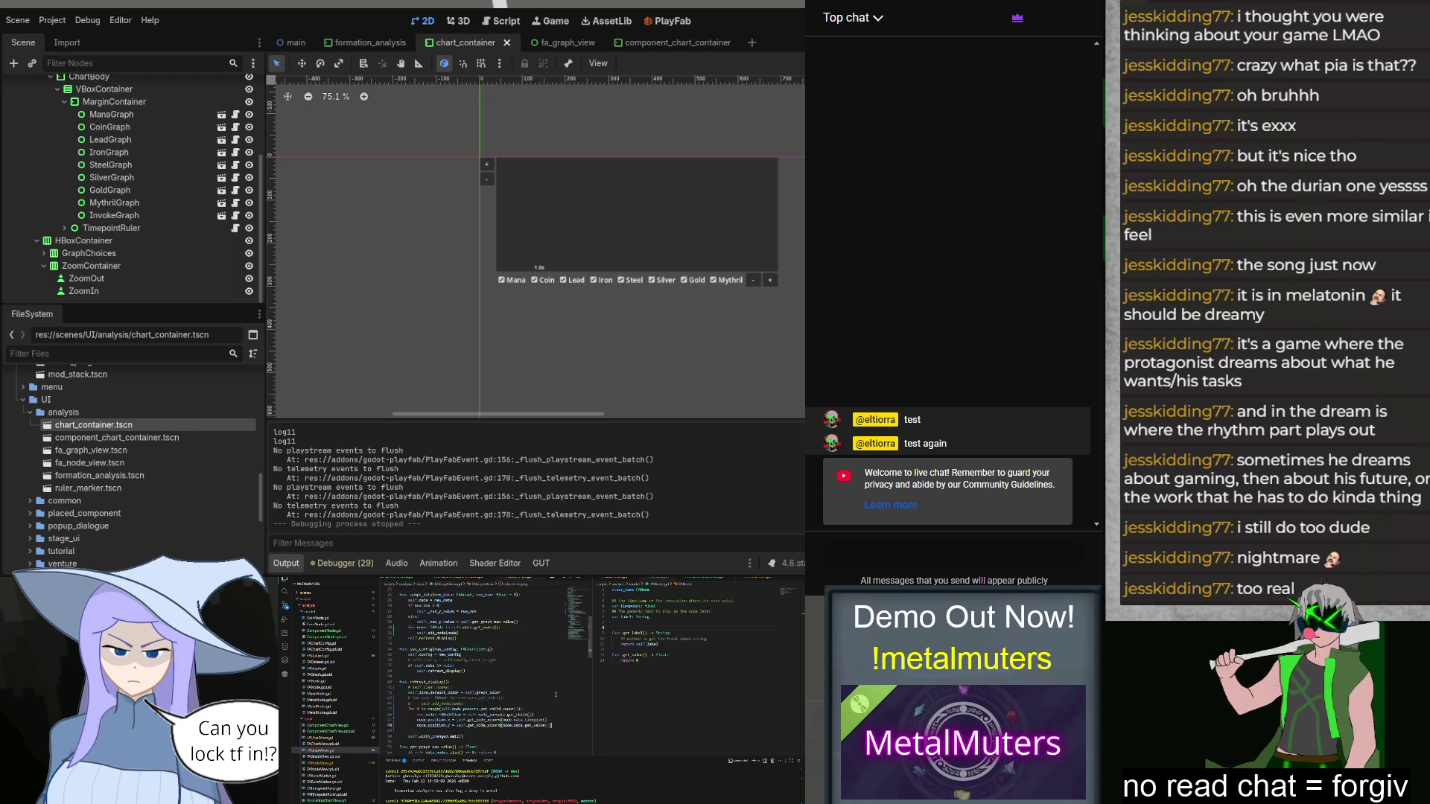
scroll(556, 695, "up", 3)
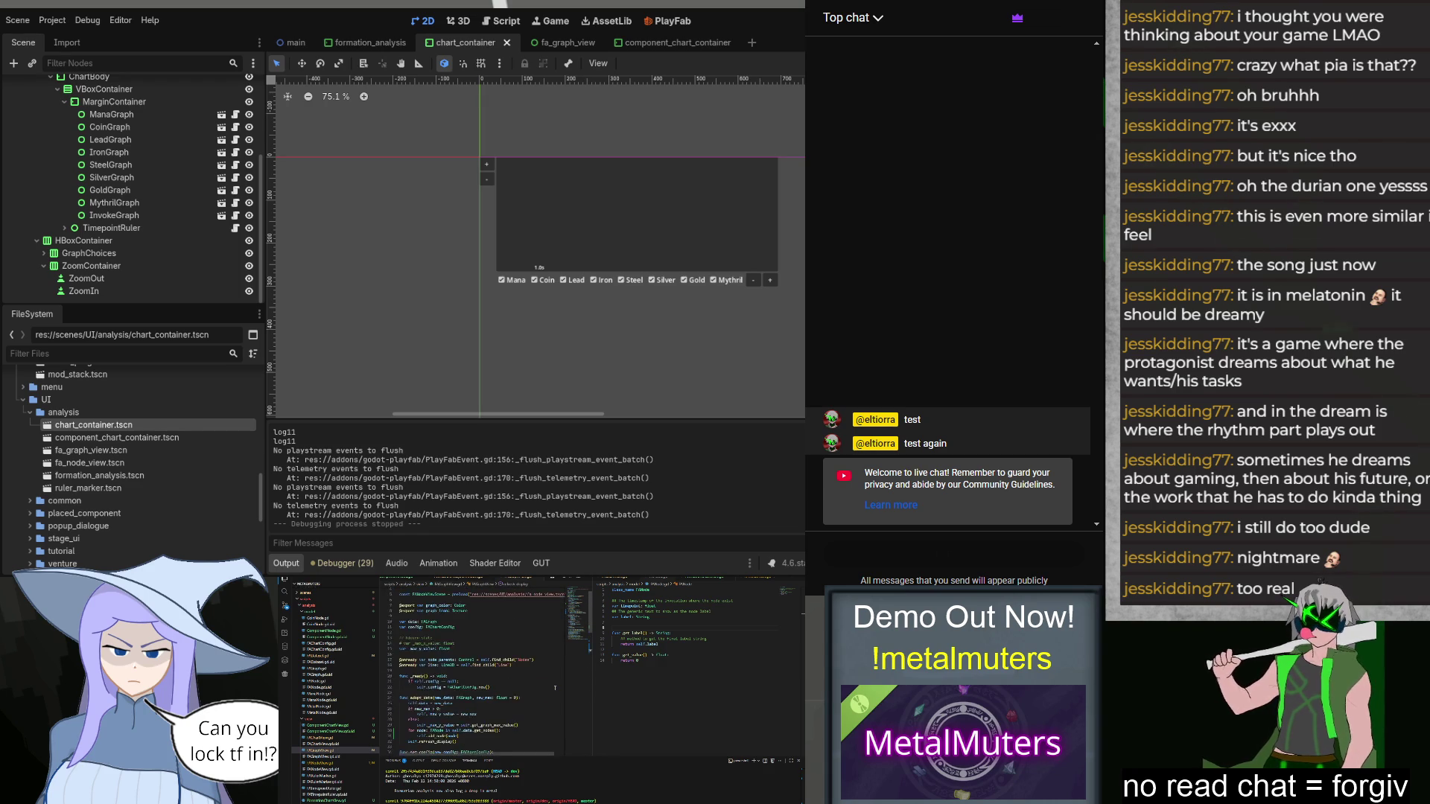
scroll(555, 688, "down", 3)
type("l")
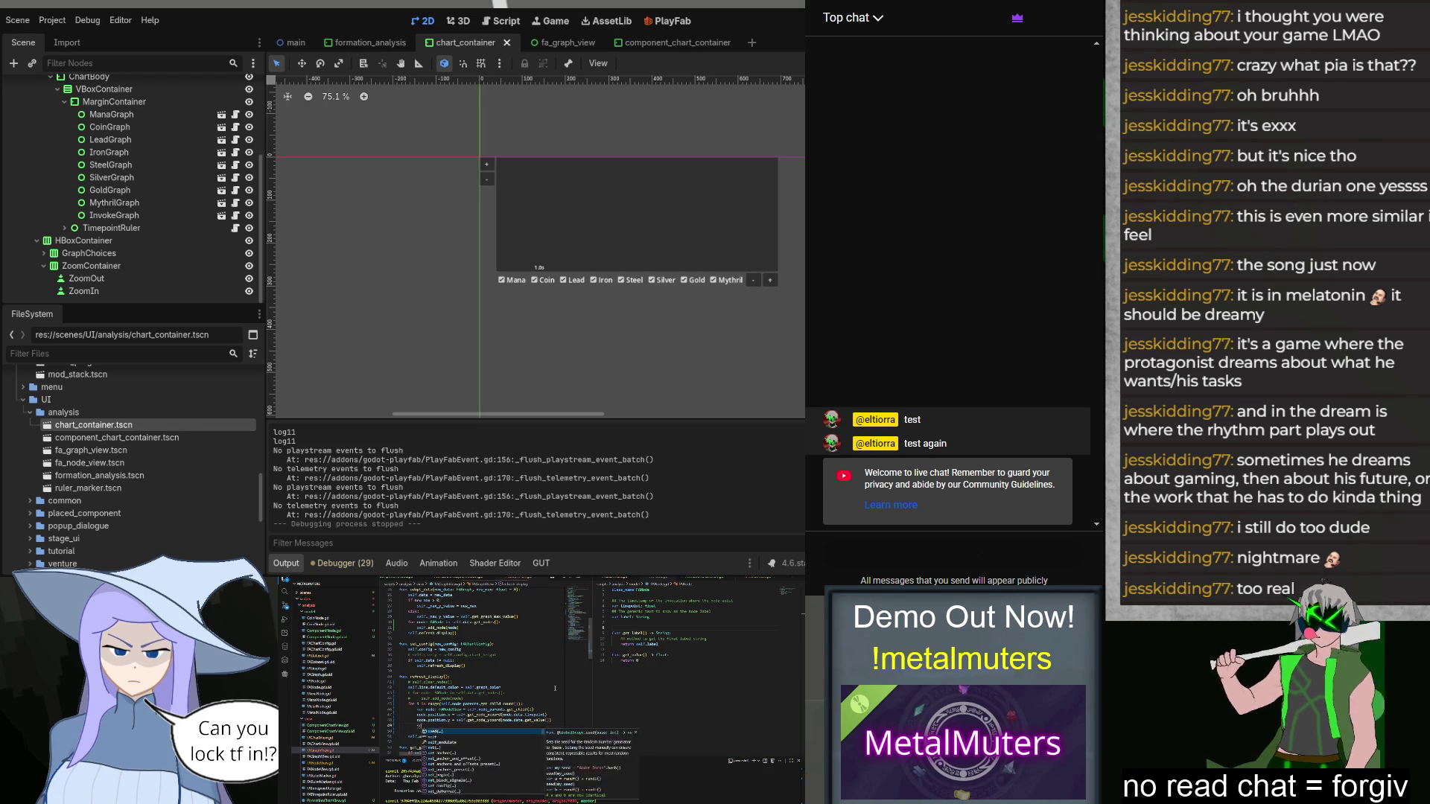
type("f.width_changed.emit()")
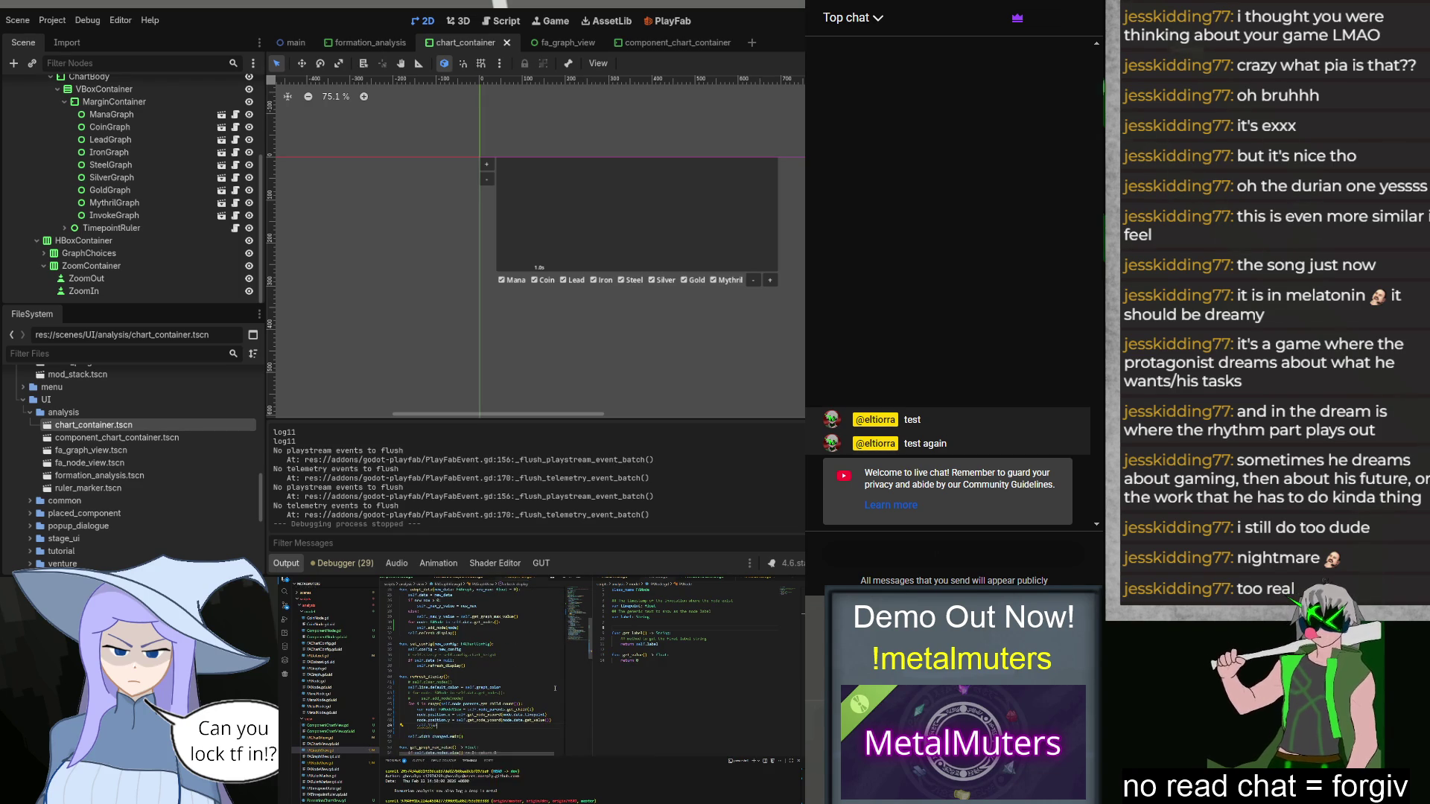
type("e.")
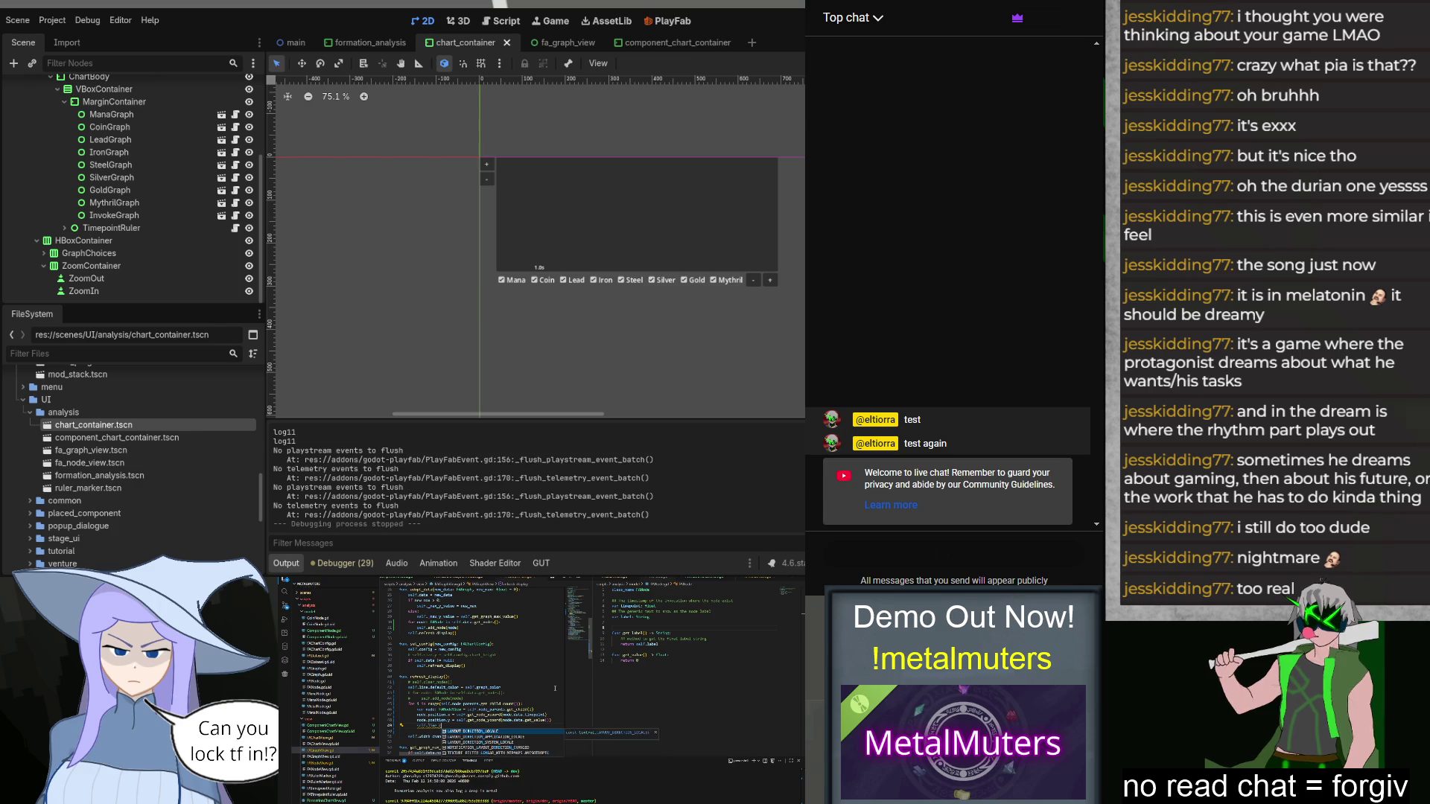
type("p")
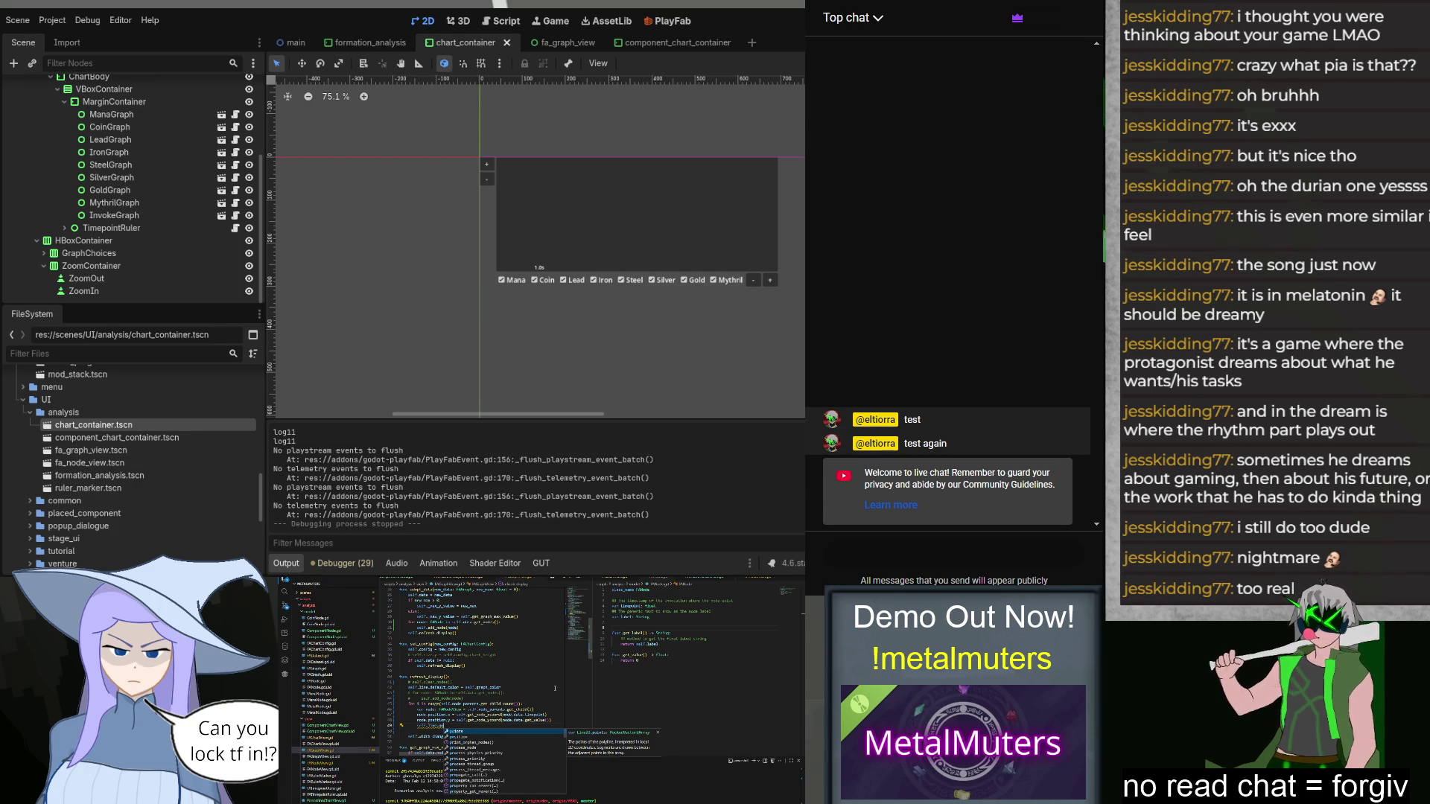
key("Return")
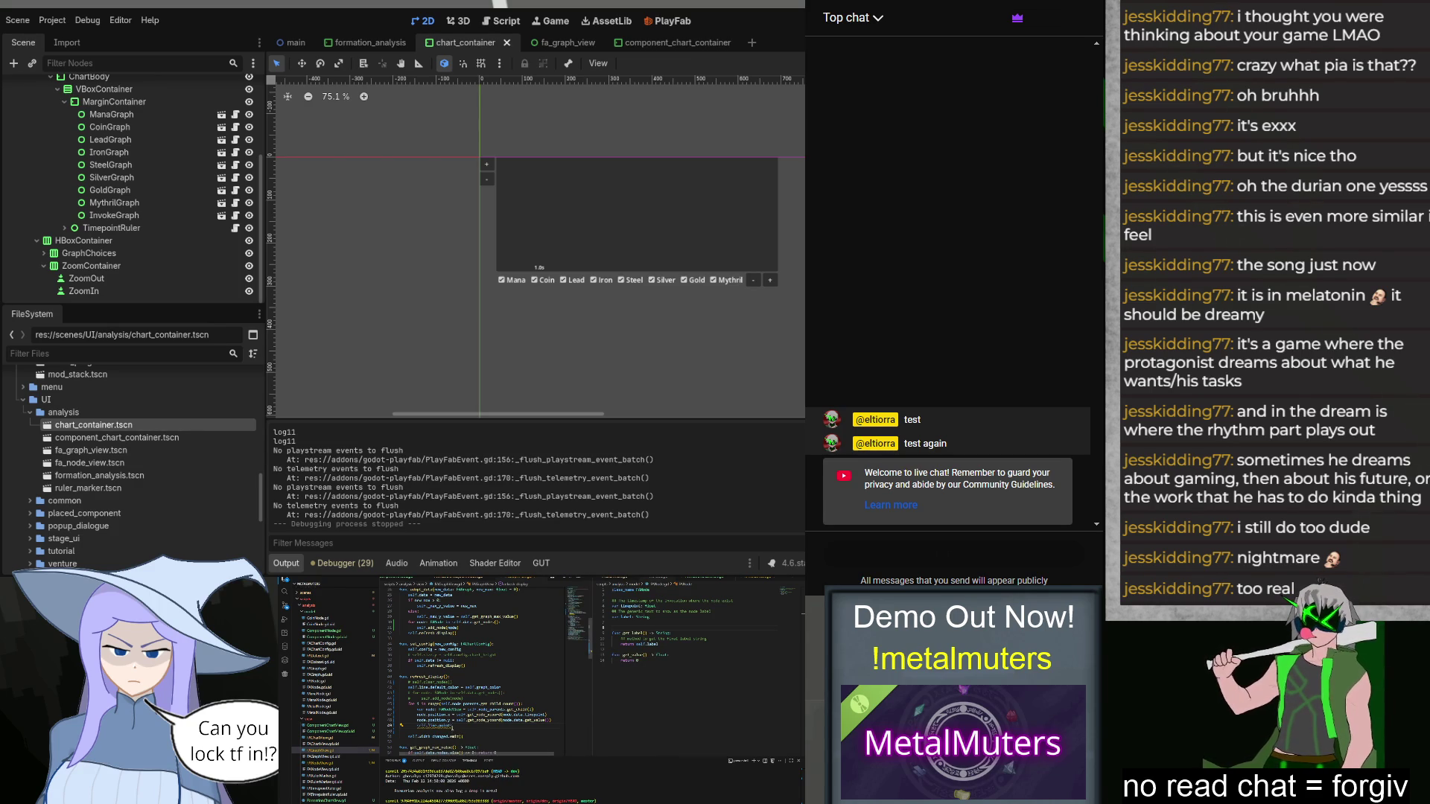
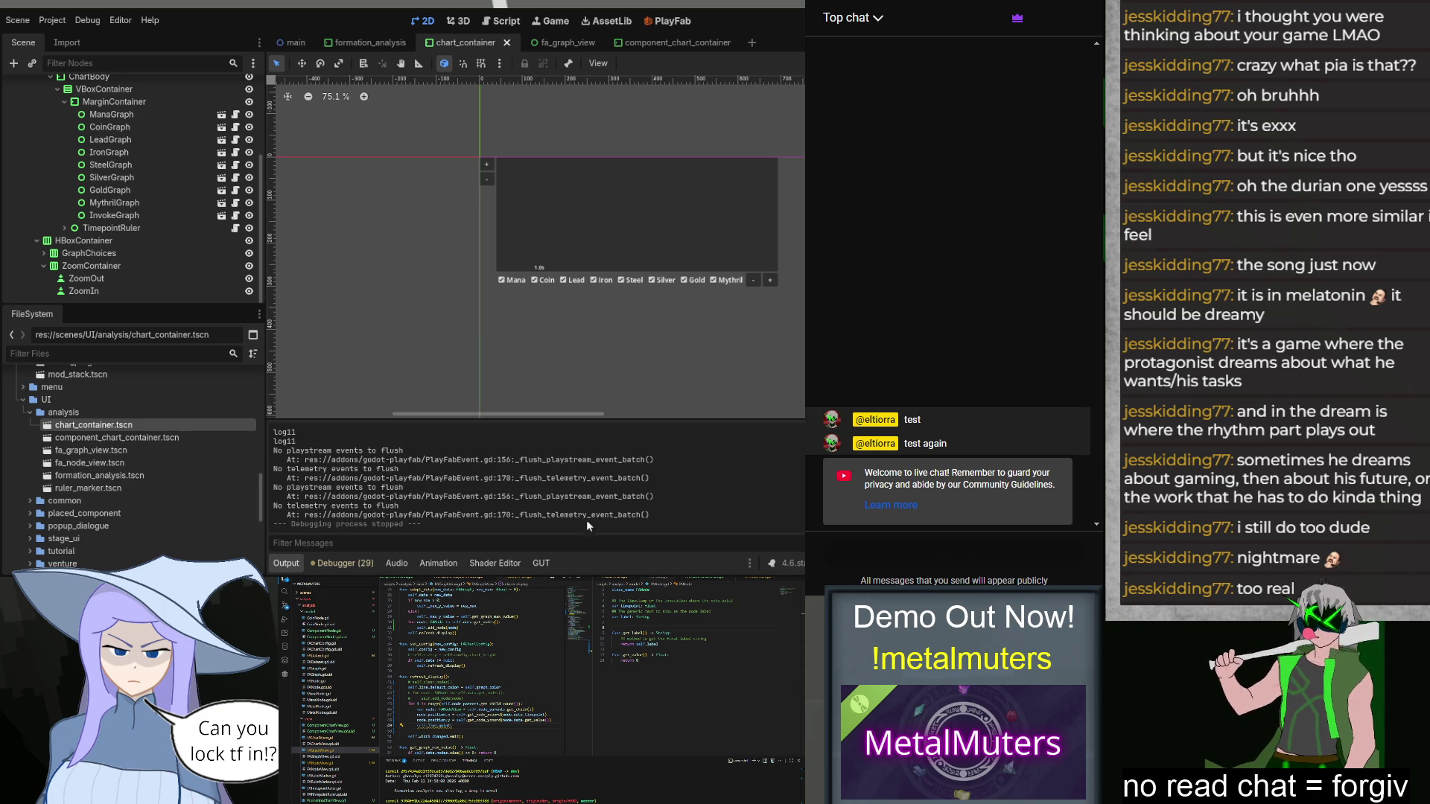
Step: Complete the empty-nodes check line in the chart script with node.position via autocomplete
left_click(450, 754)
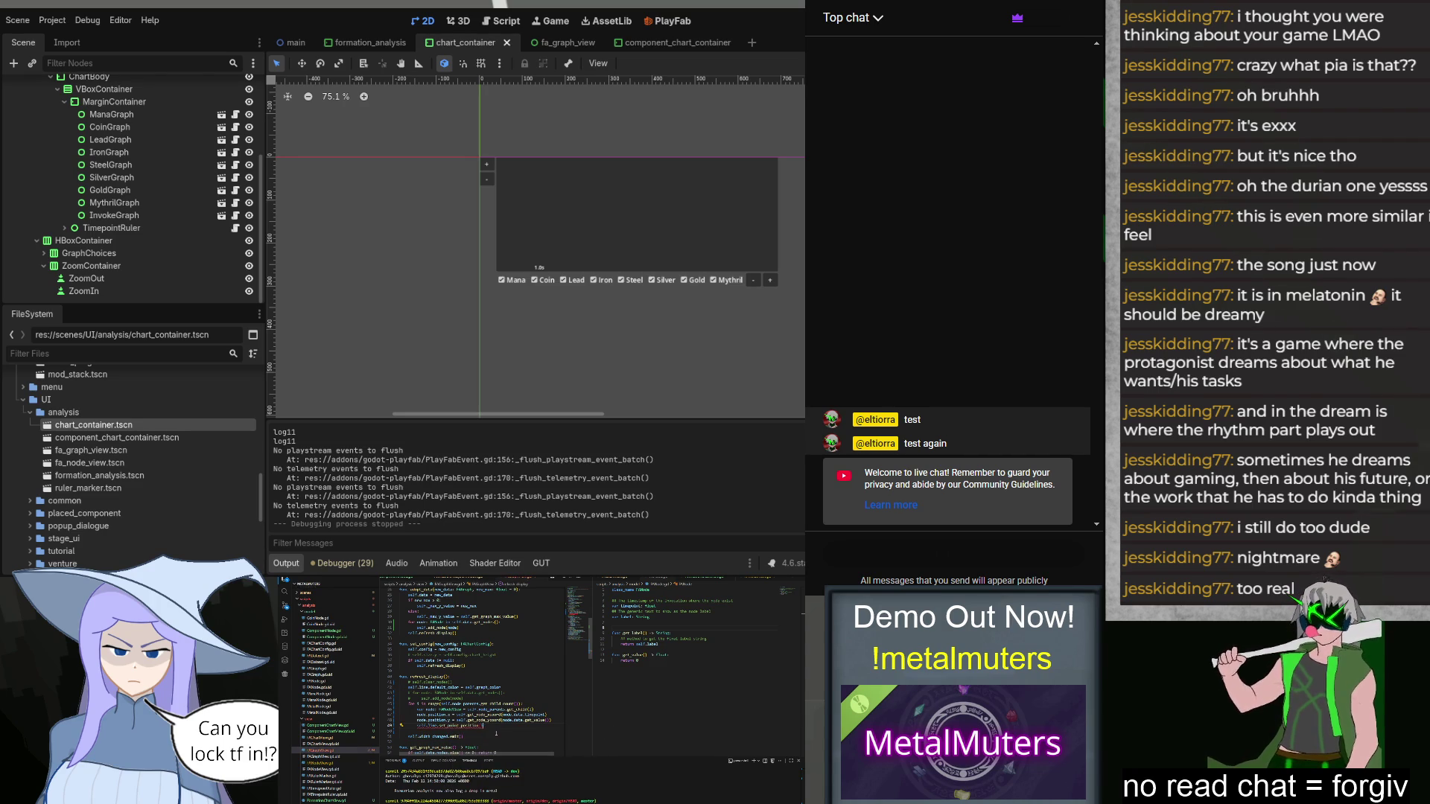
type("V")
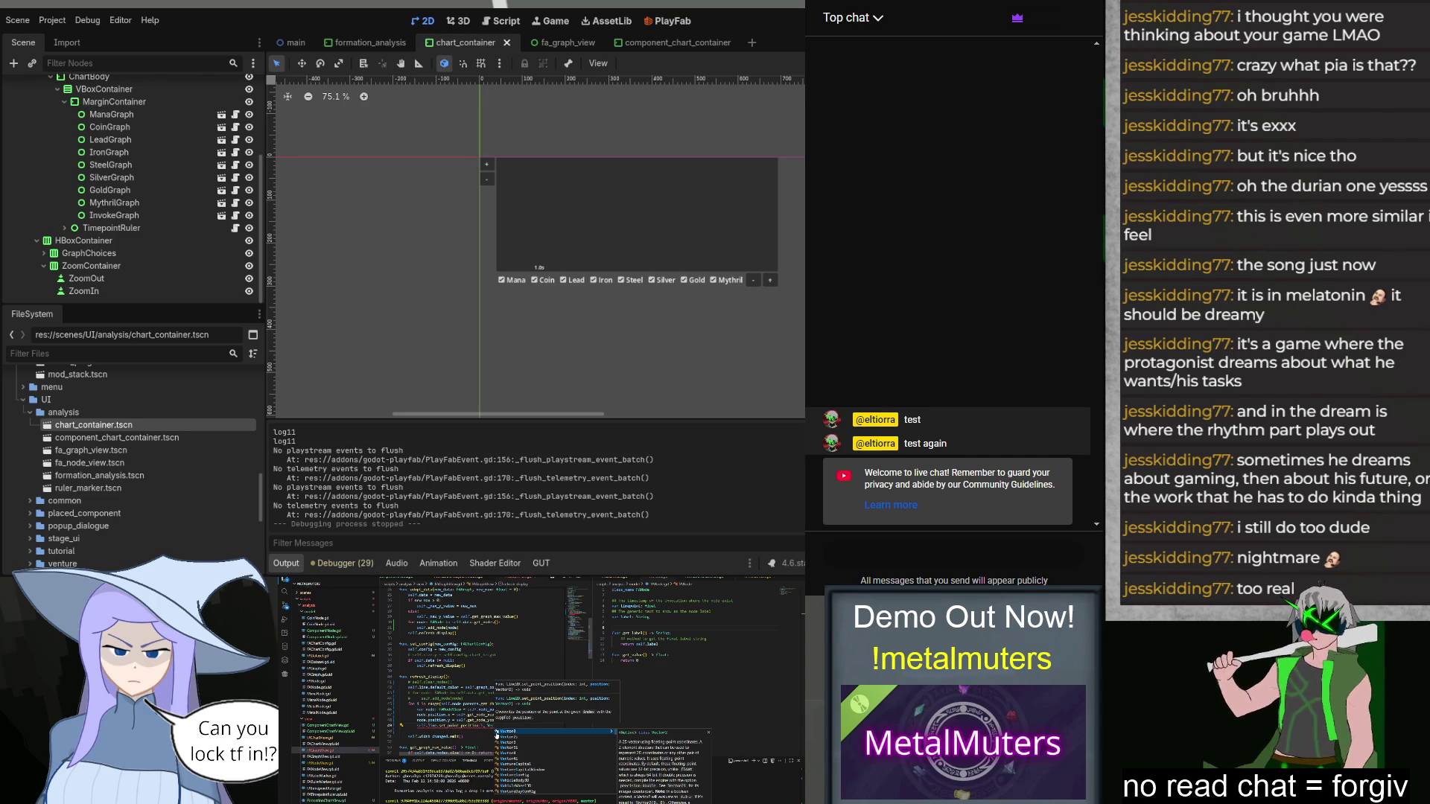
key("BackSpace")
type("N")
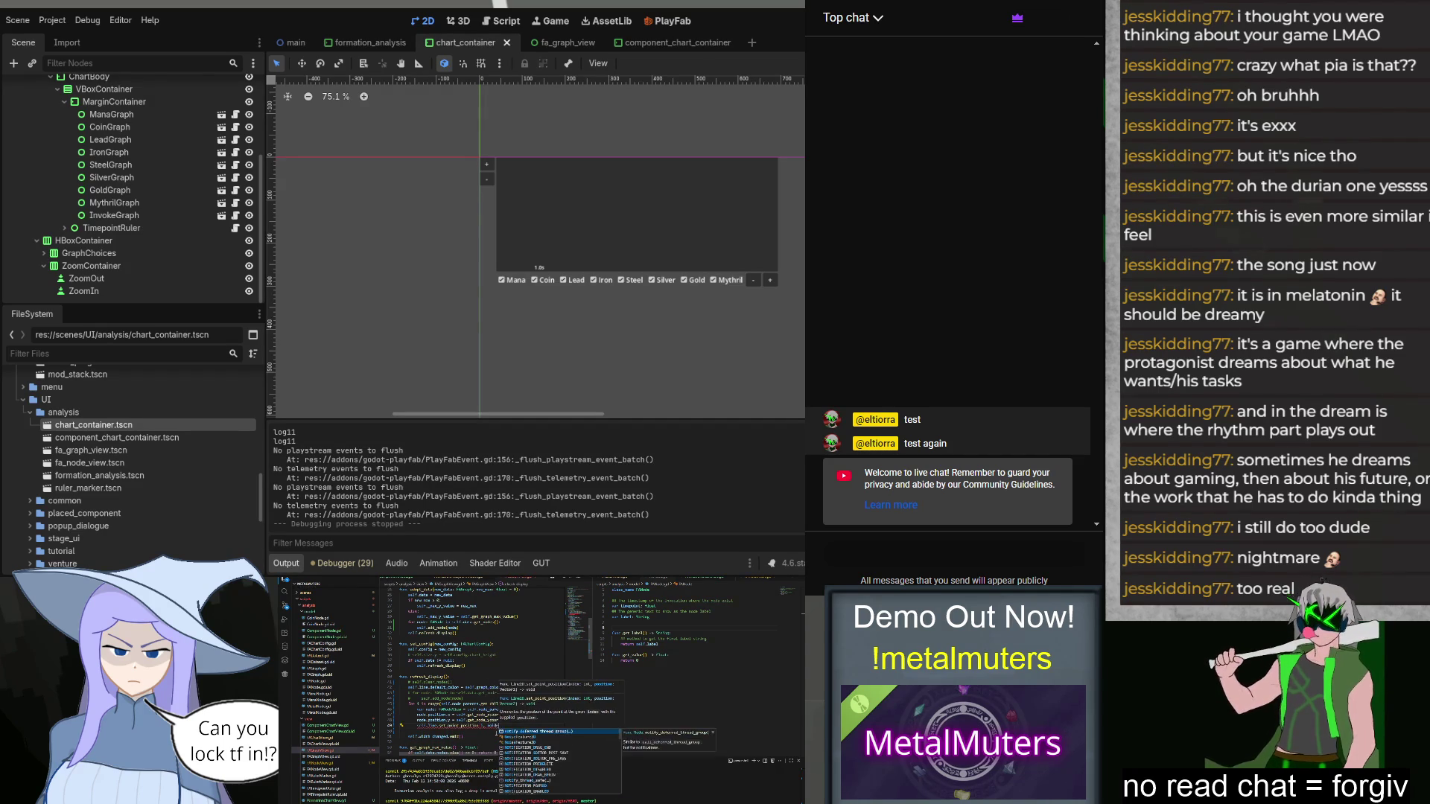
type("ode.p")
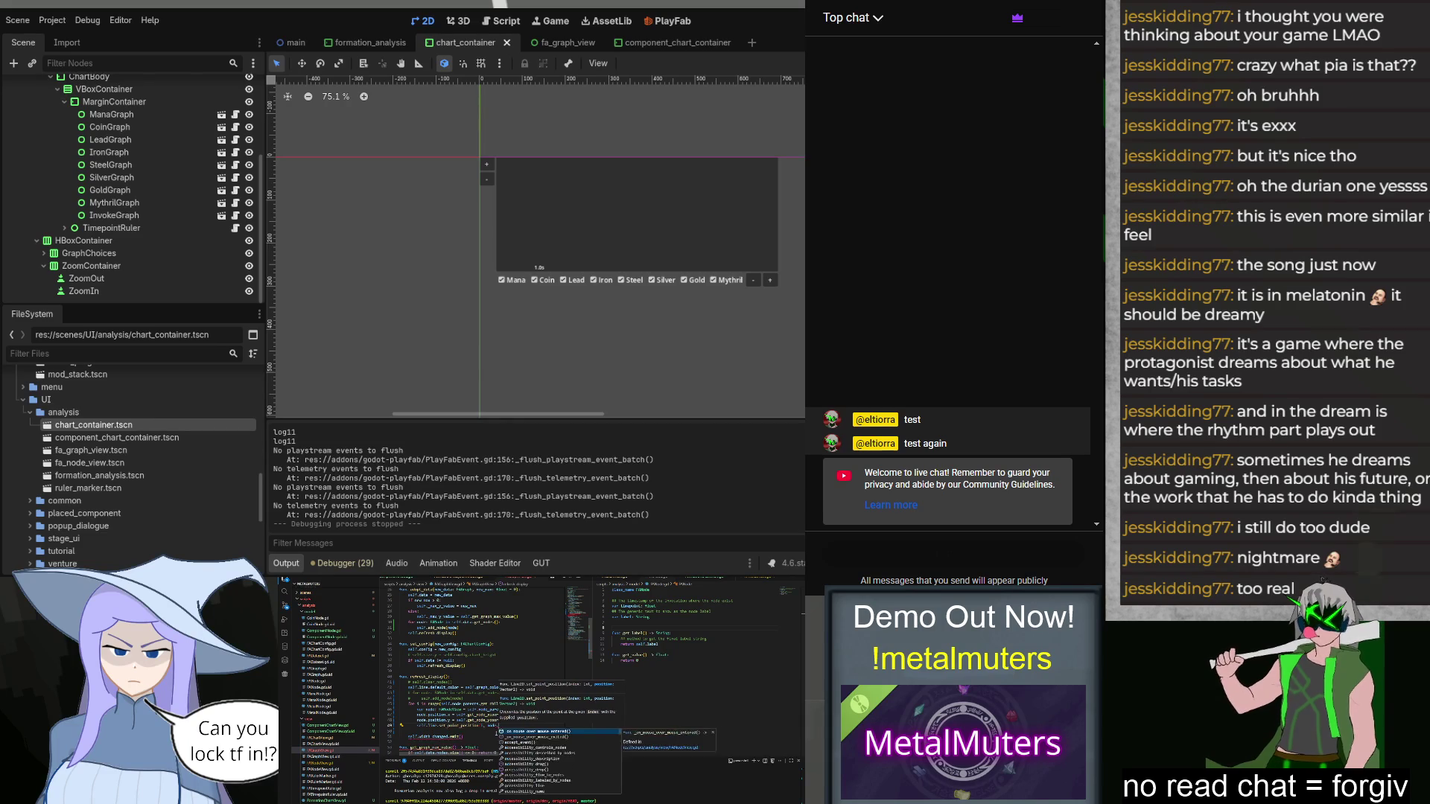
key("Return")
Step: Run the project with F5 to reach the MetalMuters title screen
scroll(496, 734, "down", 4)
scroll(496, 734, "down", 3)
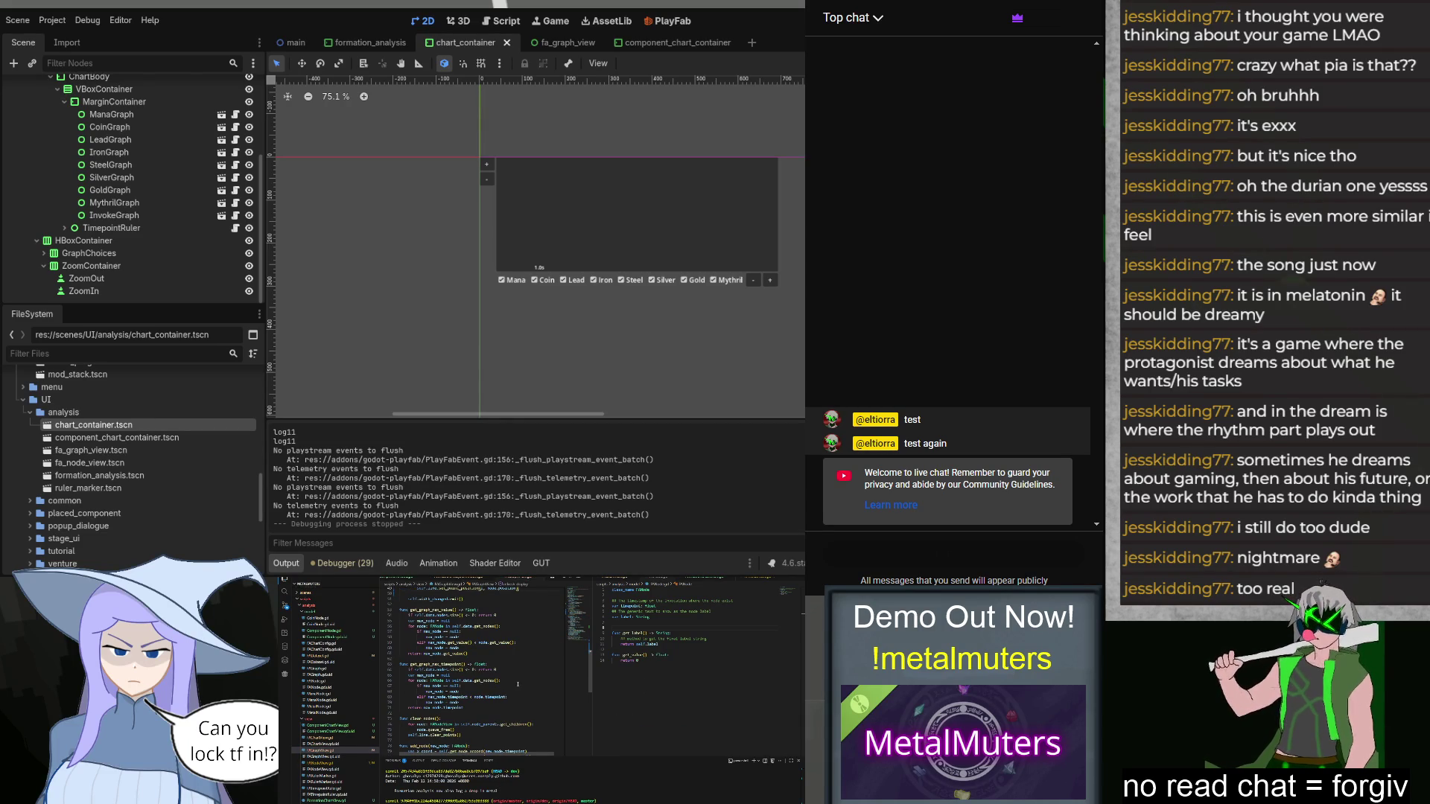
scroll(517, 684, "down", 3)
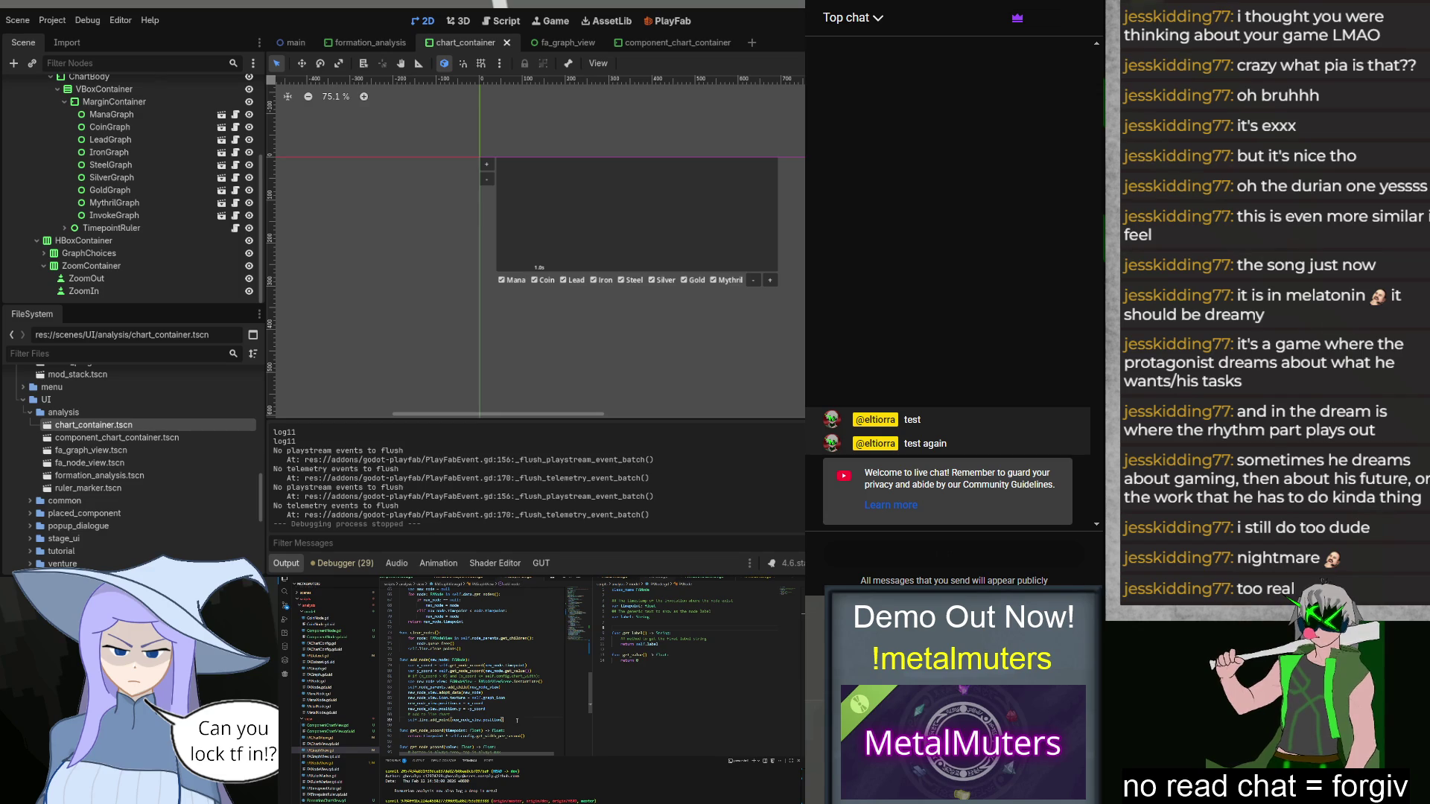
scroll(516, 720, "up", 15)
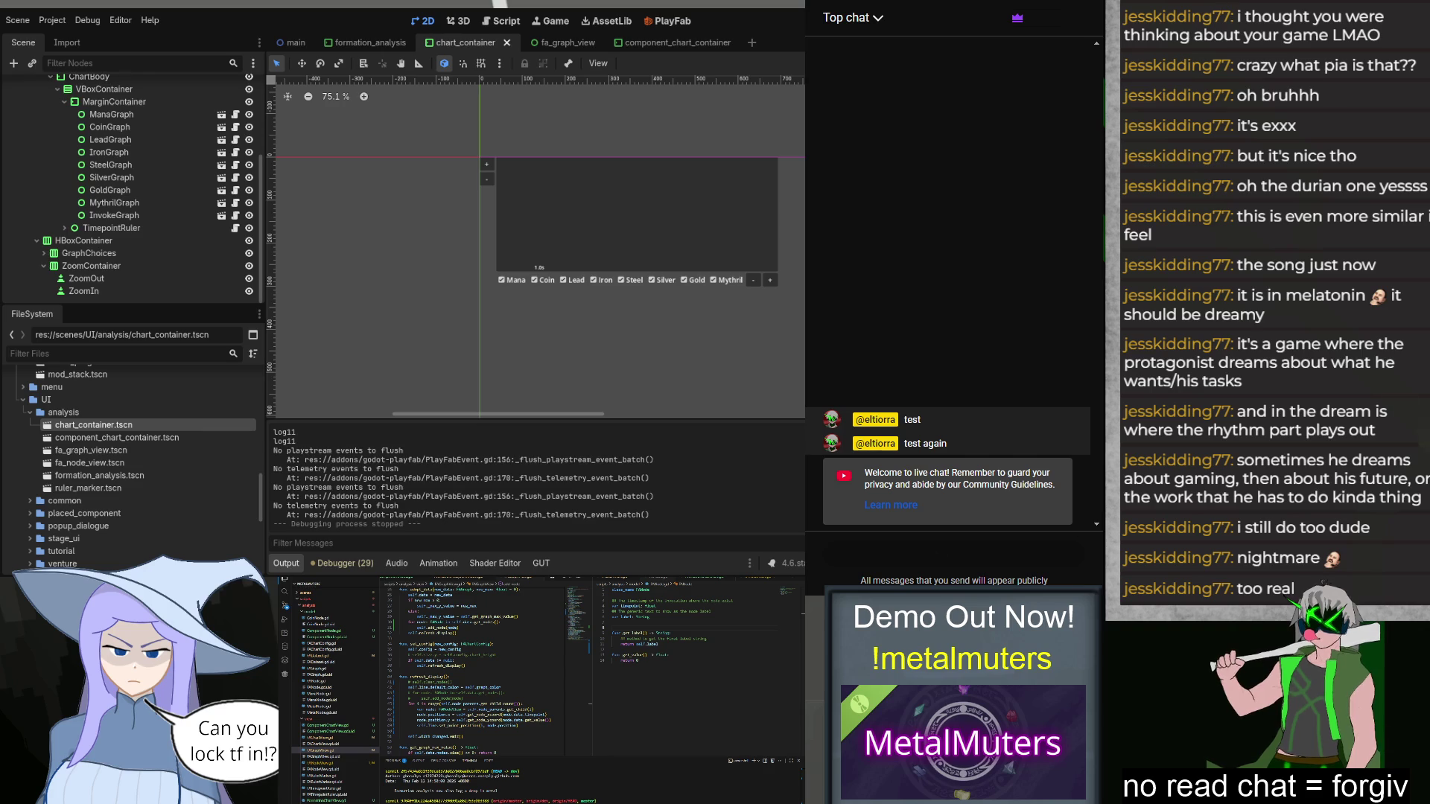
key("F5")
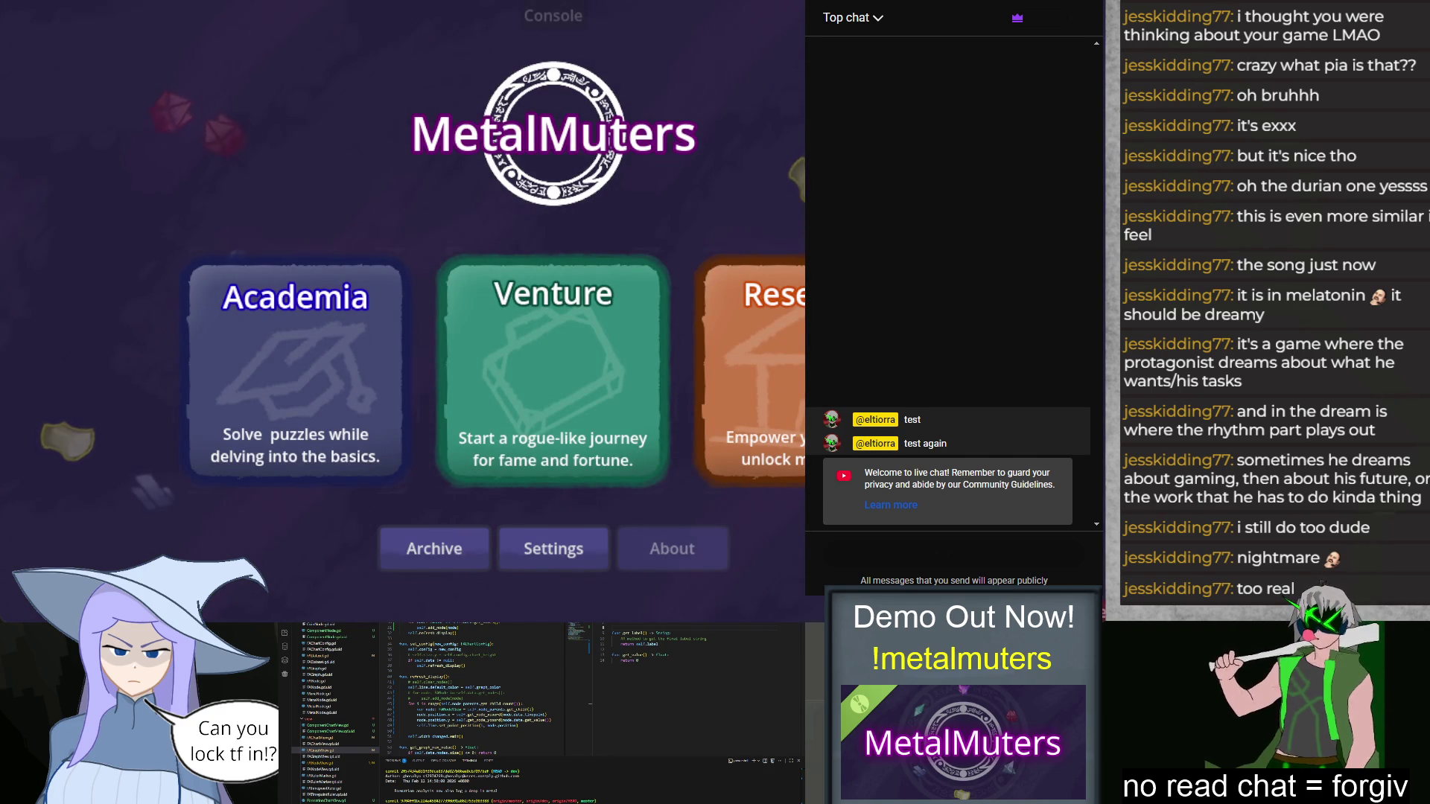
Step: Start Class 1F: Exam and place two Mana Sources, Iron P-Prod and Primer in slots 1, 2, 5, 6
left_click(296, 368)
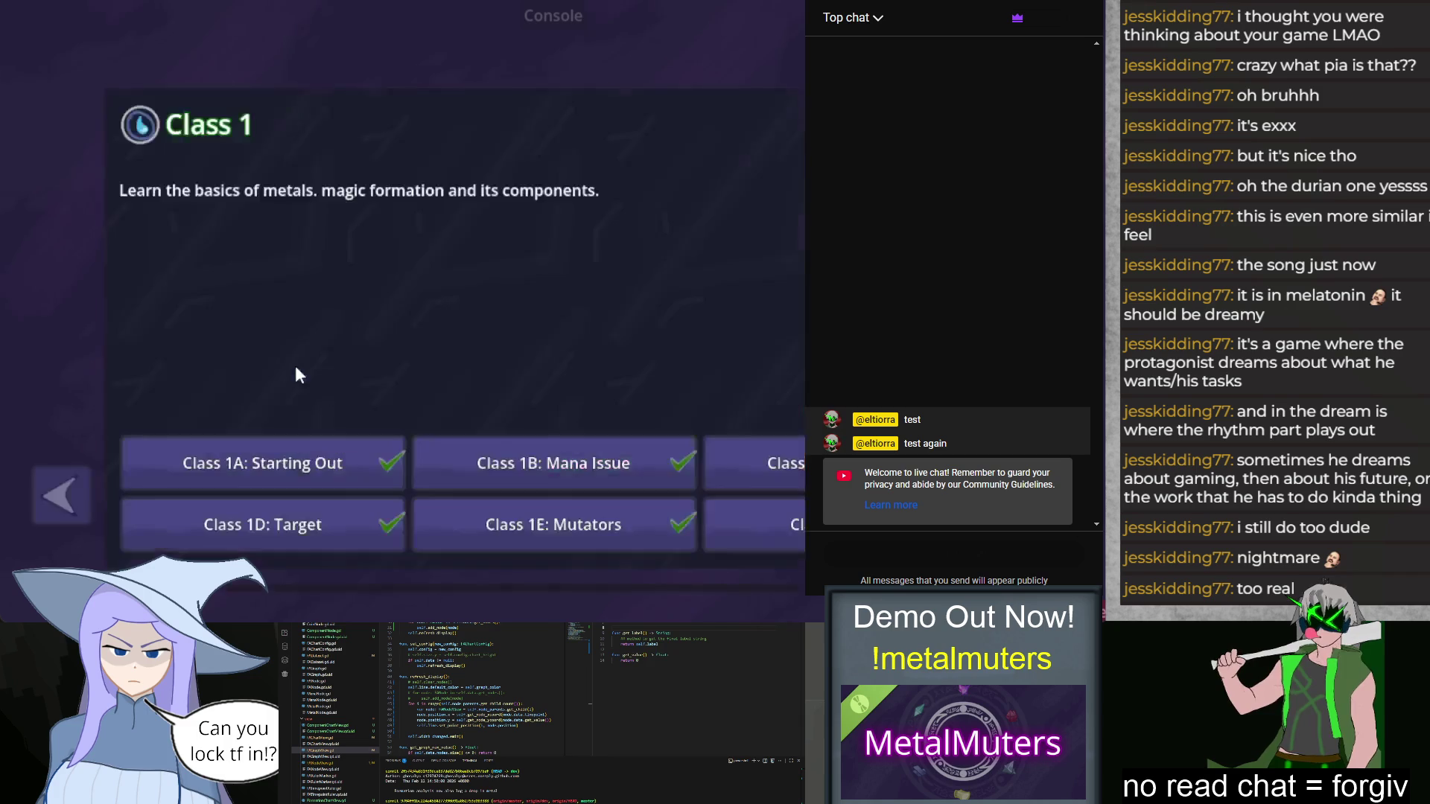
left_click(713, 507)
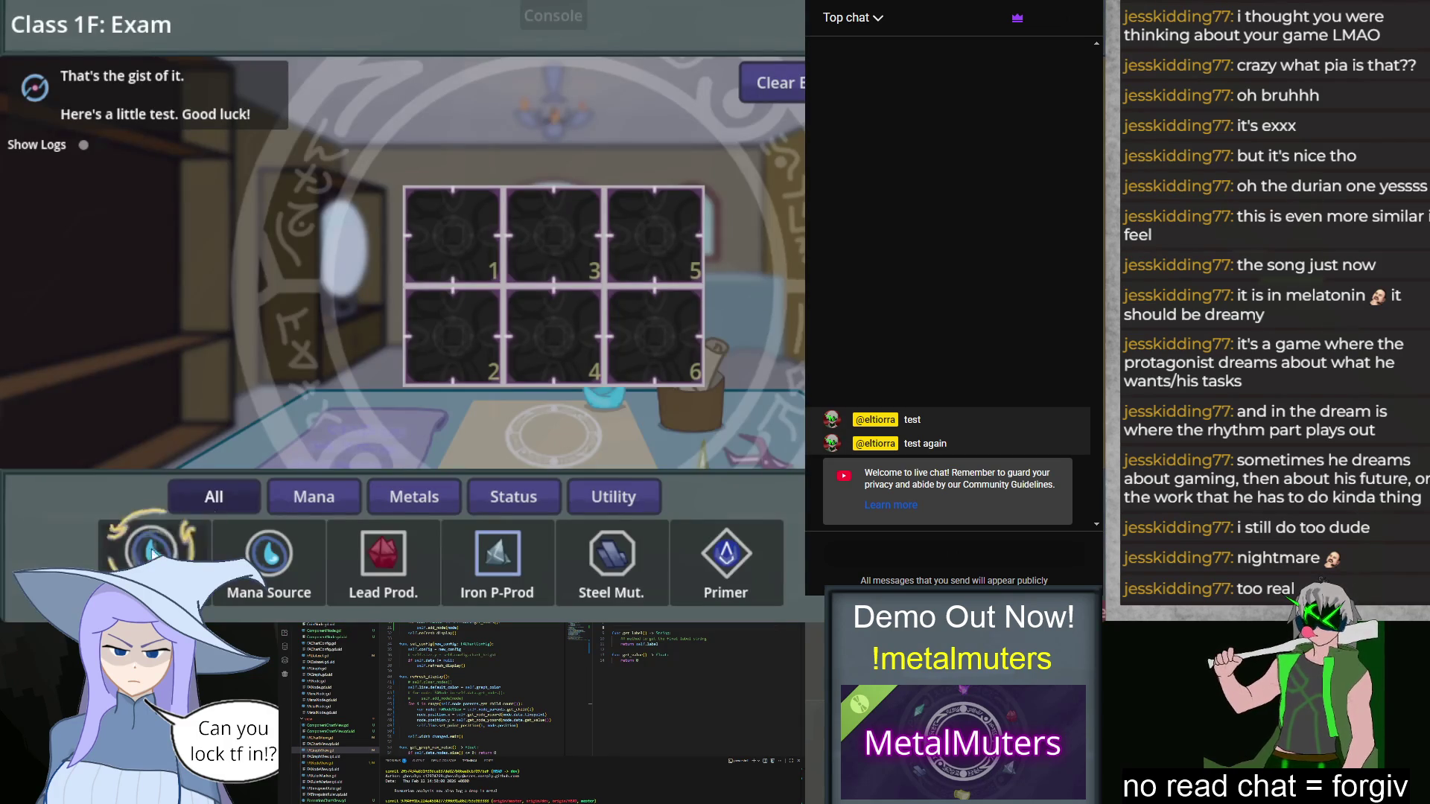
left_click_drag(152, 555, 453, 236)
left_click_drag(269, 554, 453, 337)
mouse_move(496, 555)
left_mouse_down()
mouse_move(605, 381)
mouse_move(654, 236)
left_mouse_up()
mouse_move(734, 570)
left_mouse_down()
mouse_move(690, 365)
mouse_move(656, 328)
left_mouse_up()
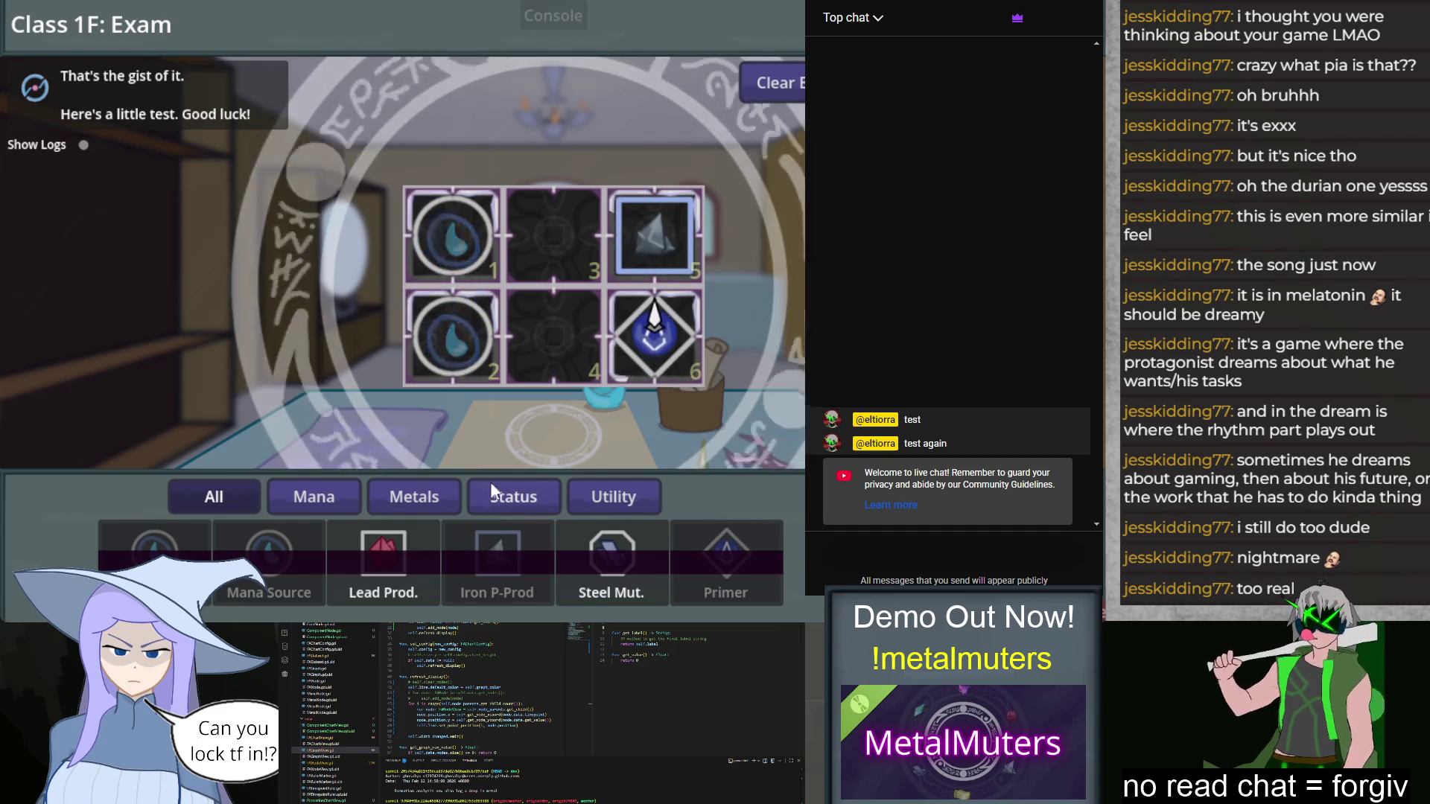
Step: Fill slots 3 and 4 with Lead Prod. and Steel Mut., then view the formation analysis
left_click(384, 559)
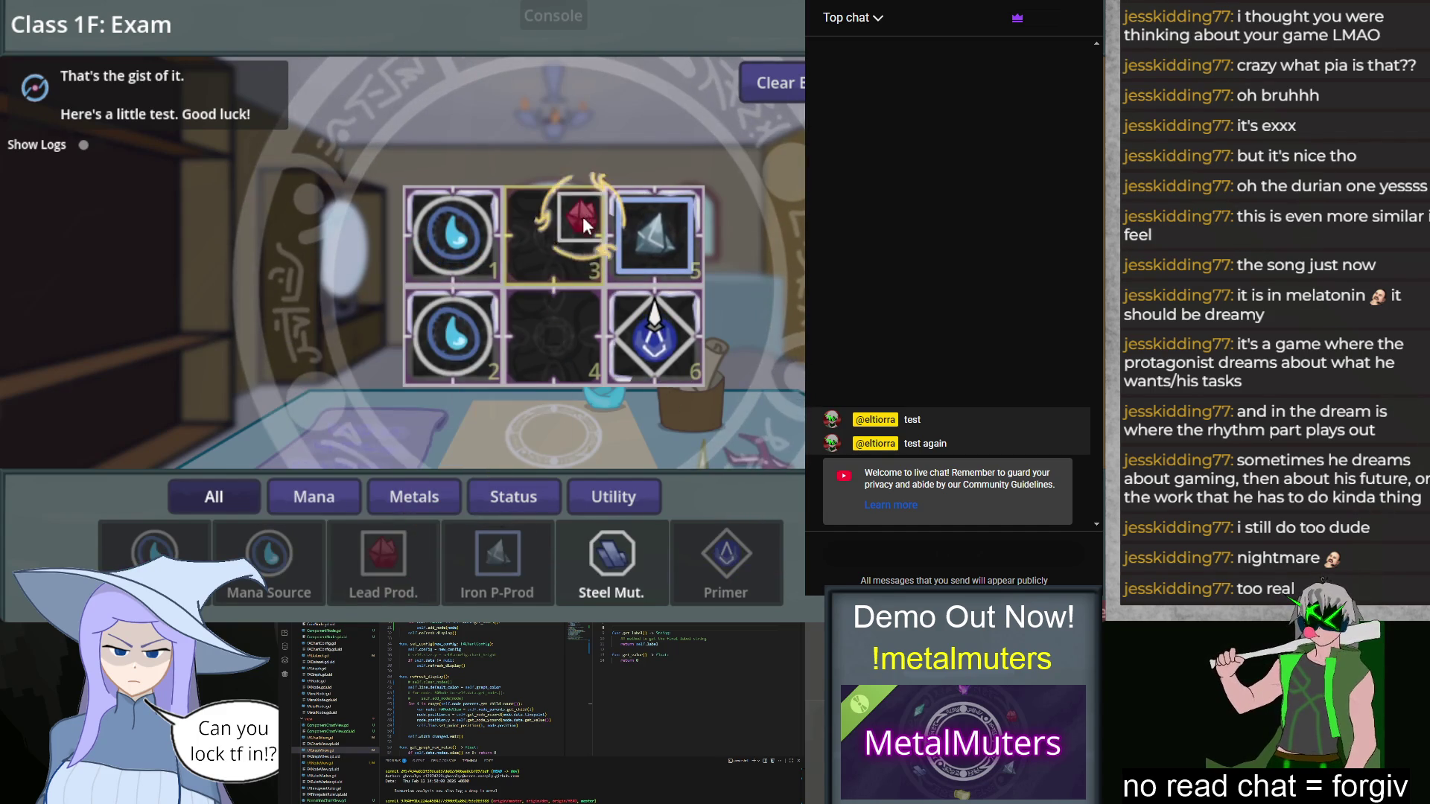
left_click(621, 588)
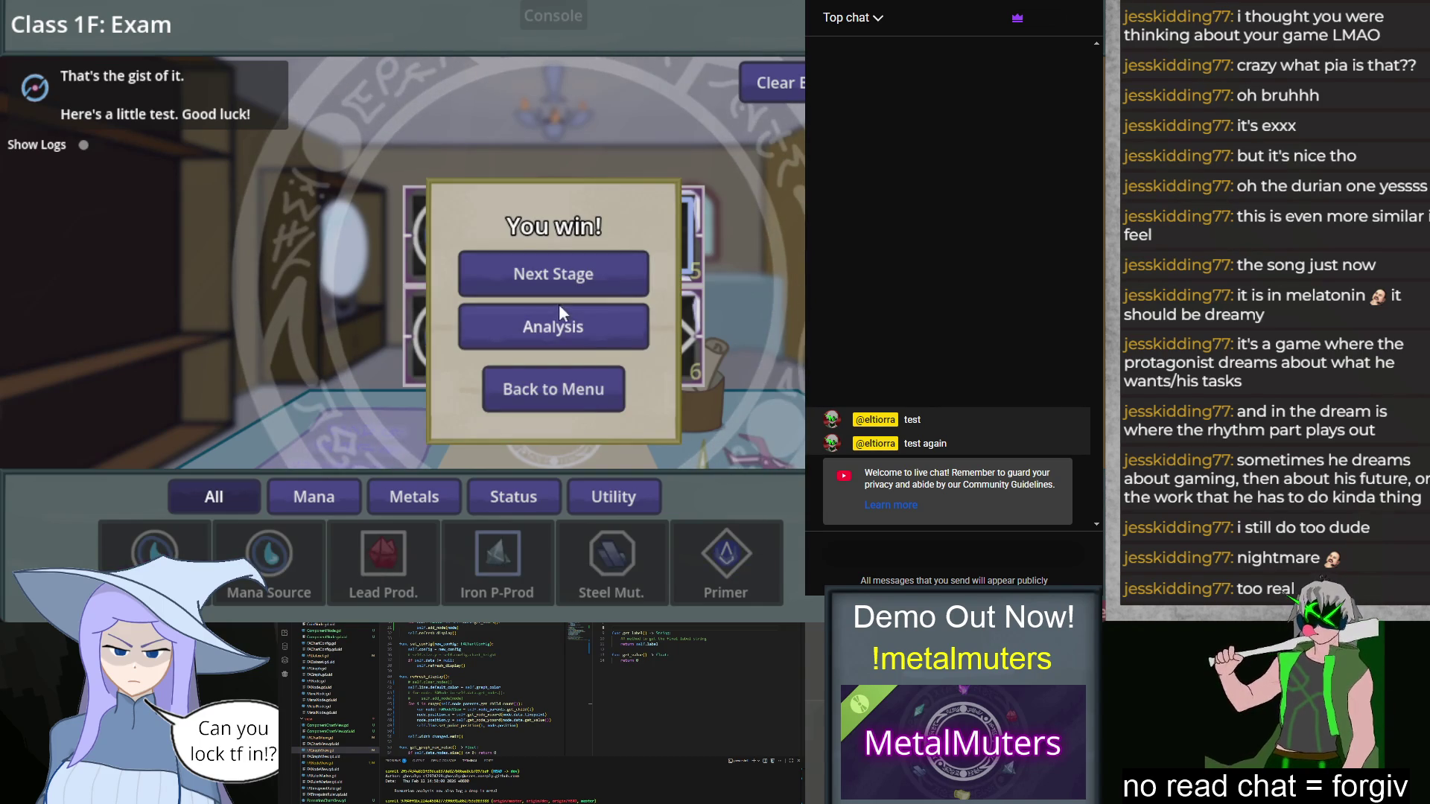
left_click(559, 313)
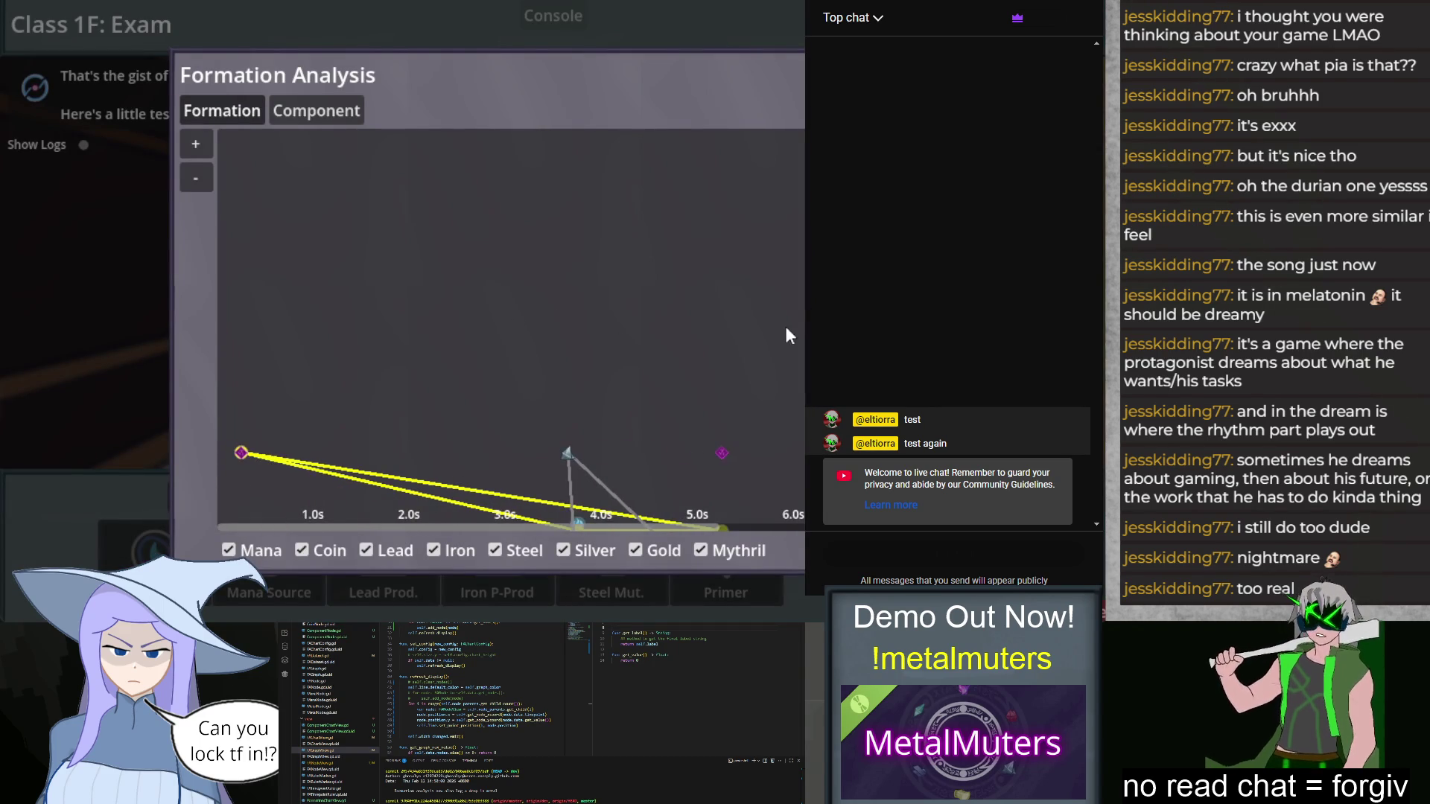
Step: Inspect the Formation Analysis timeline data points, then close the panel back to the win dialog
mouse_move(239, 454)
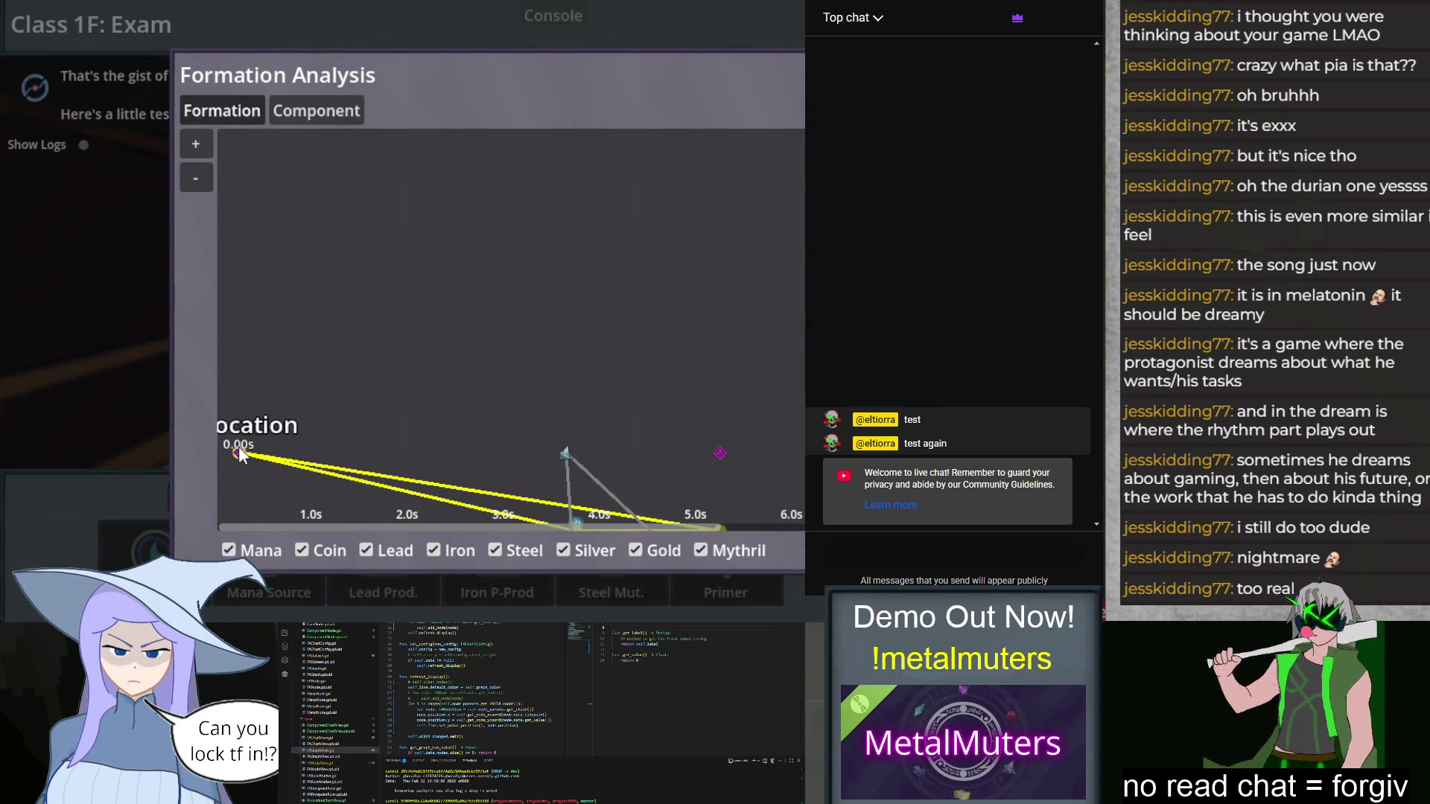
mouse_move(575, 453)
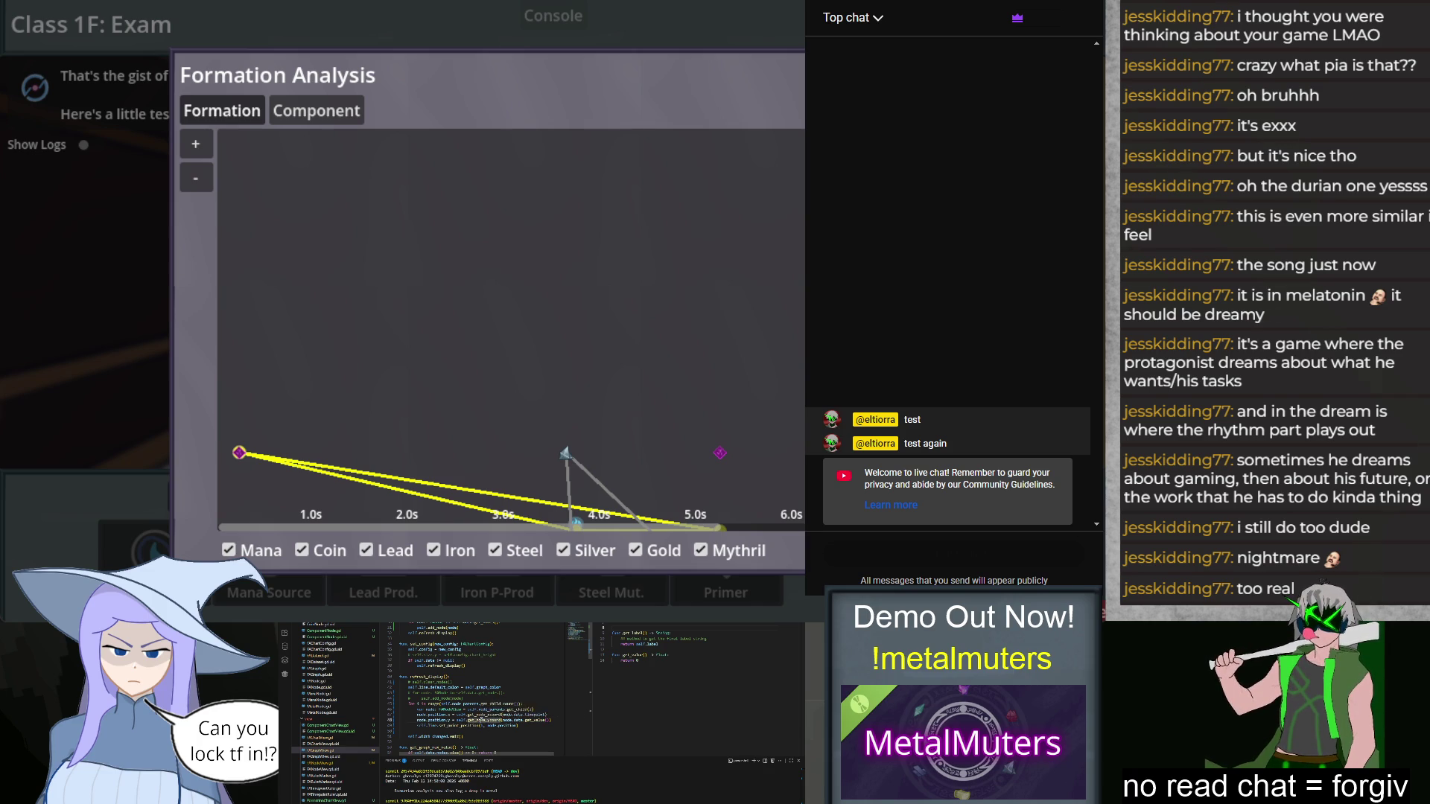
scroll(473, 710, "up", 5)
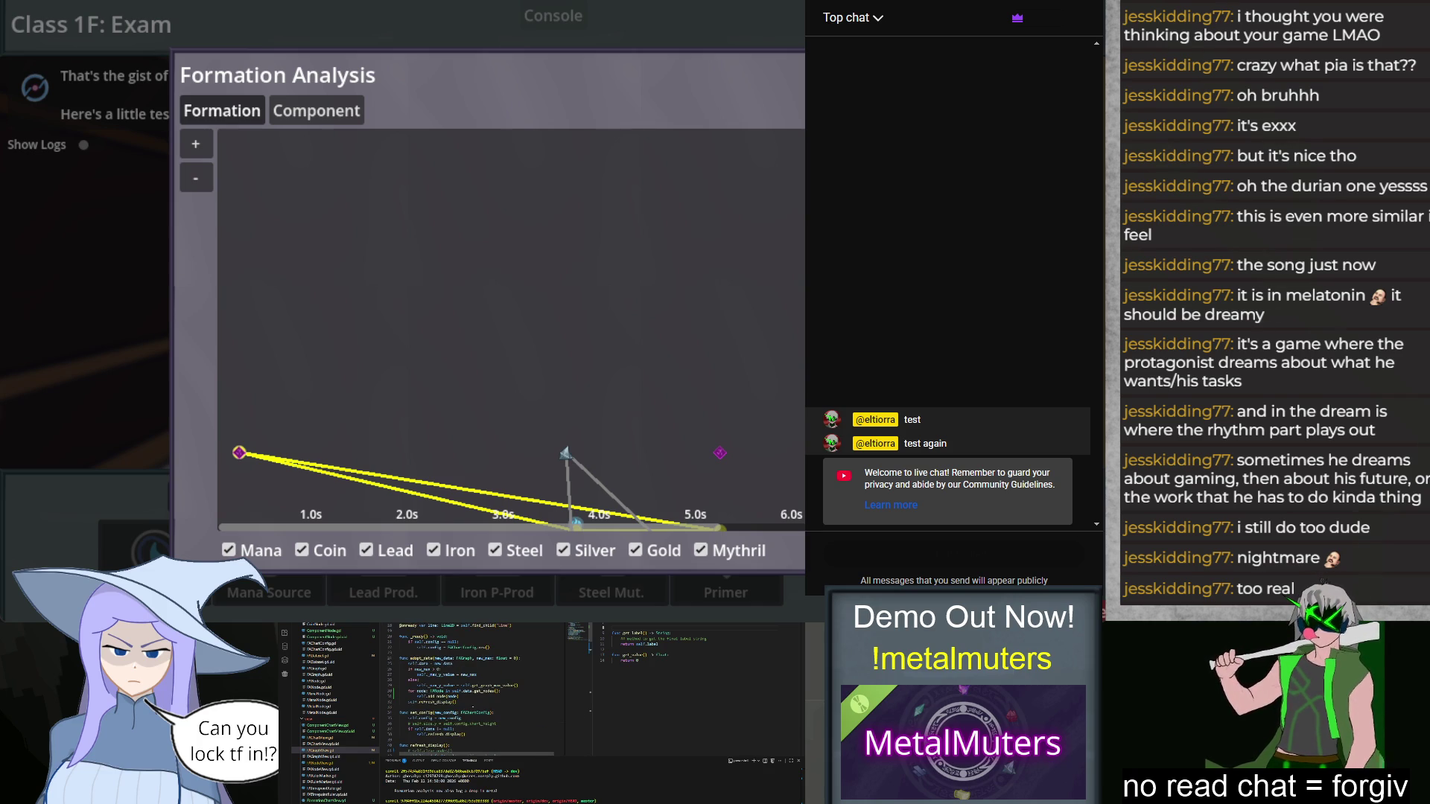
scroll(474, 675, "down", 4)
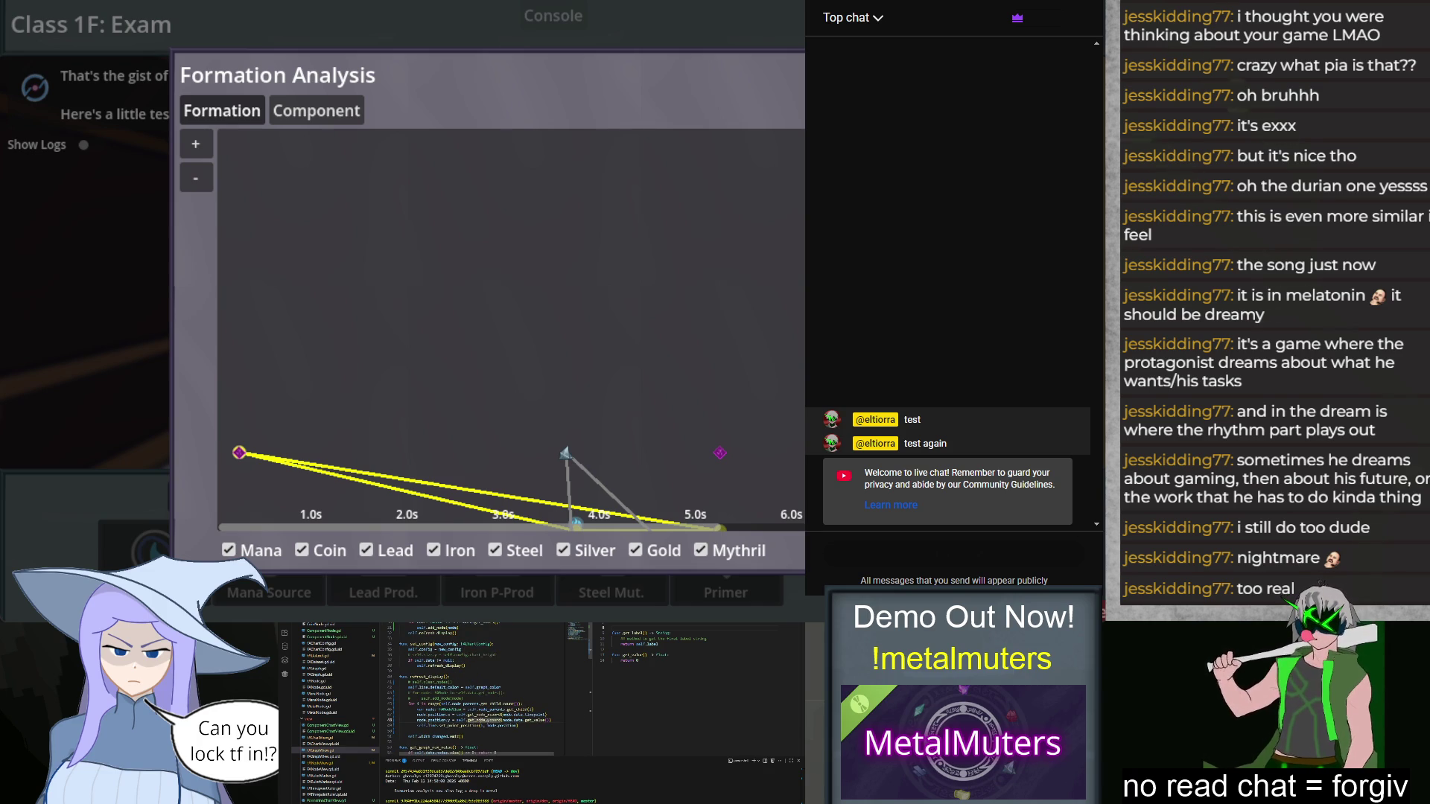
scroll(470, 711, "up", 5)
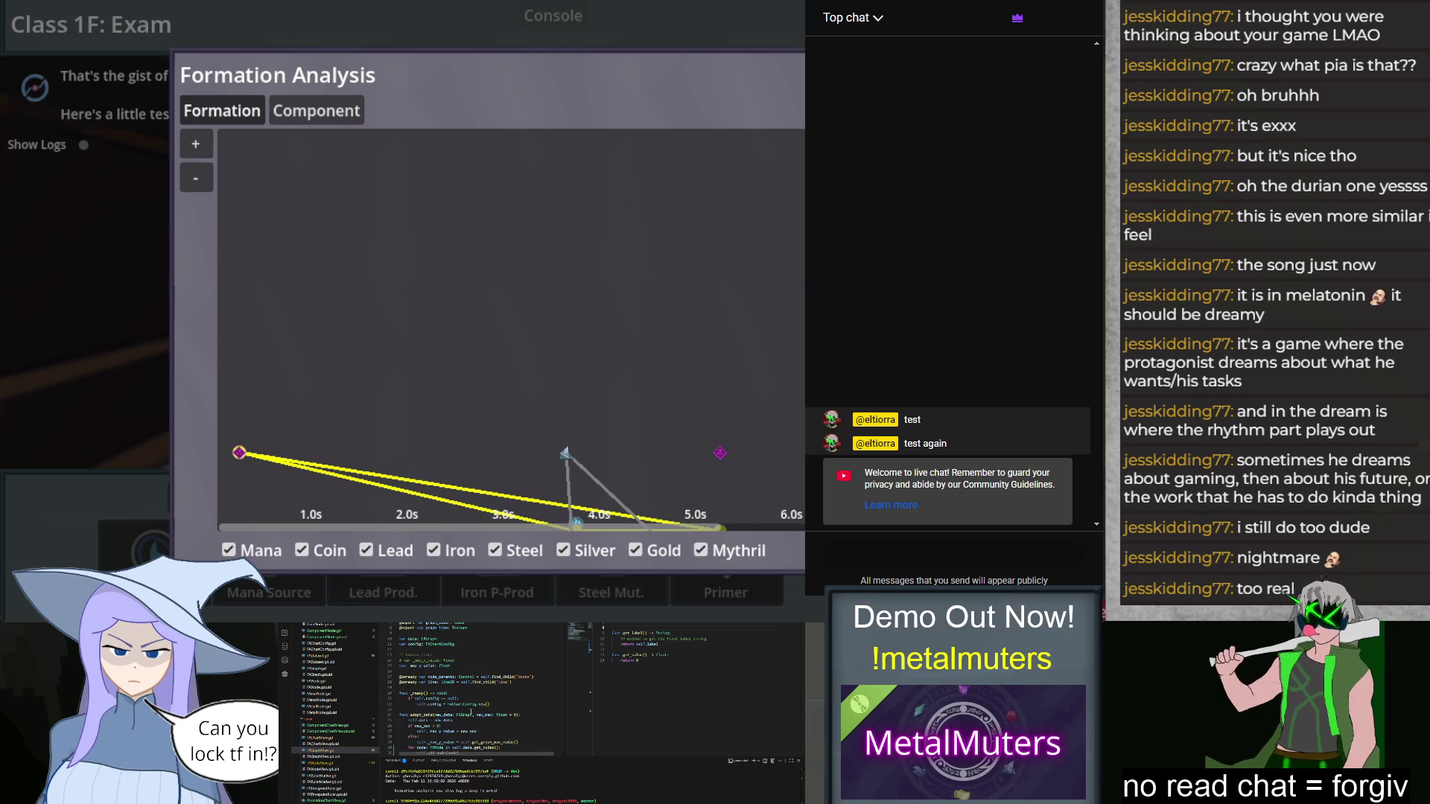
scroll(471, 713, "down", 5)
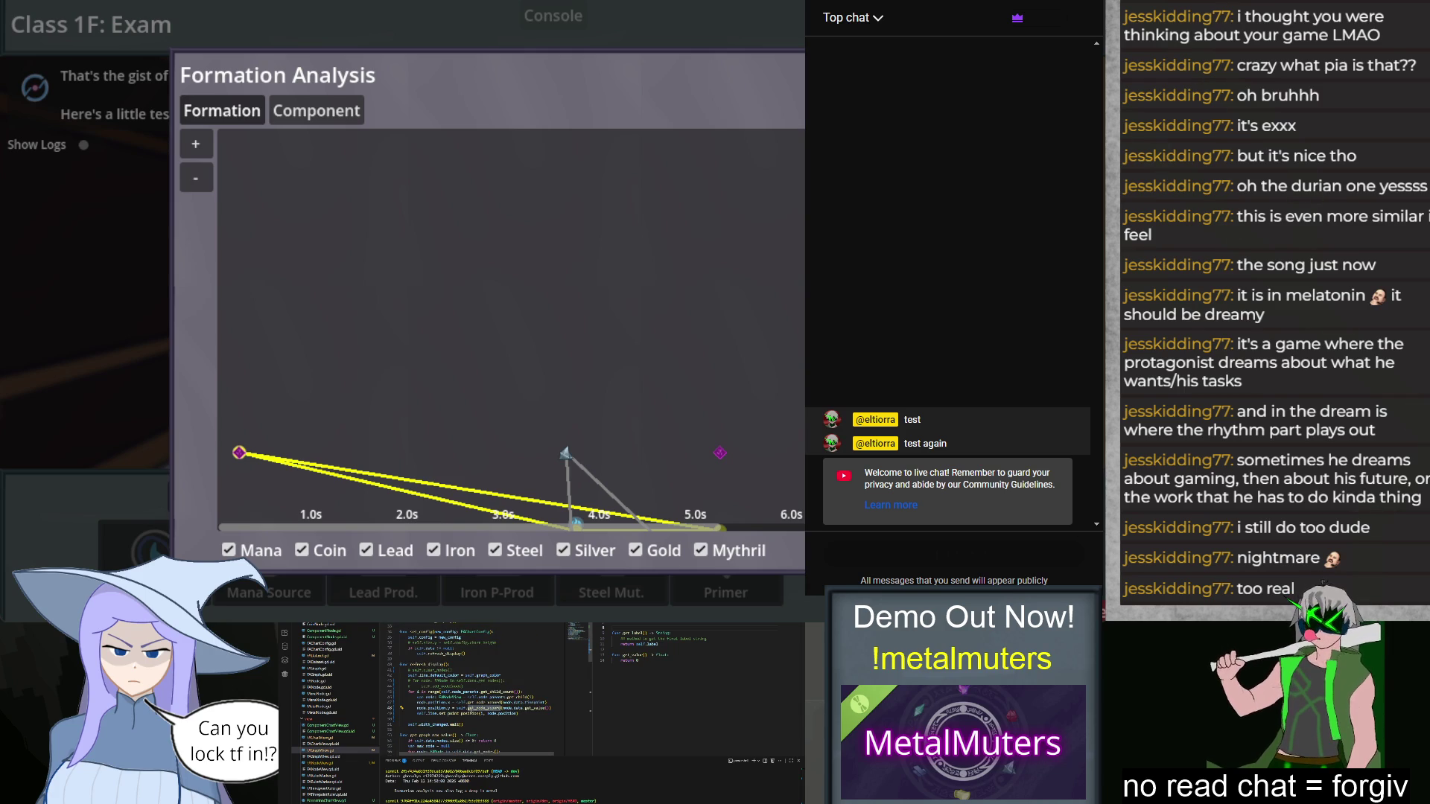
scroll(499, 728, "down", 4)
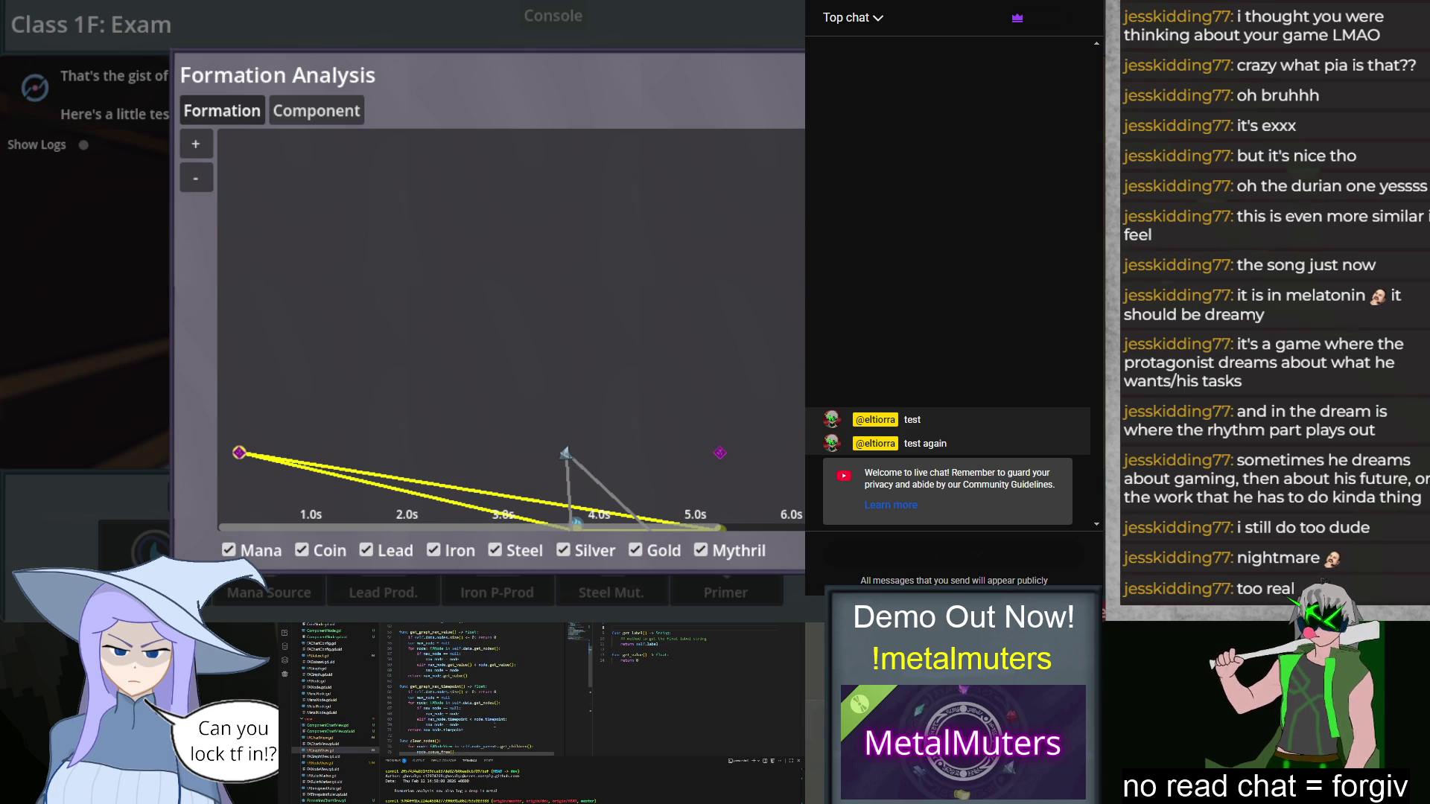
scroll(492, 741, "down", 4)
scroll(490, 741, "down", 2)
scroll(478, 715, "down", 2)
scroll(470, 704, "up", 6)
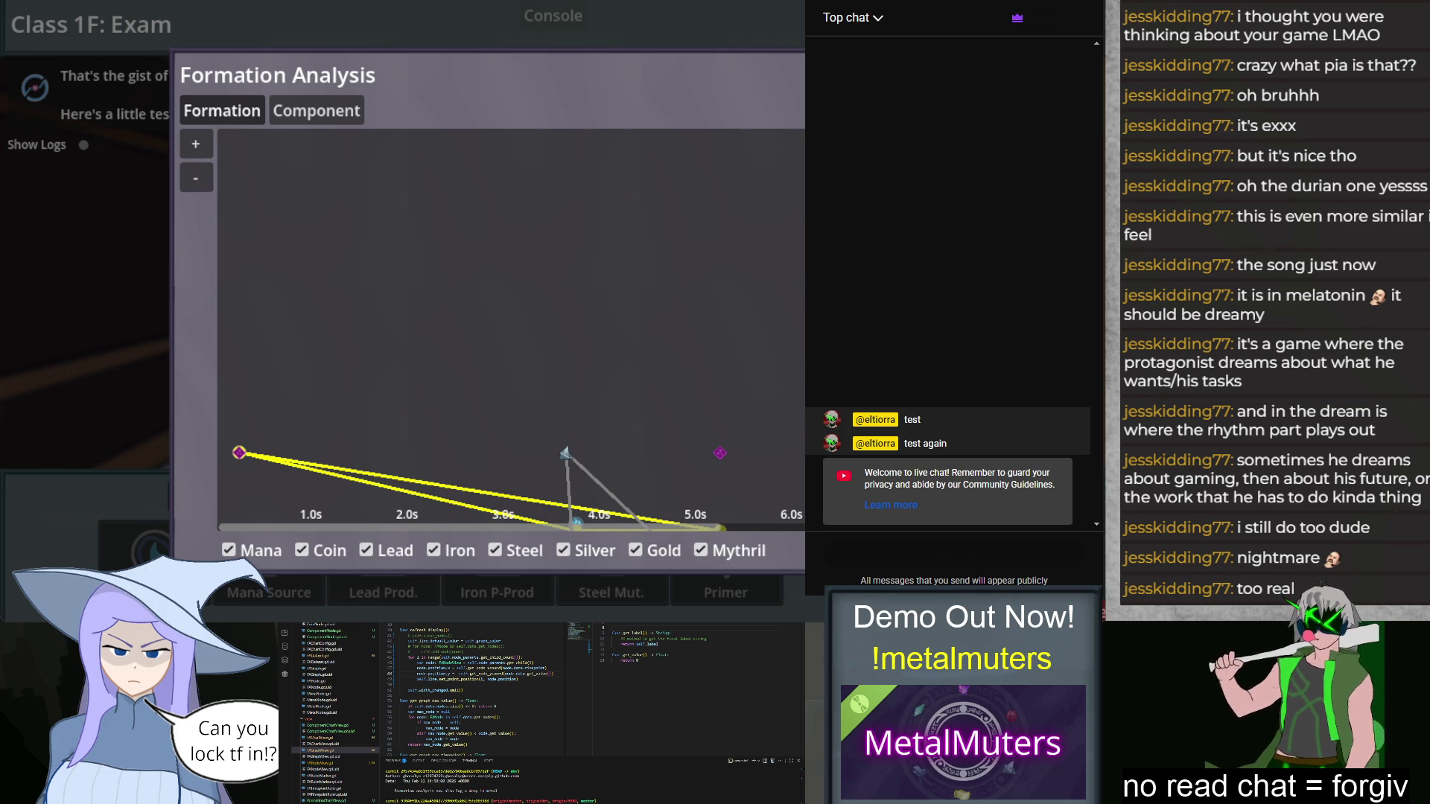
left_click(802, 128)
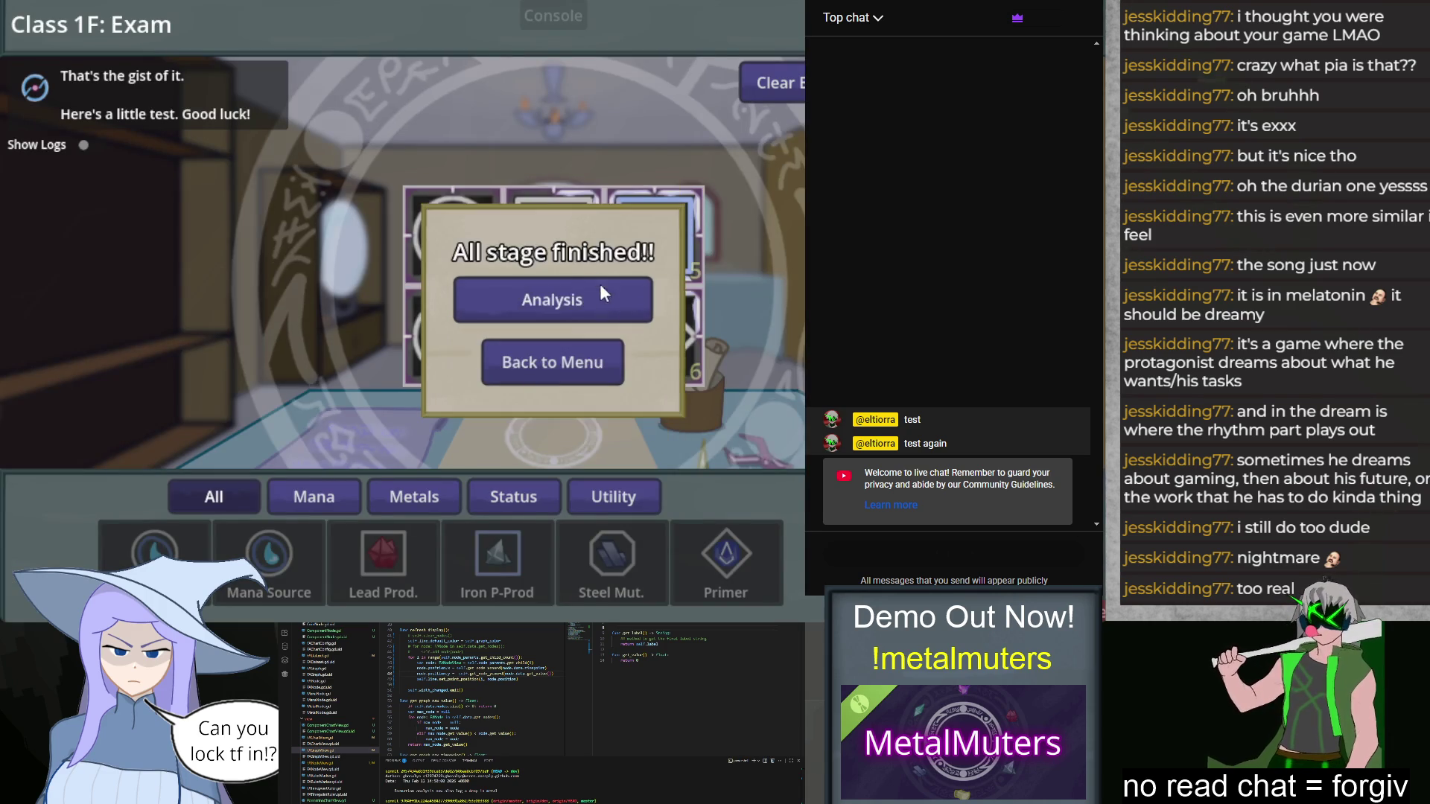
Step: Go back to the class menu and restart the Class 1F exam
left_click(596, 277)
key("Escape")
left_click(549, 361)
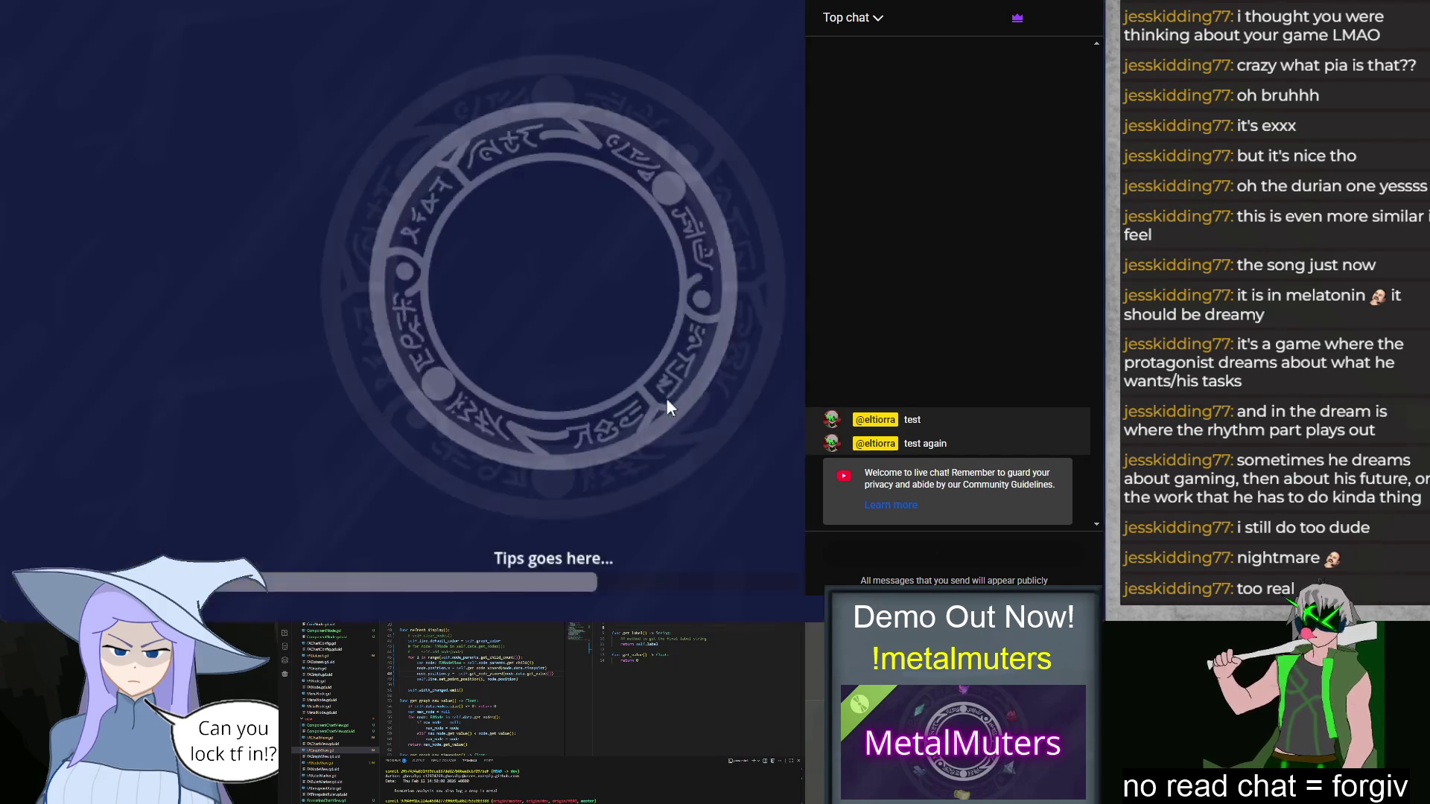
left_click(489, 484)
Step: Refill all six slots with the same components and view the win's Formation Analysis
mouse_move(269, 555)
left_mouse_down()
mouse_move(452, 235)
mouse_move(450, 365)
left_mouse_up()
left_click_drag(497, 555, 654, 237)
left_click_drag(726, 554, 654, 337)
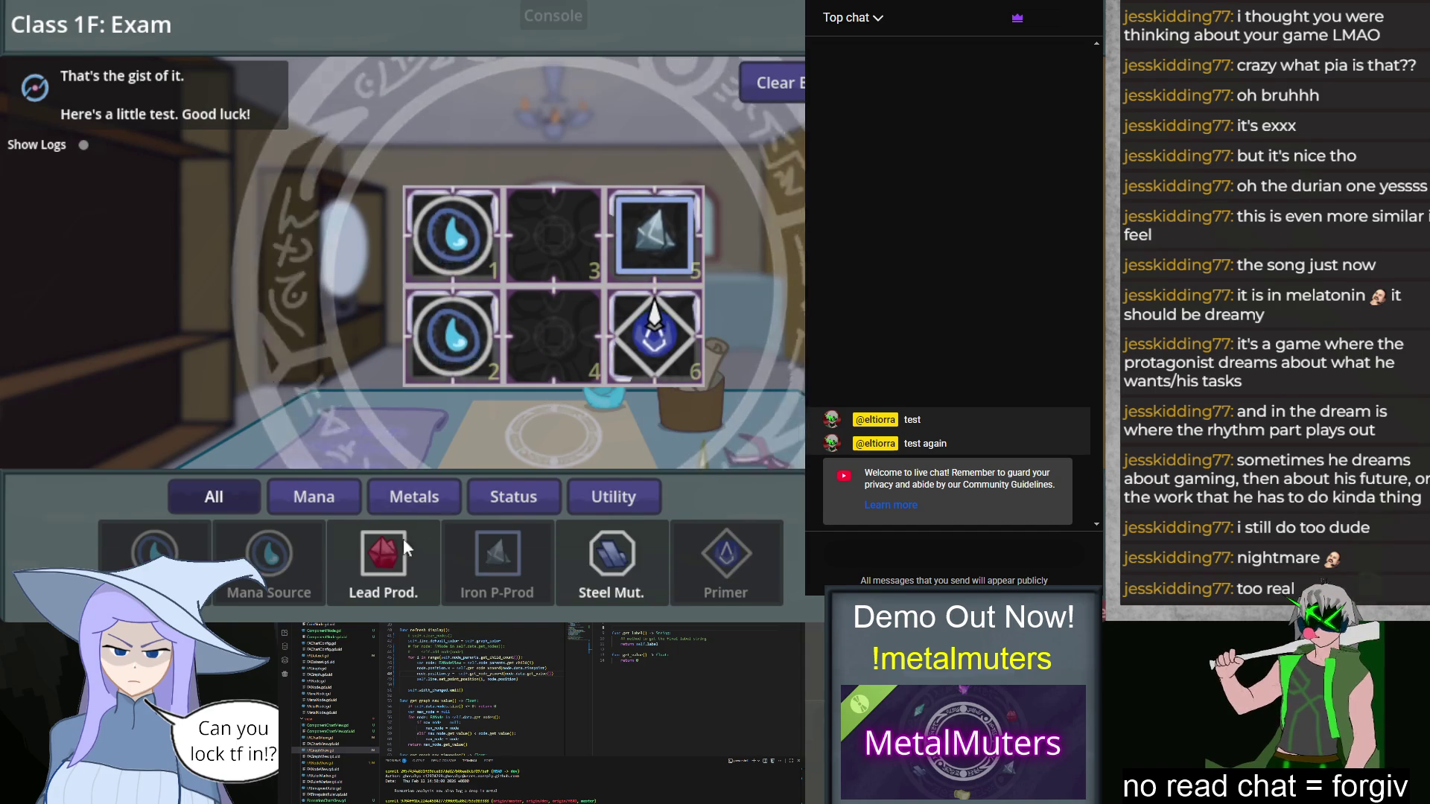
left_click_drag(383, 554, 554, 237)
left_click_drag(612, 553, 552, 344)
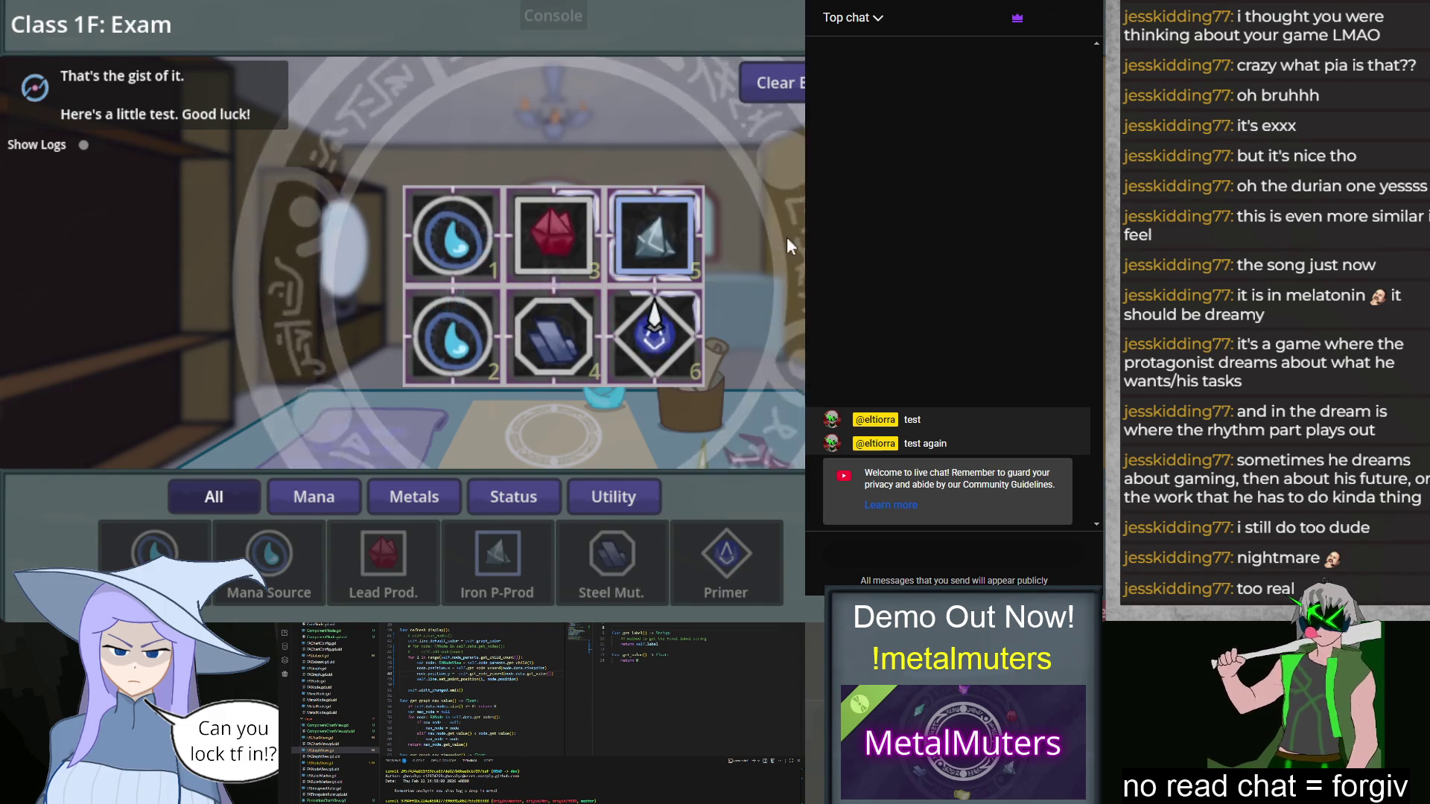
left_click(611, 333)
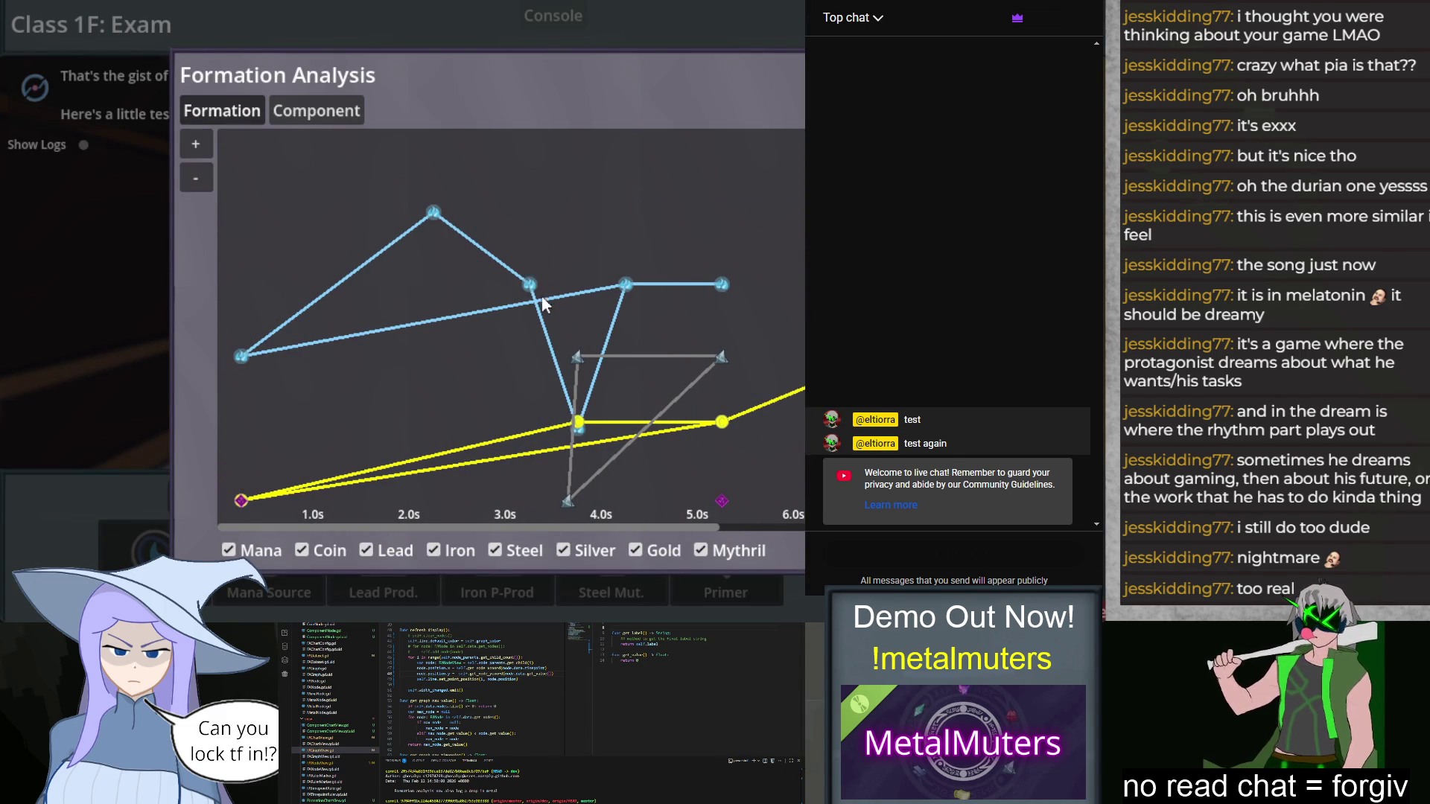
Step: Pan the timeline to 4.0s–9.0s and back to 1.0s–6.0s
left_click_drag(722, 359, 422, 357)
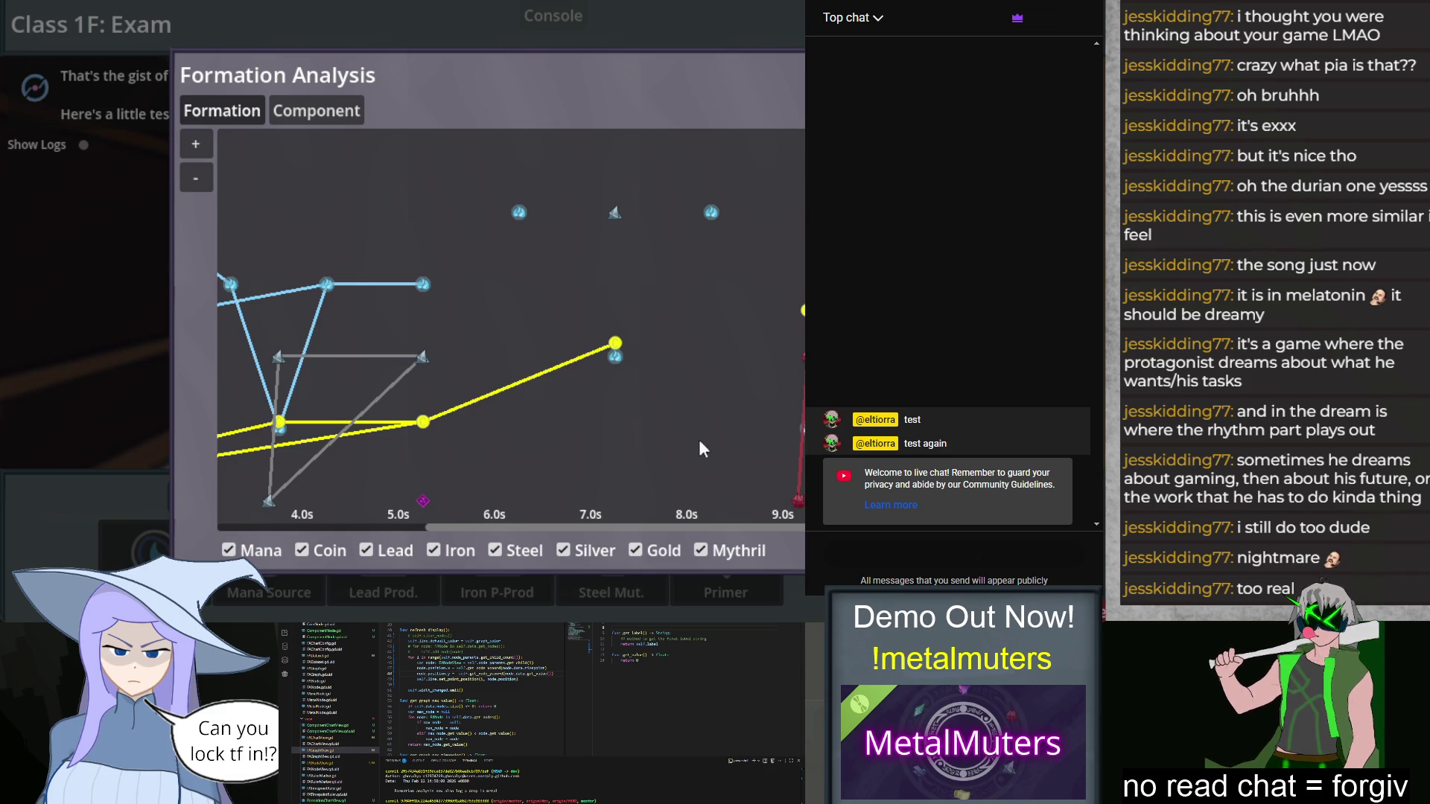
scroll(712, 453, "left", 5)
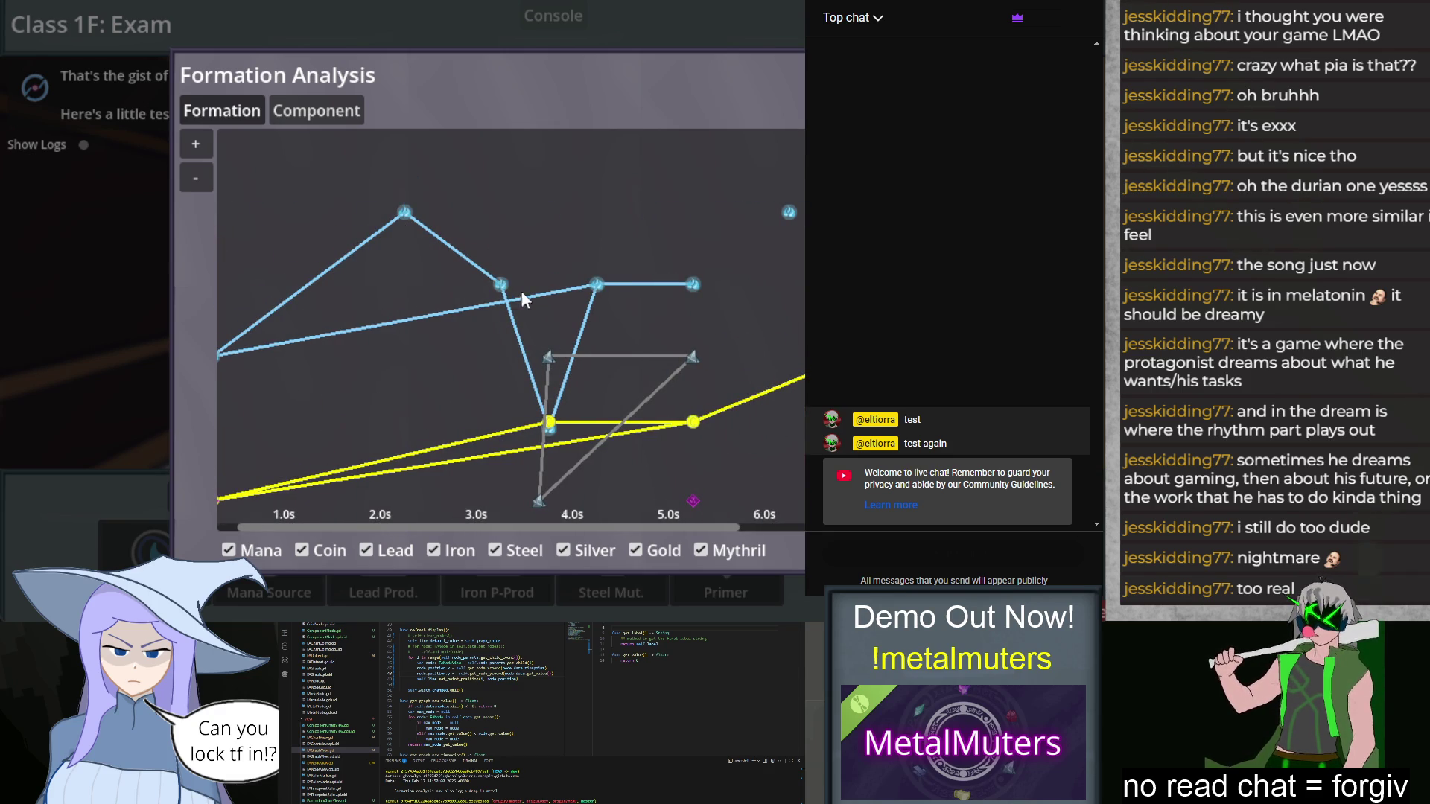
scroll(723, 305, "right", 3)
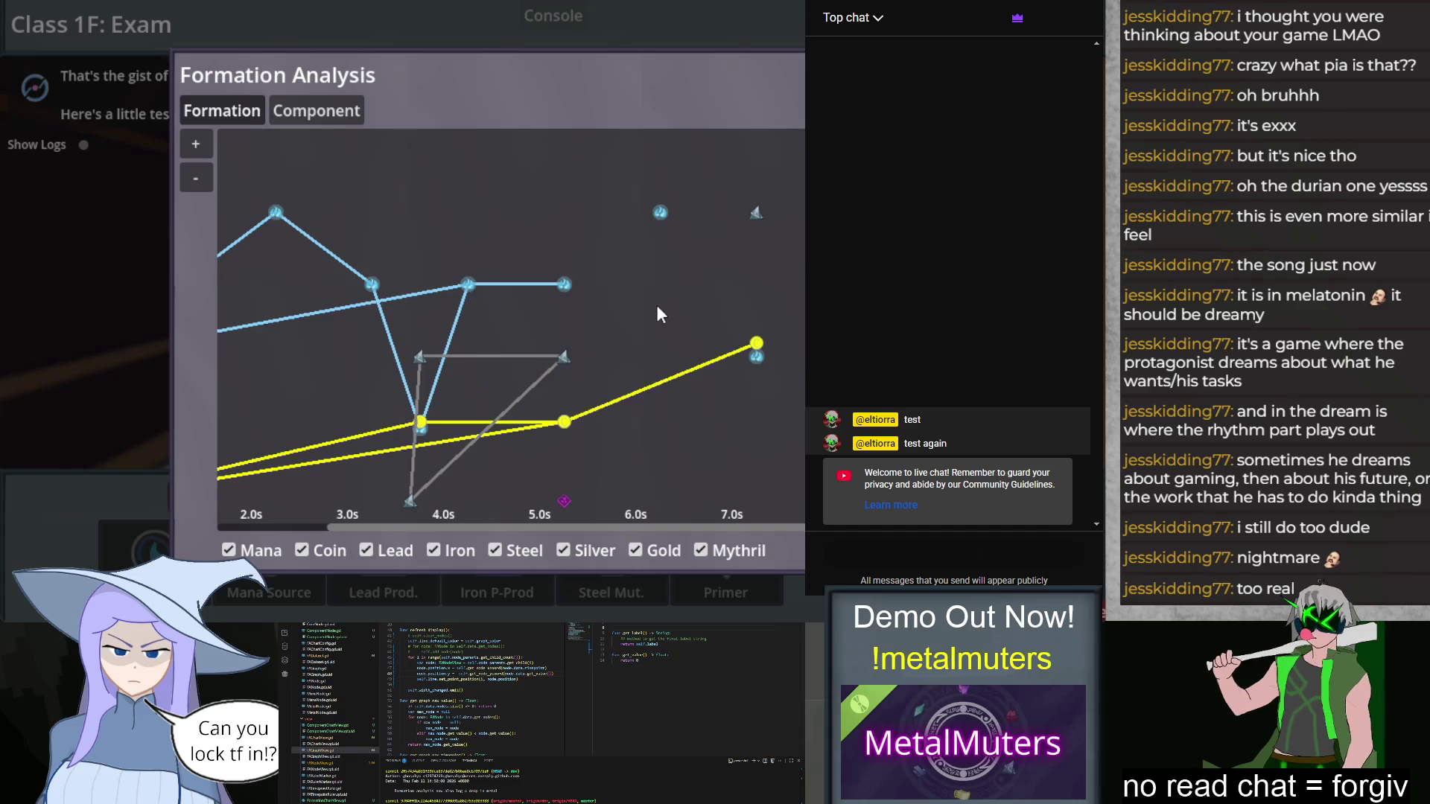
mouse_move(657, 306)
left_mouse_down()
mouse_move(446, 301)
mouse_move(794, 298)
mouse_move(463, 292)
mouse_move(759, 292)
left_mouse_up()
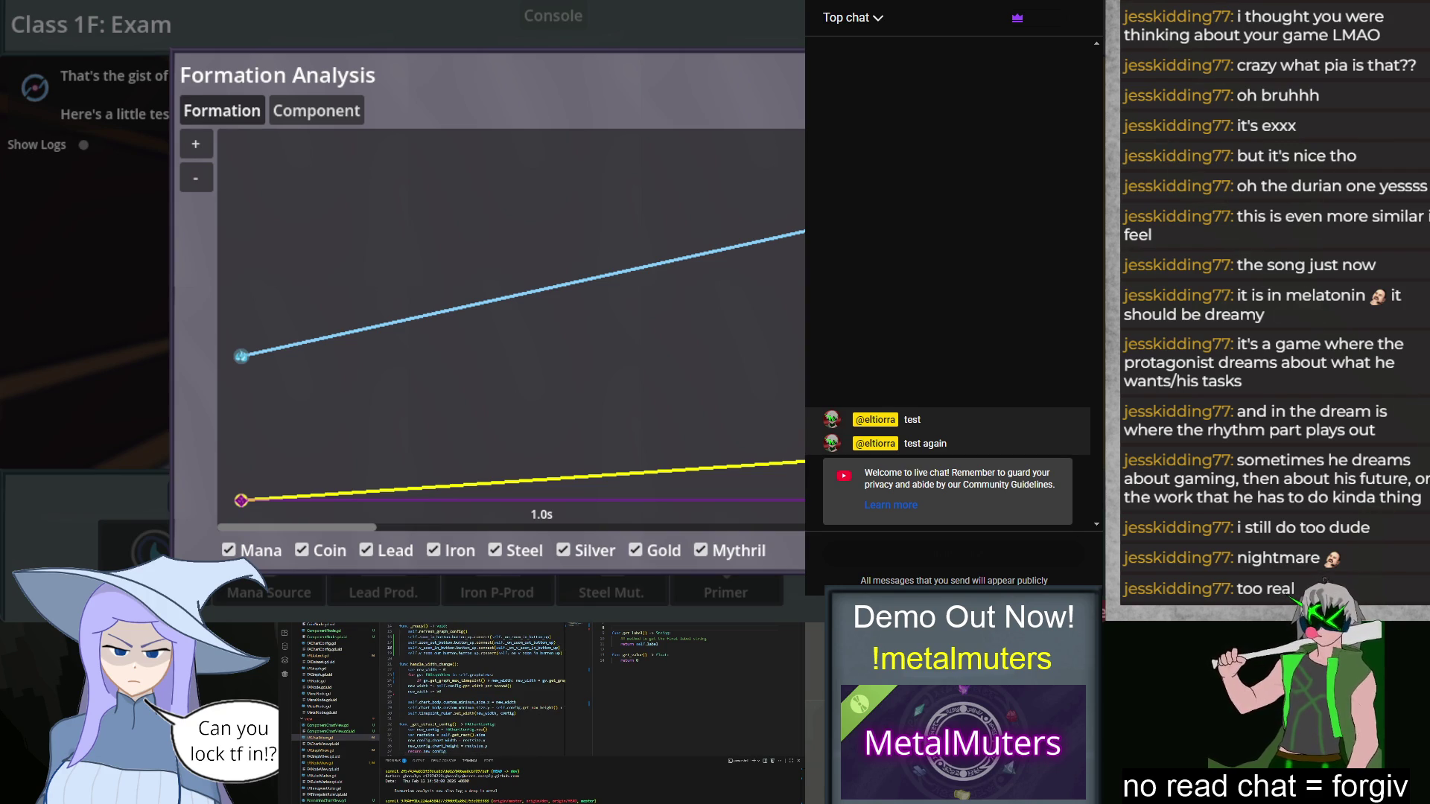
Step: Zoom the timeline in and the Formation chart out, close the panel, and stop the game
left_click(212, 142)
left_click(206, 190)
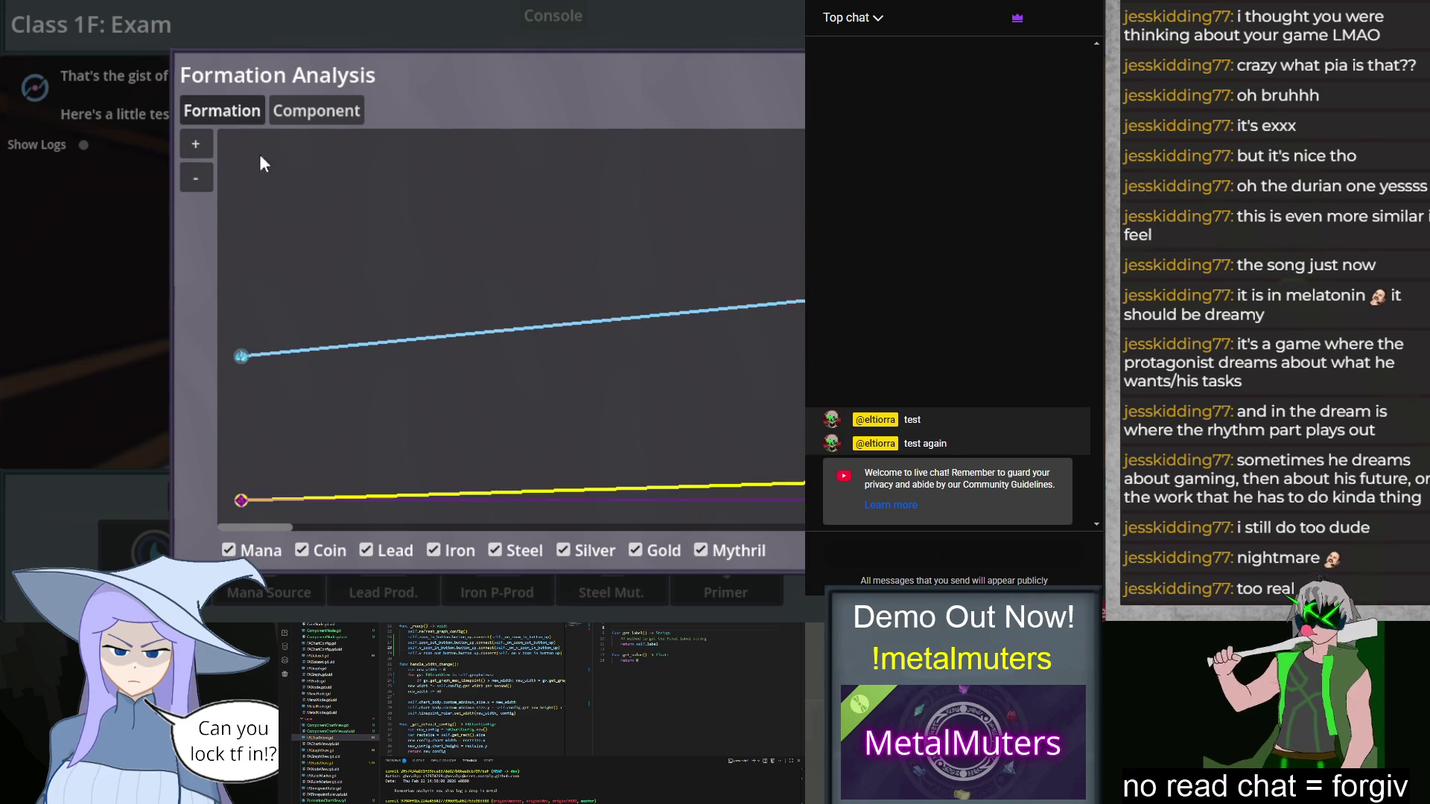
key("Escape")
key("F8")
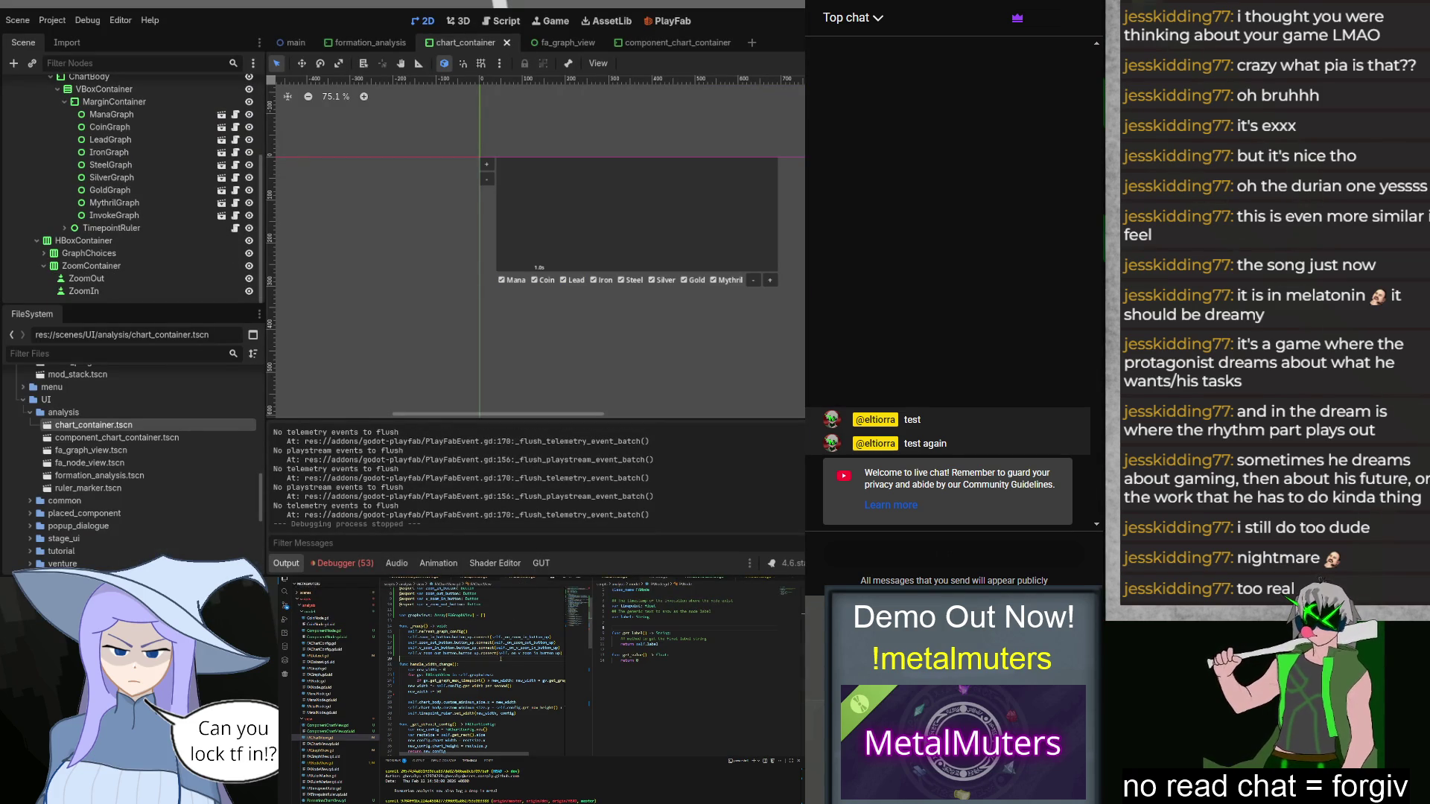
Step: Comment out the self.width_changed.emit() line in FAGraphView.gd
double_click(432, 664)
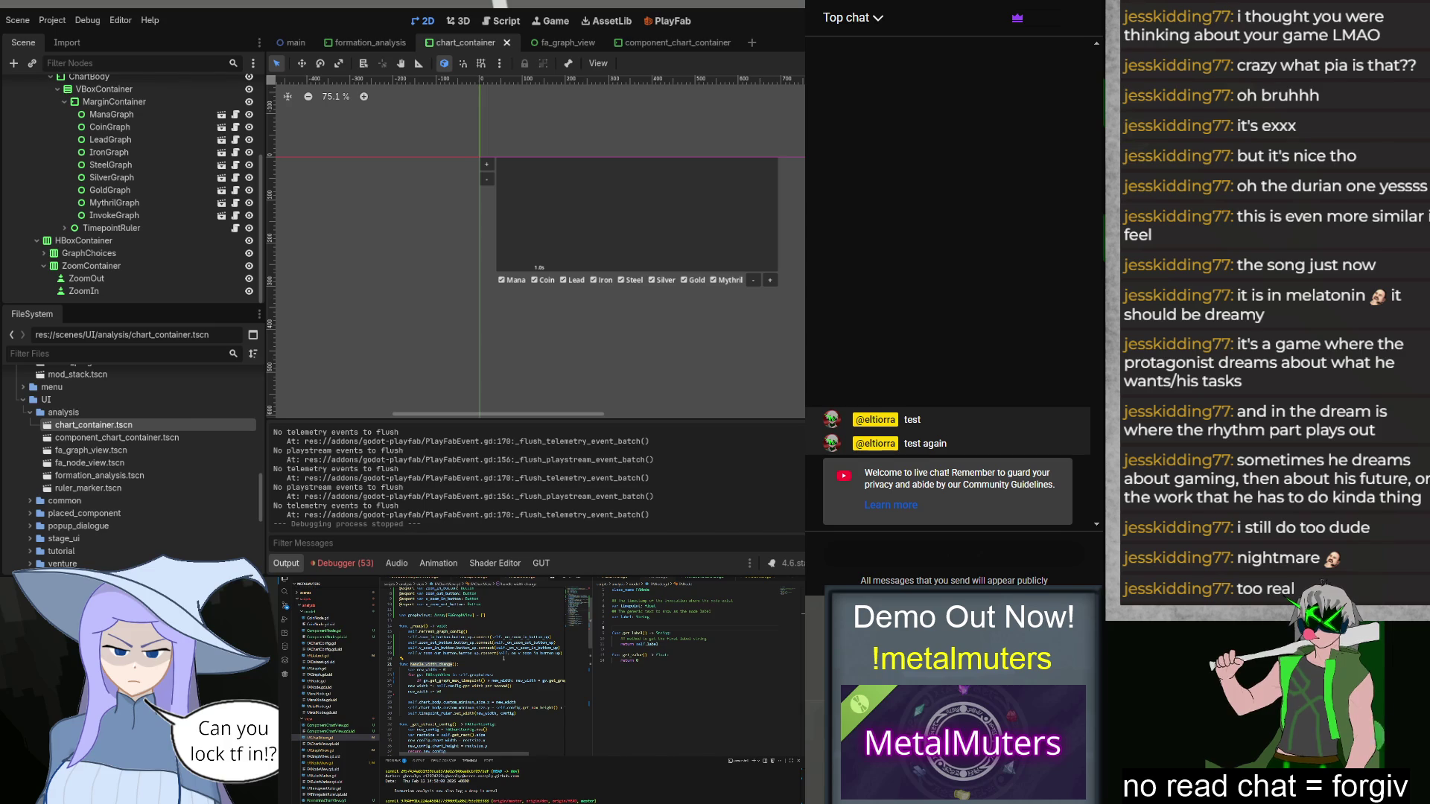
scroll(504, 658, "down", 6)
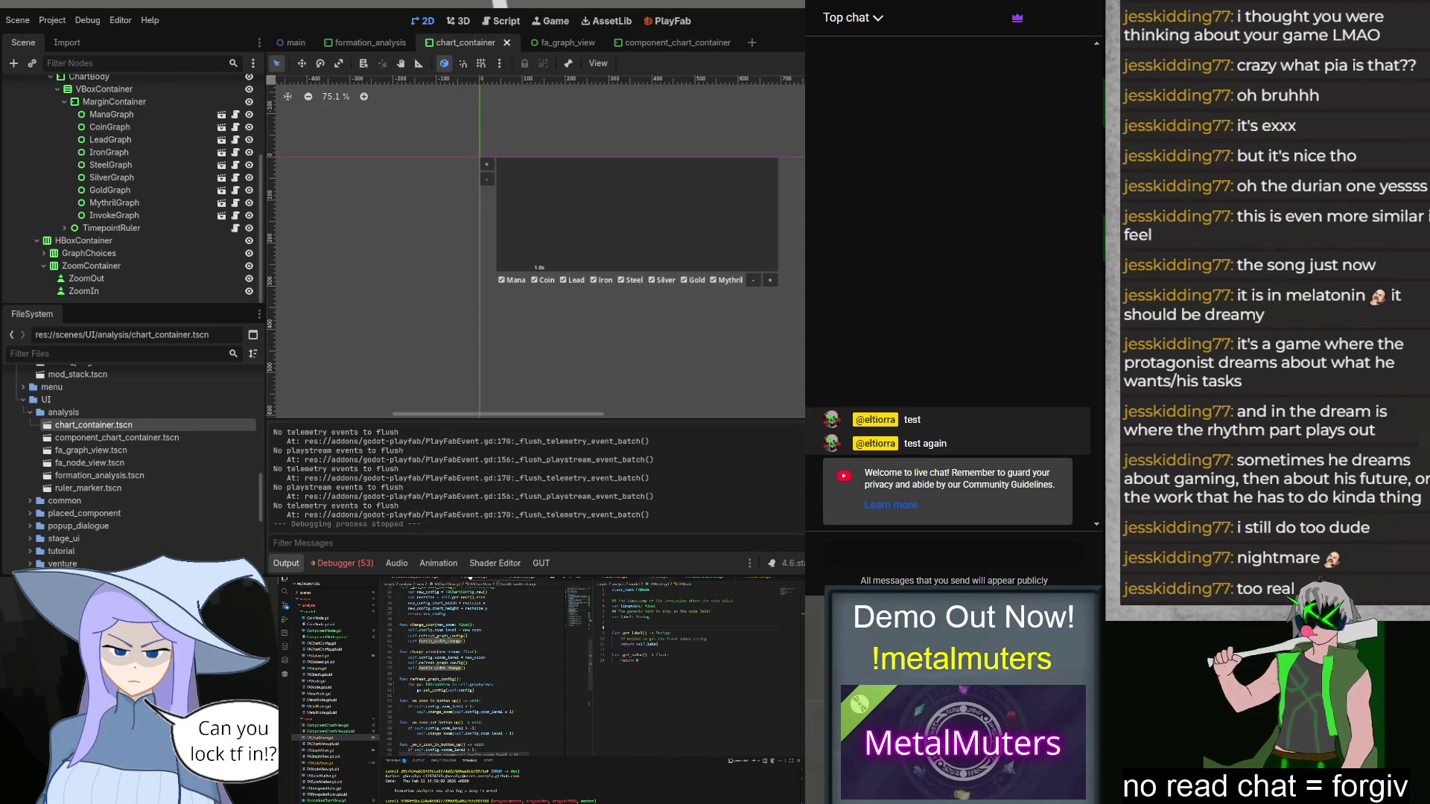
key("ctrl+Tab")
scroll(497, 661, "down", 4)
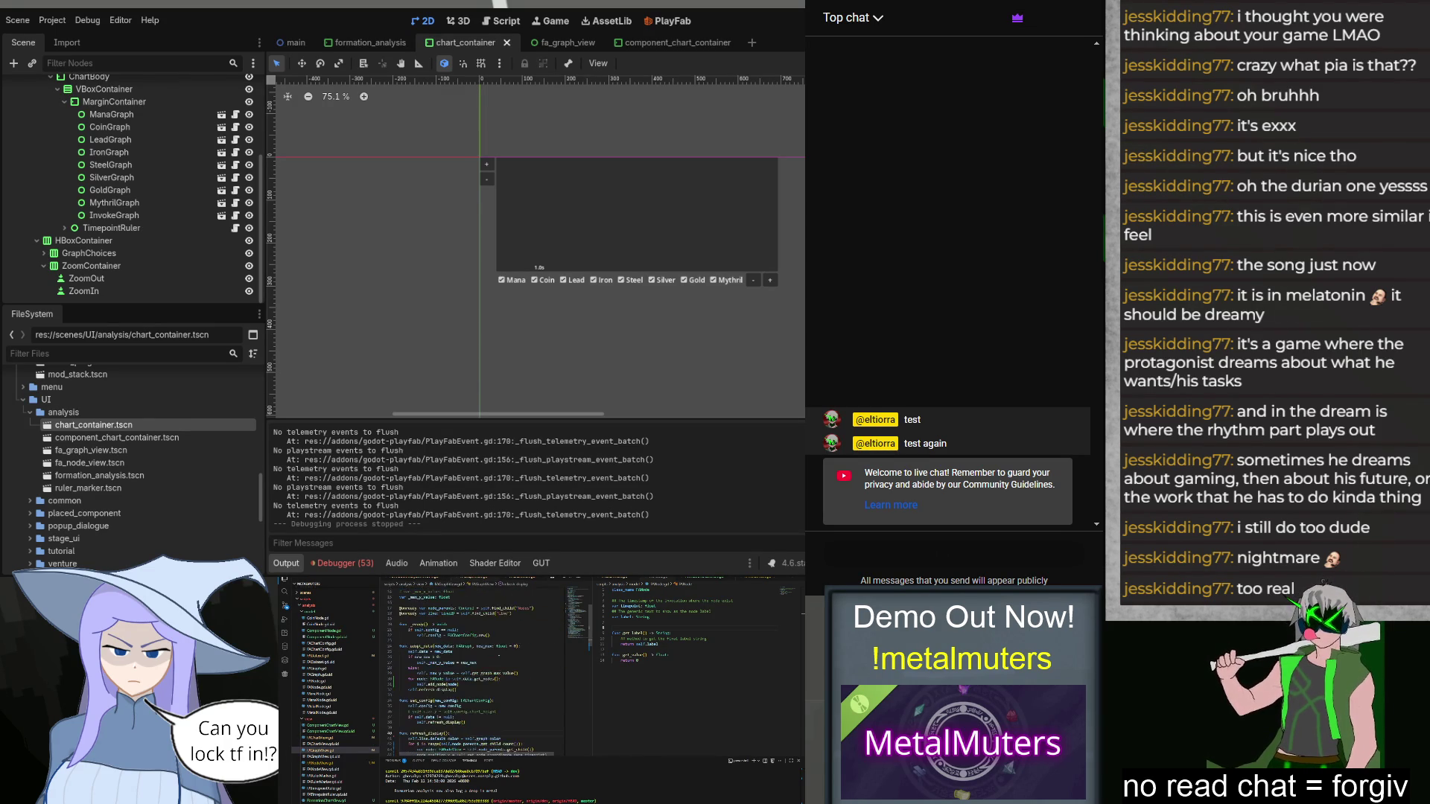
scroll(476, 670, "down", 2)
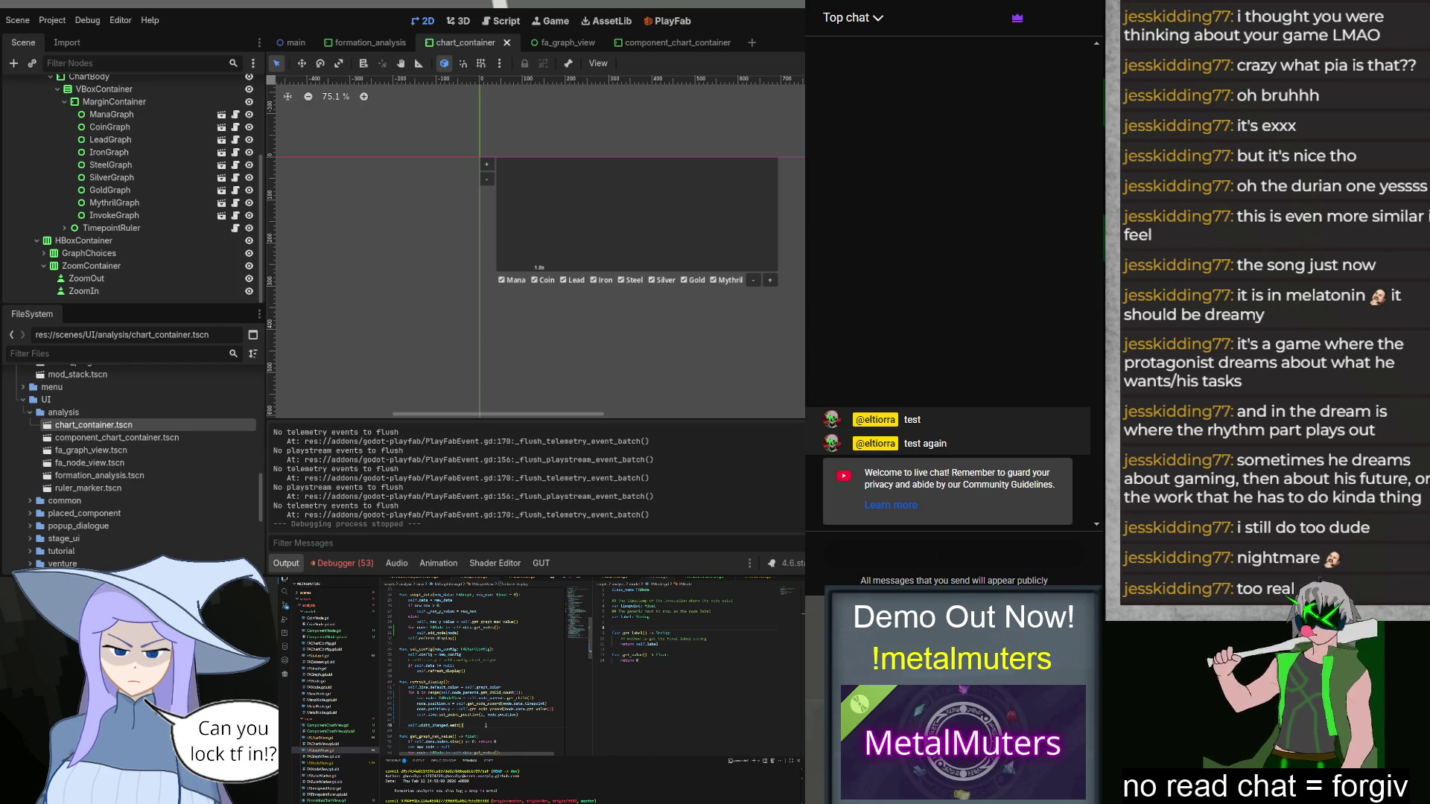
scroll(486, 725, "down", 10)
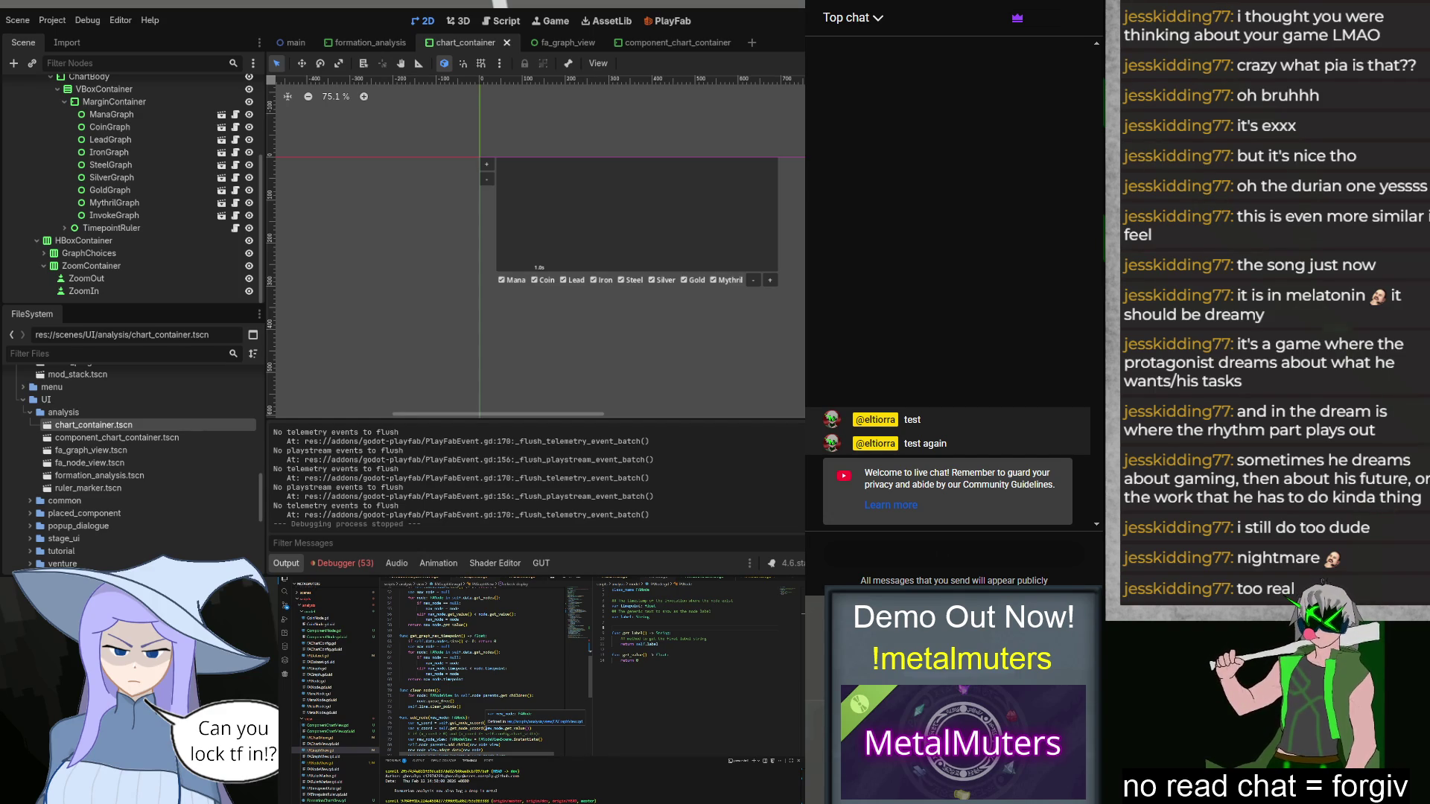
scroll(476, 670, "down", 5)
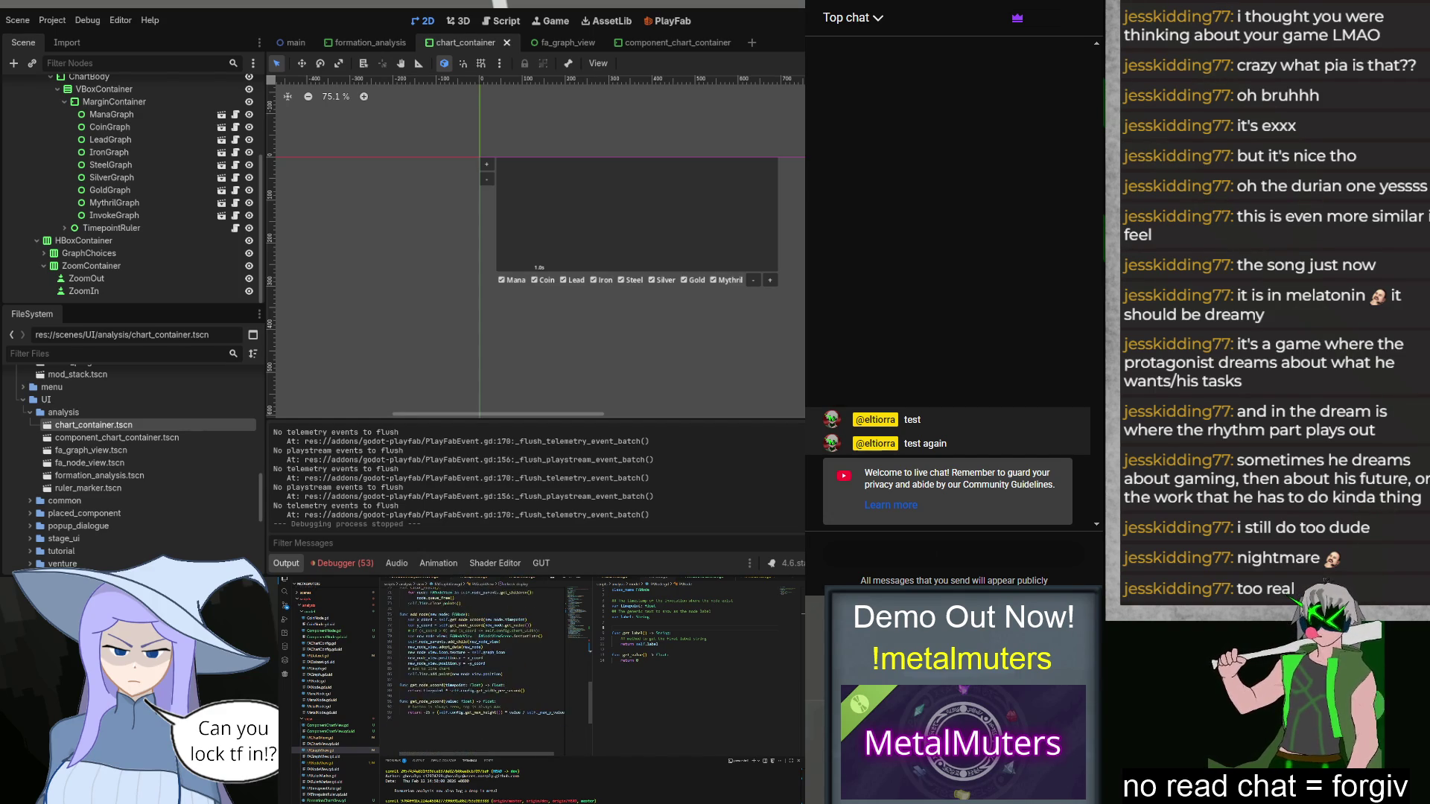
scroll(495, 653, "up", 3)
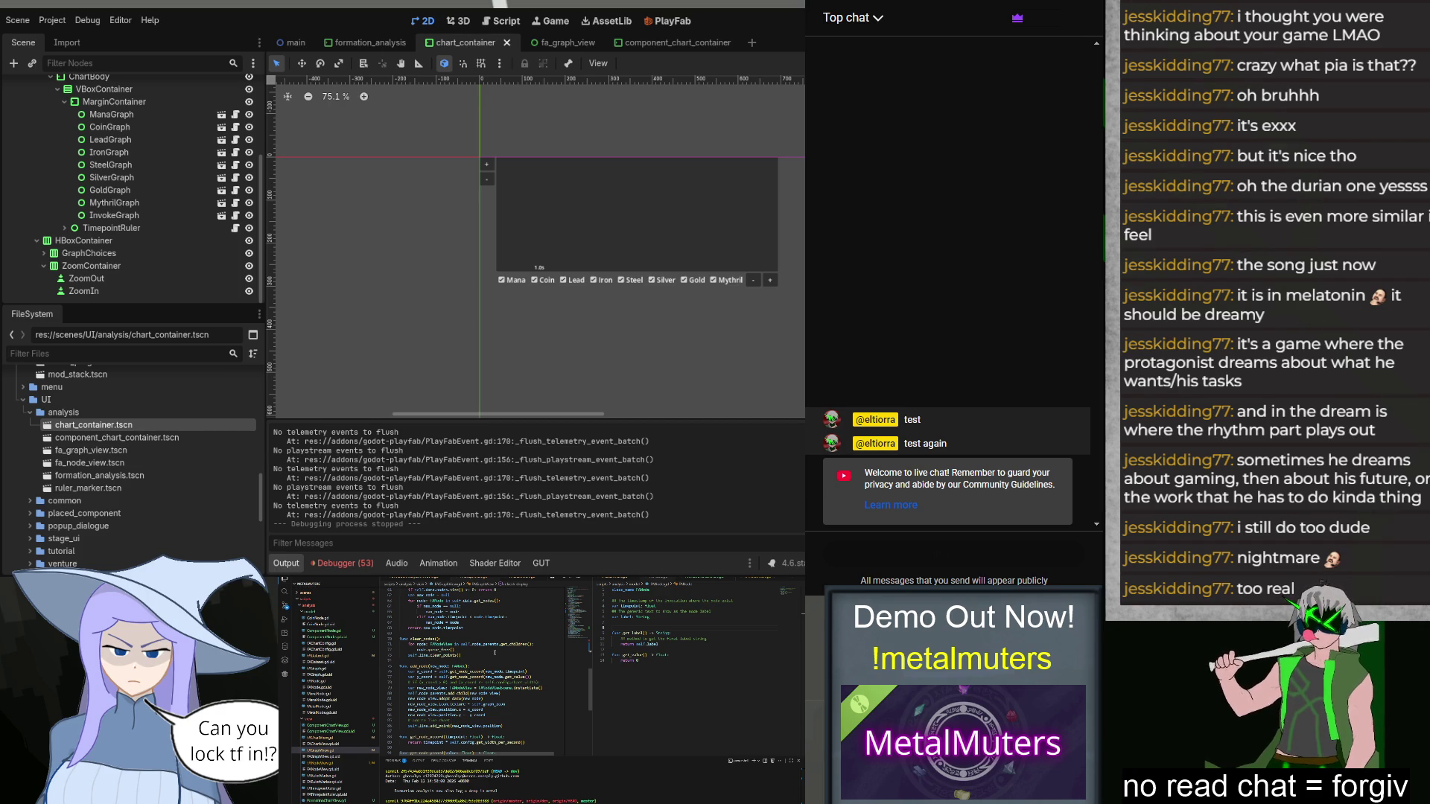
scroll(497, 650, "up", 10)
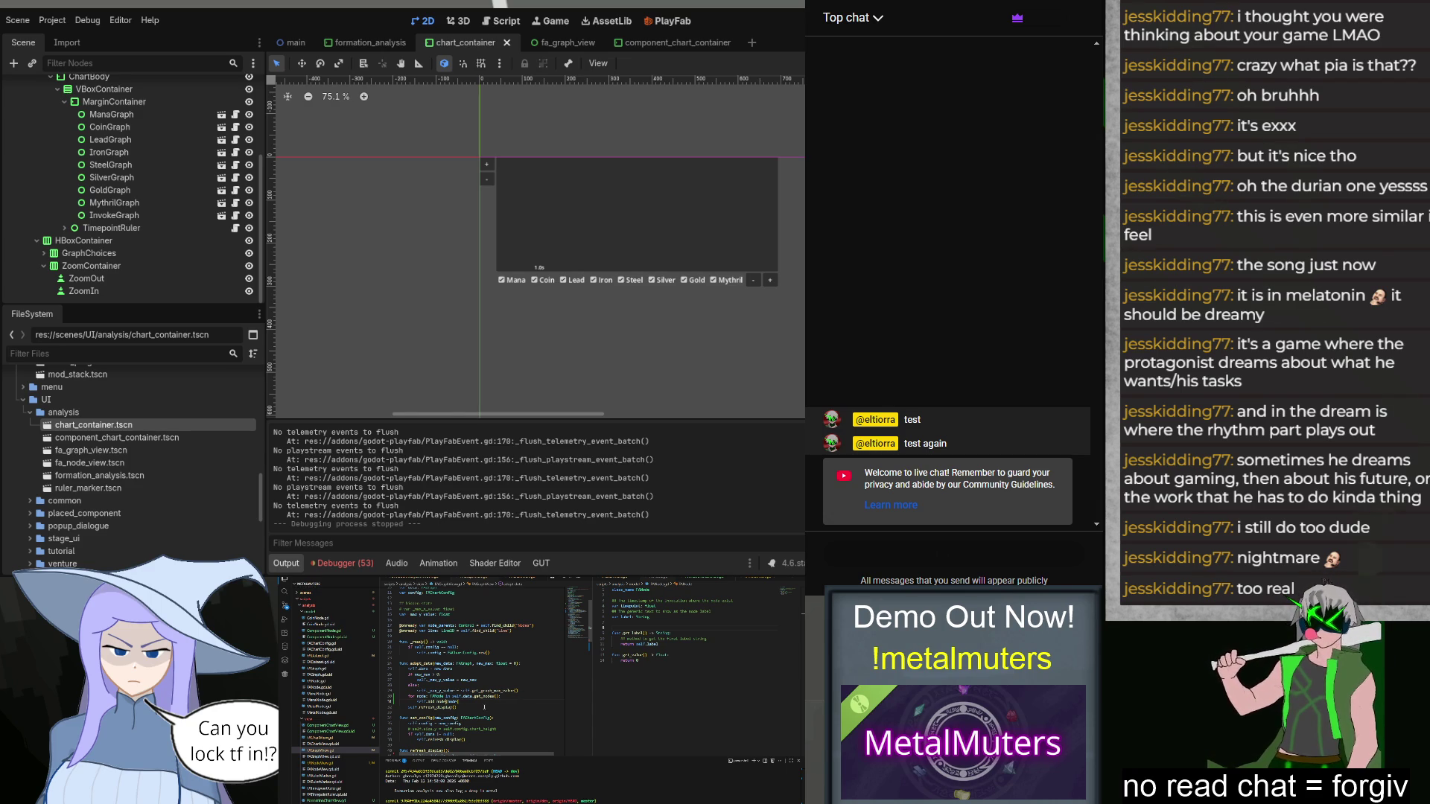
scroll(485, 707, "down", 10)
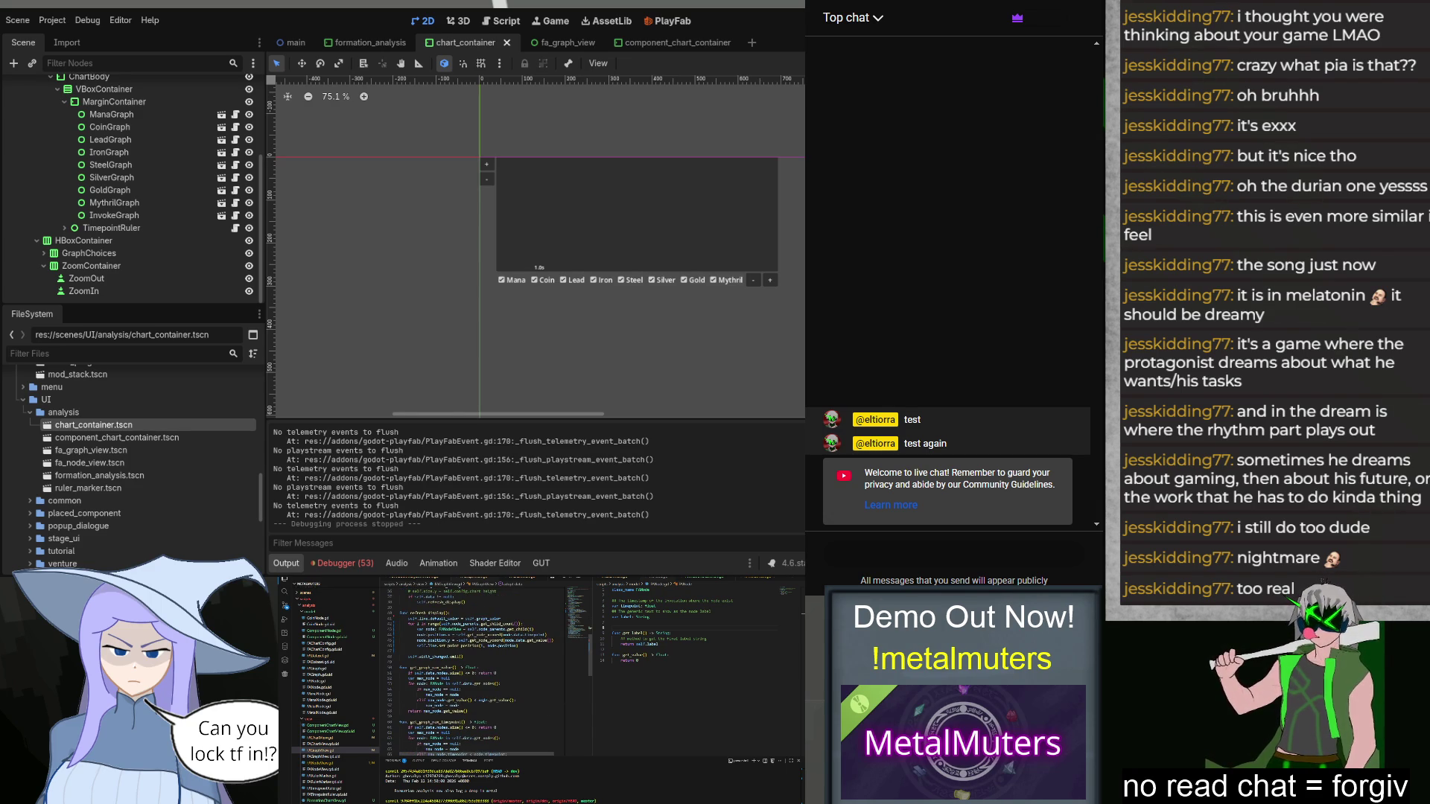
scroll(504, 702, "up", 3)
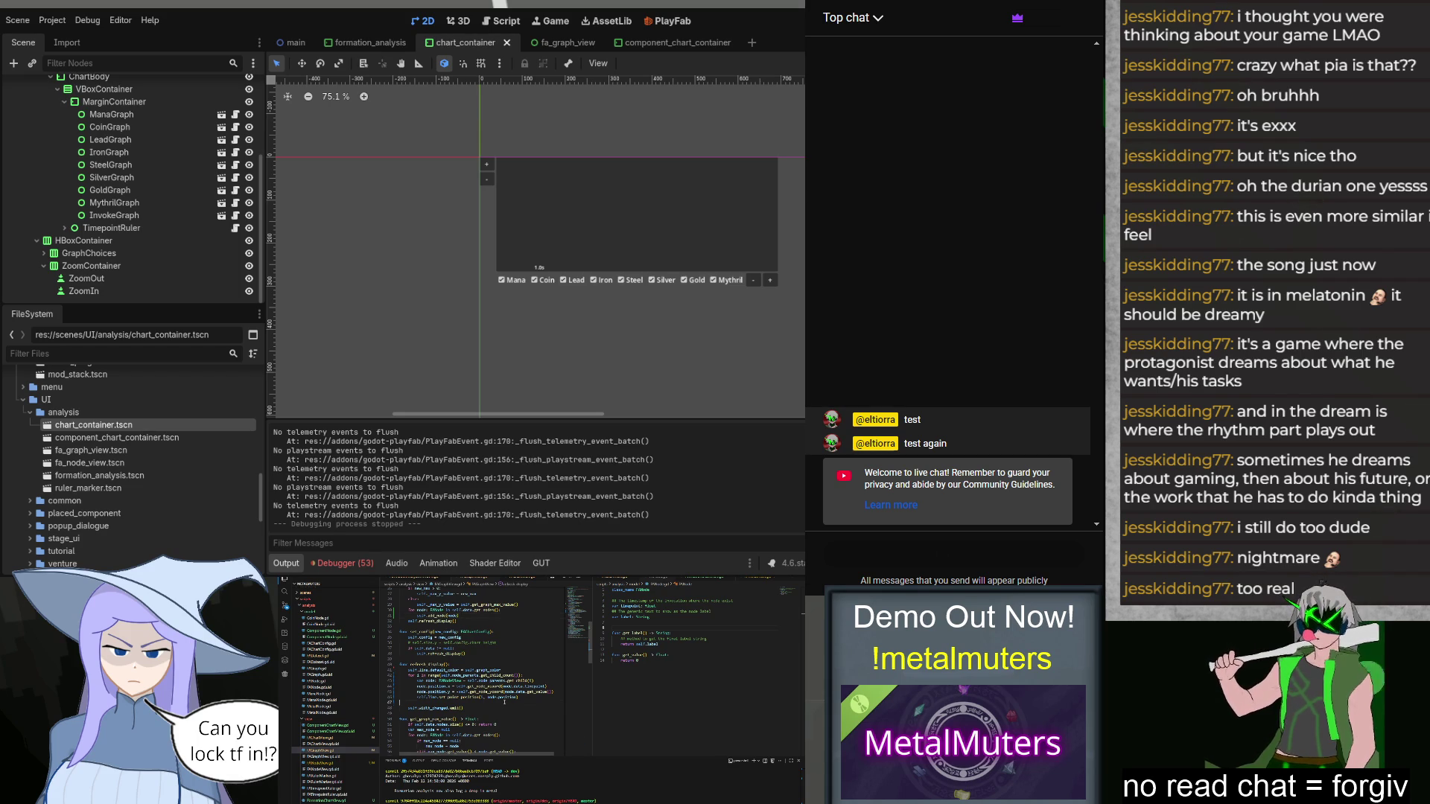
scroll(504, 702, "up", 4)
scroll(504, 702, "down", 3)
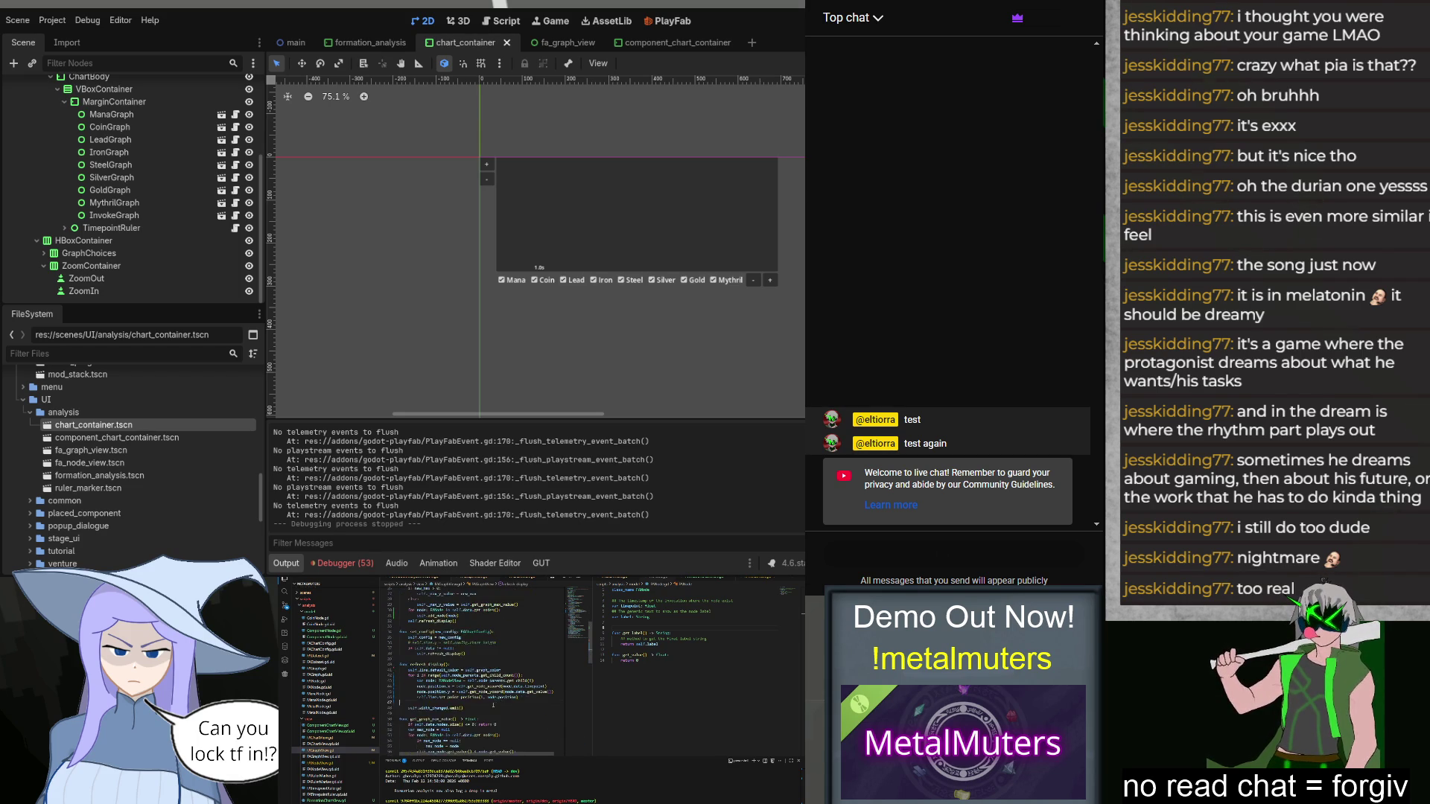
key("ctrl+slash")
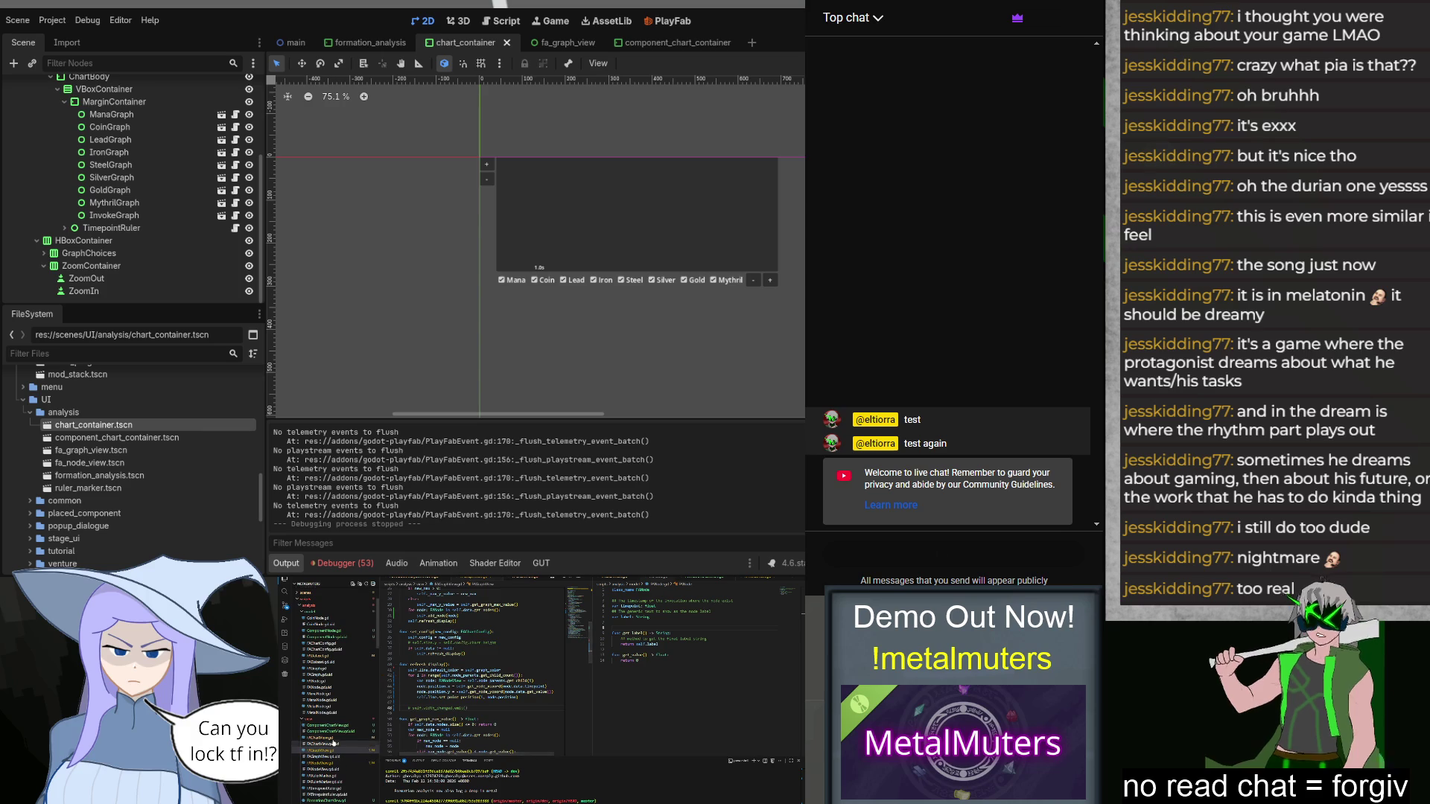
Step: Trace the width_change matches and handle_width_change uses in the chart view scripts
left_click(332, 738)
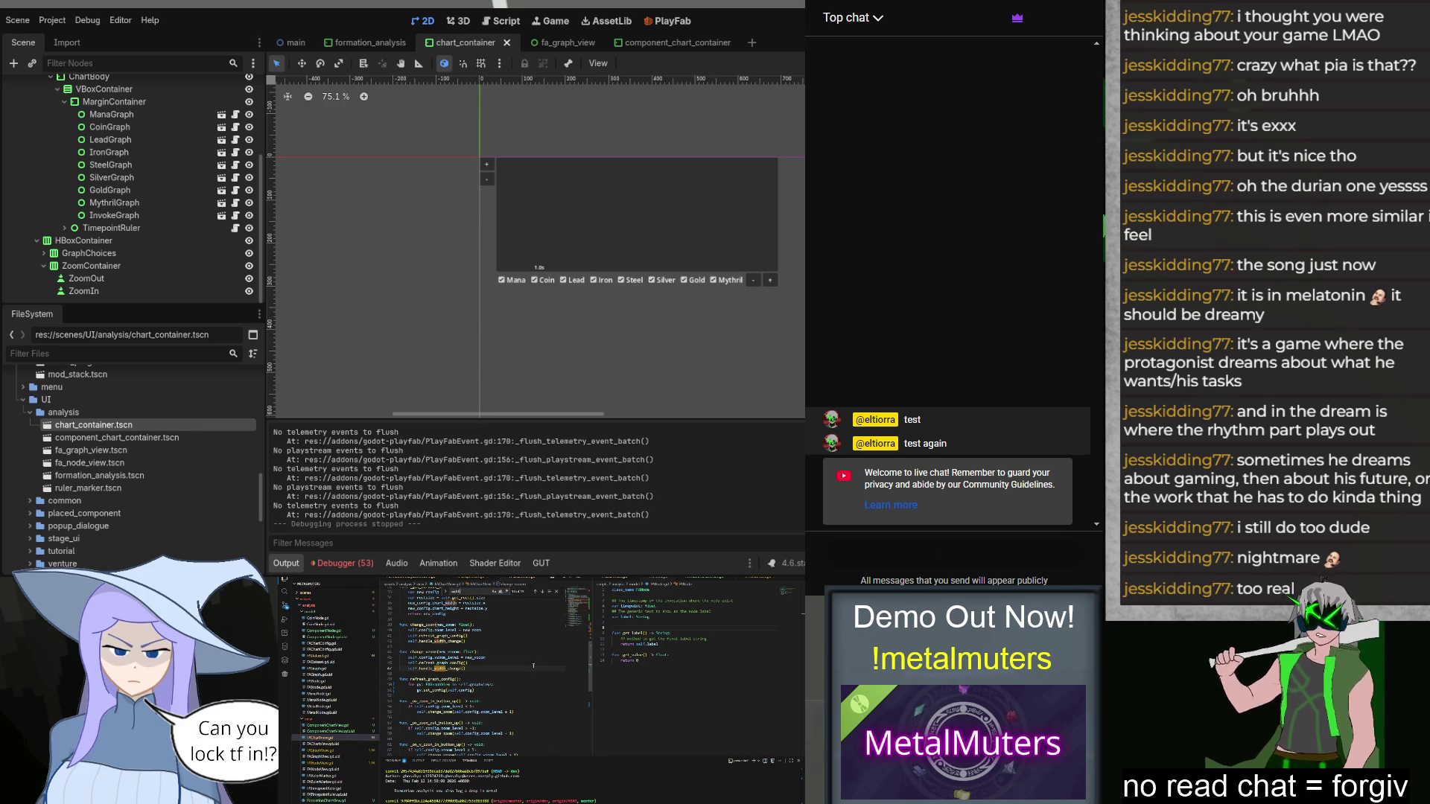
scroll(534, 666, "up", 1)
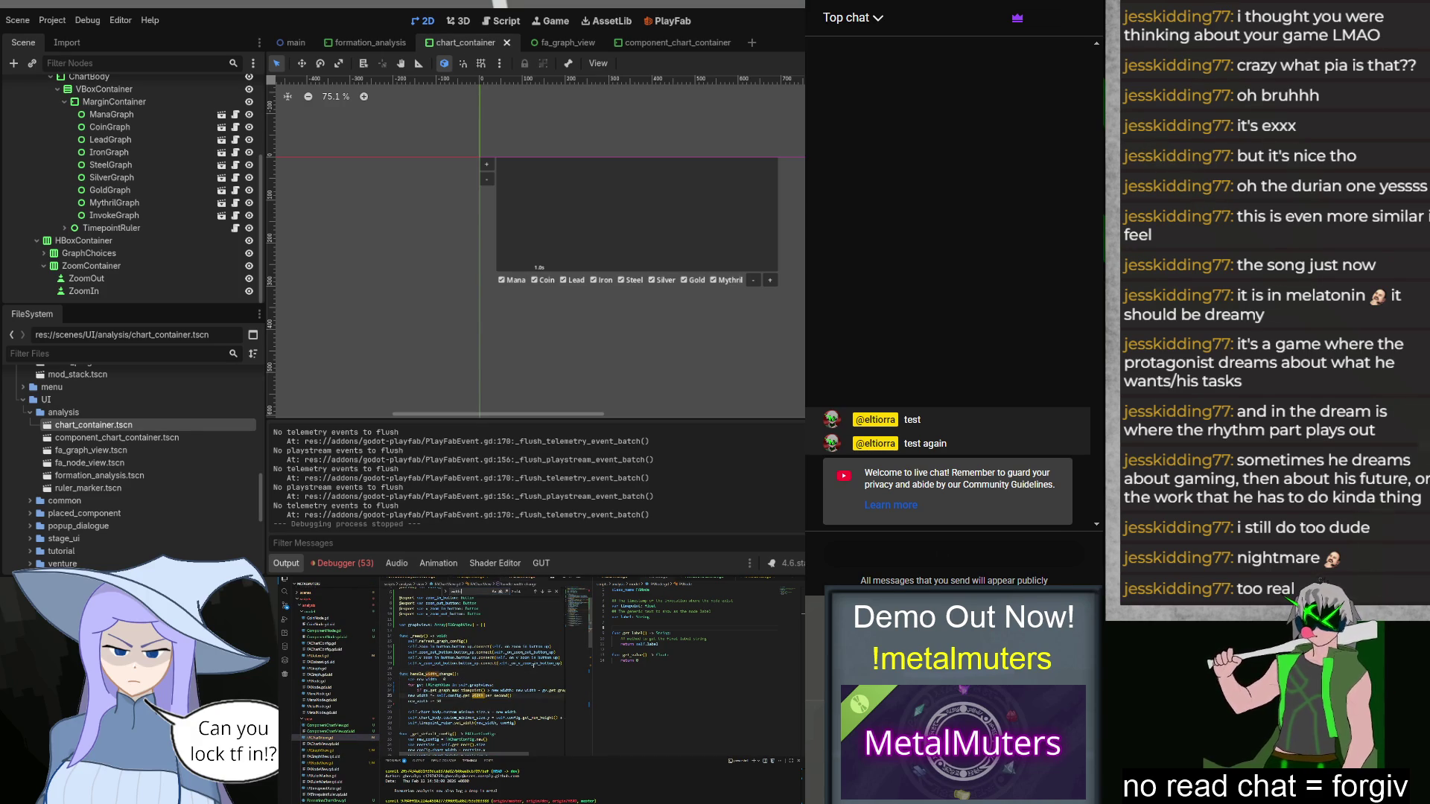
scroll(534, 666, "up", 1)
key("Return")
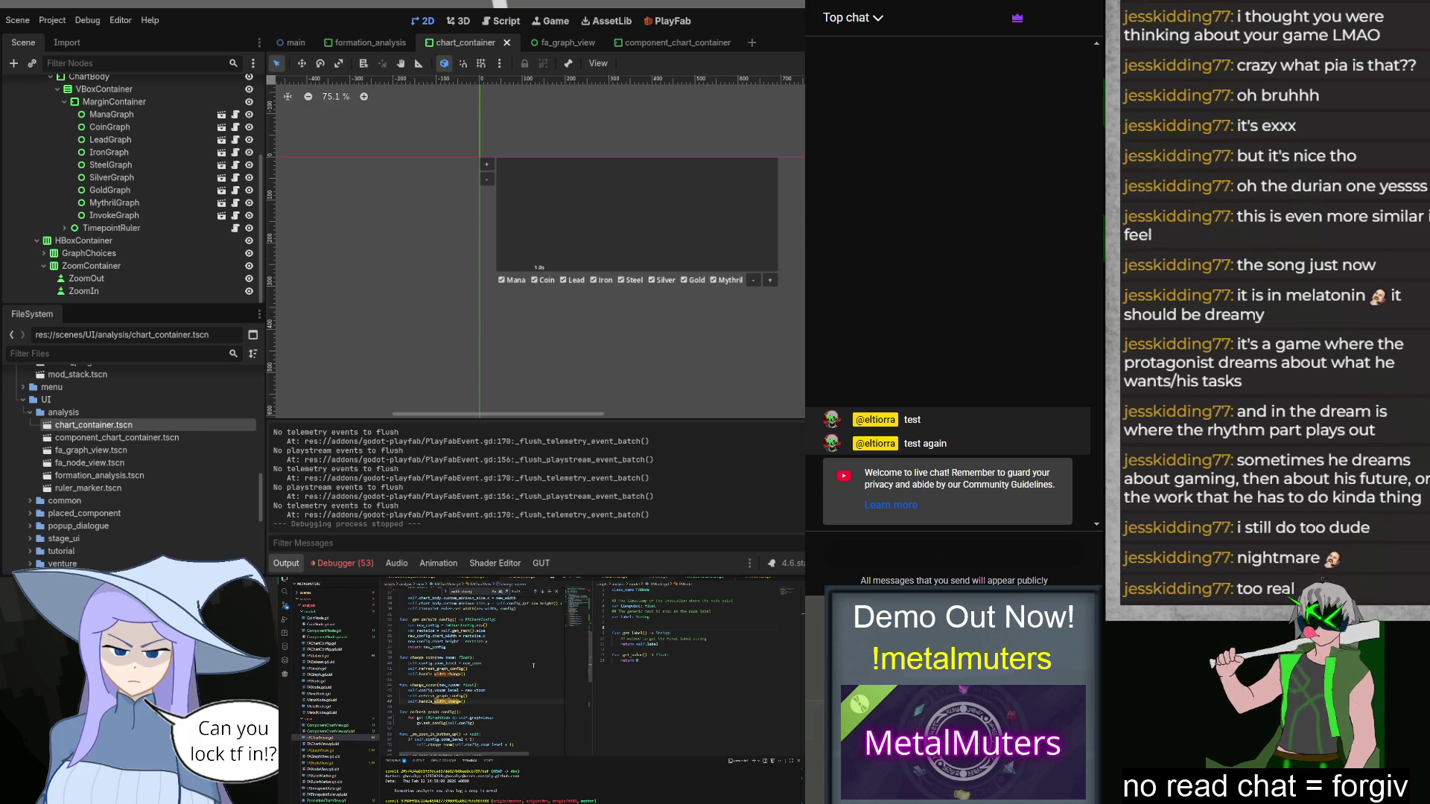
key("Return")
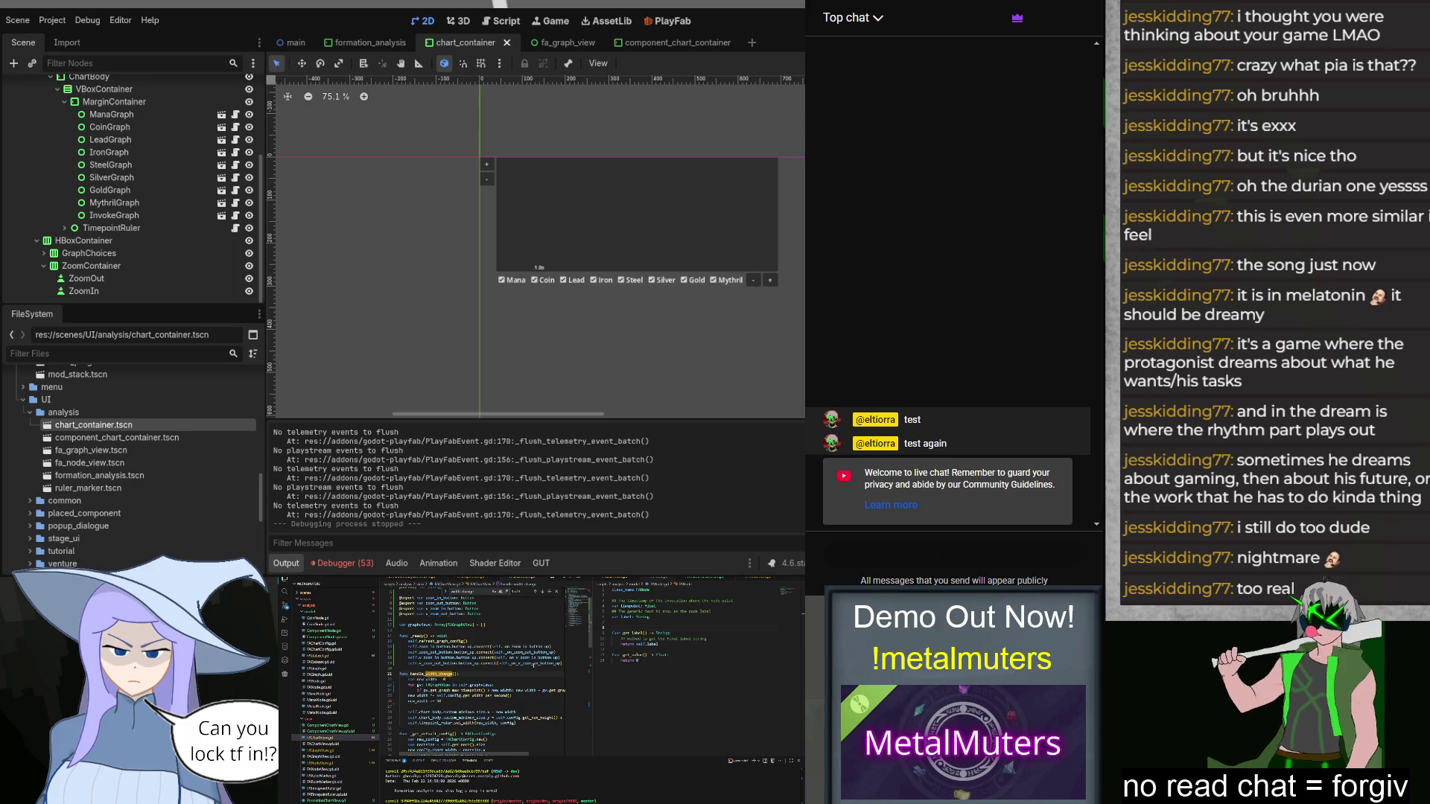
key("Return")
key("Return")
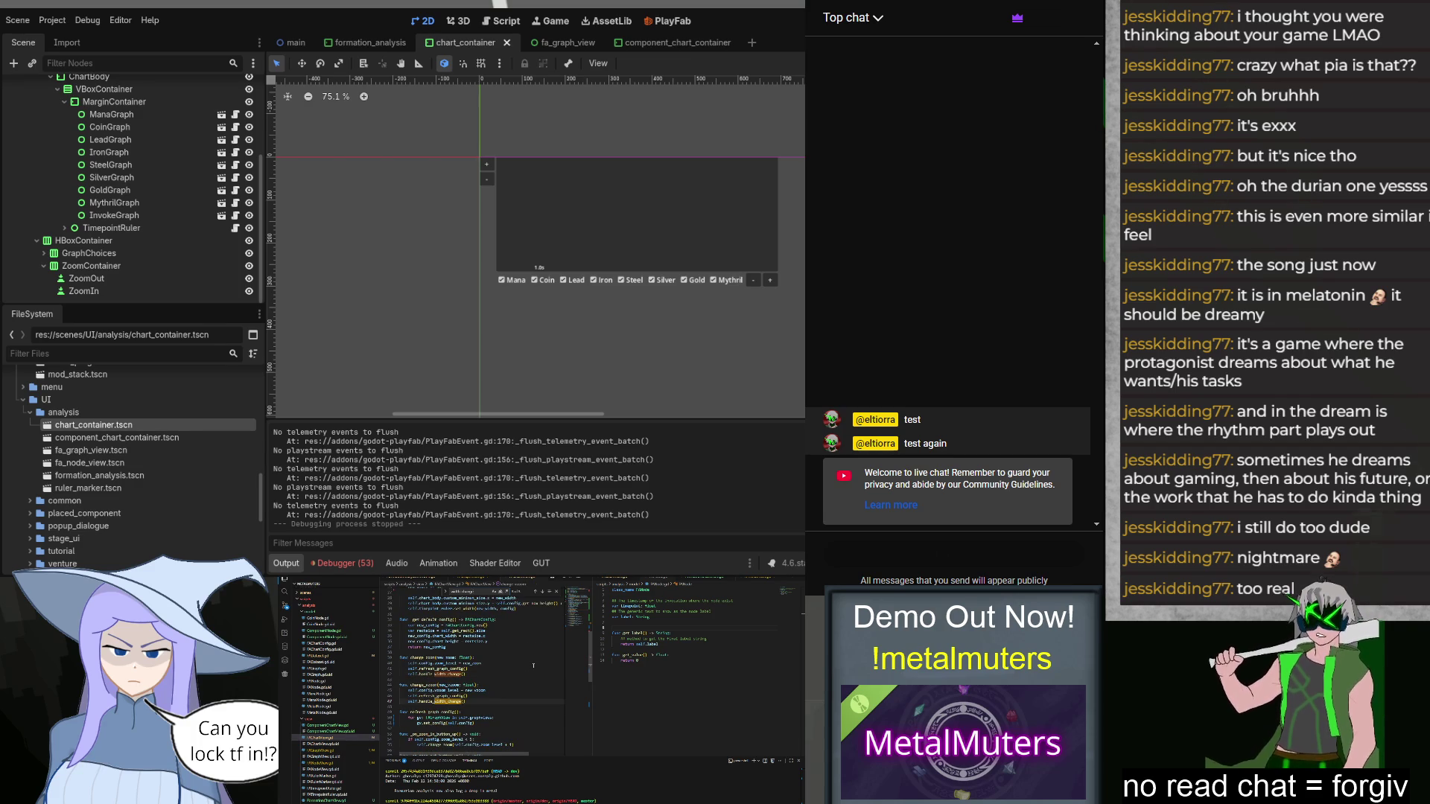
key("Return")
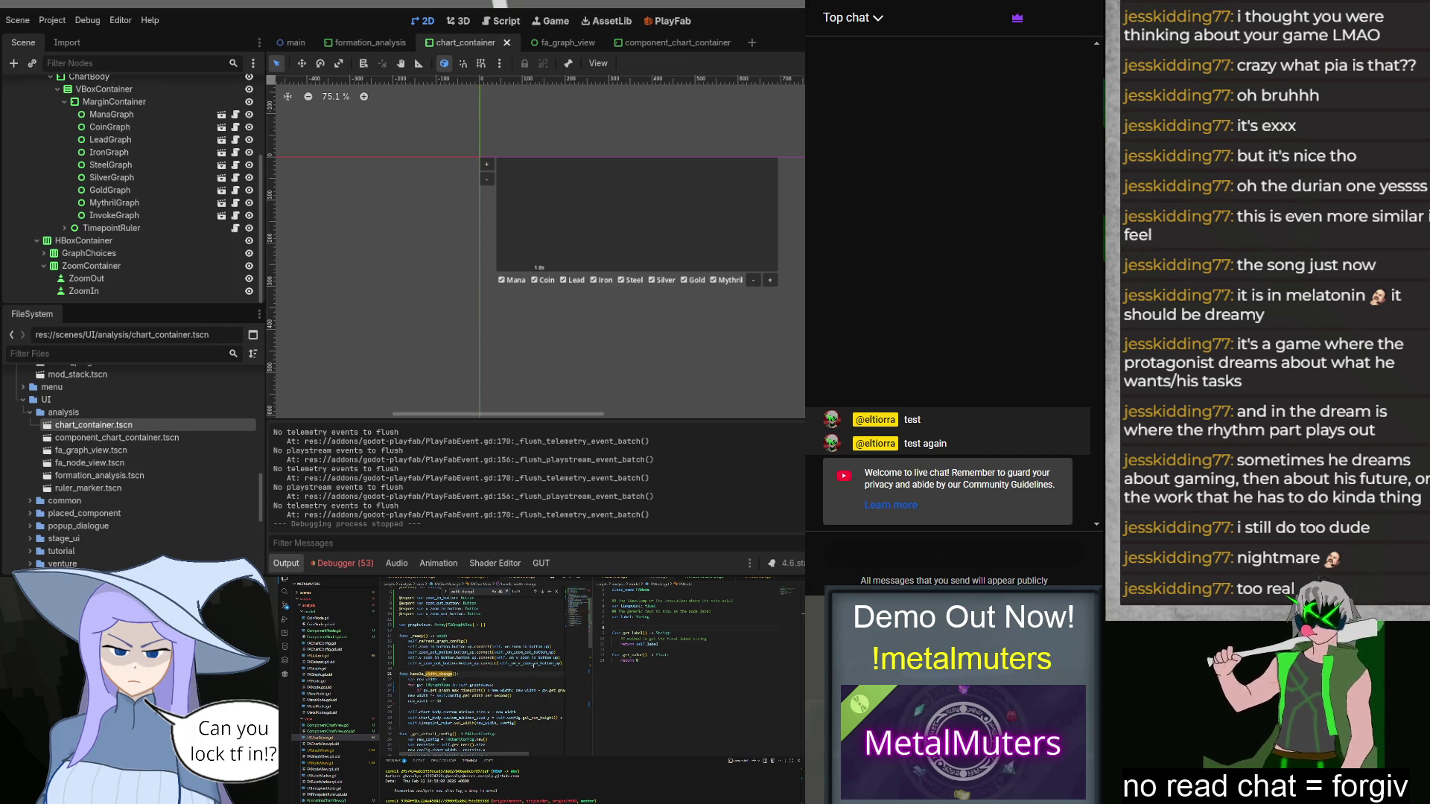
scroll(534, 665, "down", 6)
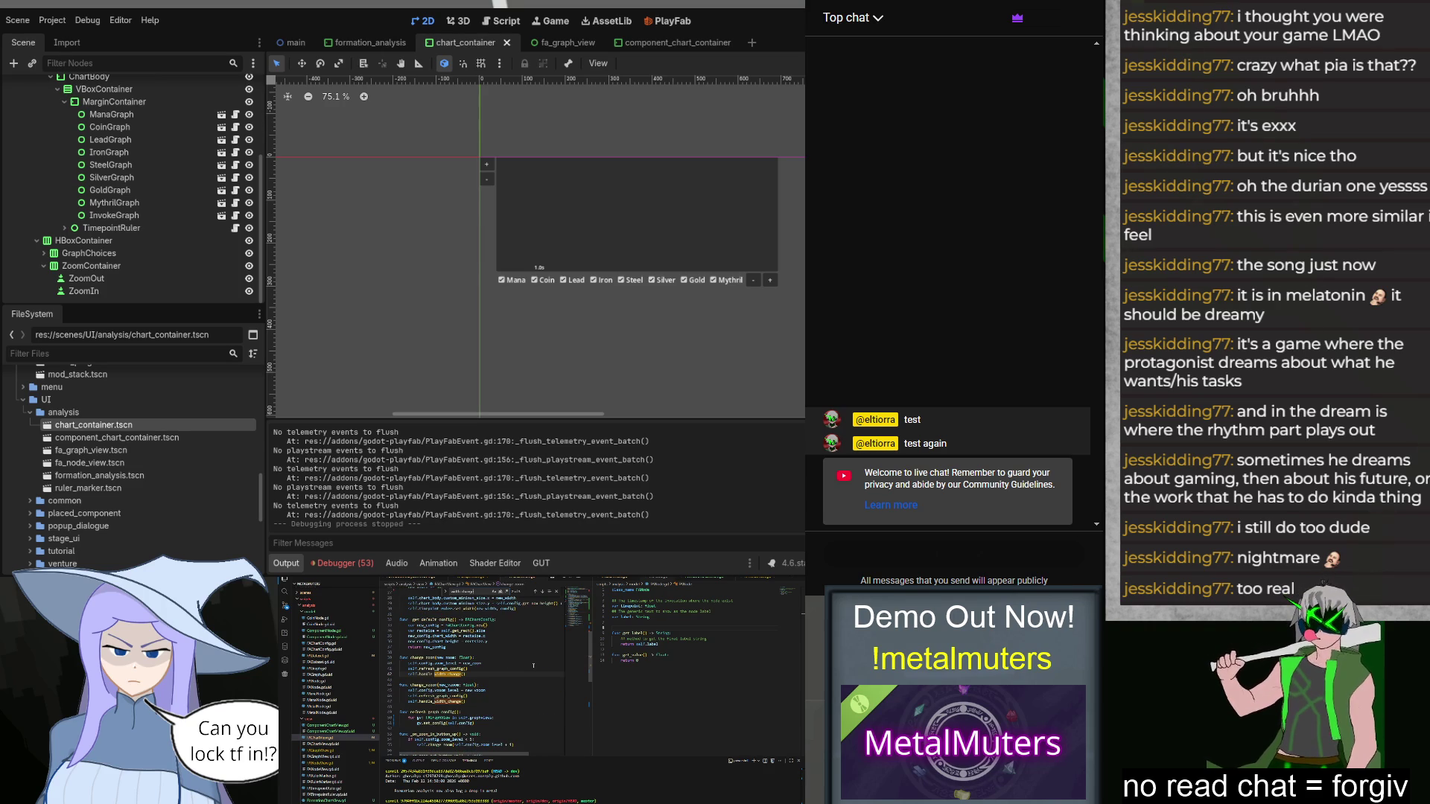
double_click(441, 674)
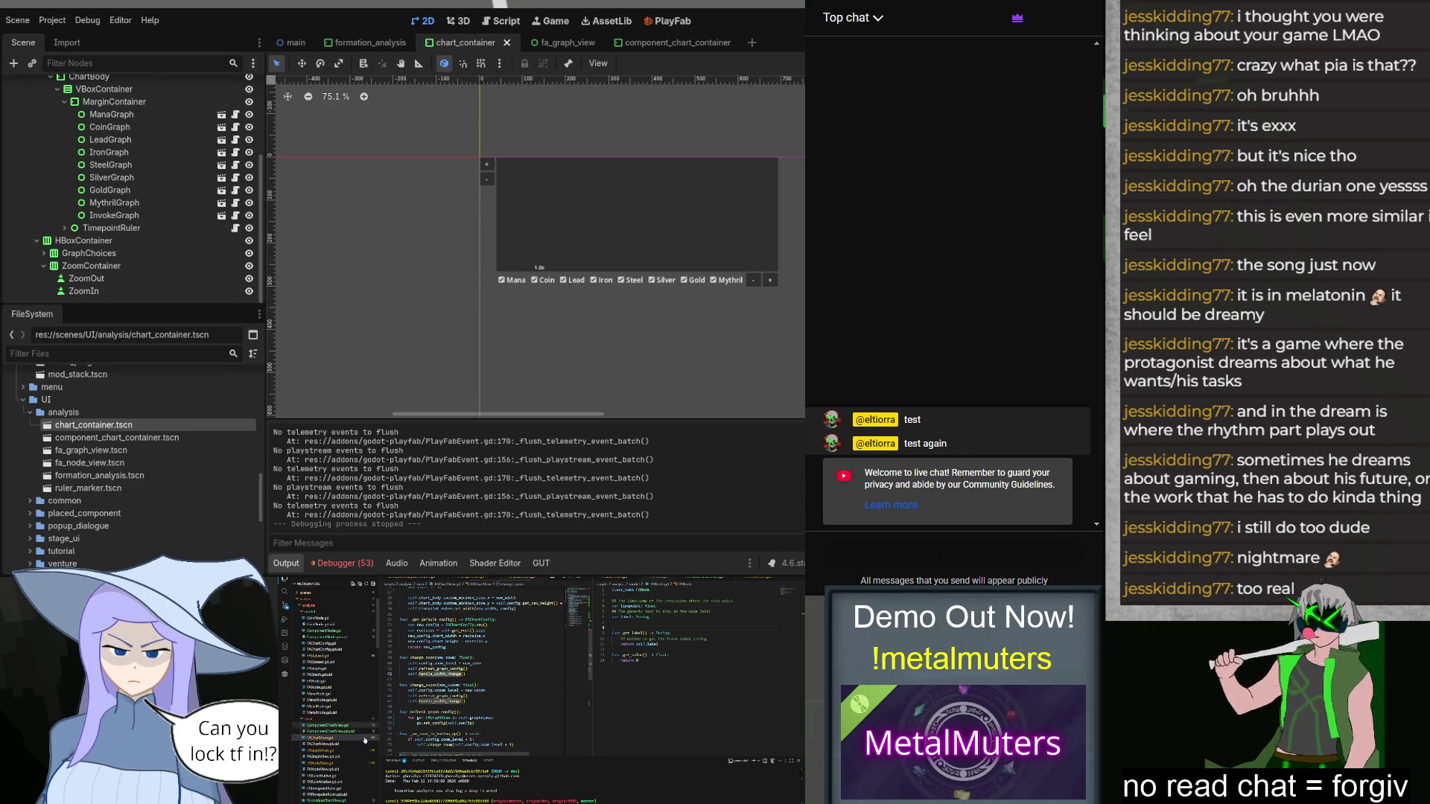
scroll(342, 733, "down", 3)
left_click(340, 732)
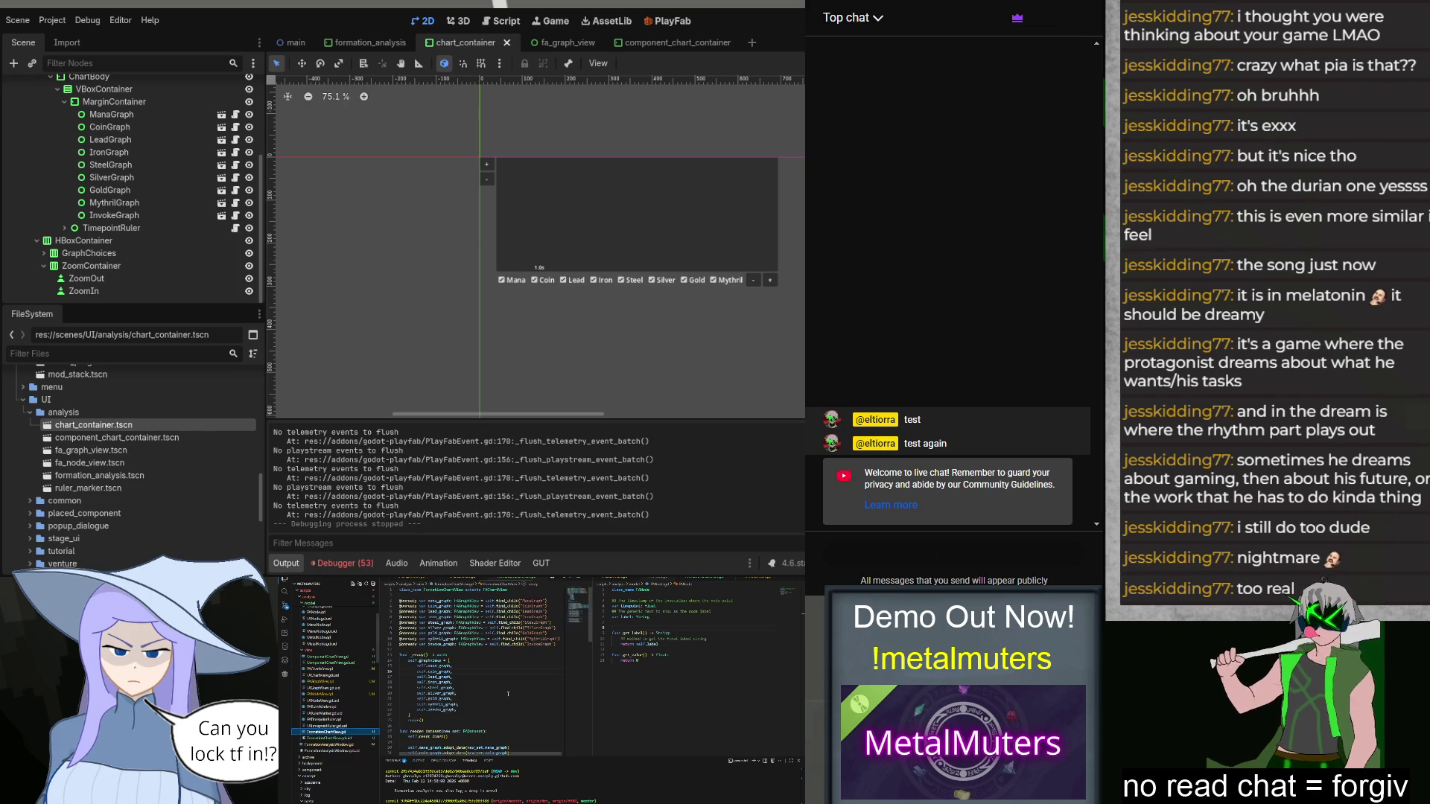
Step: Add a self.refresh_graph_config() line via autocomplete below reset_chart()
left_click(478, 651)
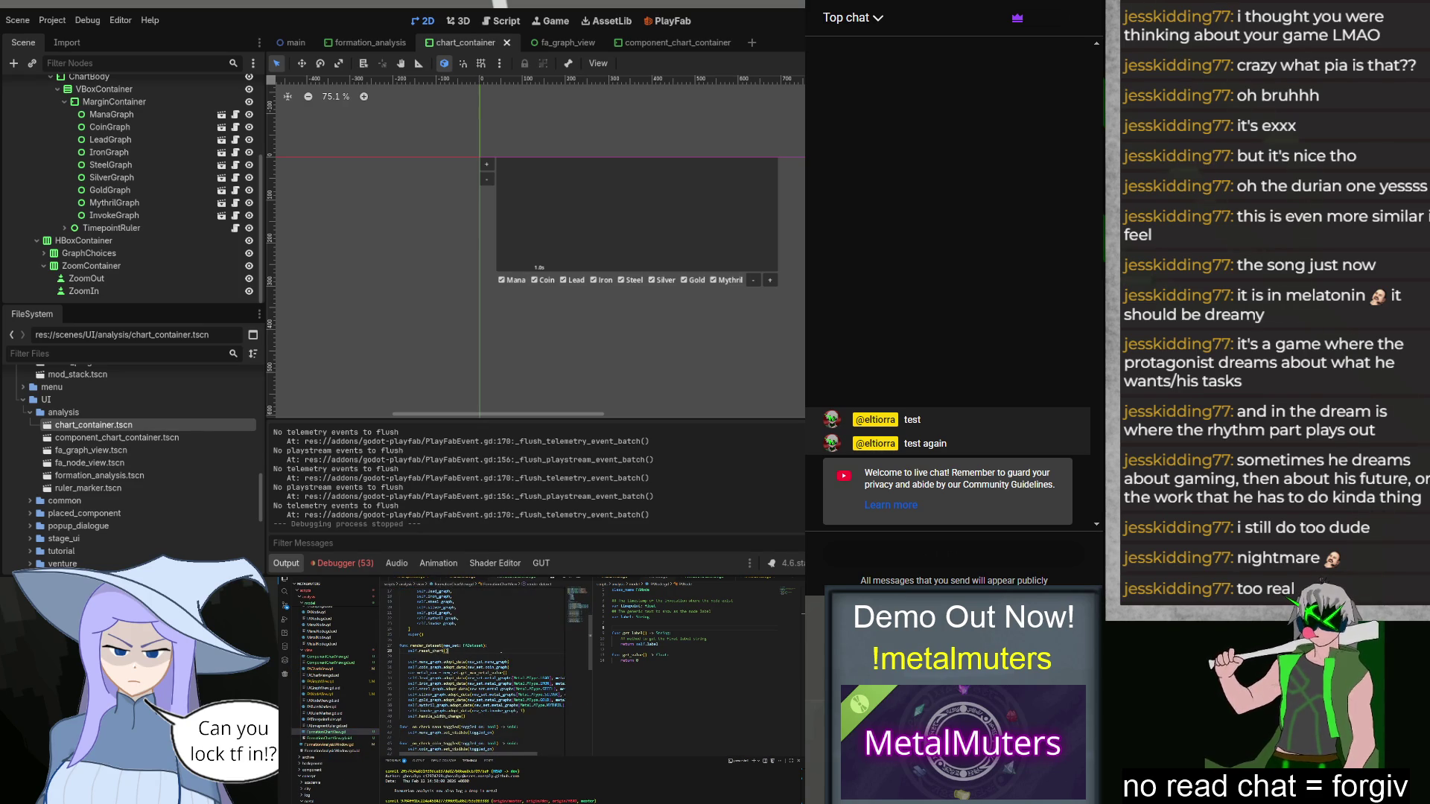
key("Return")
type("self.reset")
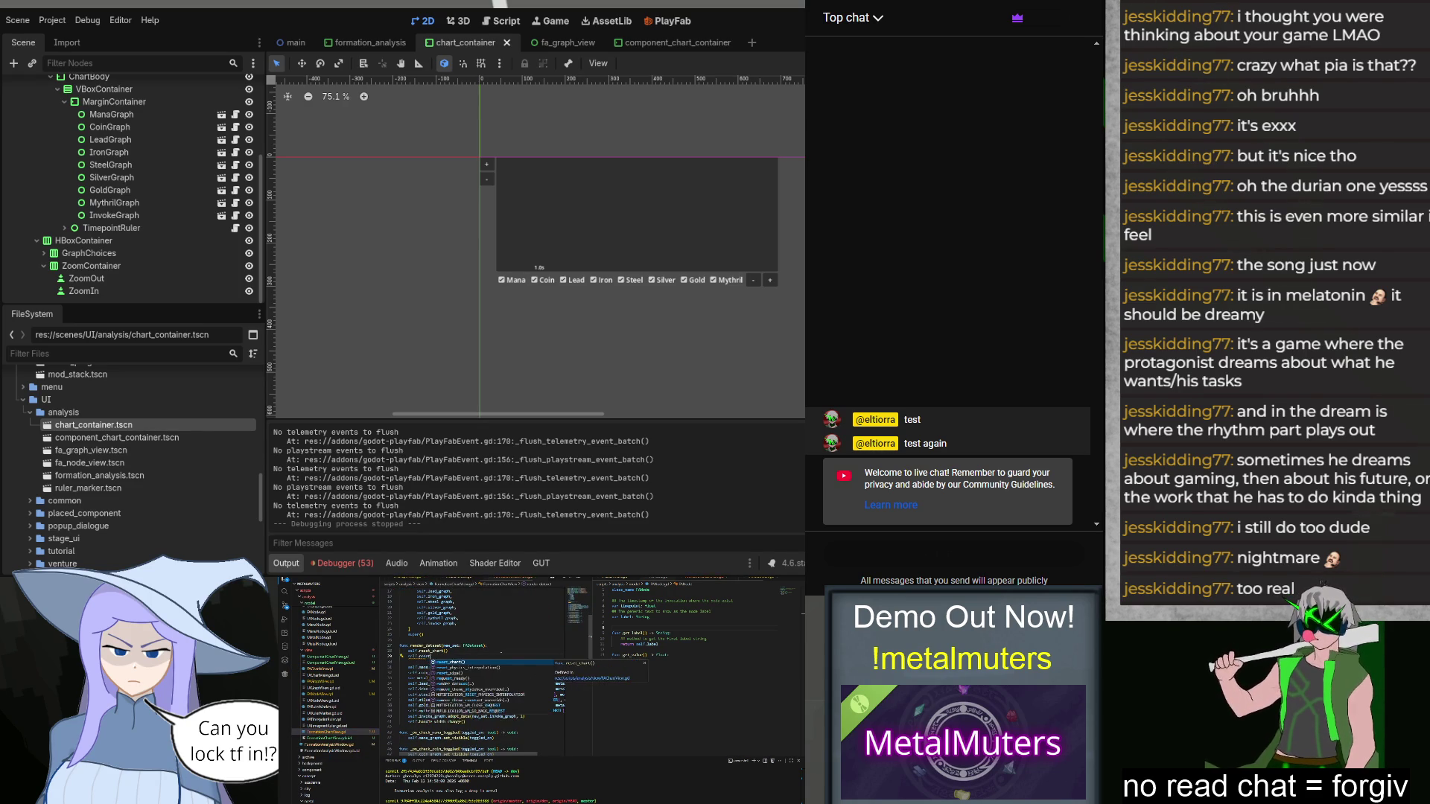
key("BackSpace")
key("BackSpace")
key("BackSpace")
type("fr")
key("Return")
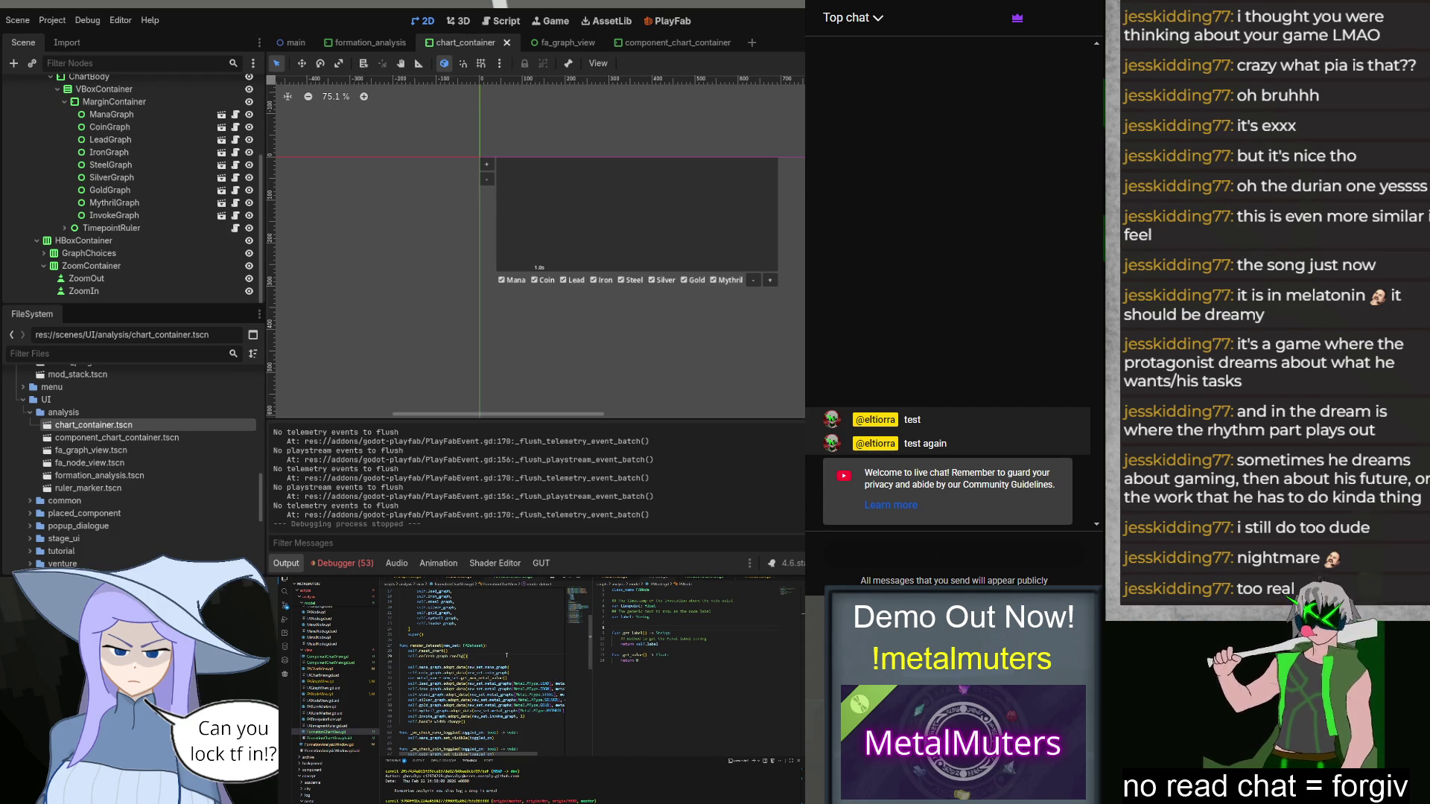
key("ctrl+shift+k")
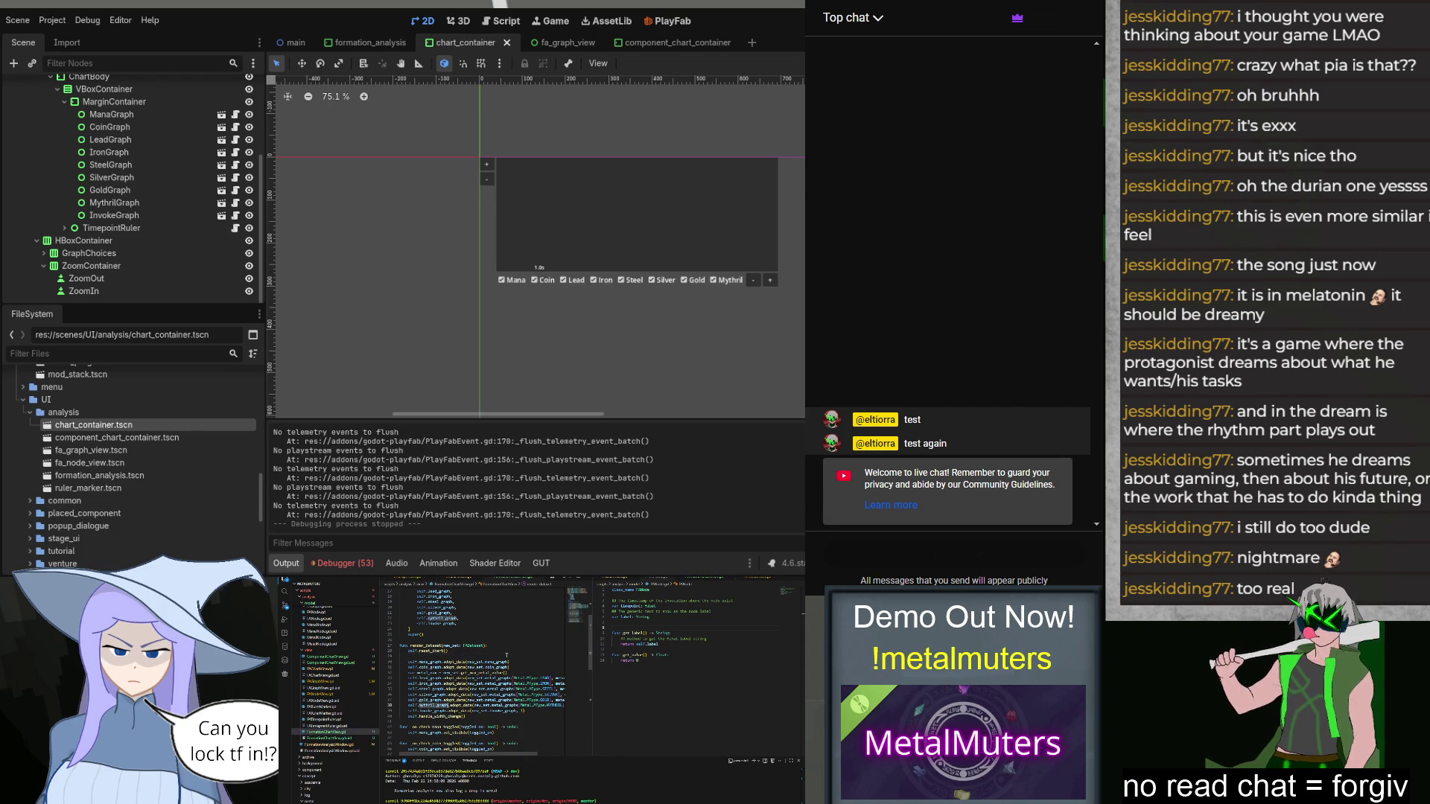
key("ctrl+v")
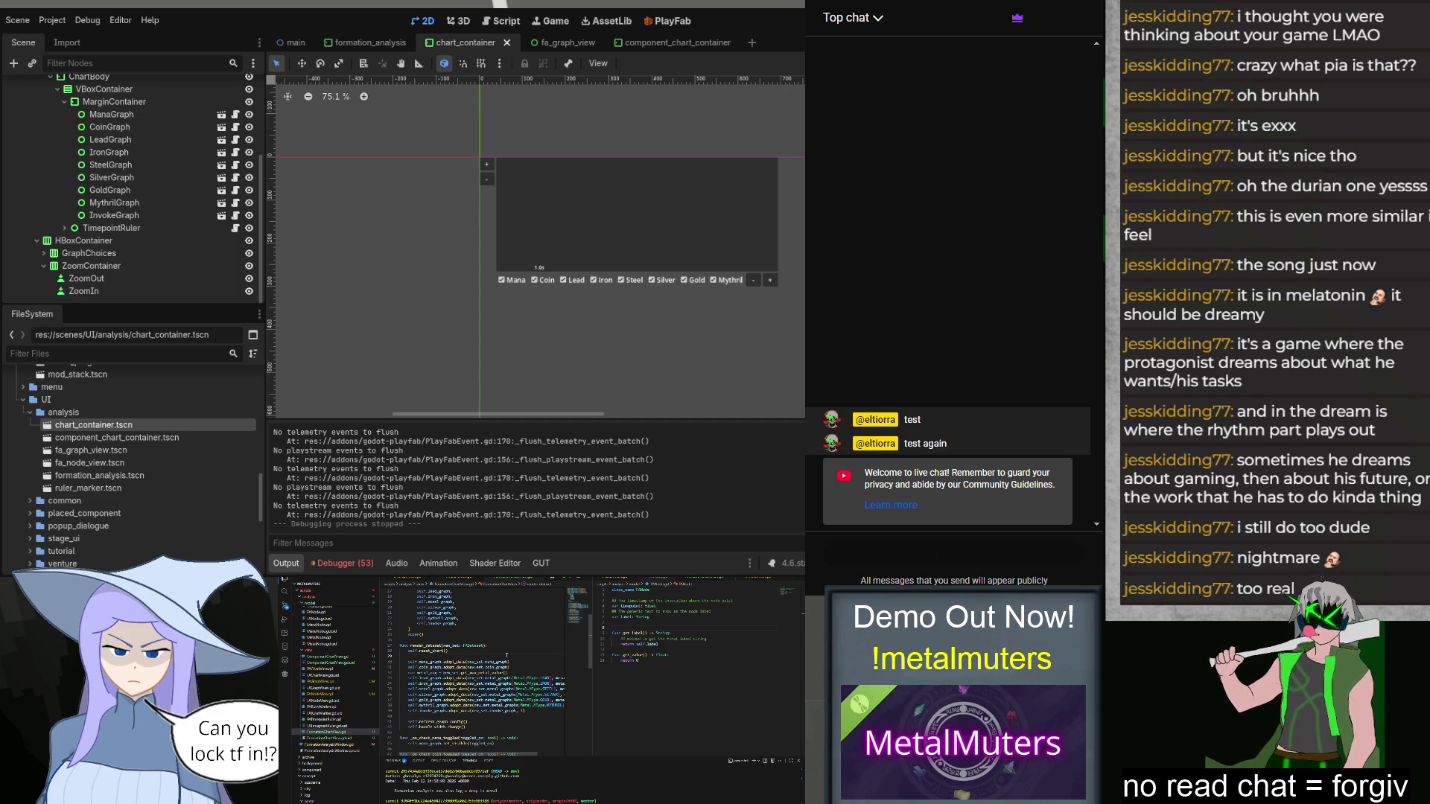
Step: Move refresh_graph_config() directly under self.reset_chart() and check Godot's error list
triple_click(478, 721)
key("ctrl+x")
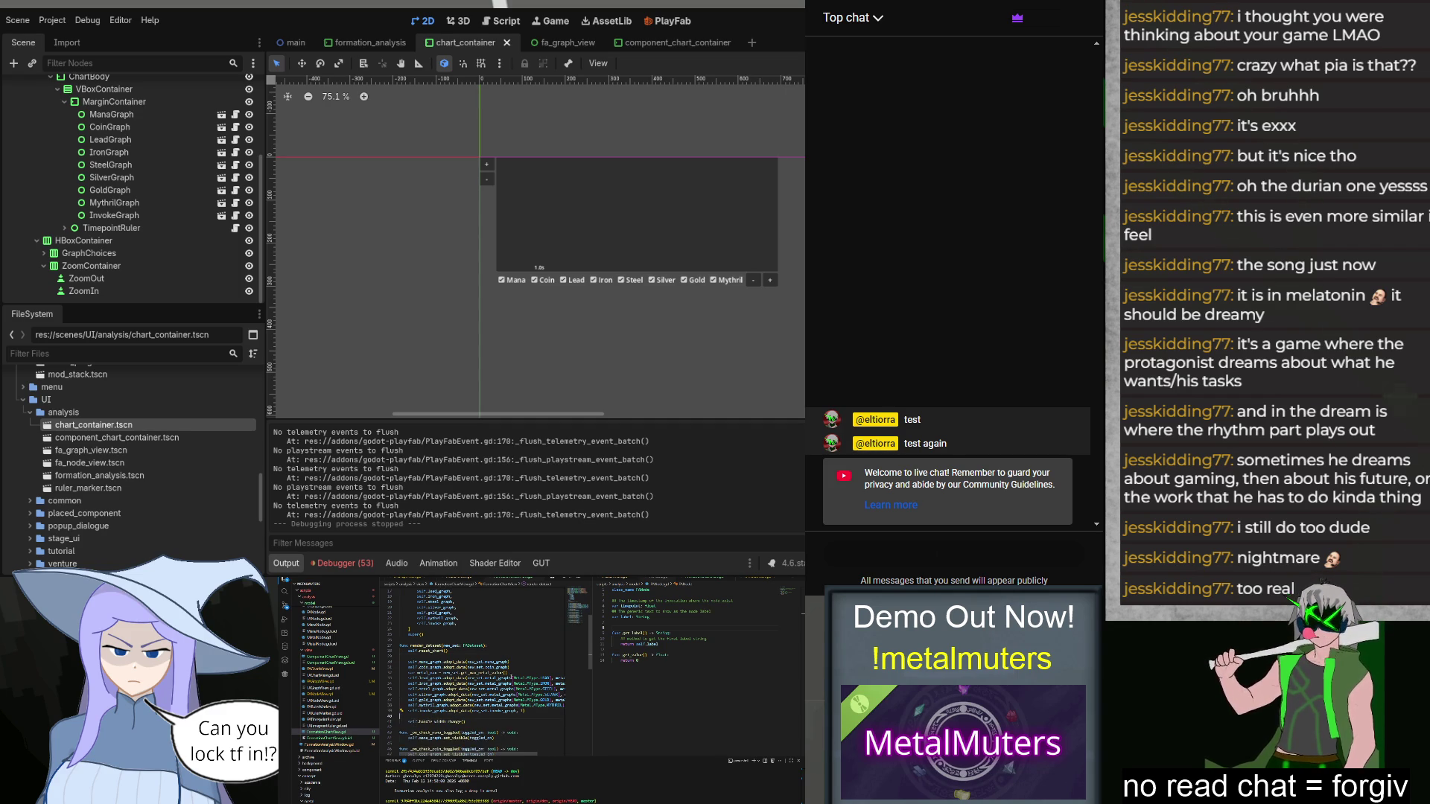
left_click(486, 652)
key("ctrl+v")
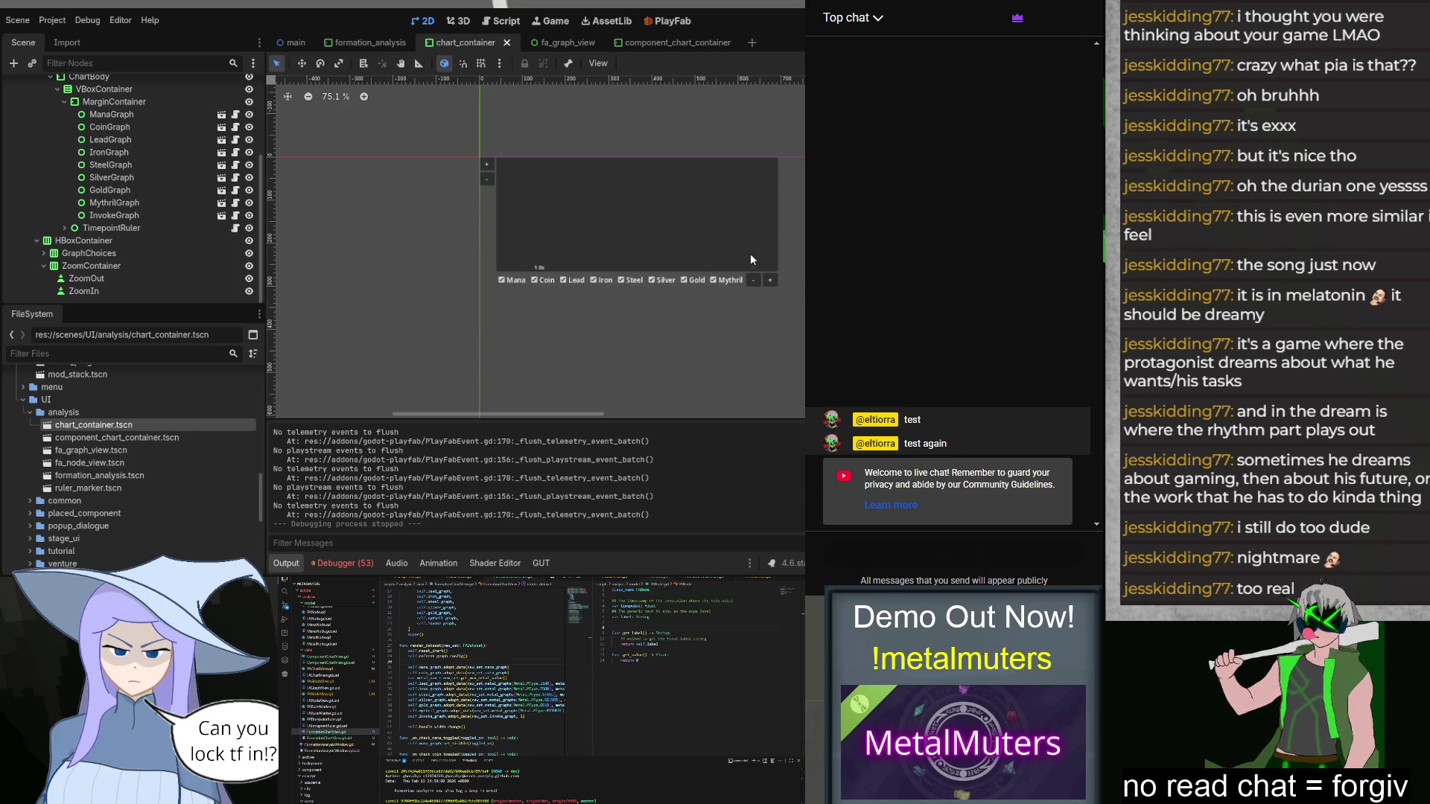
left_click(350, 560)
scroll(496, 495, "down", 3)
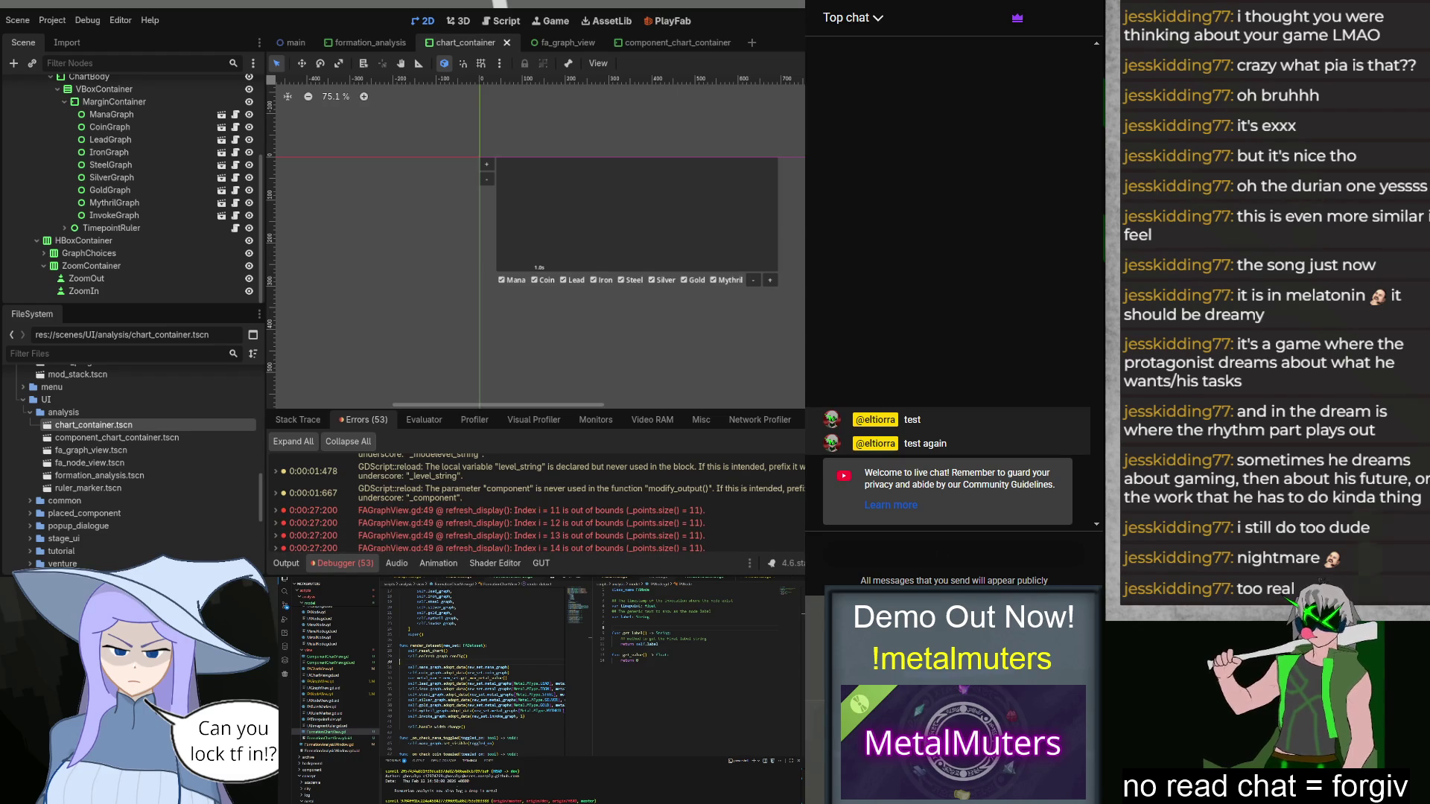
scroll(484, 654, "down", 5)
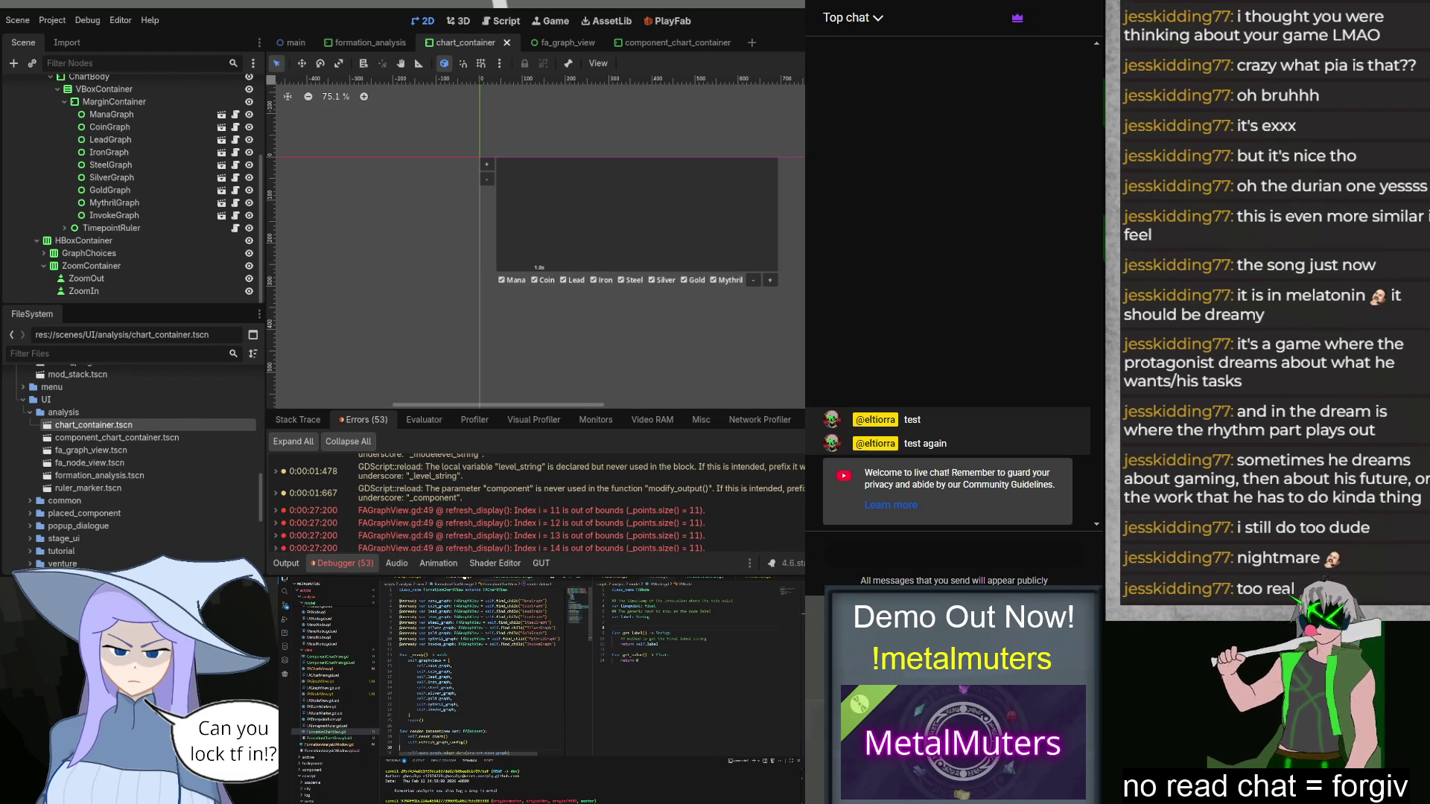
left_click(320, 682)
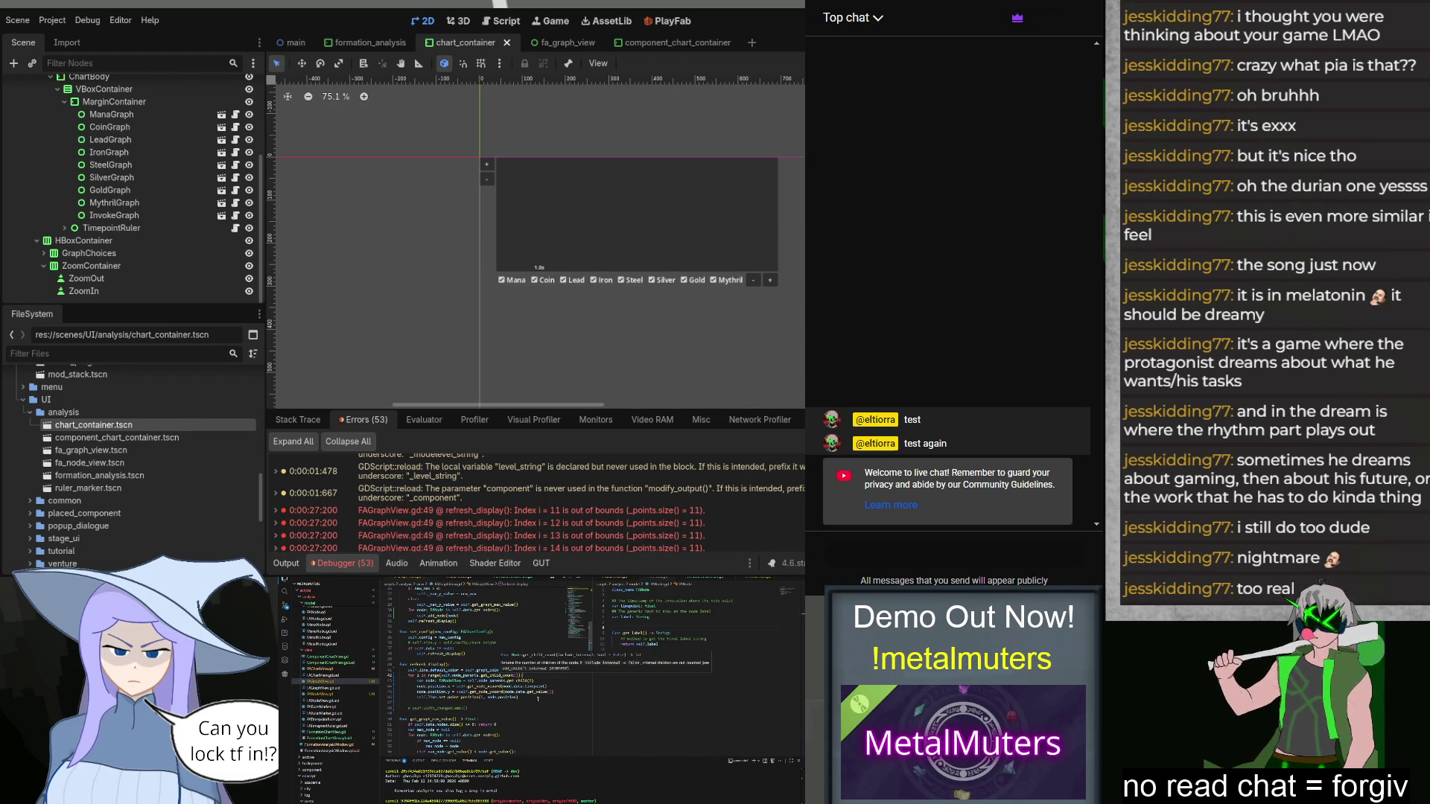
scroll(551, 714, "down", 3)
scroll(551, 714, "down", 3)
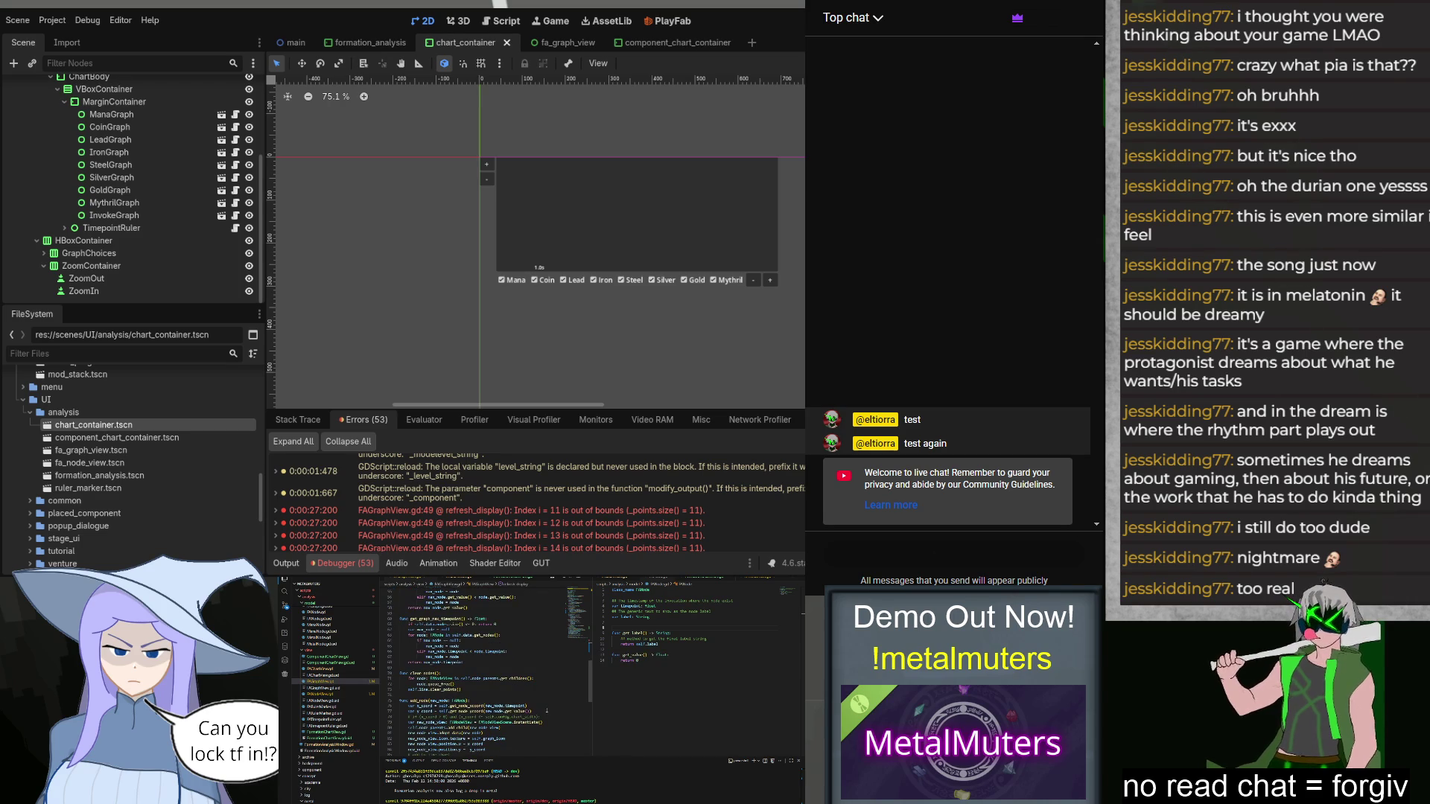
scroll(537, 697, "up", 2)
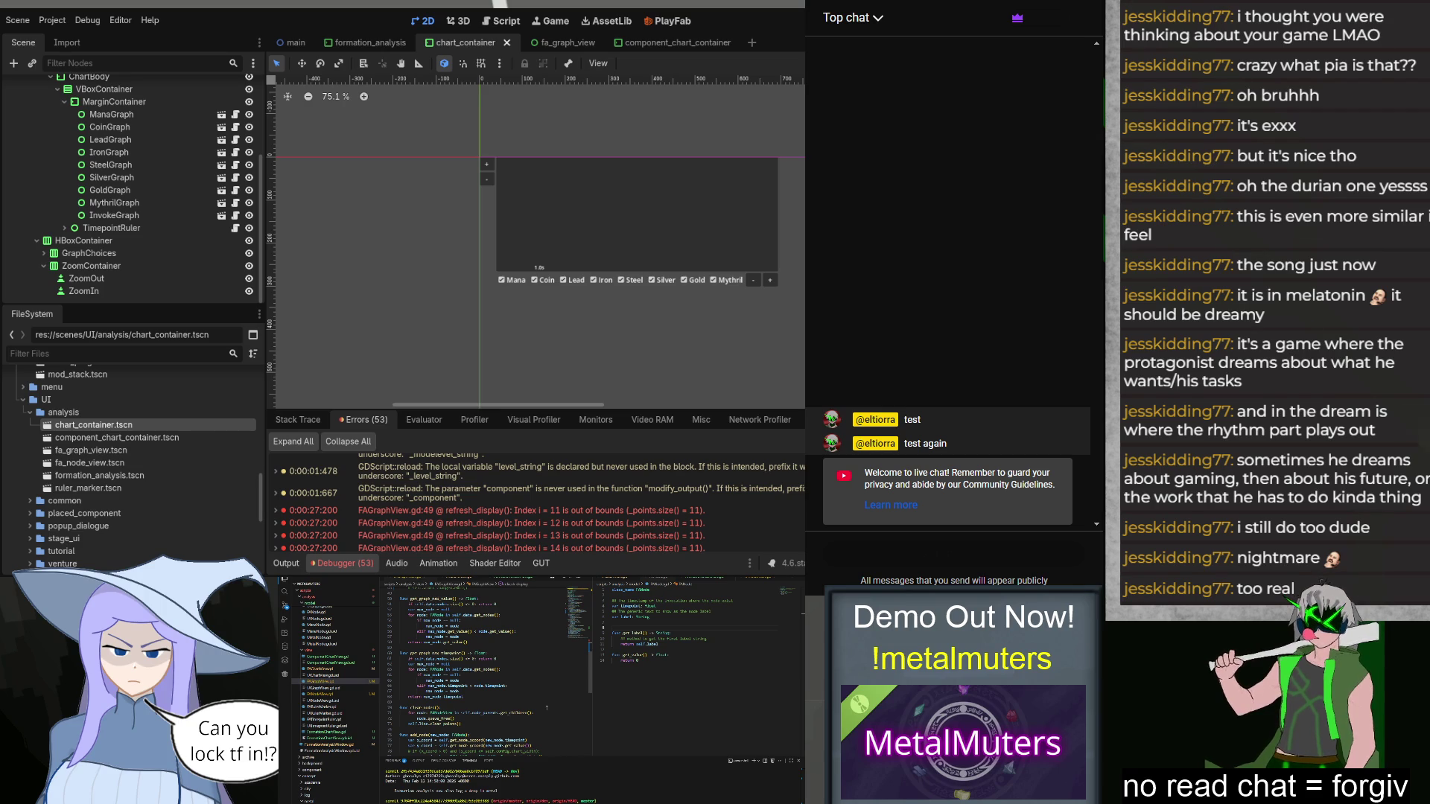
scroll(546, 708, "up", 15)
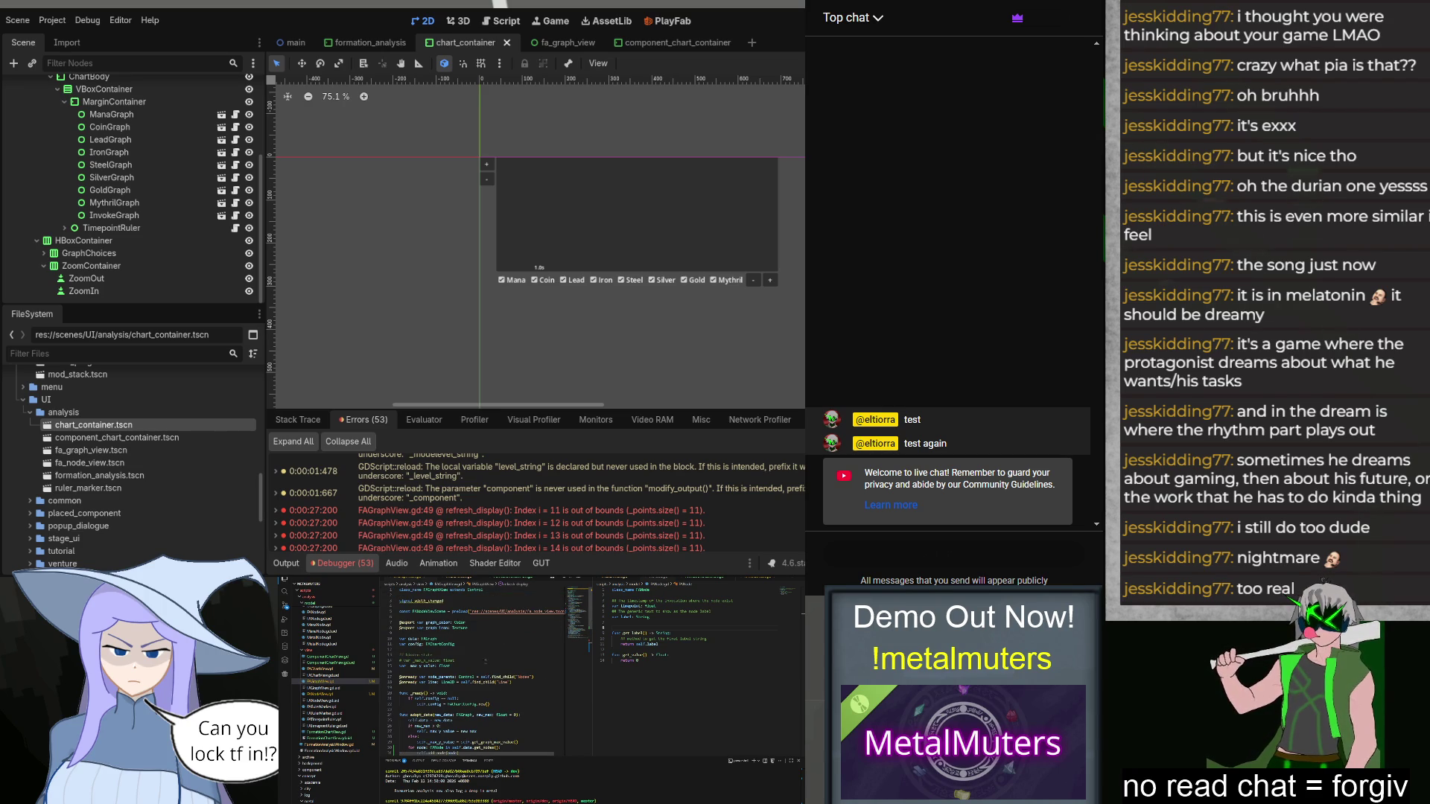
Step: Declare var node_views: Array[FANodeView] = [] among FAGraphView's variables
left_click(474, 643)
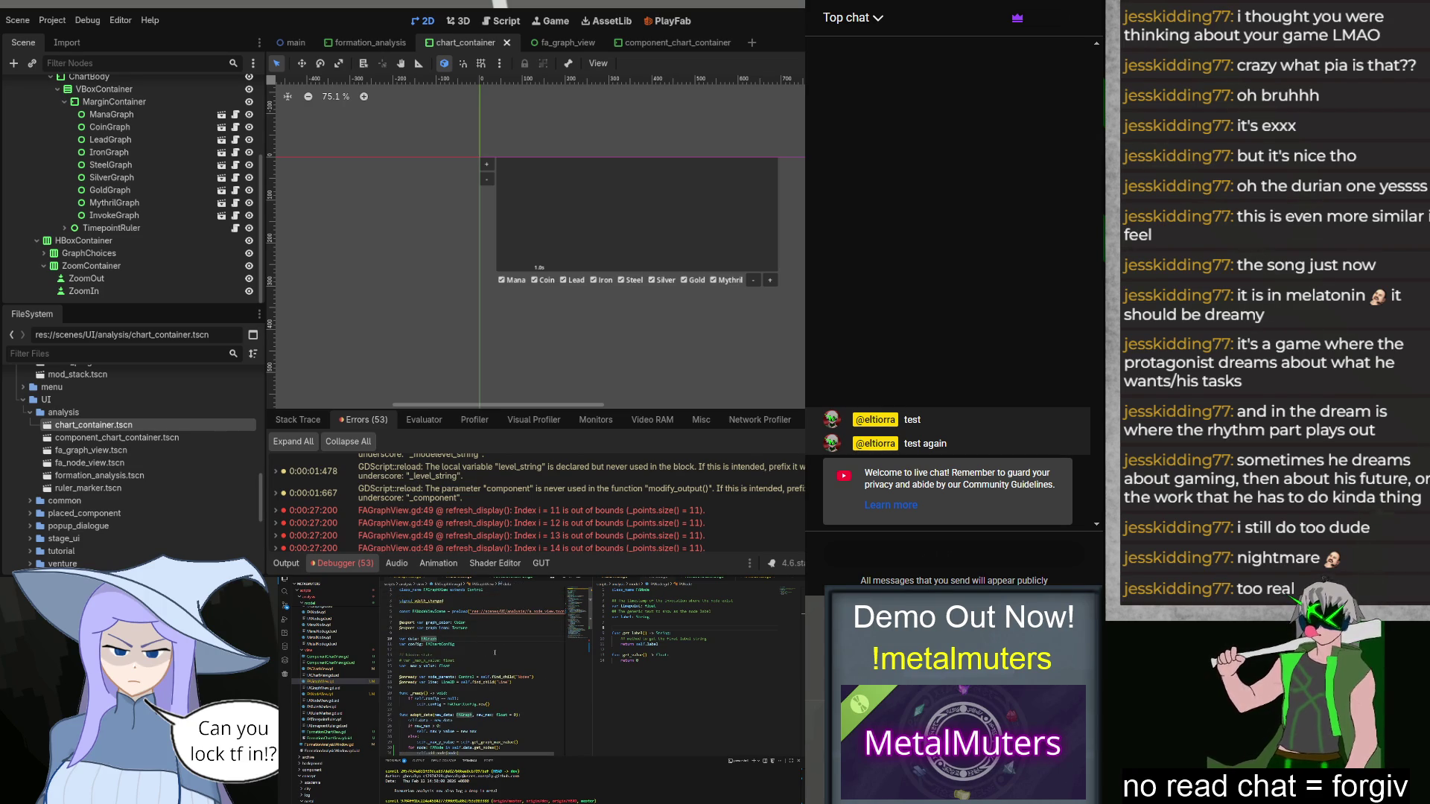
key("Return")
type("va")
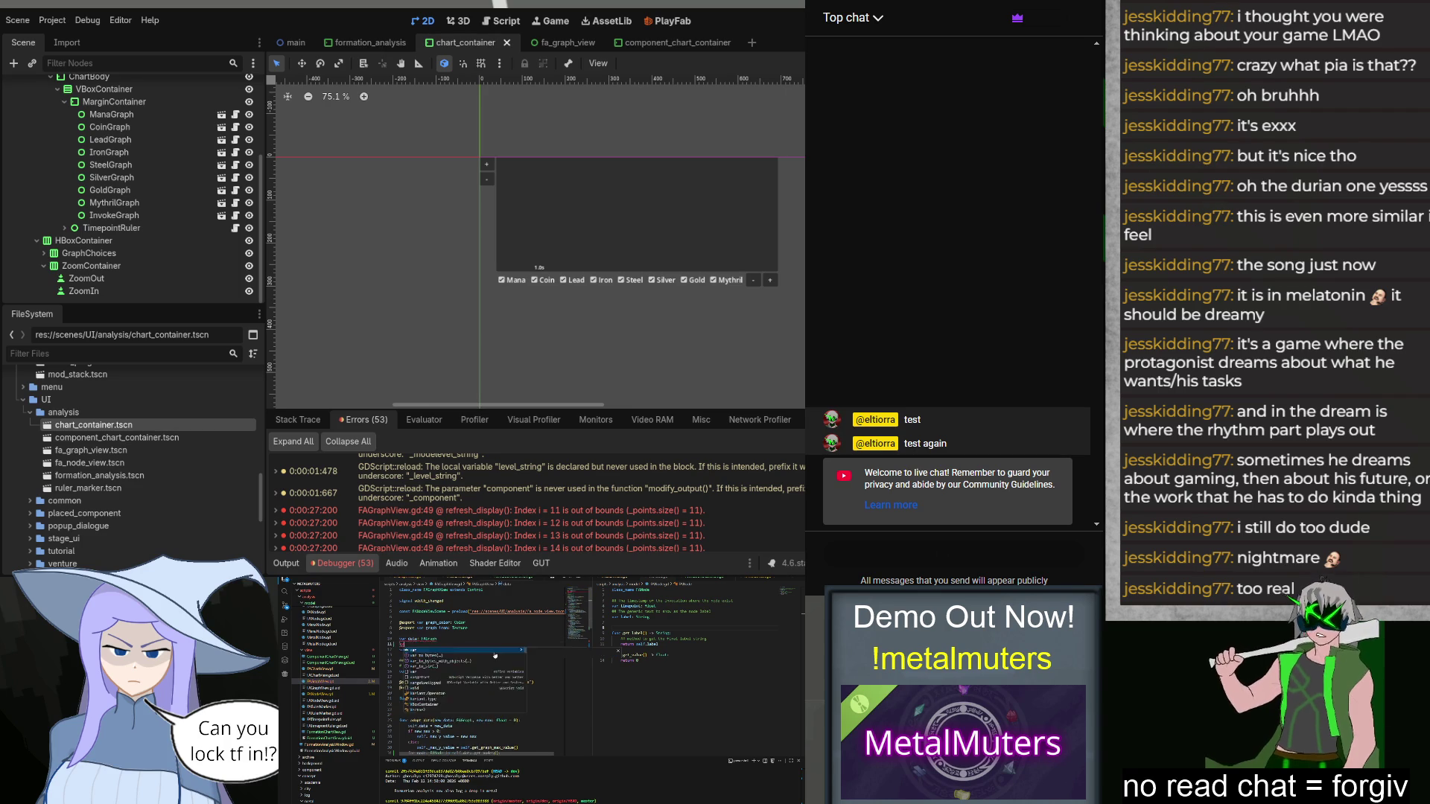
type("r node_s")
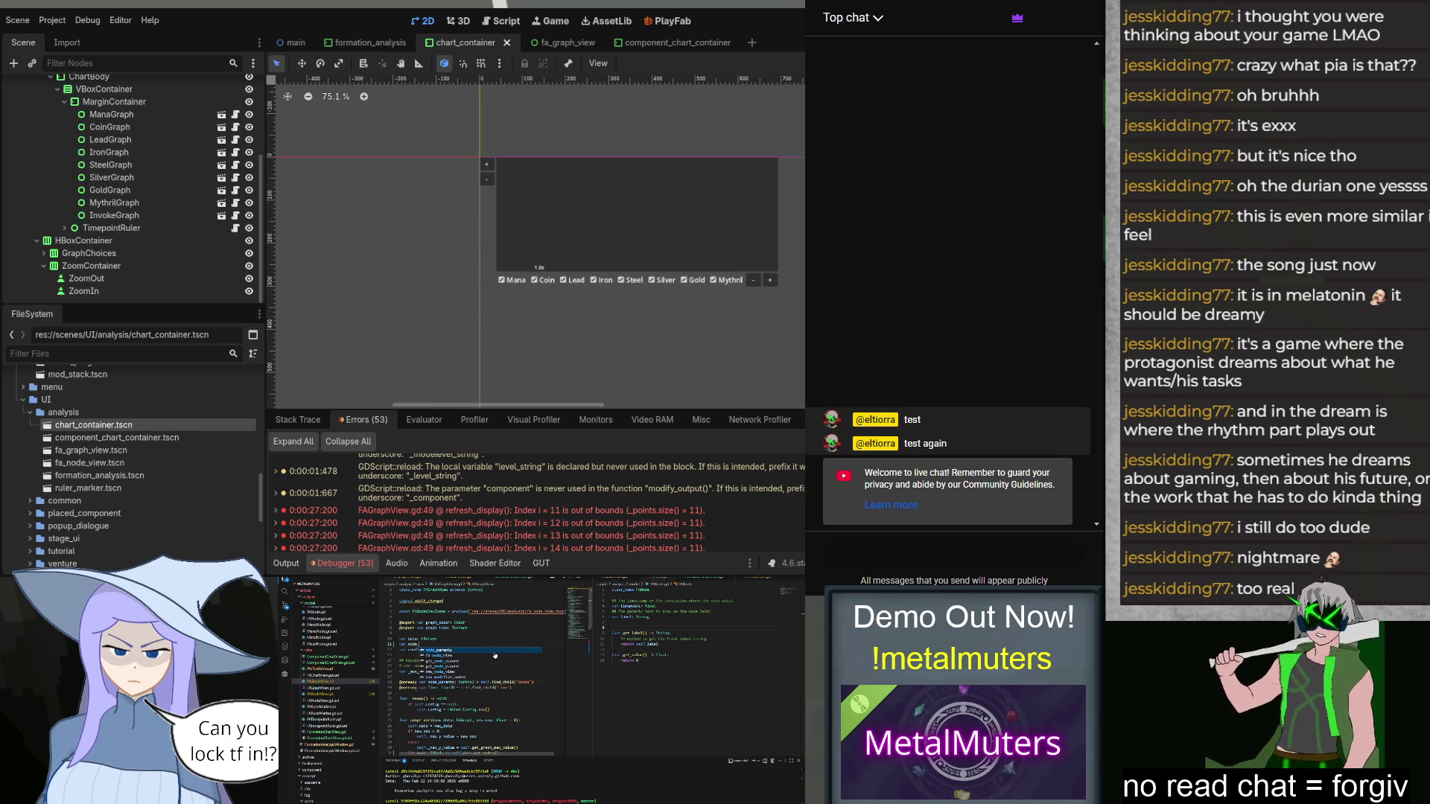
key("Return")
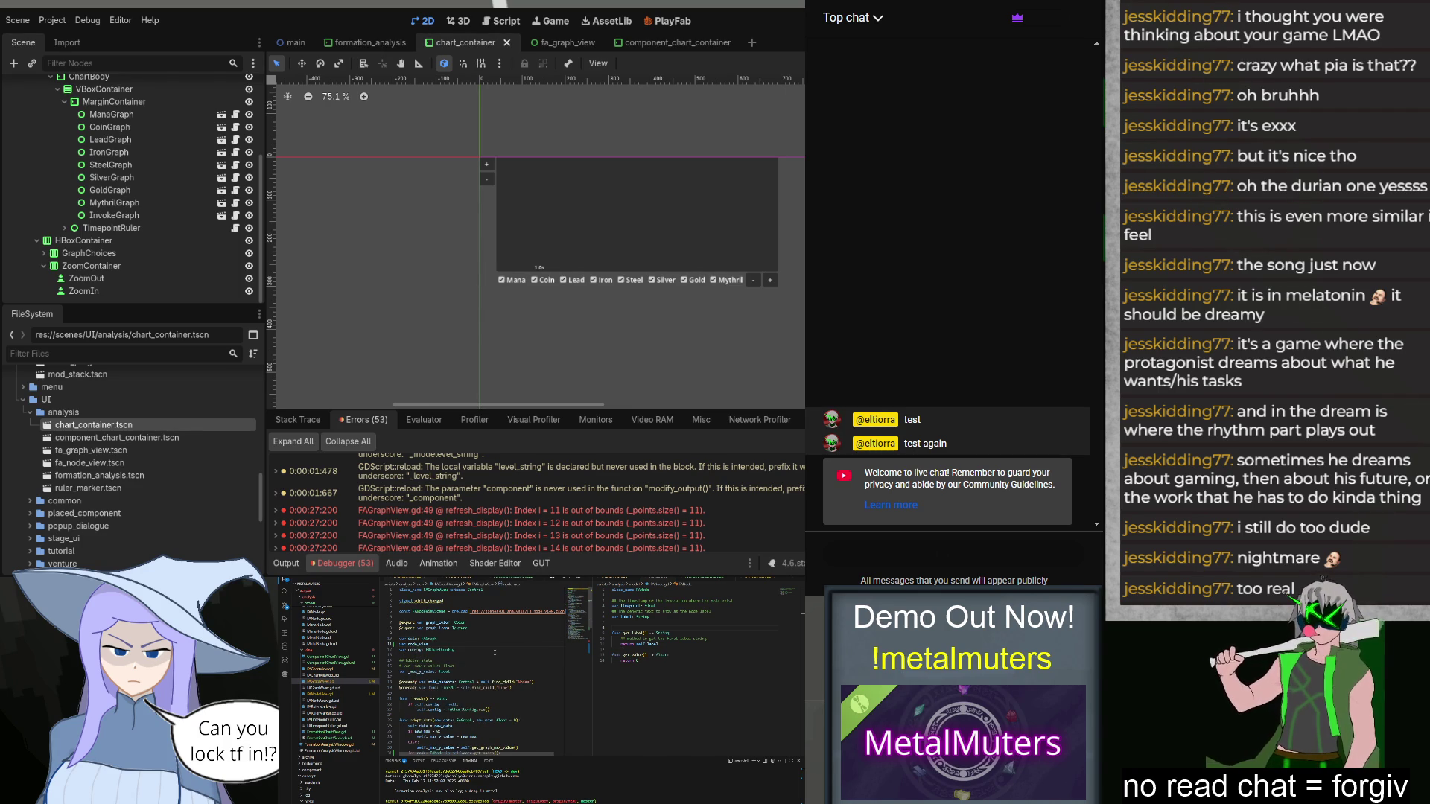
type("Array[FANodeView]")
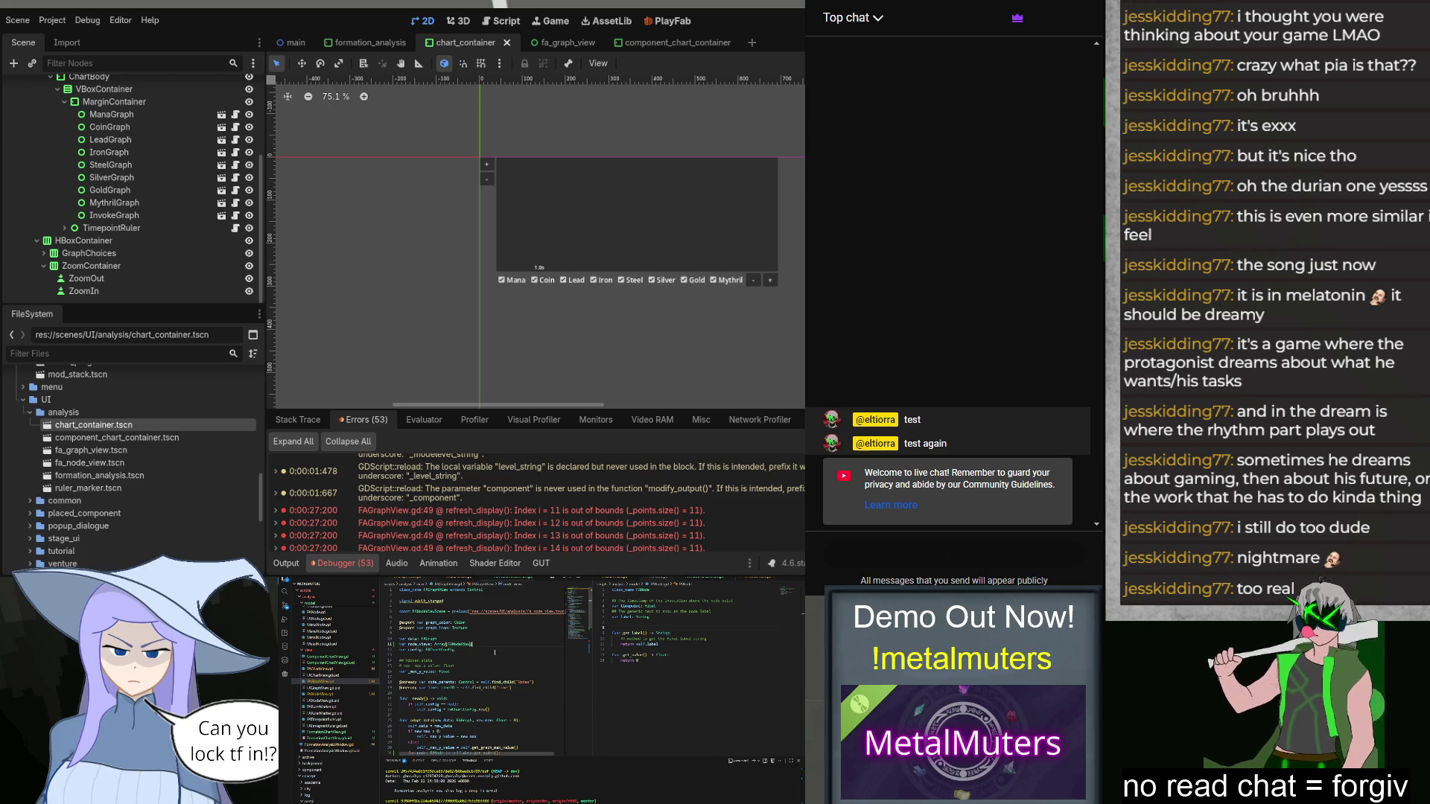
type(" = []")
scroll(494, 652, "down", 10)
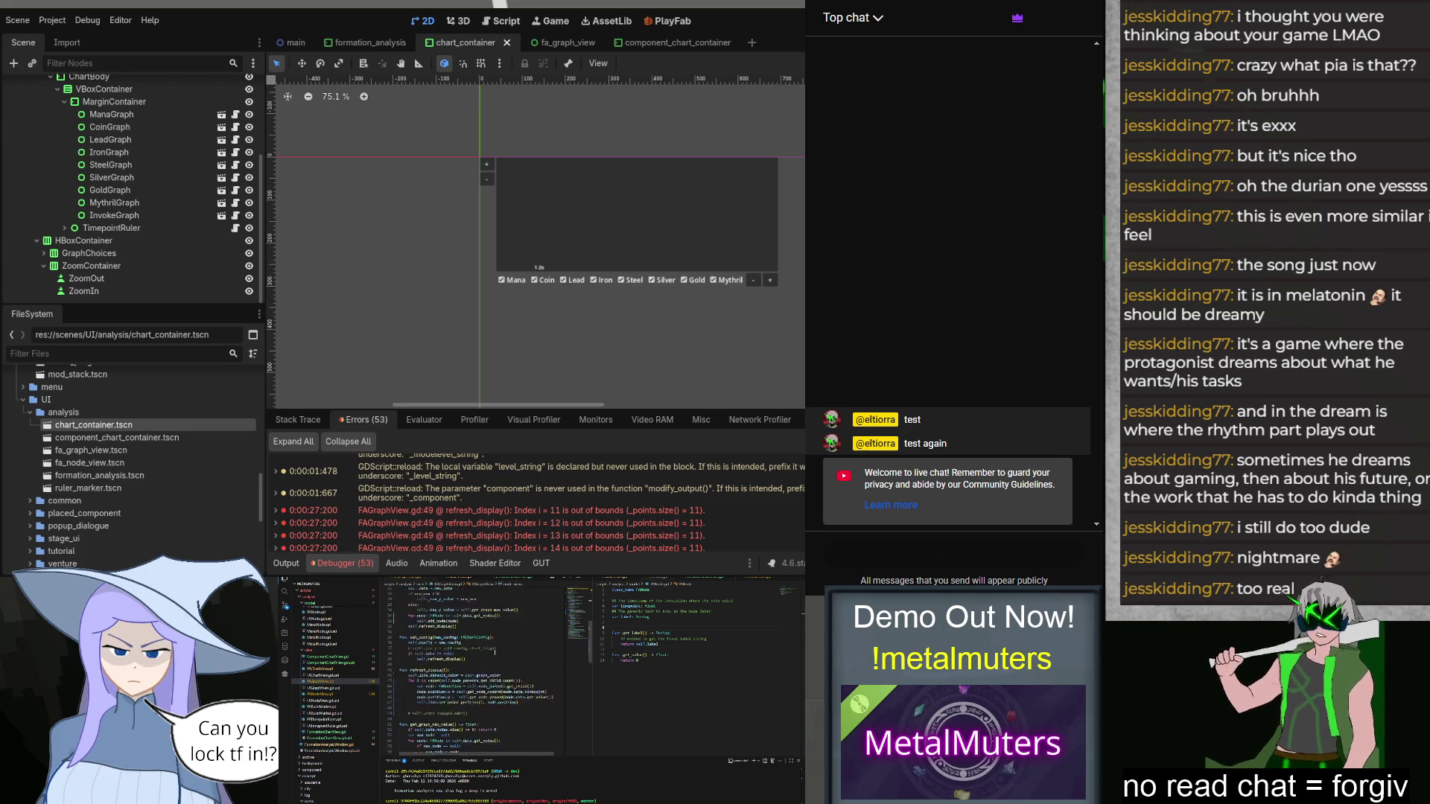
scroll(495, 656, "up", 6)
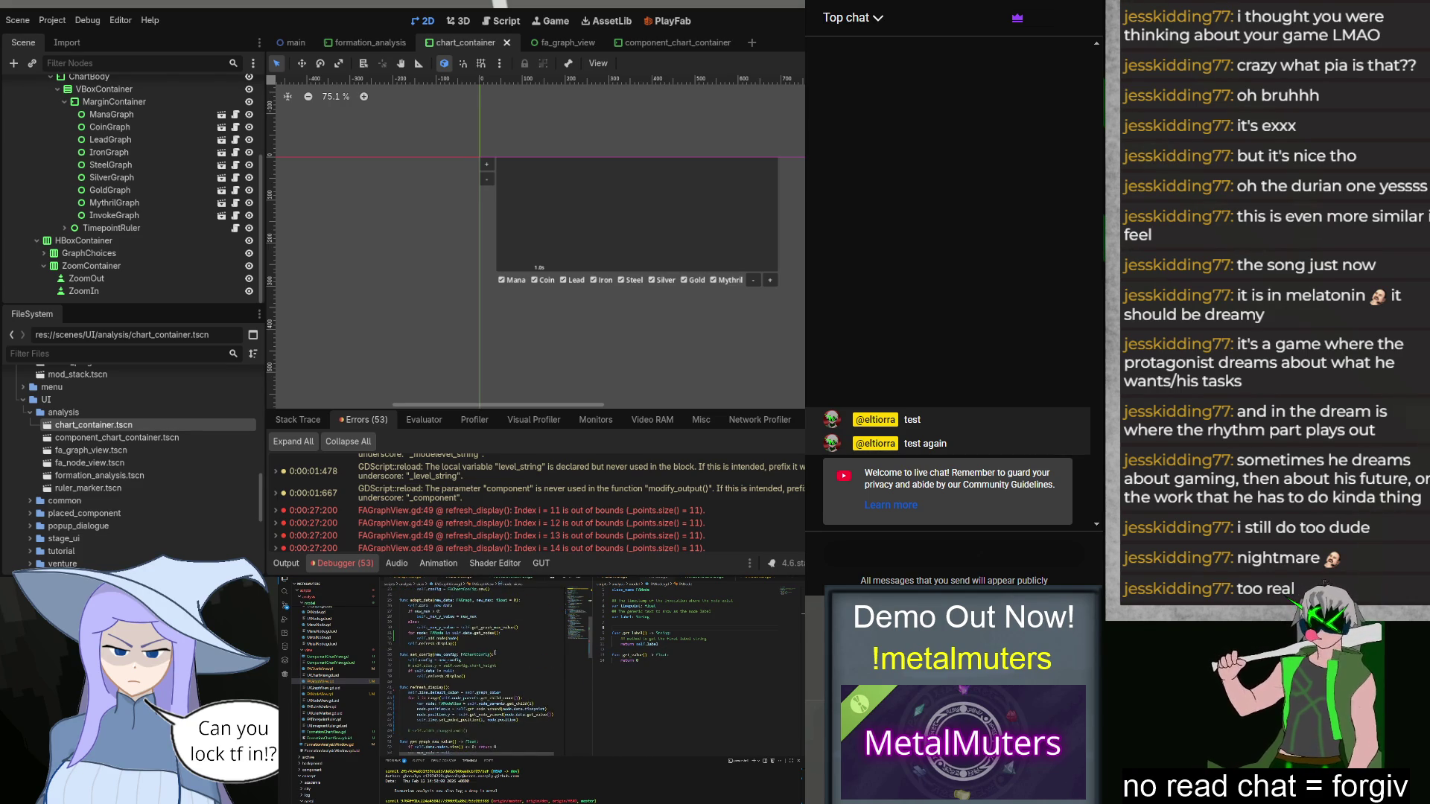
scroll(495, 654, "down", 8)
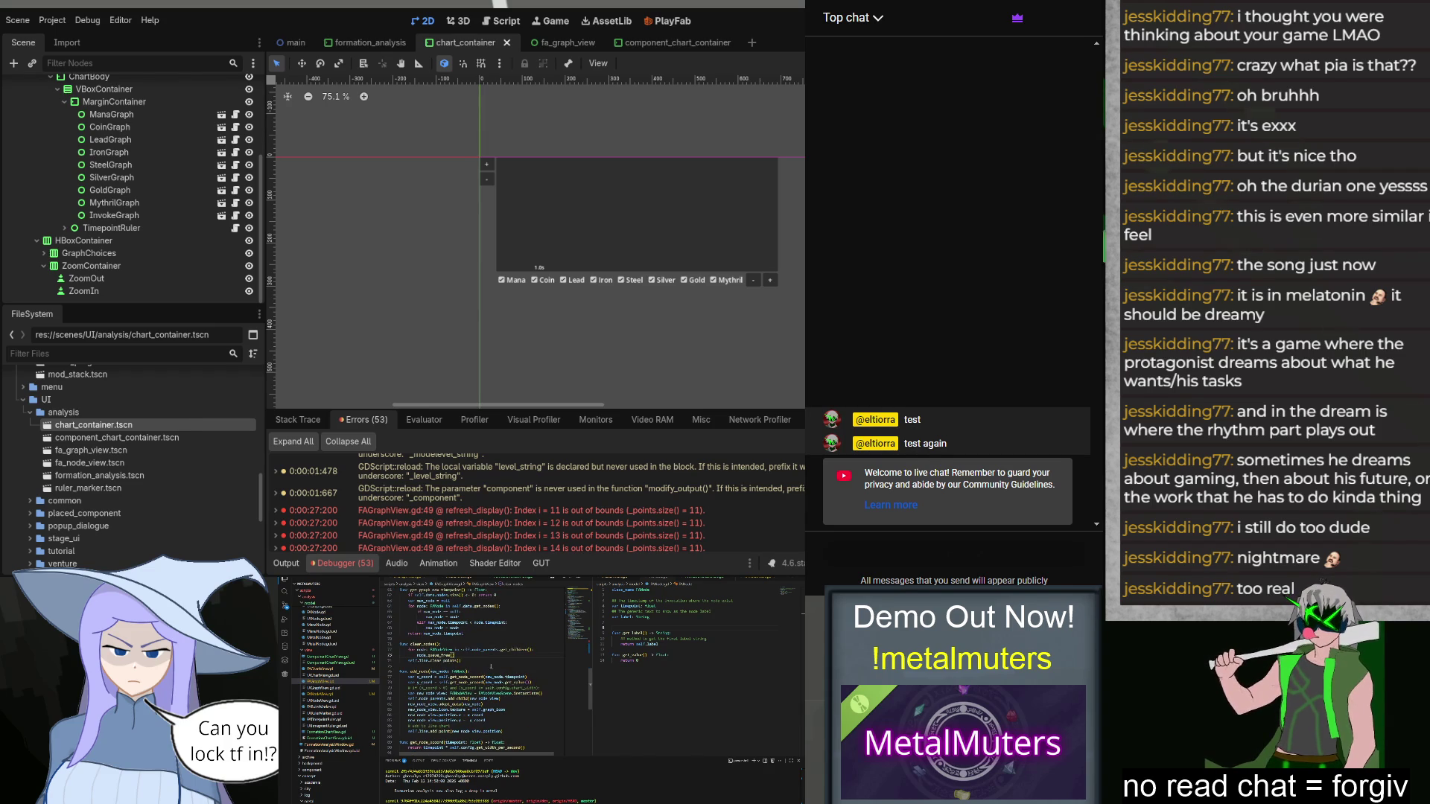
Step: Append new_node_view to node_views in add_node
left_click(520, 730)
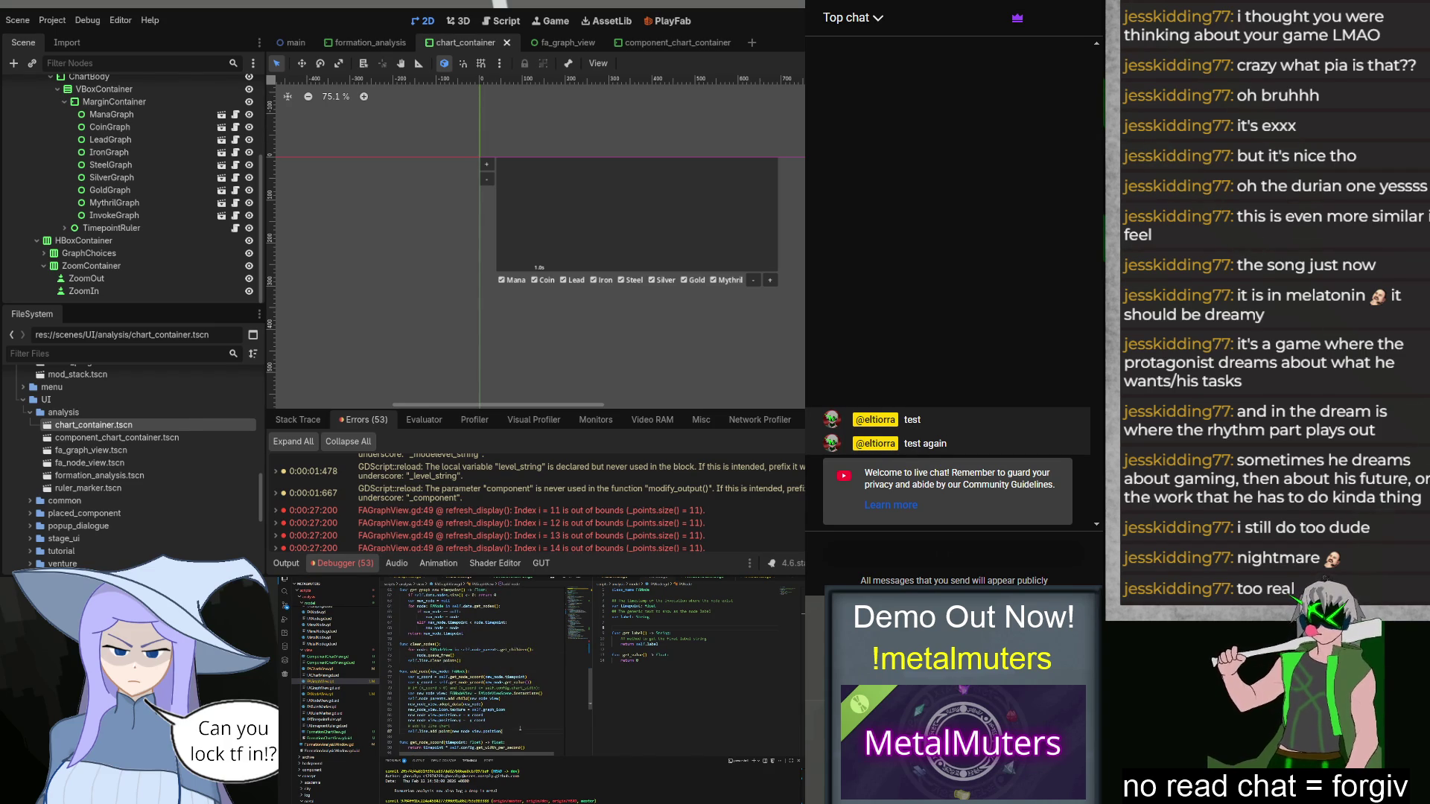
key("Return")
type("self._po")
key("Return")
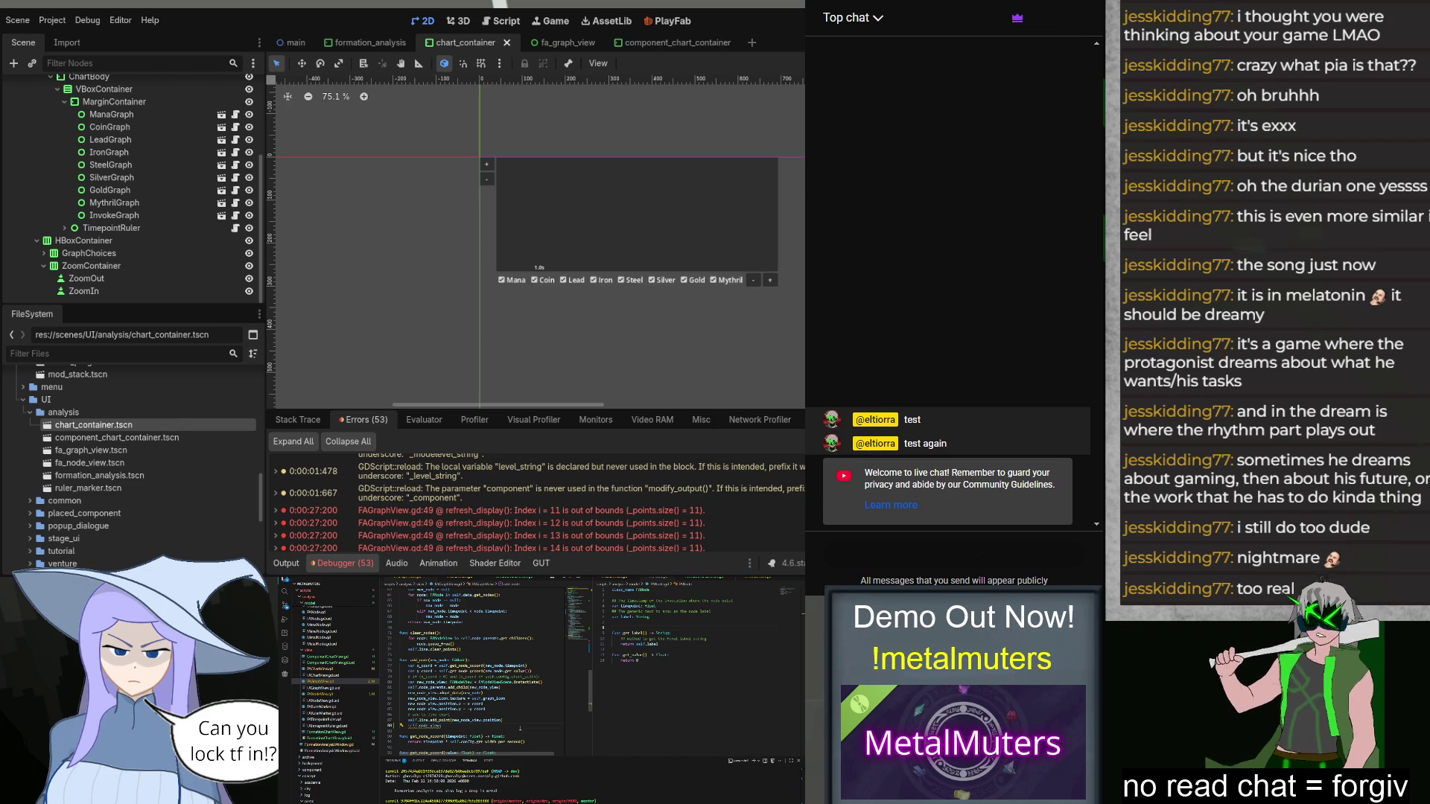
type(".app")
key("Return")
type("new")
key("Return")
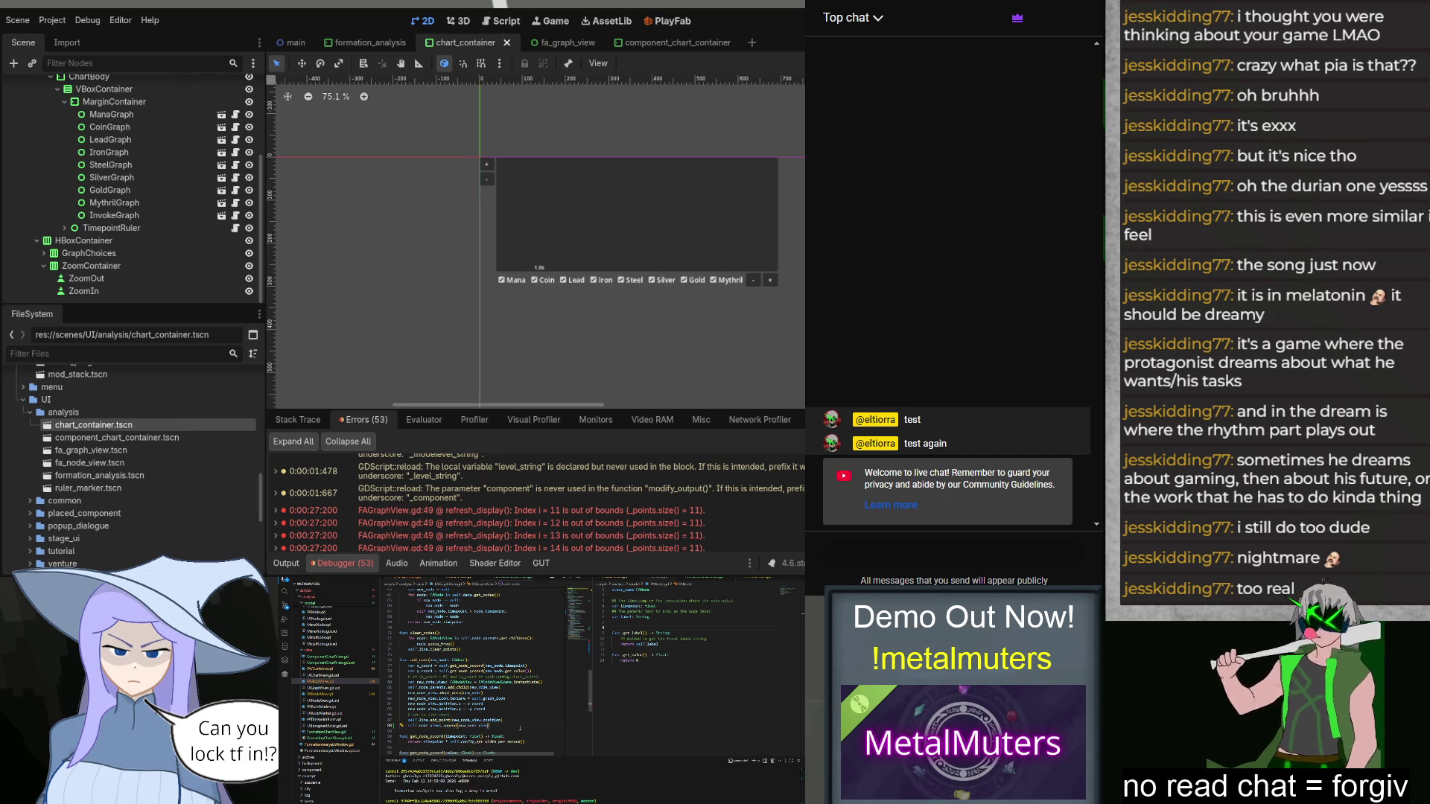
Step: Clear node_views in clear_nodes after the line points are cleared
key("Return")
type("self.no")
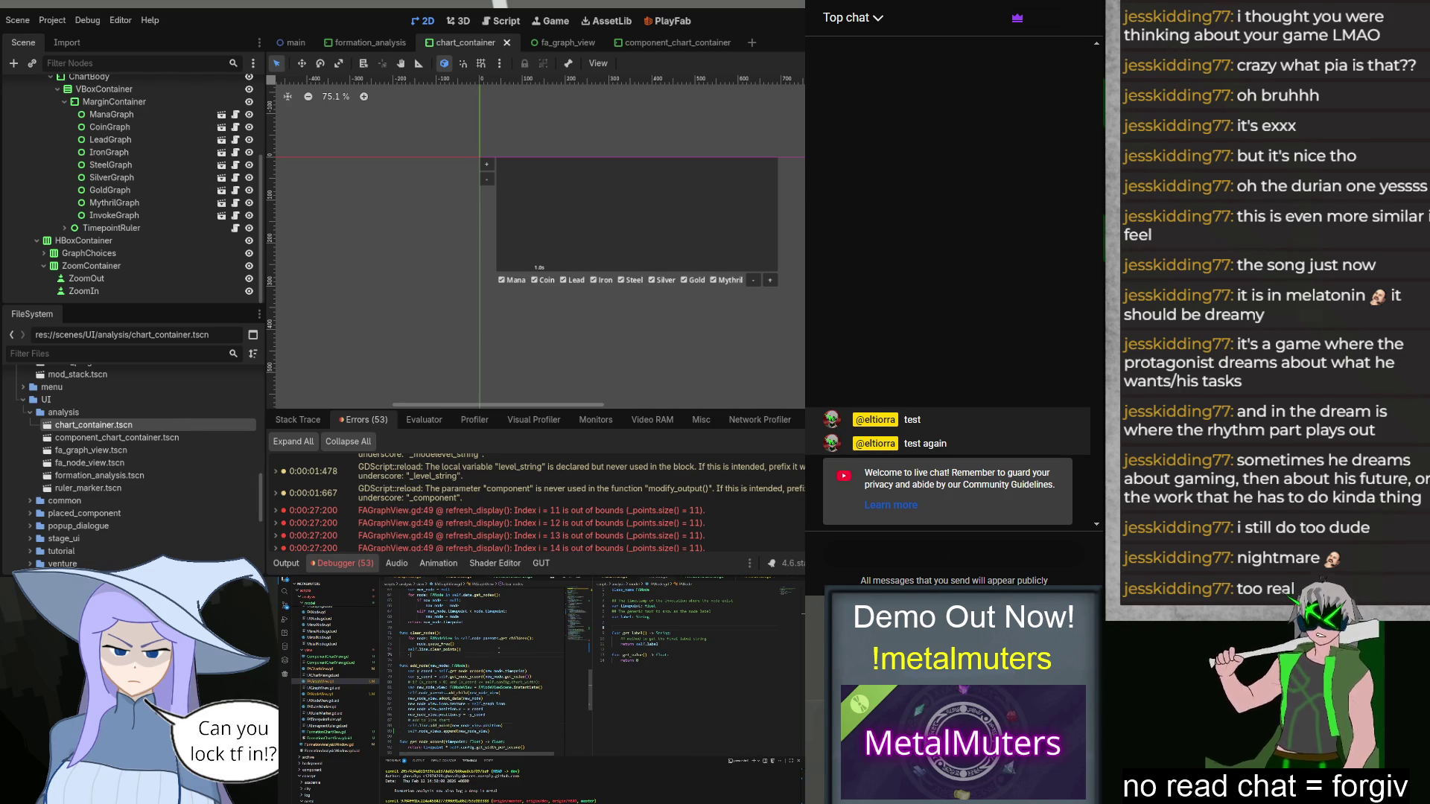
type("de_v")
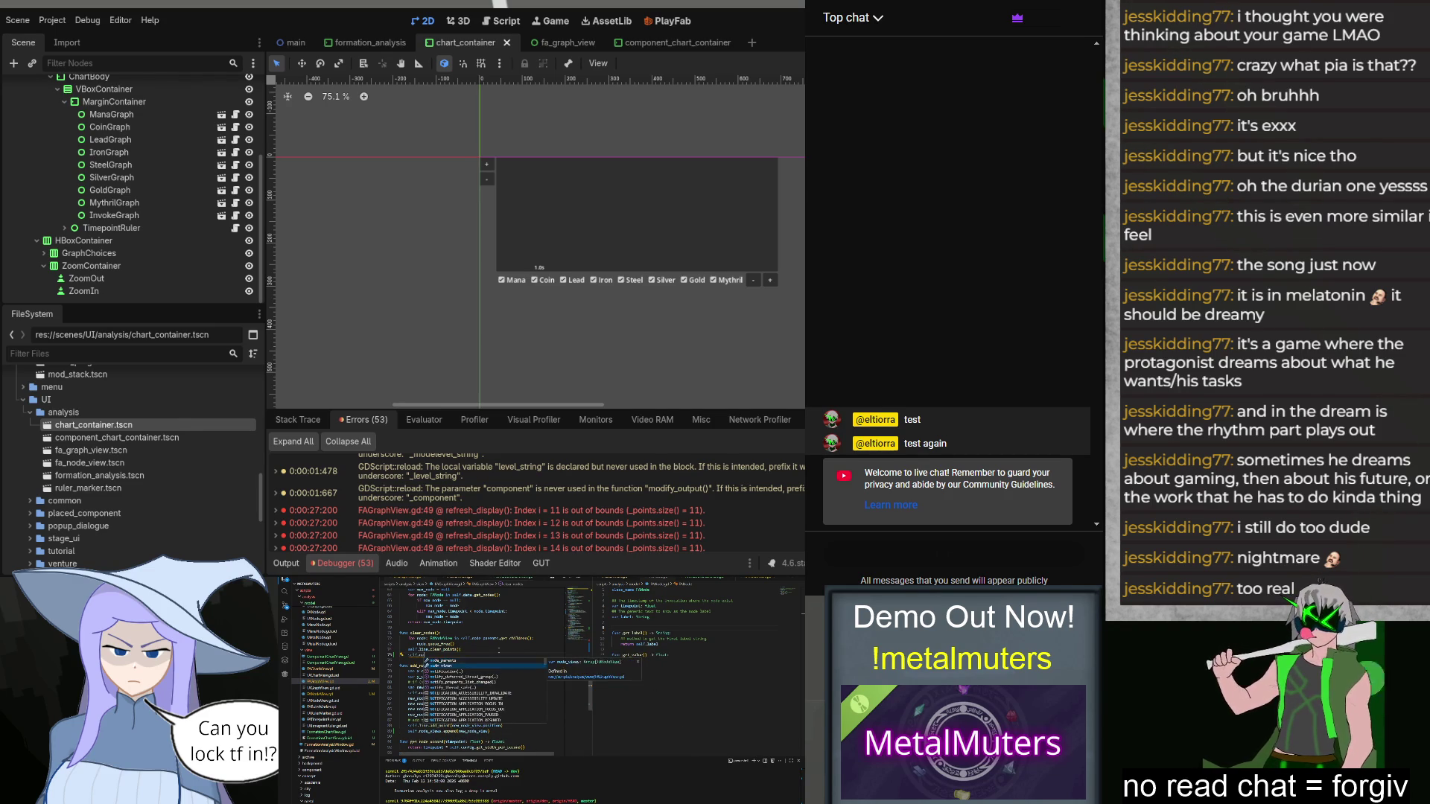
key("Return")
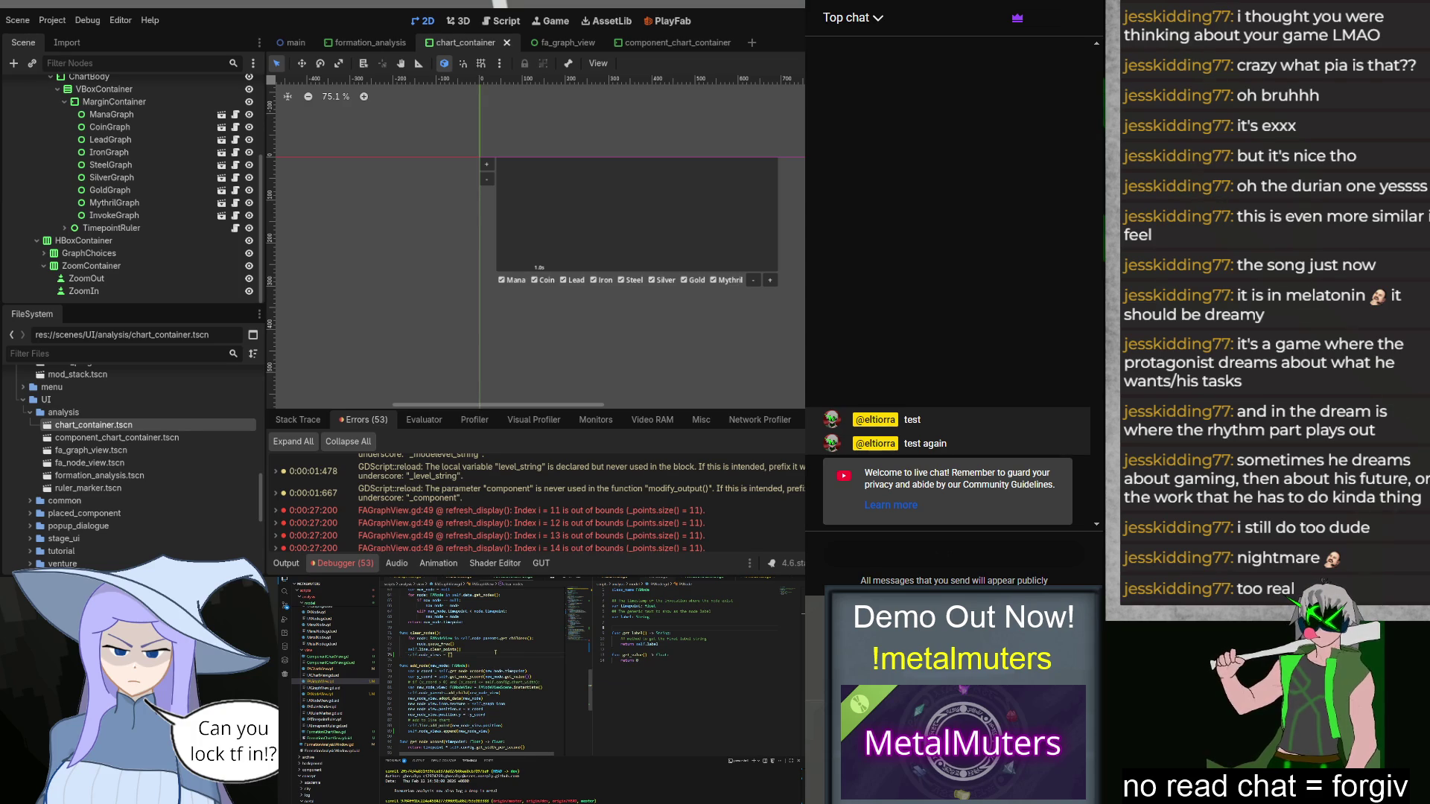
scroll(476, 670, "up", 7)
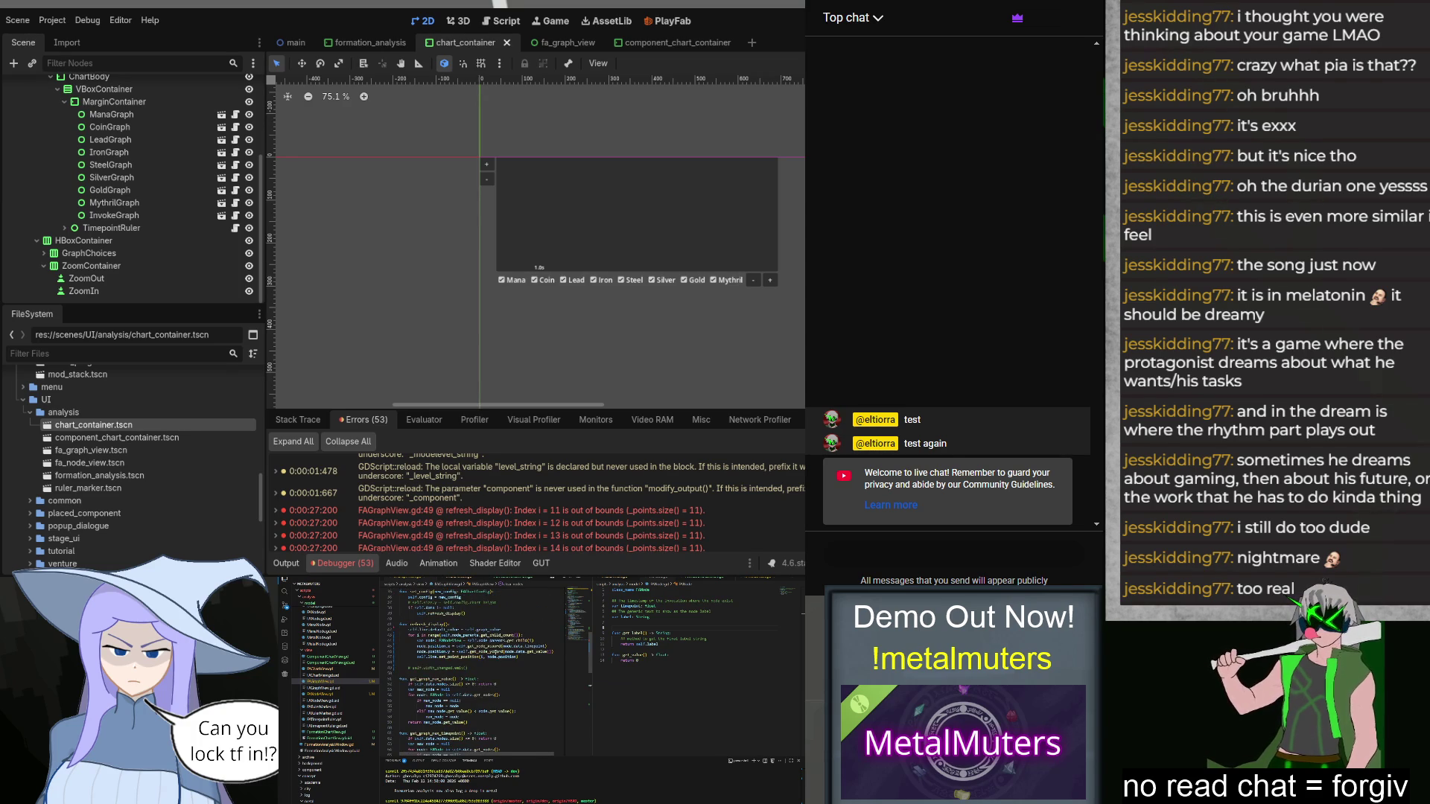
scroll(495, 652, "up", 3)
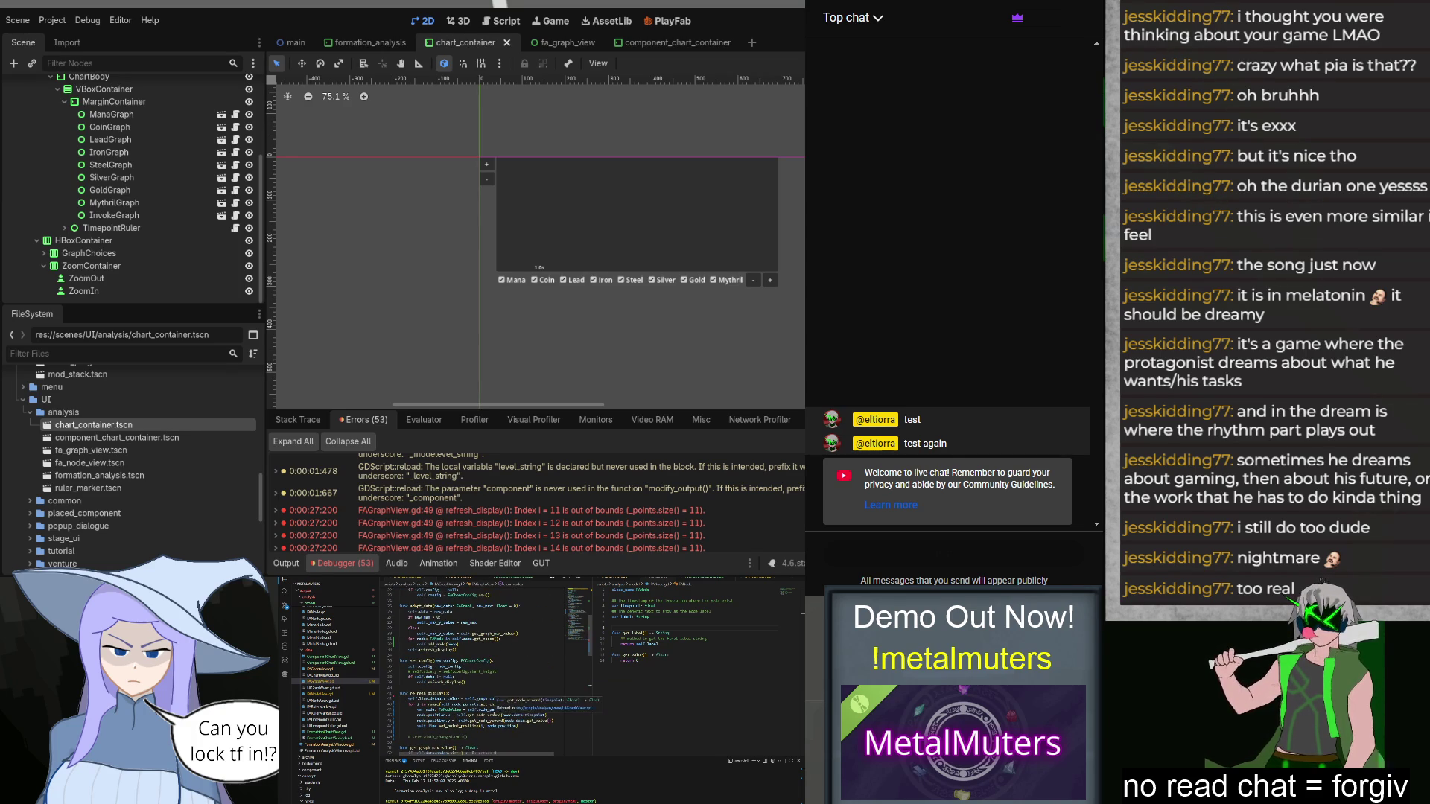
Step: Make refresh_display loop over node_views.size() and look up views from node_views
double_click(466, 704)
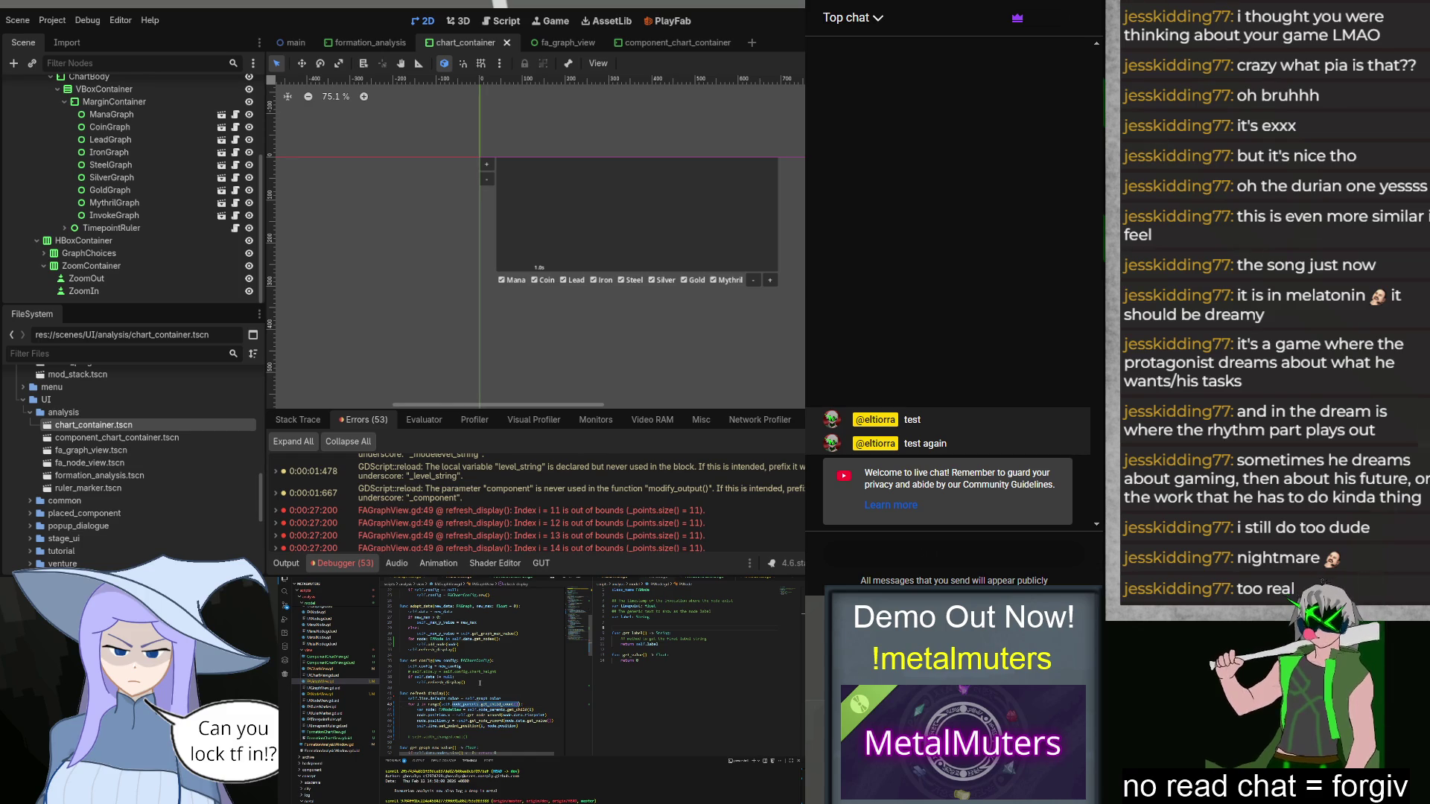
type("node")
key("Return")
type(".size()")
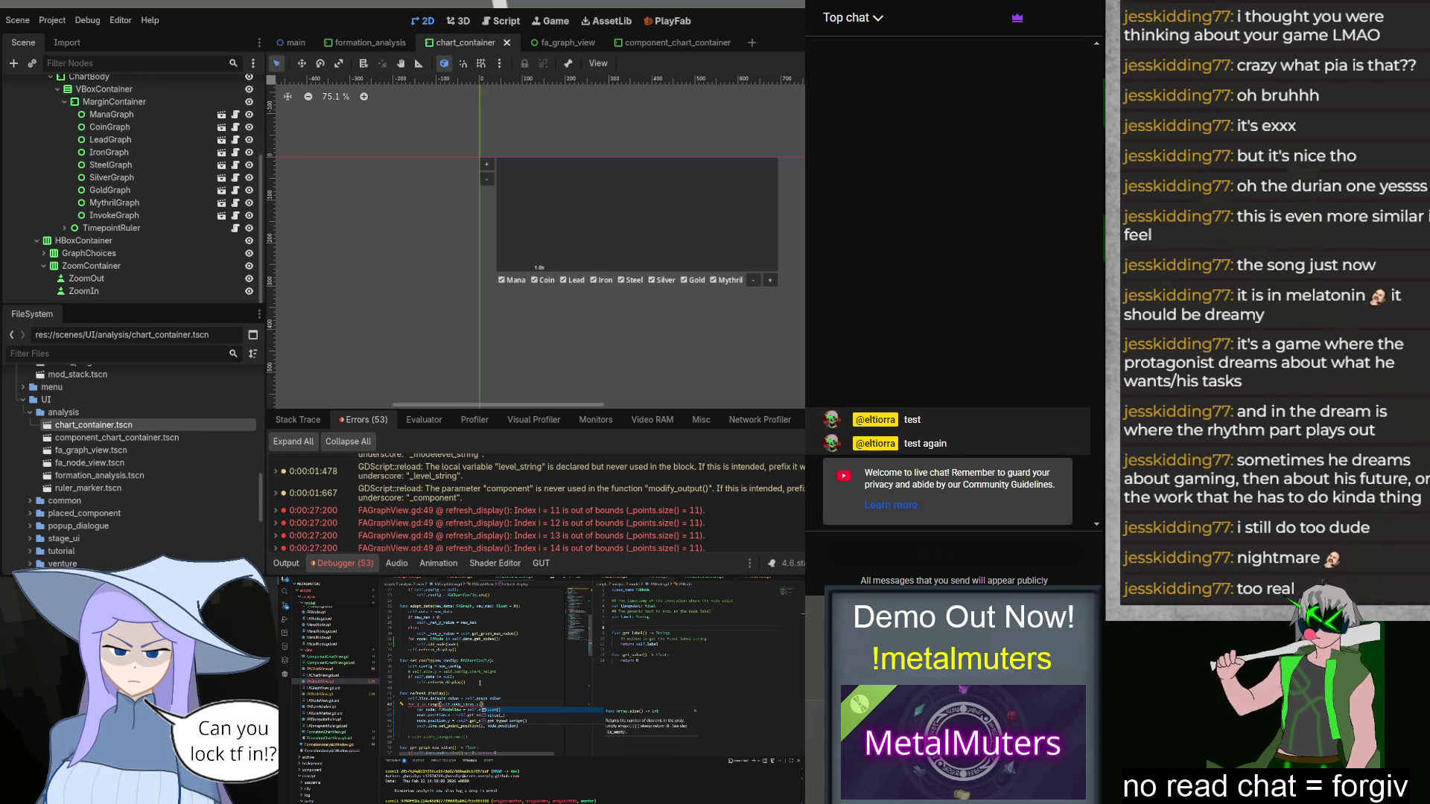
key("BackSpace")
key("BackSpace")
key("BackSpace")
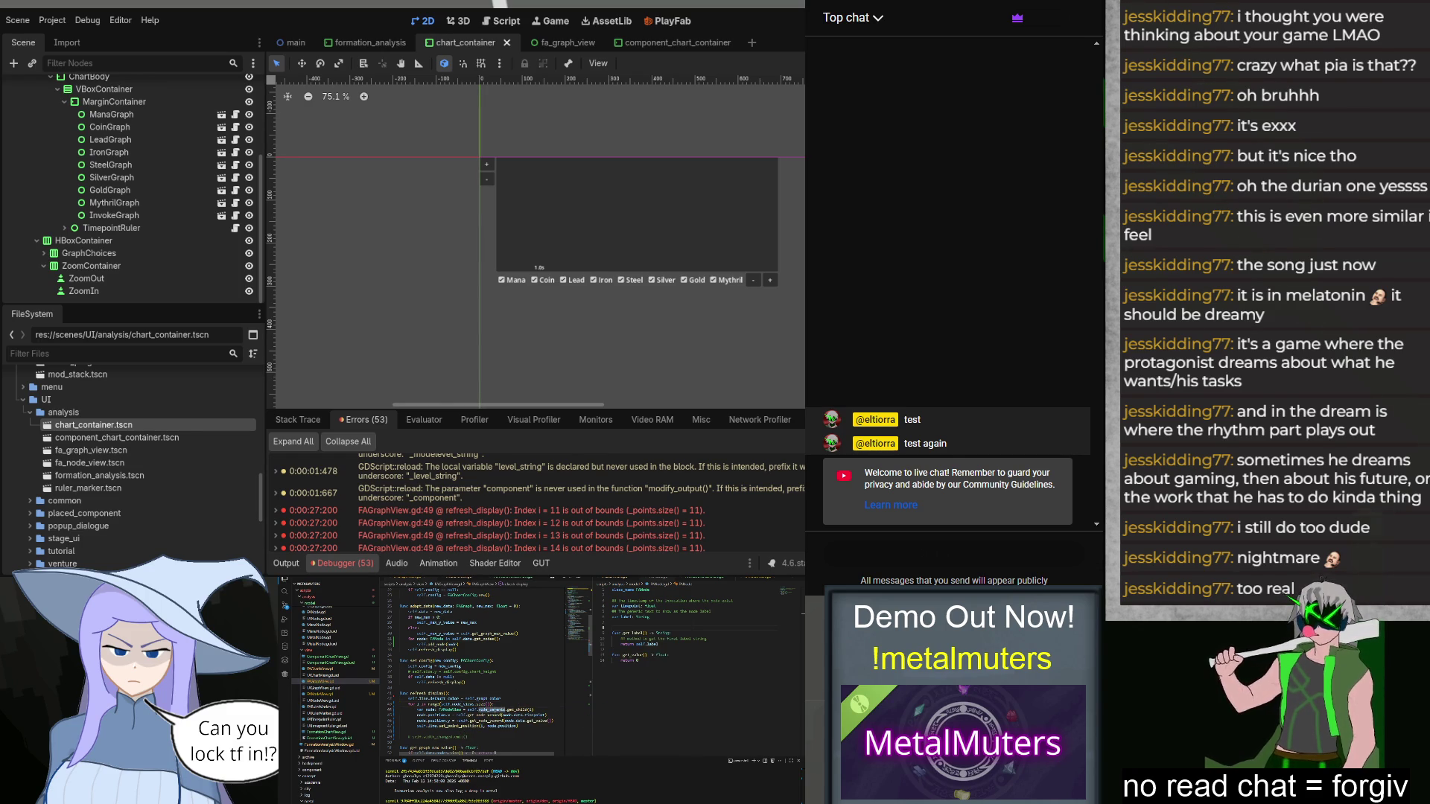
type("views")
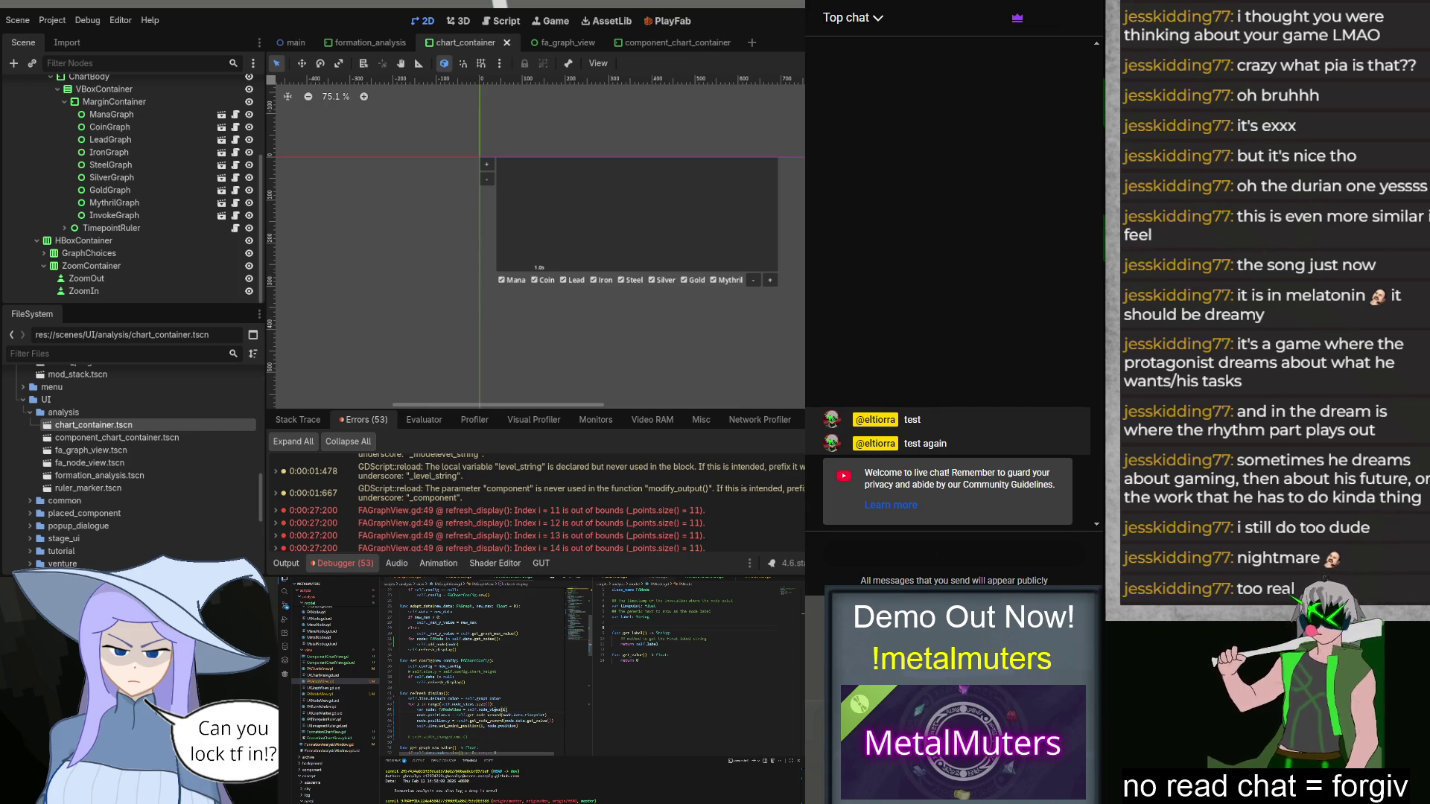
Step: Launch the project with F5 to test the node_views changes
left_click(509, 692)
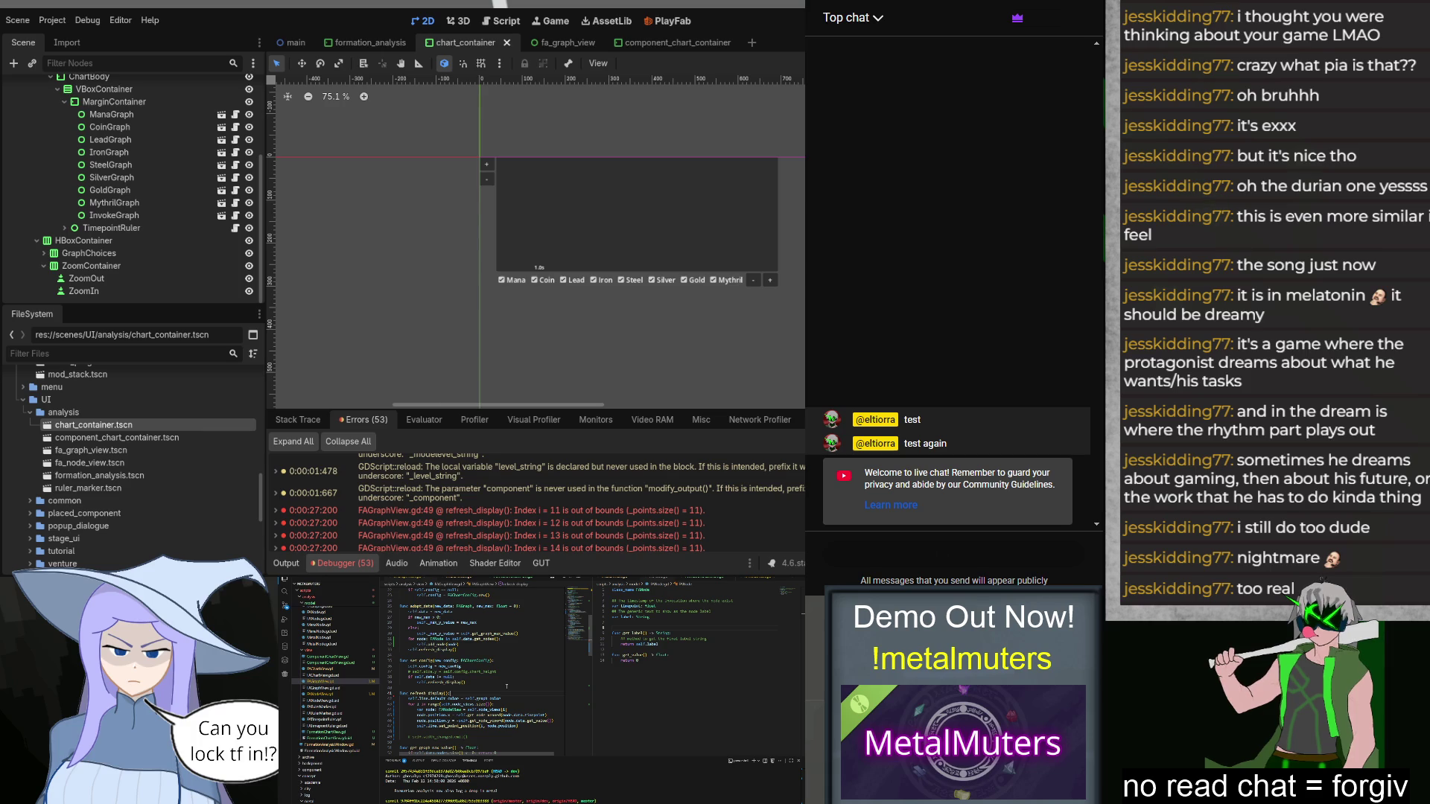
scroll(507, 686, "down", 3)
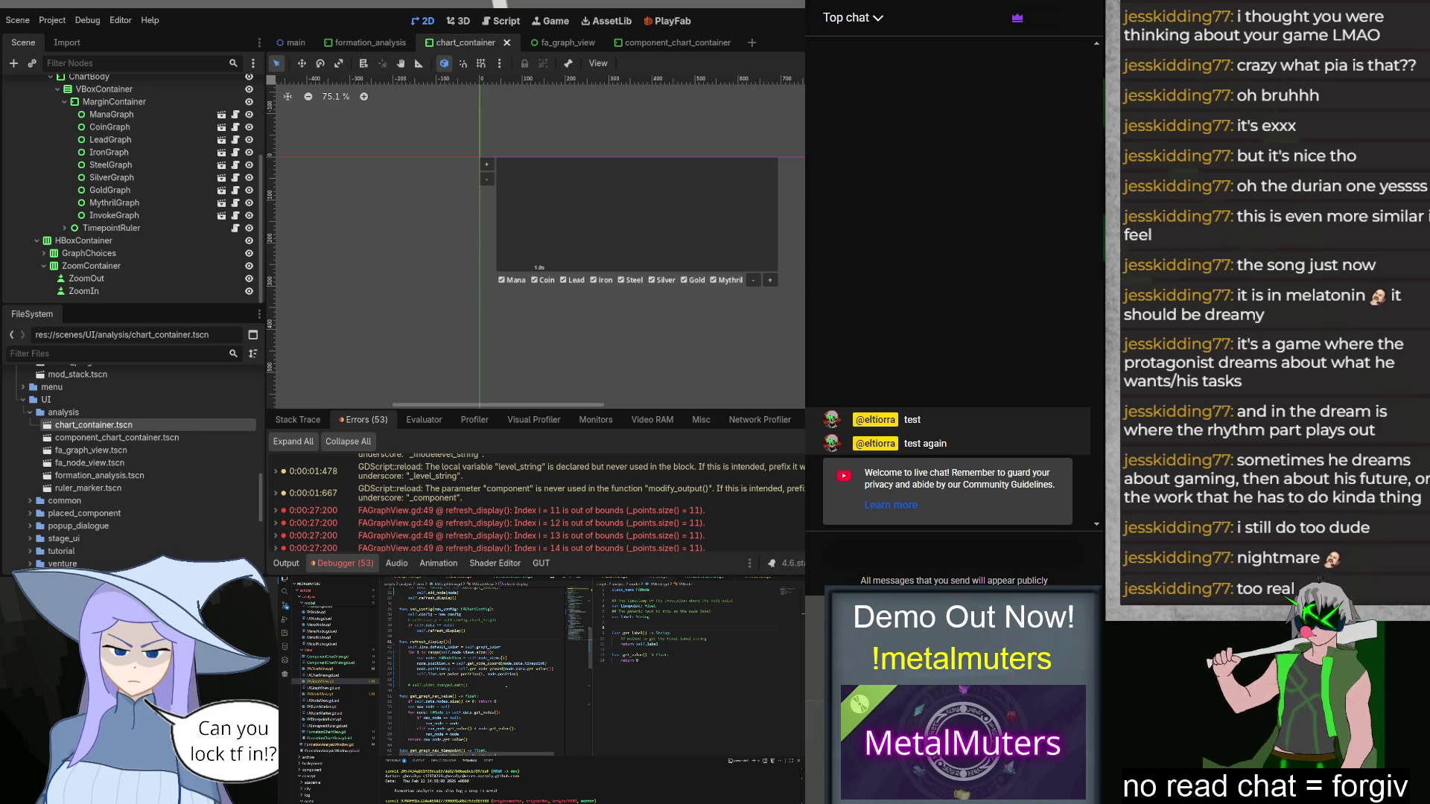
scroll(476, 663, "down", 3)
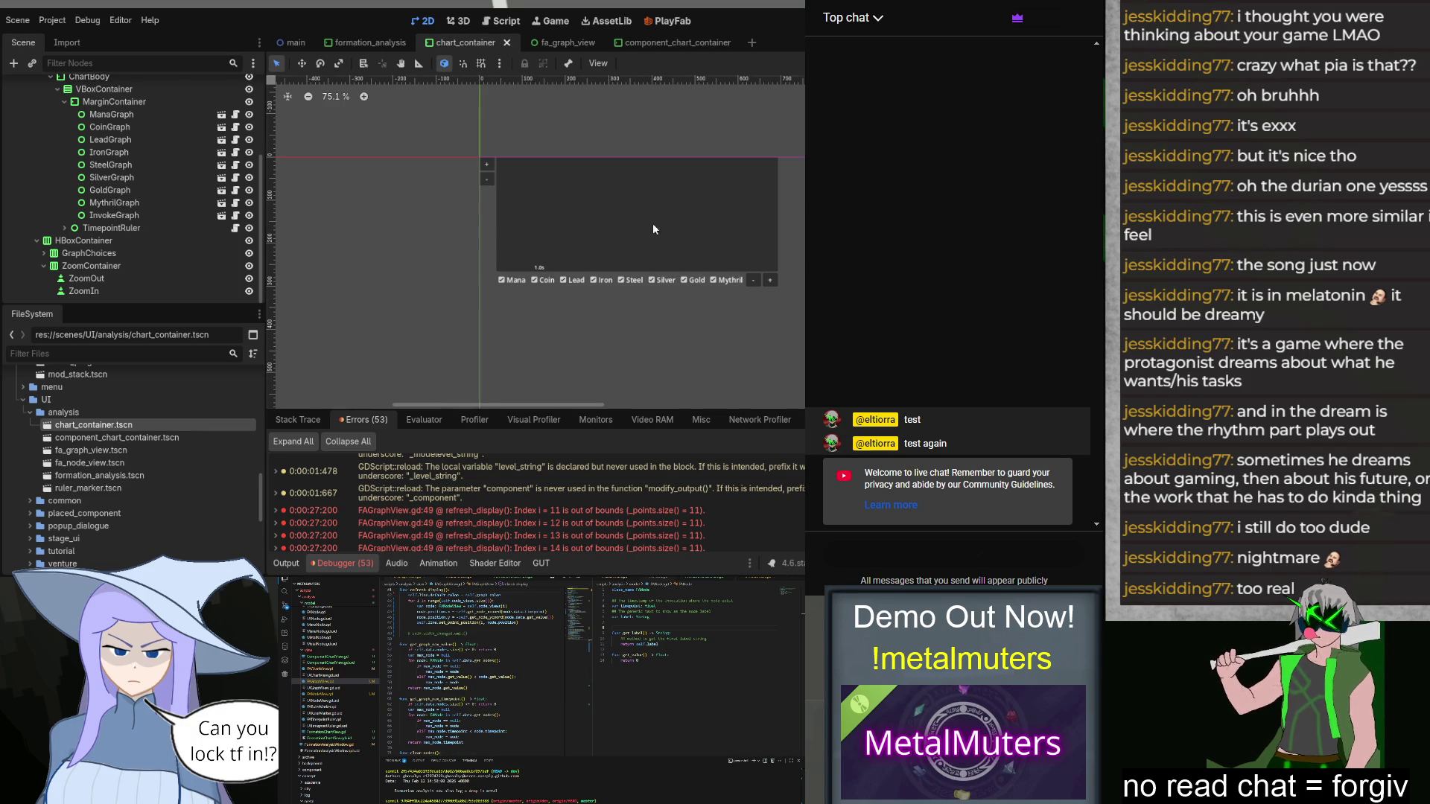
key("F5")
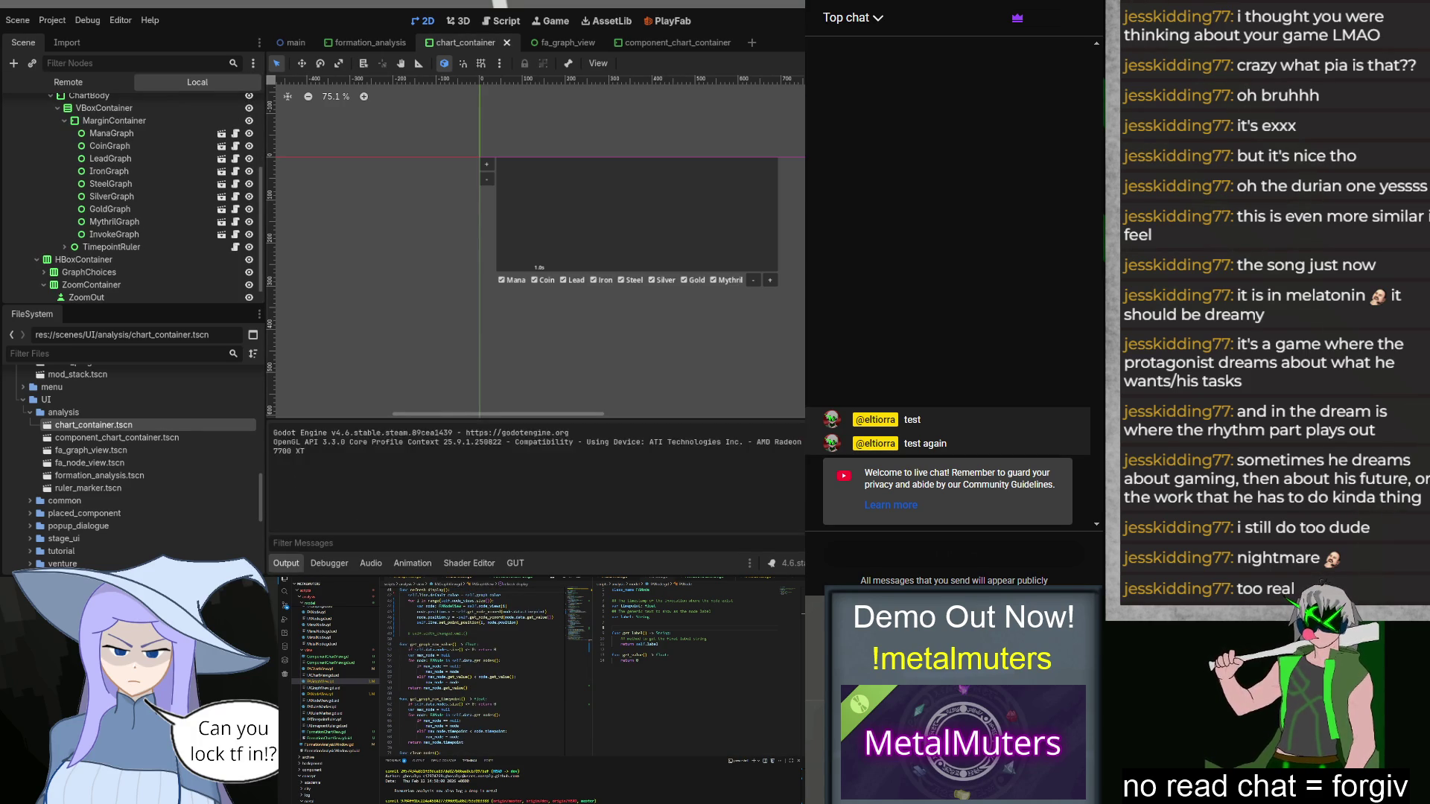
Step: Start Class 1F Exam with two Mana Sources, Iron P-Prod and Primer, leaving slots 3 and 4 empty
left_click(516, 364)
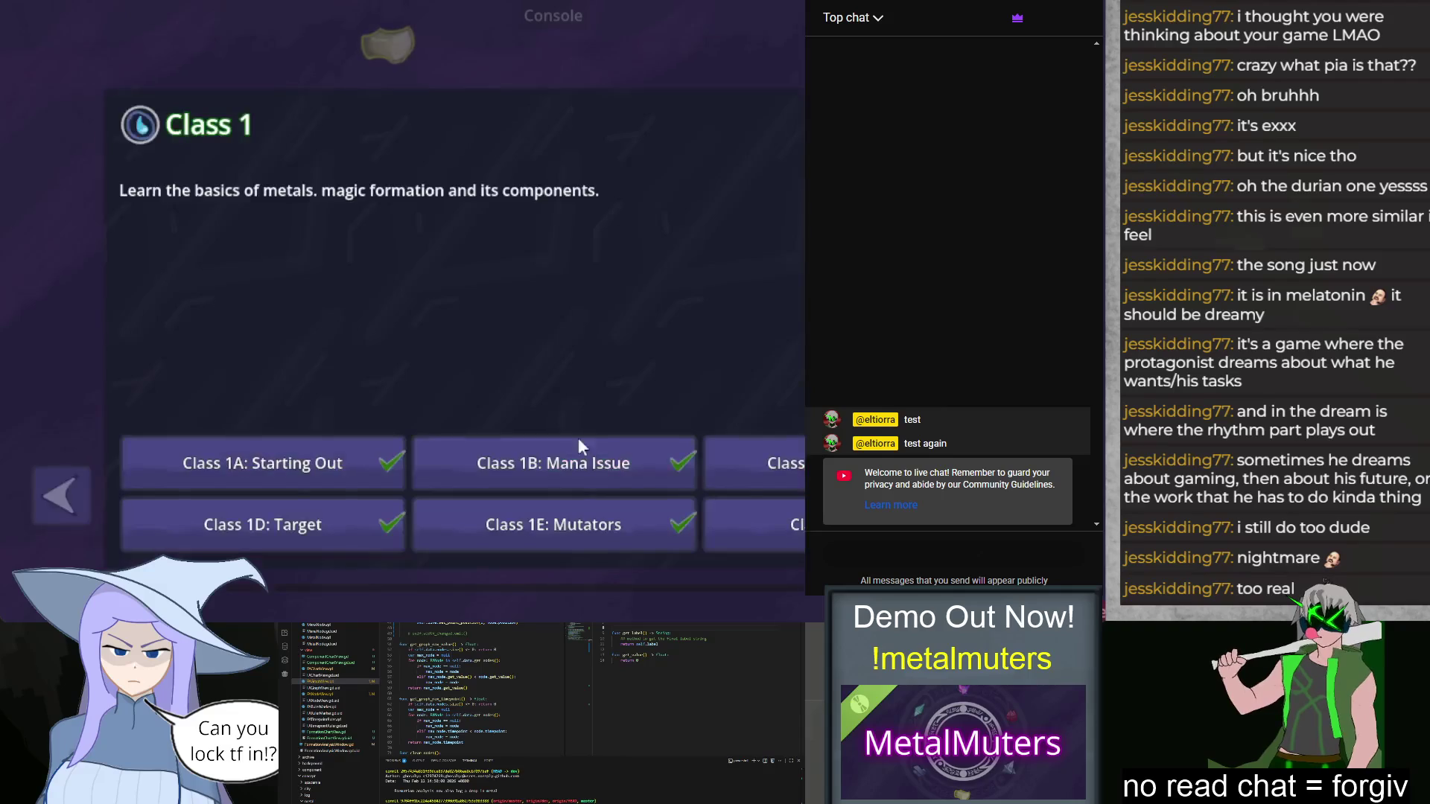
left_click(558, 458)
left_click_drag(157, 551, 453, 235)
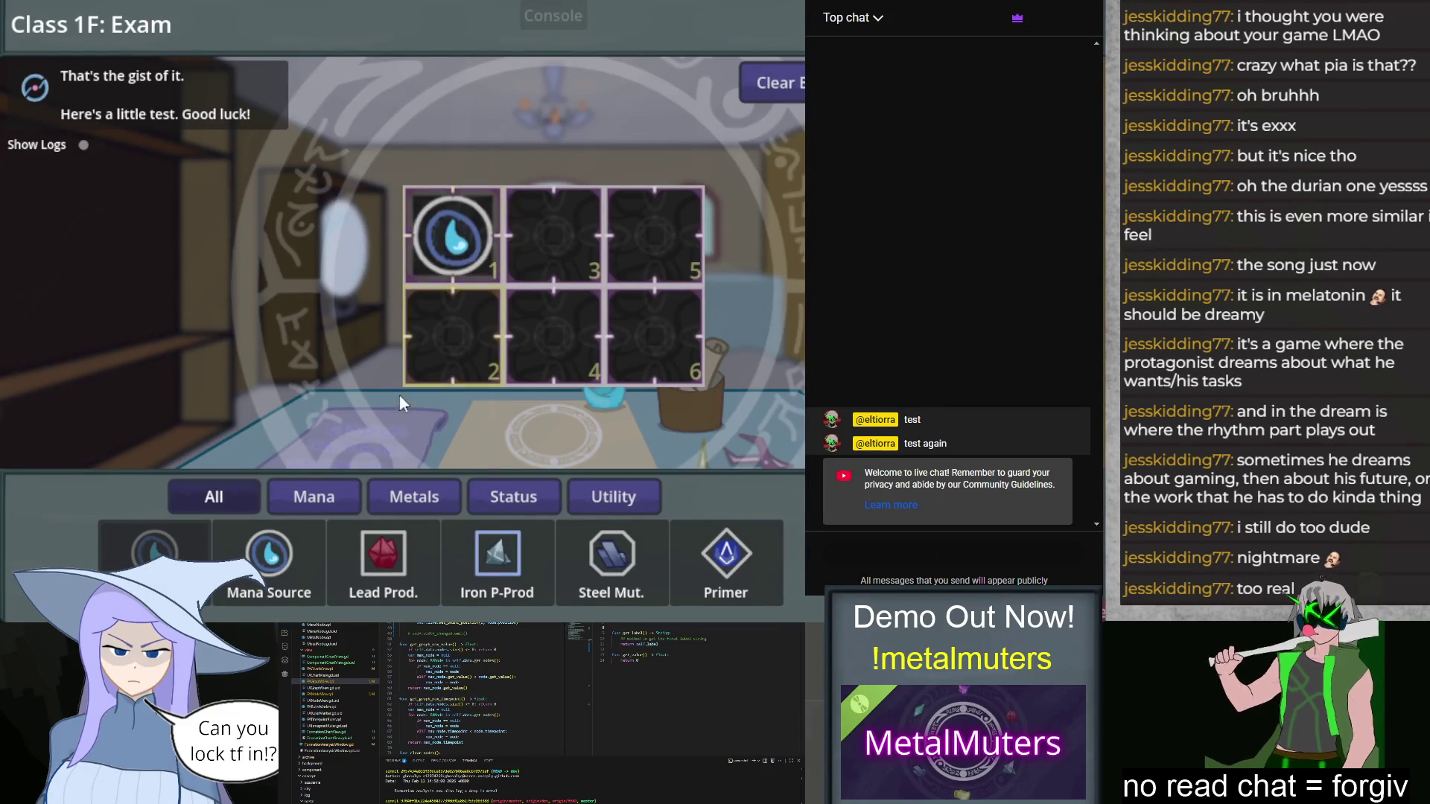
left_click_drag(317, 555, 452, 335)
mouse_move(498, 555)
left_mouse_down()
mouse_move(628, 260)
mouse_move(654, 237)
left_mouse_up()
left_click_drag(732, 569, 654, 335)
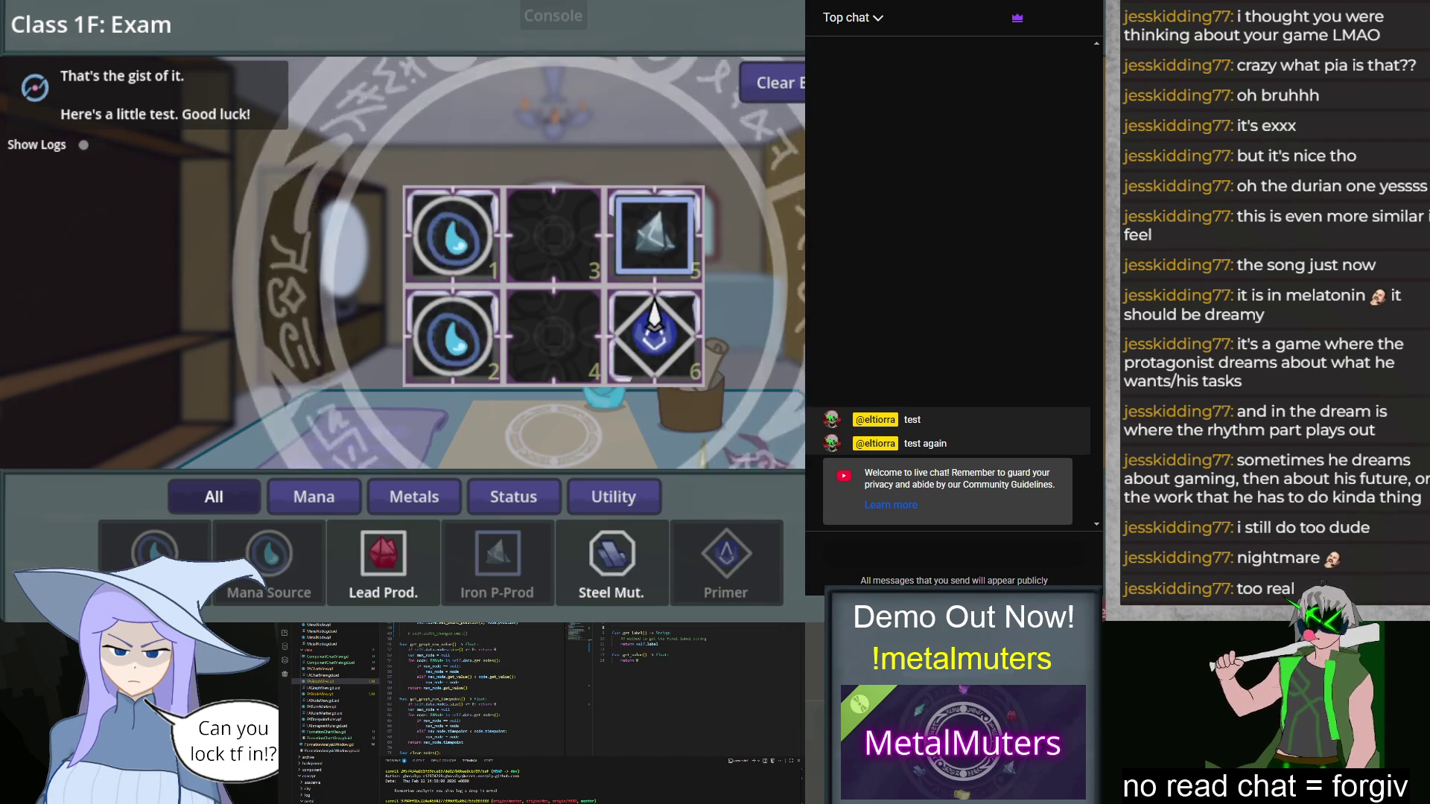
Step: Pause to check the Formation Analysis graph, then resume the exam
key("Escape")
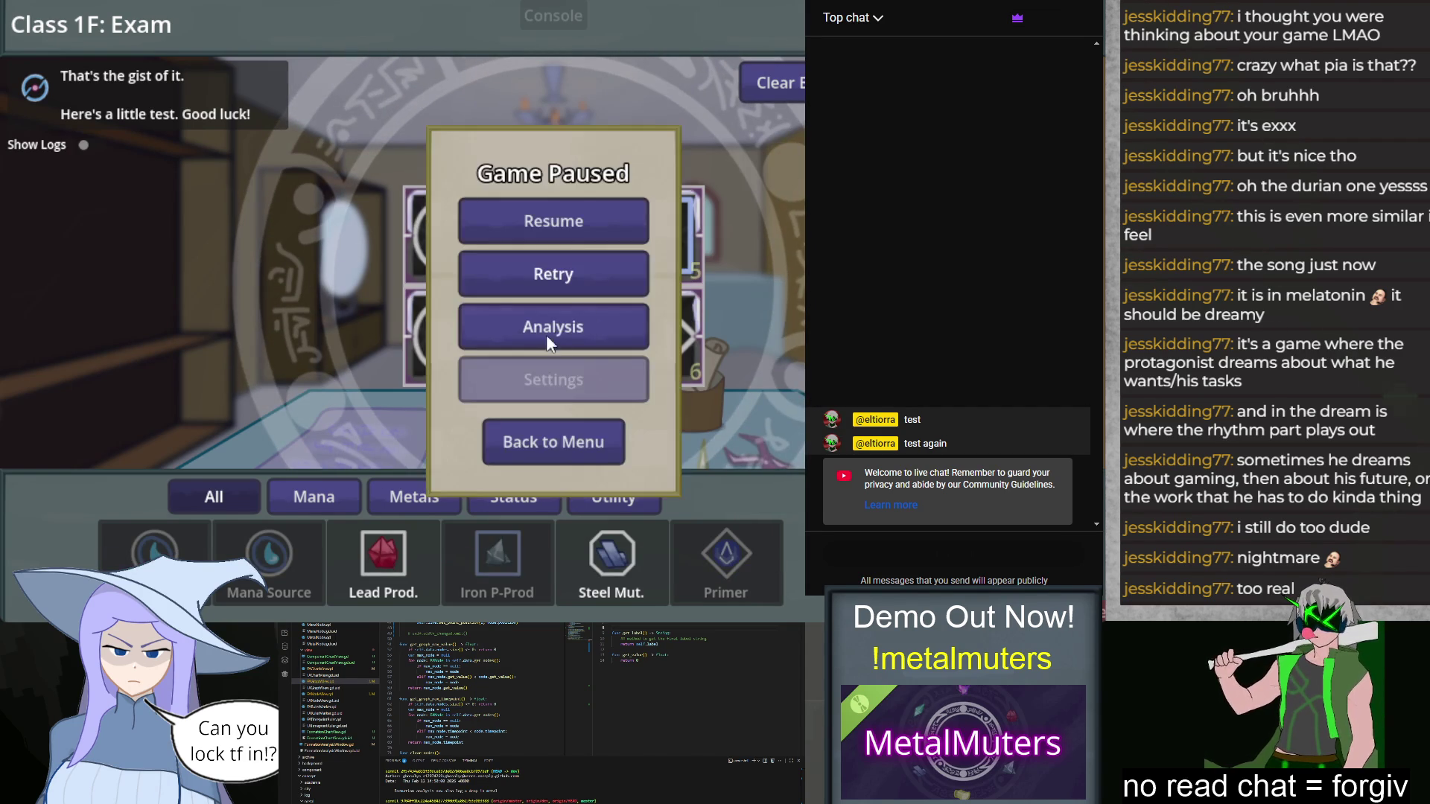
left_click(556, 331)
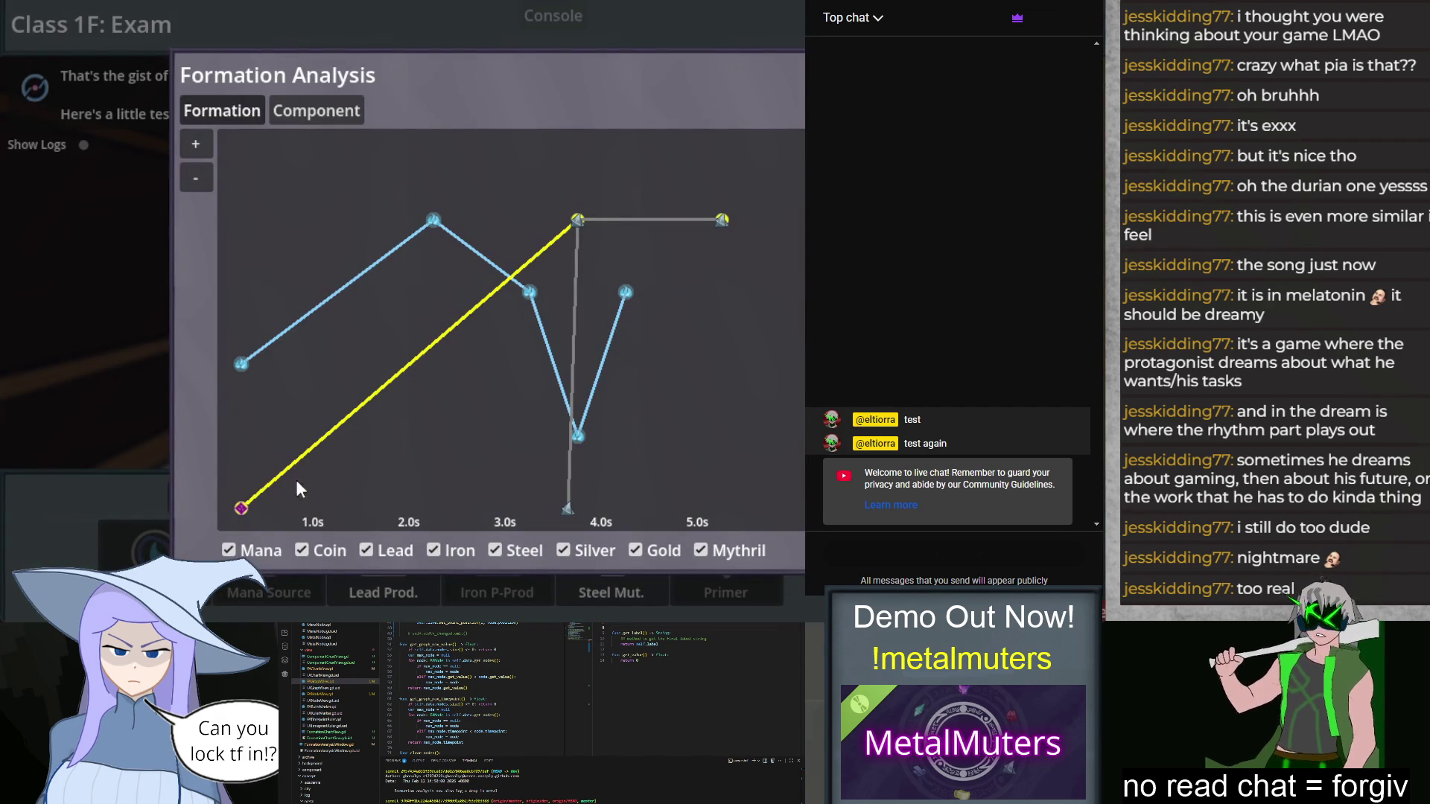
mouse_move(637, 289)
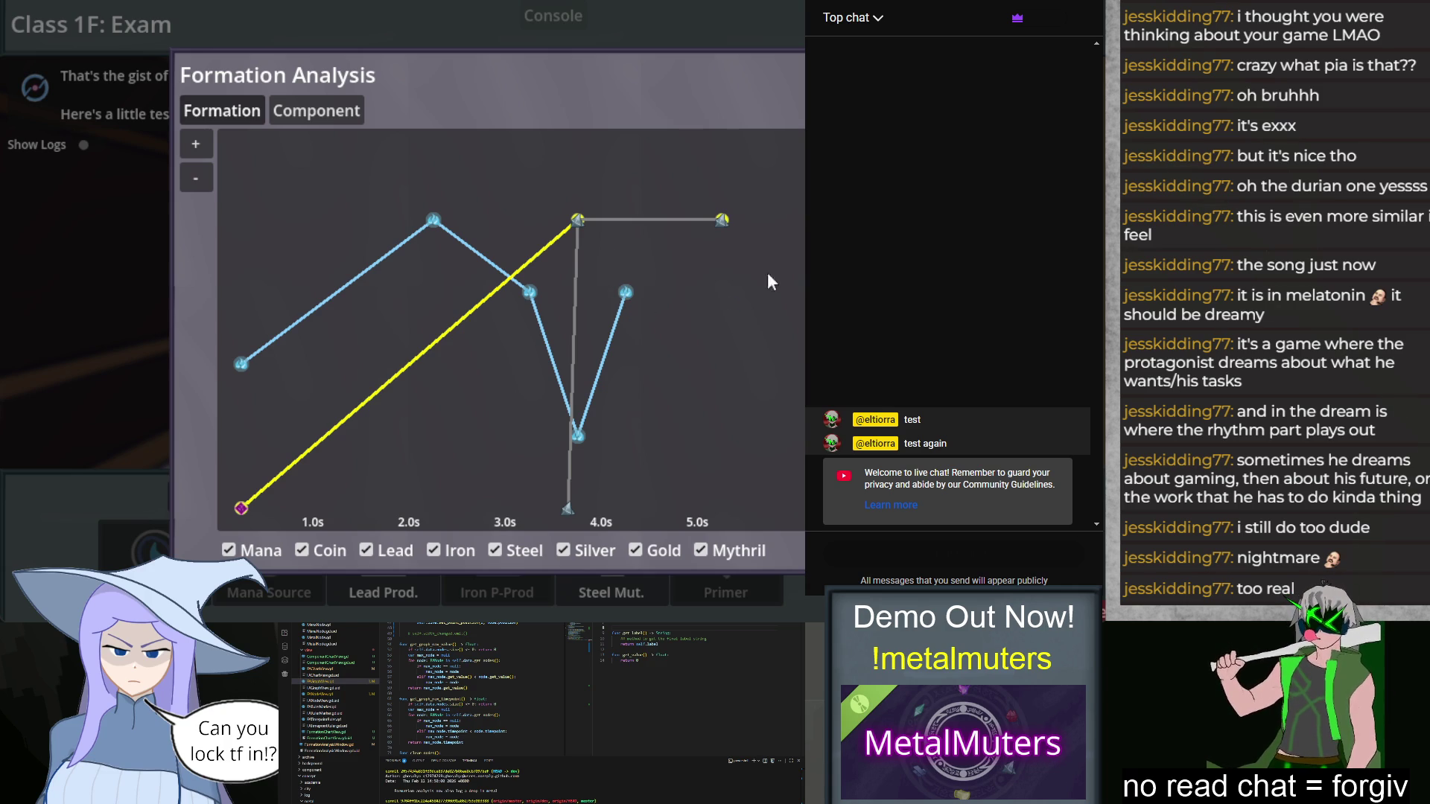
key("Escape")
left_click(605, 227)
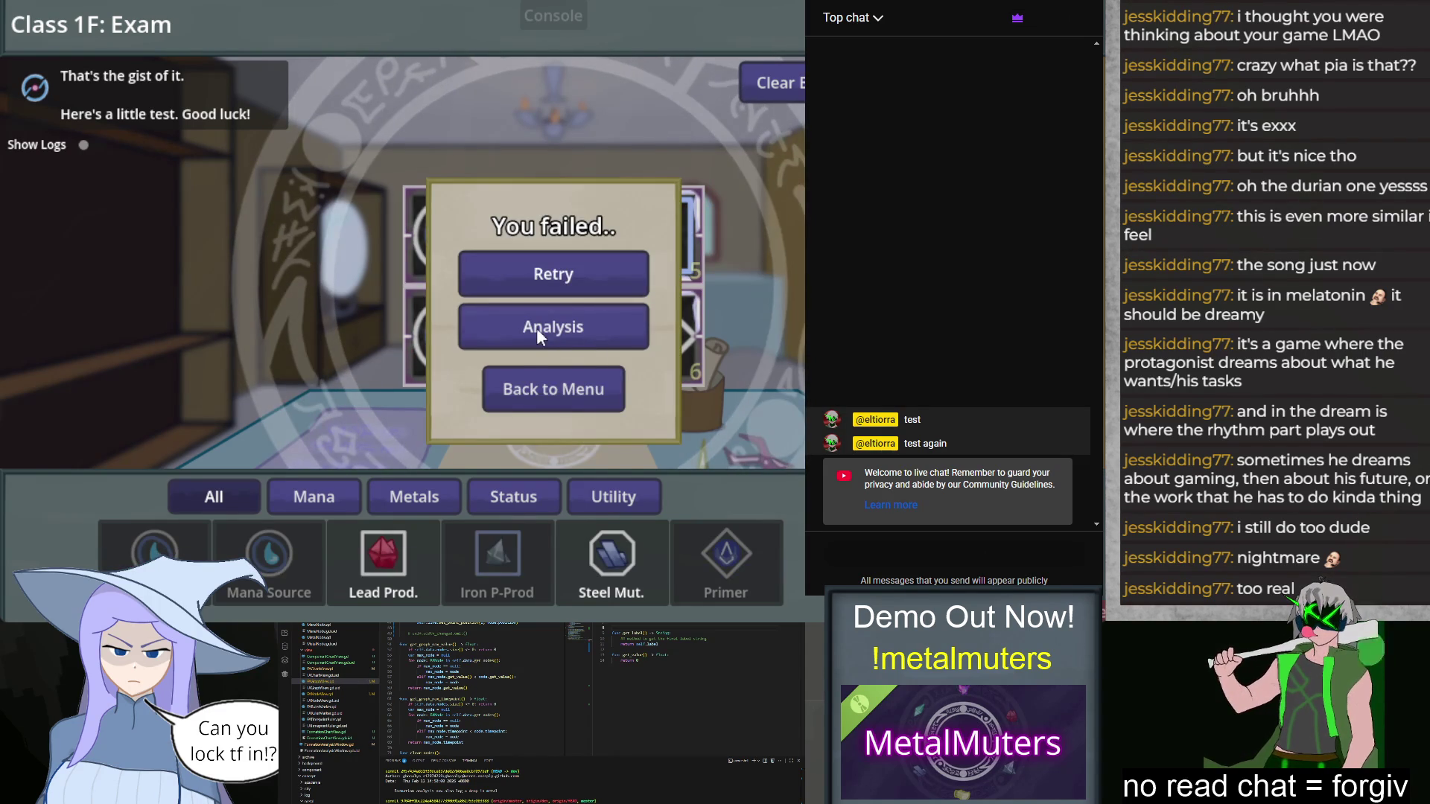
left_click(537, 328)
left_click_drag(702, 430, 353, 431)
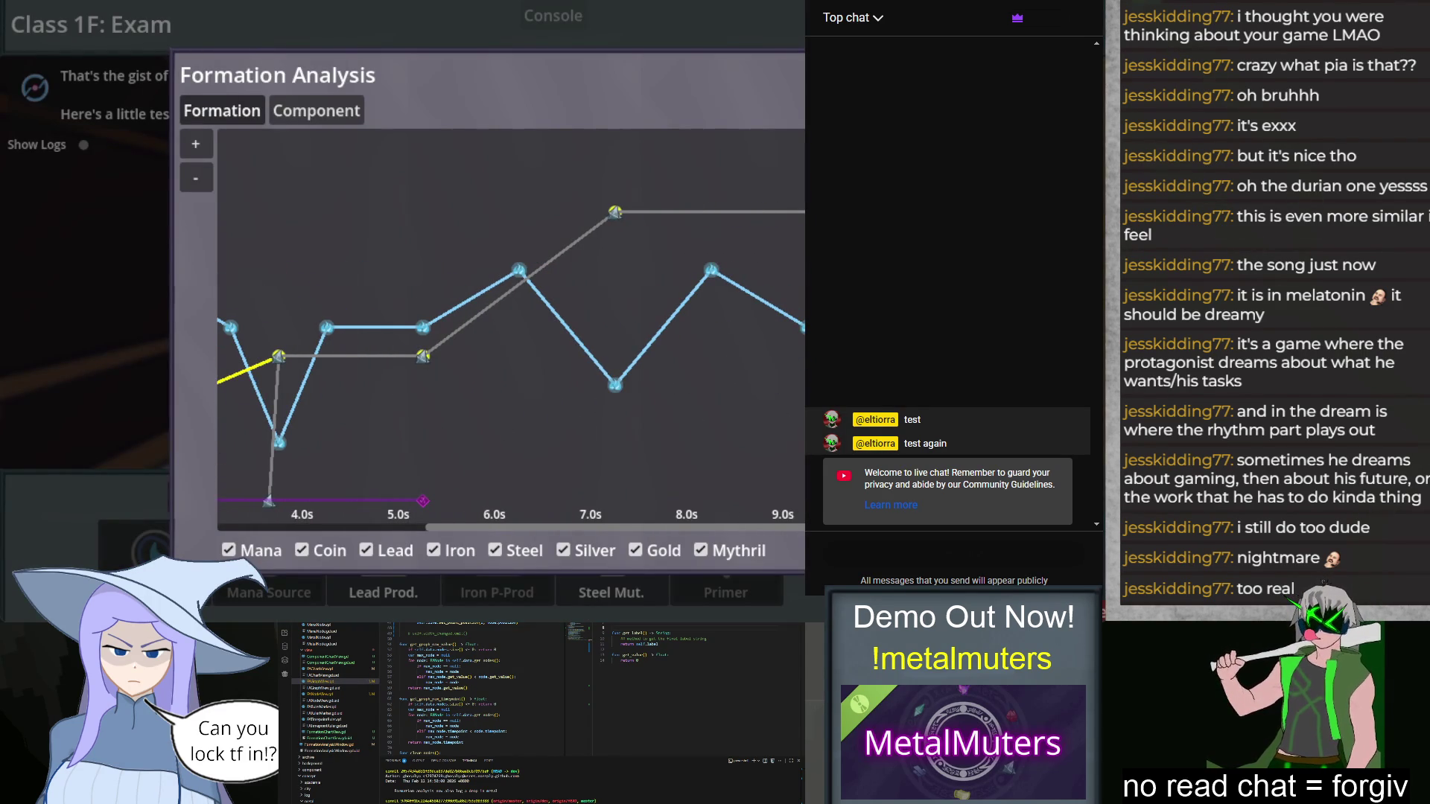
mouse_move(571, 398)
left_mouse_down()
mouse_move(670, 397)
mouse_move(571, 398)
left_mouse_up()
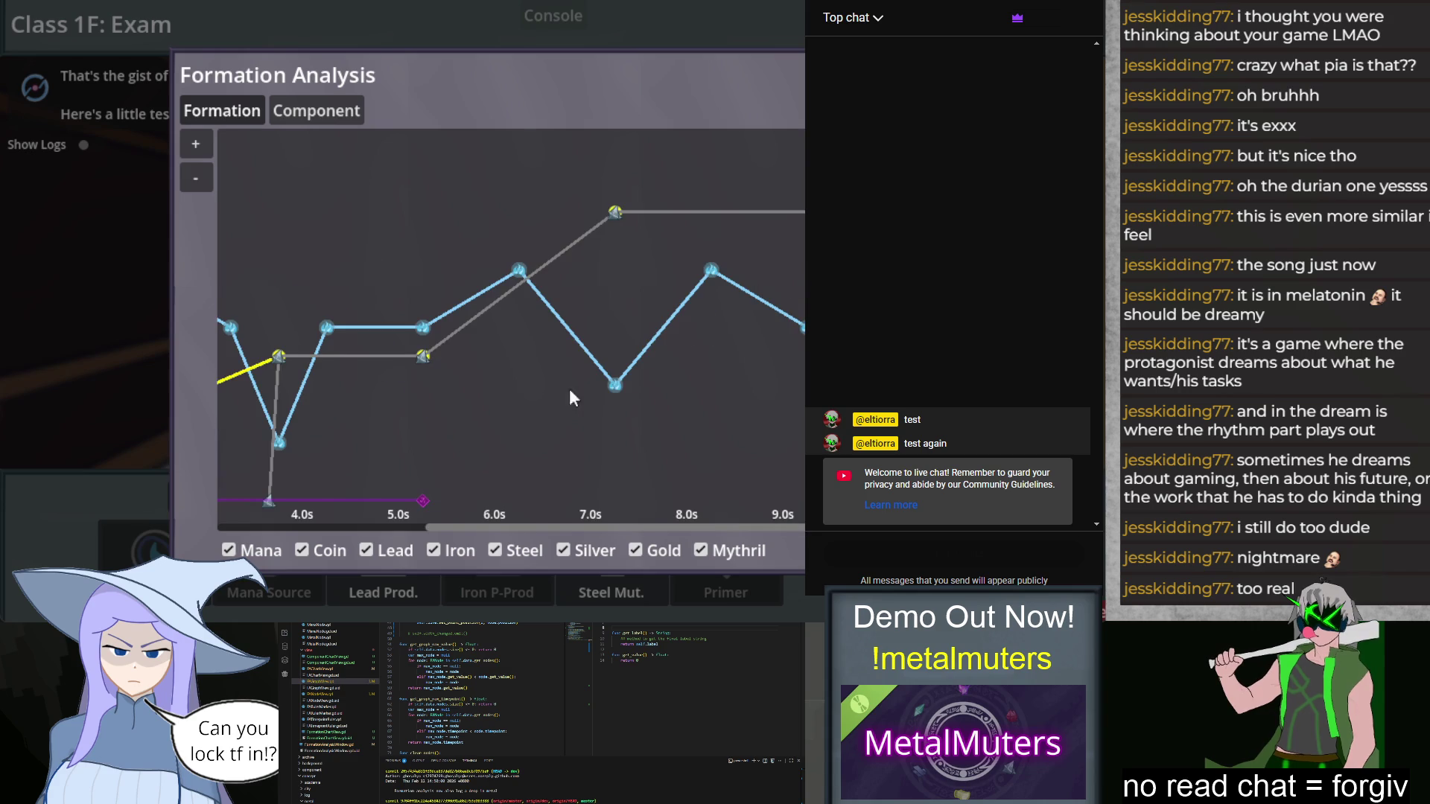
left_click(206, 144)
left_click(202, 178)
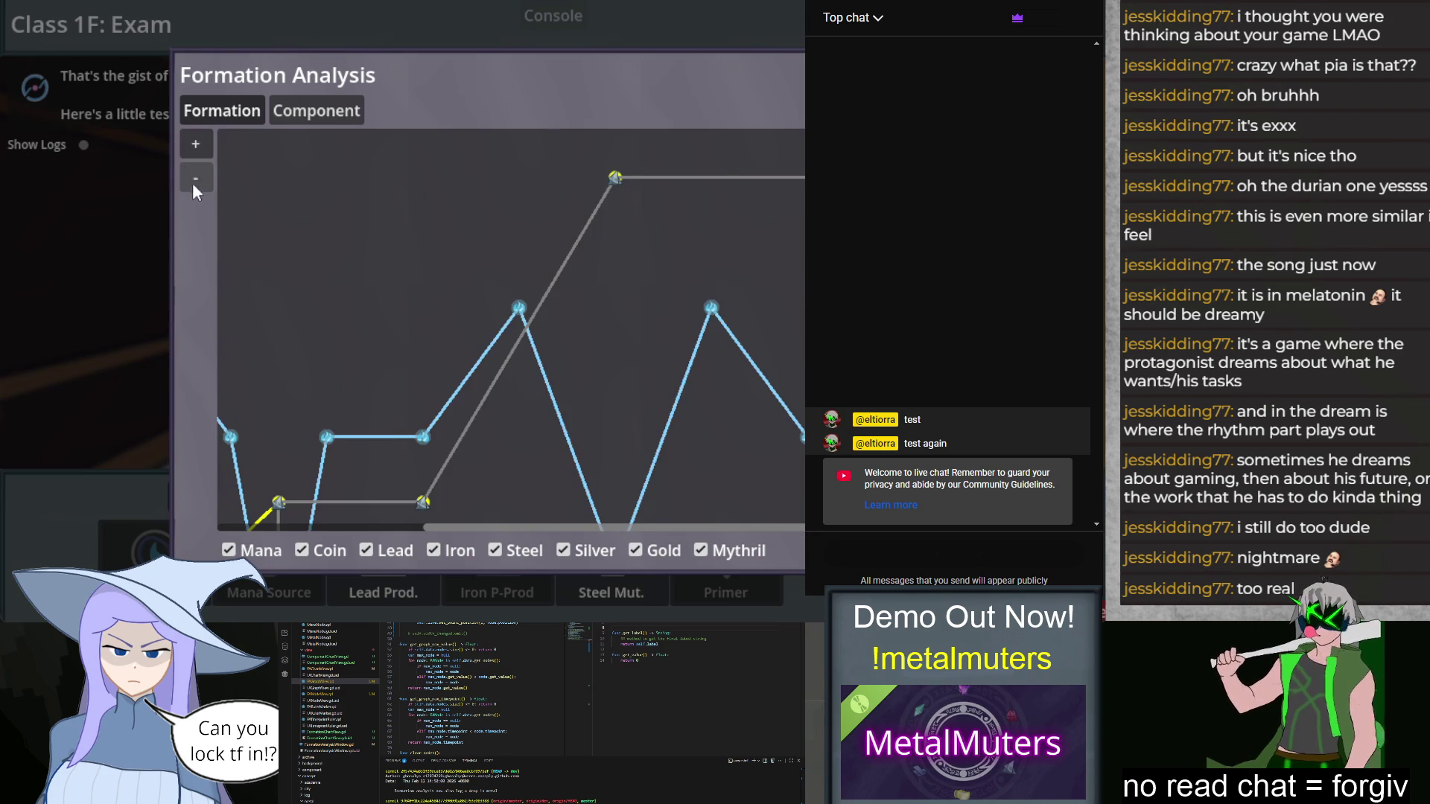
left_click(199, 136)
left_click(199, 136)
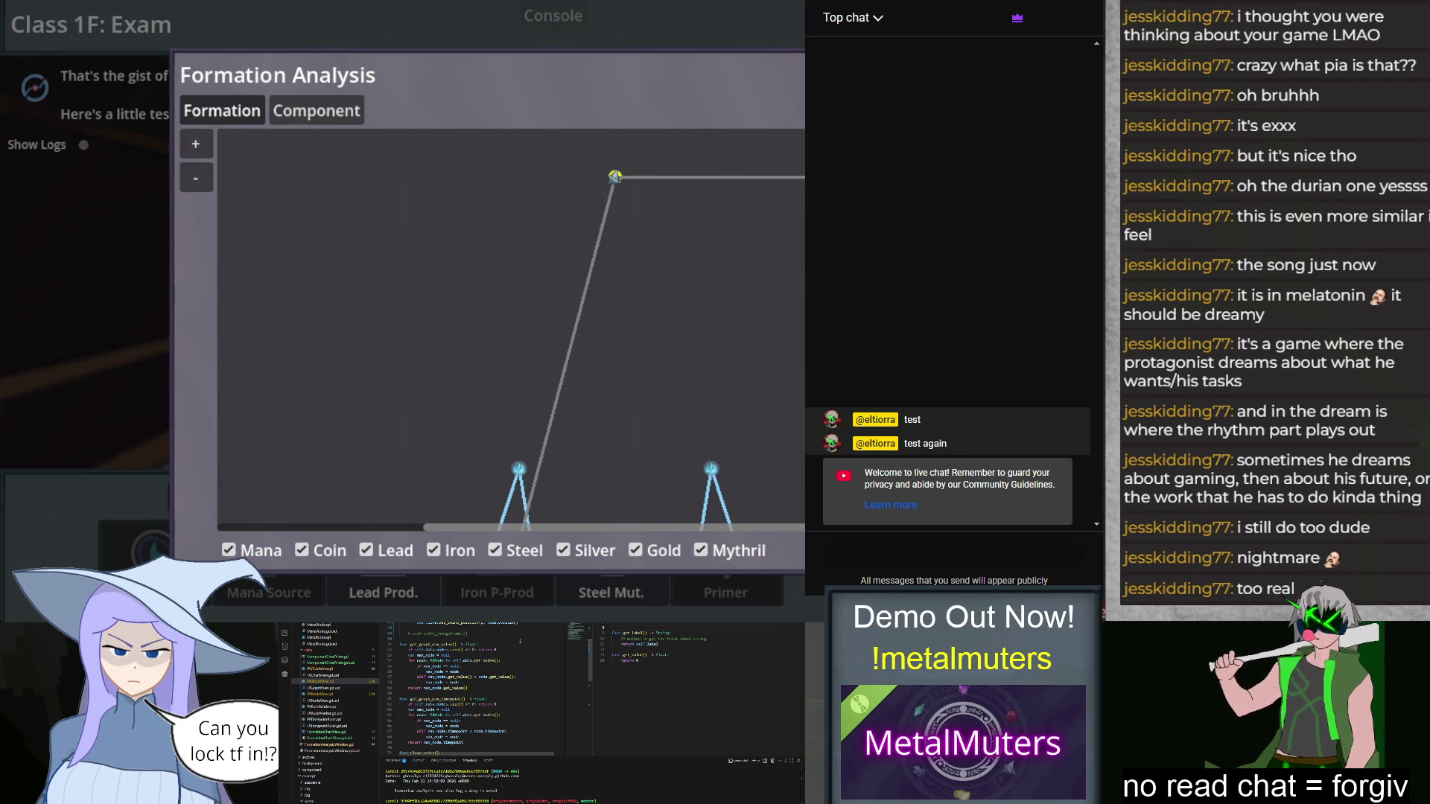
scroll(491, 677, "up", 5)
scroll(492, 676, "down", 3)
scroll(490, 666, "down", 2)
scroll(491, 666, "up", 5)
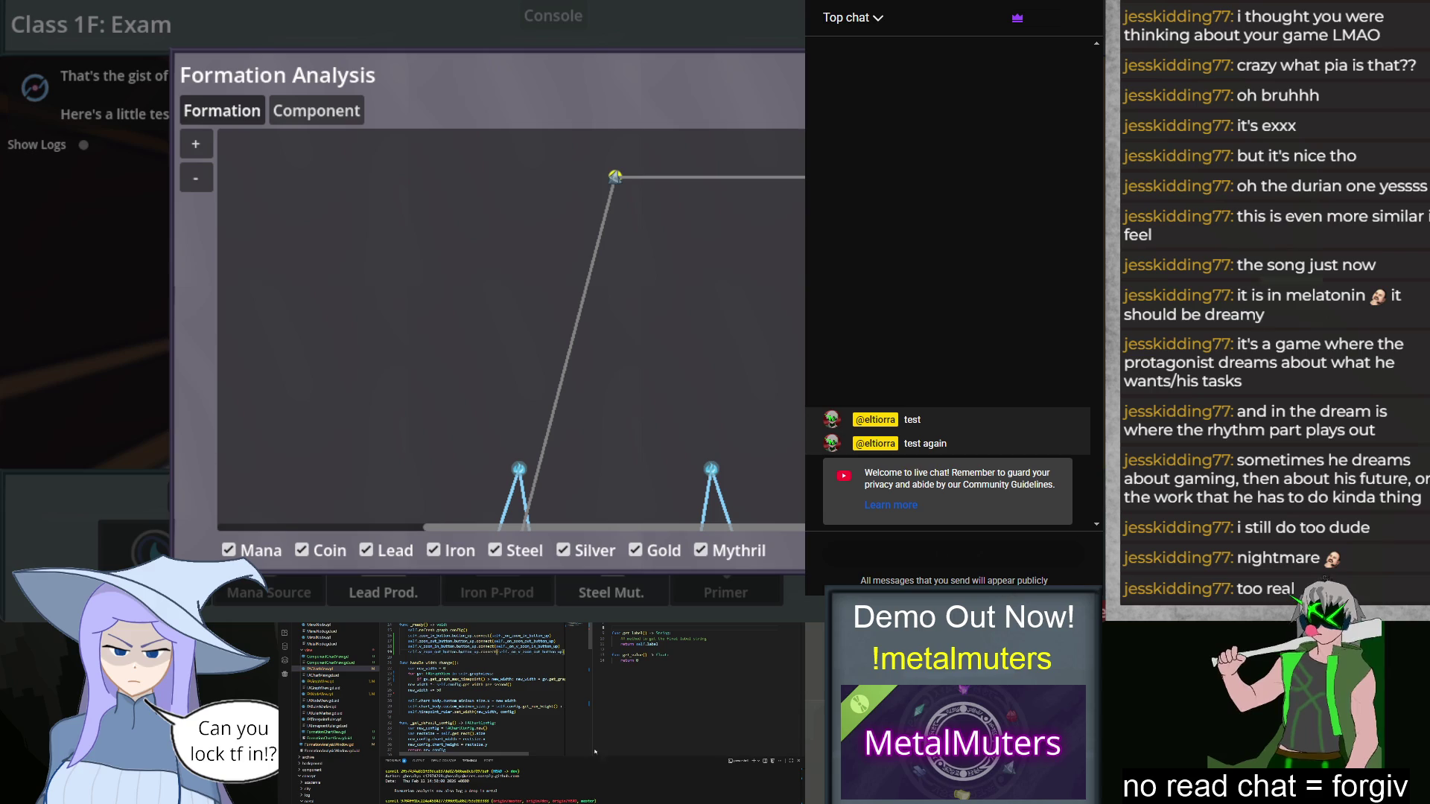
key("Escape")
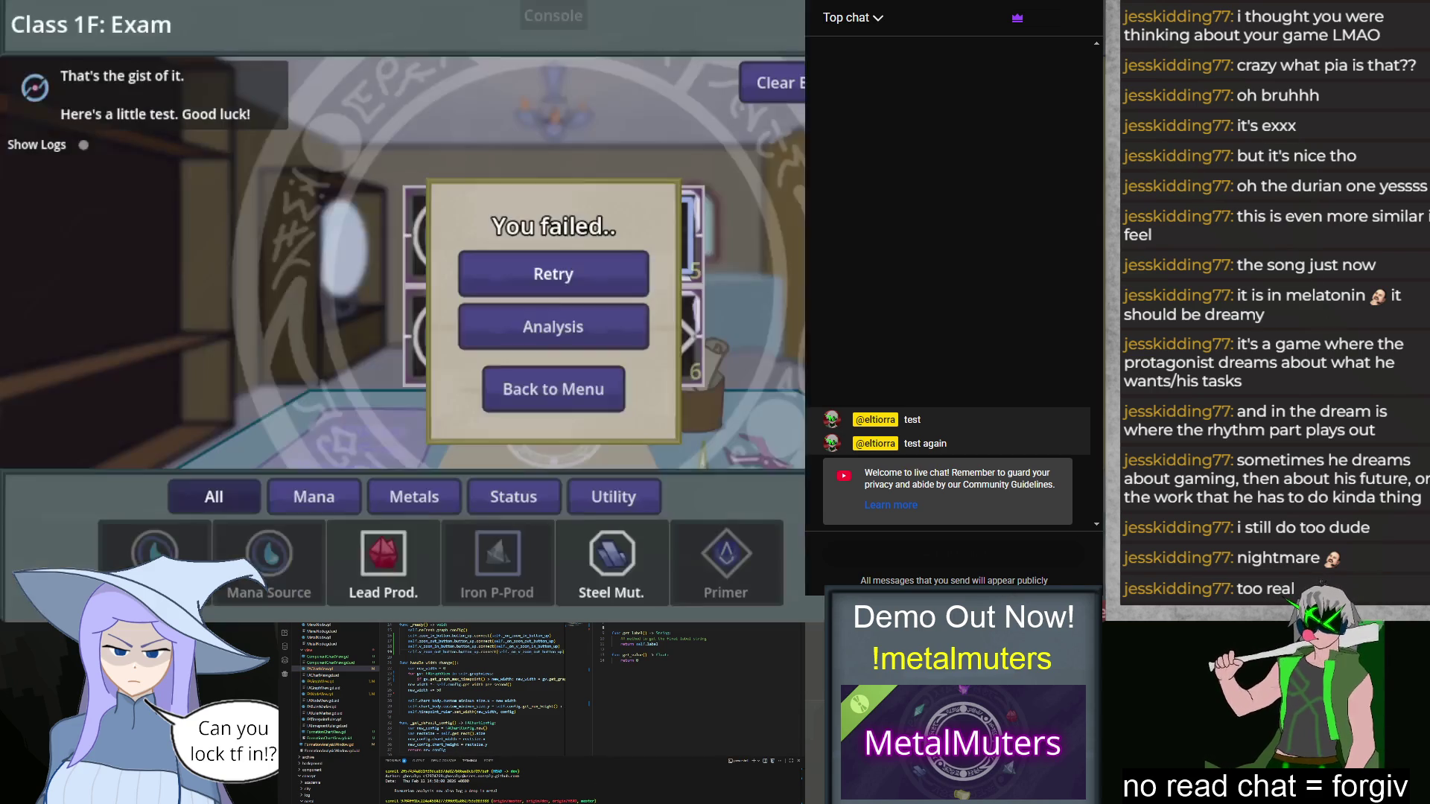
key("alt+F4")
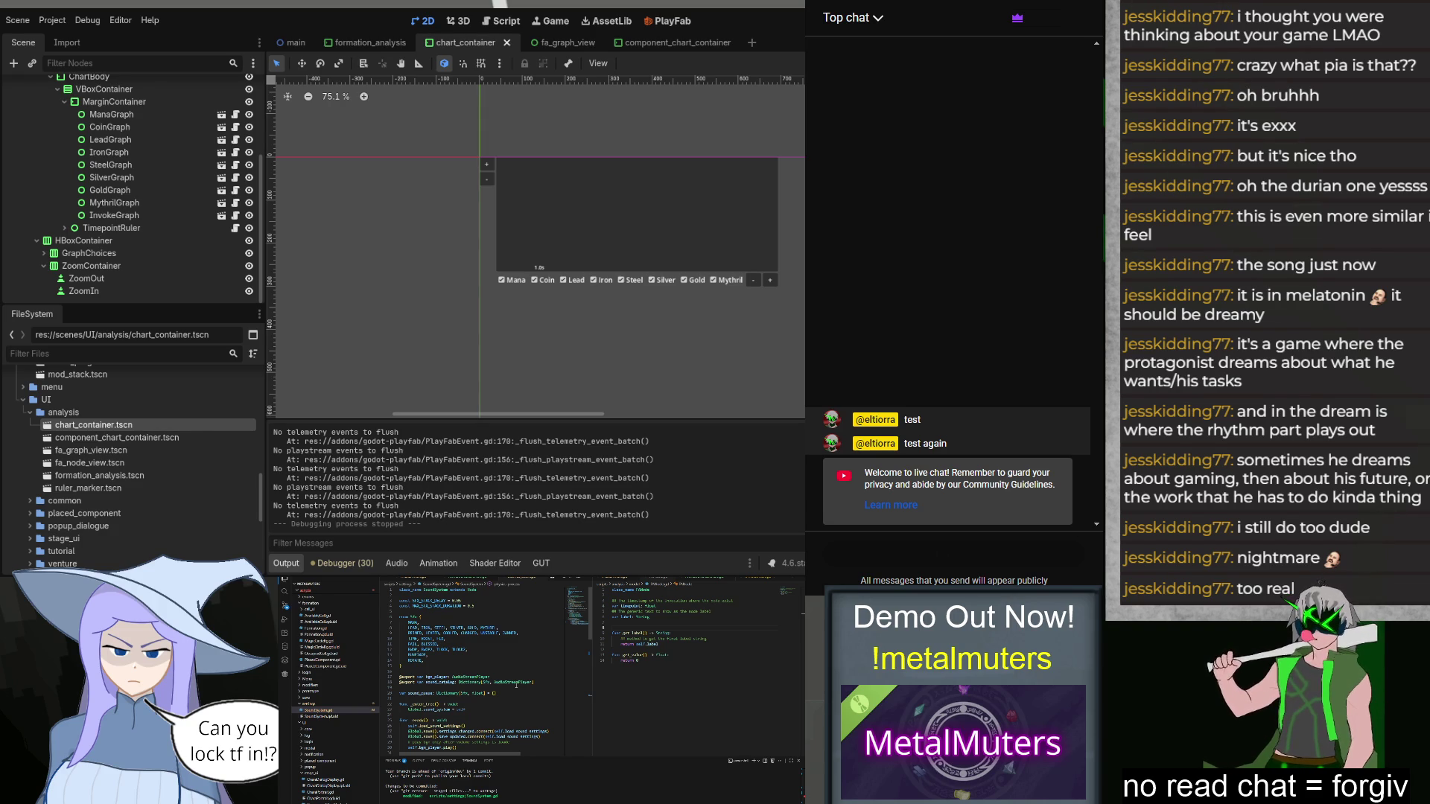
Step: Scroll through the chart_container scene's graph nodes and ZoomOut/ZoomIn controls
scroll(516, 685, "down", 10)
scroll(516, 686, "down", 5)
scroll(515, 687, "up", 7)
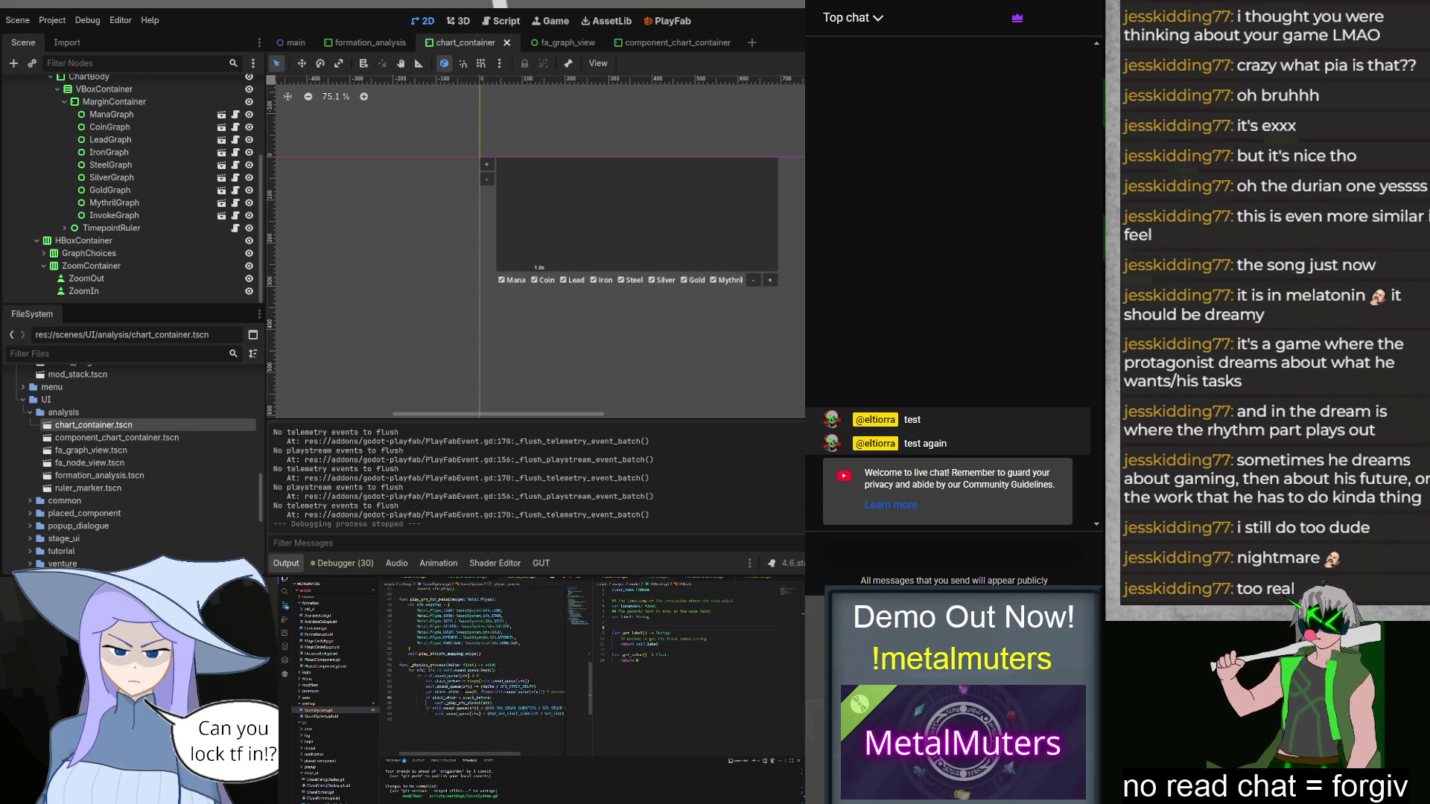
scroll(516, 687, "up", 10)
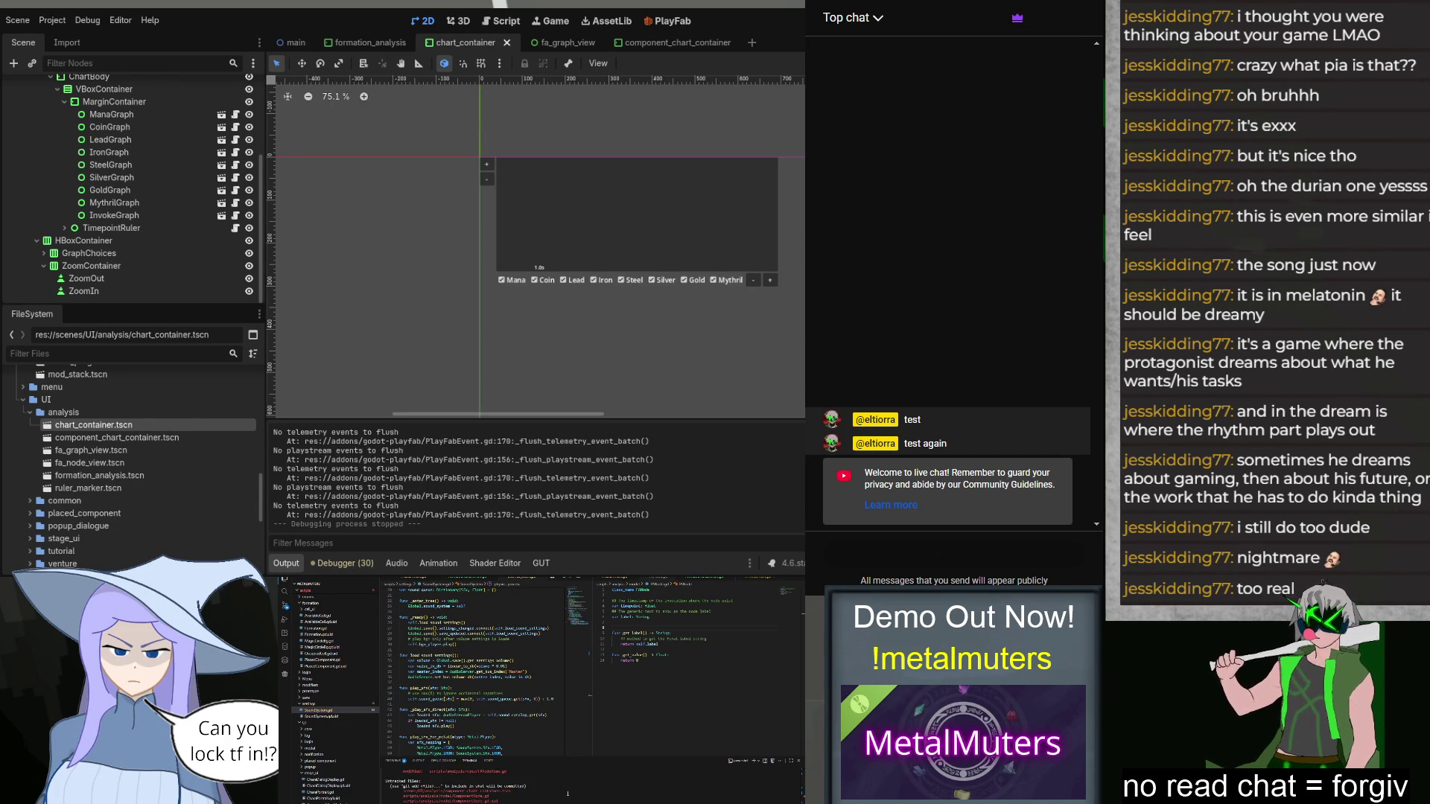
Step: Write the commit message 'SoundSystem stack from bugging out with repeat' plus 'negative crash', then save and close it
key("Return")
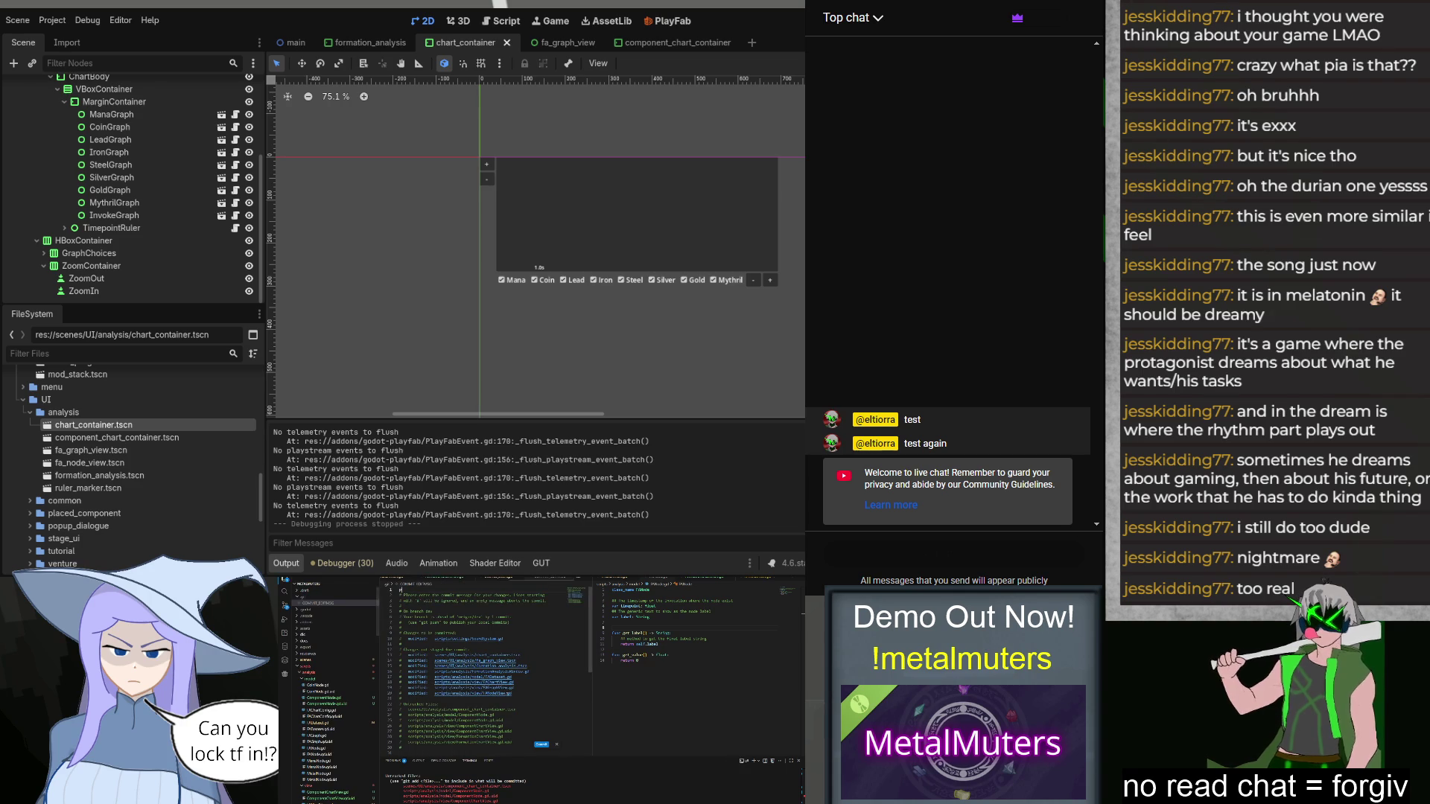
type("ad SoundSystem")
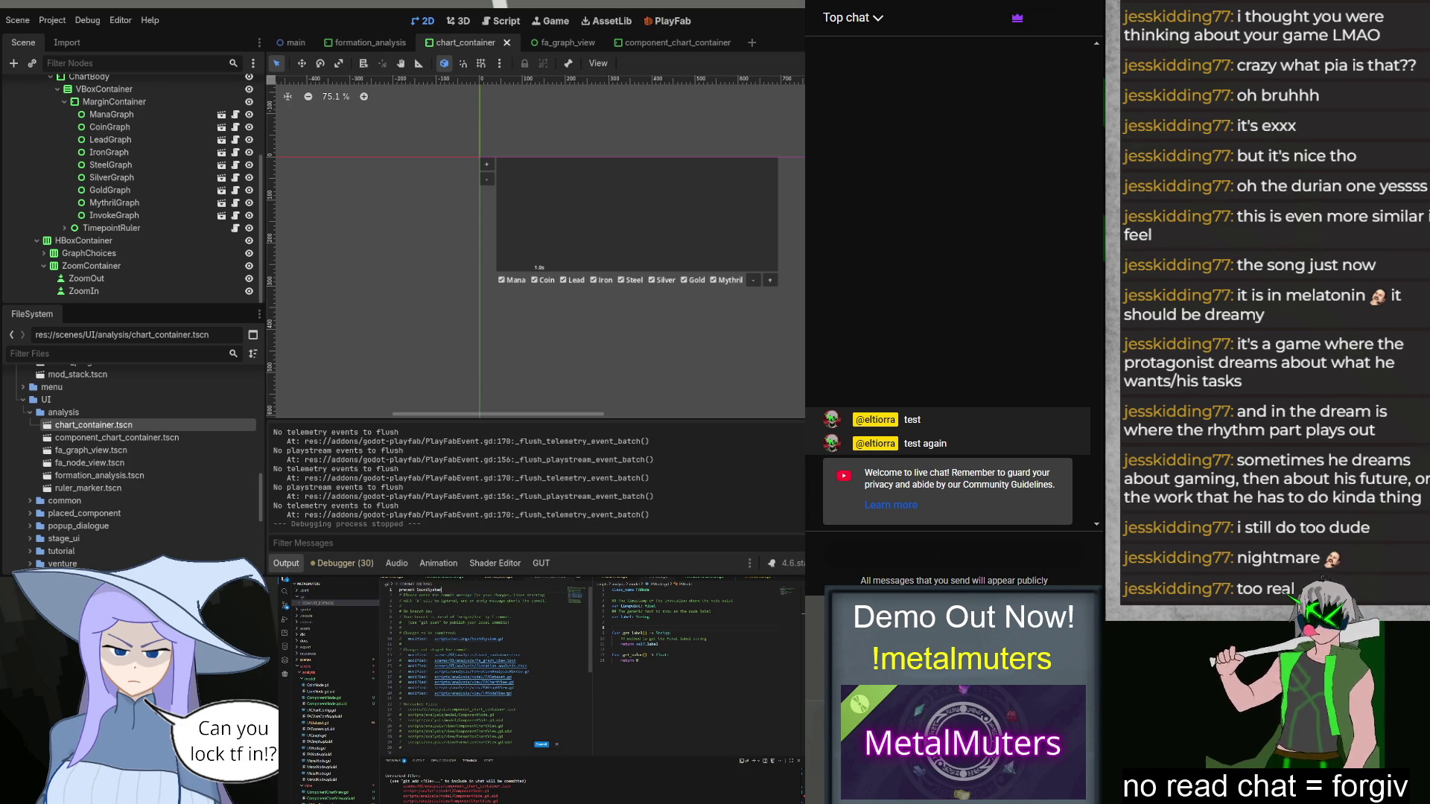
key("Tab")
type("stack f")
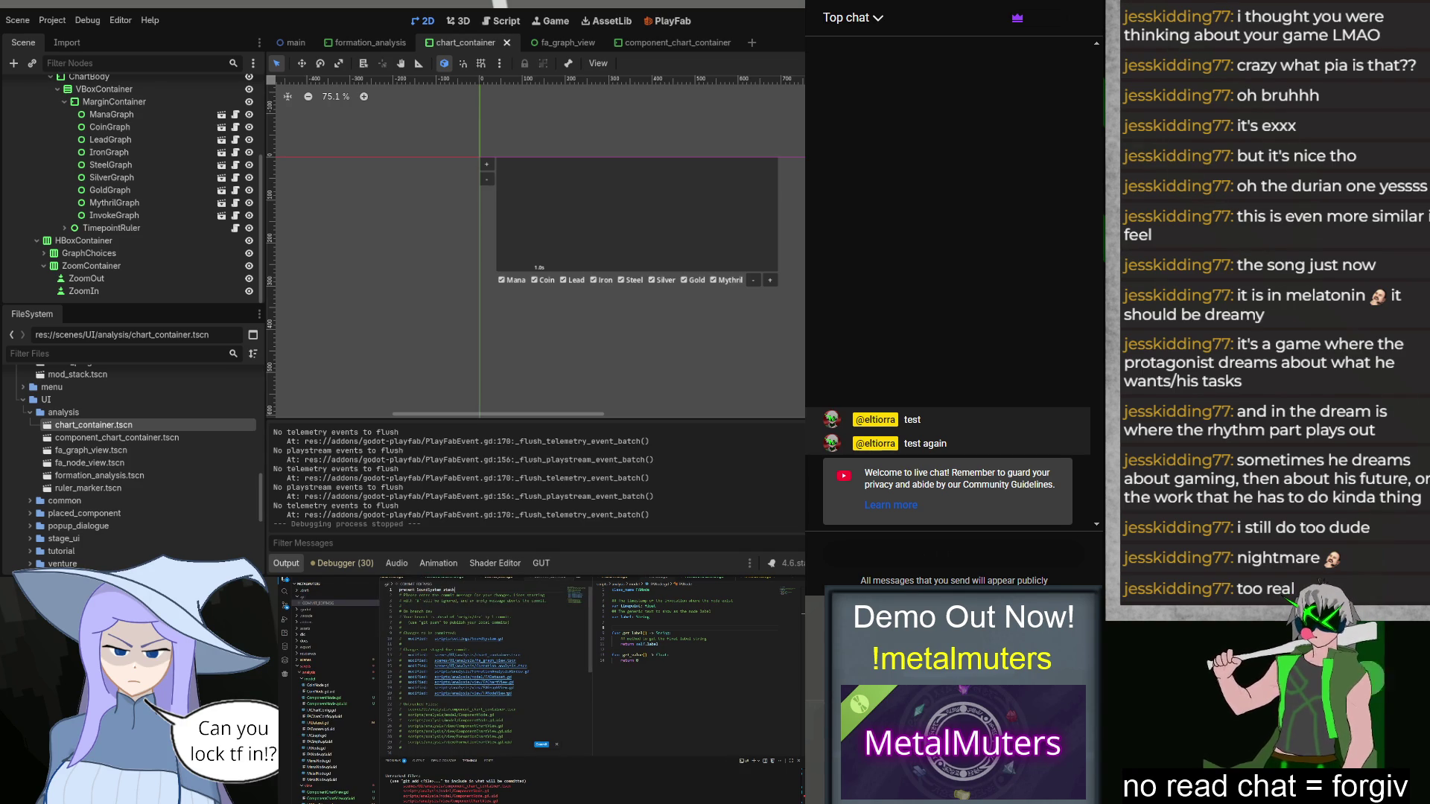
type("rom bu")
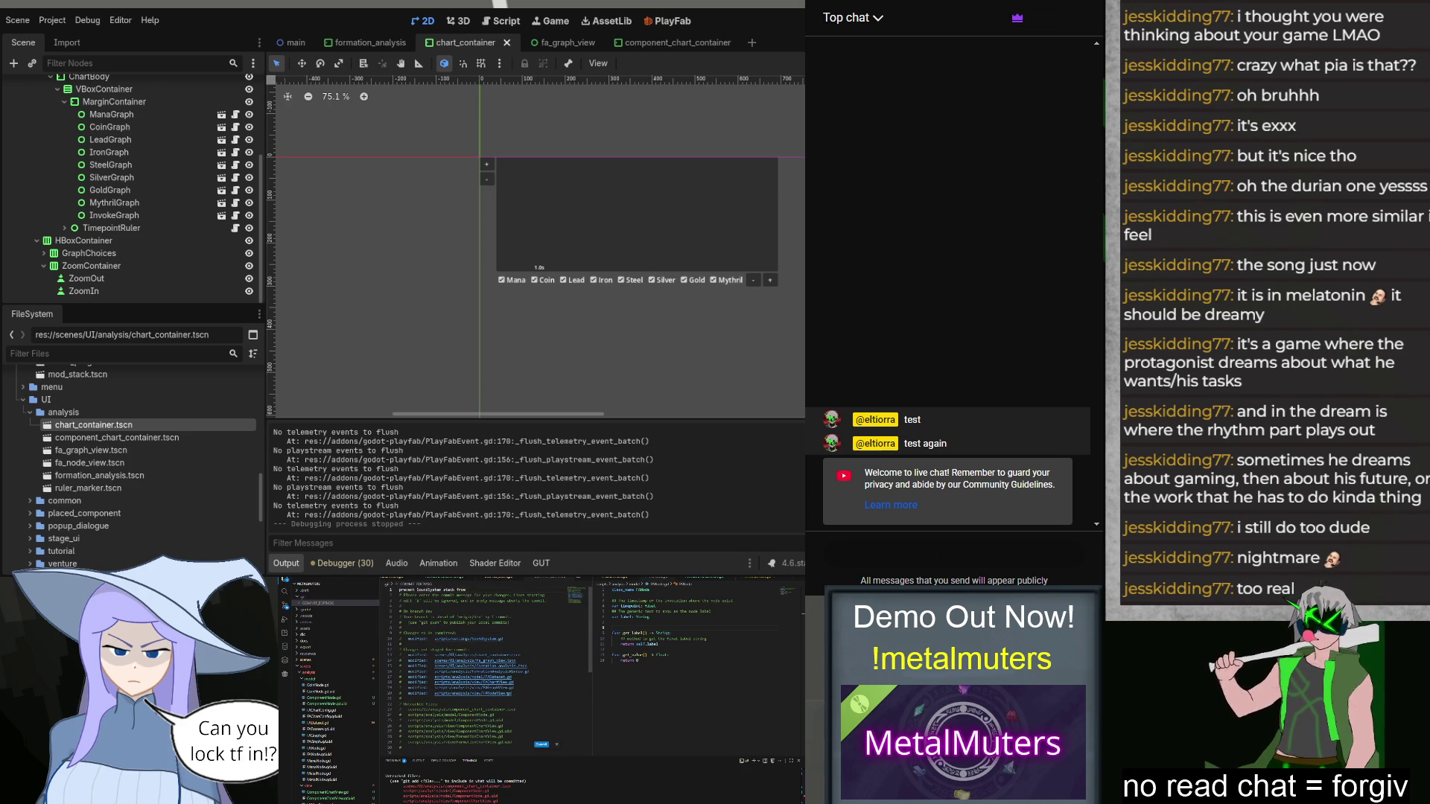
type("gging out with")
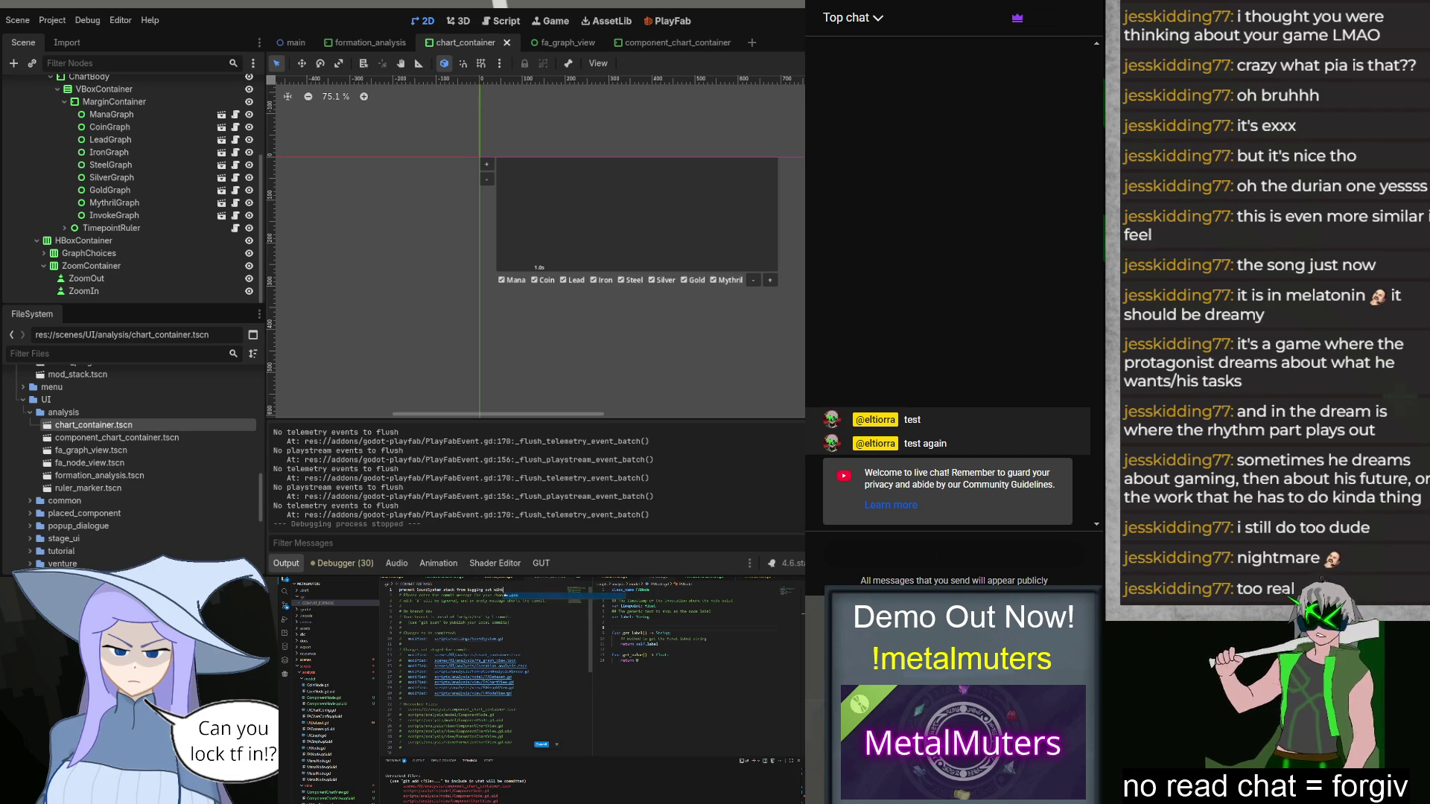
type(" repeat")
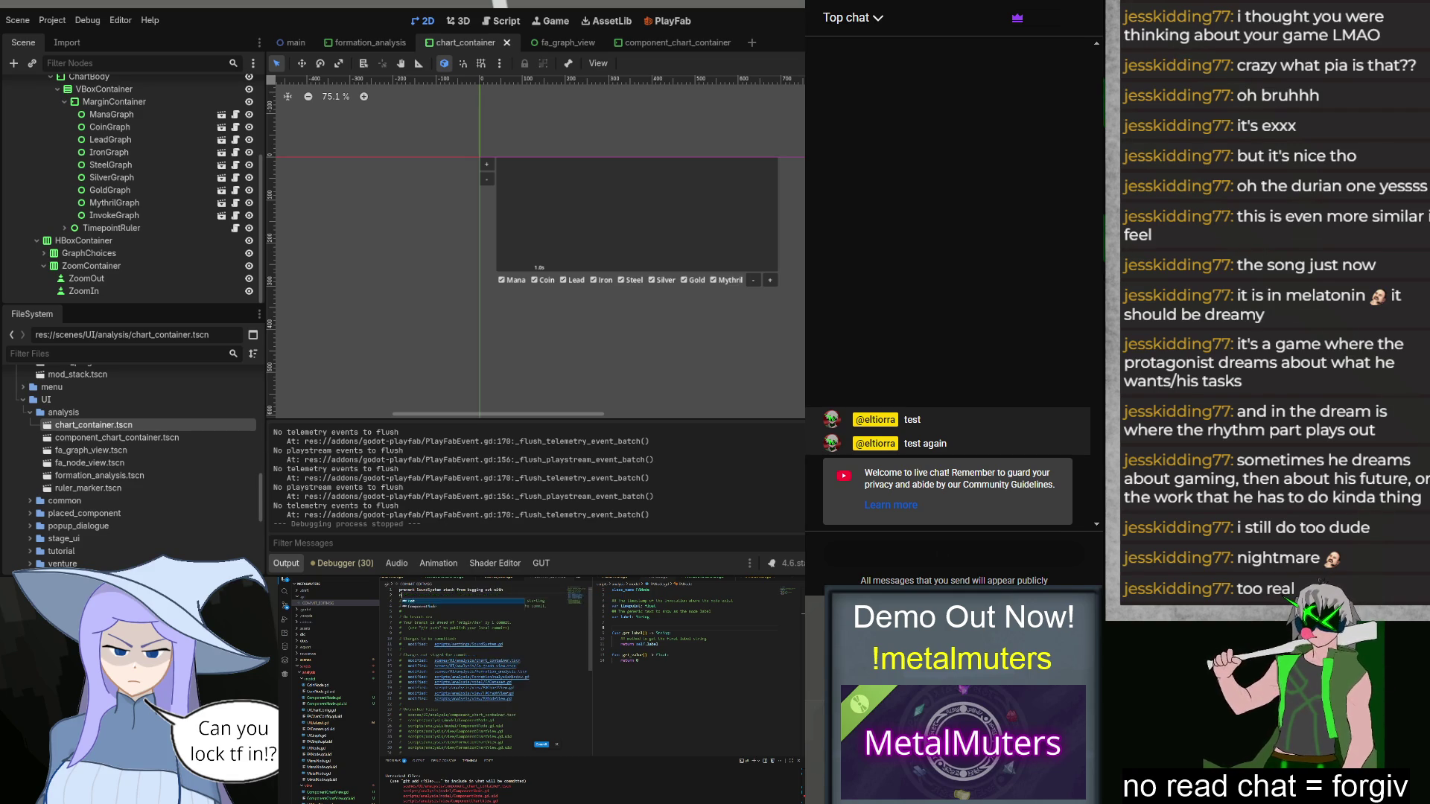
key("BackSpace")
key("BackSpace")
key("BackSpace")
type("negative crash")
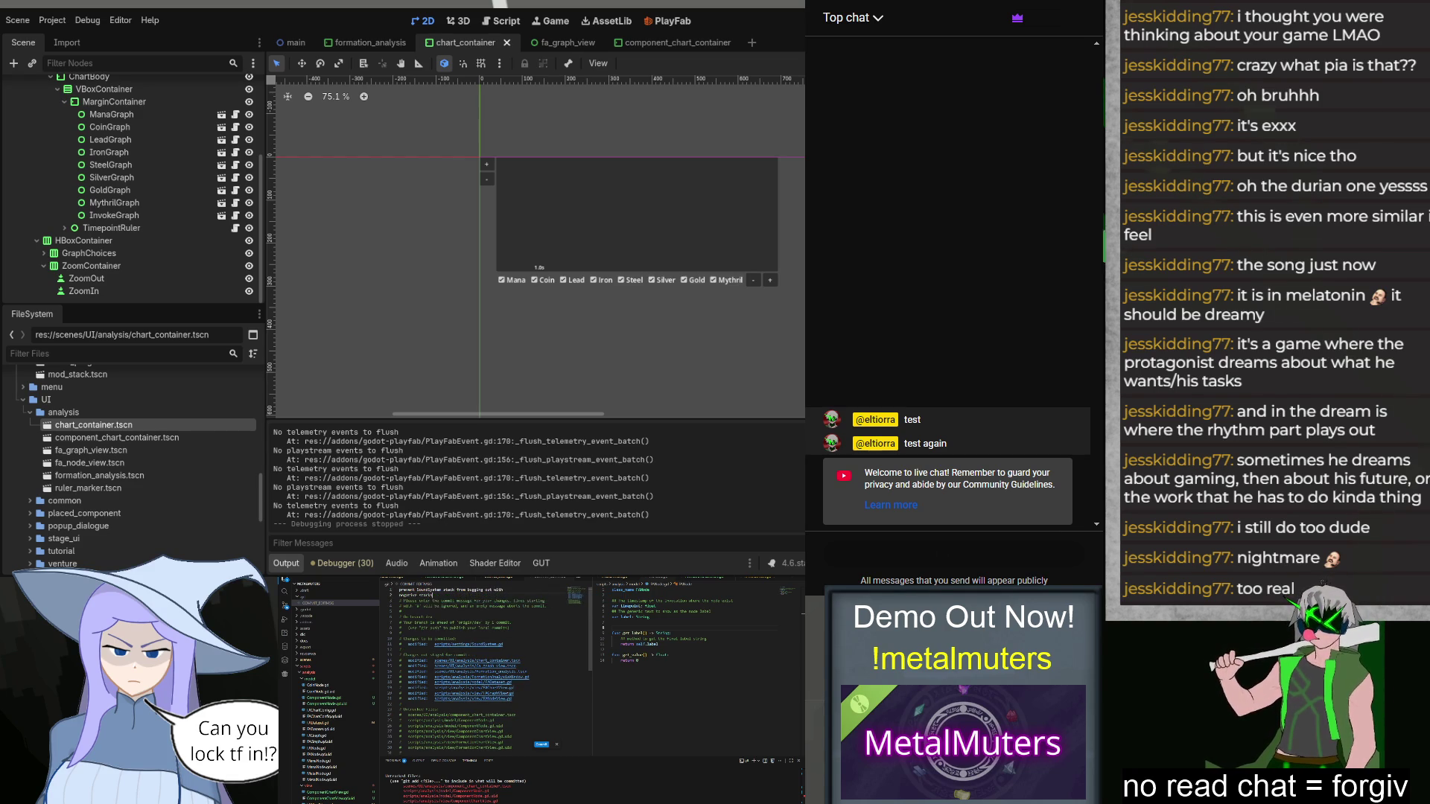
key("ctrl+s")
key("ctrl+w")
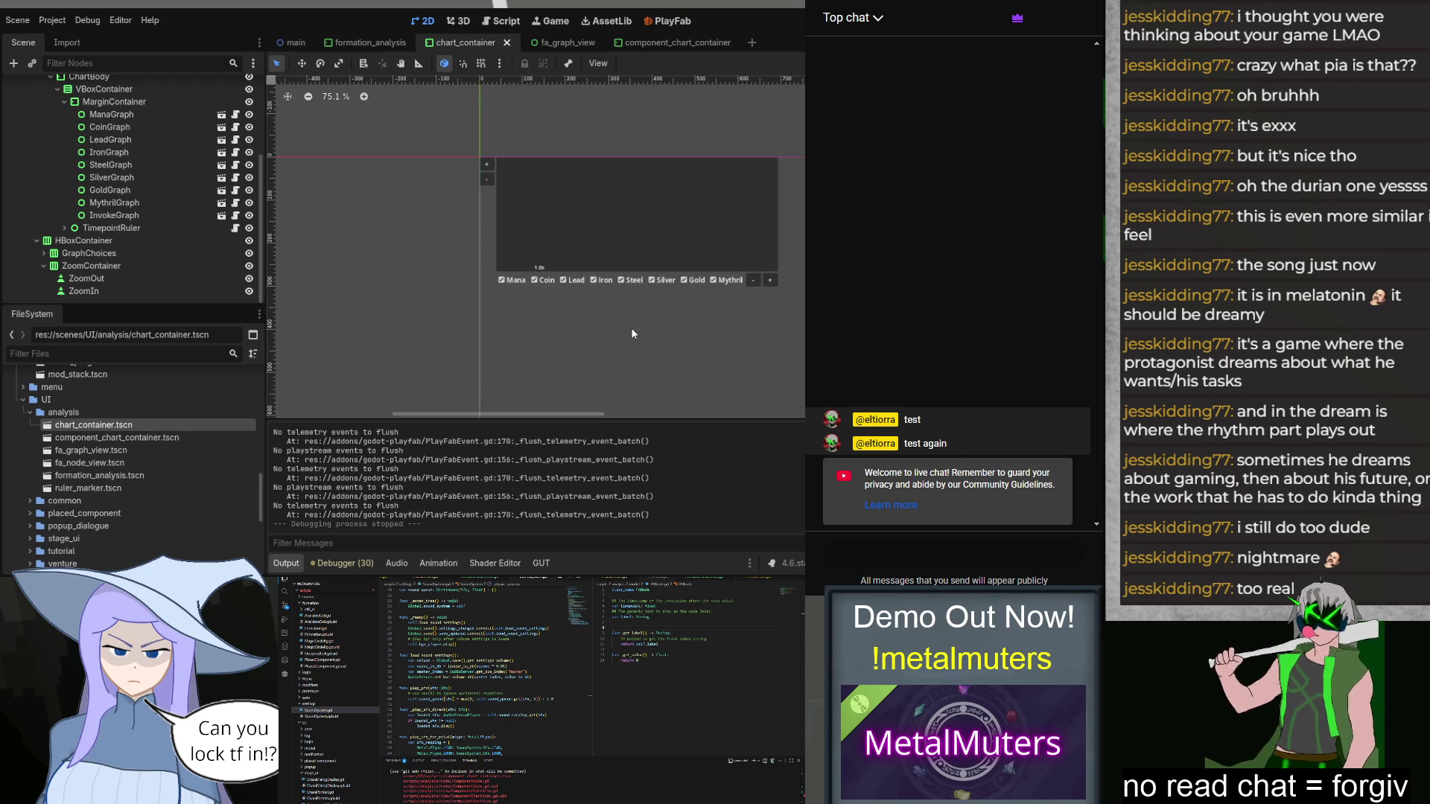
Step: Switch to the component_chart_container scene to see its Cell Number dropdown
left_click(664, 46)
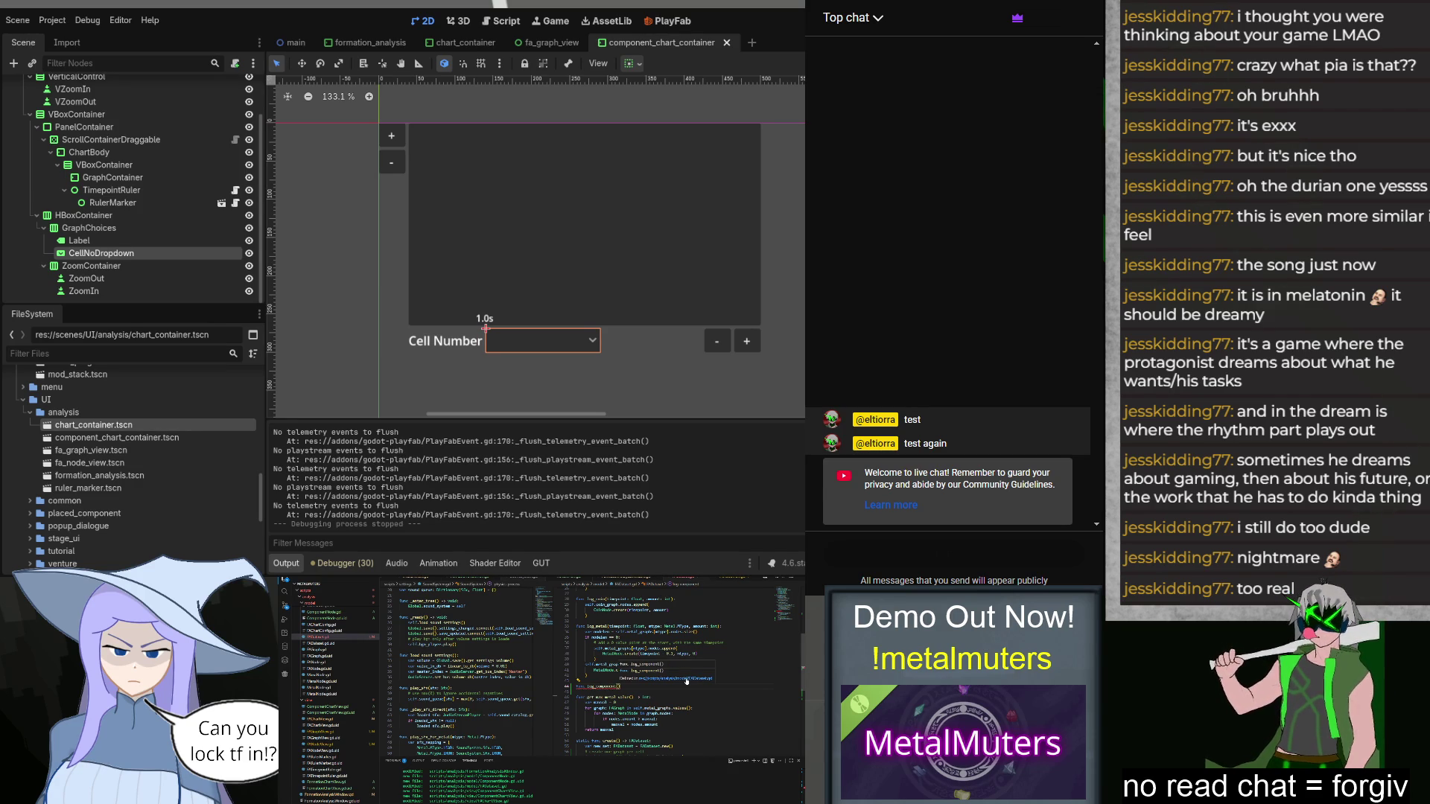
Step: Append a ComponentNode.create(..., proc, change_time) entry to the Component chart's nodes and save
type("Comp")
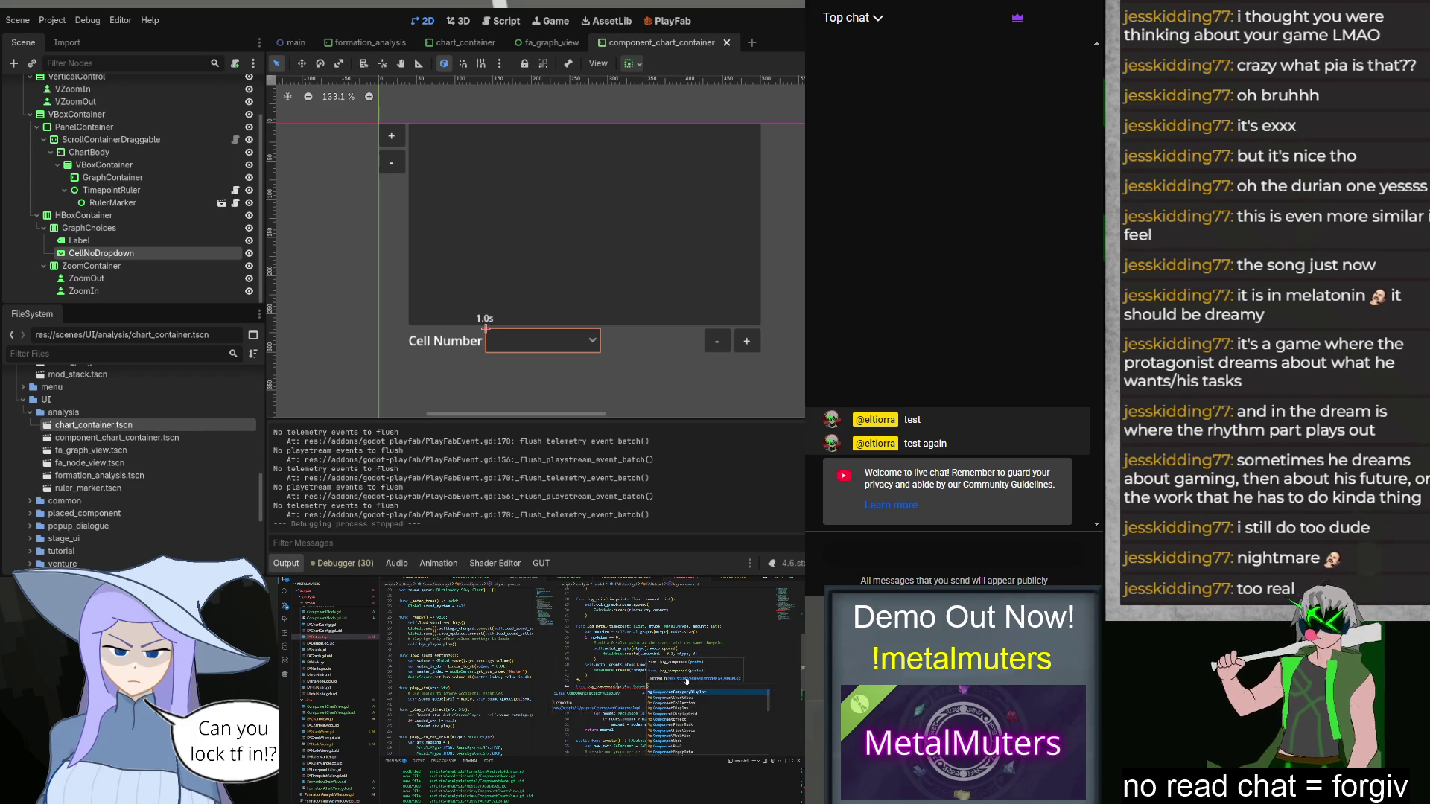
key("Return")
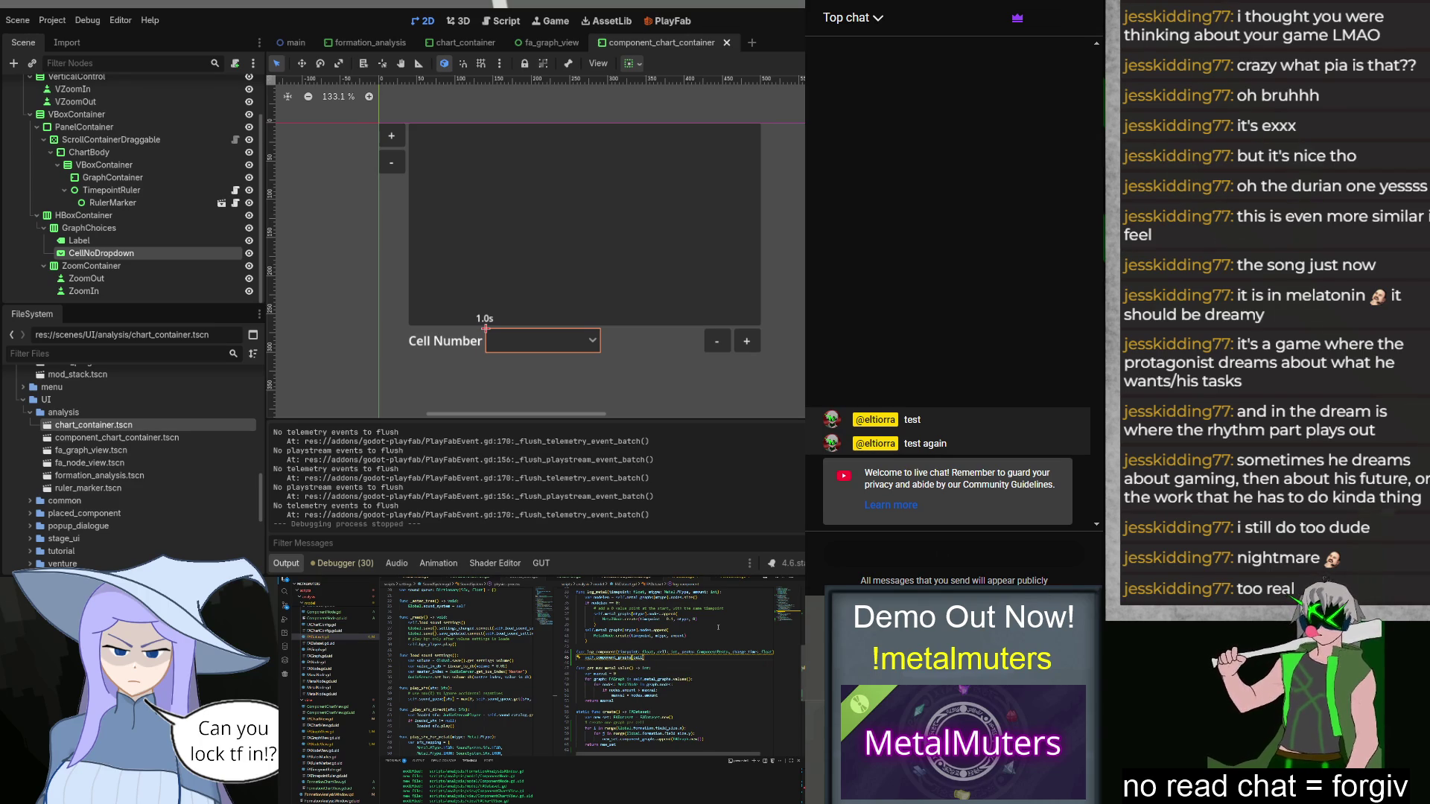
type(".nodes.append(")
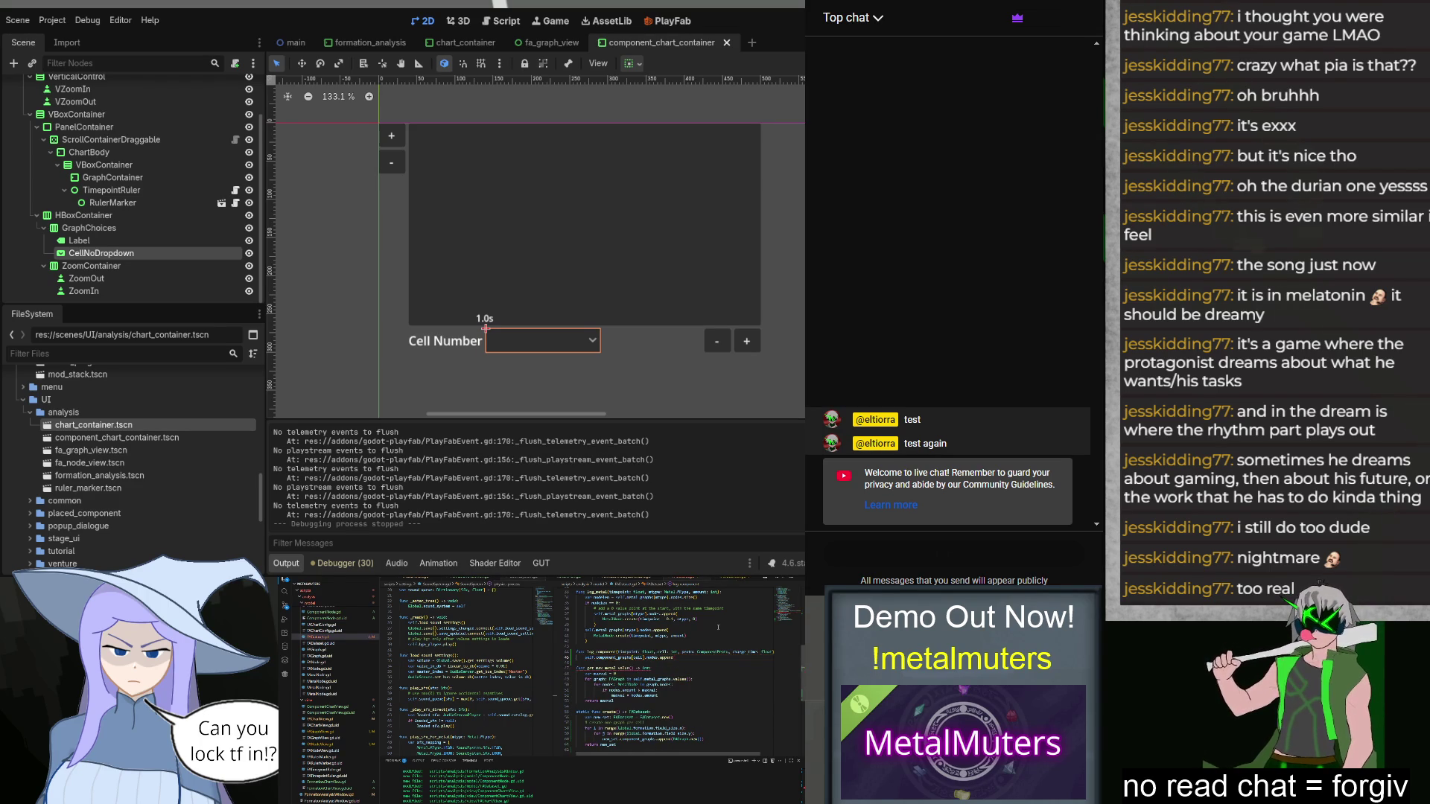
key("Return")
type("ComponentNode.")
key("Return")
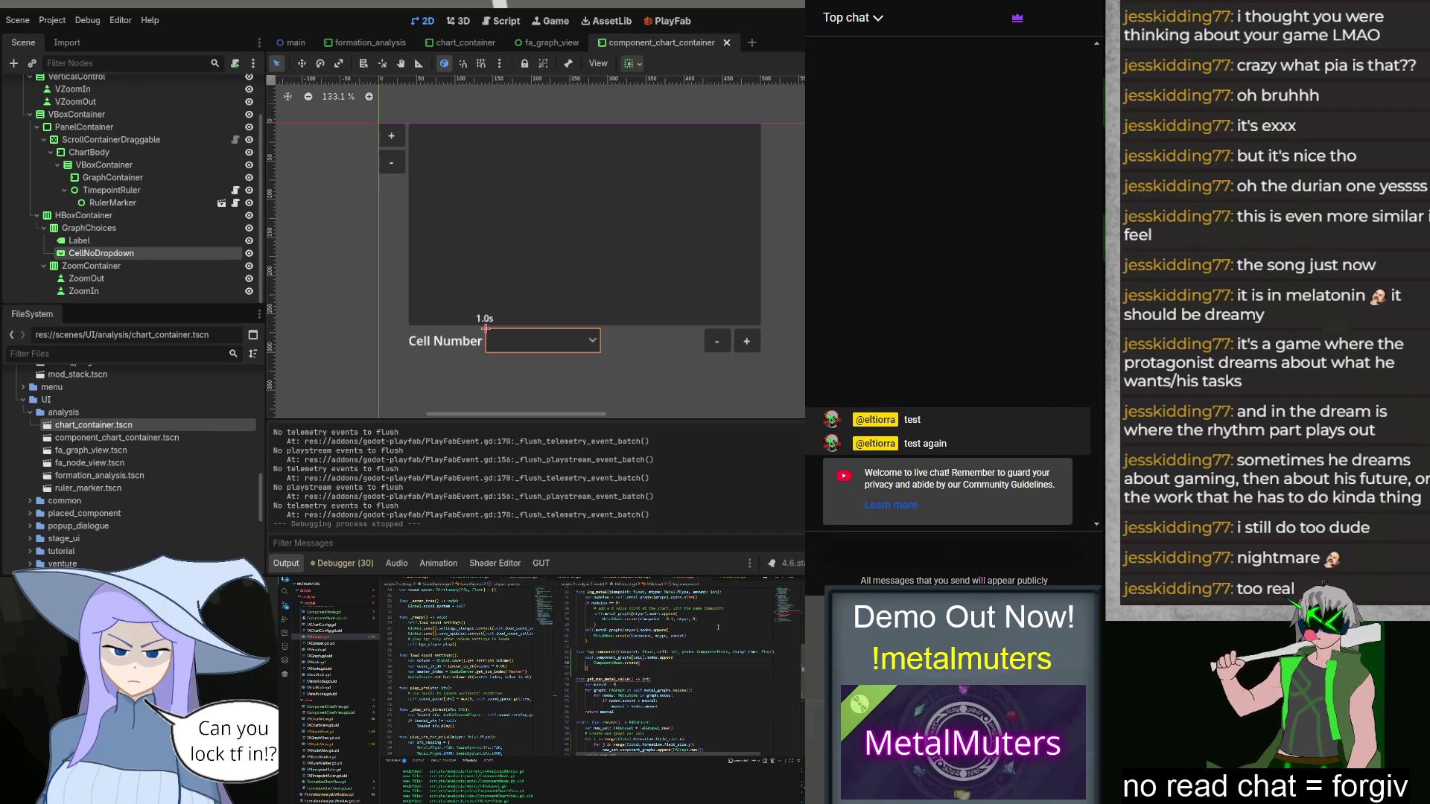
type("ti")
key("Return")
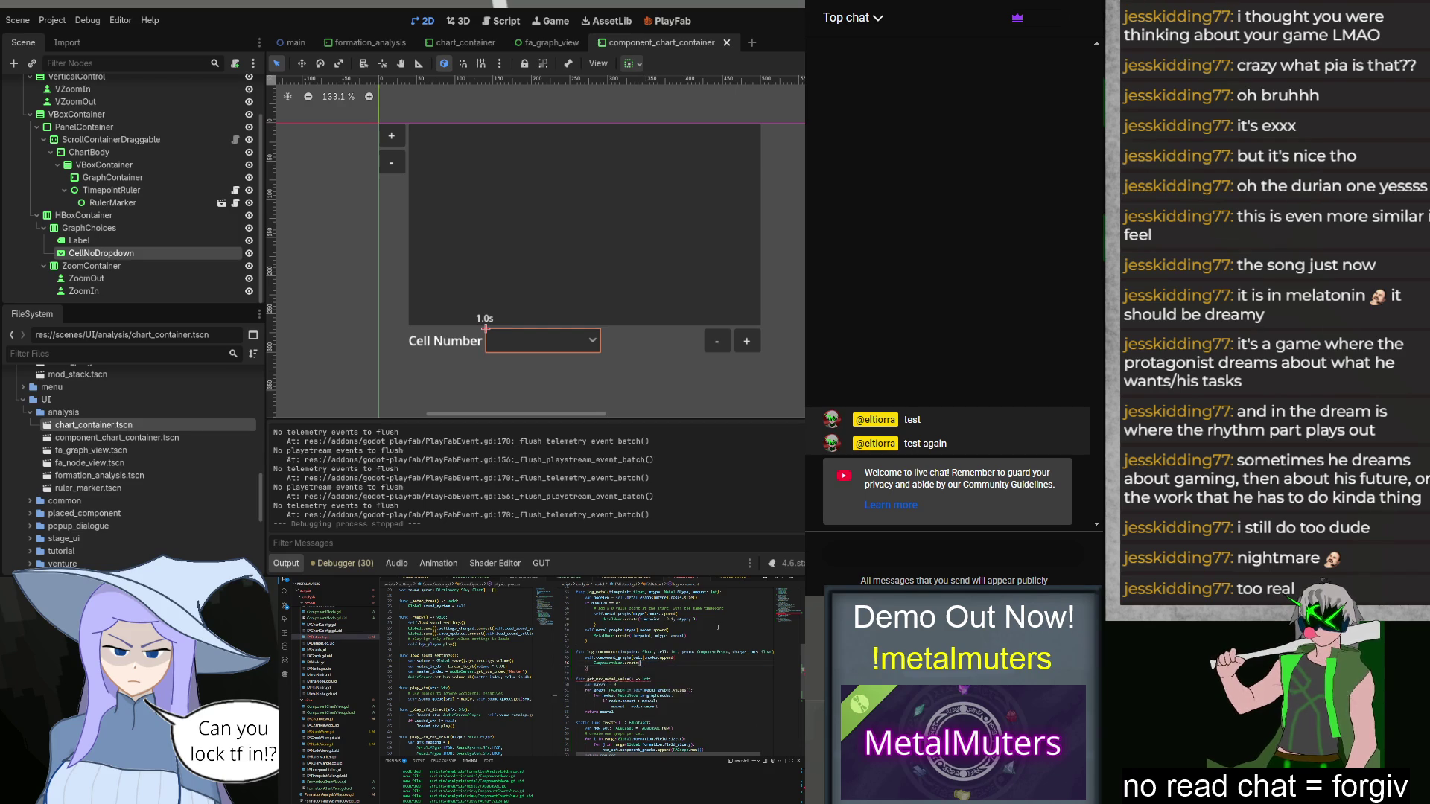
type(",")
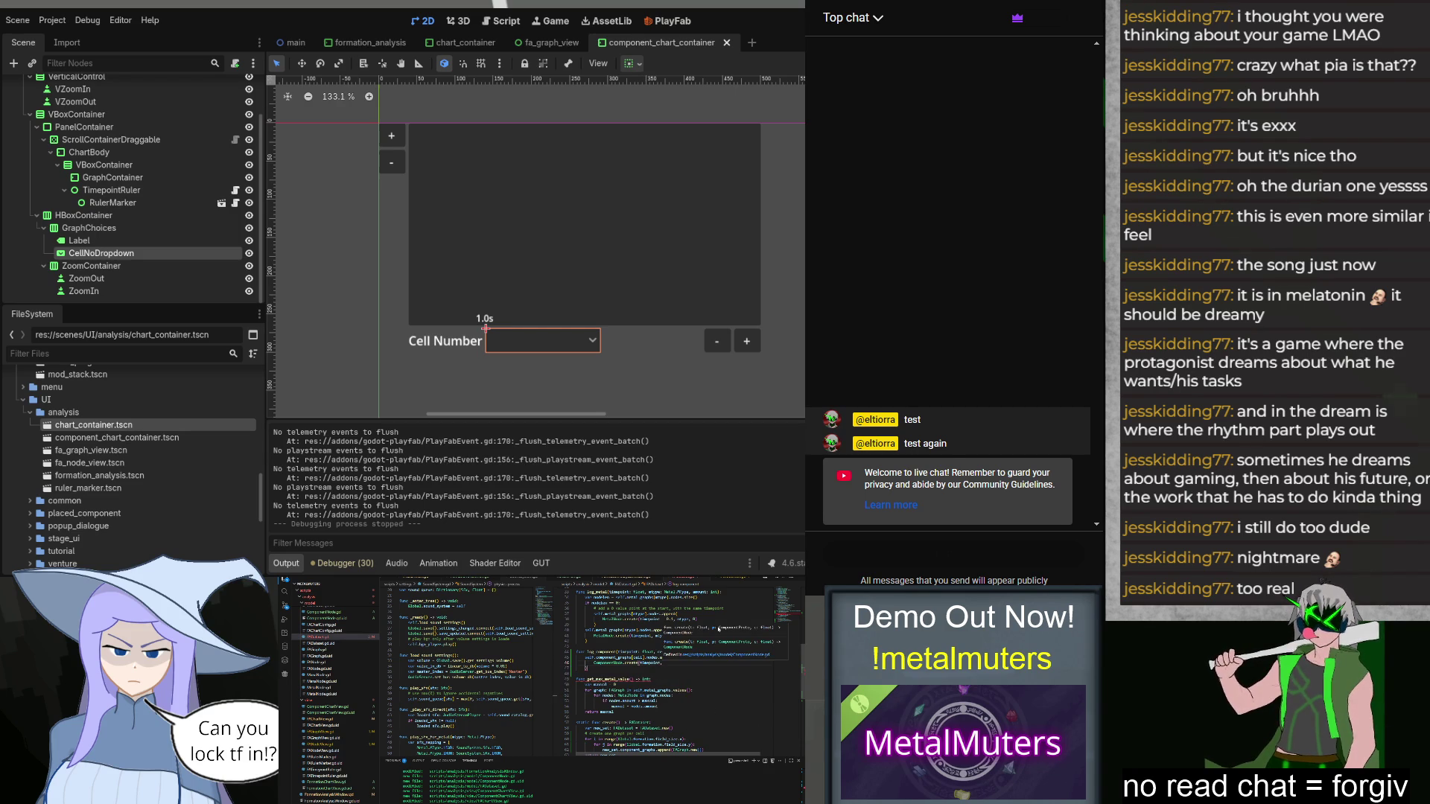
type(" proc, ch")
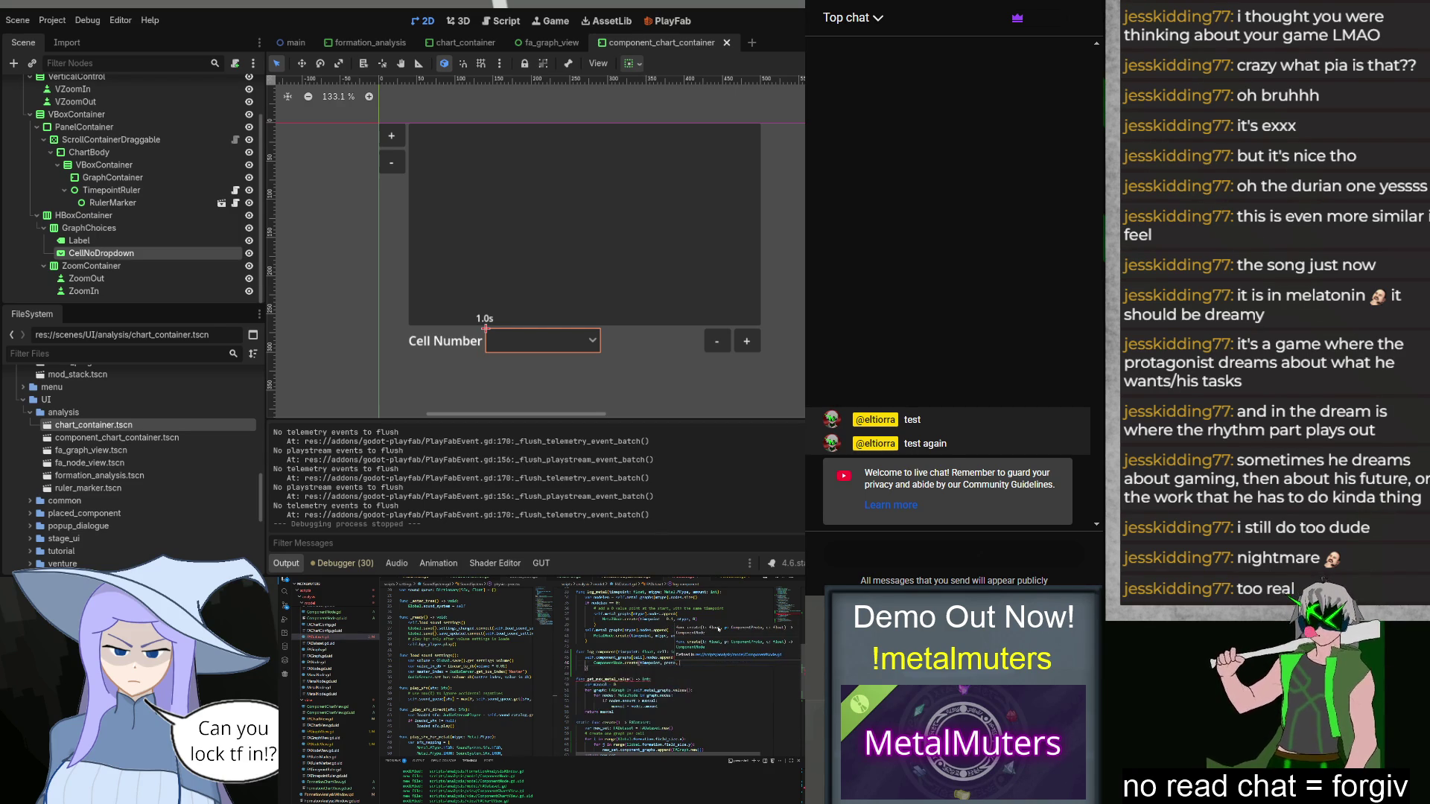
type("ange_time")
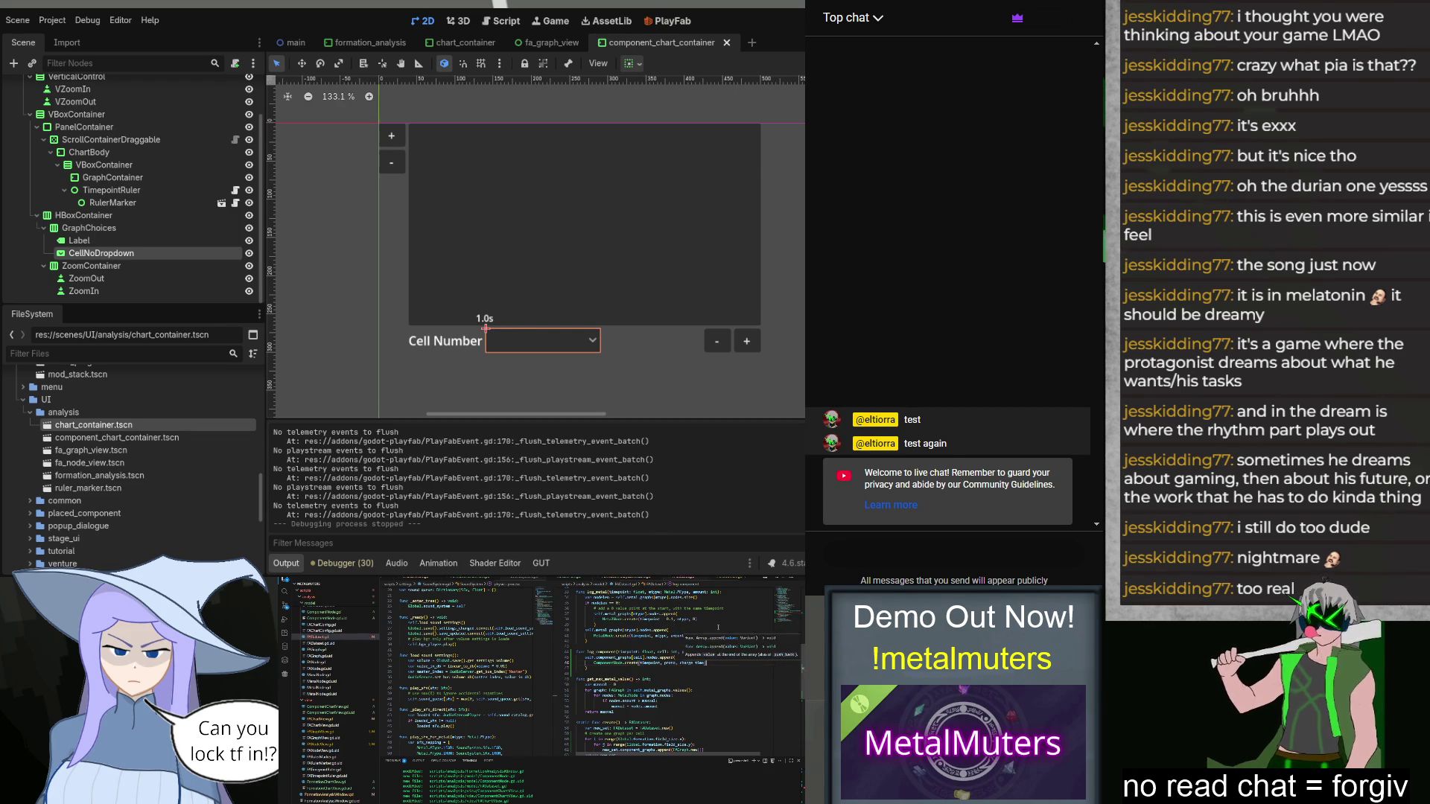
key("Escape")
key("ctrl+s")
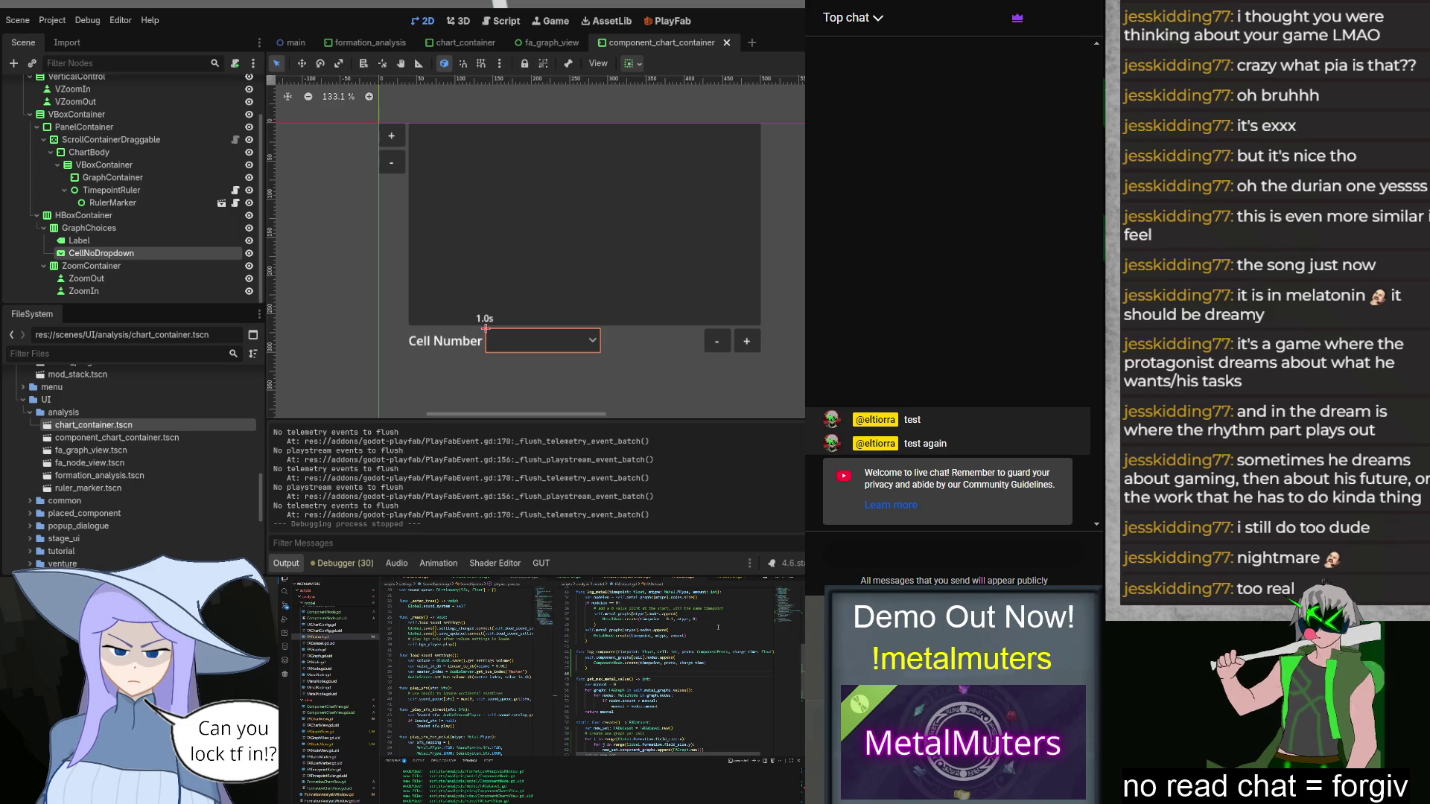
Step: Remove the self.proto.shortname return in another script and connect item_selected to _on_cell_no_dropdown_item_selected
left_click(328, 612)
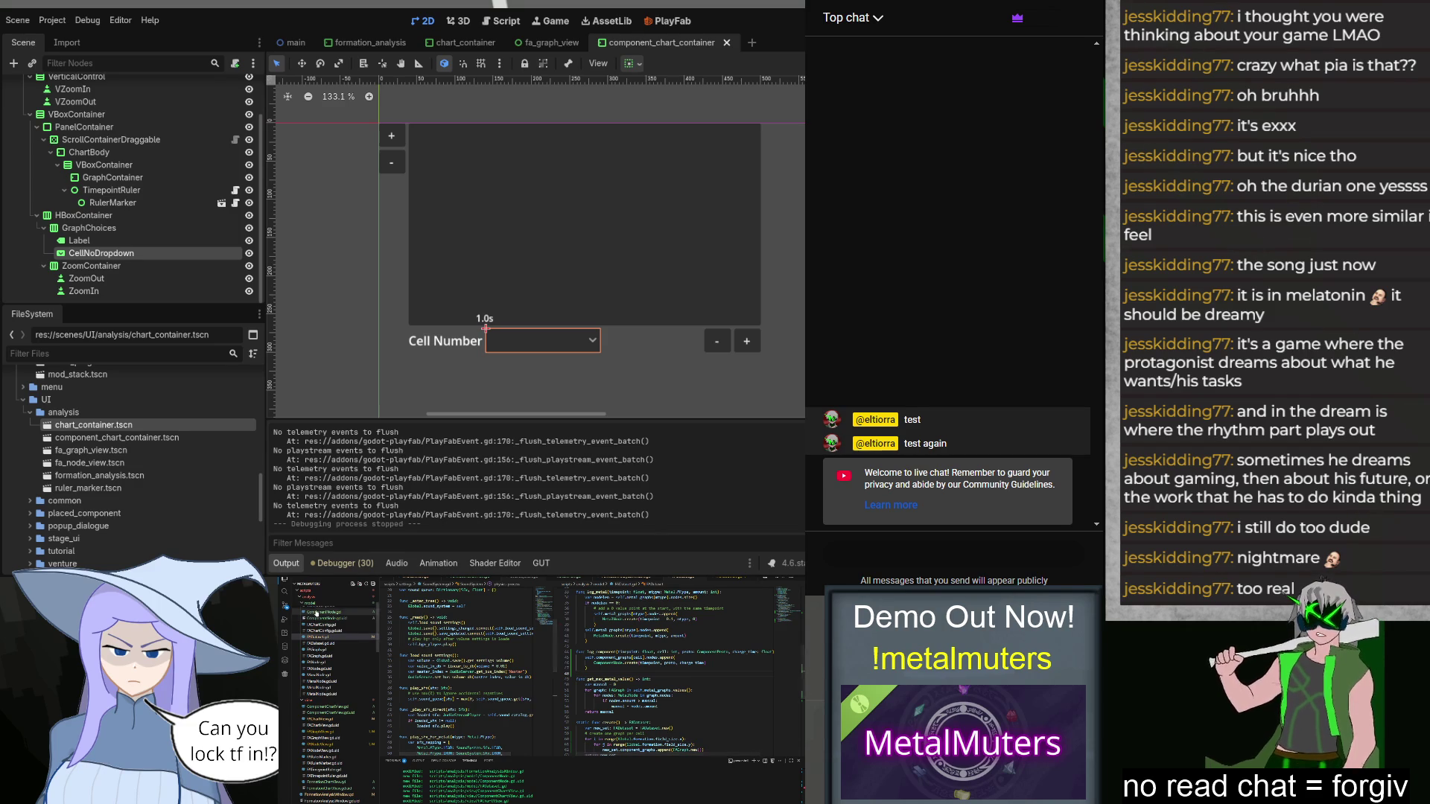
double_click(635, 622)
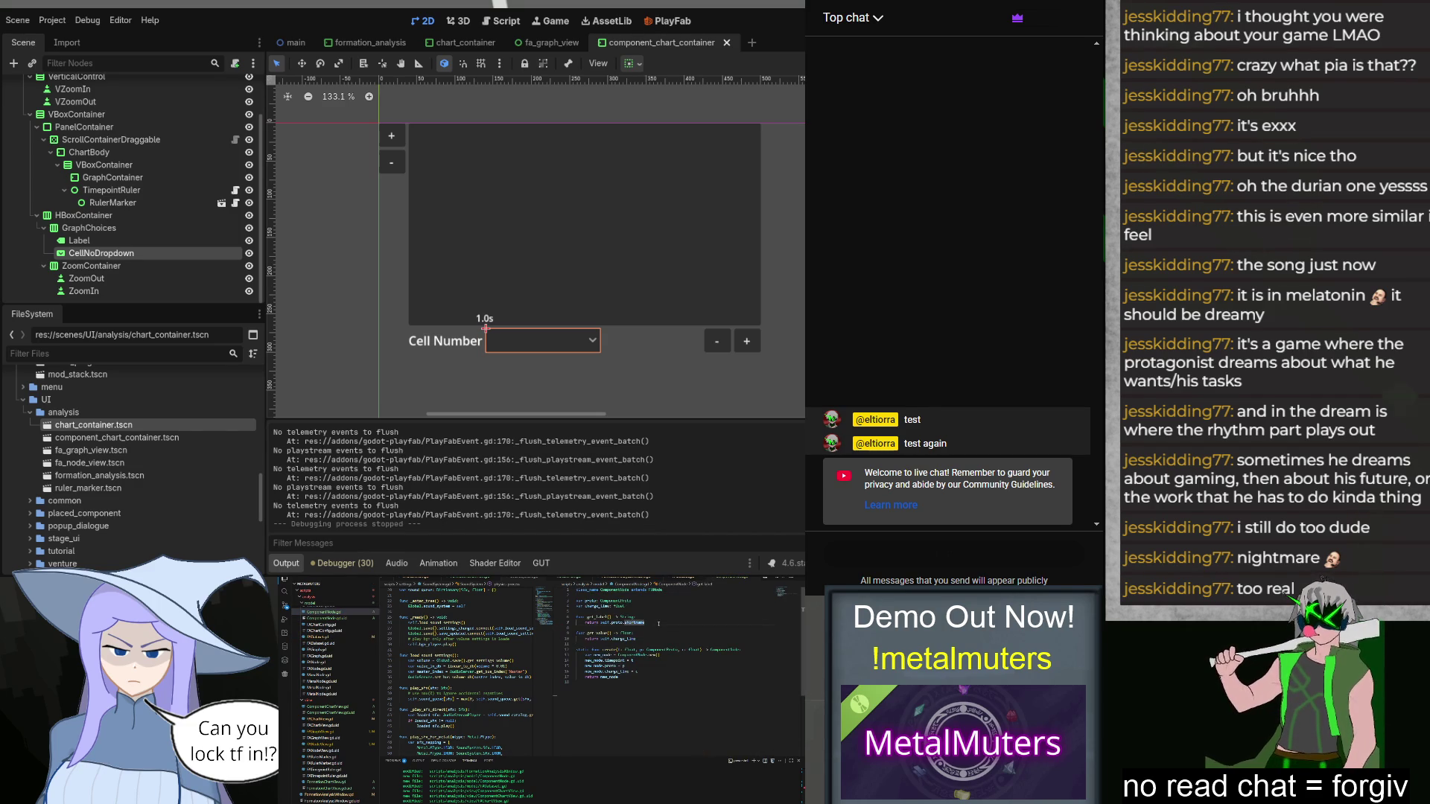
key("BackSpace")
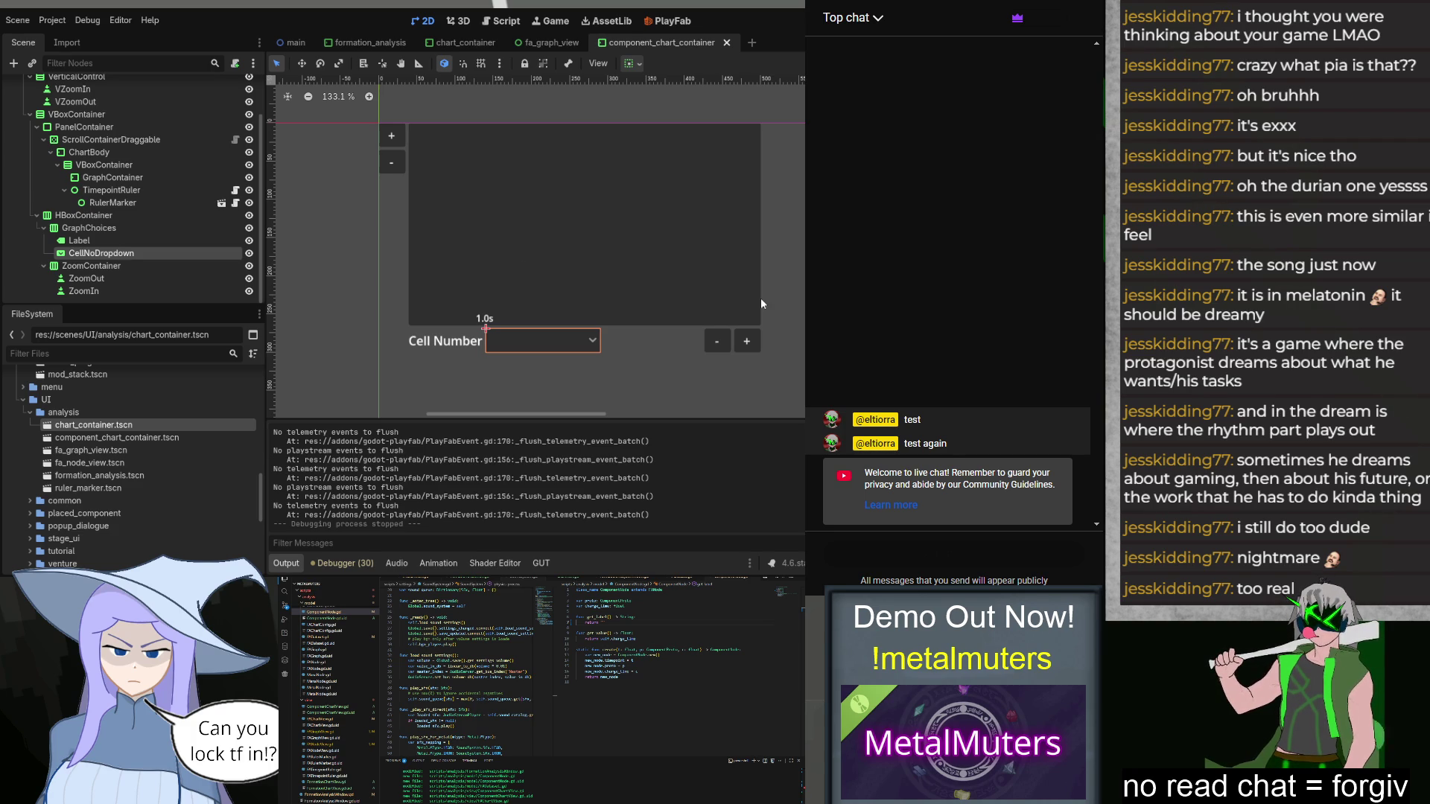
key("Return")
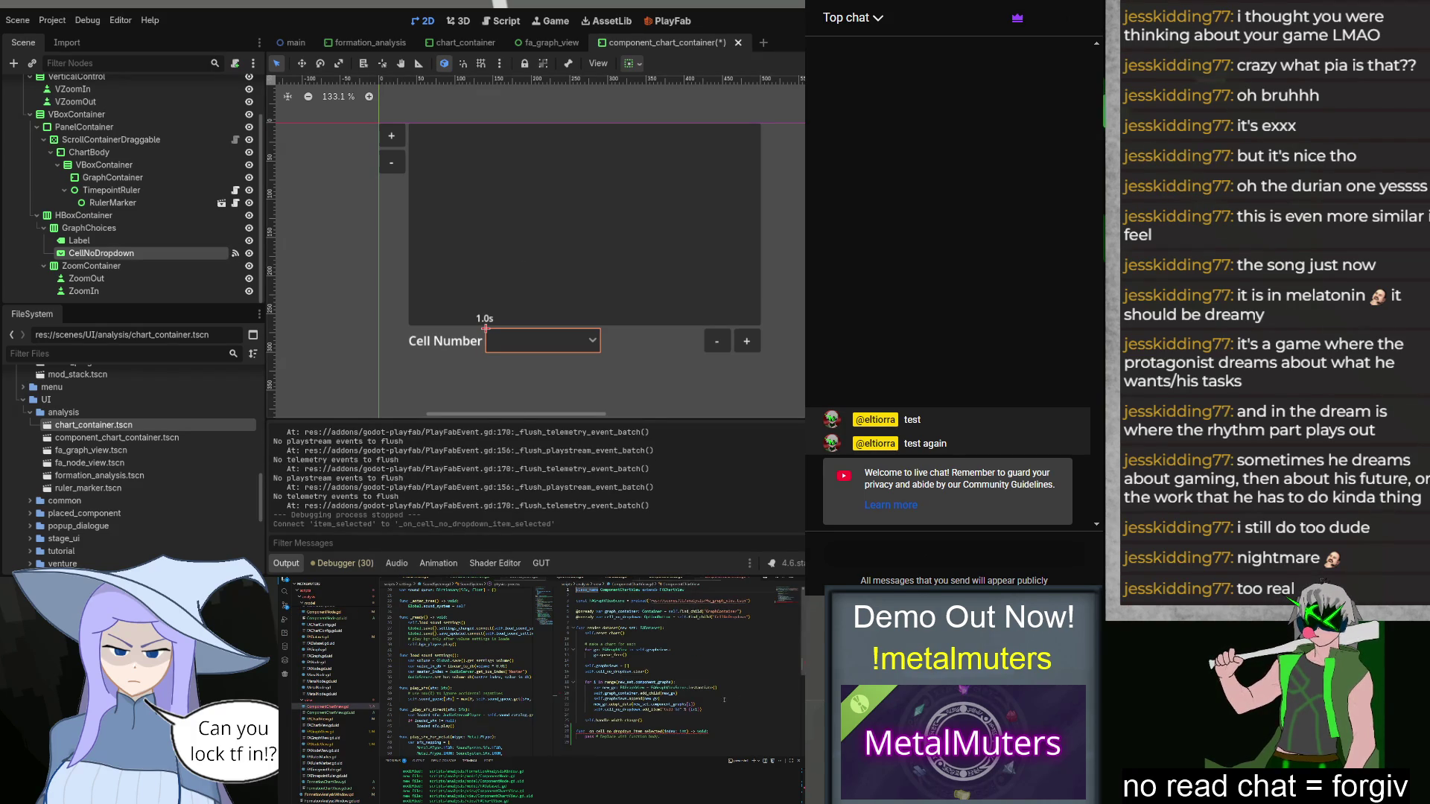
Step: Add func select_chart(idx) that loops over graph_container children, setting each graphview visible when i equals idx
left_click(722, 673)
left_click(726, 720)
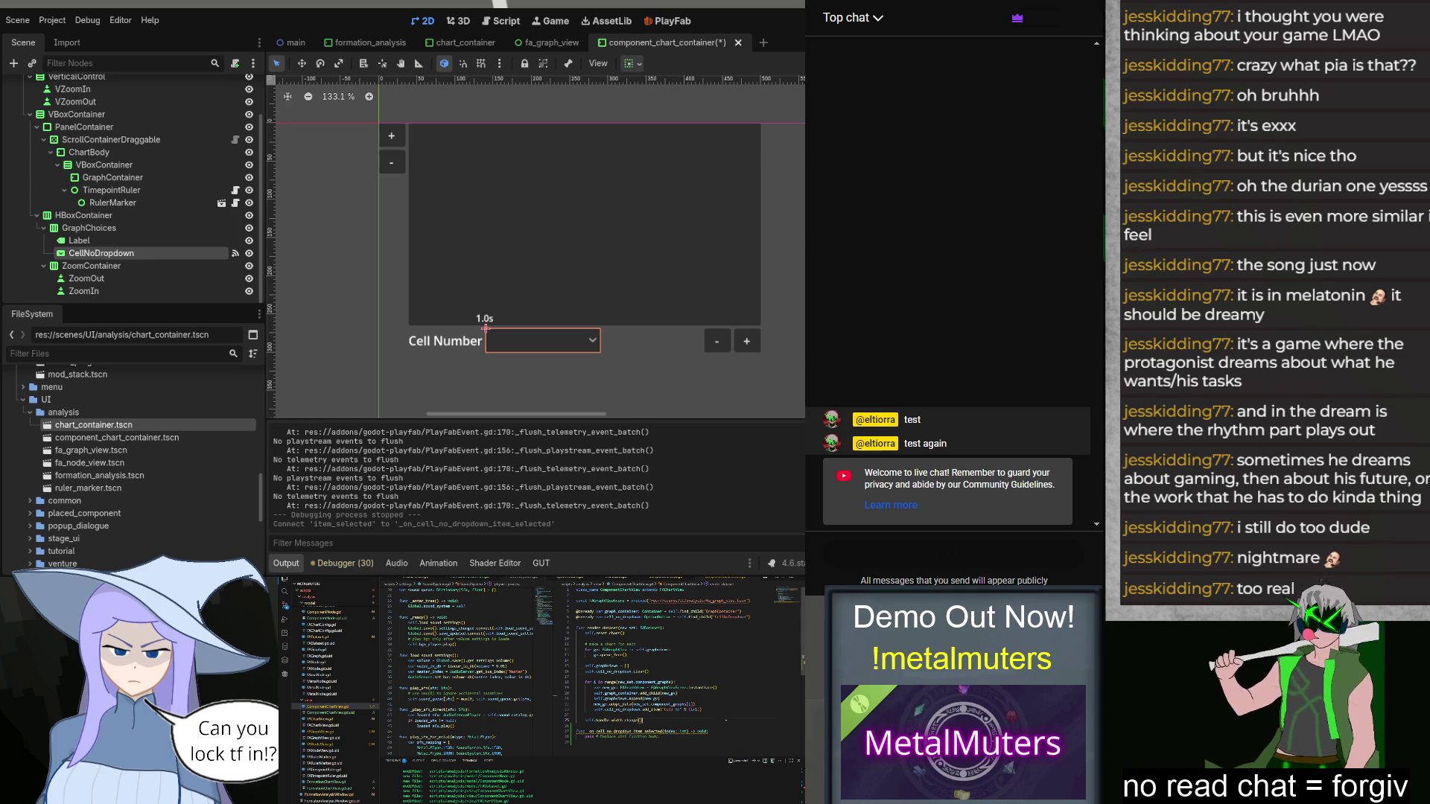
key("Return")
key("Return")
type("func select_chart()")
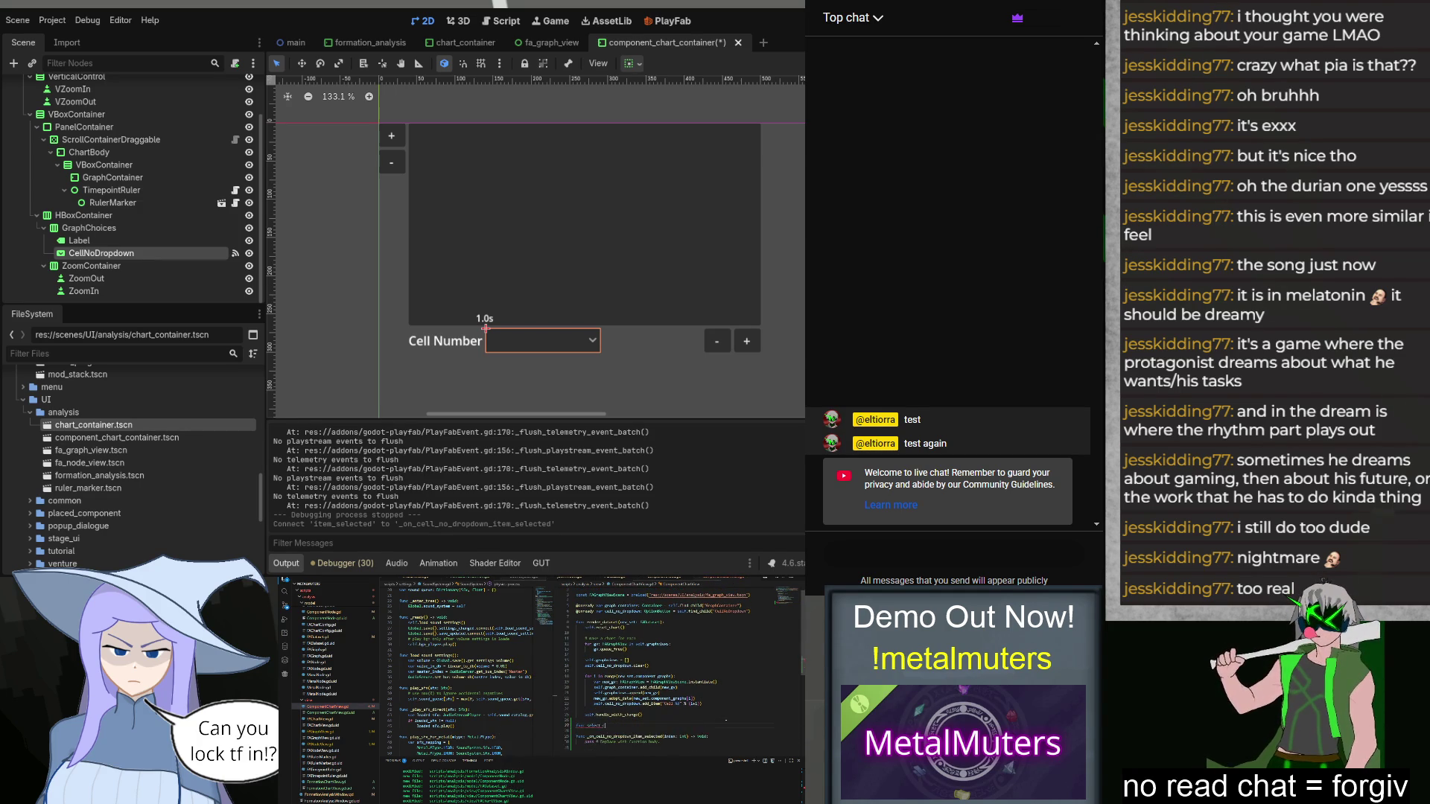
type("idx: int):")
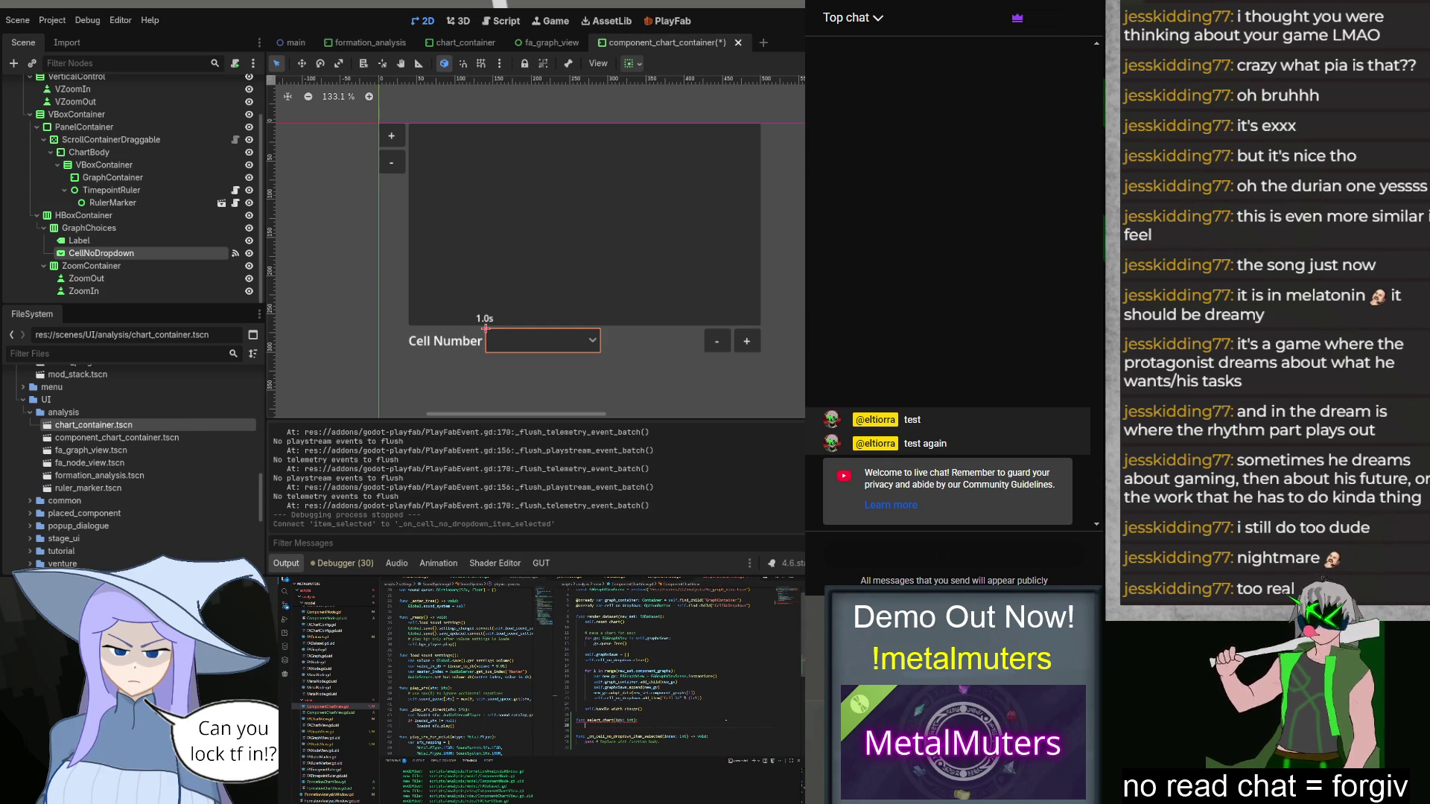
type("for i")
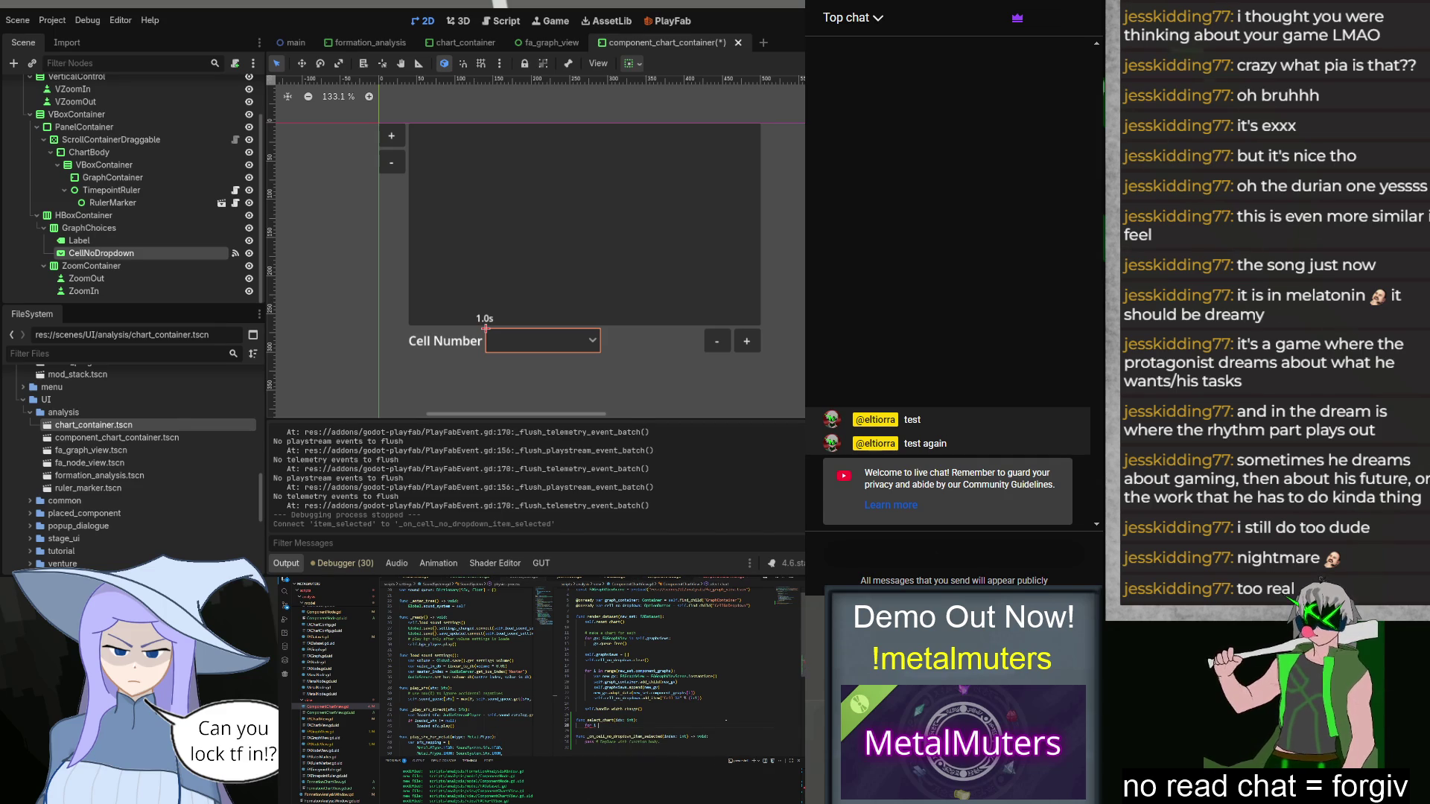
type(" in r")
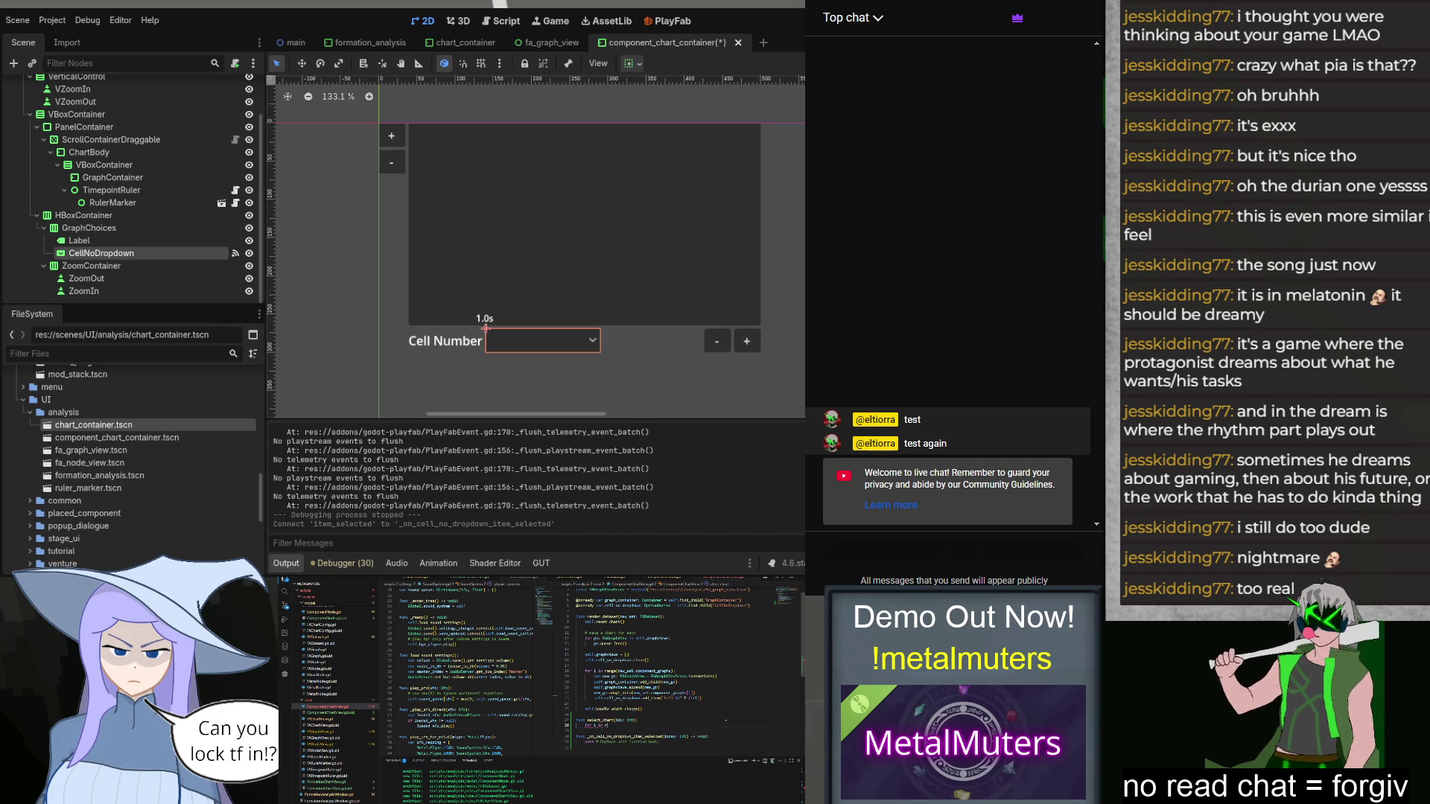
type("ange(self.gra")
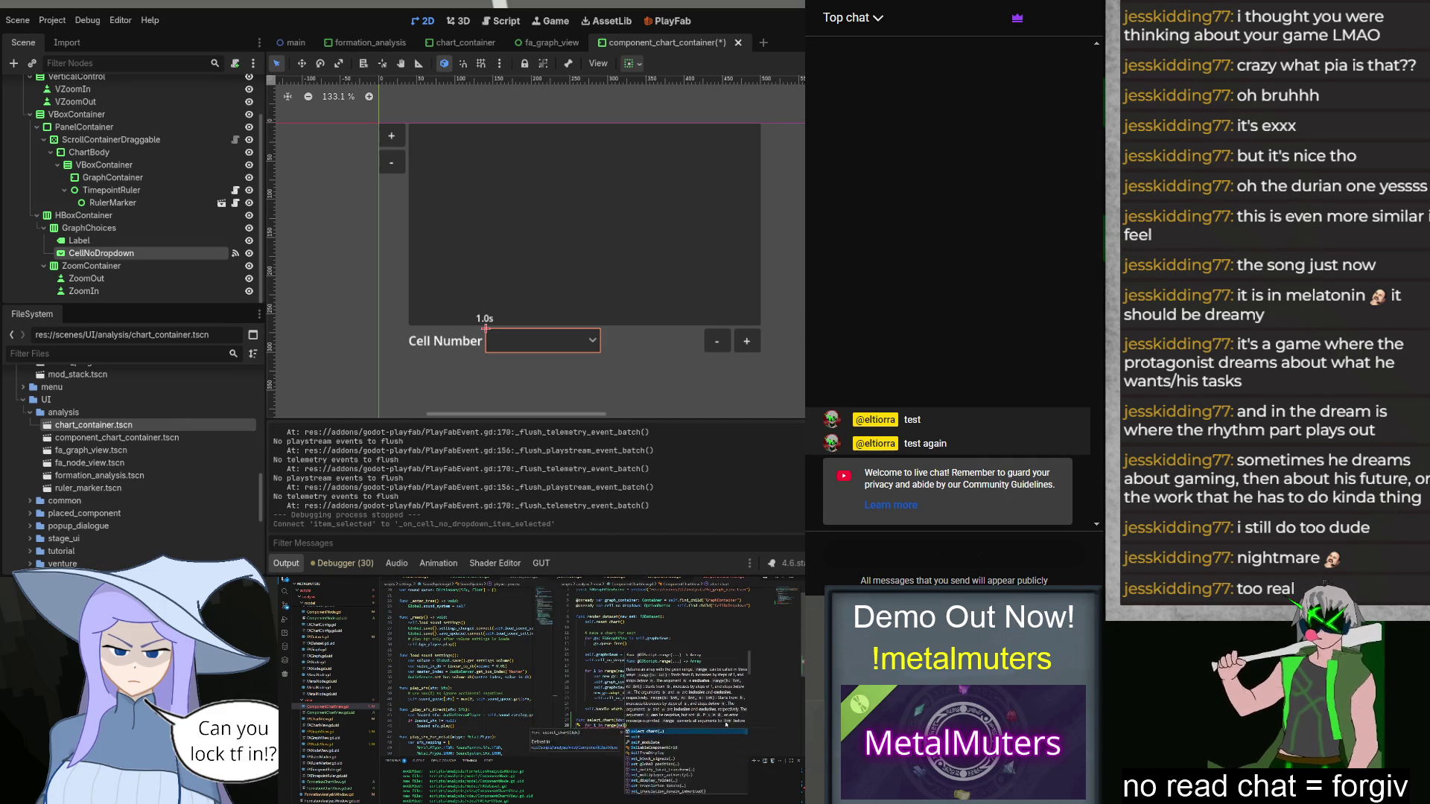
type("ph_container.get_children().size()):")
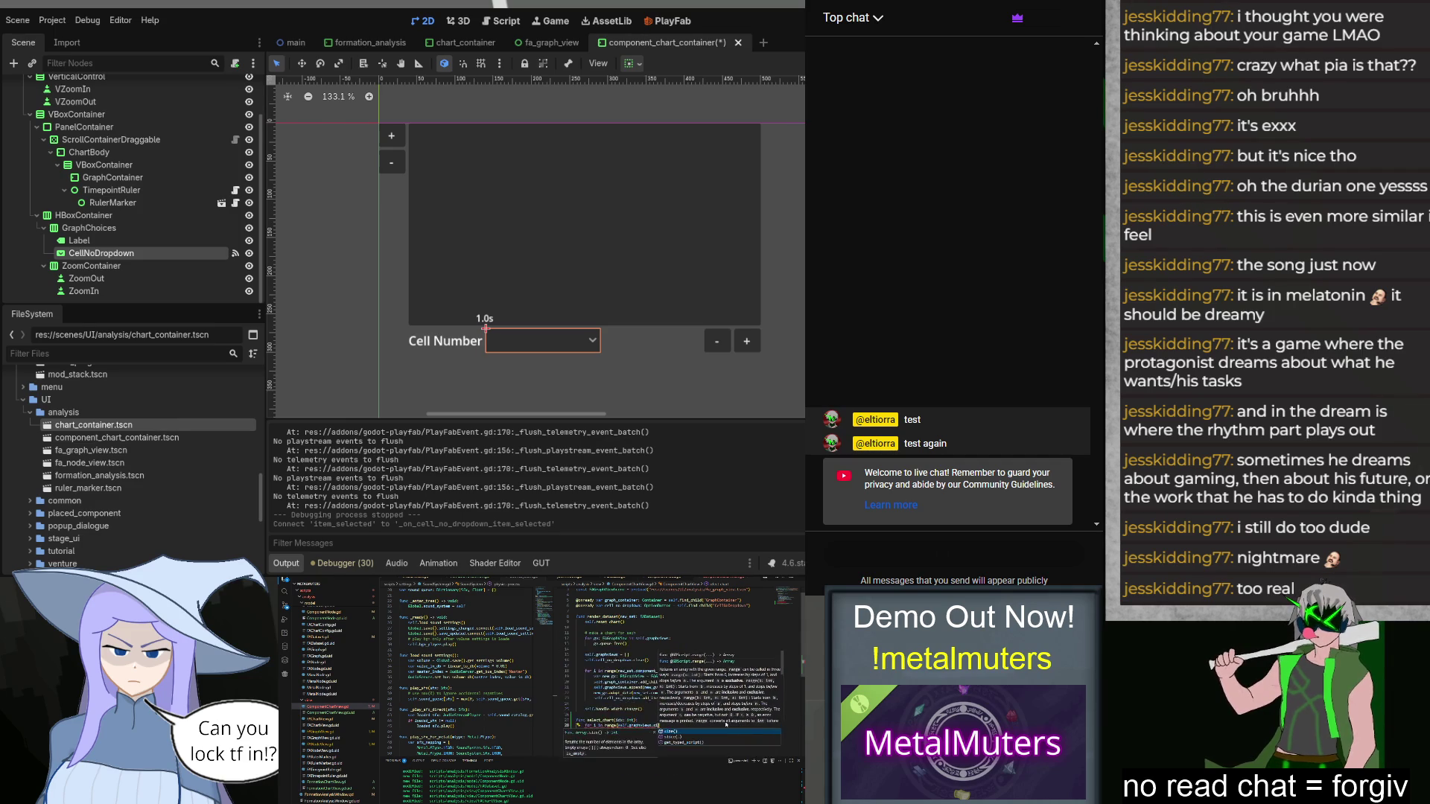
key("Return")
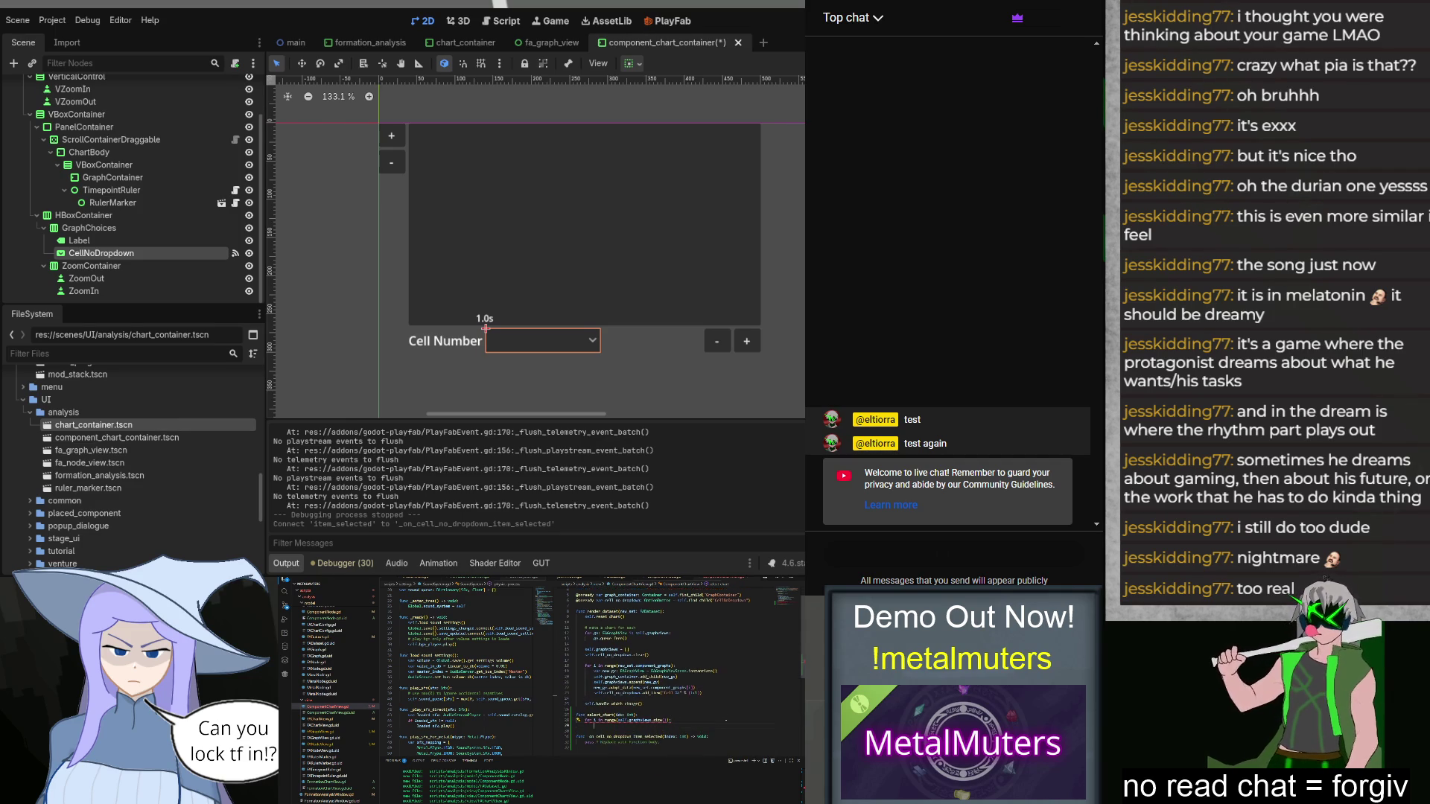
type("s")
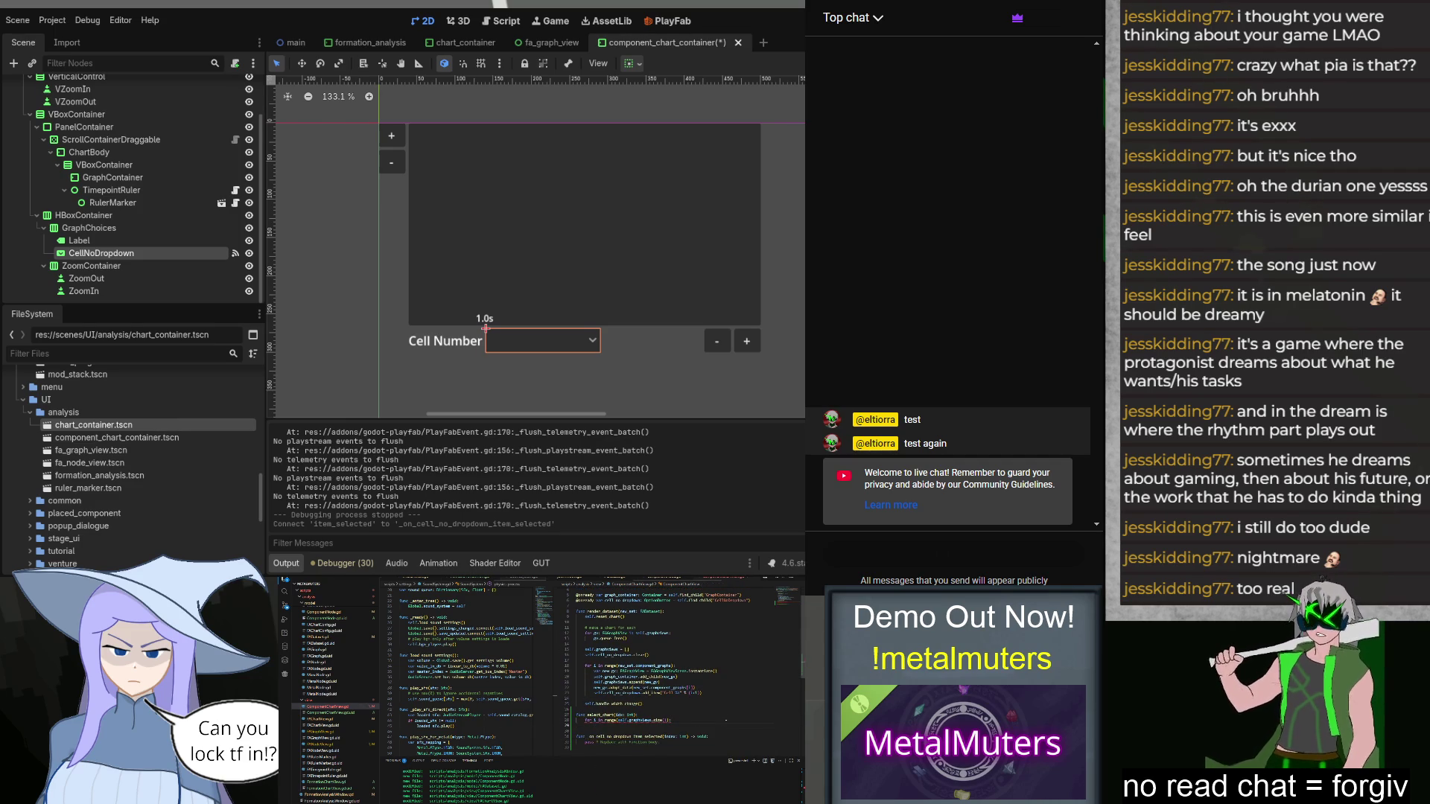
type("elf.graphviewsi")
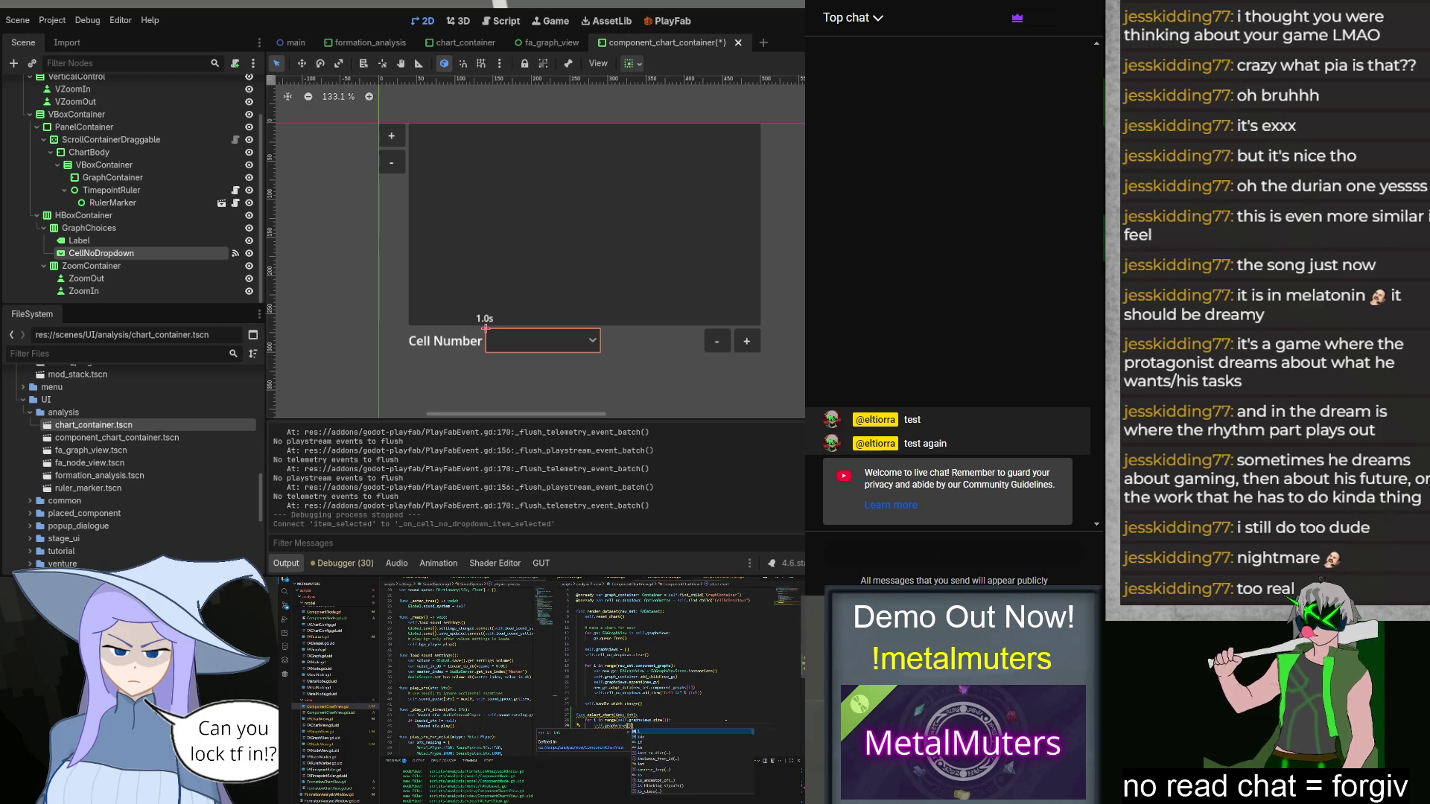
type(".set_vi")
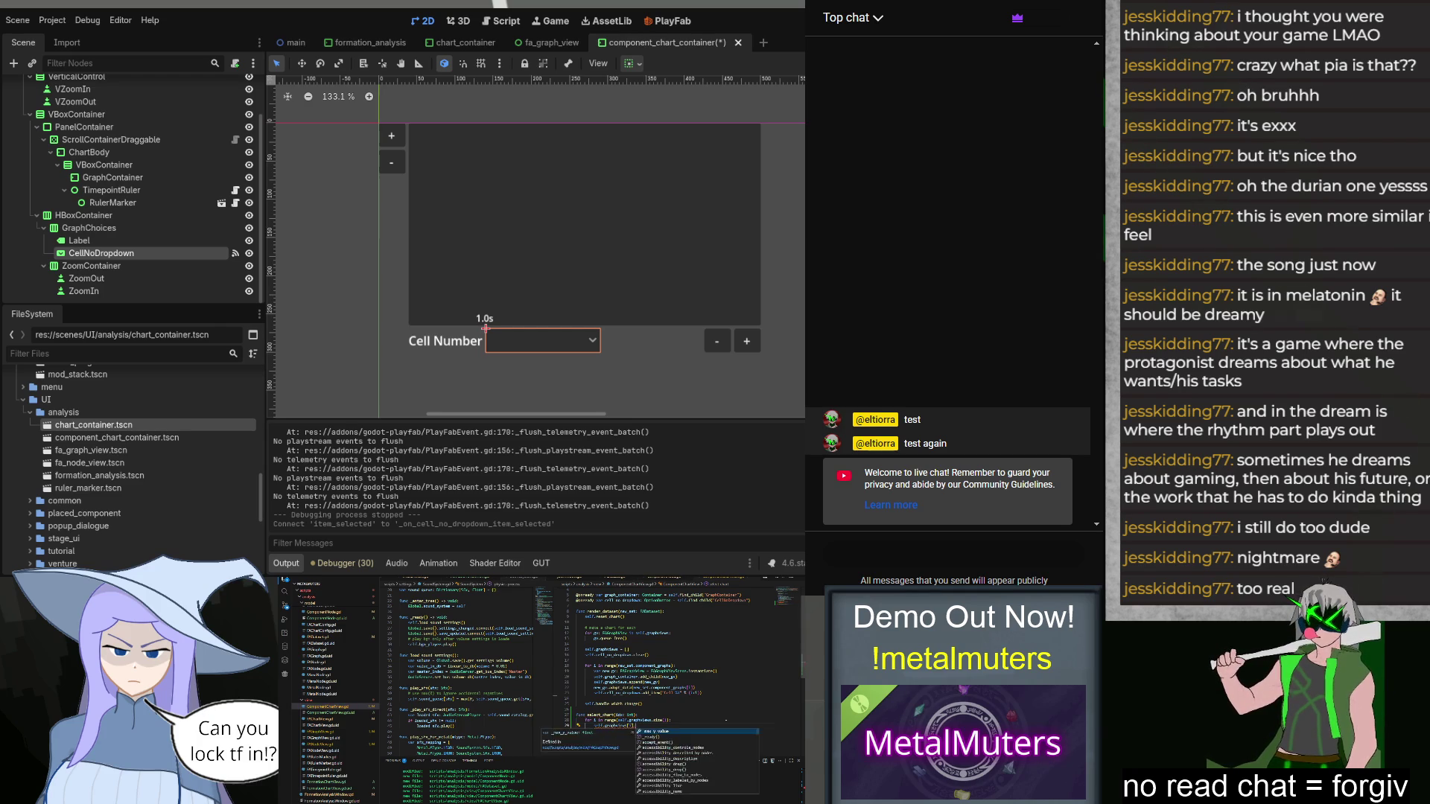
type("si")
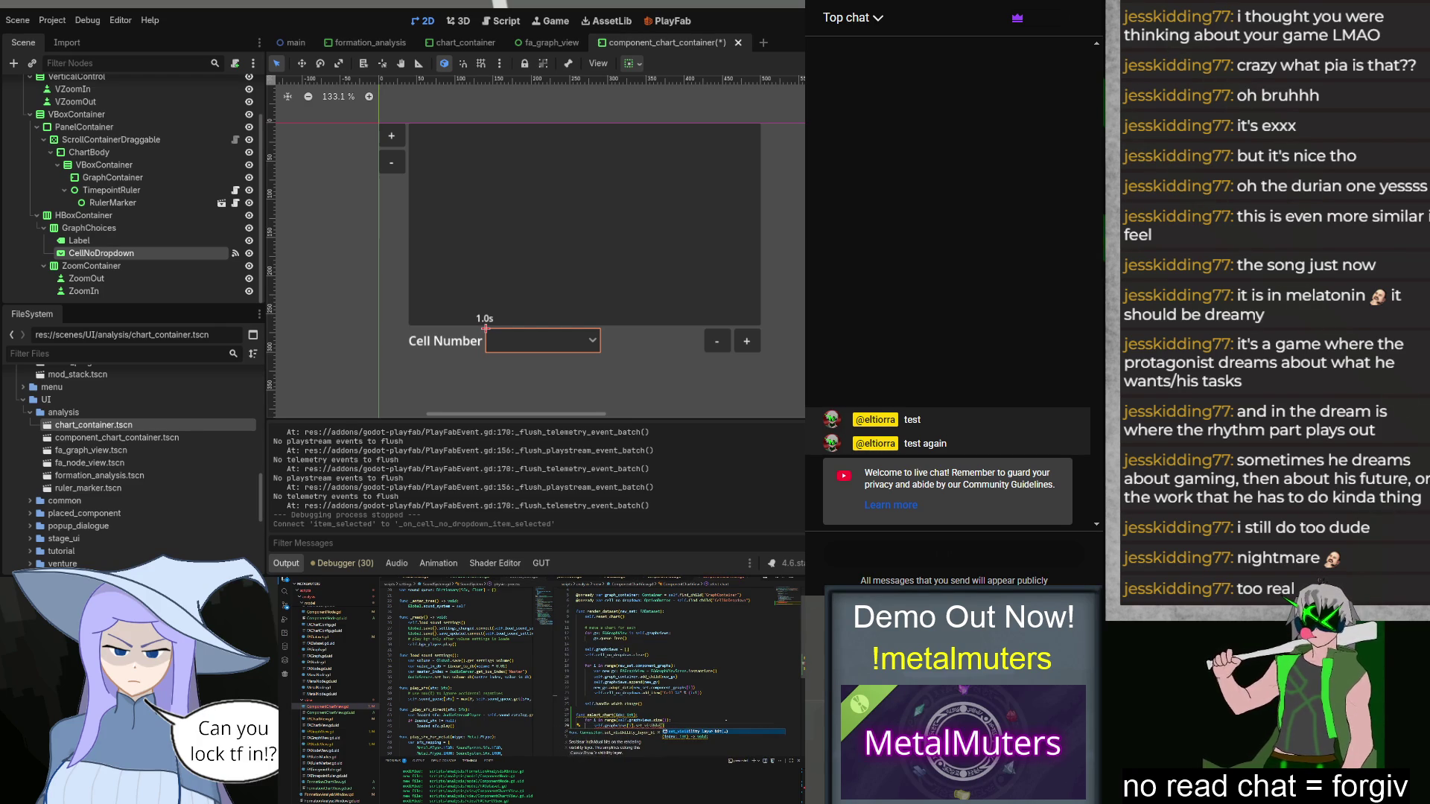
type("ble(i == i")
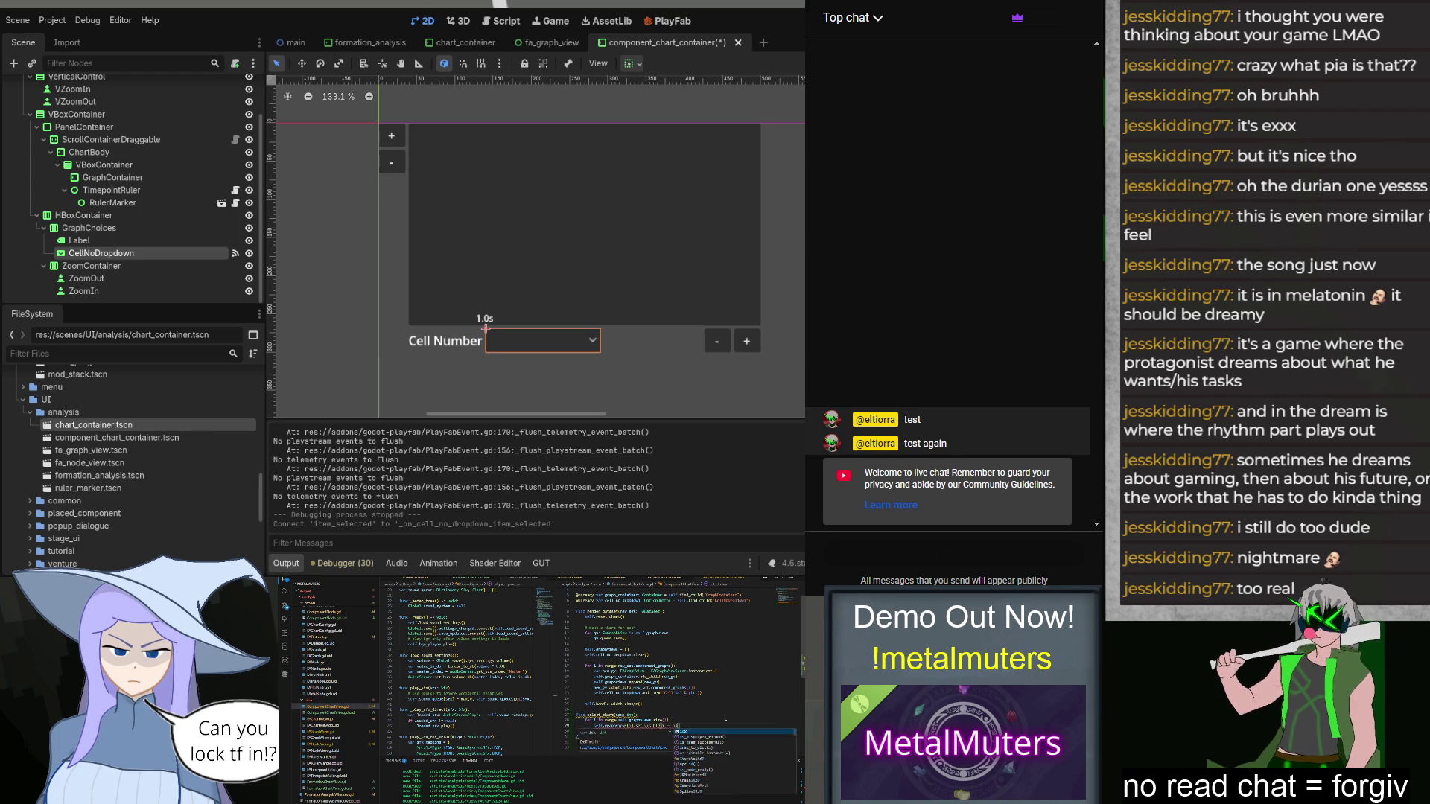
type("nd")
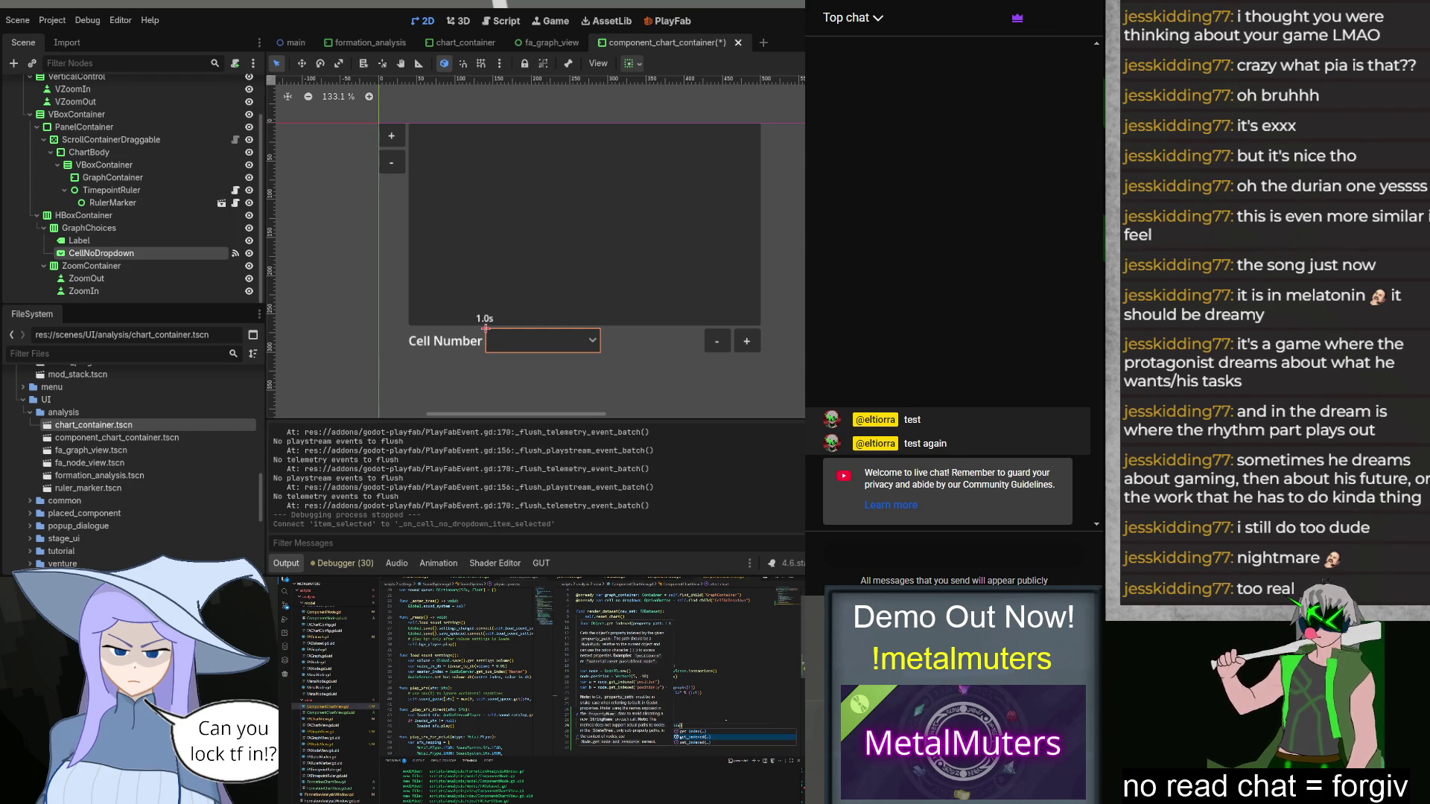
key("Escape")
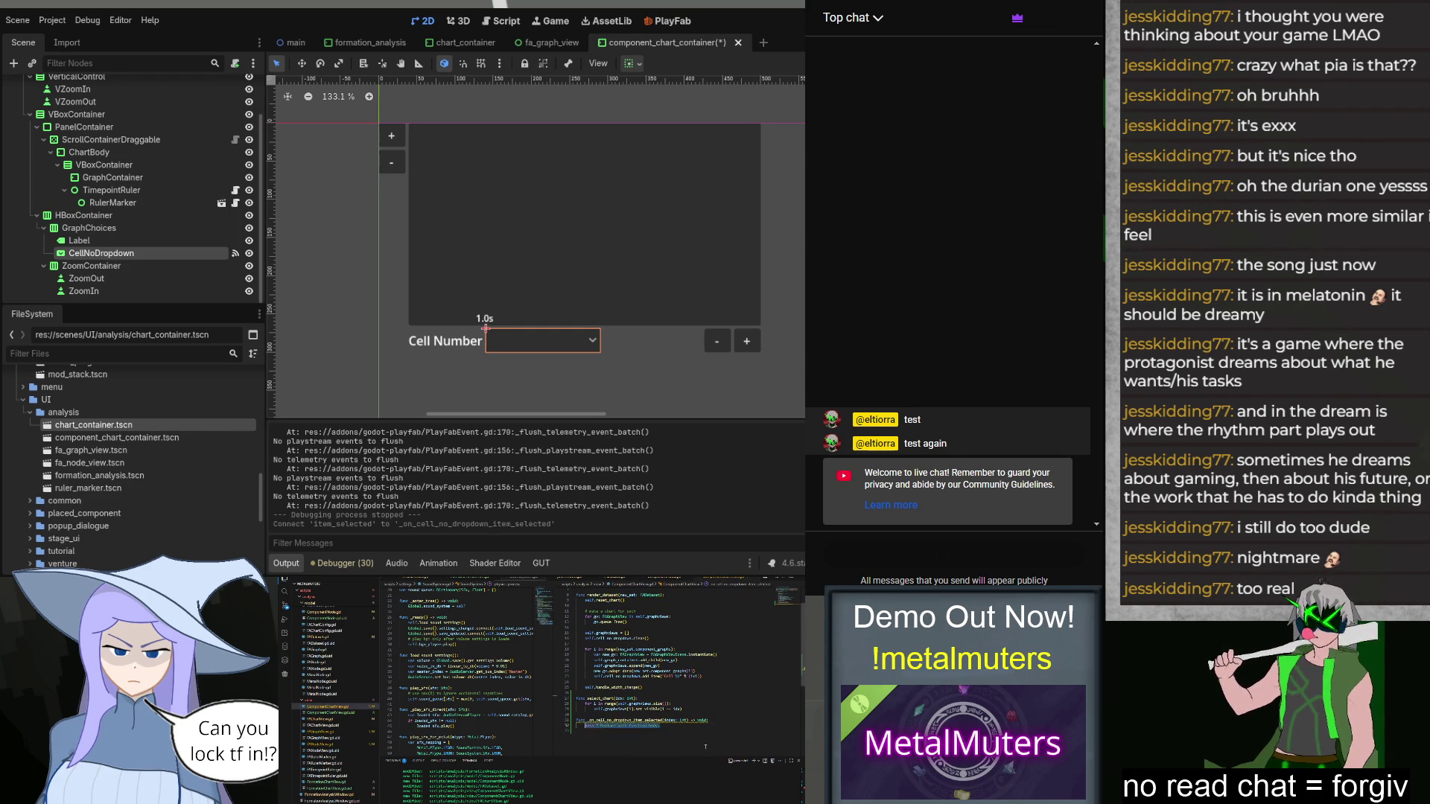
Step: Call self.select_chart(index) inside the dropdown's item_selected handler
type("self.select_chart(index)")
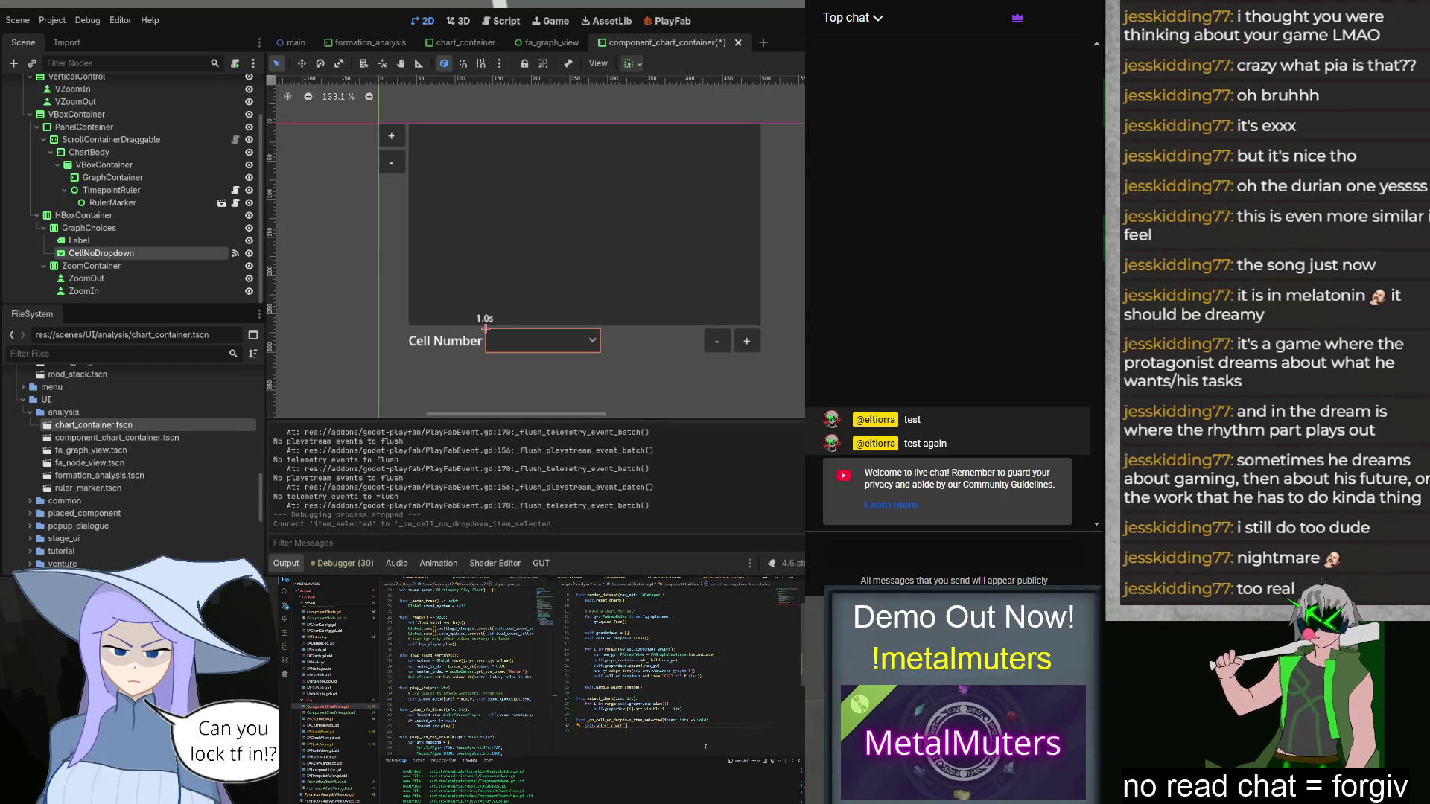
scroll(705, 746, "down", 1)
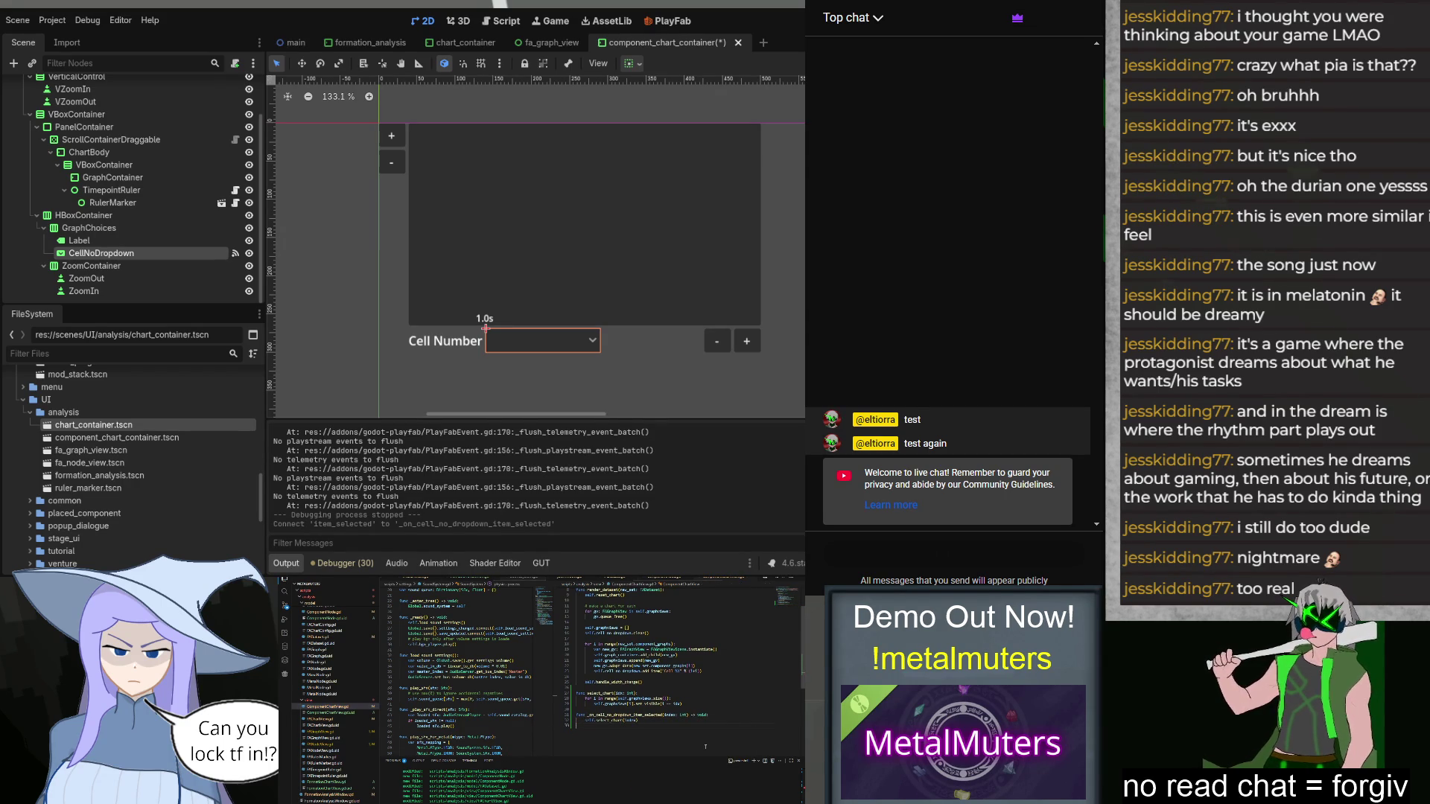
scroll(705, 746, "up", 2)
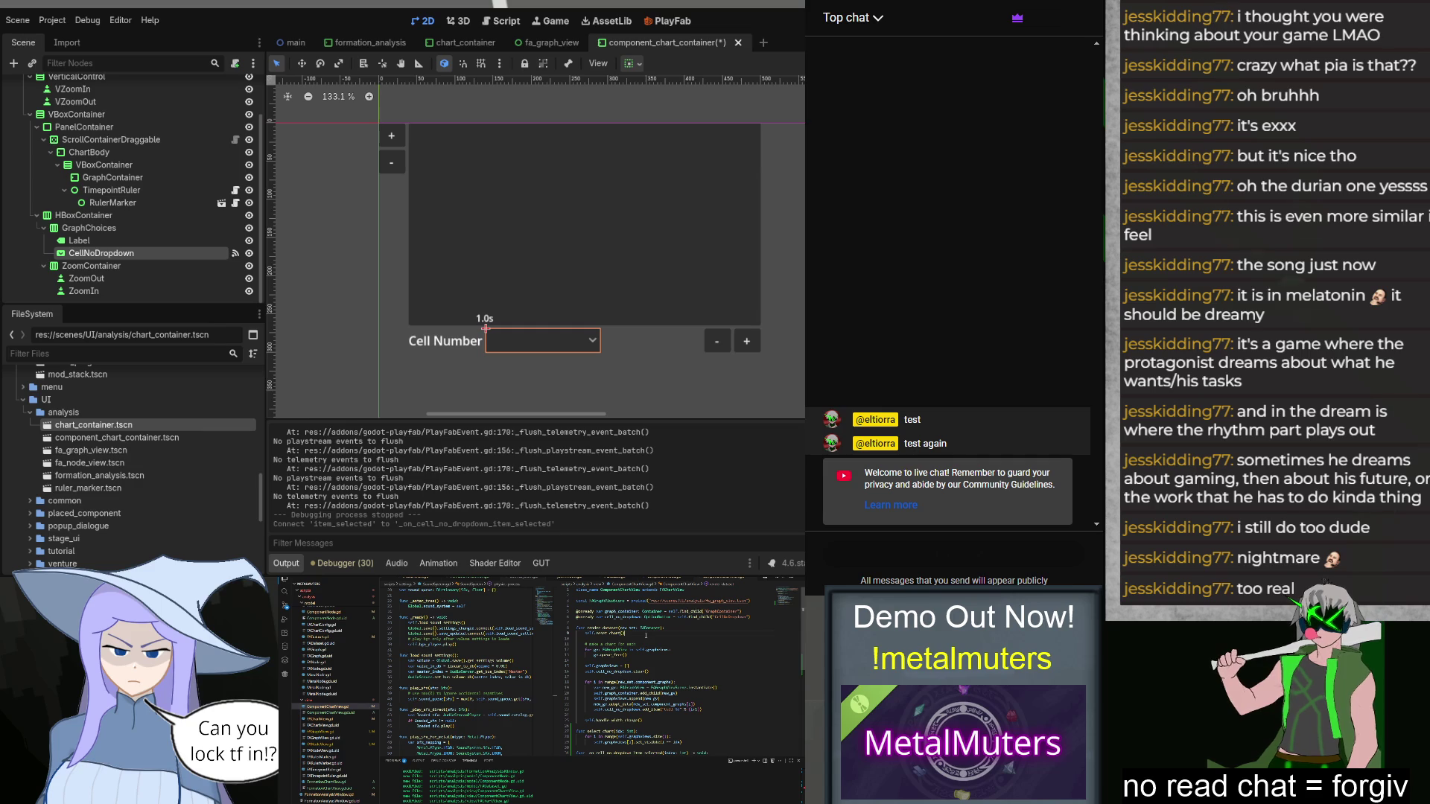
scroll(637, 747, "down", 5)
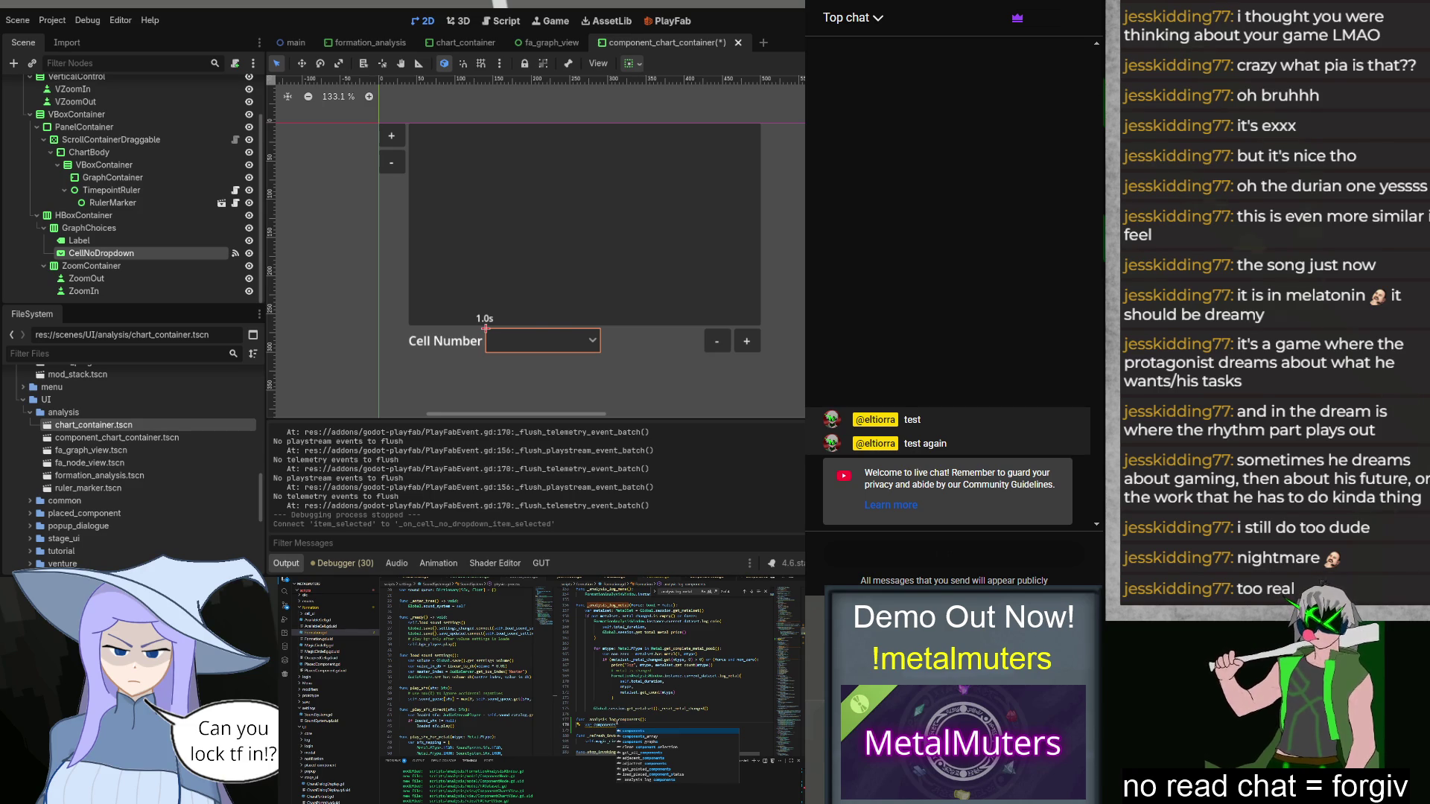
Step: Drop the half-written field_size for-loop and look up the code that uses AvailableCell
key("BackSpace")
key("BackSpace")
key("BackSpace")
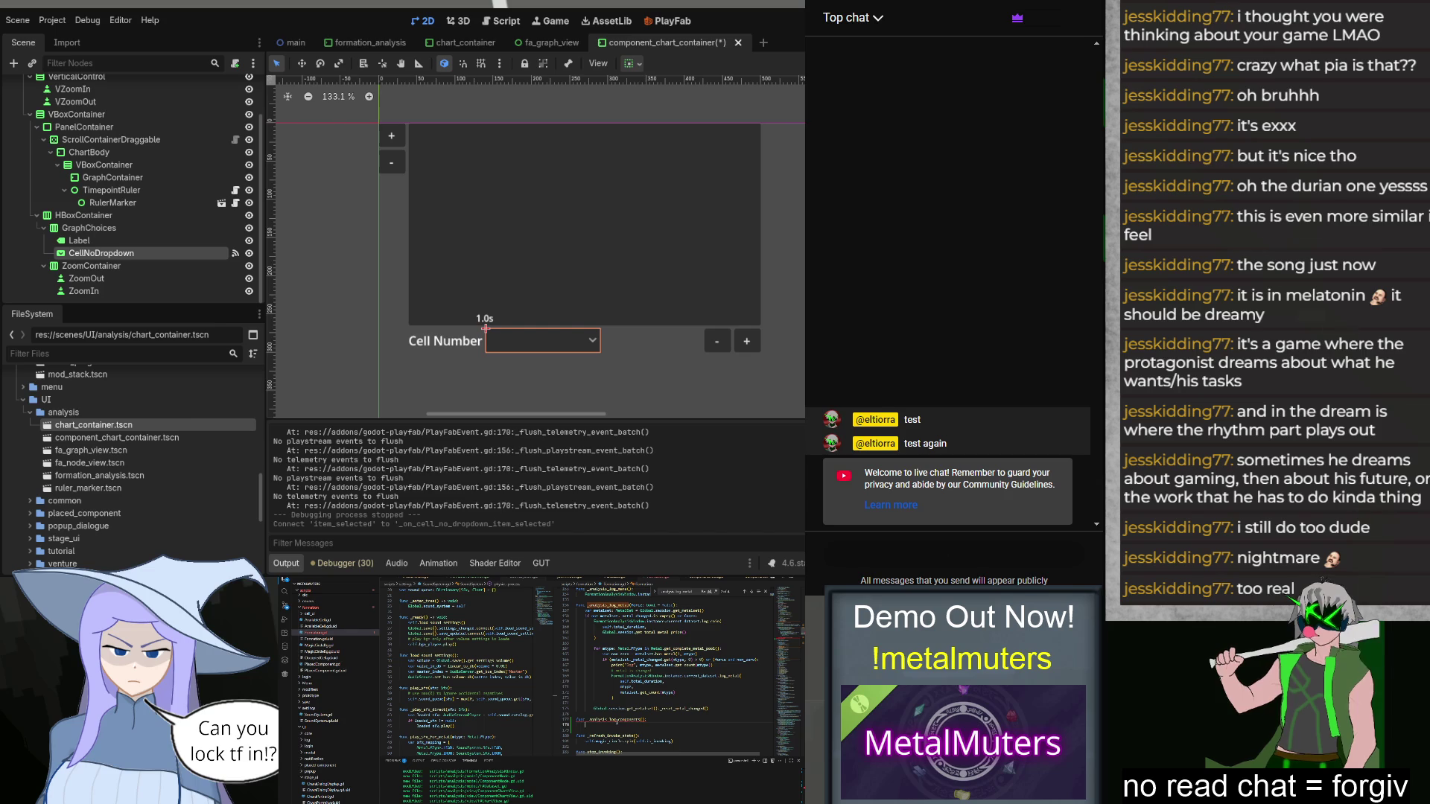
type("for i in range(")
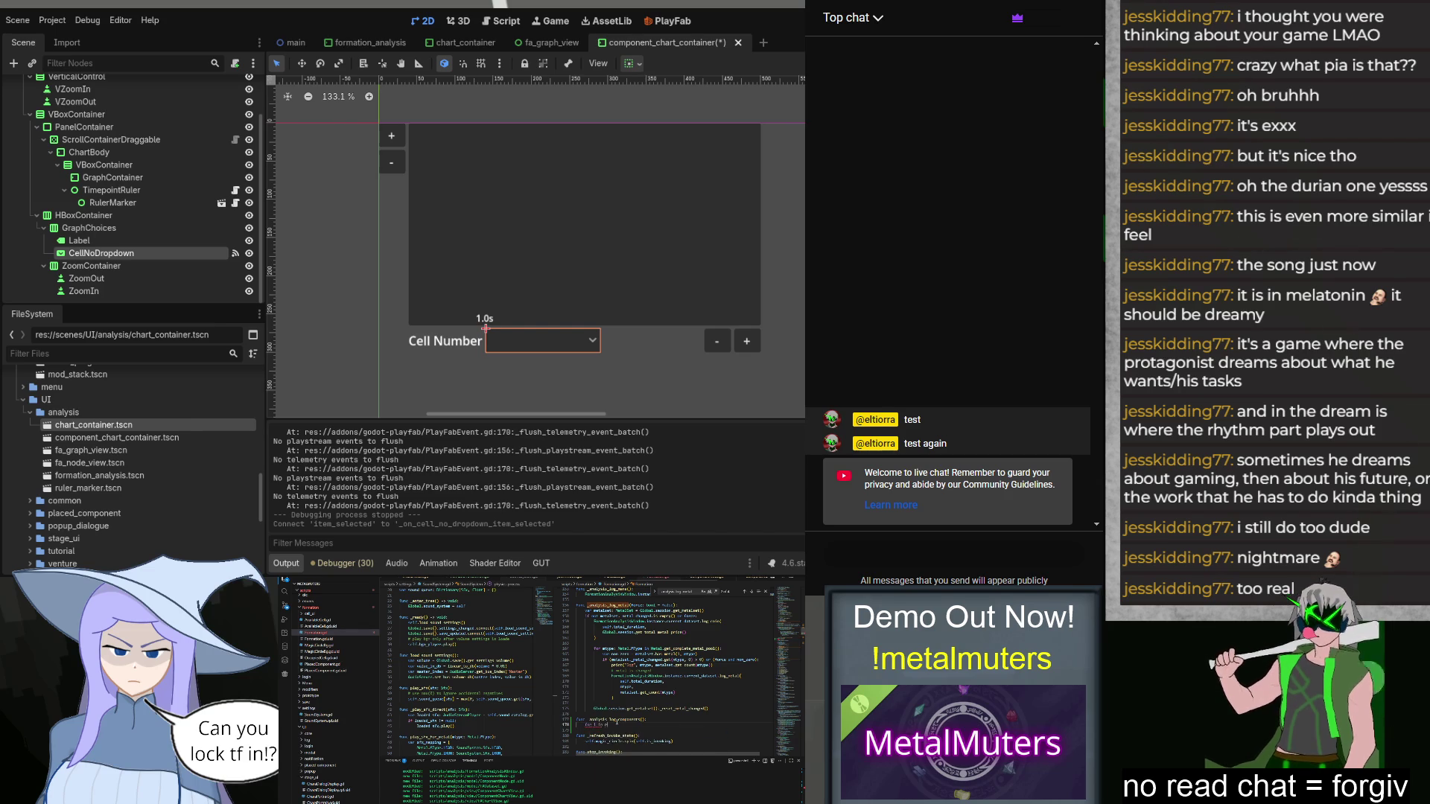
type("field_size")
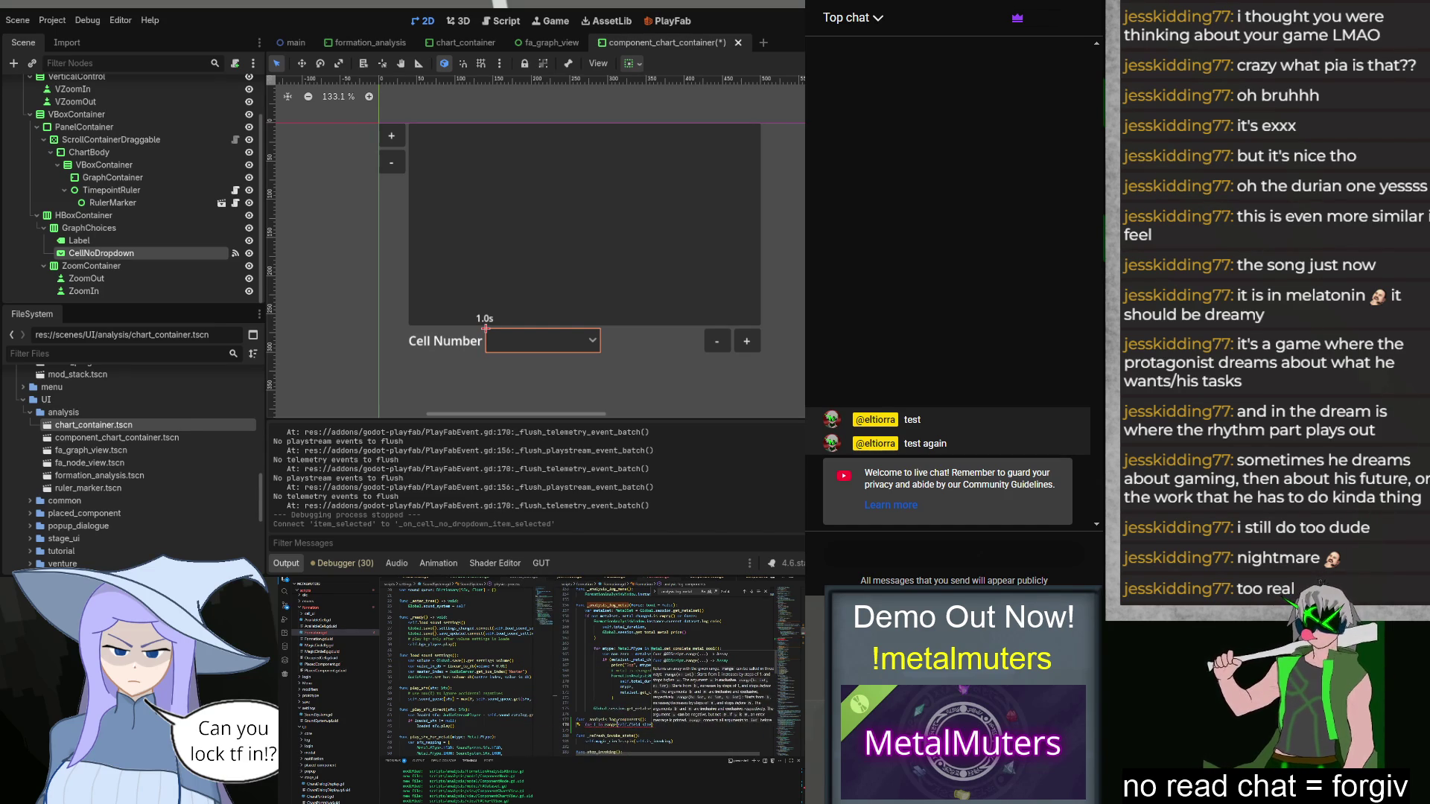
key("Escape")
key("shift+Home")
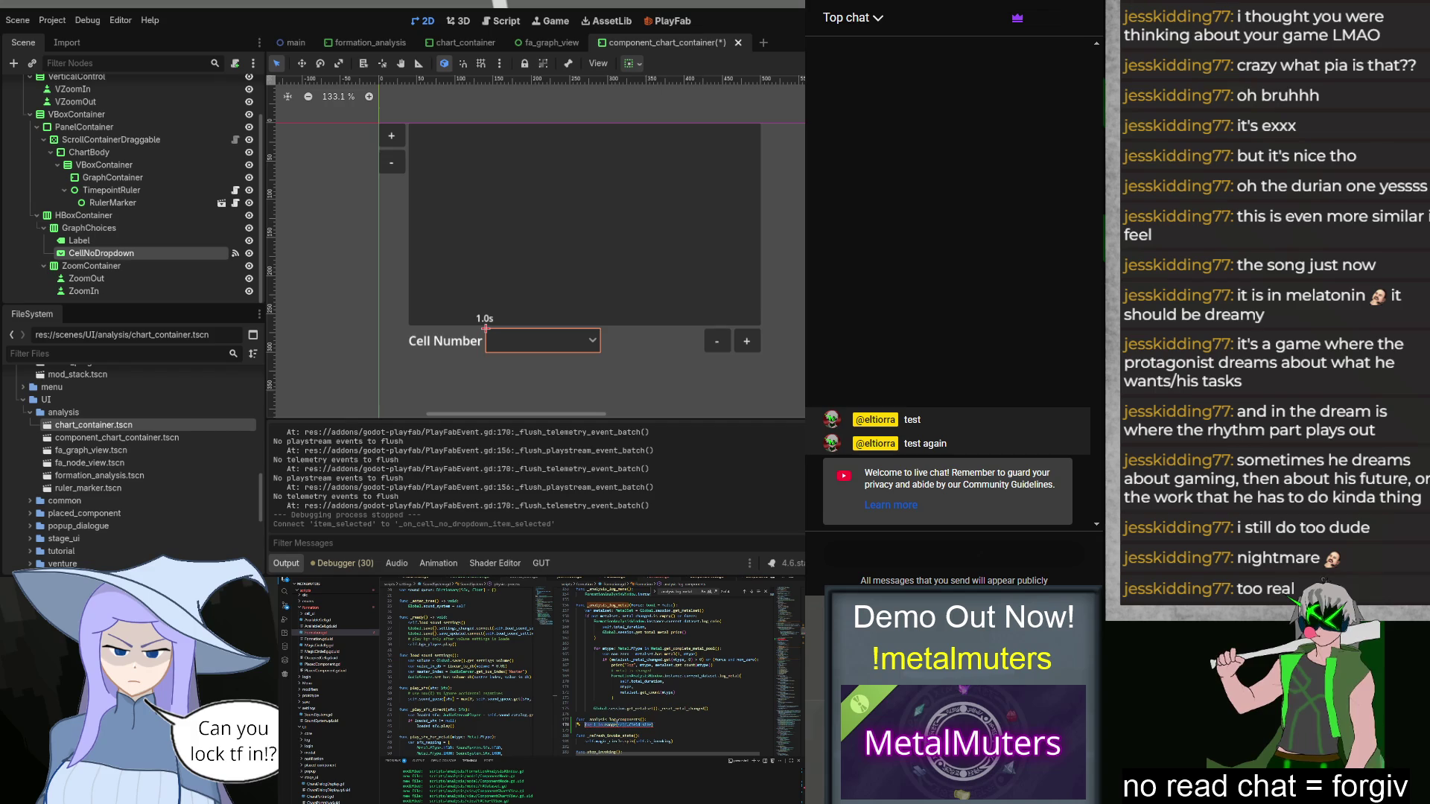
key("Return")
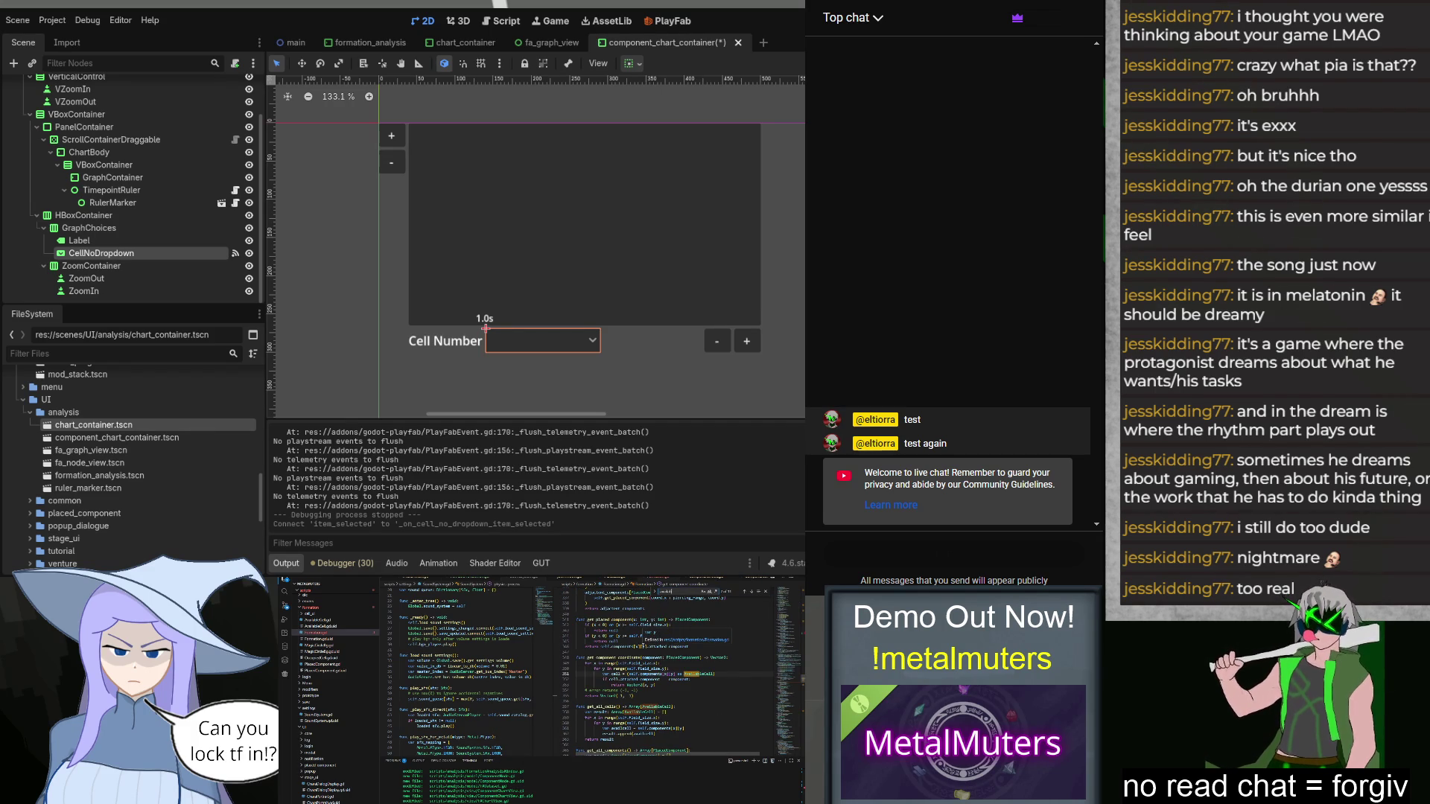
Step: Replace the lookup with the suggested get_all_ available-cell call to fetch all cells
left_click(600, 707)
scroll(633, 685, "down", 2)
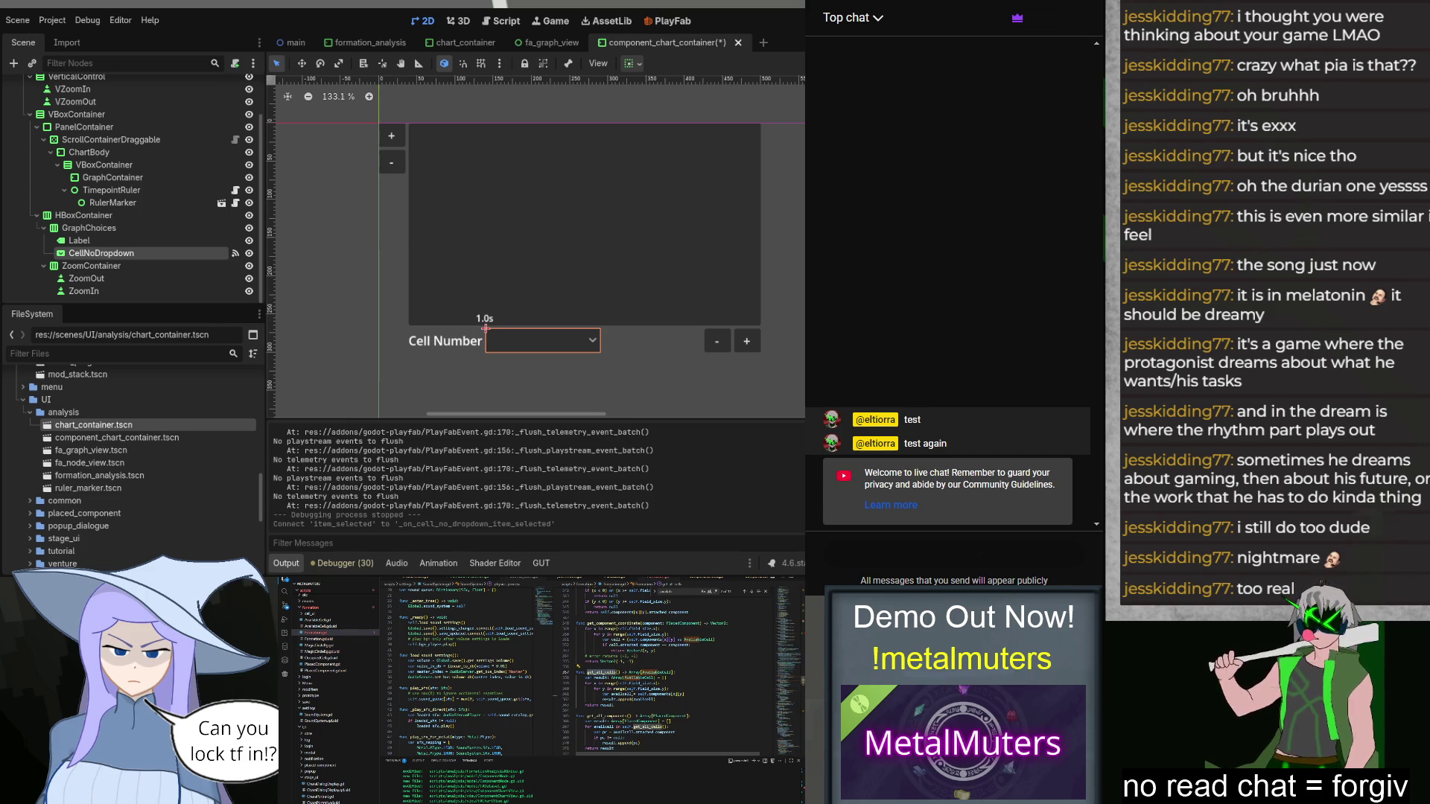
scroll(670, 677, "up", 5)
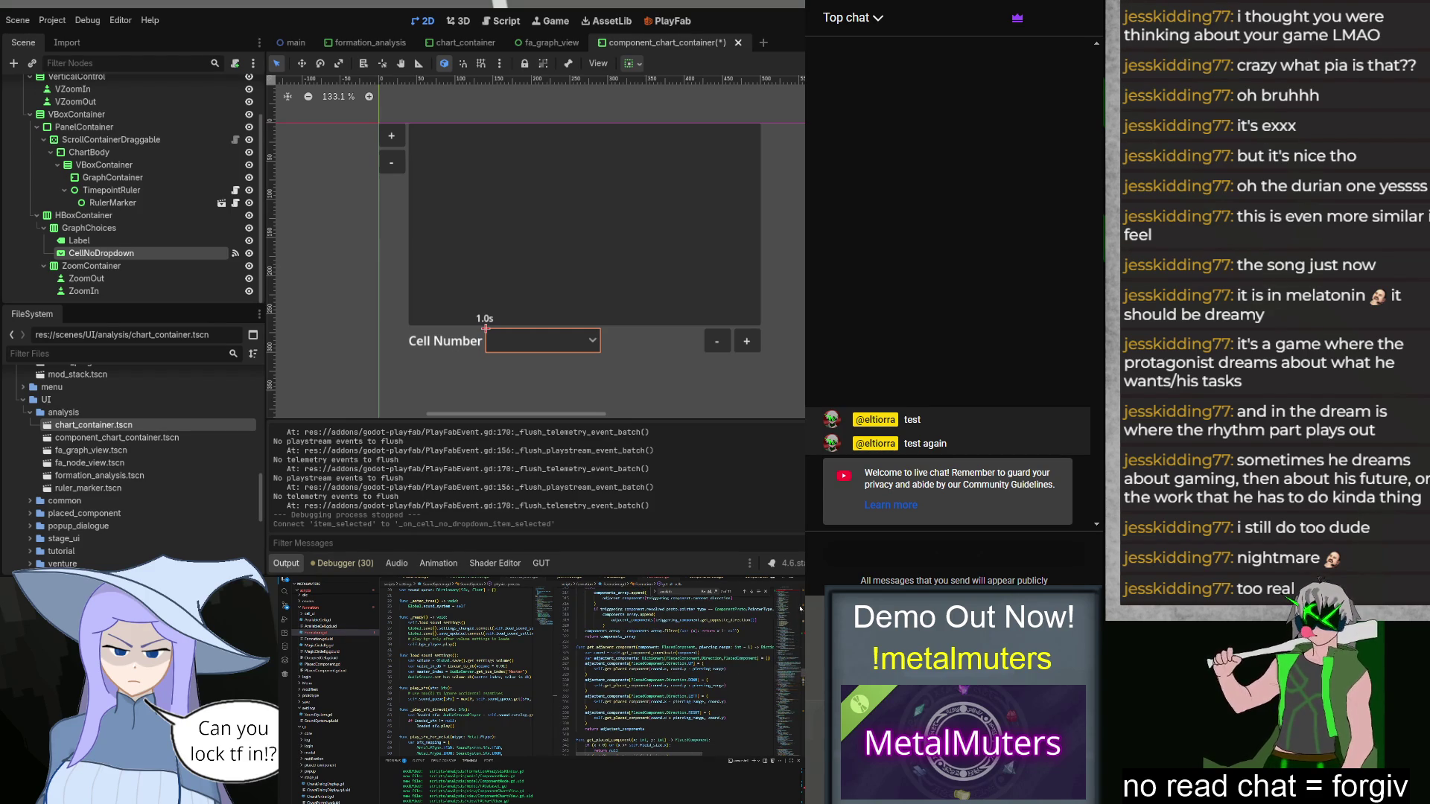
scroll(670, 656, "up", 5)
double_click(600, 669)
type("get_all")
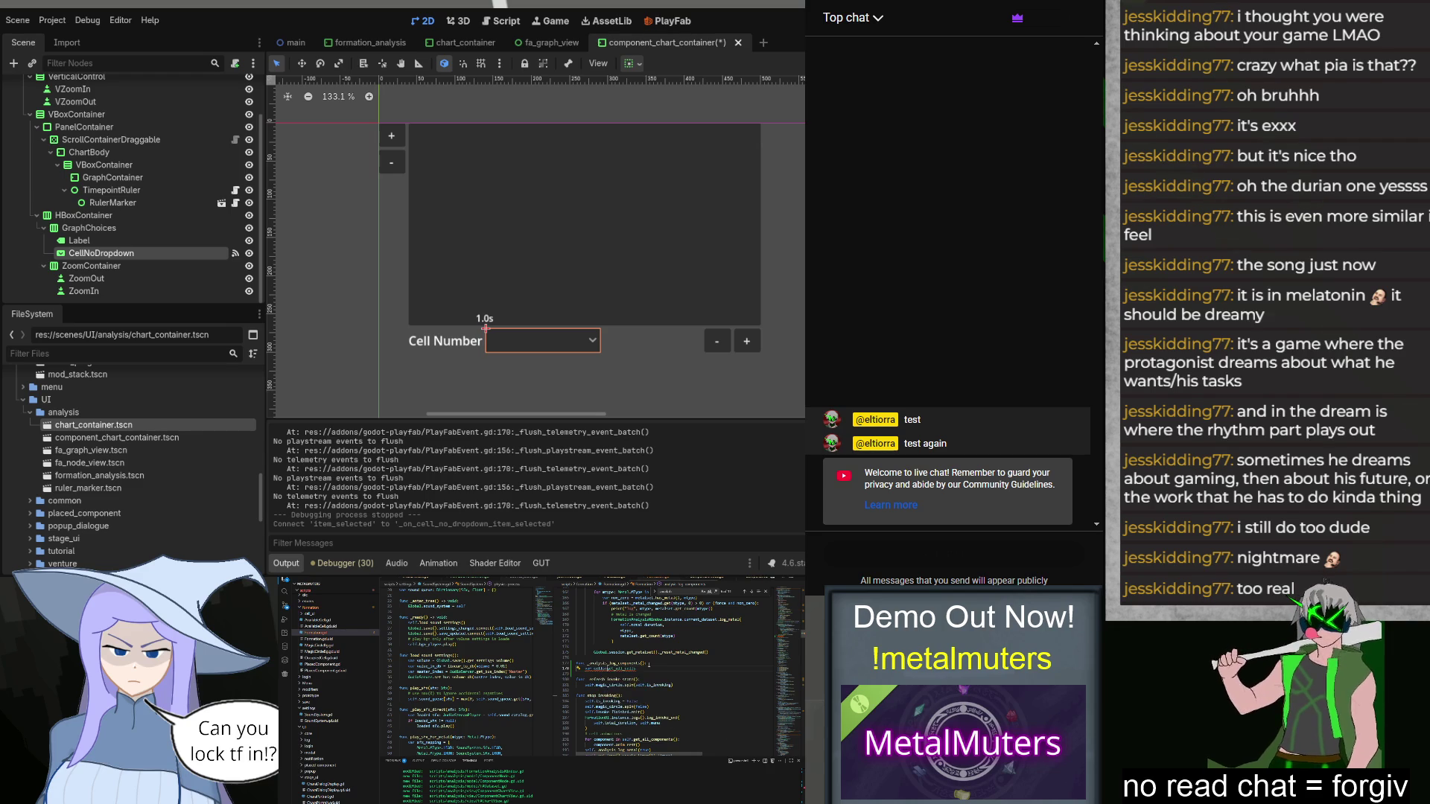
type("Av")
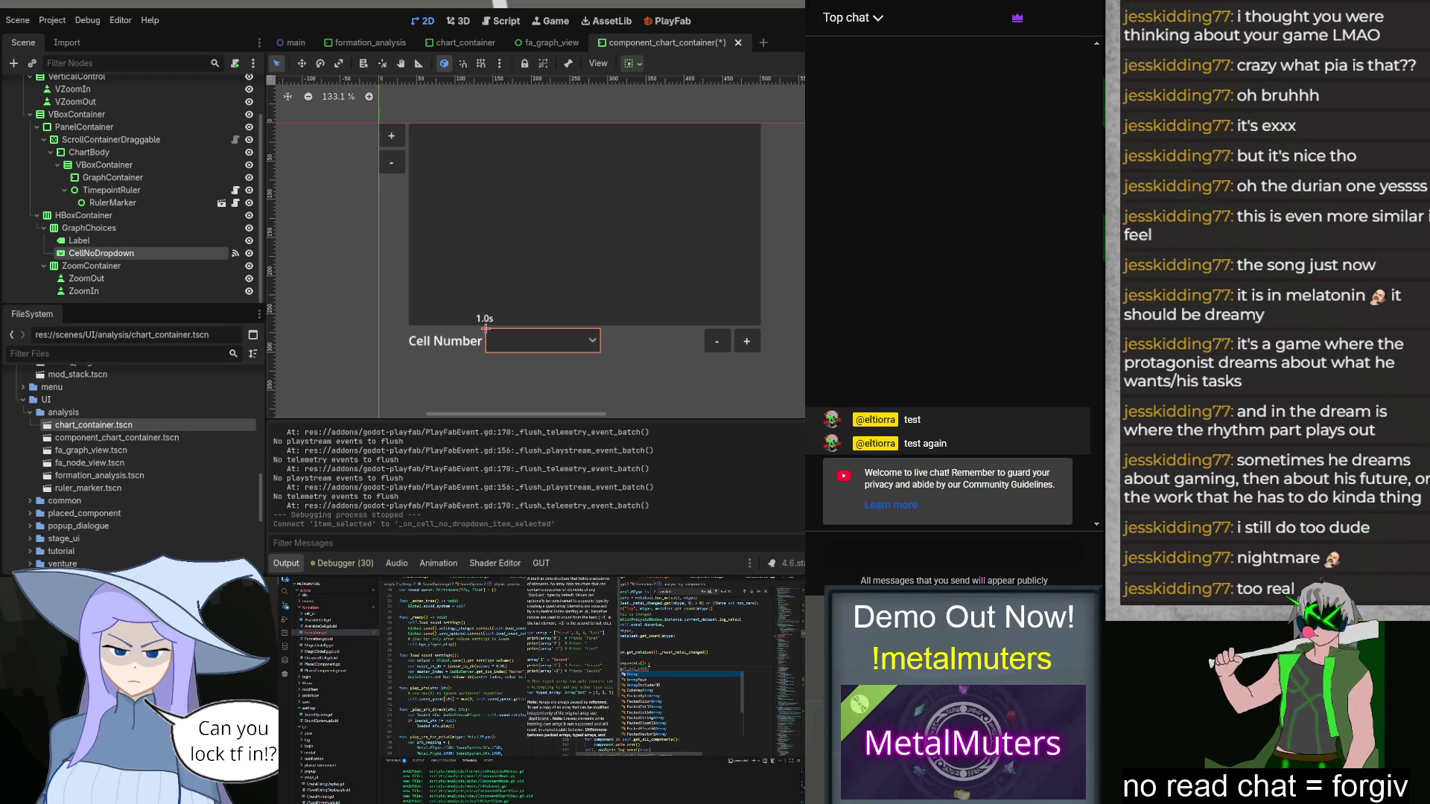
key("Return")
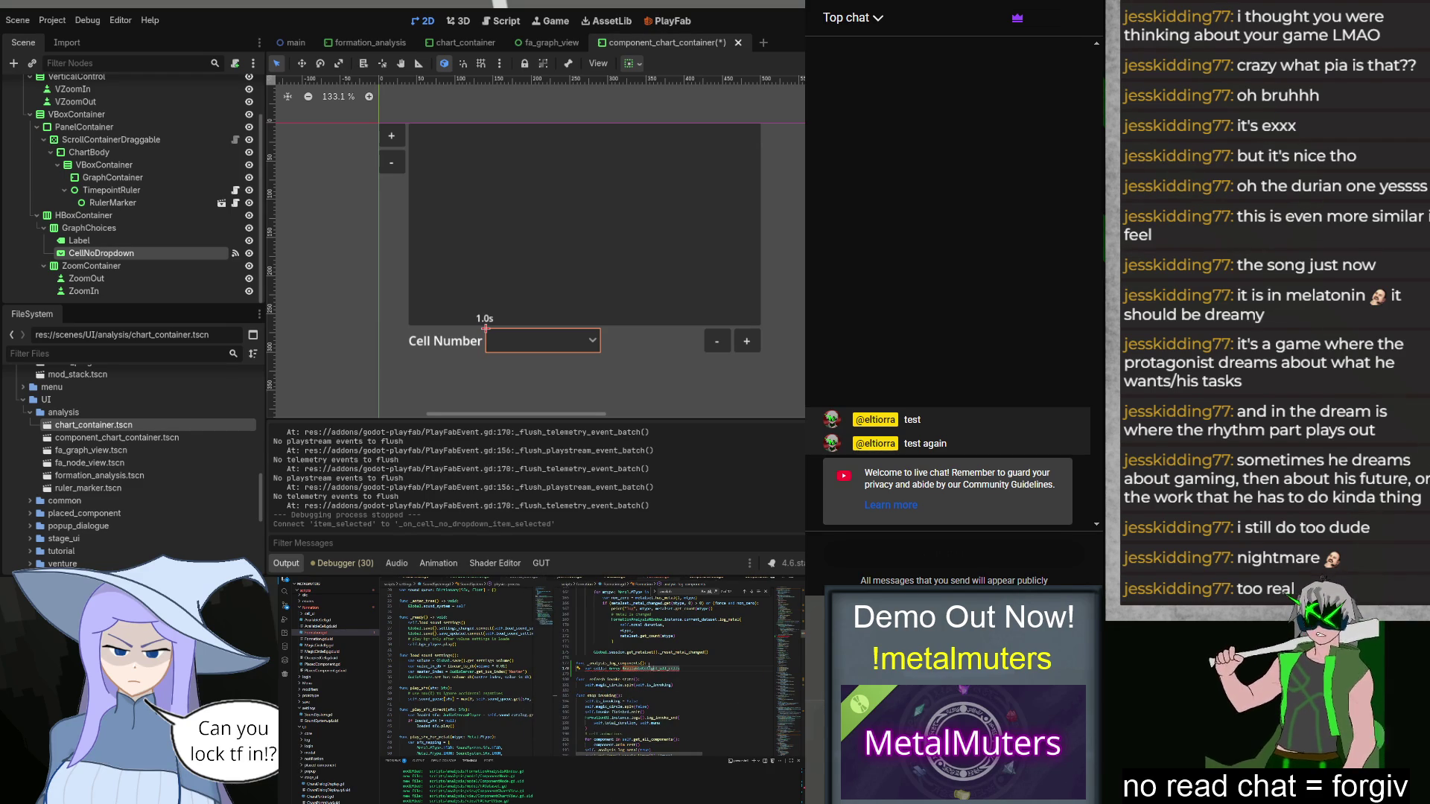
type("()")
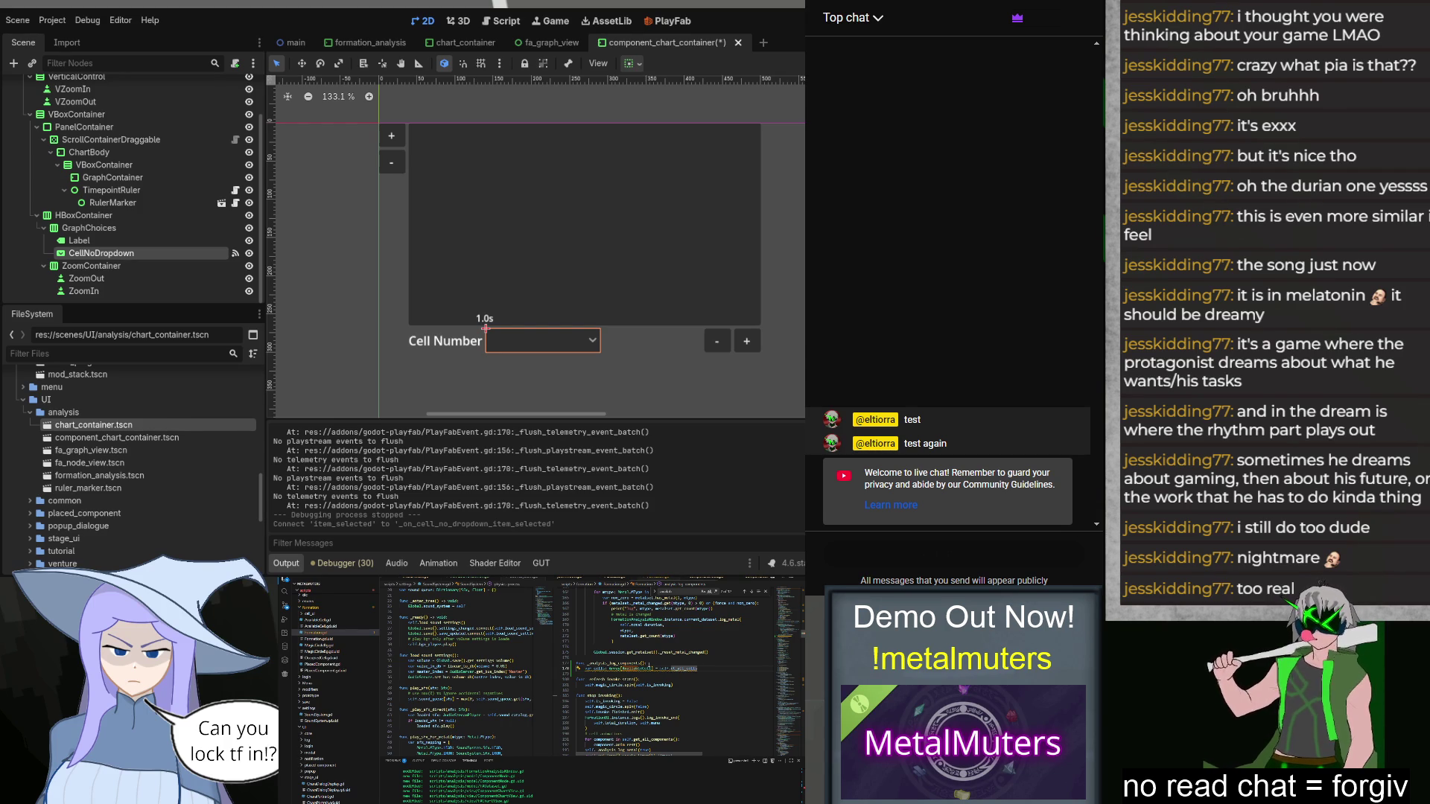
key("Return")
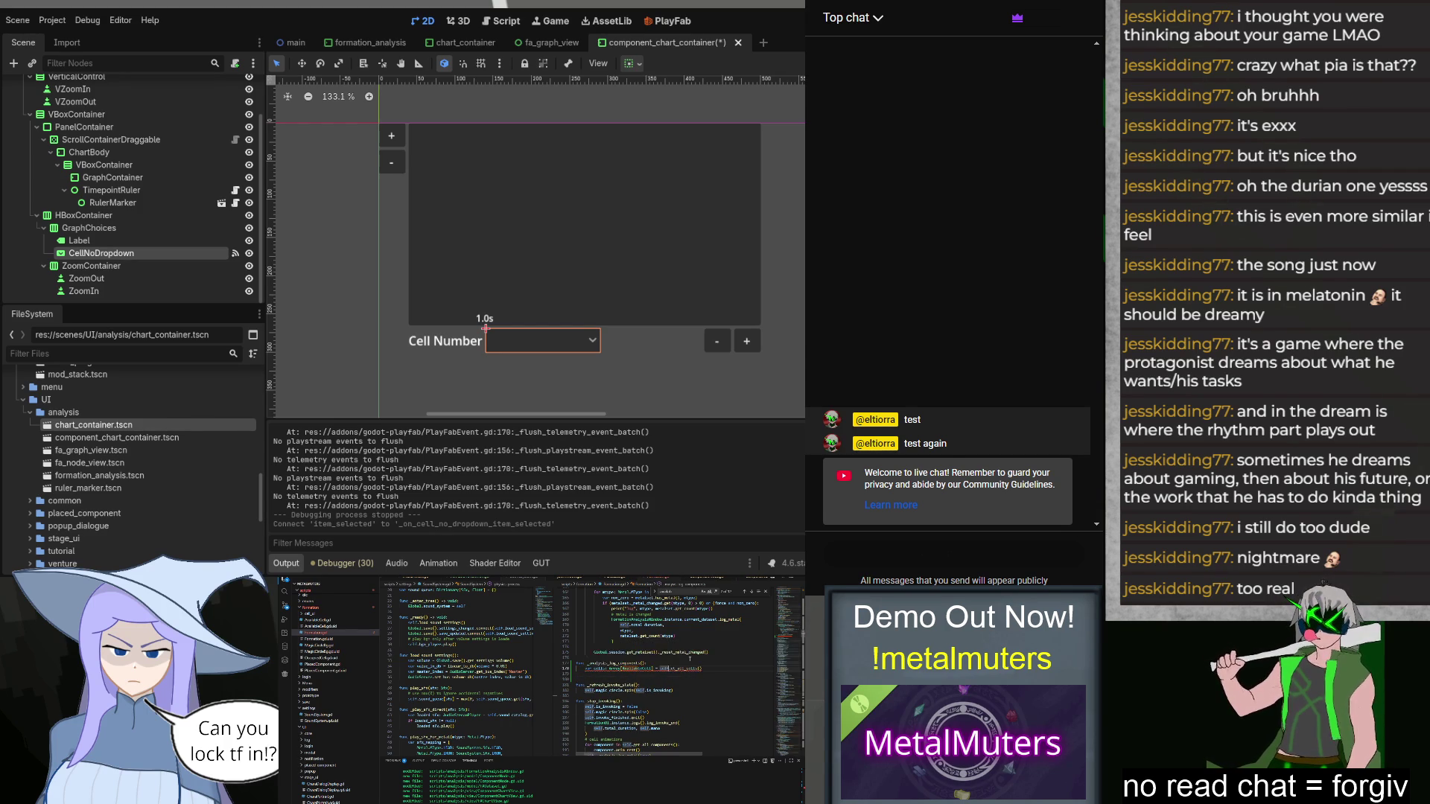
type("get")
key("Return")
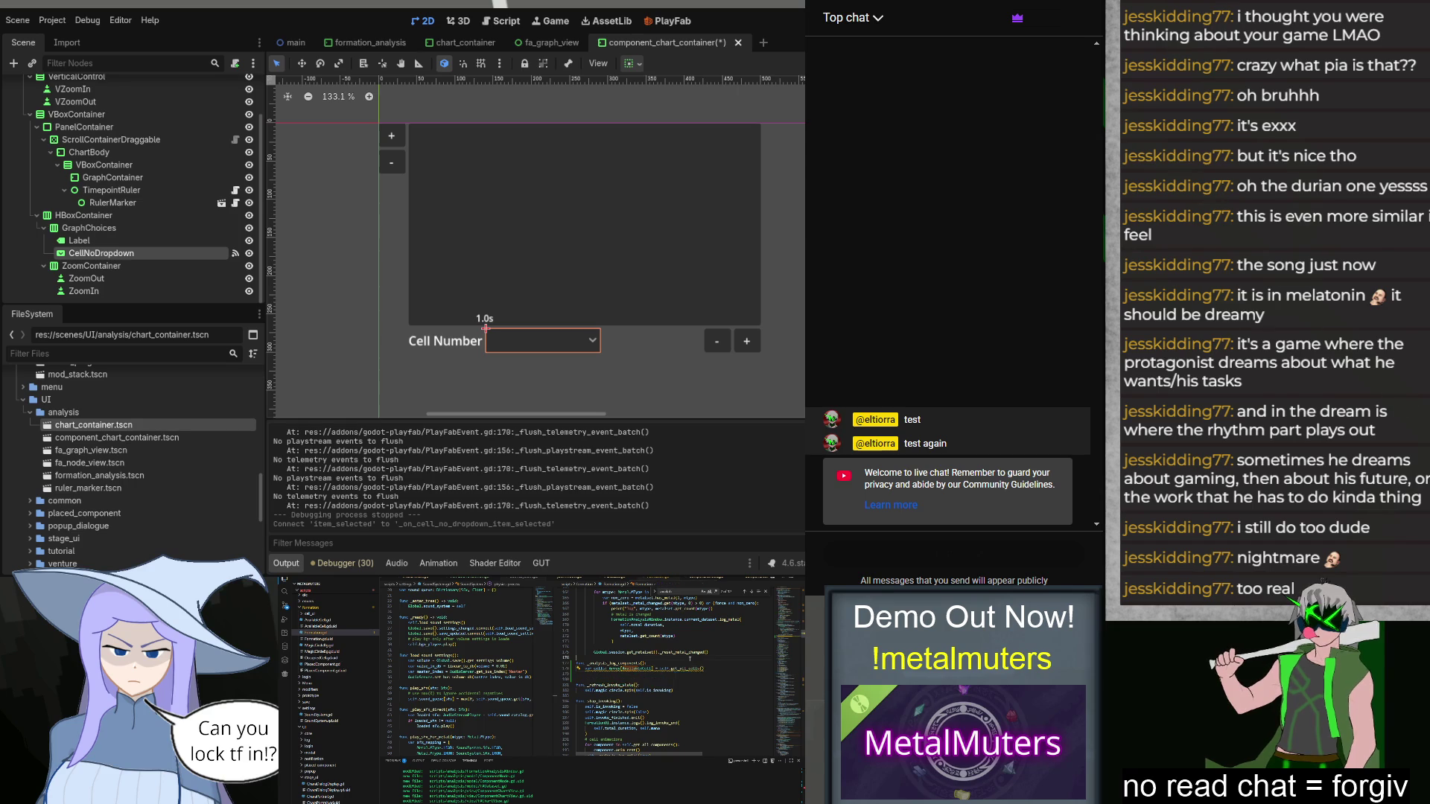
Step: Loop over the cells, taking each cell and checking that cell.attached_component != null
key("Return")
type("for i")
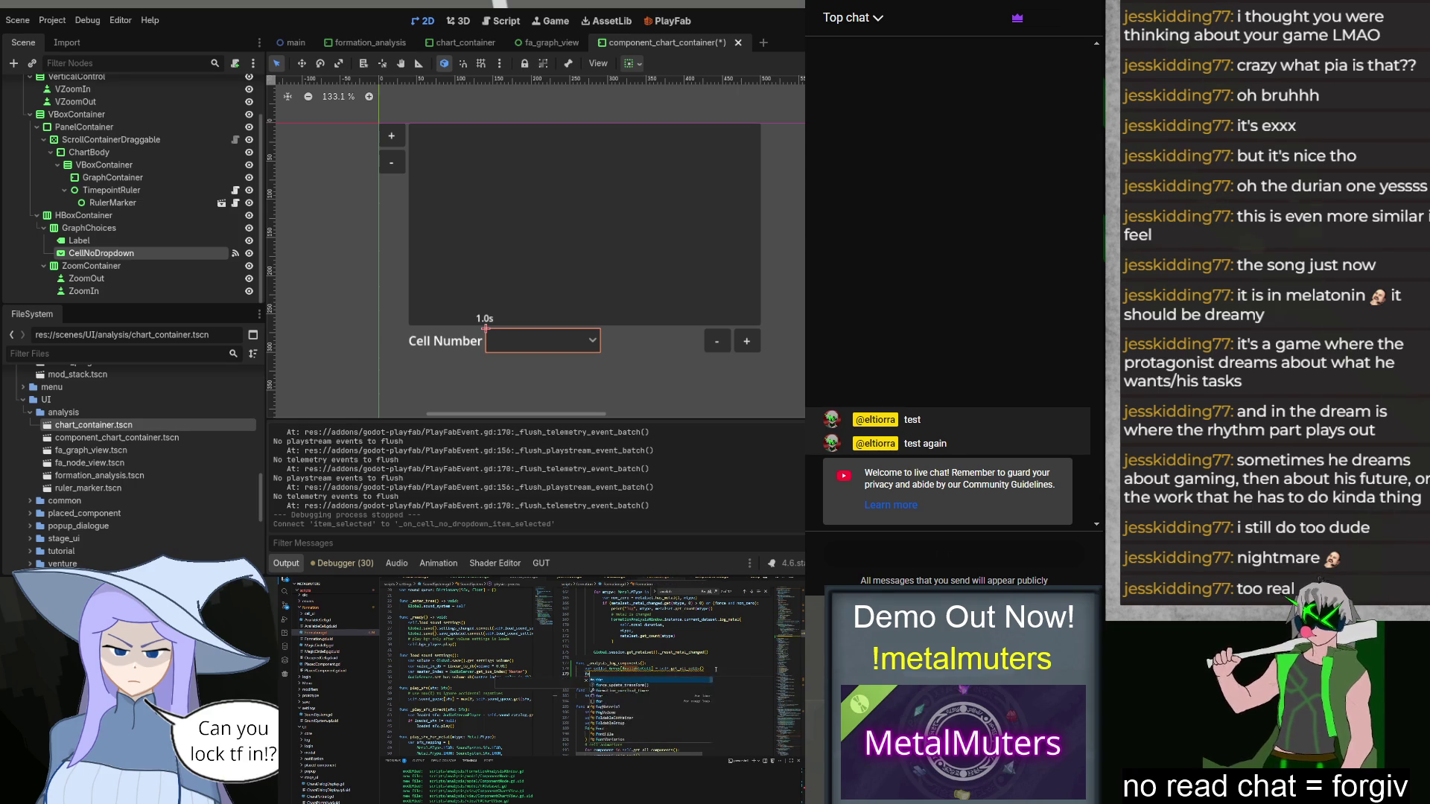
type(" in range(")
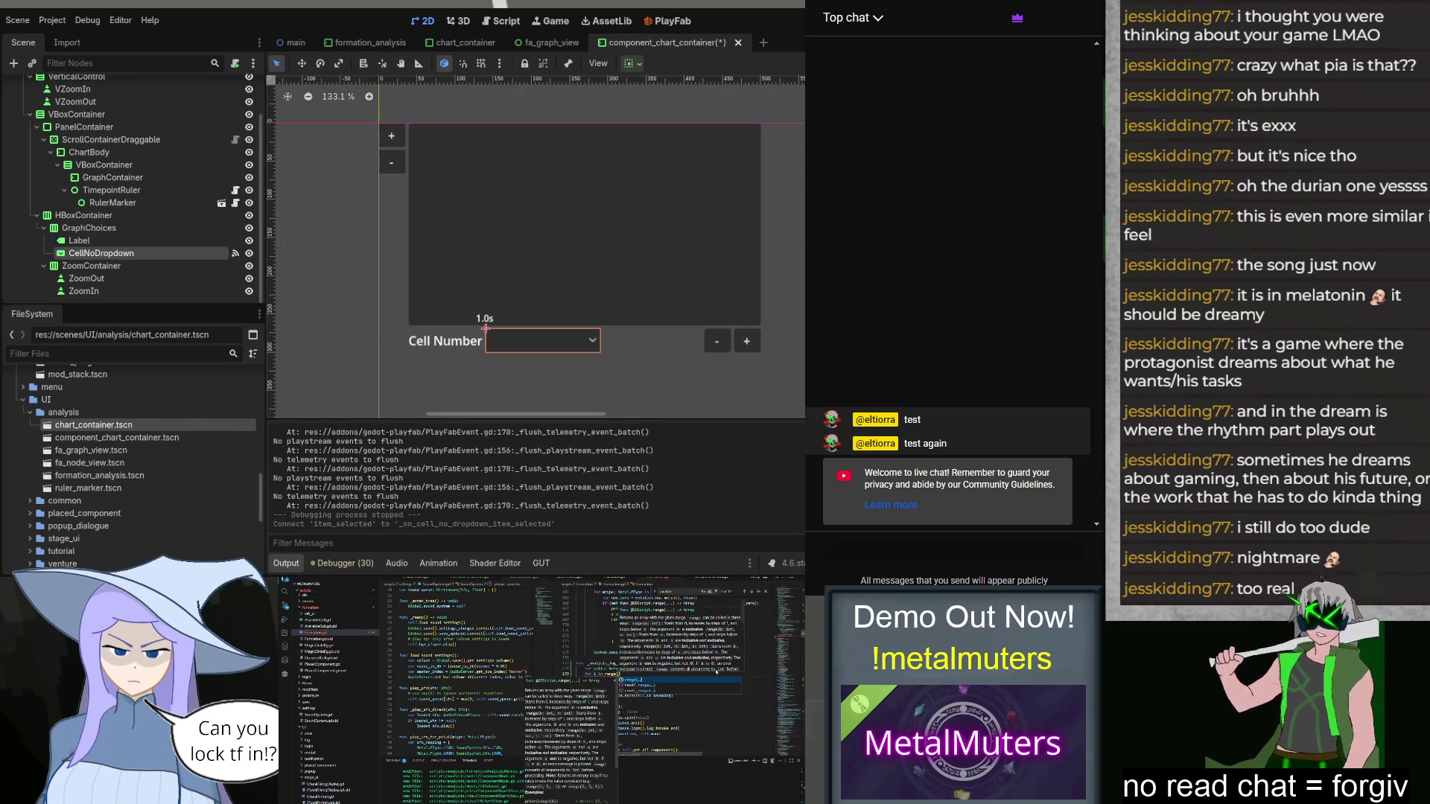
type("calls.si")
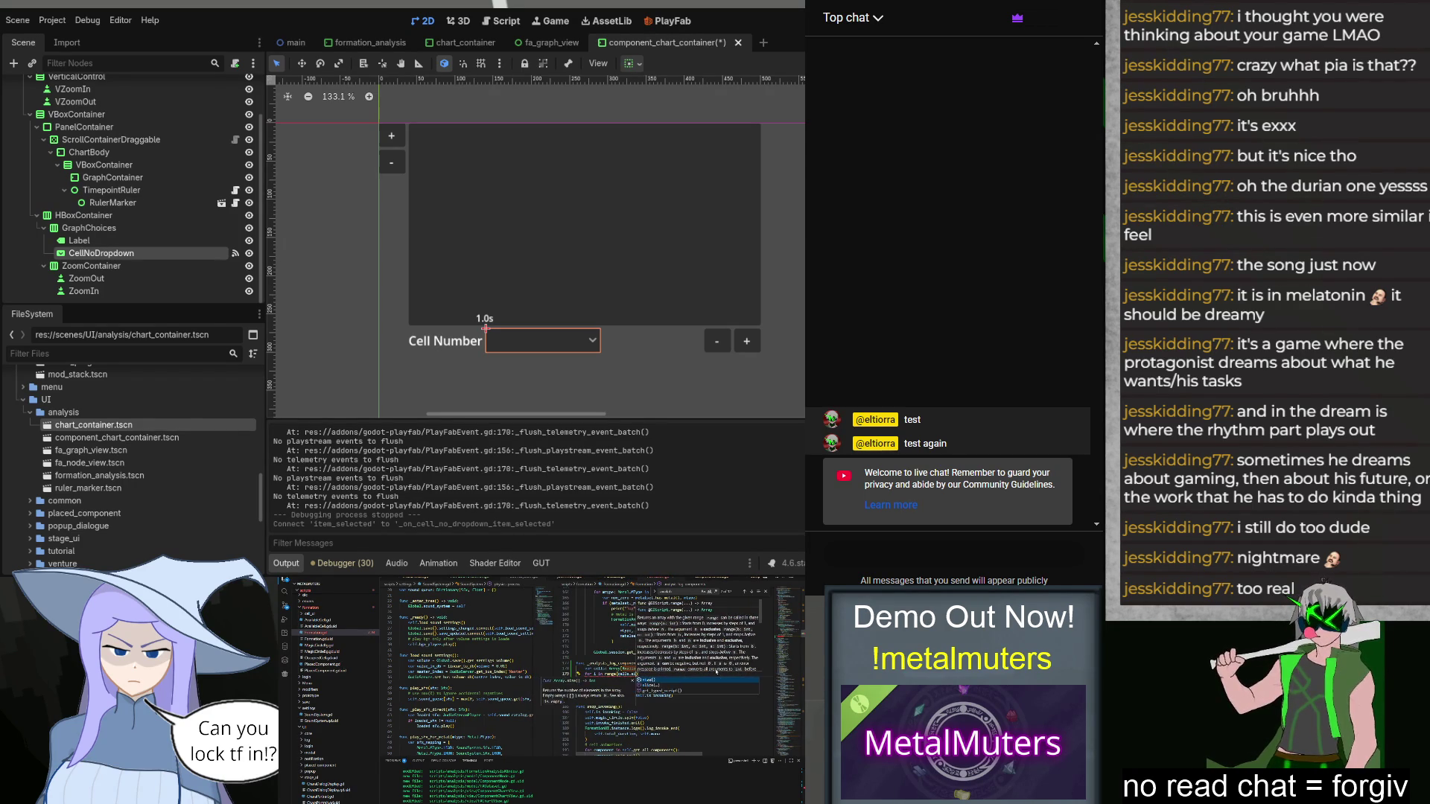
type("ze()):")
key("Return")
type("var cell")
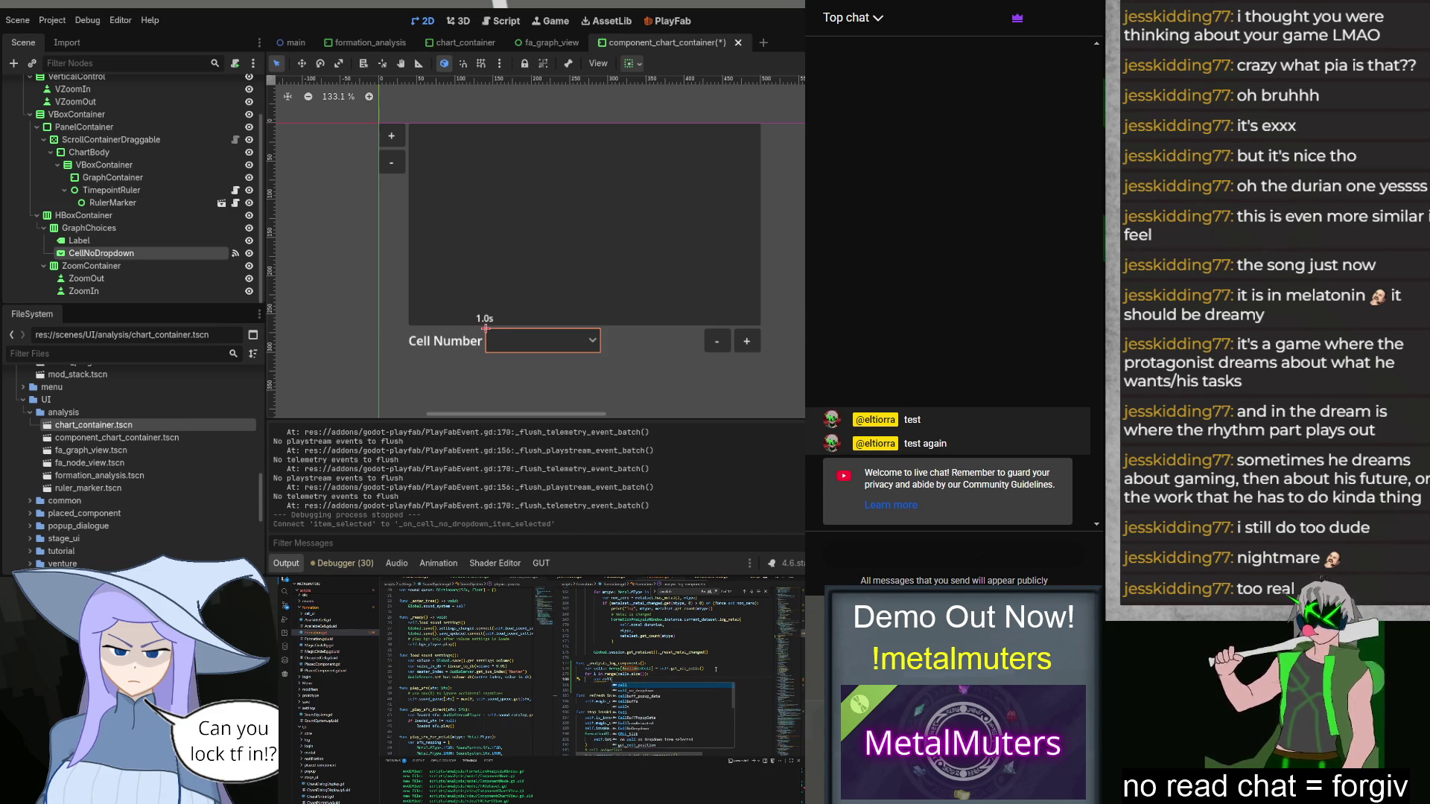
type(": AppCellData =")
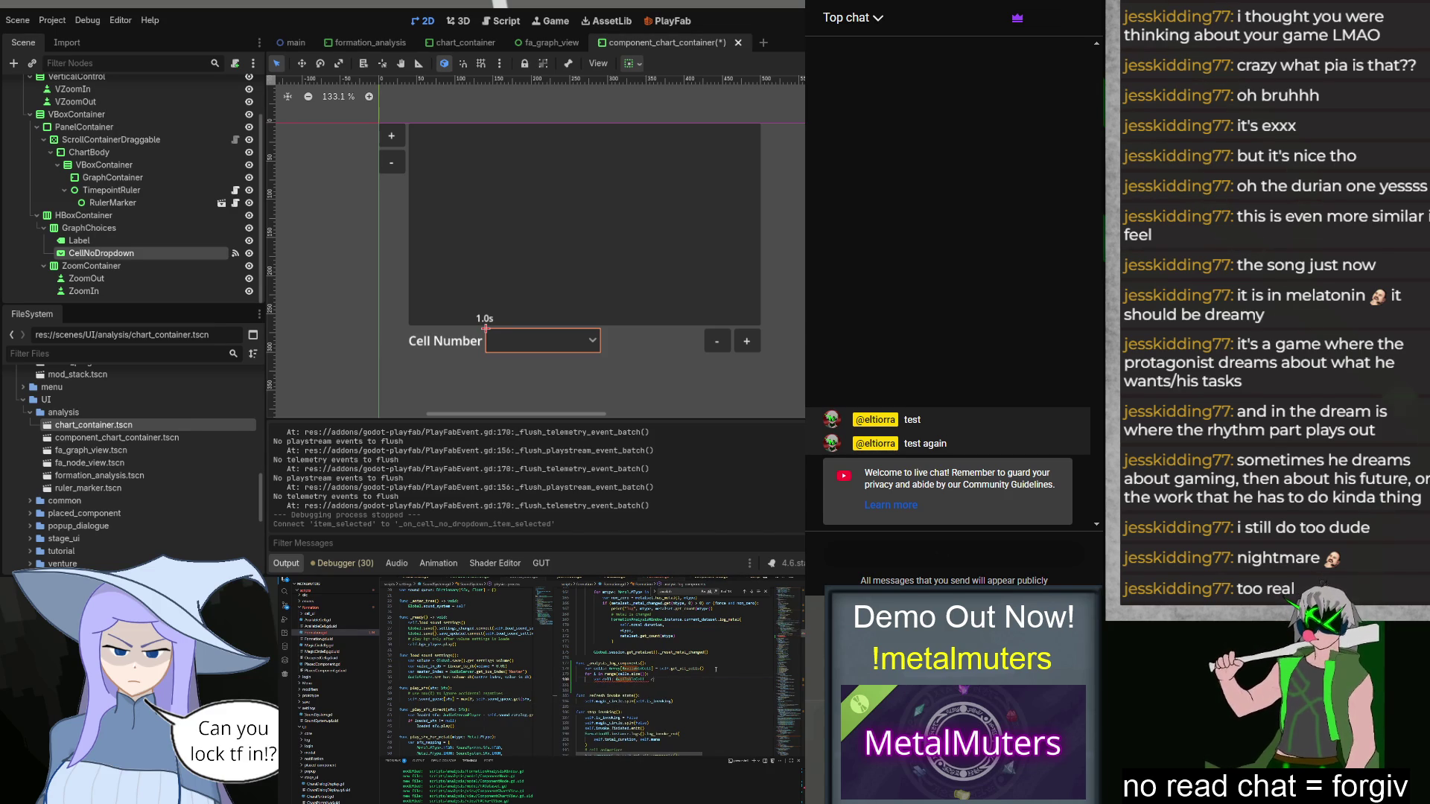
type("ce")
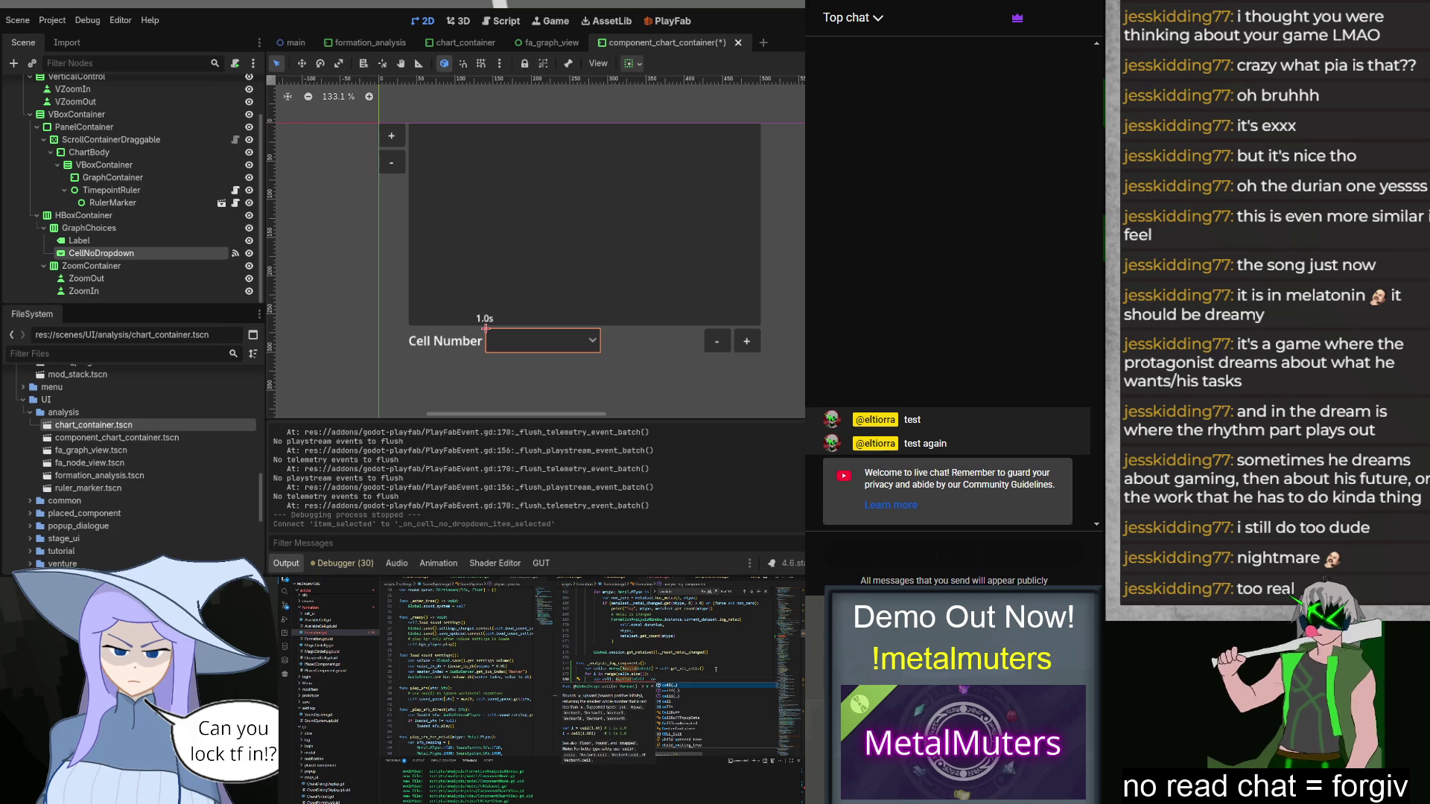
type("lls[i]")
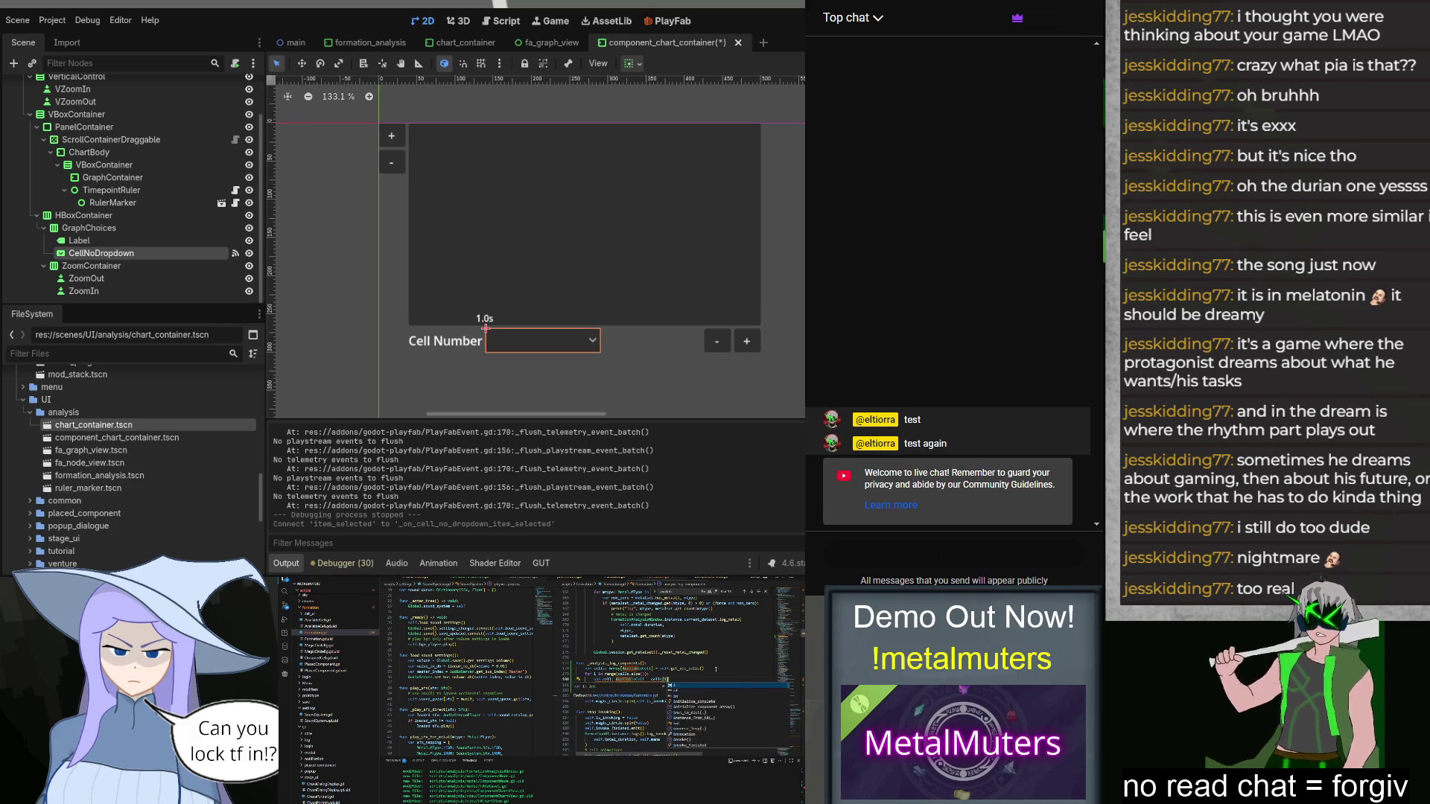
key("Return")
type("if cell.att")
key("Return")
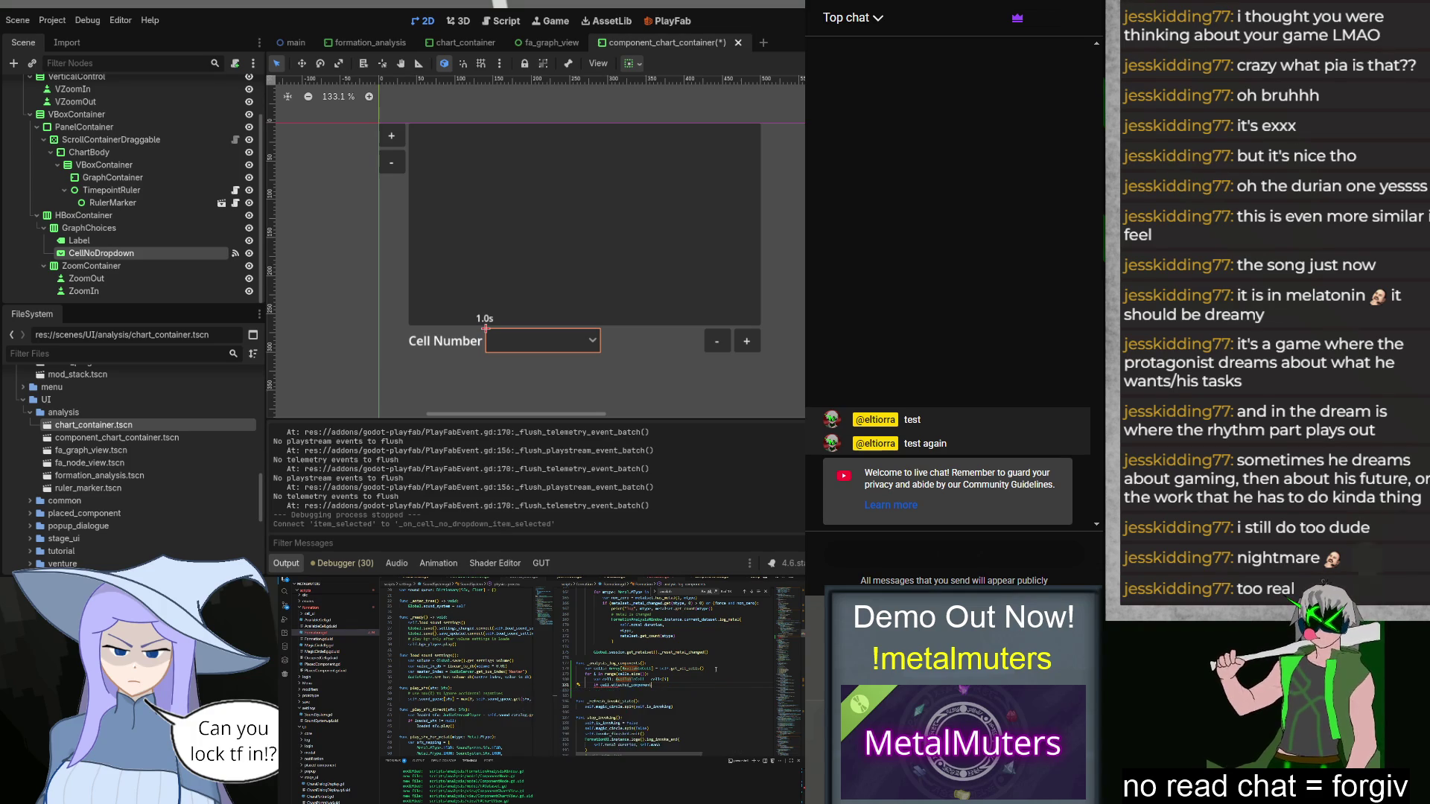
type("!= null:")
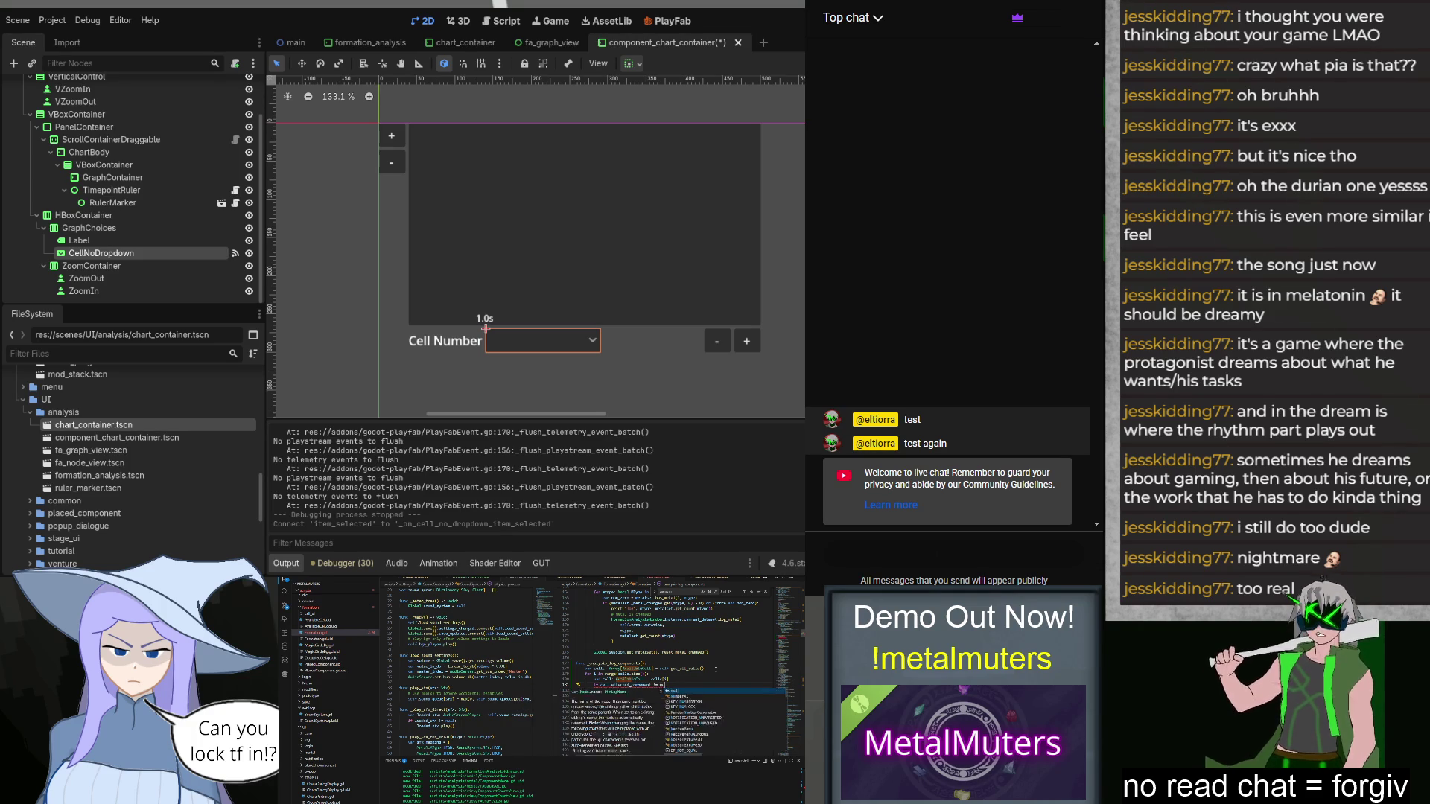
key("Return")
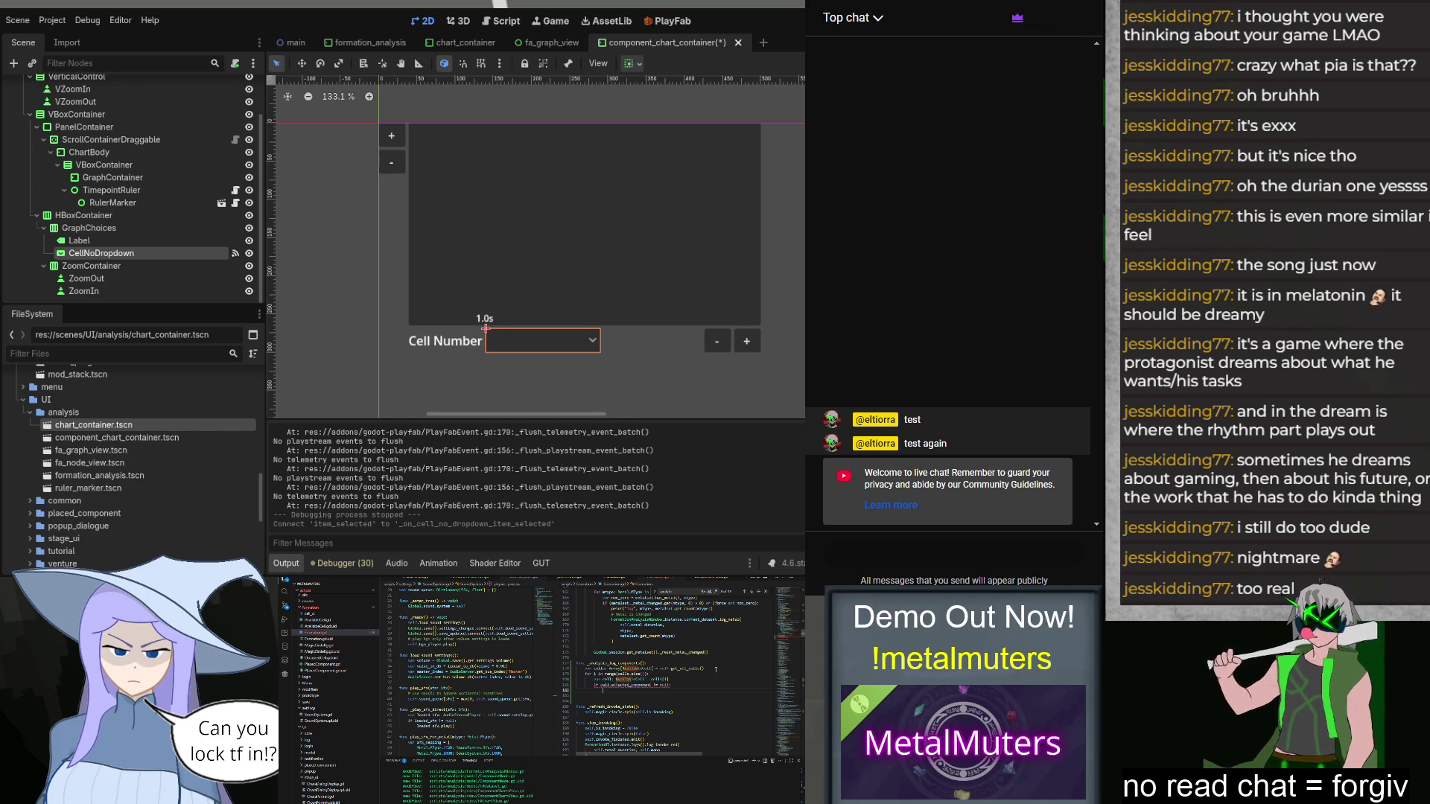
Step: Inside the check, call FormationAnalysisWindow.instance.current_dataset.log_component with total_duration and the component's resolved_proto
type("FormationAnalysisWindow.")
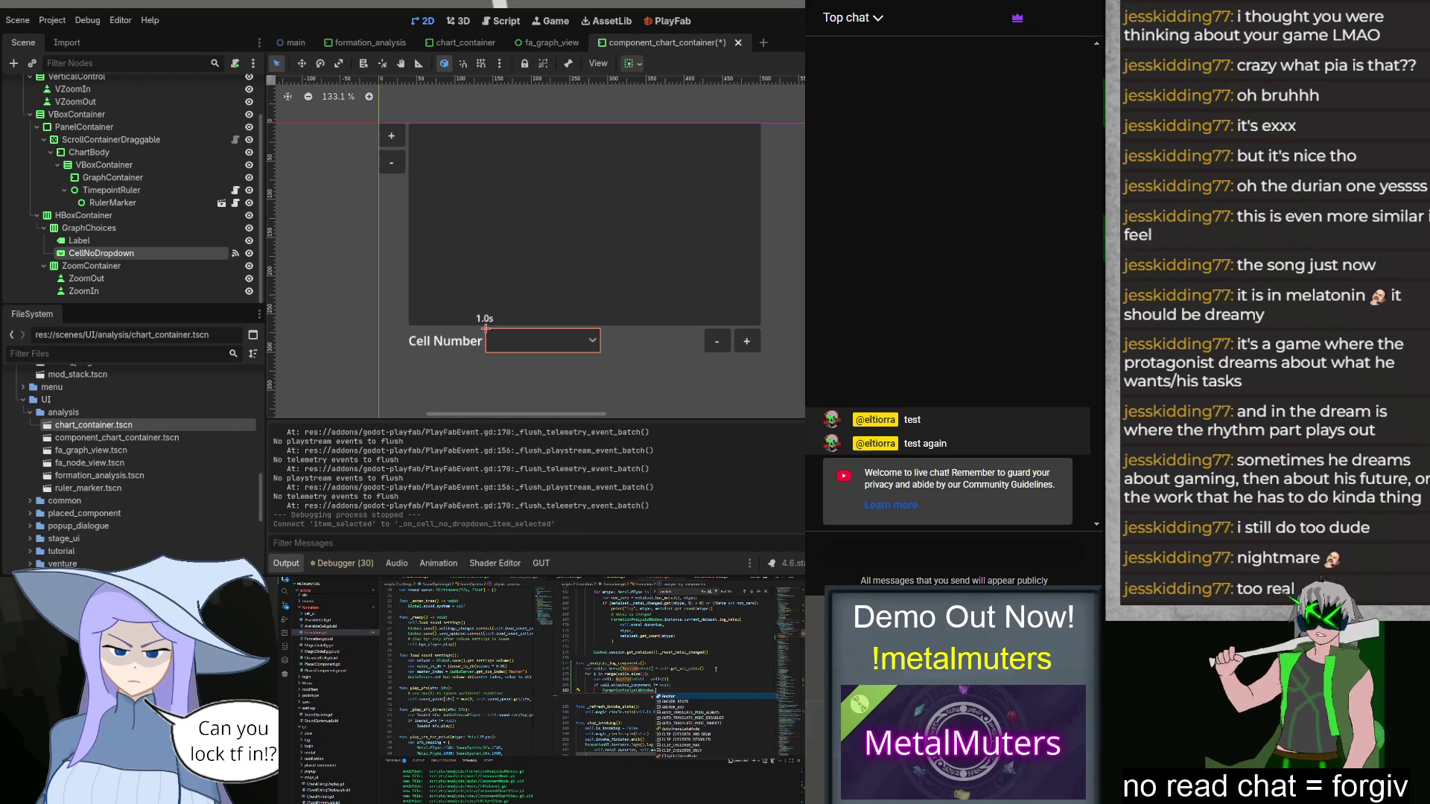
type("instance.d")
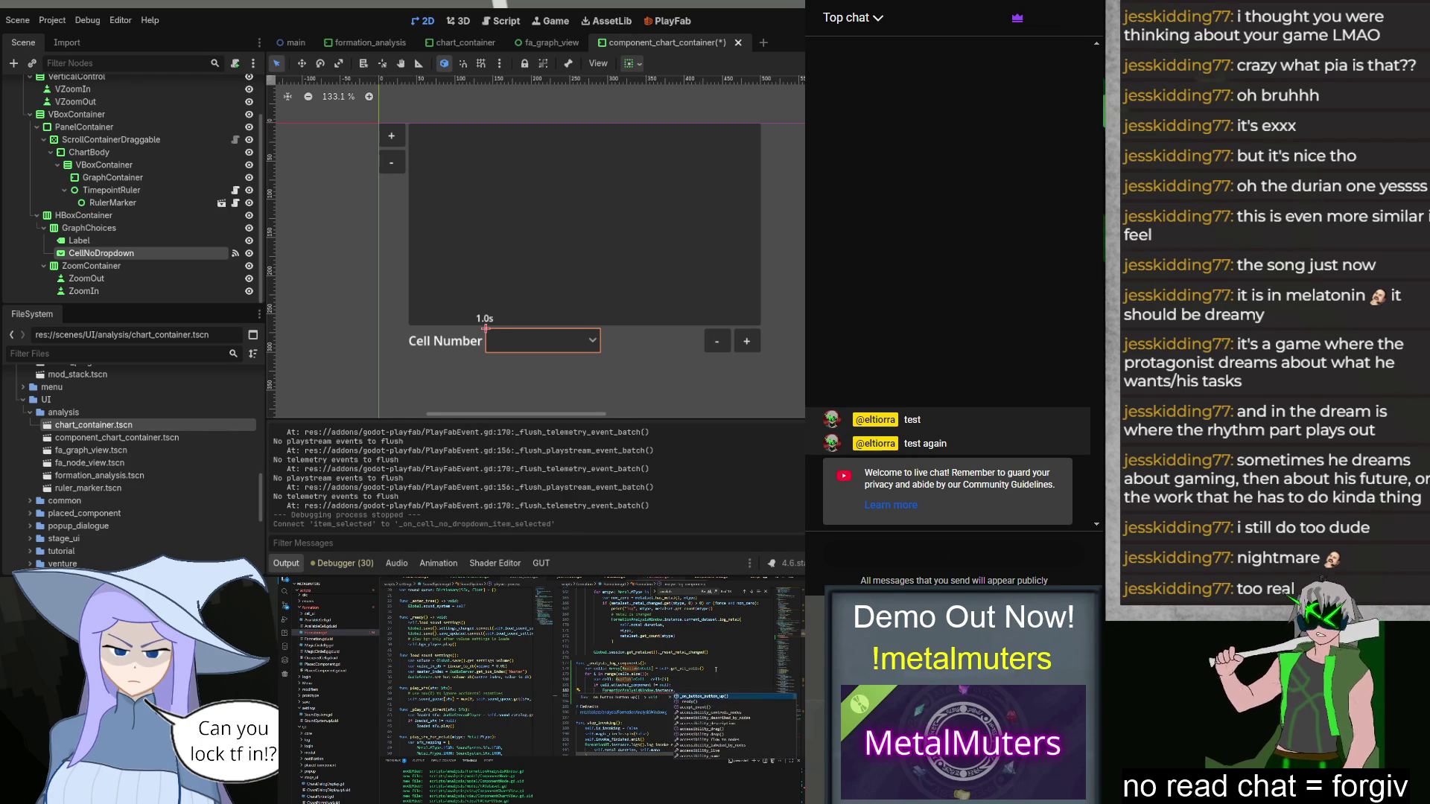
key("BackSpace")
type("current_dataset.")
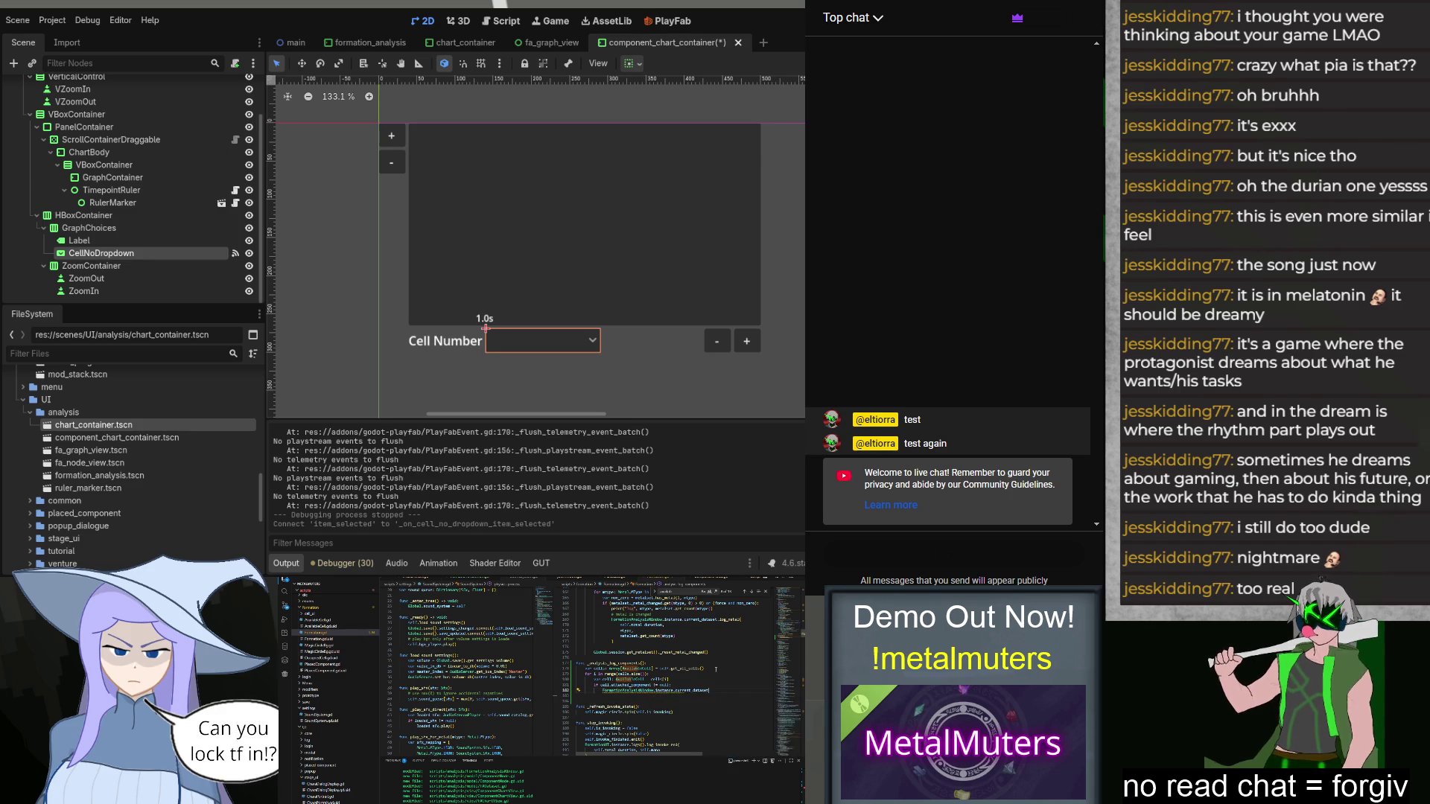
type("log")
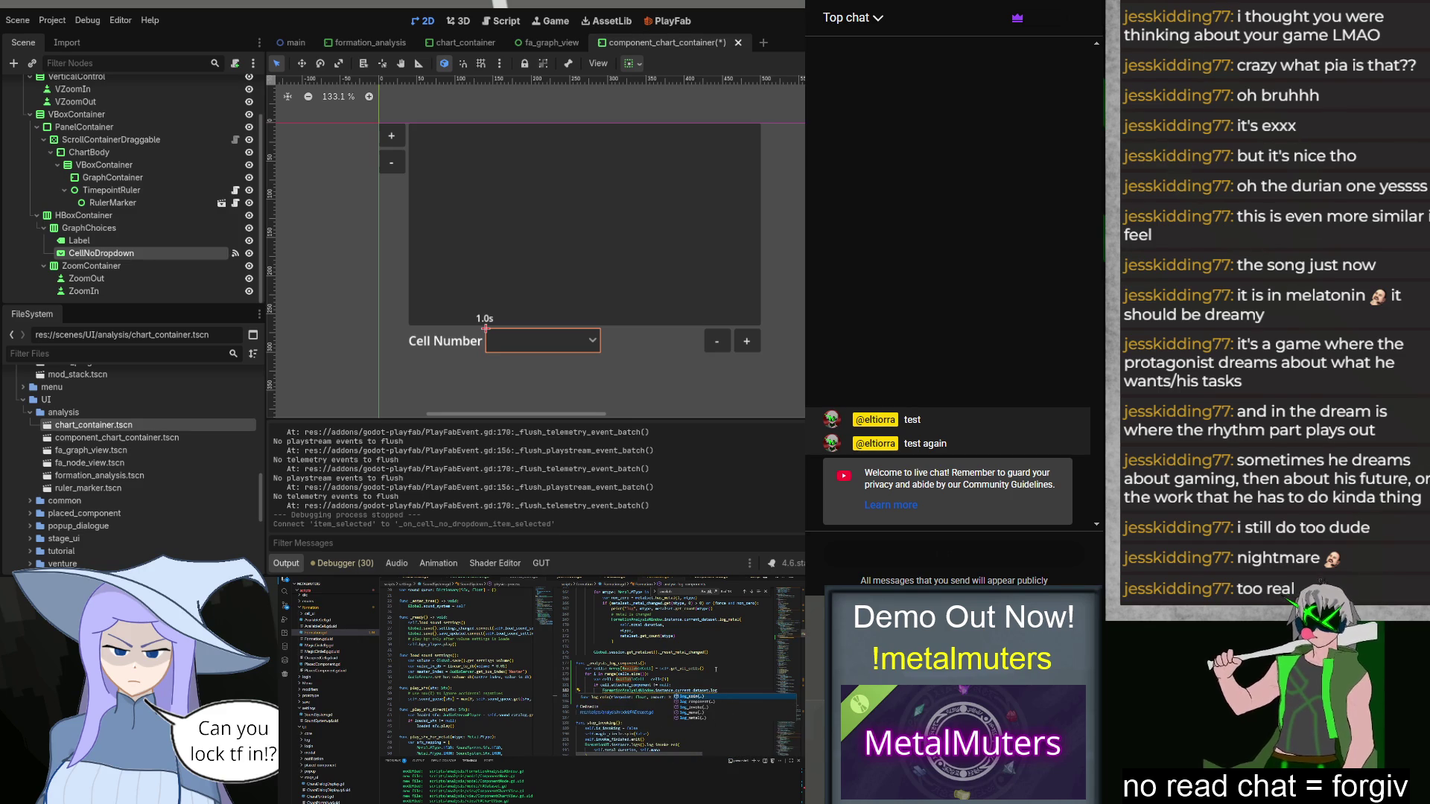
type("_component(curtotal_duration)")
key("Return")
type("_tached_component")
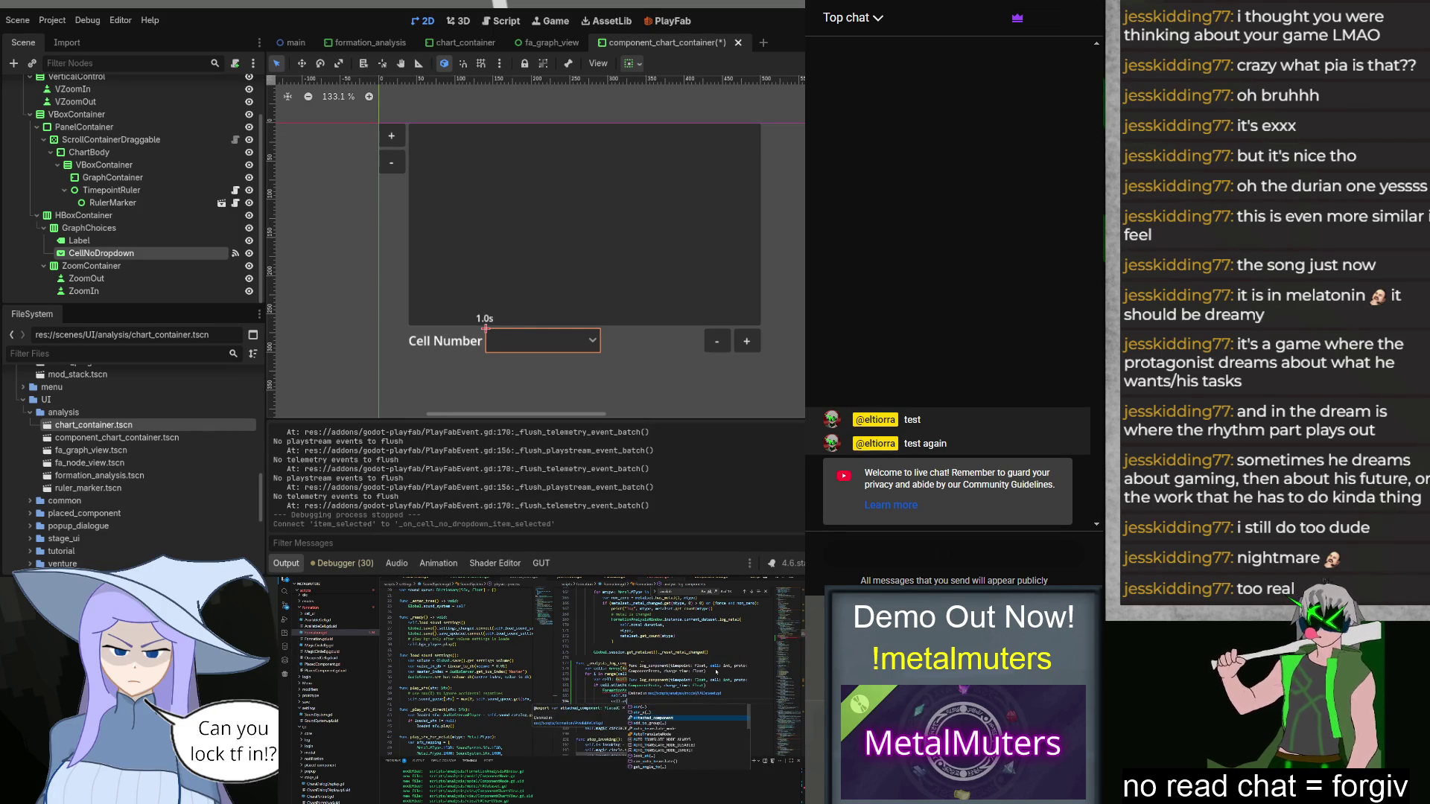
type(".re")
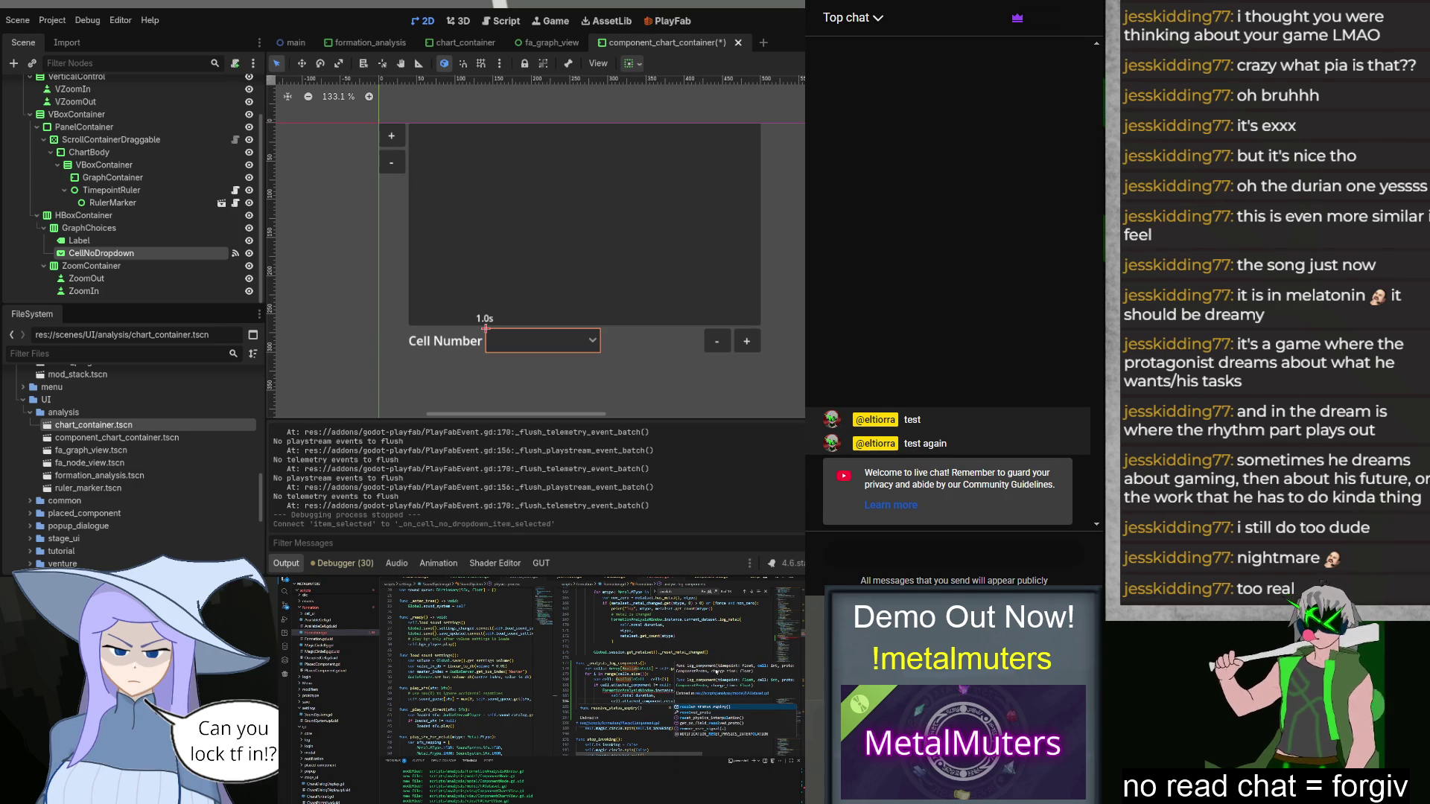
key("Down")
key("Return")
key("Escape")
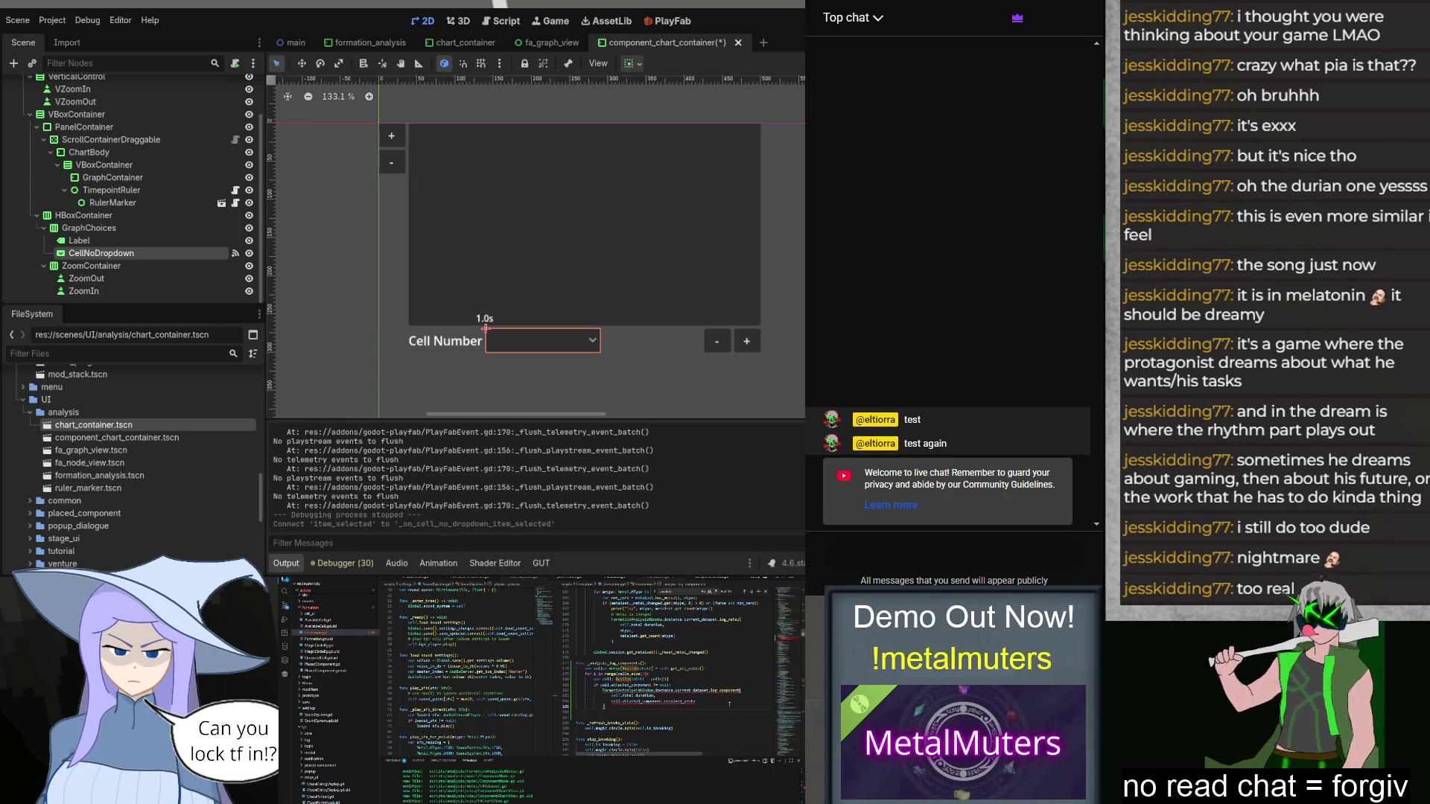
Step: Change that argument to call generate_type_proto() on the resolved proto
key("ctrl+shift+Left")
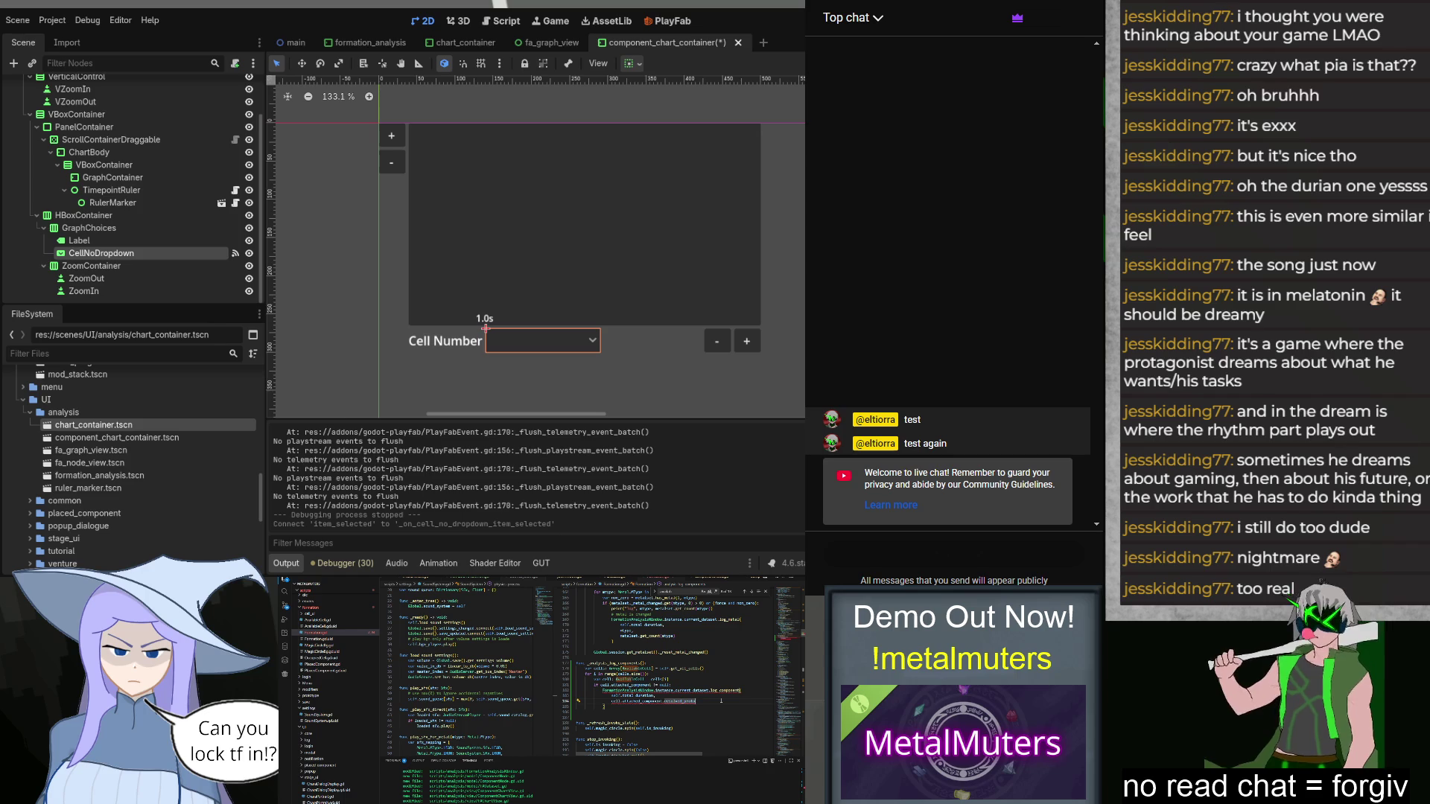
type(".d")
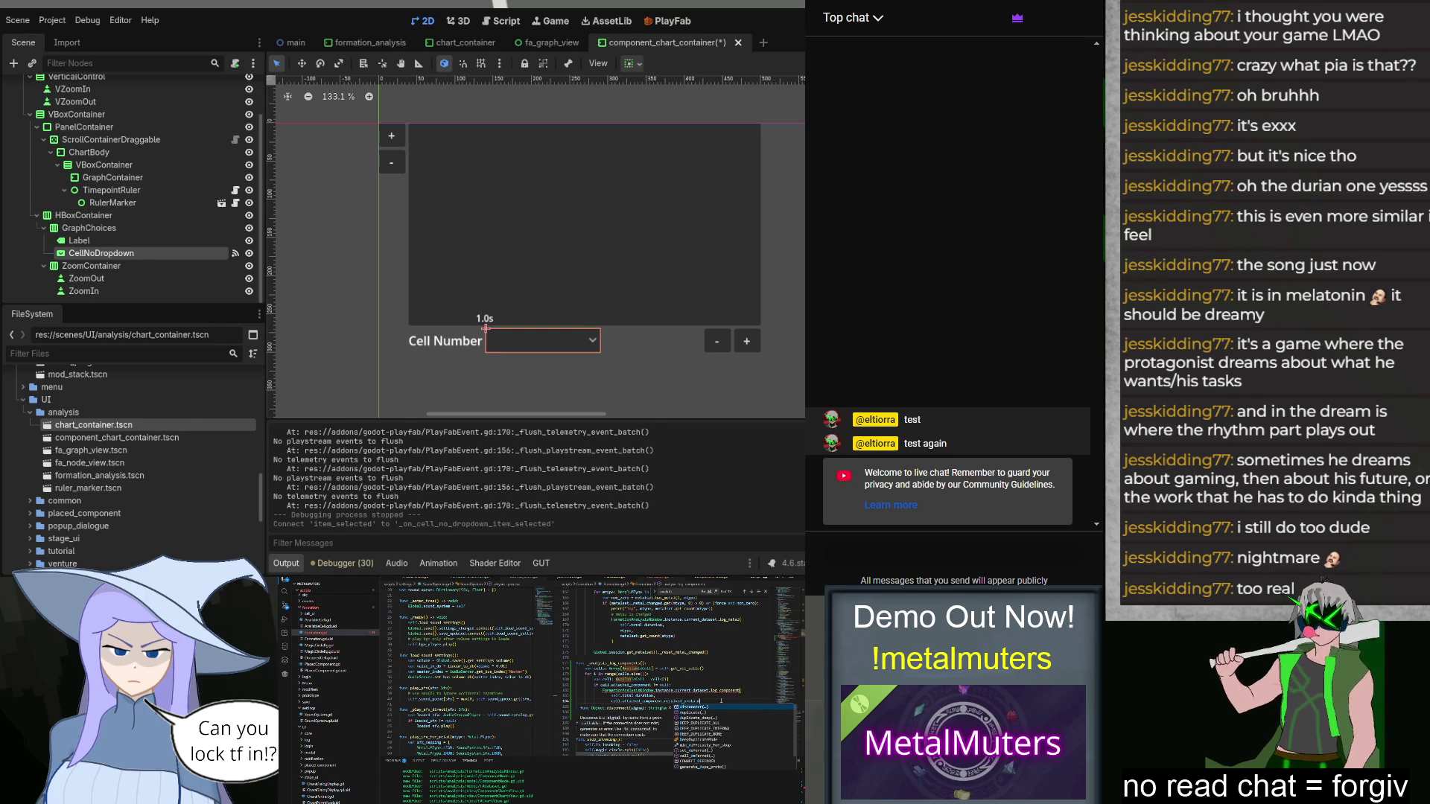
key("BackSpace")
type("a")
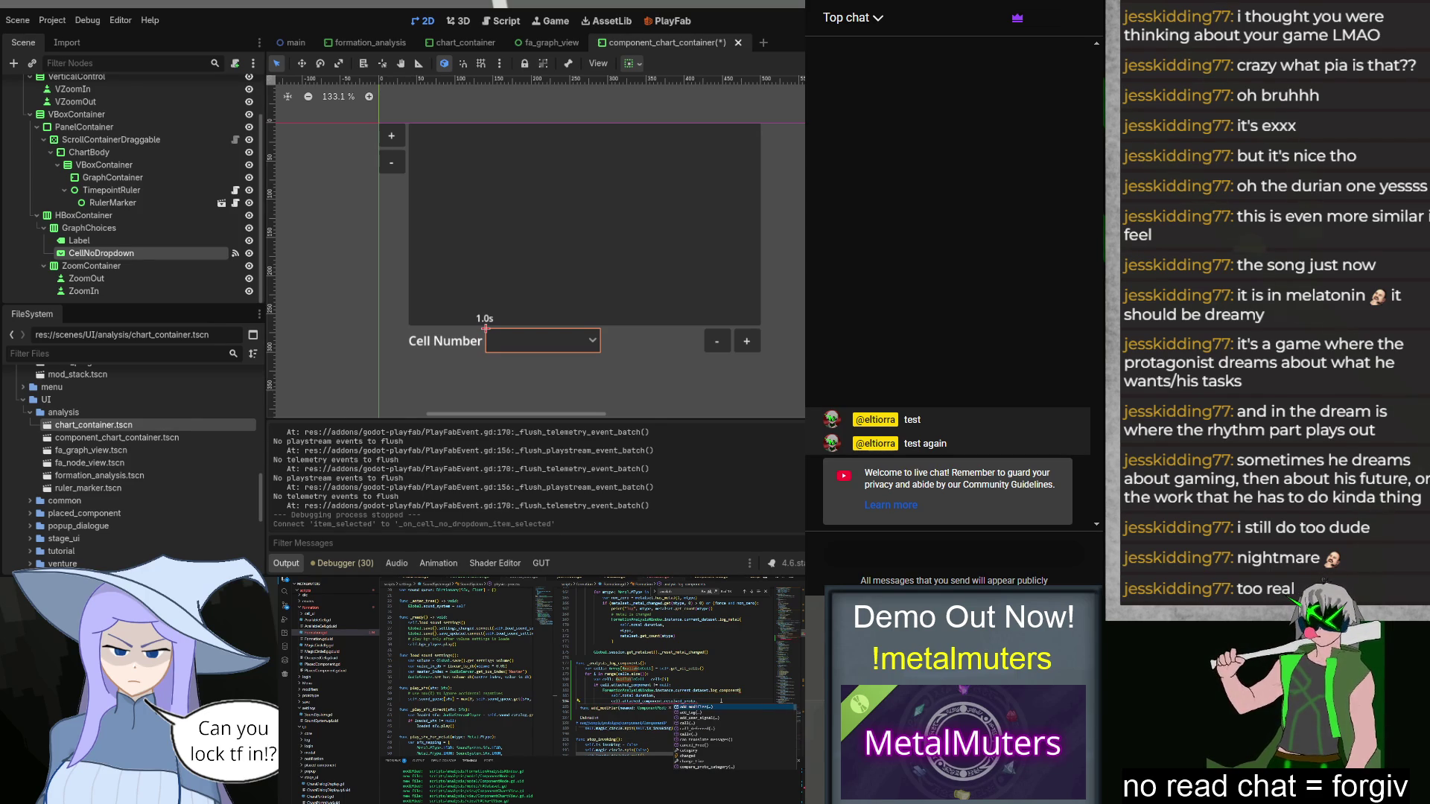
key("BackSpace")
key("BackSpace")
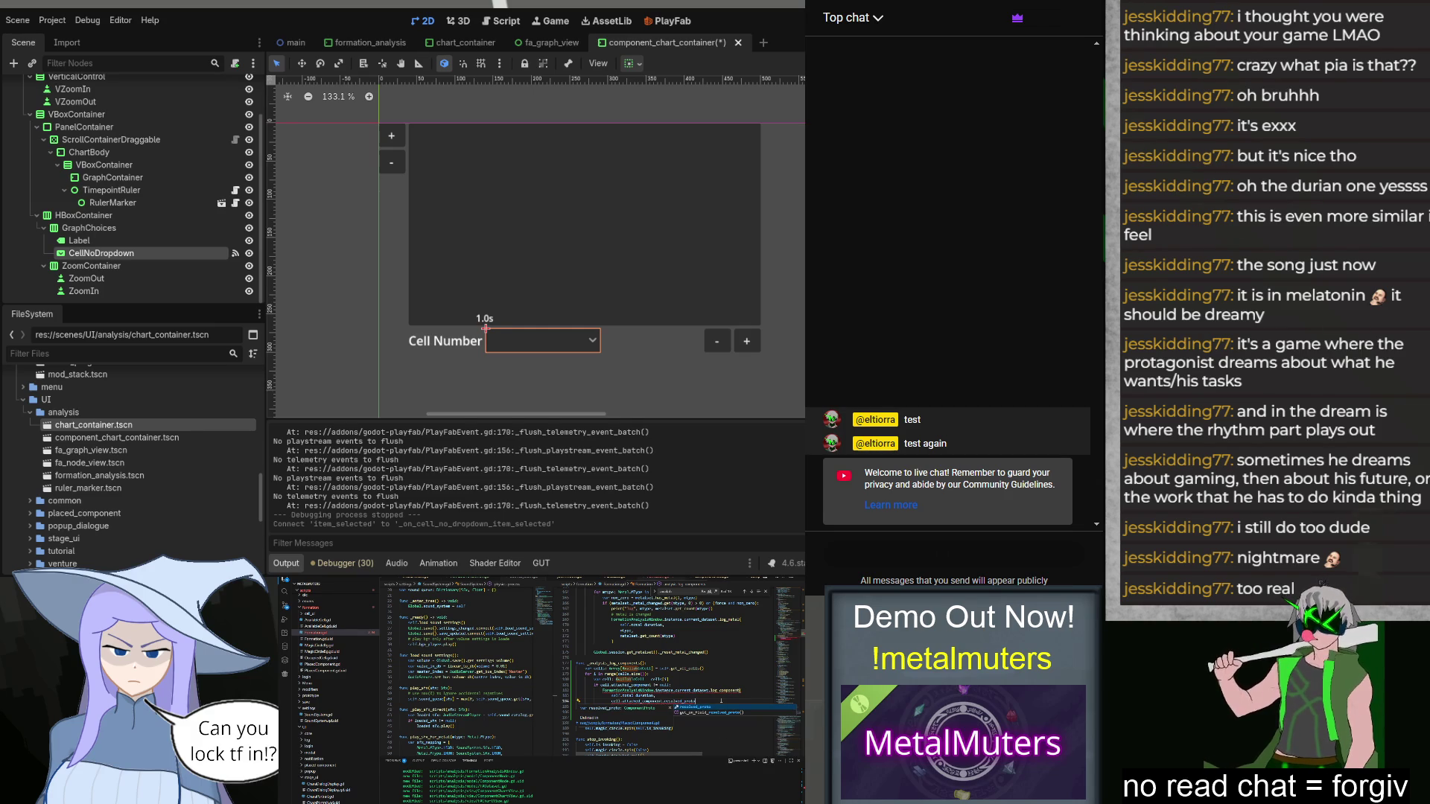
type("a")
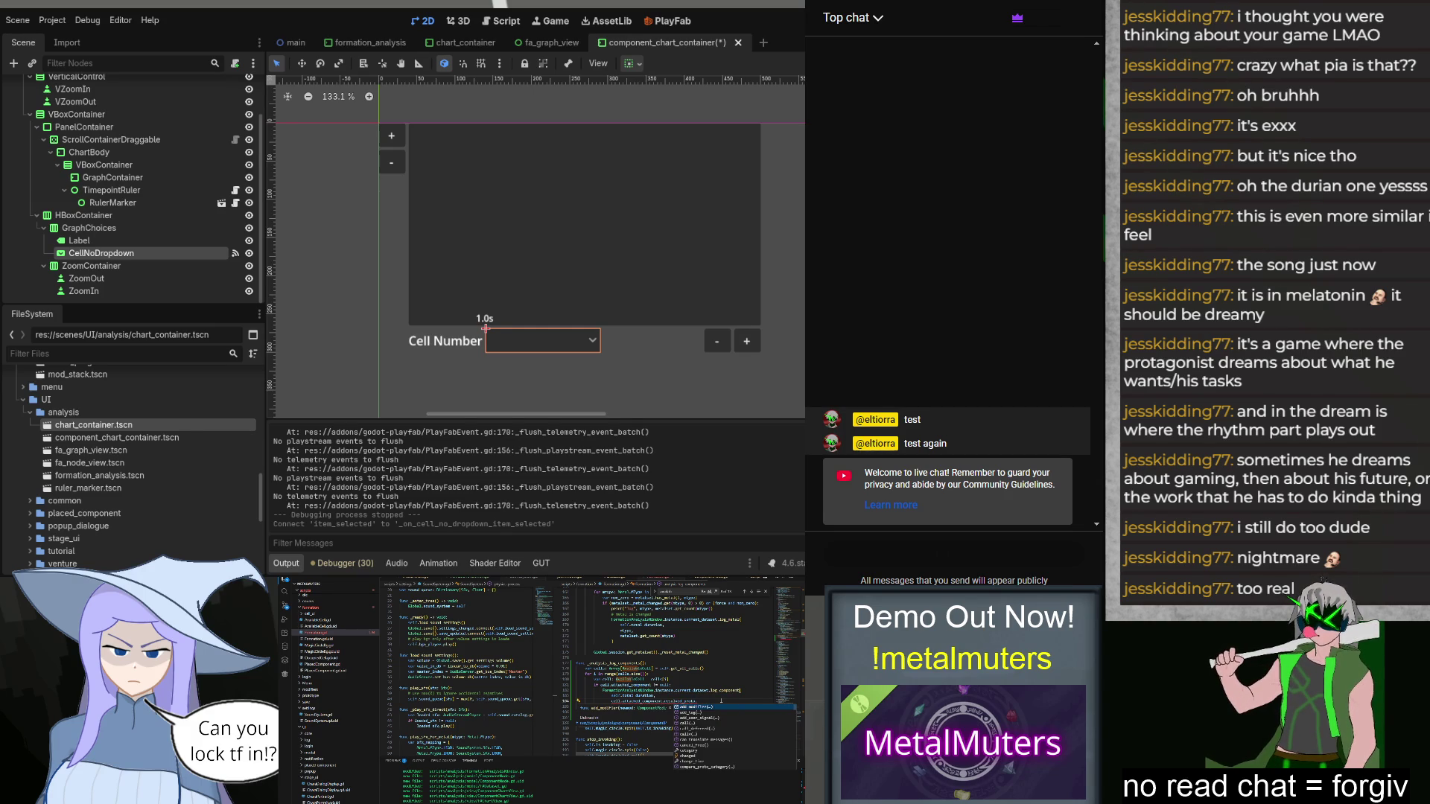
type("gen")
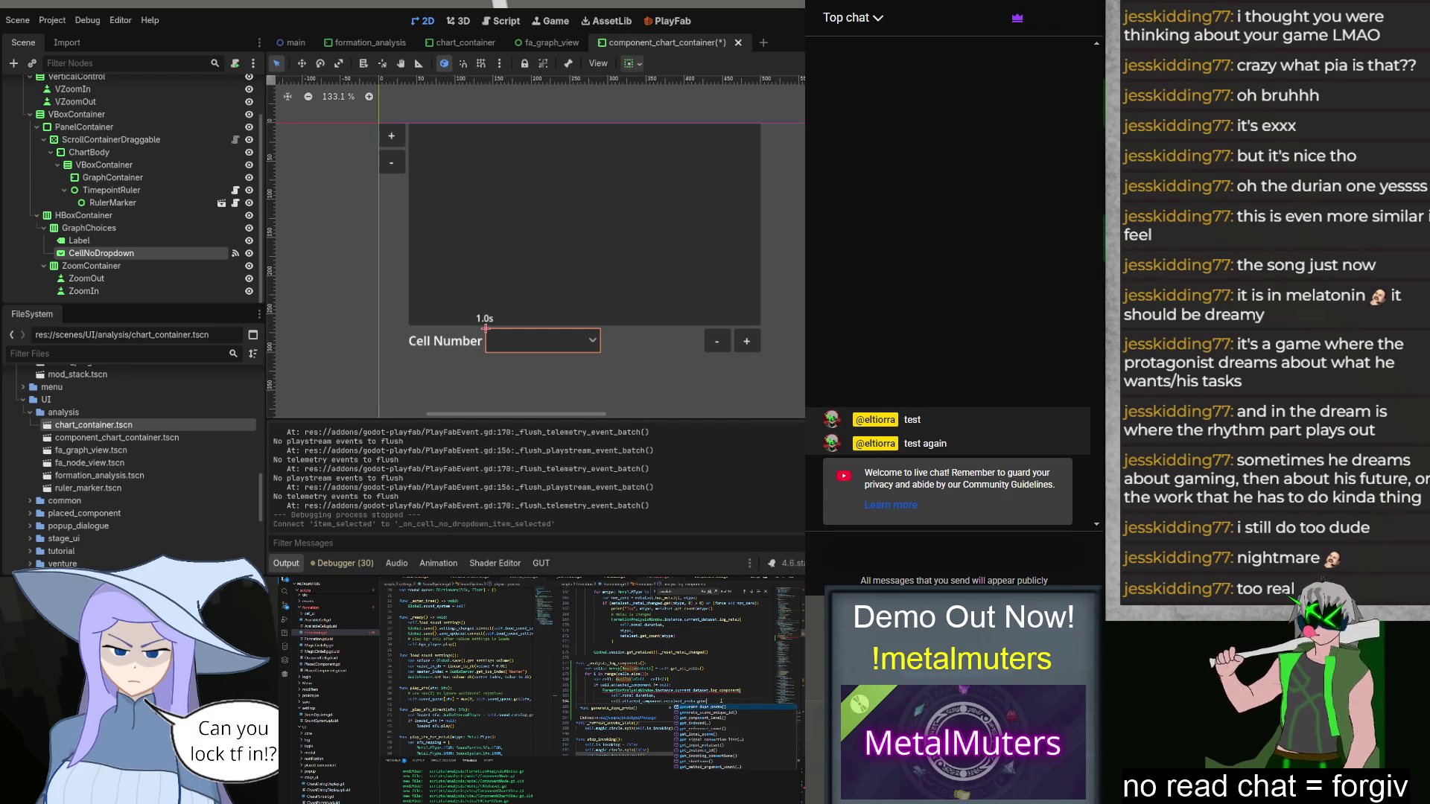
key("Return")
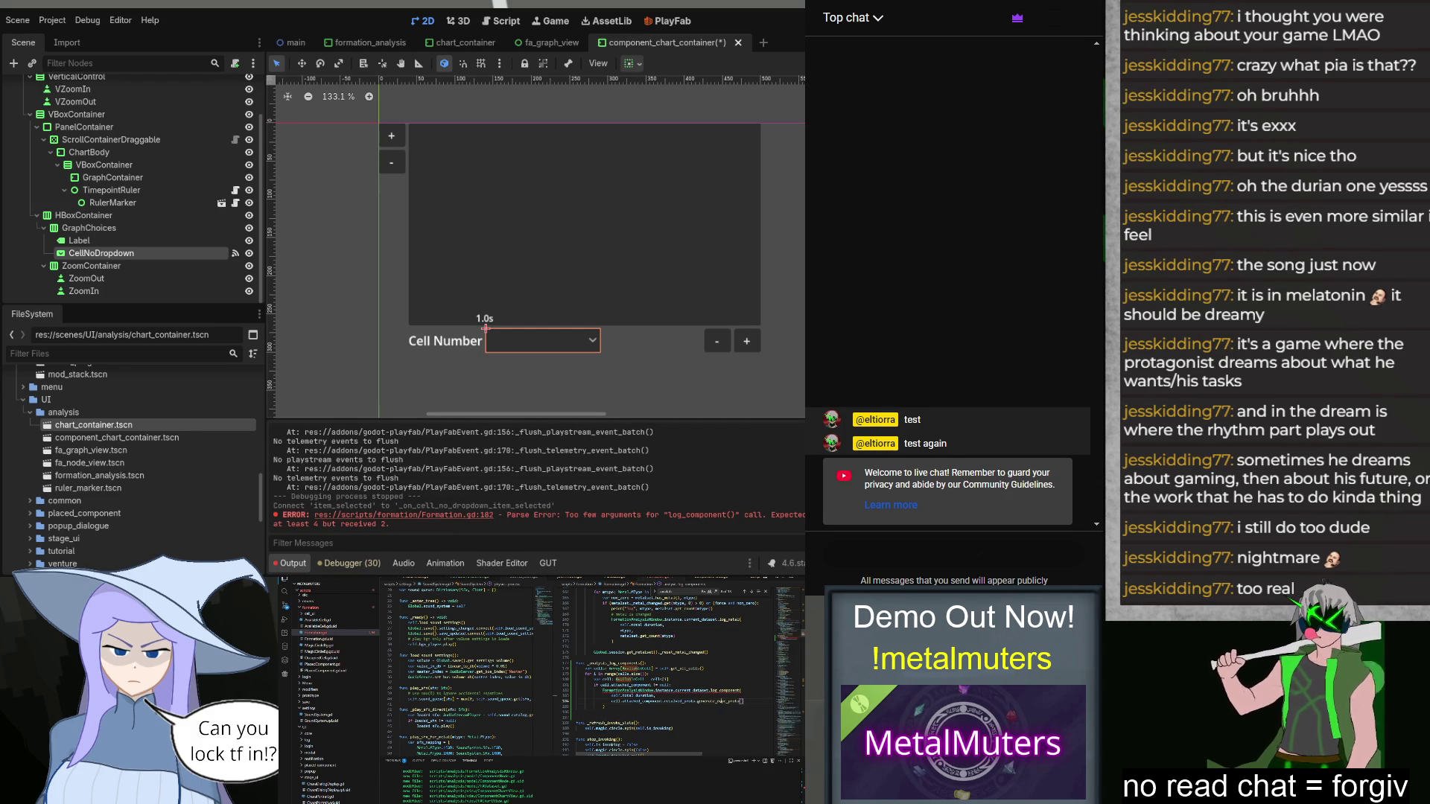
Step: Pass cell.attached_component's charge progress as the next log_component argument
type("cell.cha")
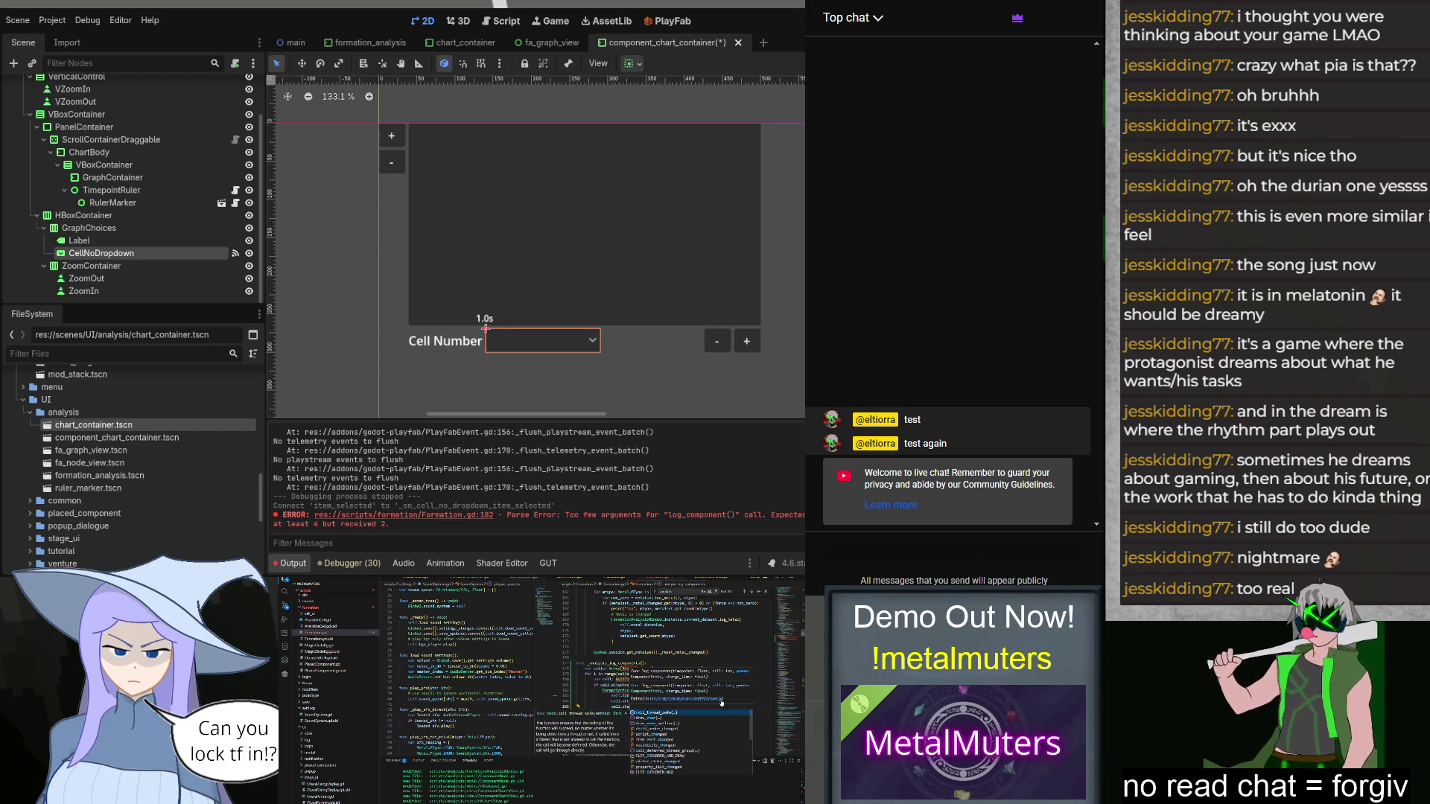
key("BackSpace")
key("BackSpace")
key("BackSpace")
type("att")
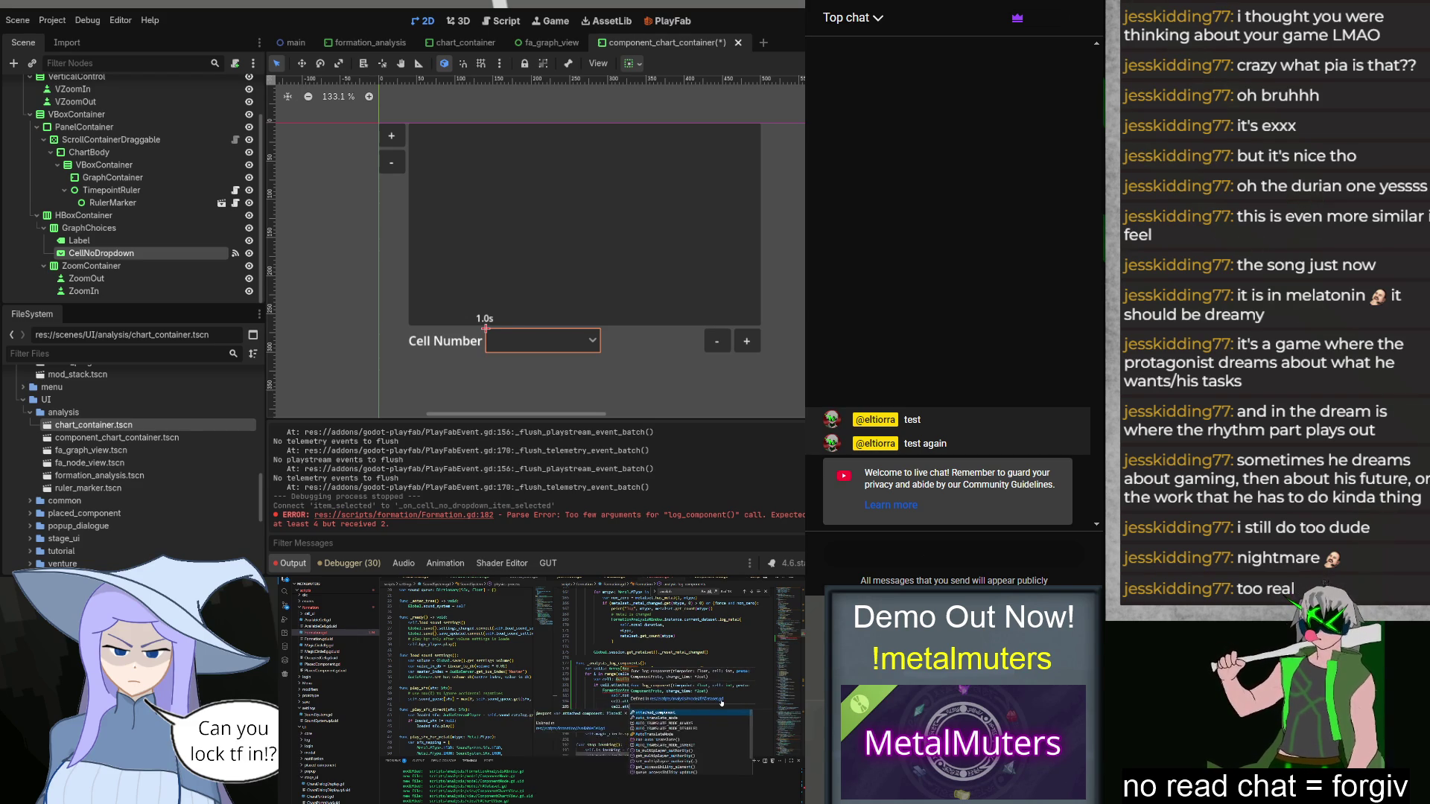
key("Return")
type(".caharge_progress")
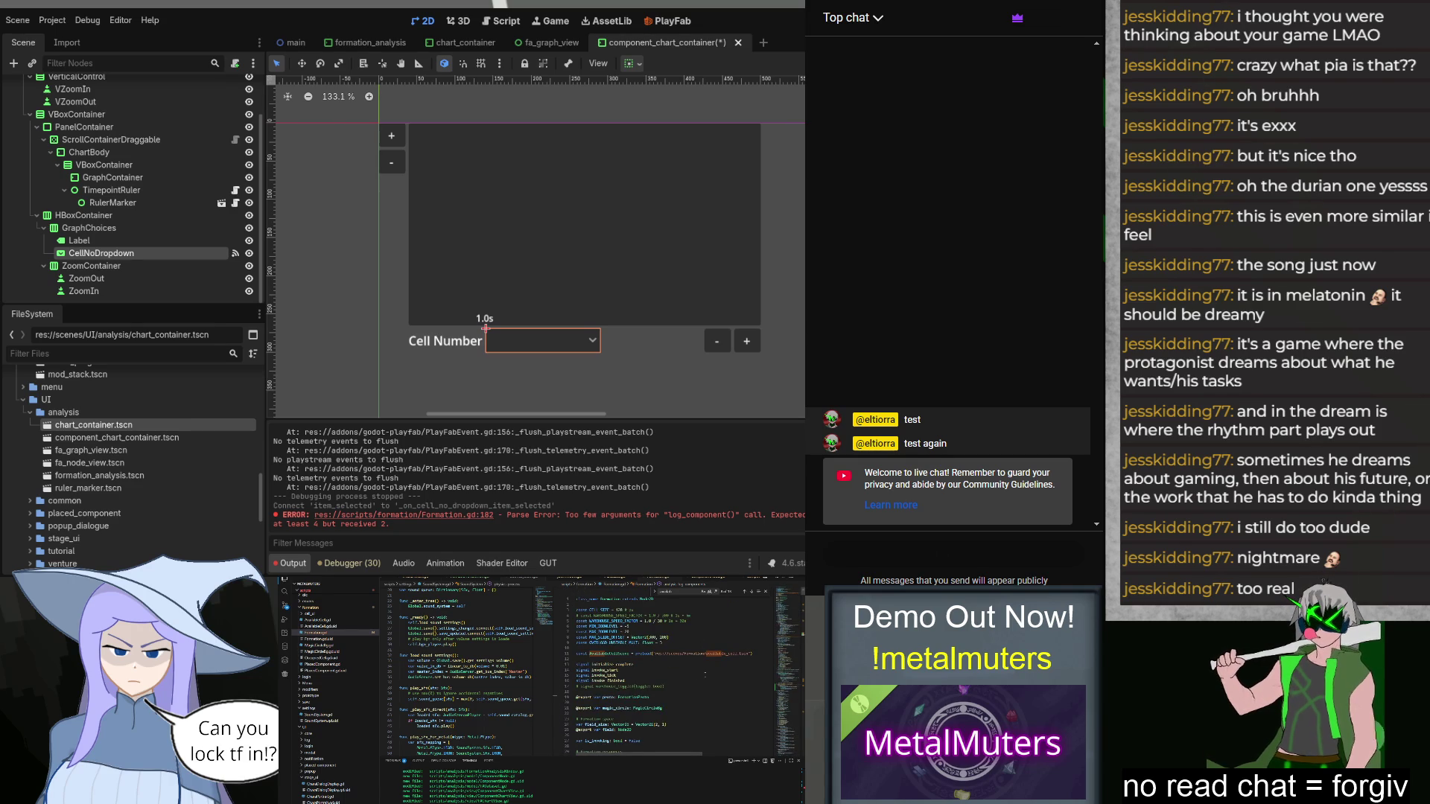
Step: Declare a component-log float variable set to 0 below the mana flag line, then reach _analysis_log_component
scroll(700, 644, "down", 3)
scroll(705, 676, "down", 3)
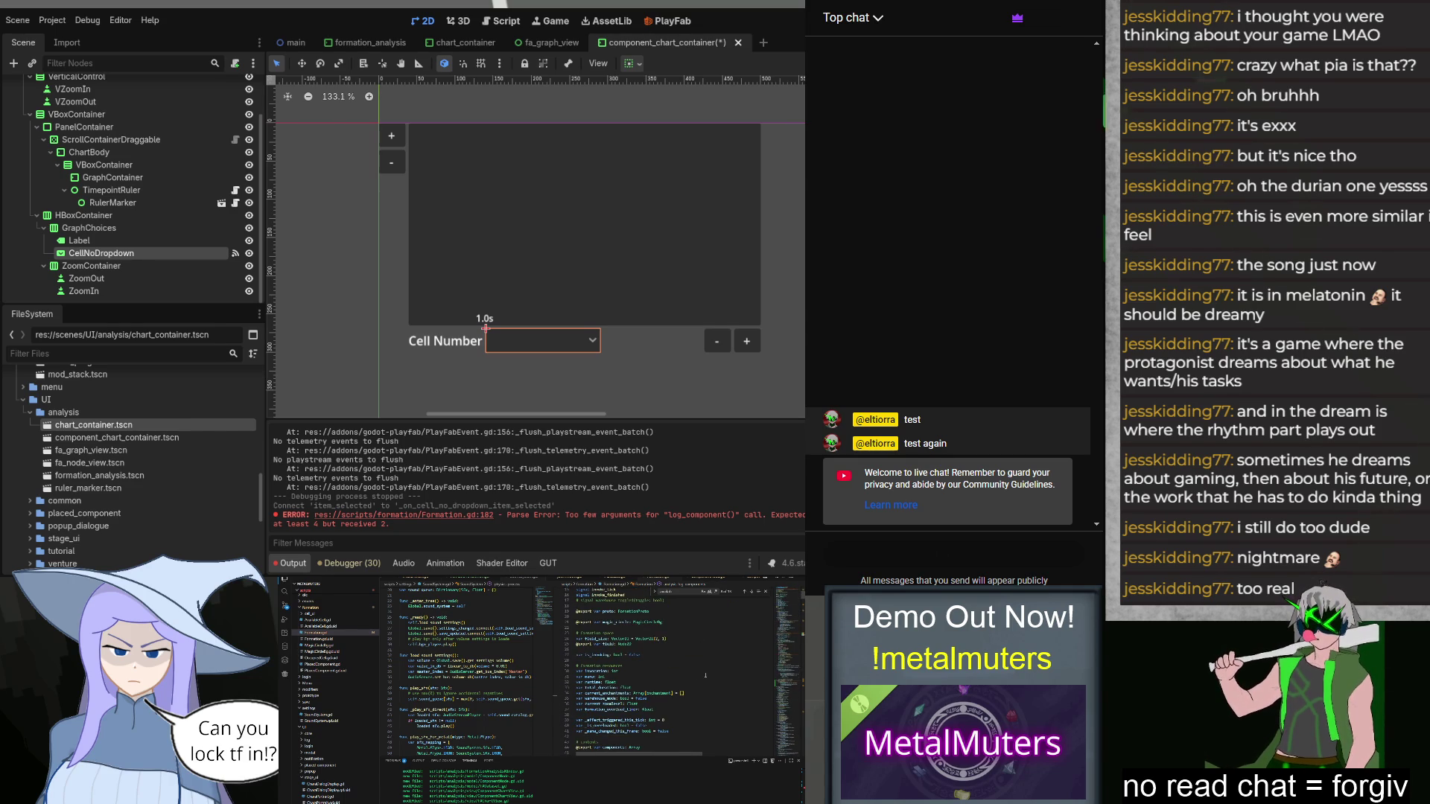
left_click(700, 733)
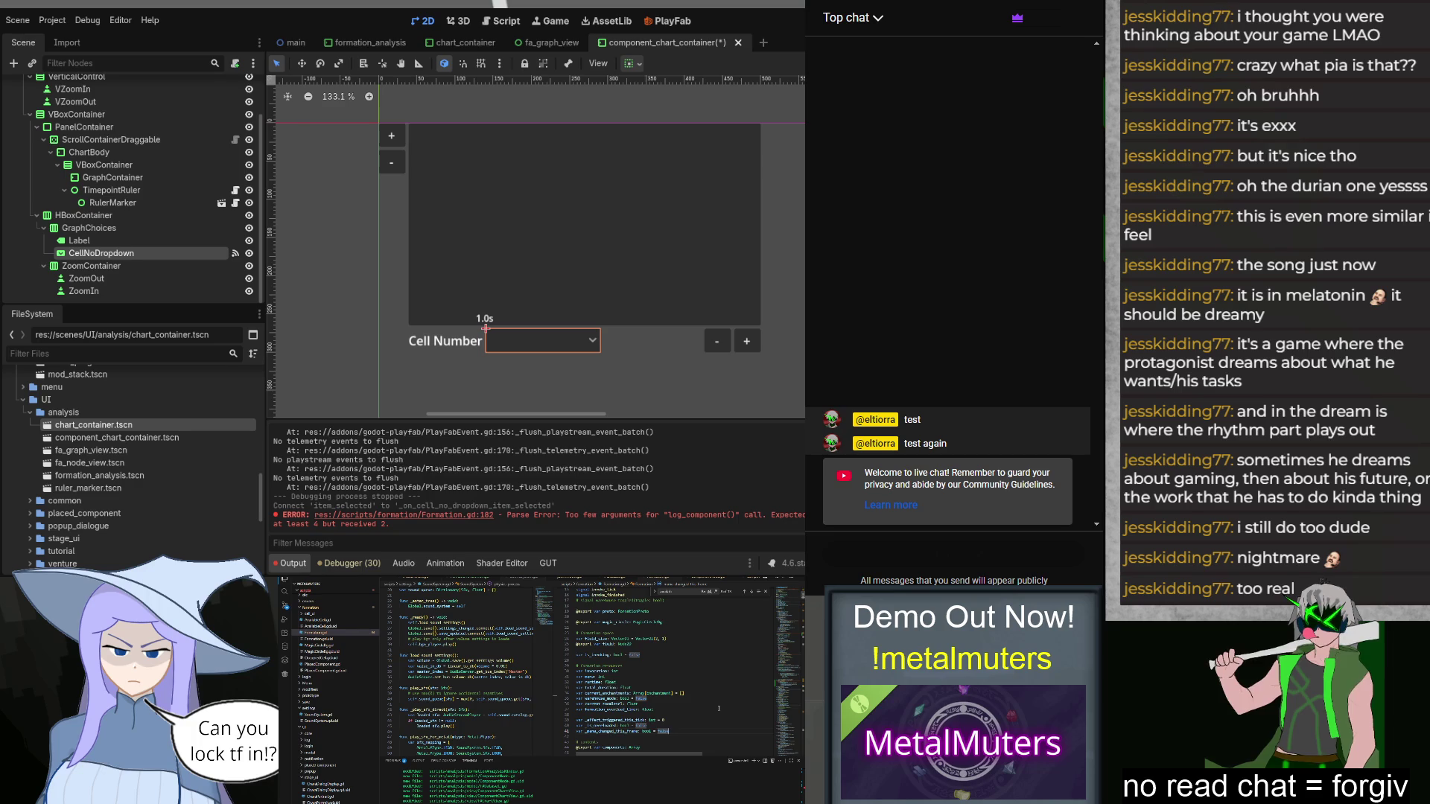
key("Return")
type("var component_logs")
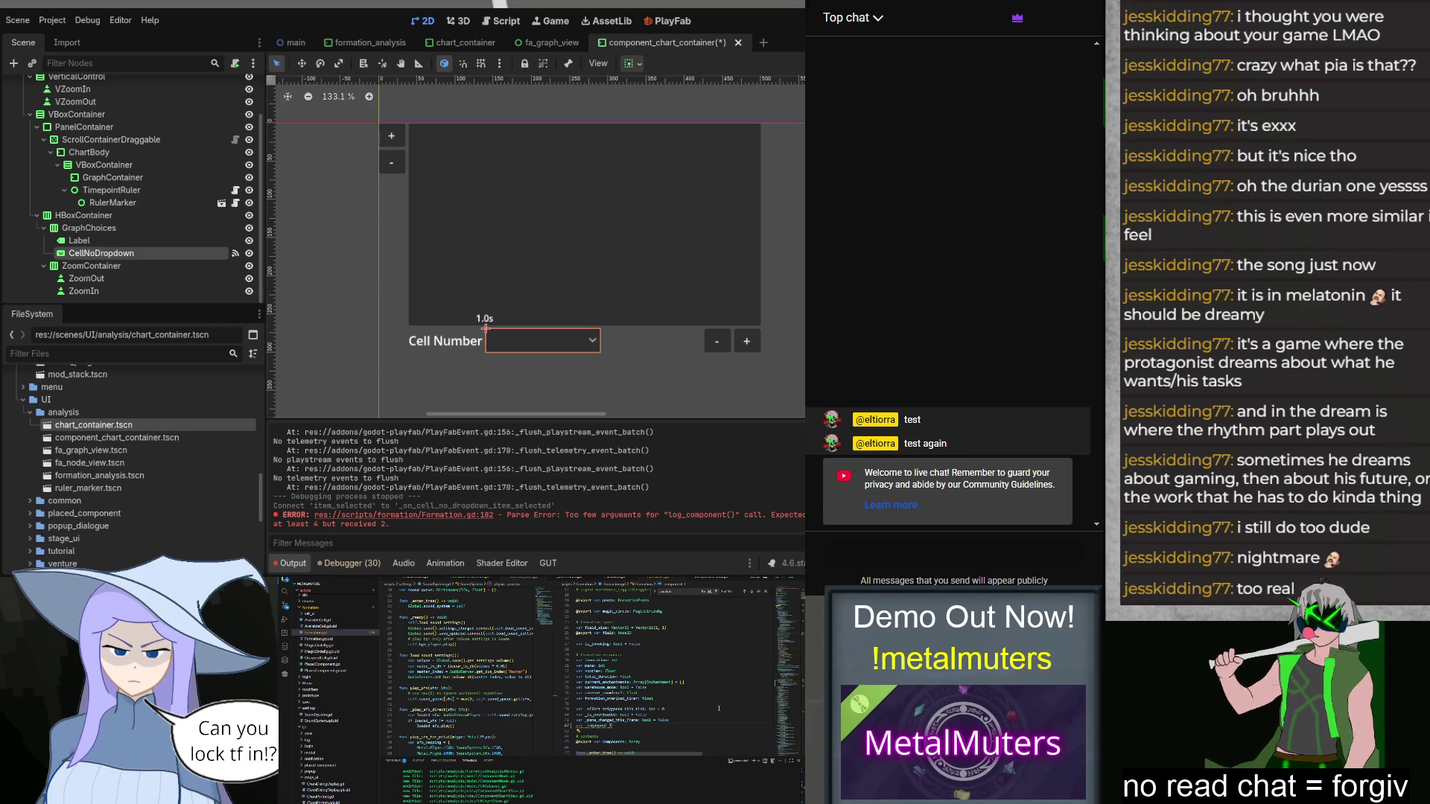
type(": Array")
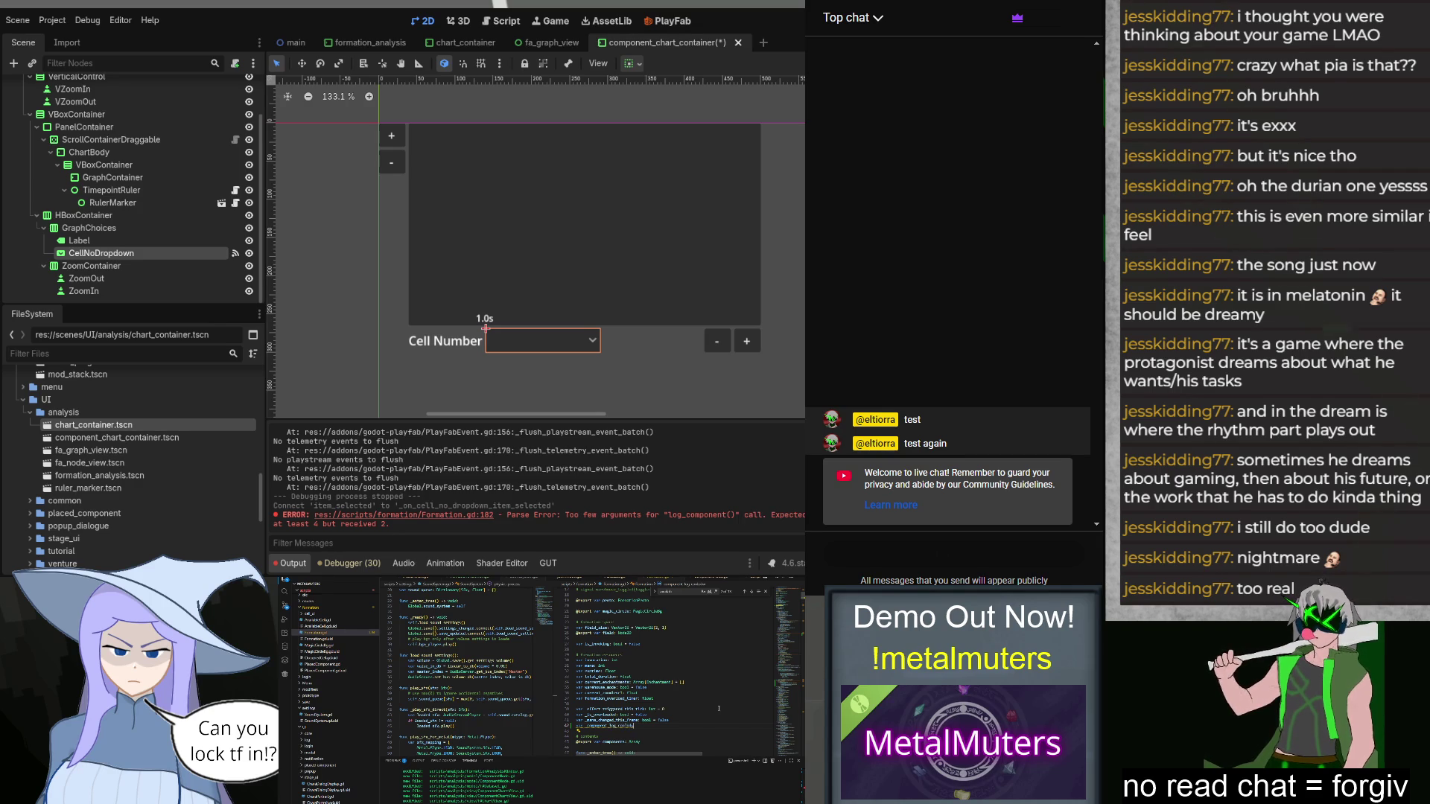
type("n: float = 0")
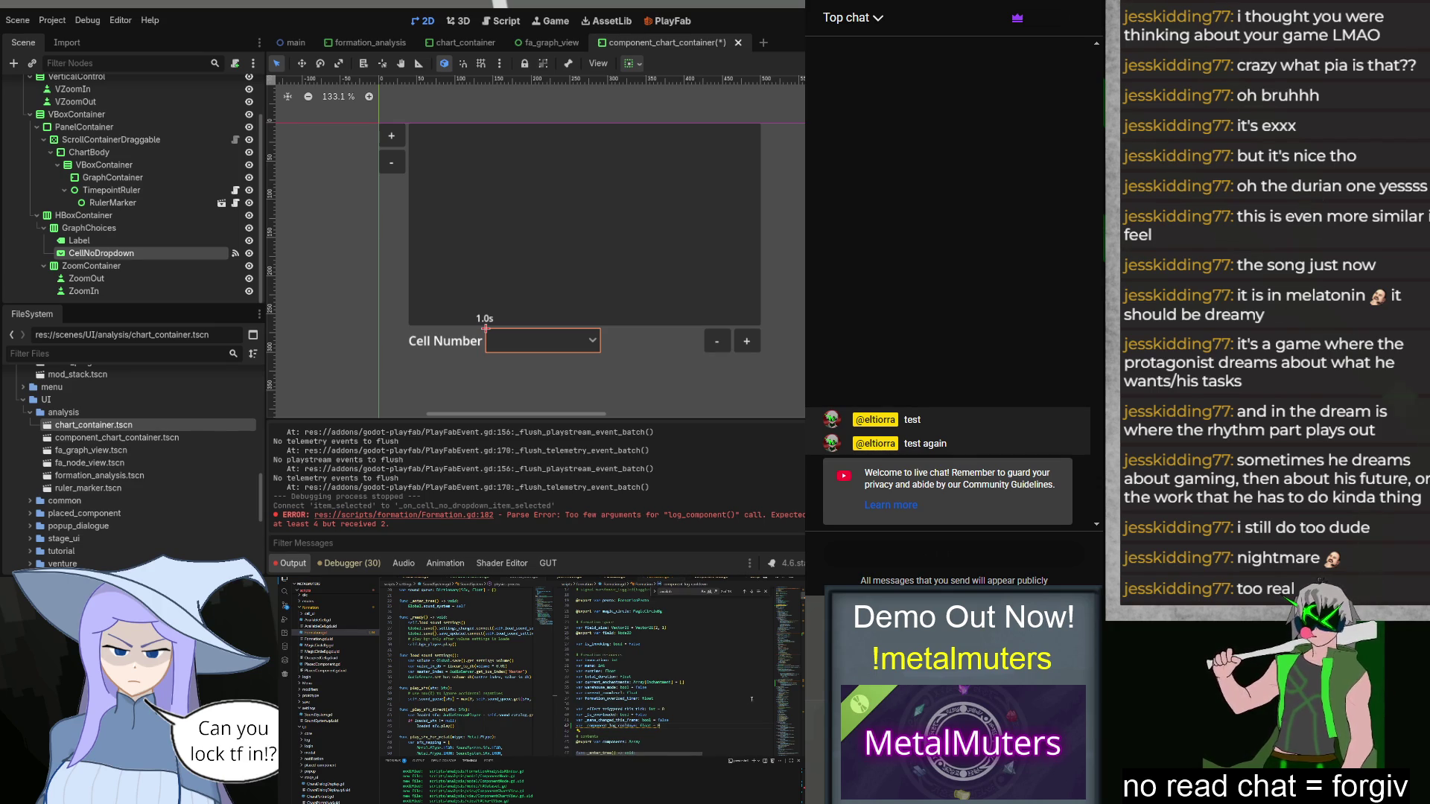
key("Return")
scroll(722, 680, "up", 1)
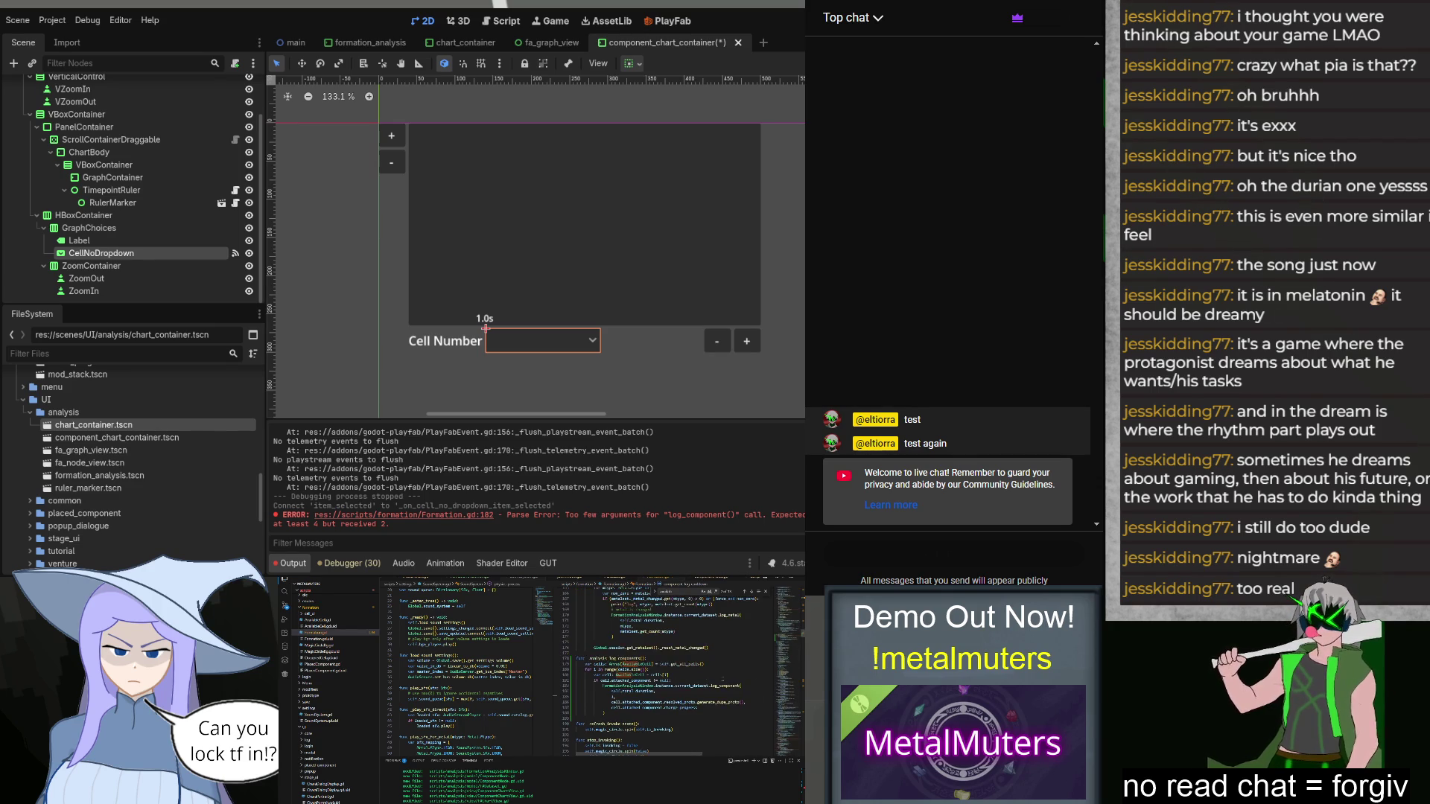
Step: After get_all_cells, decrease _component_log_cooldown by delta and insert an if-cooldown check block
left_click(717, 663)
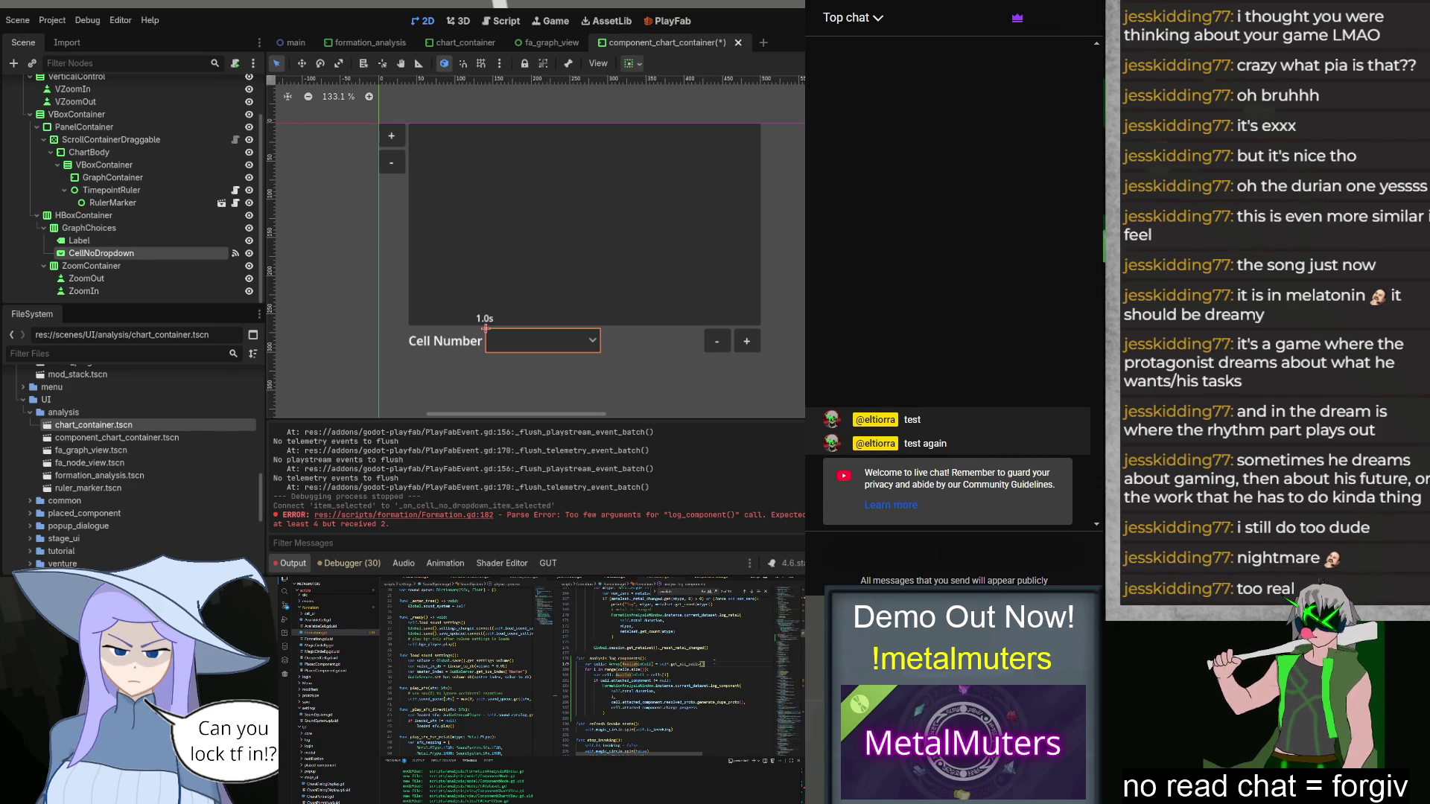
key("Return")
type("self._component_log")
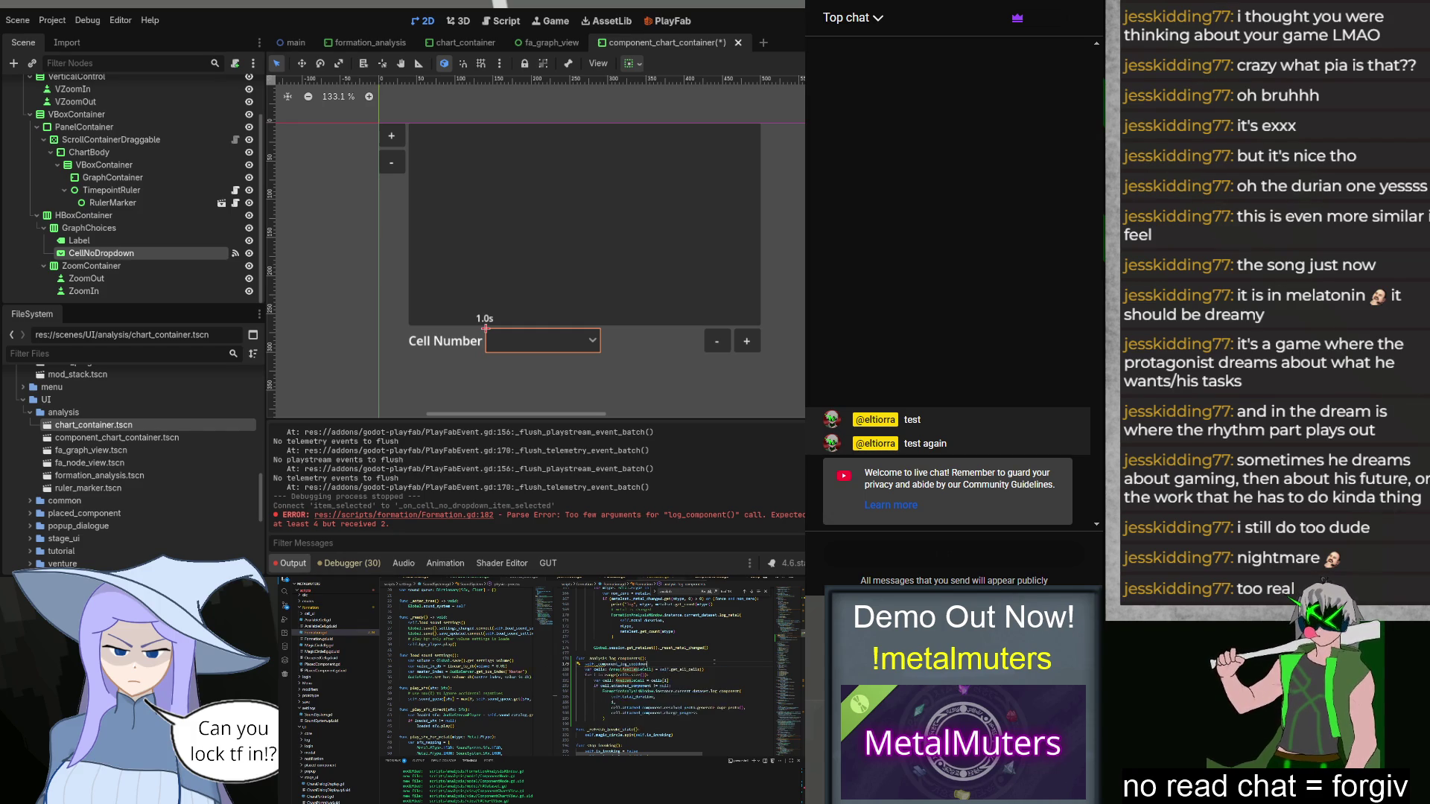
type("_")
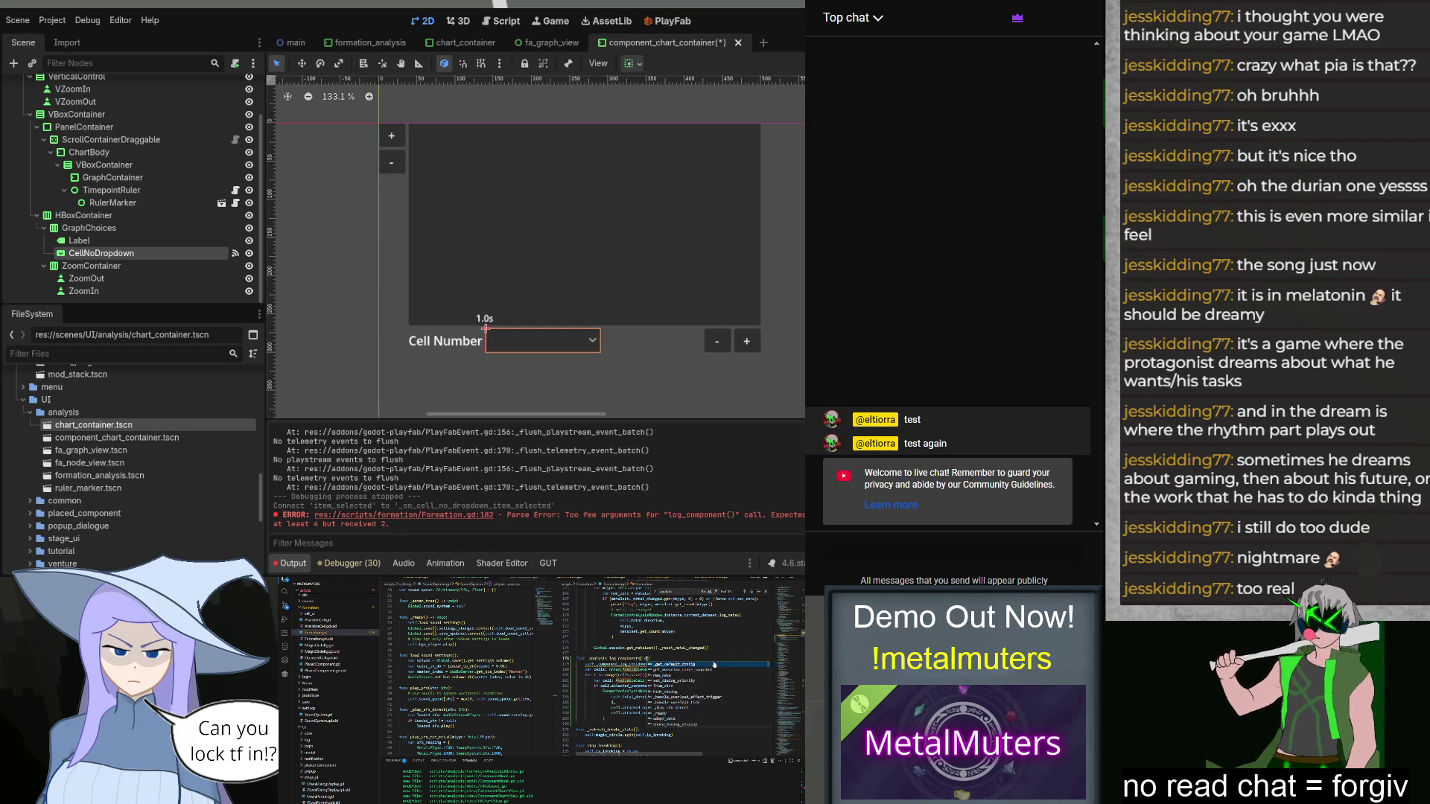
key("Return")
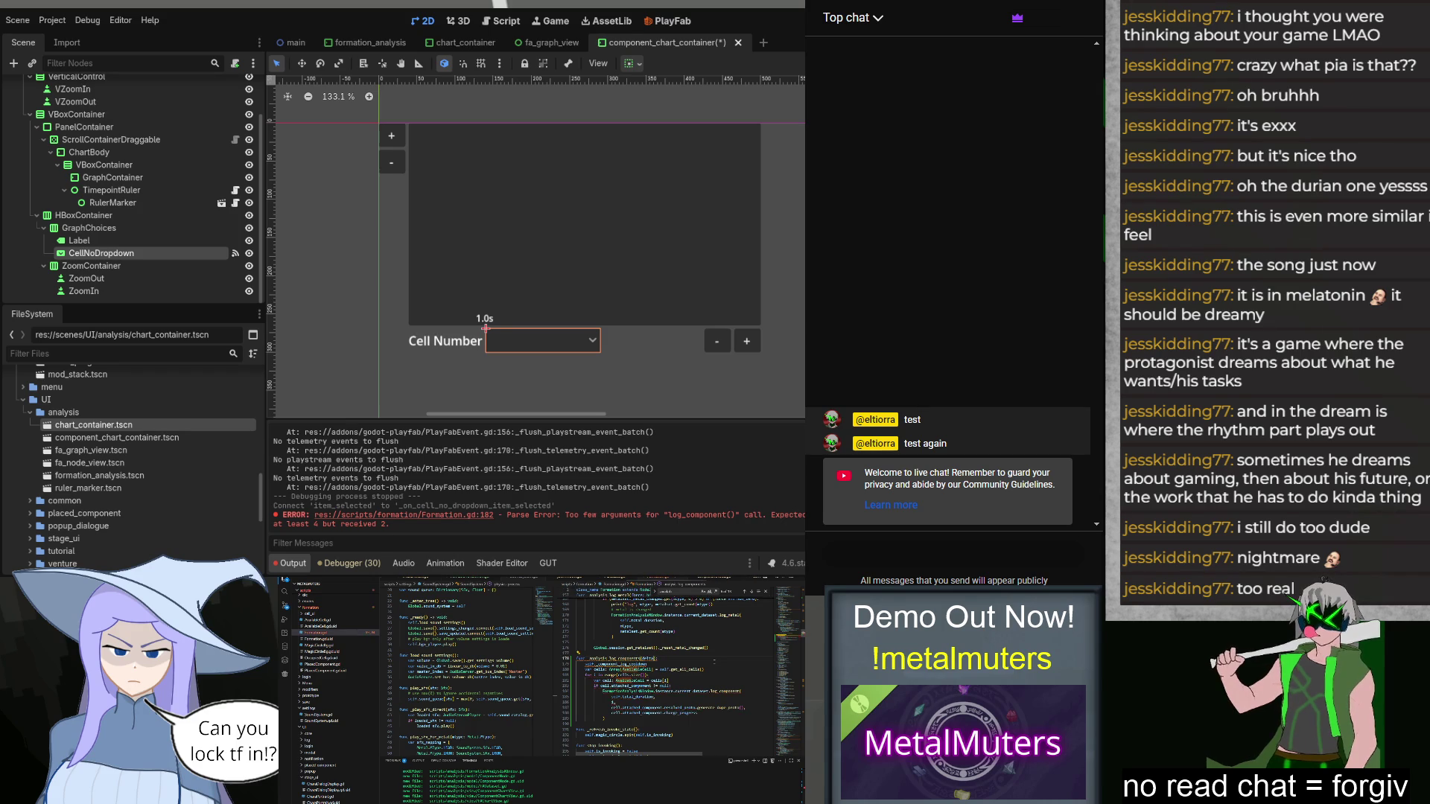
type(": float")
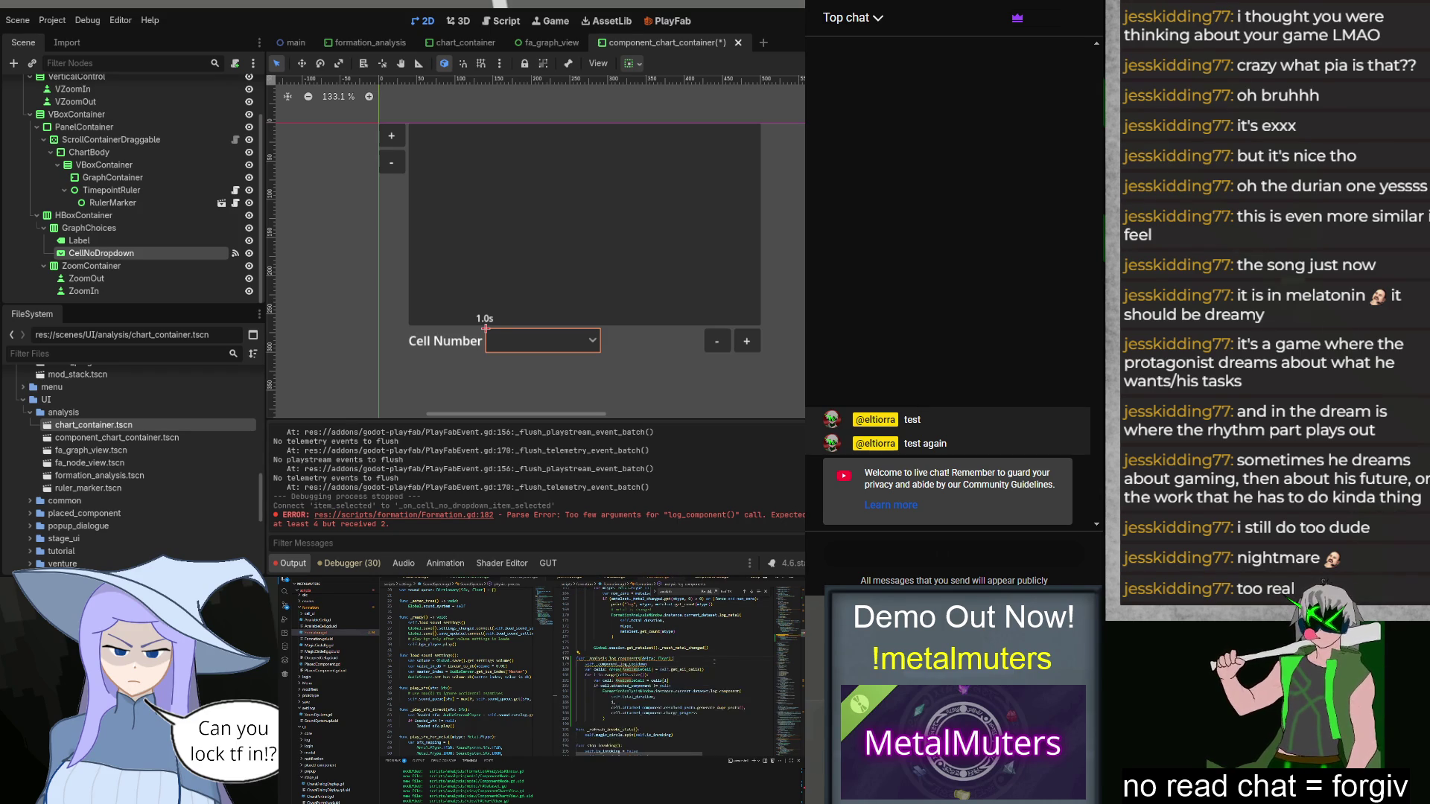
type("elta")
key("Return")
type("if self._co")
key("Tab")
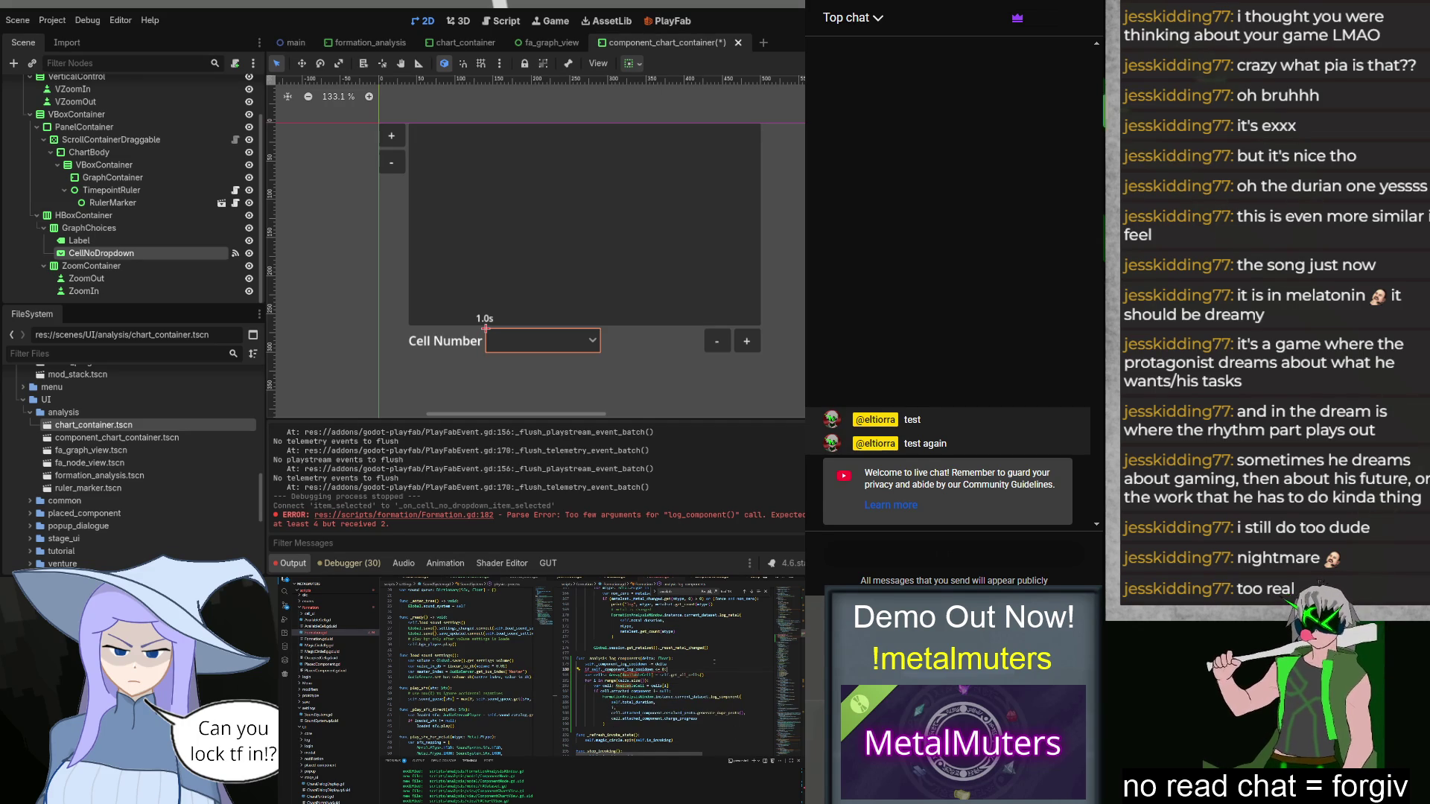
Step: Paste the rewritten cell-logging loop over the old one, under the _component_log_cooldown check
mouse_move(585, 680)
left_mouse_down()
mouse_move(648, 719)
mouse_move(747, 716)
left_mouse_up()
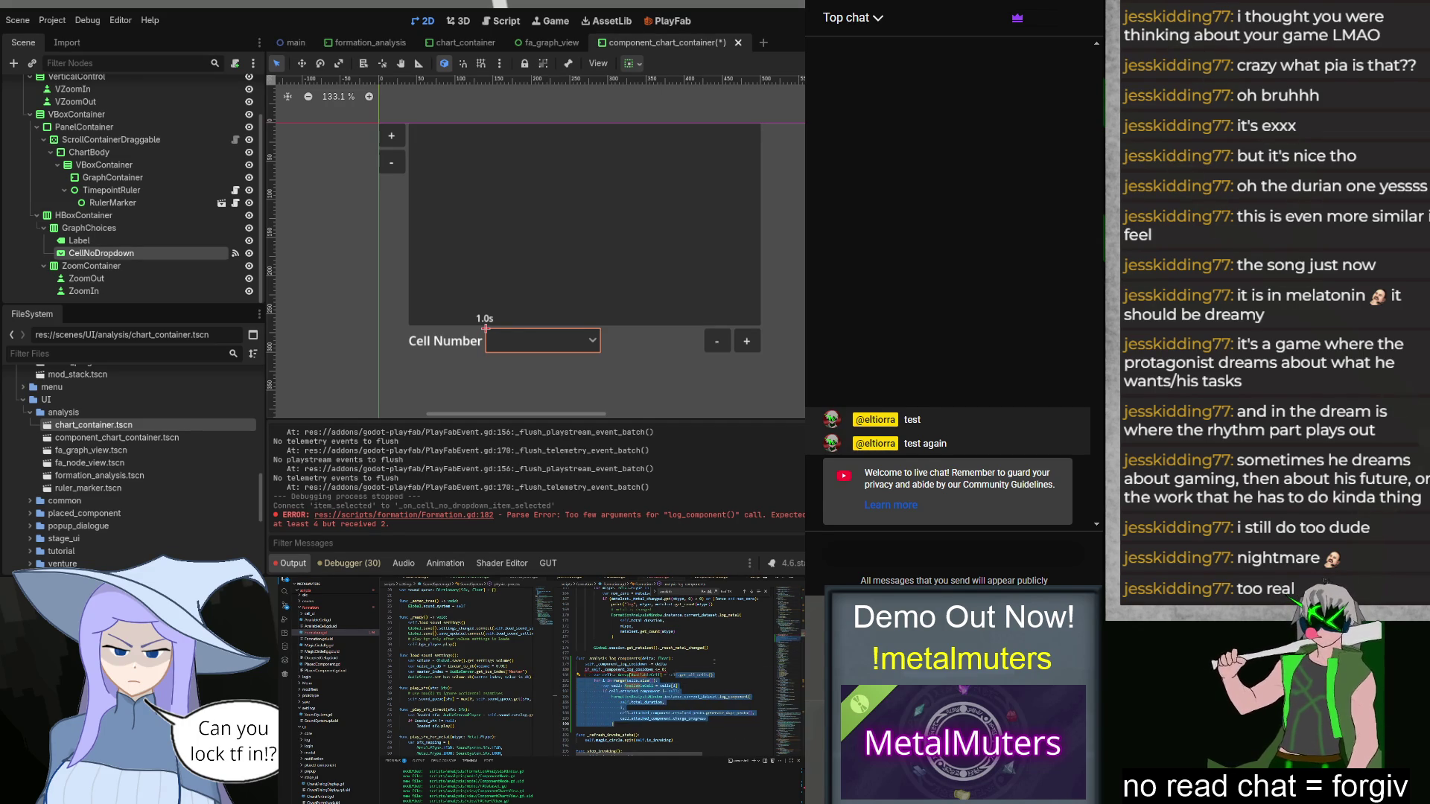
key("ctrl+v")
type("_comp")
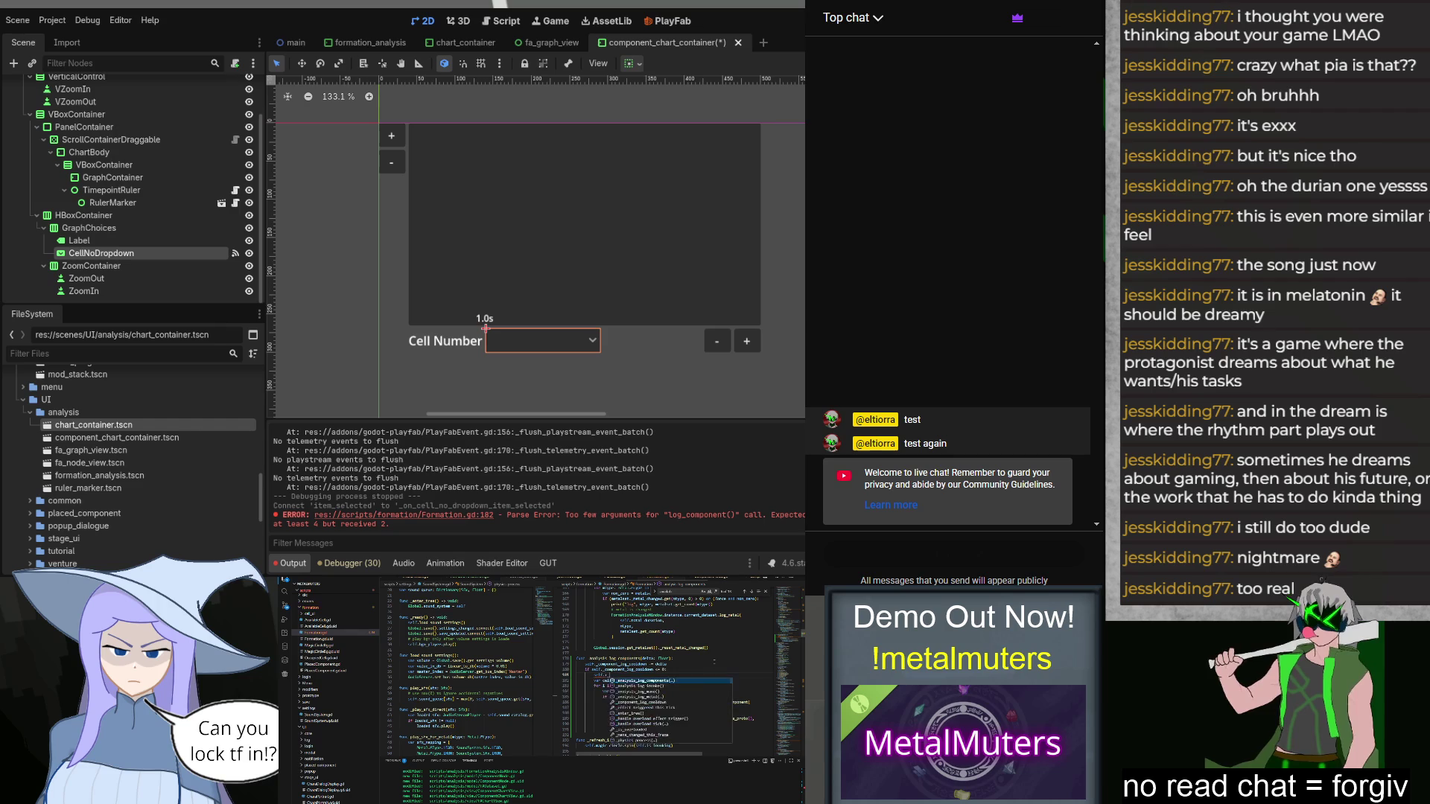
key("Return")
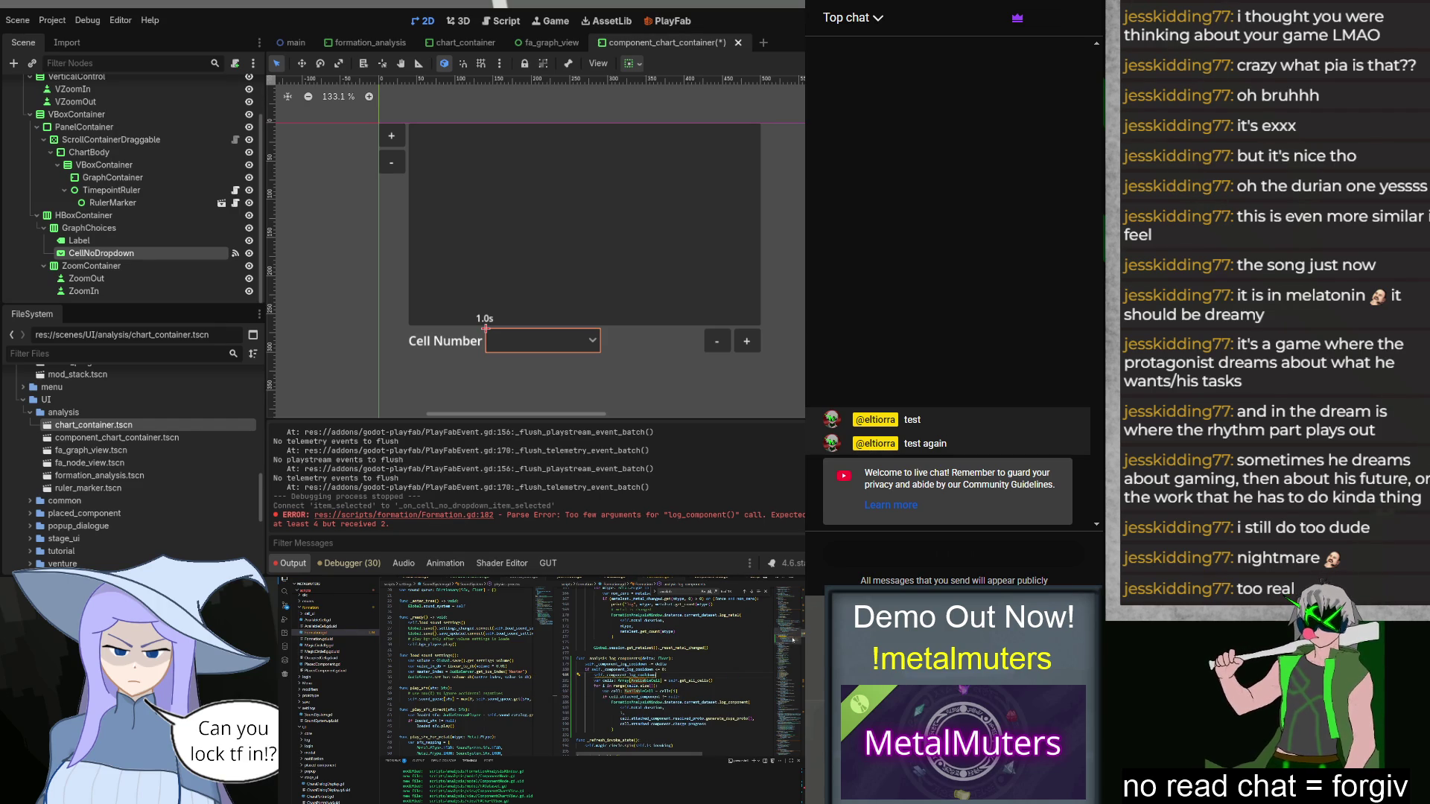
Step: Add a 6.0 COMPONENT_LOG_DEFAULT_COOLDOWN float const at the top and reset the cooldown to it
key("ctrl+Home")
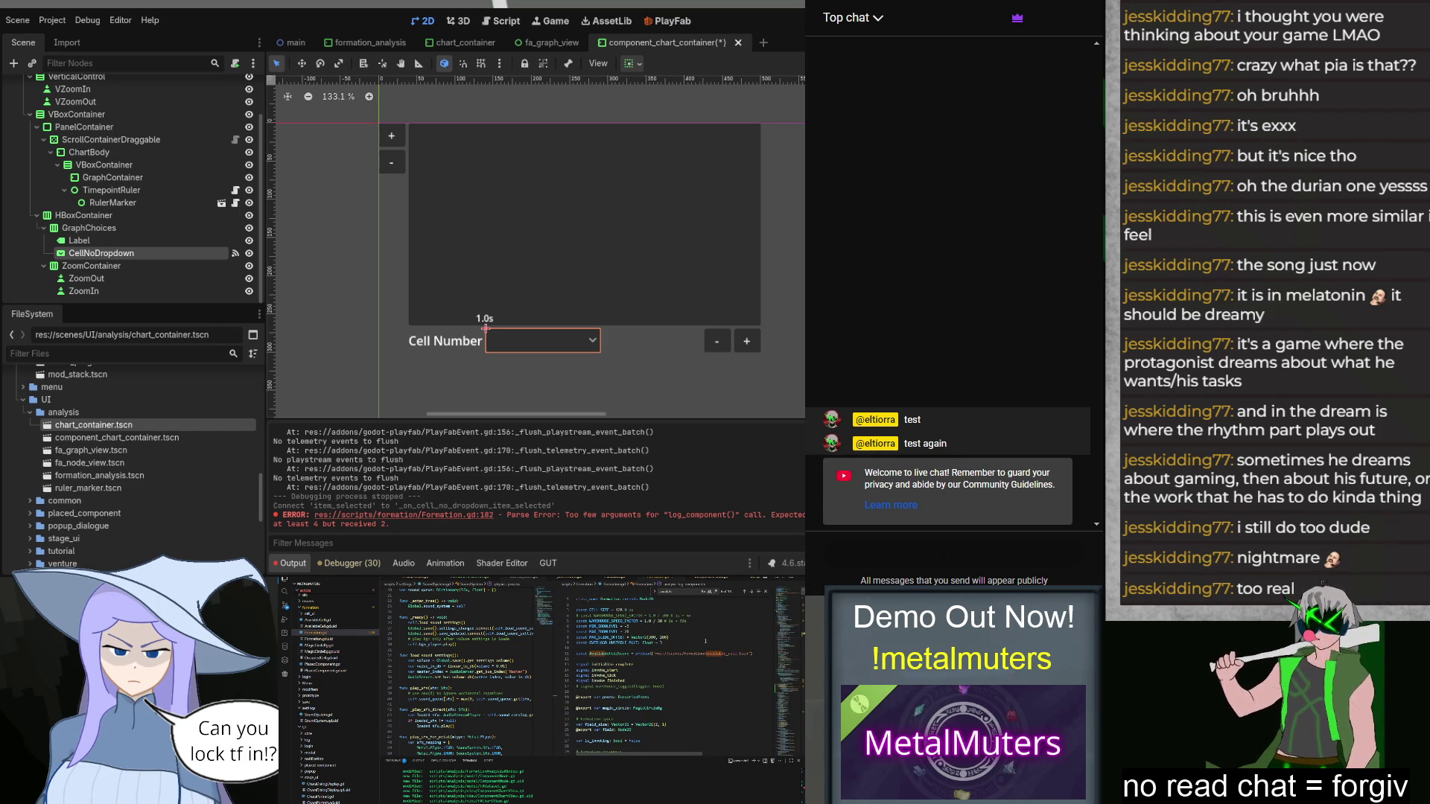
key("ctrl+f")
key("Return")
type("const ")
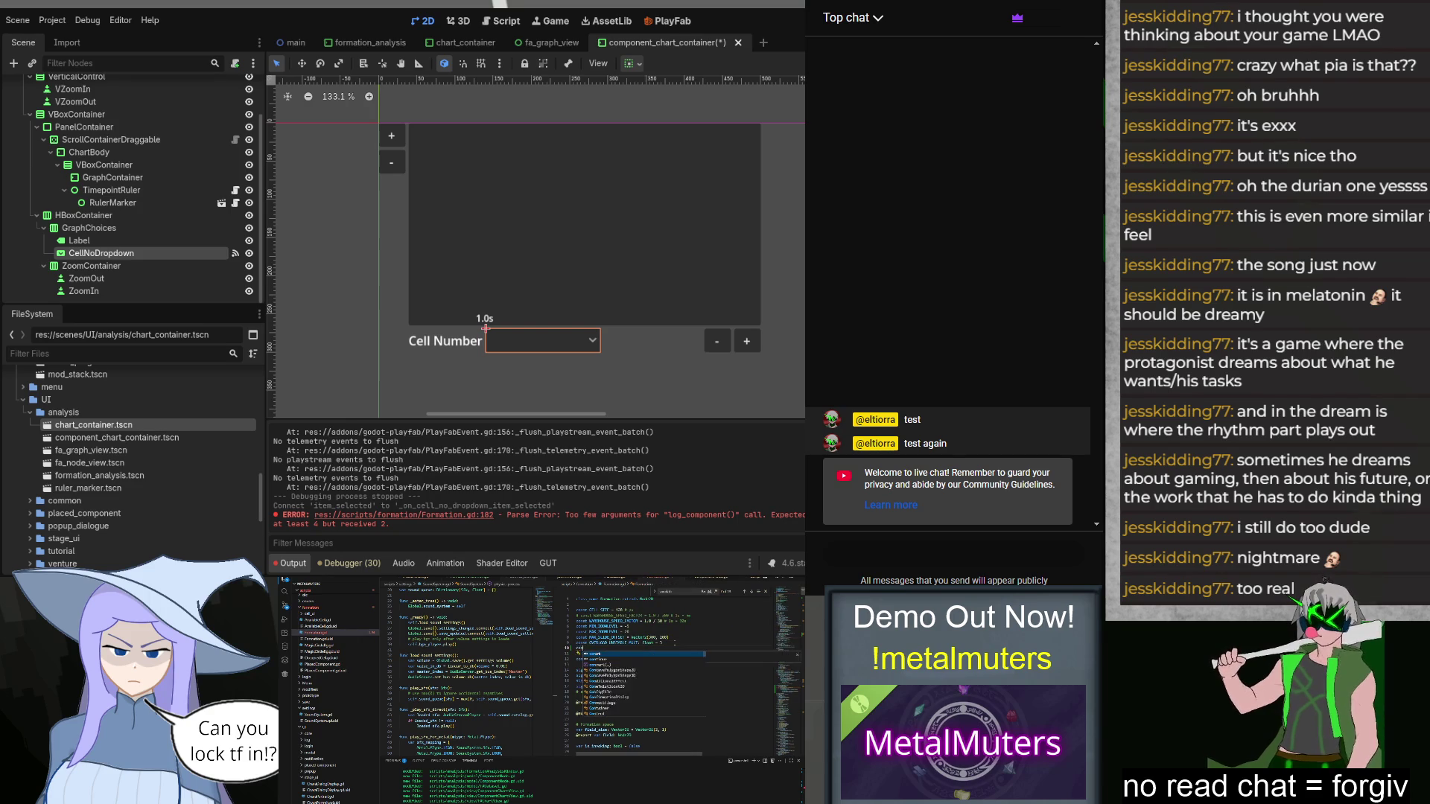
type("CO")
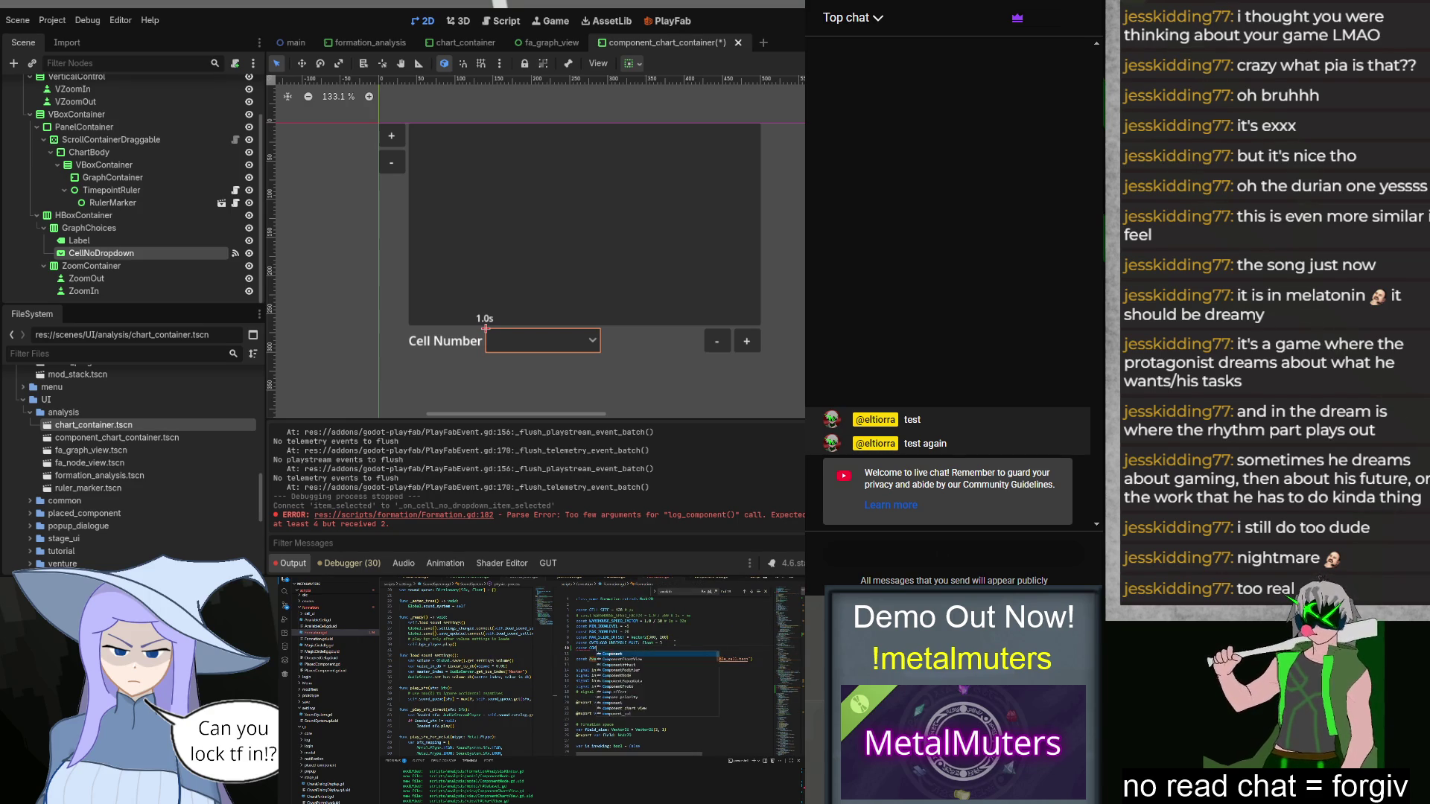
type("MPONENT_LOG_DEFAULT_CO")
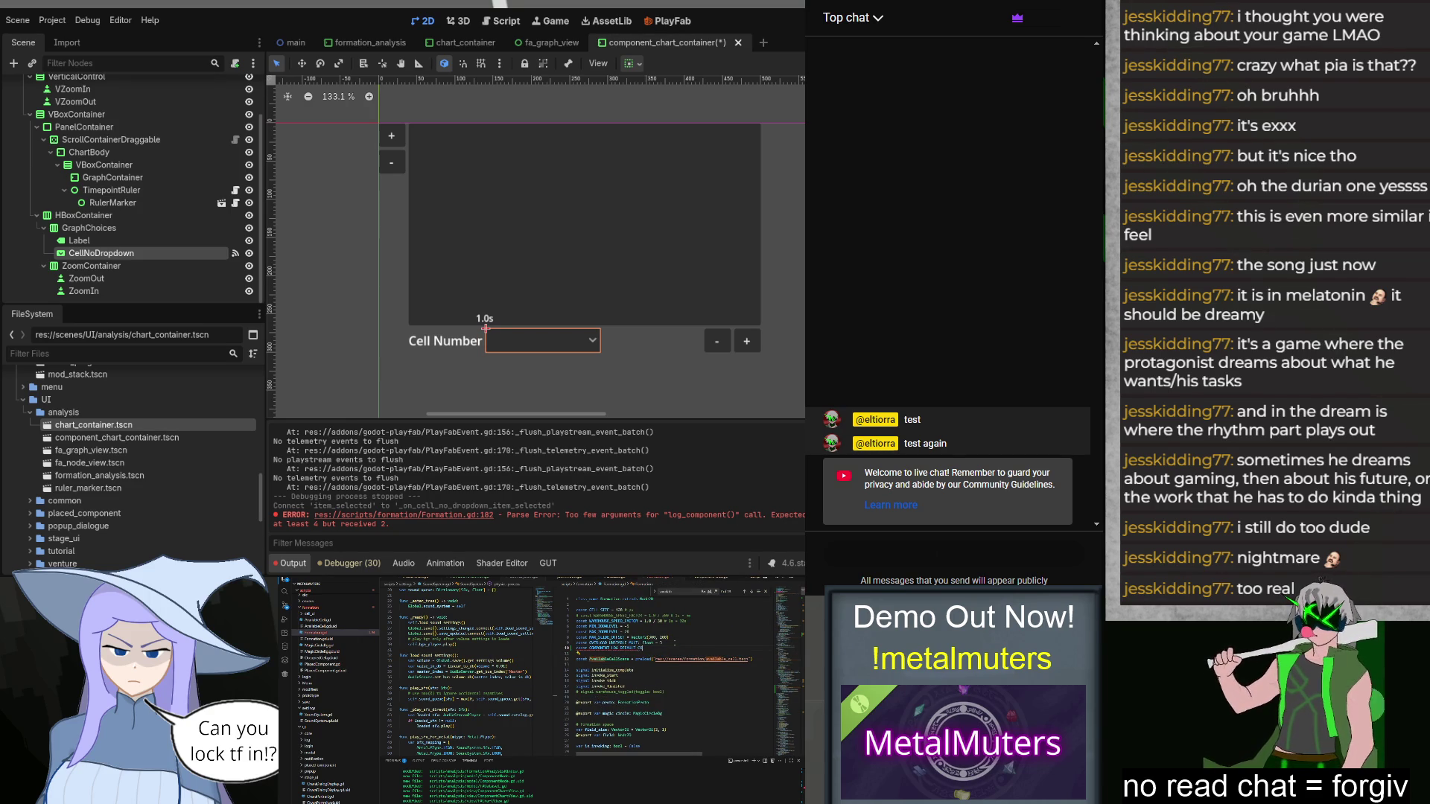
type(": float = 6.")
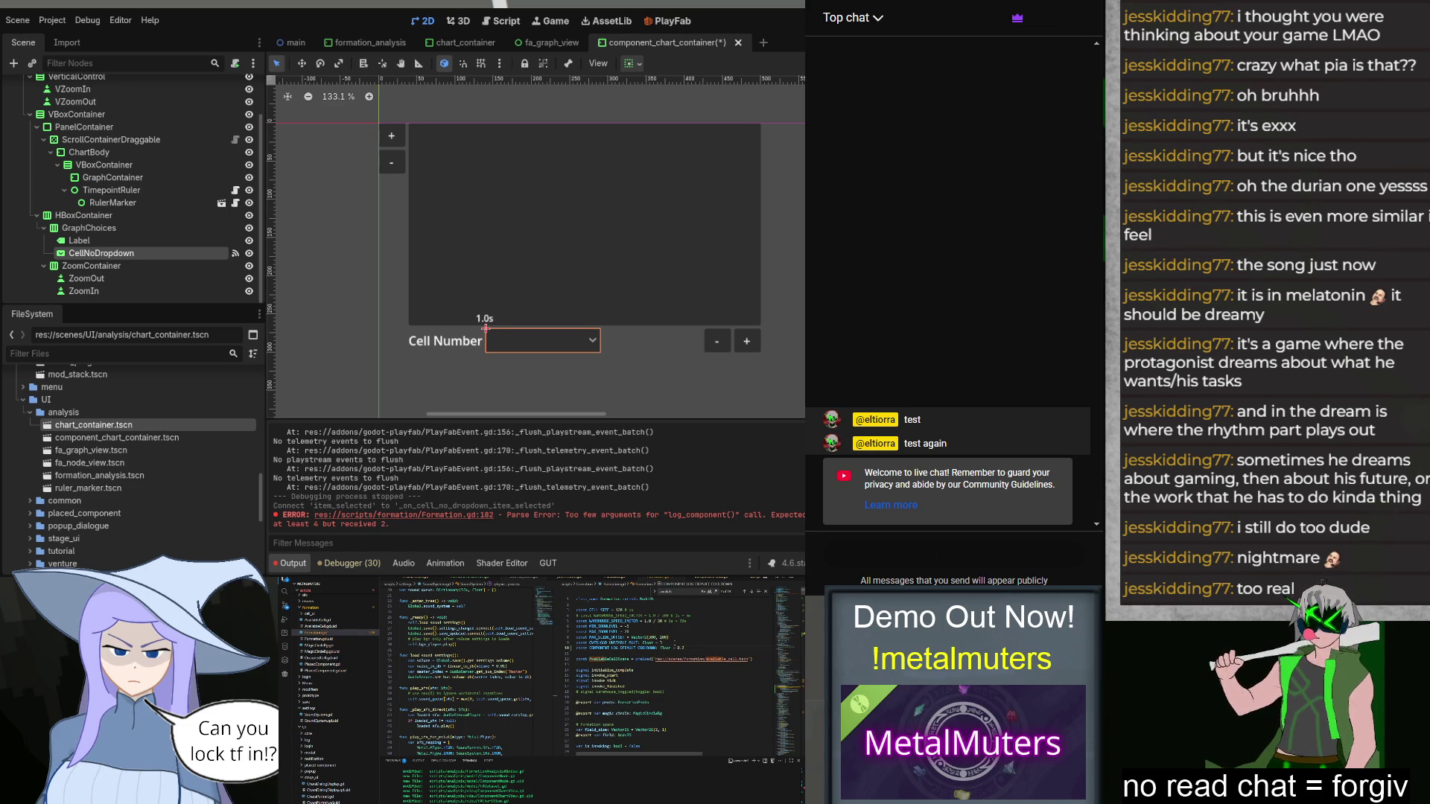
scroll(662, 670, "down", 15)
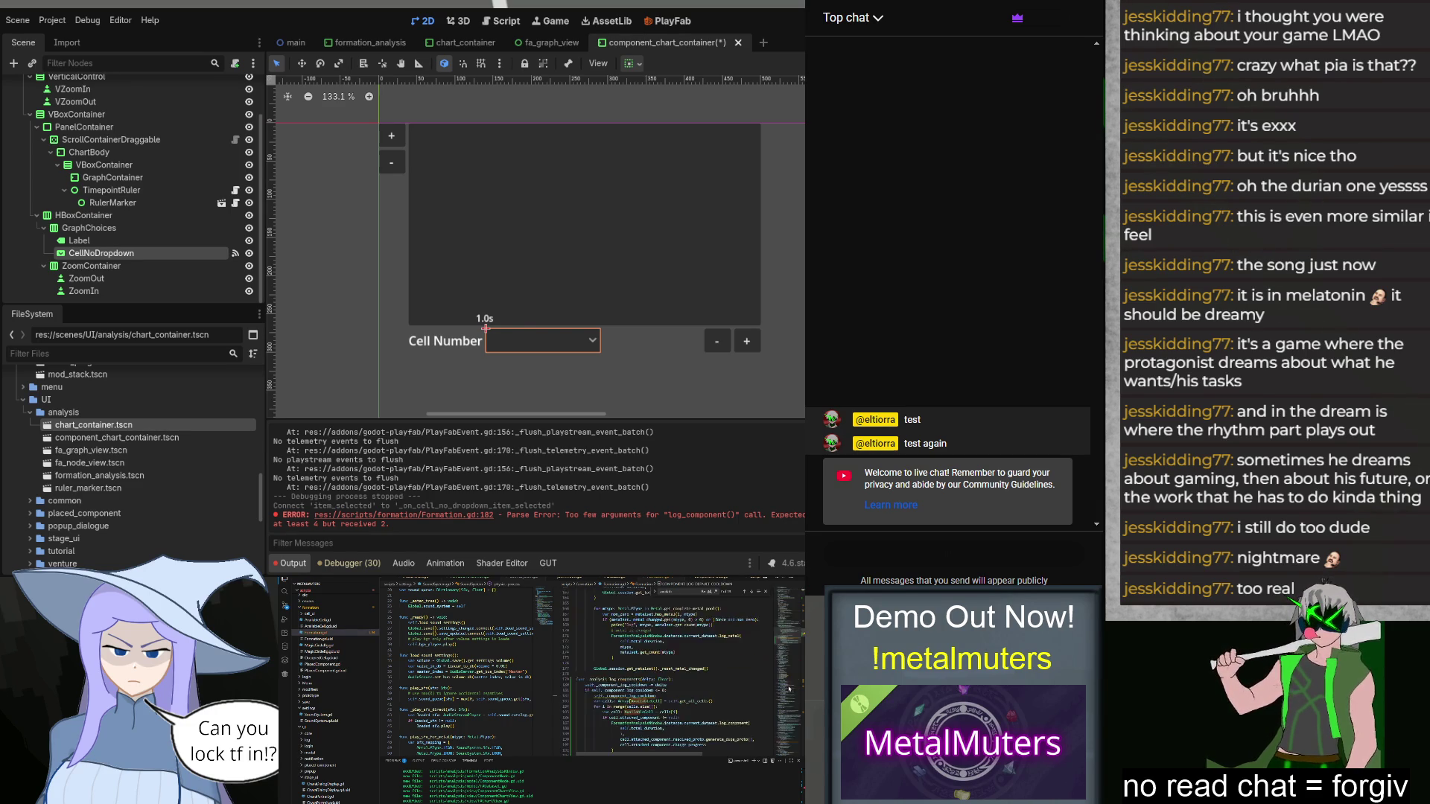
scroll(721, 686, "up", 1)
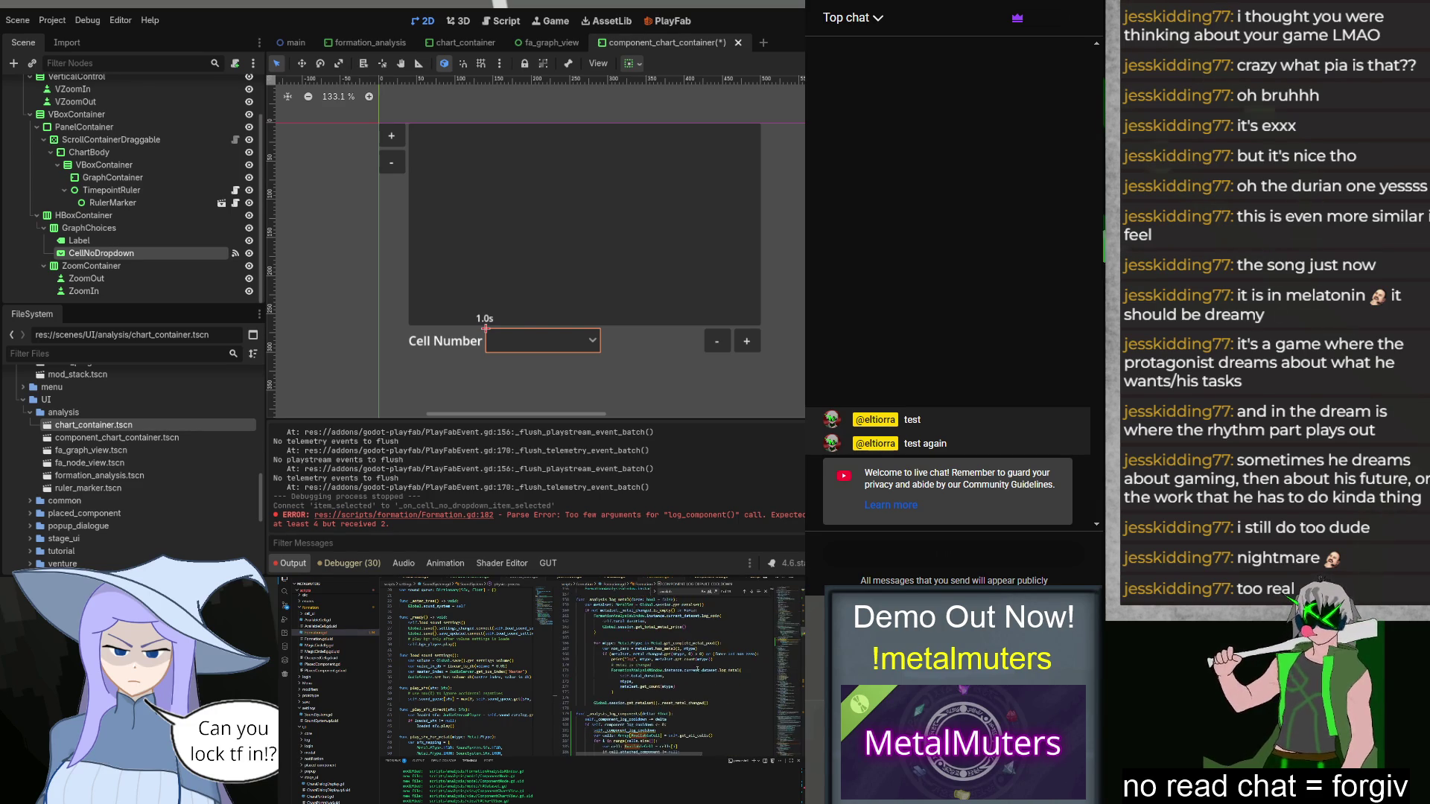
scroll(676, 709, "down", 1)
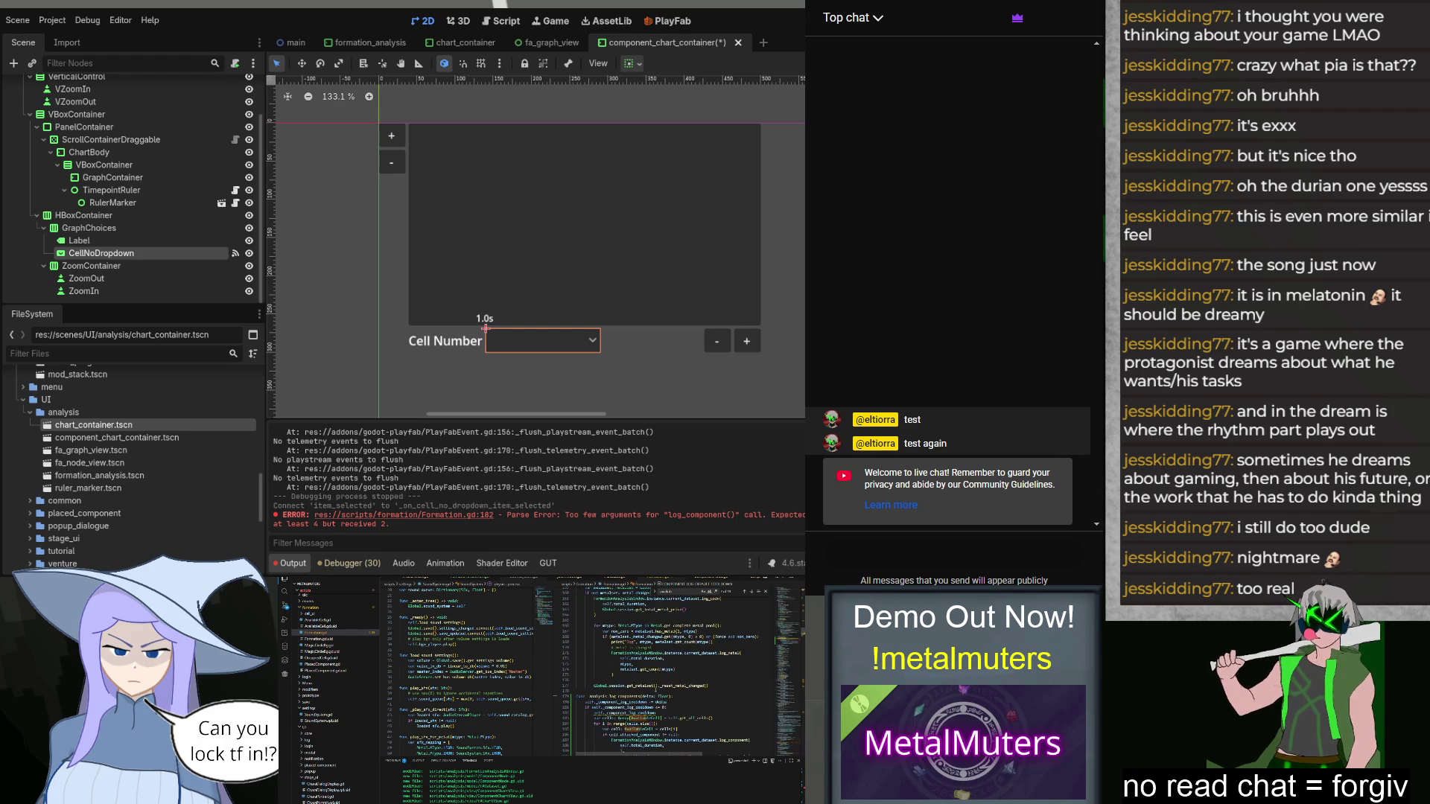
type("= COMPONENT_LOG_DEFAULT_COOLDOWN")
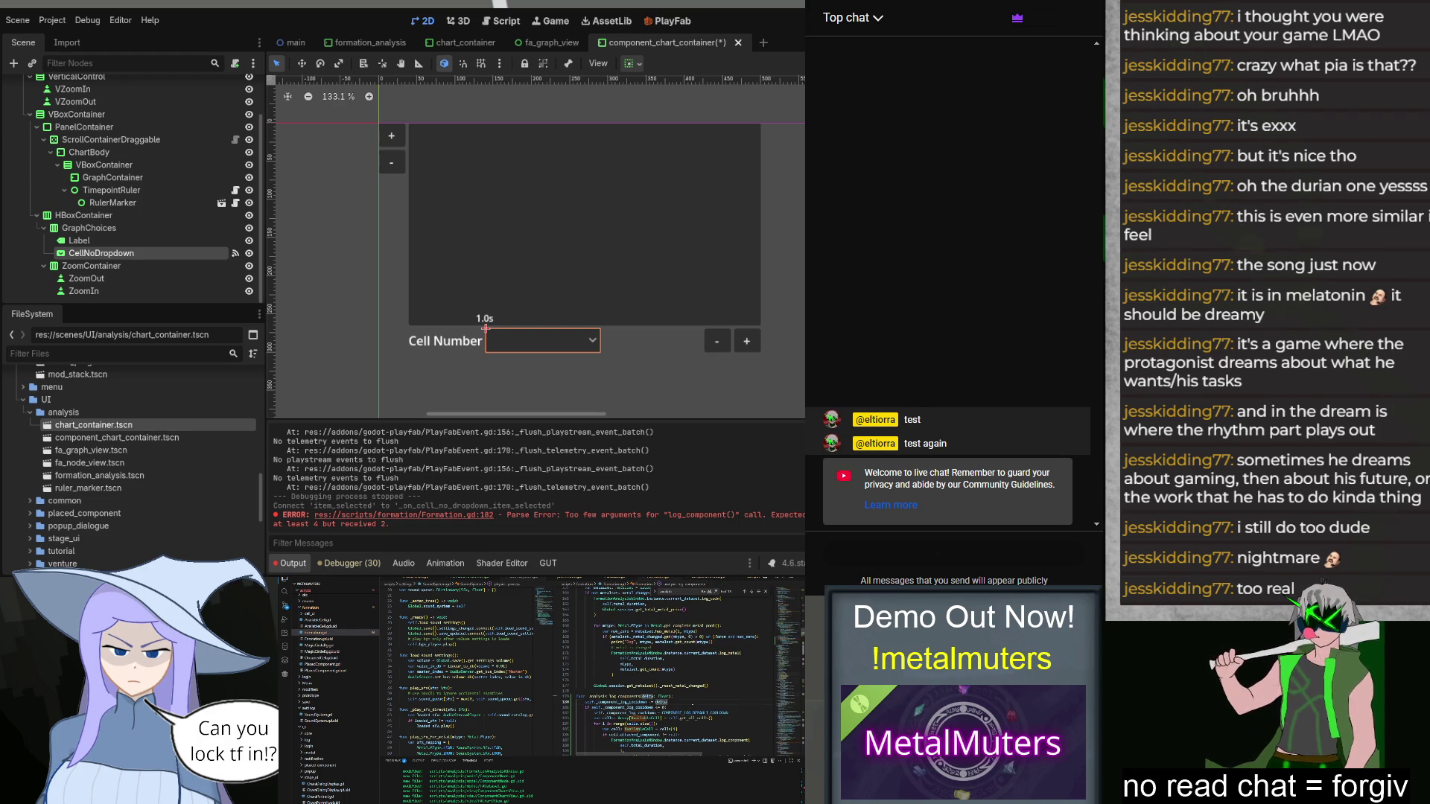
scroll(664, 669, "down", 1)
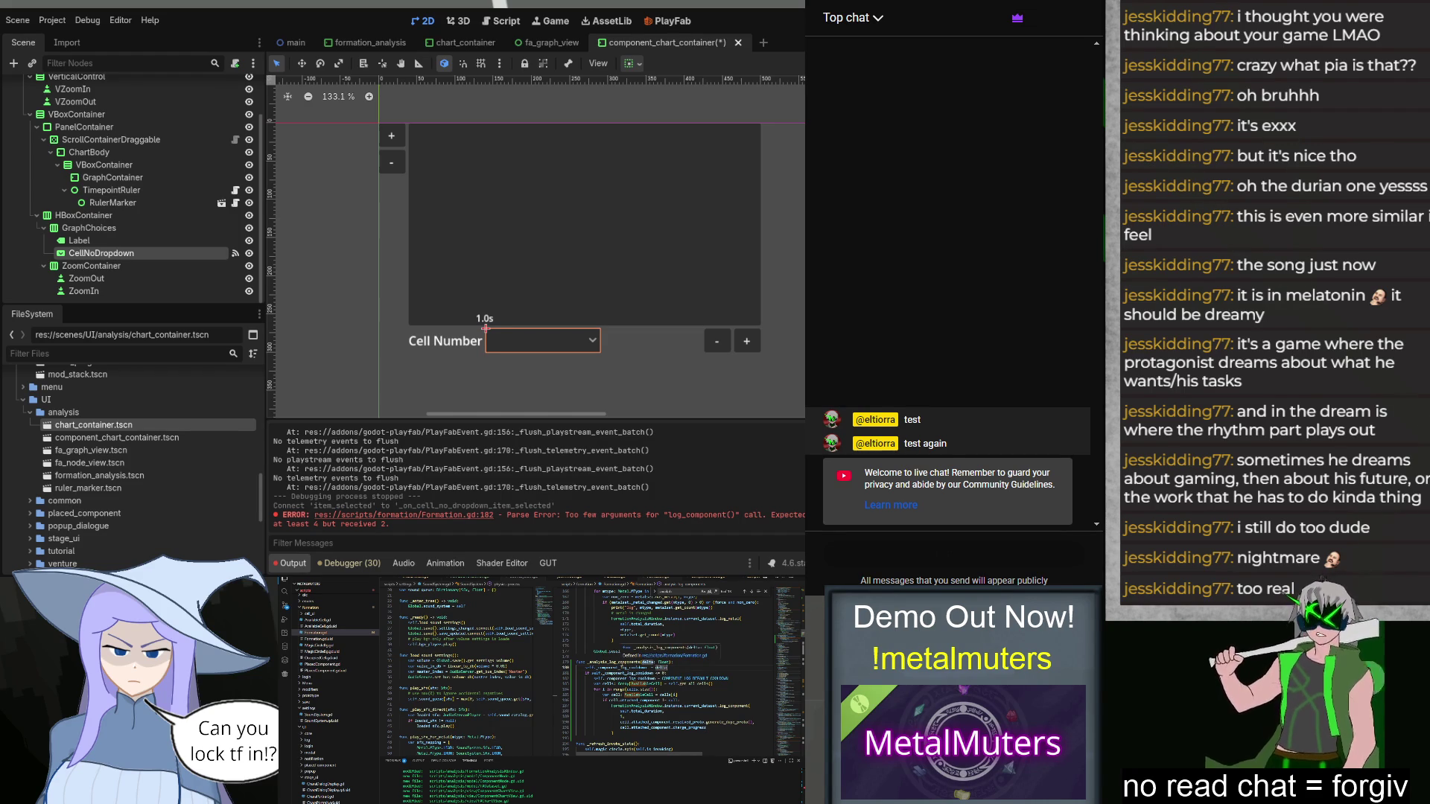
Step: Step through the _analysis_log_component search matches to find where analysis logs are called
left_click(618, 662)
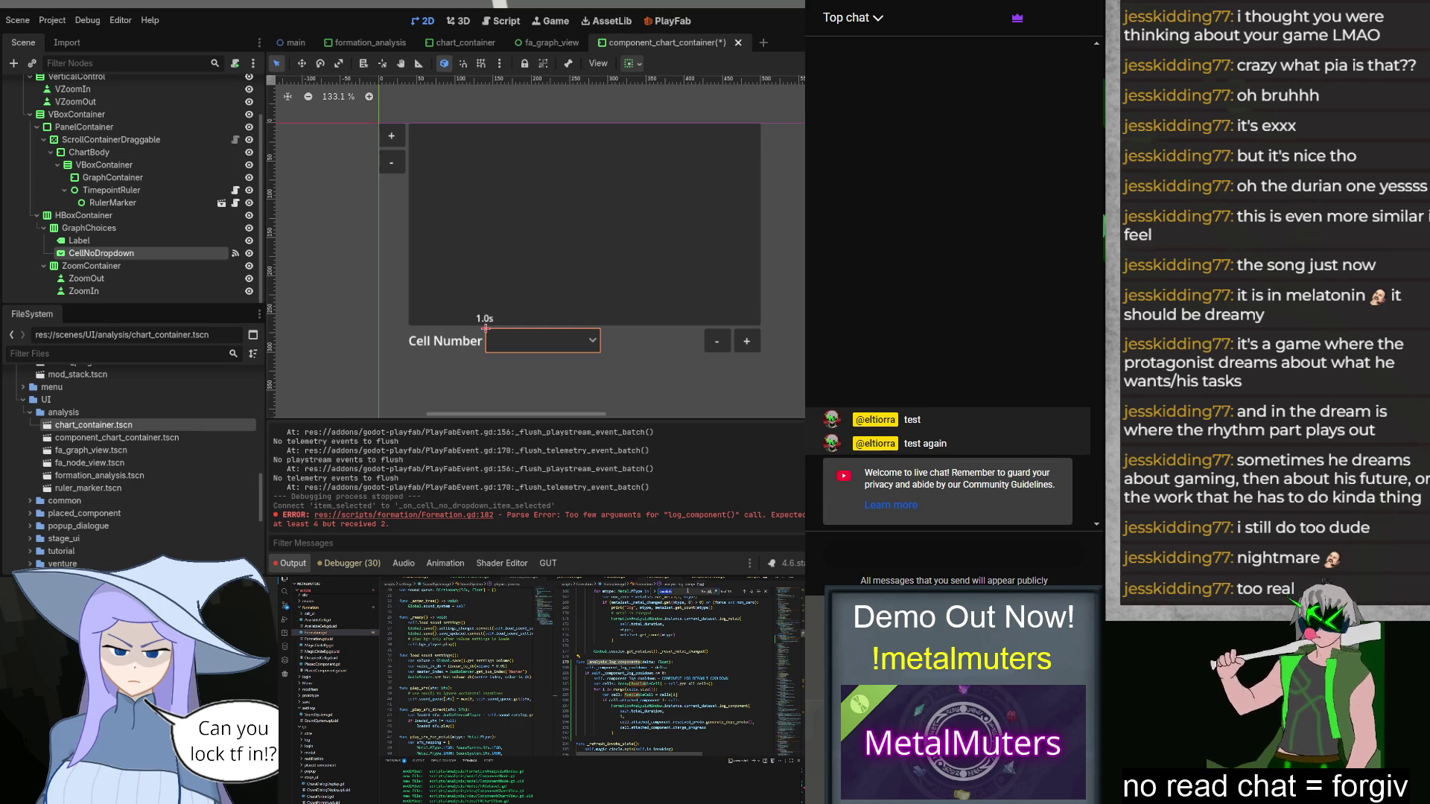
key("Return")
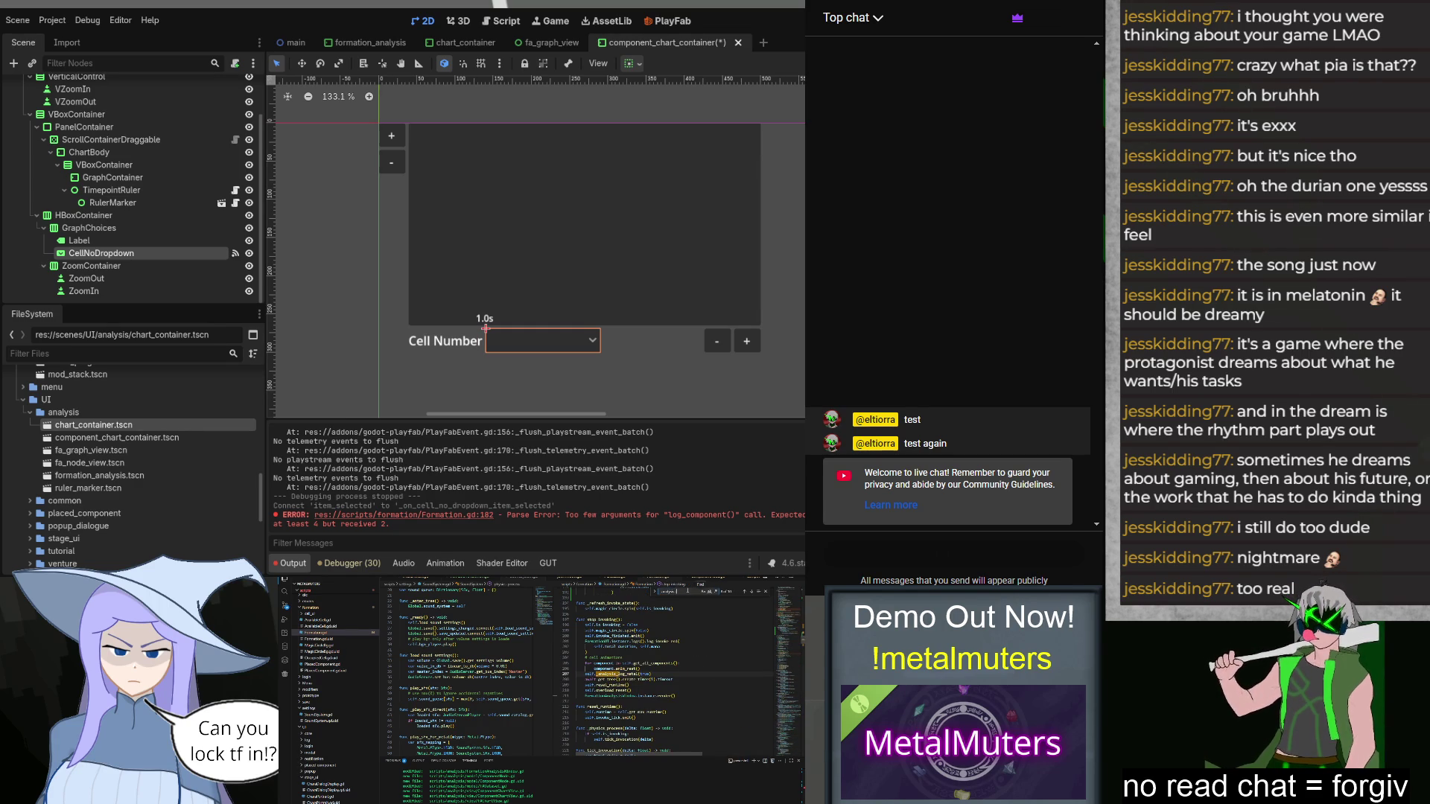
double_click(670, 679)
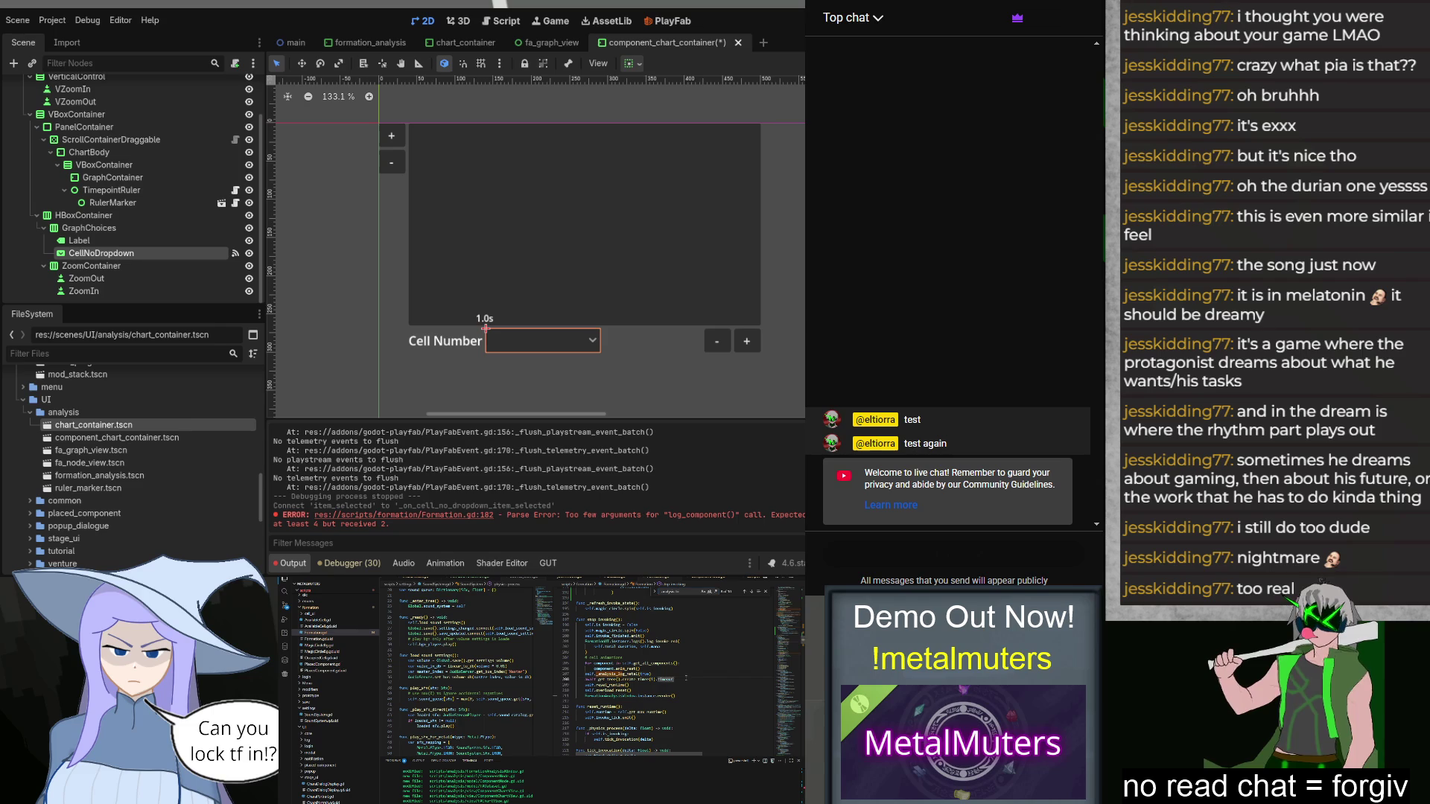
left_click(750, 594)
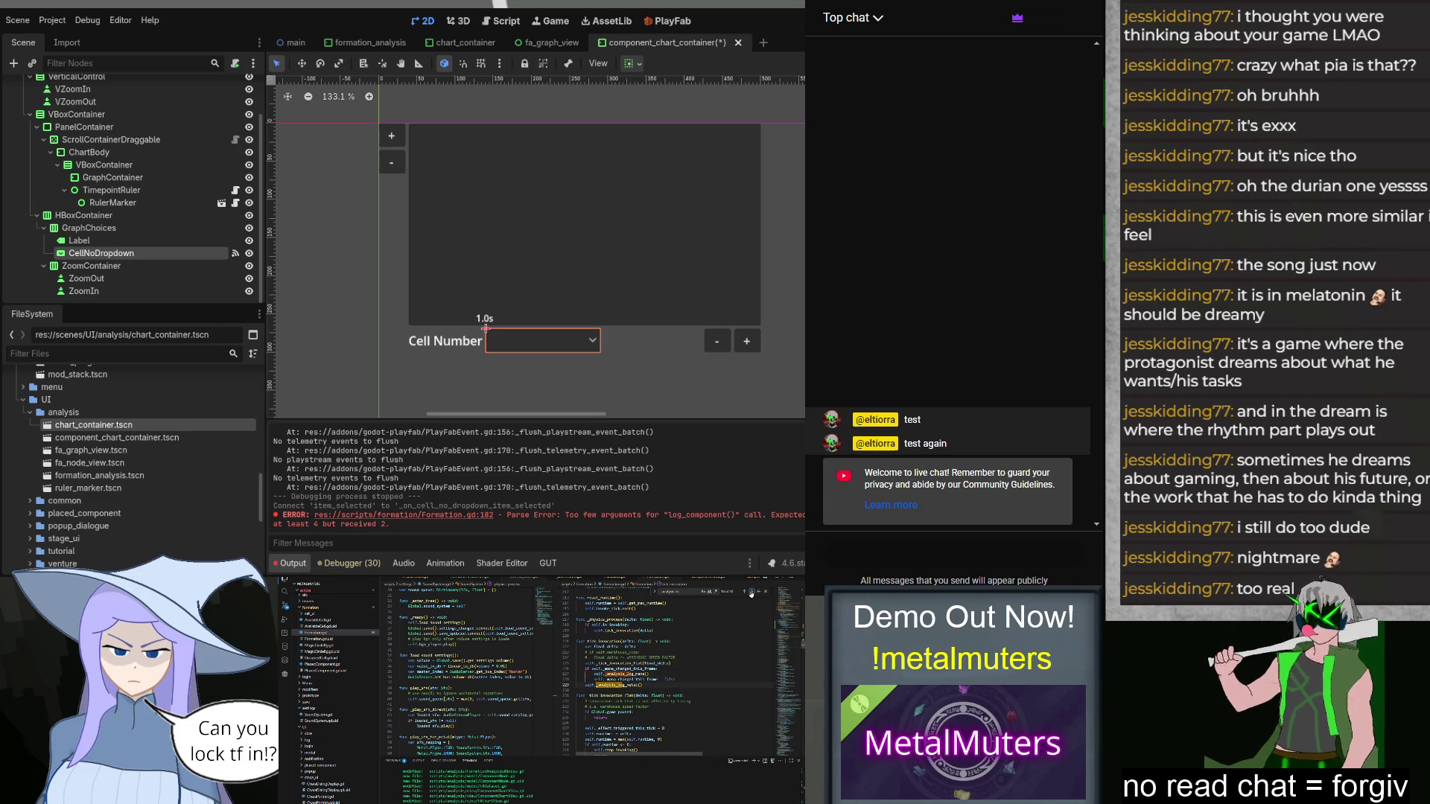
left_click(750, 594)
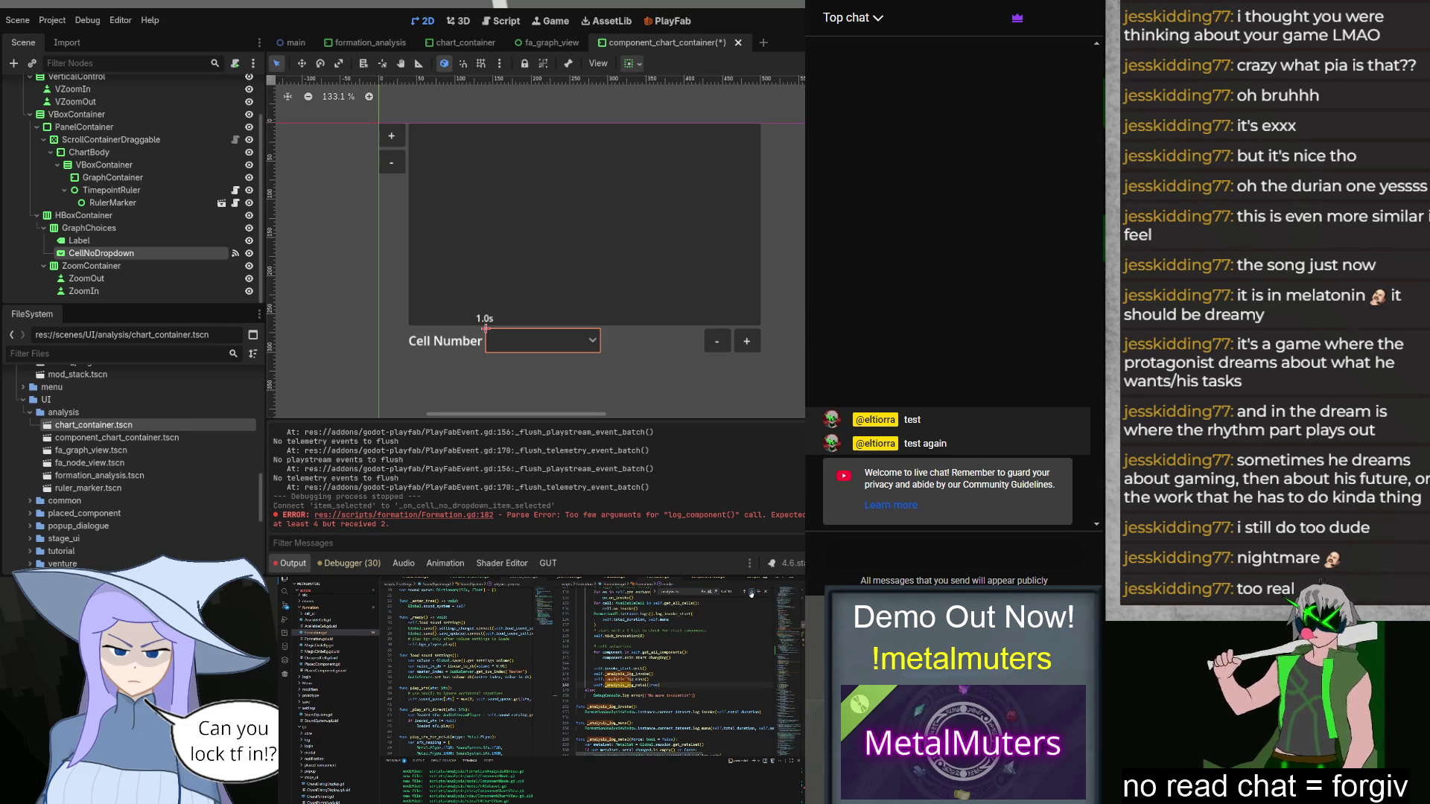
left_click(751, 593)
left_click(751, 593)
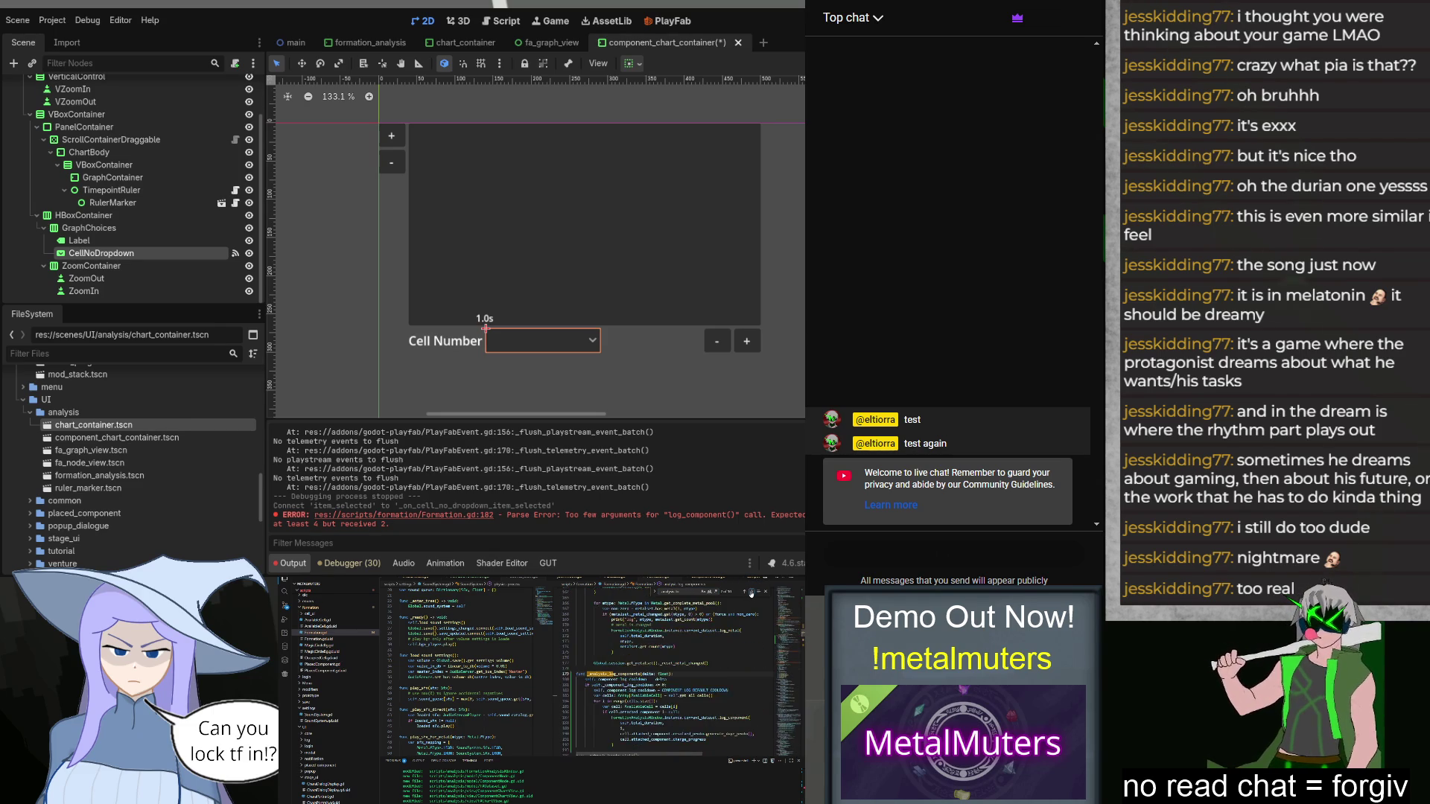
Step: Call self._analysis_log_component(delta) alongside the other analysis logs and launch the game
key("Return")
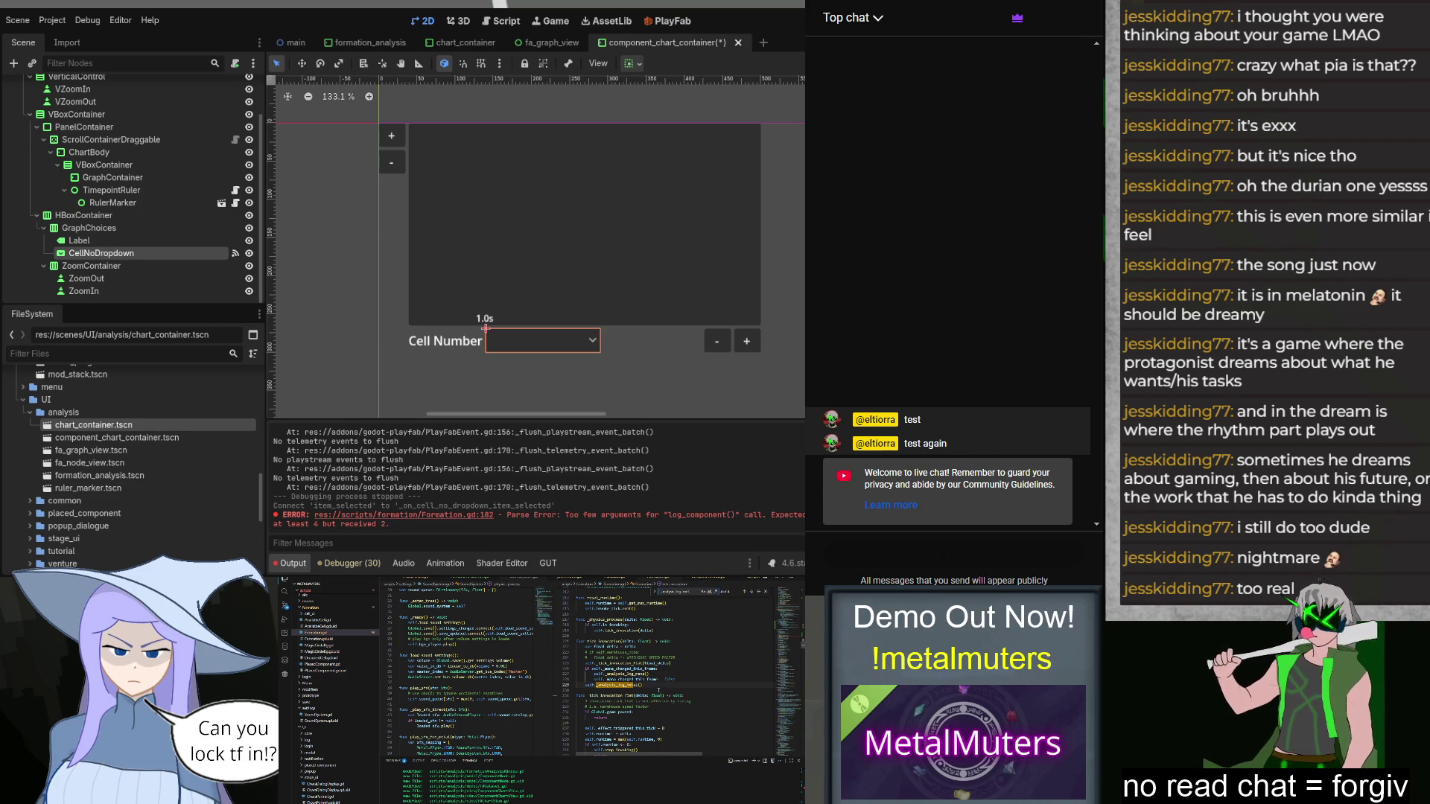
type("self._analysis_log_component")
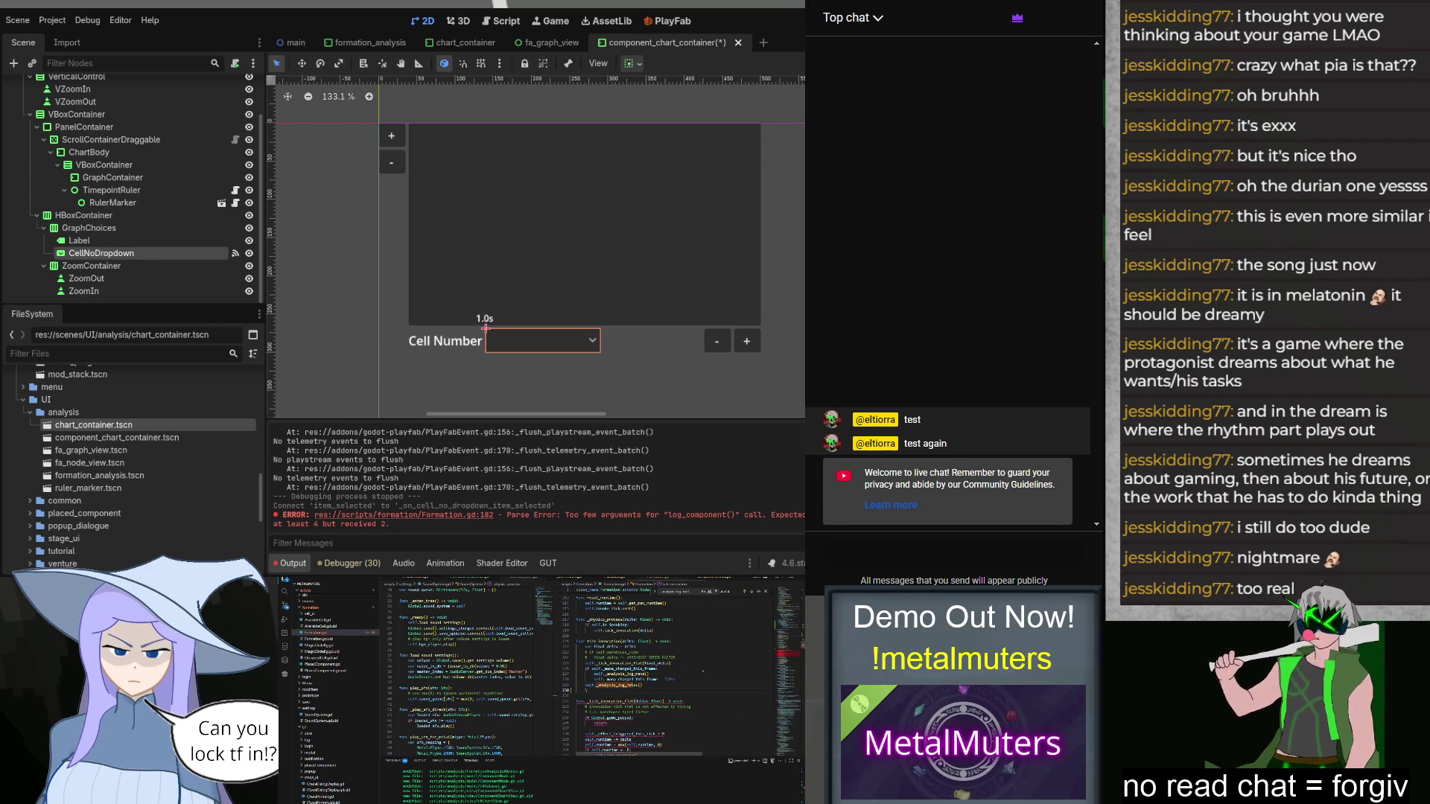
type("()")
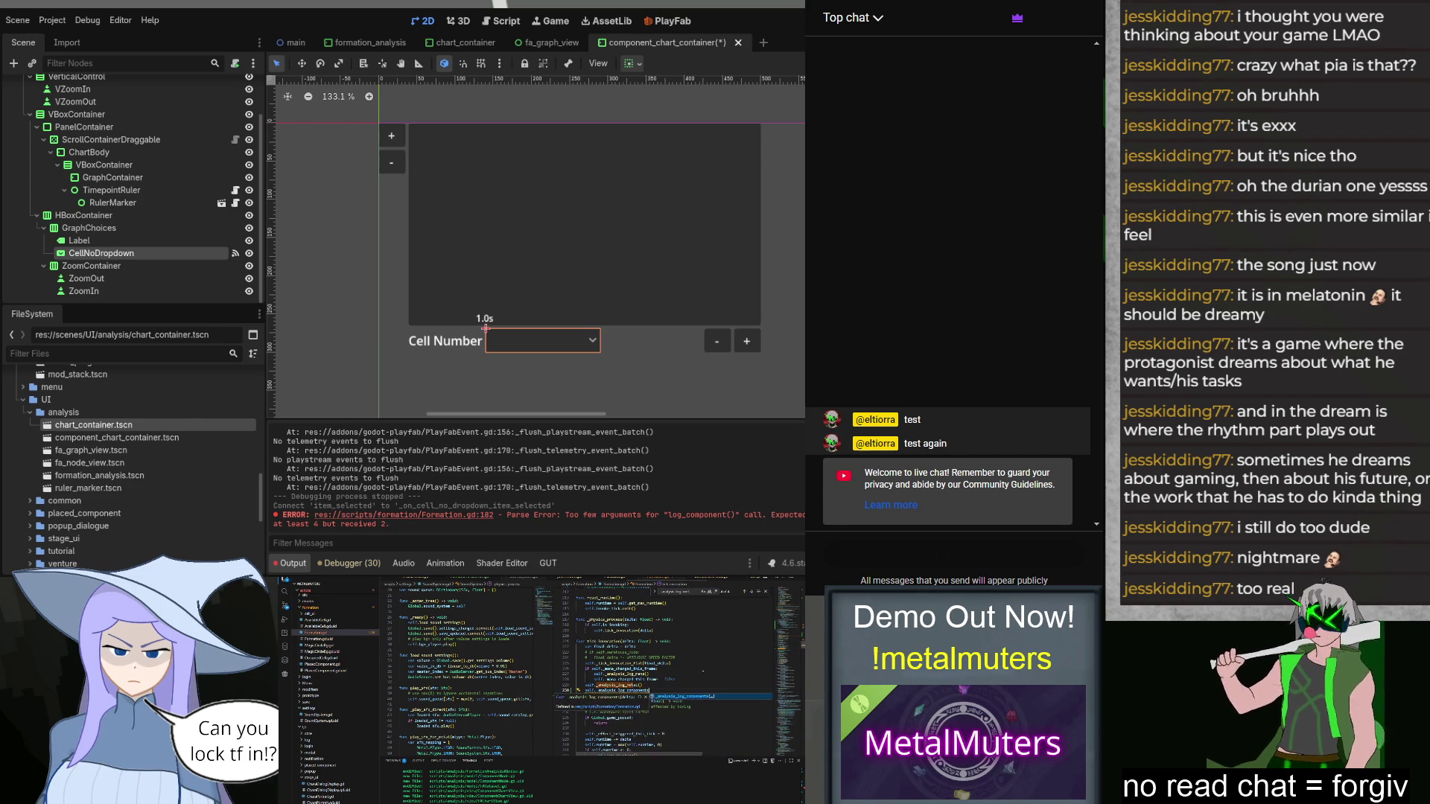
type("delta")
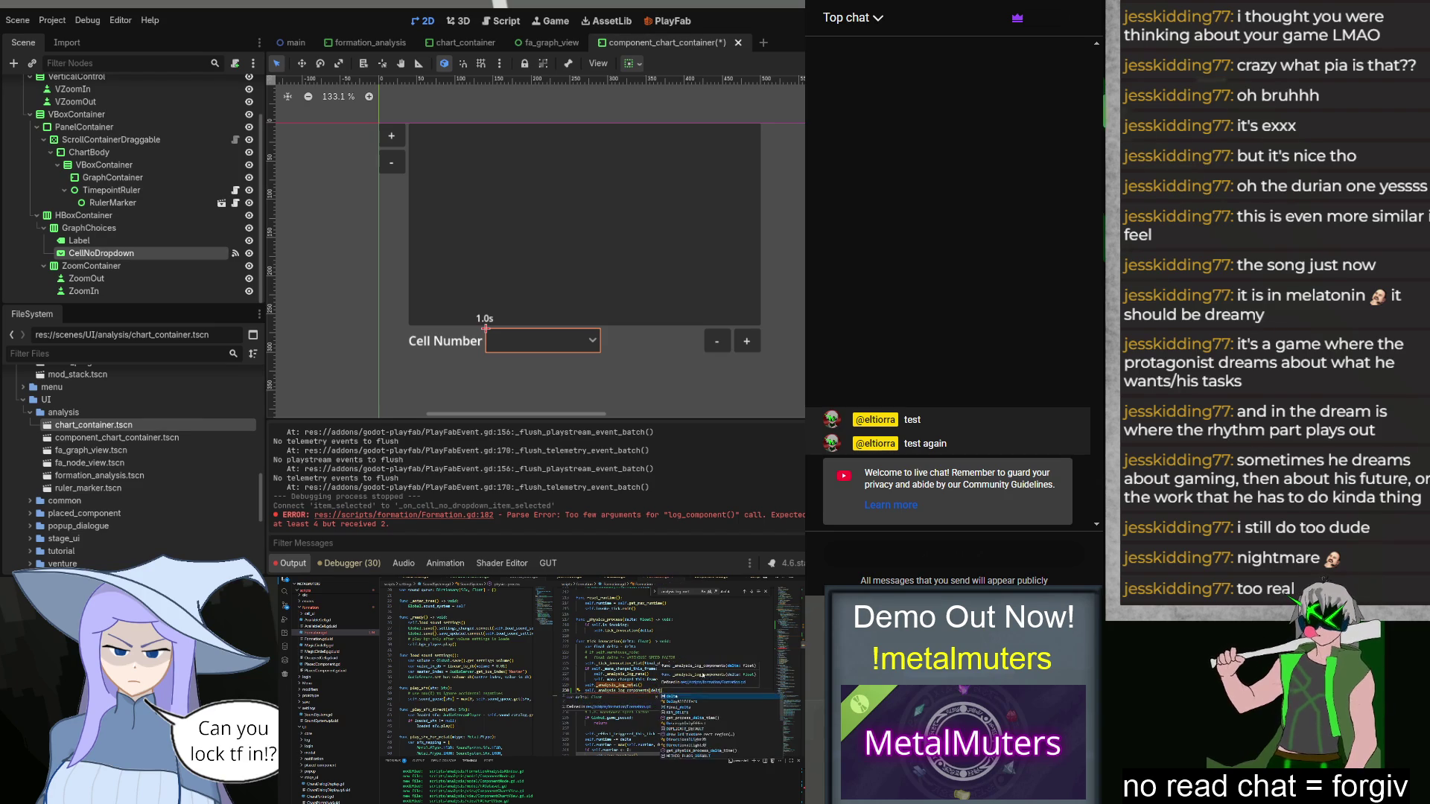
key("Return")
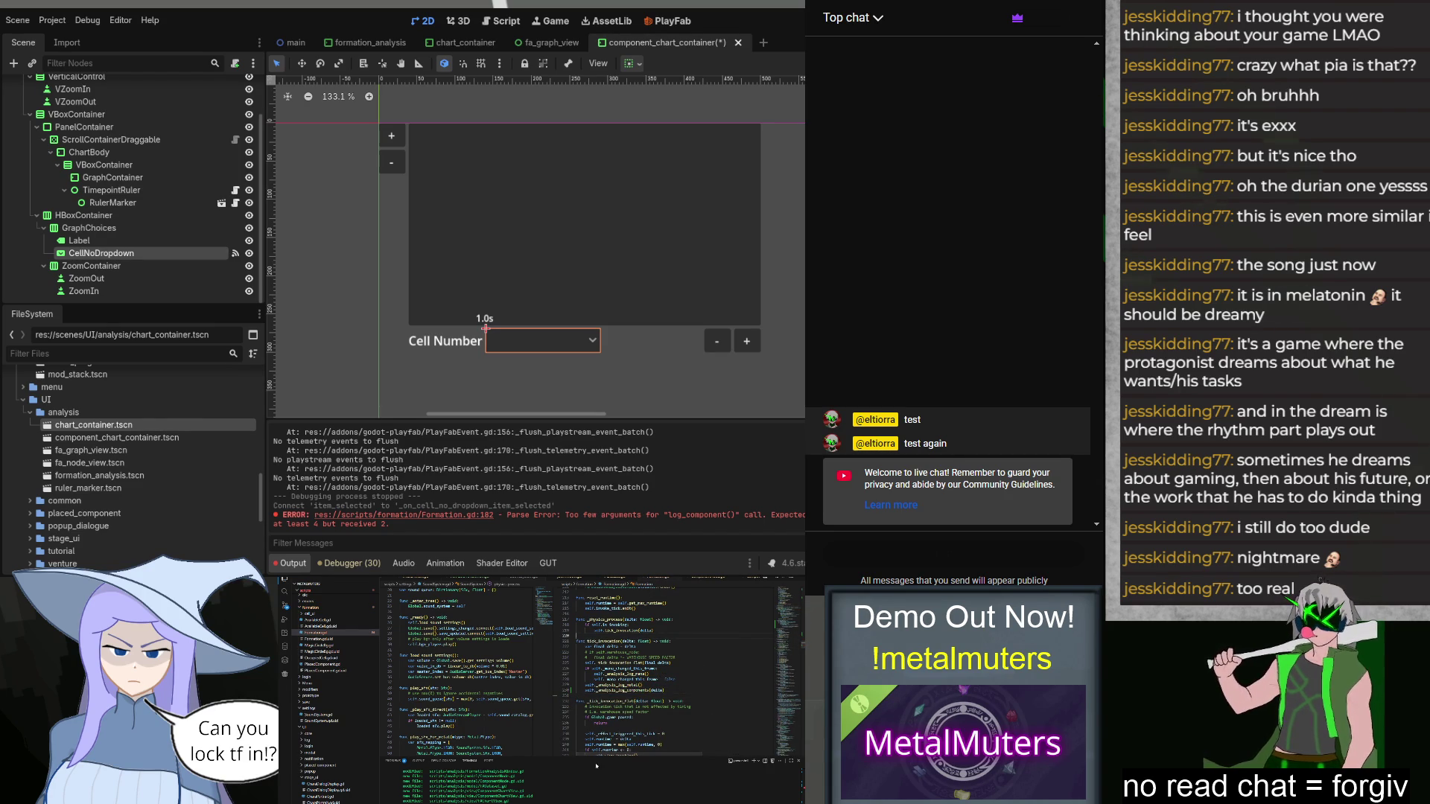
left_click(639, 702)
key("F5")
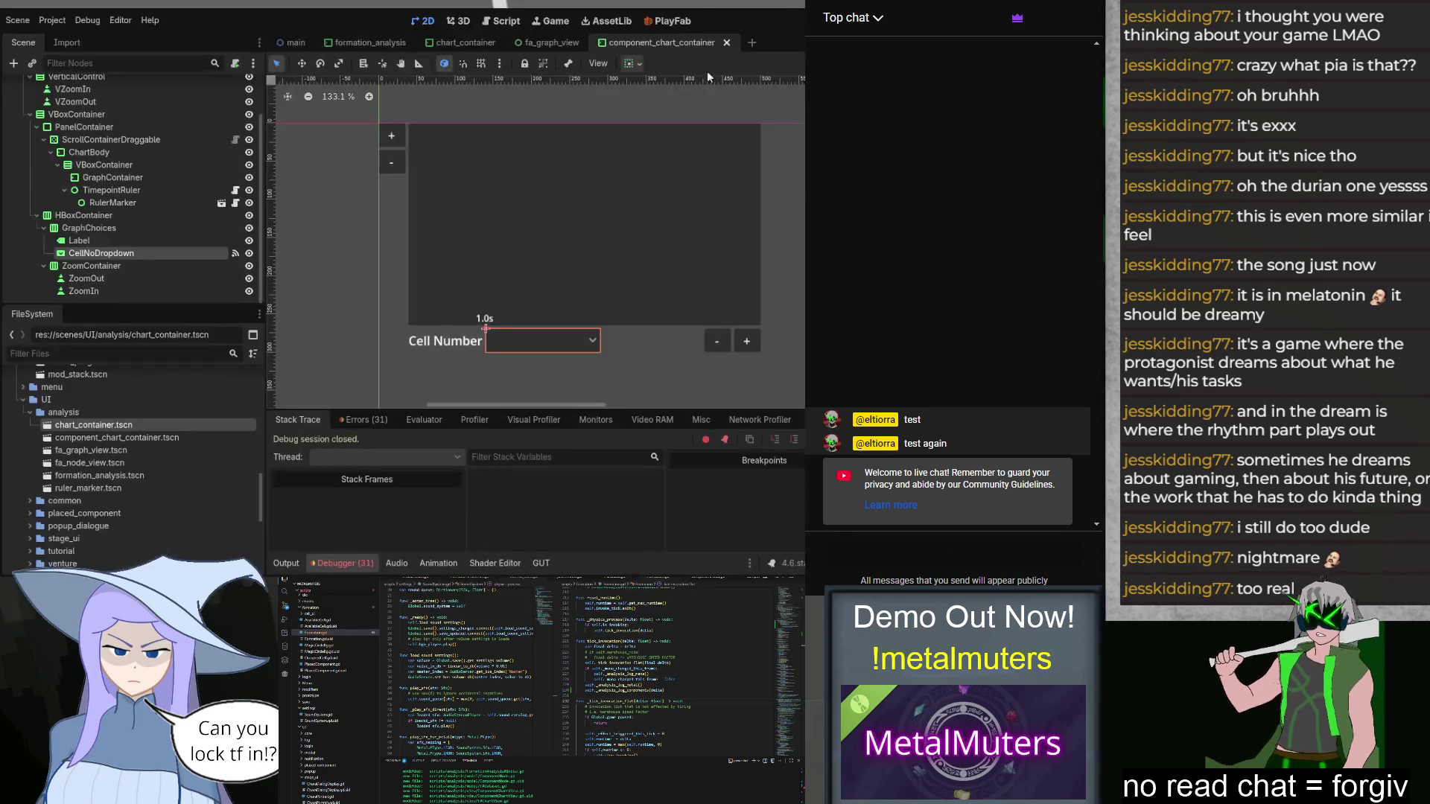
Step: Stop the game, select the FormationAnalysis root node, and relaunch to the title screen
key("F8")
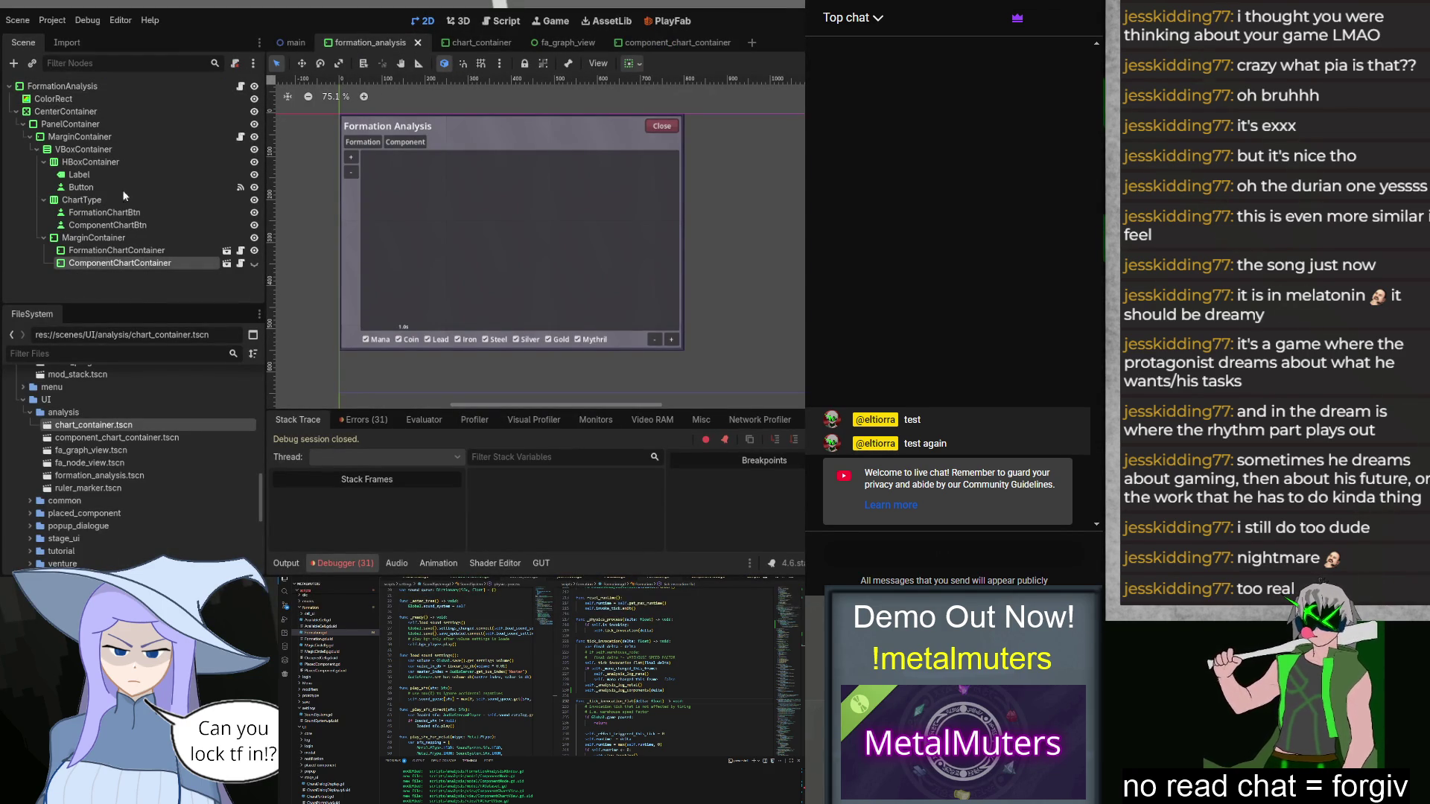
left_click(96, 85)
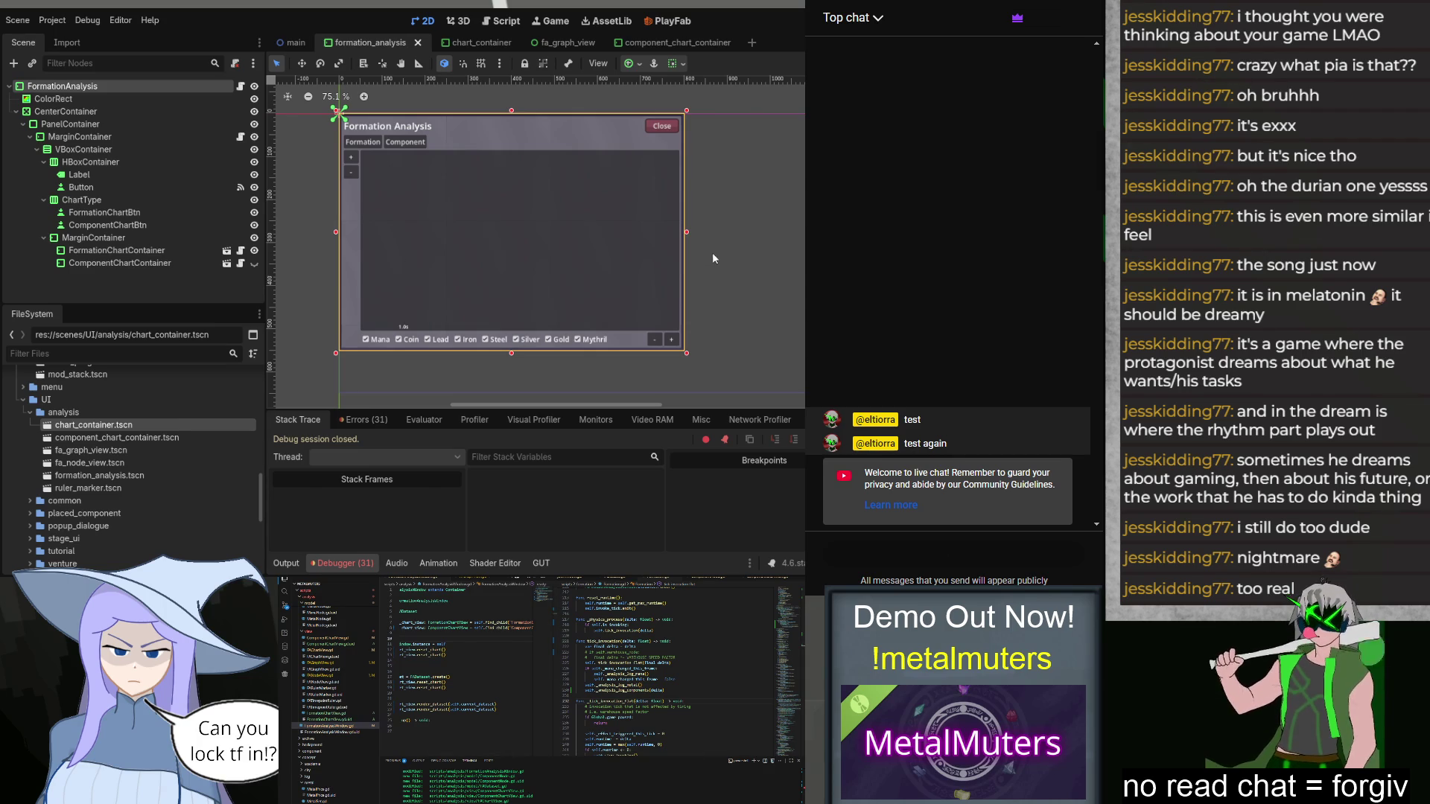
key("F6")
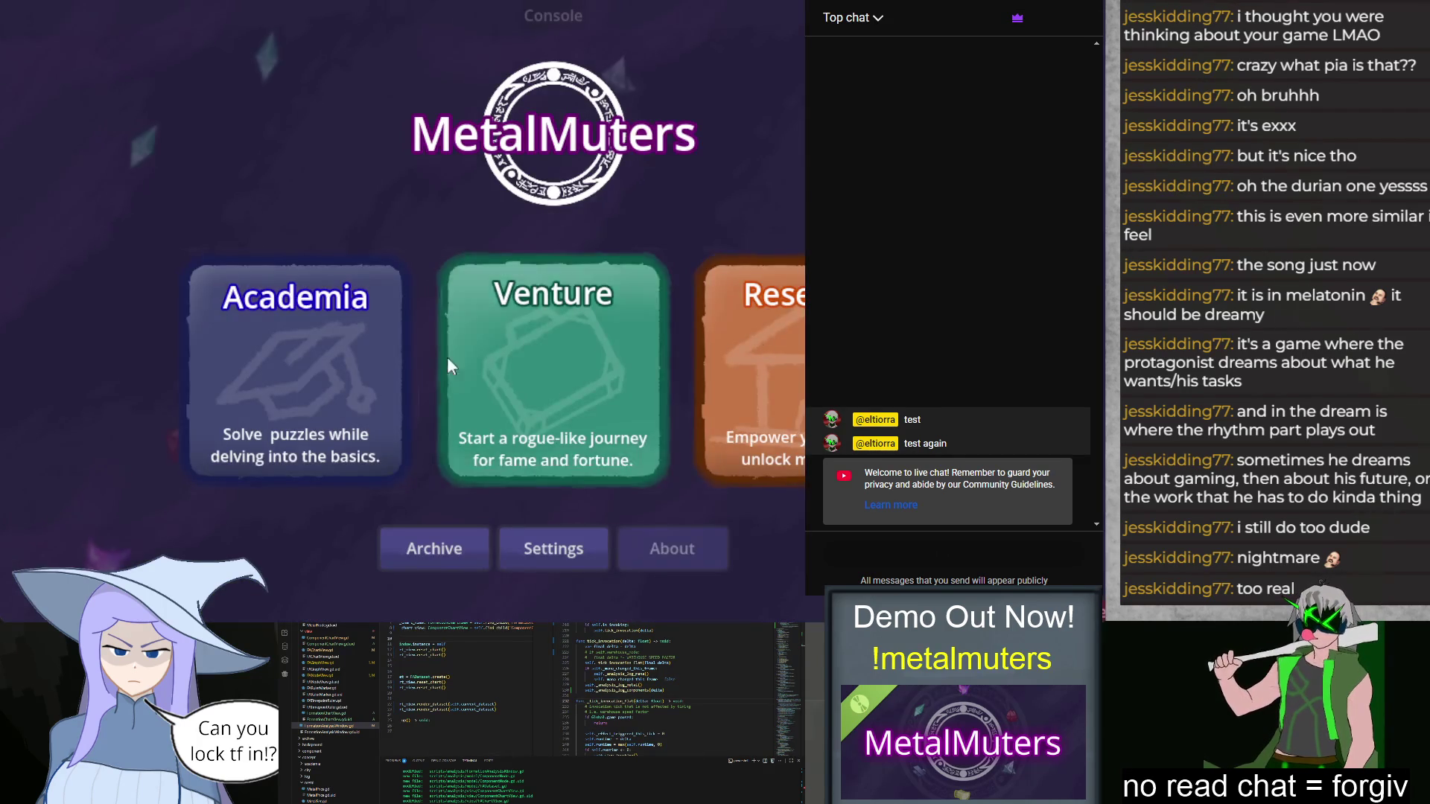
Step: Start Class 1F: Exam from Academia and place Mana Sources in slots 1–2, Iron P-Prod in 5, Primer in 6
left_click(308, 406)
left_click(745, 539)
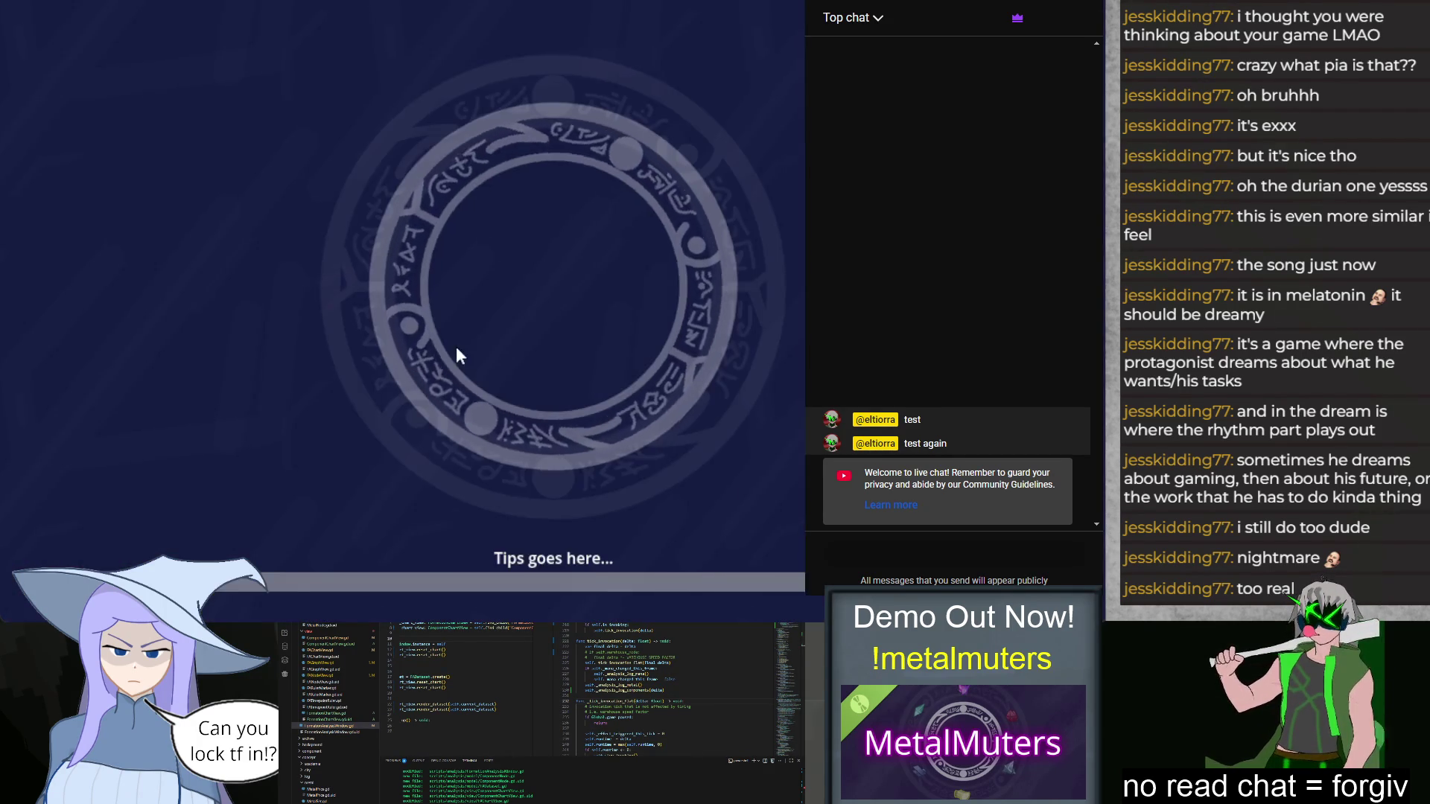
left_click(206, 559)
left_click(271, 566)
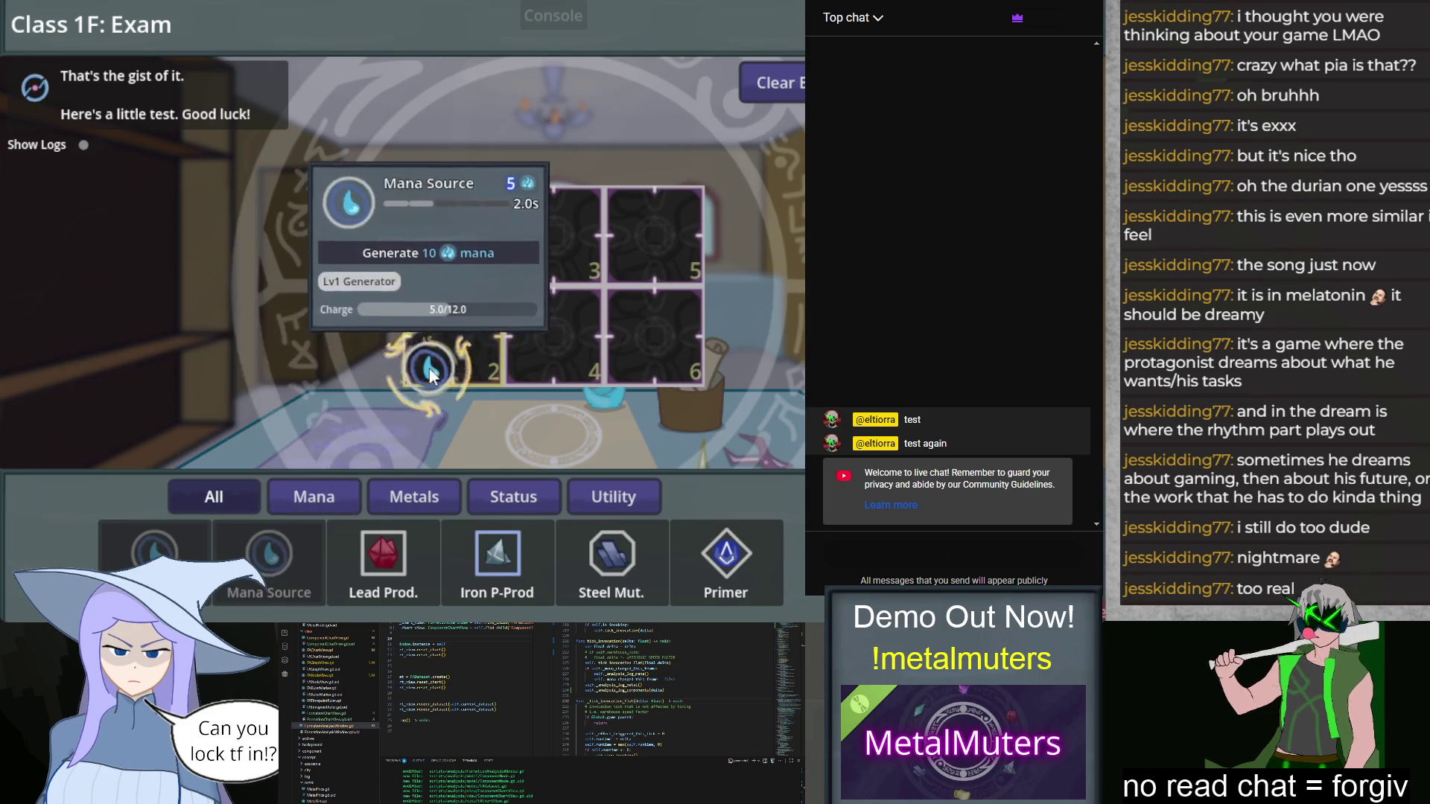
left_click(533, 556)
left_click(727, 555)
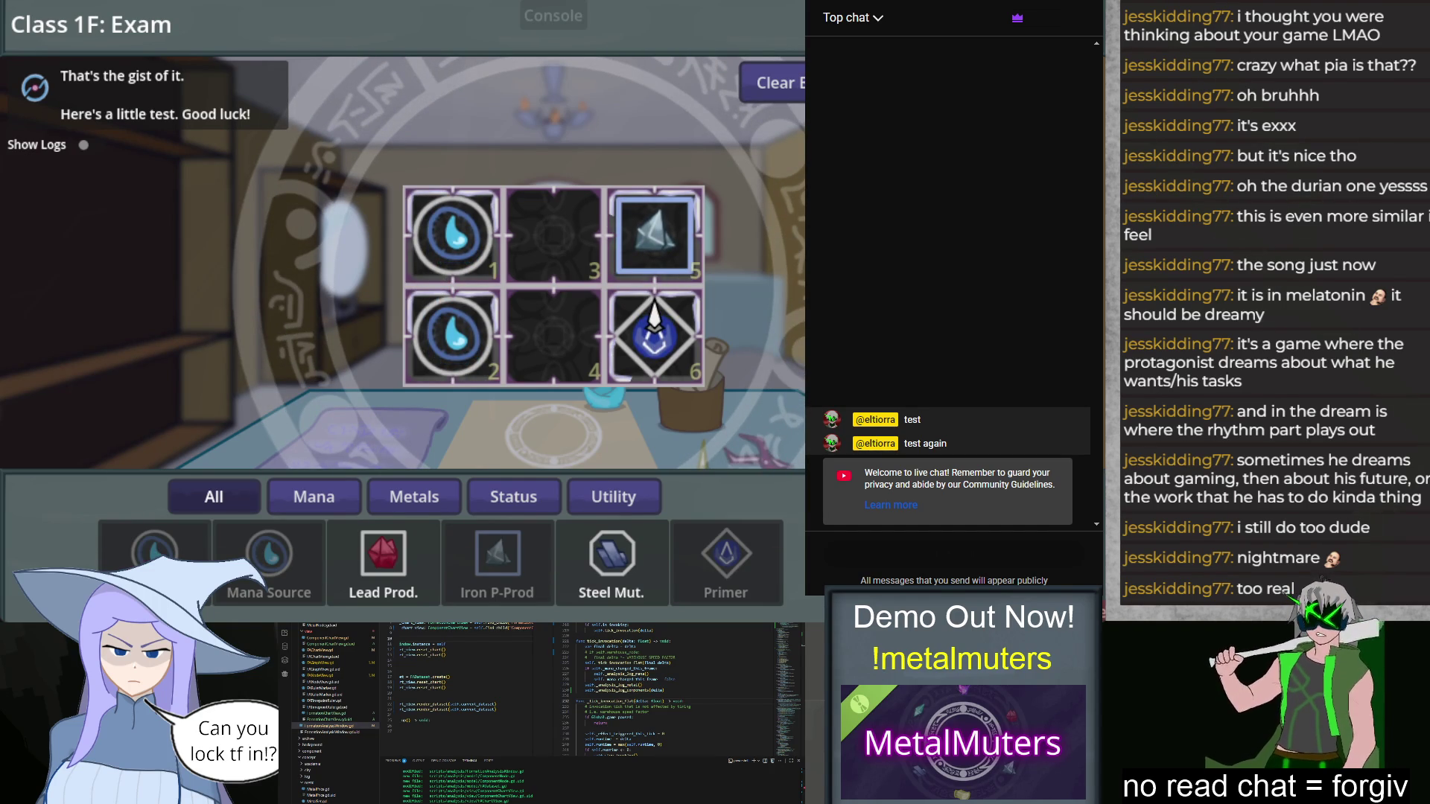
Step: Switch between script files in the editor to read the clear() call
left_click(327, 713)
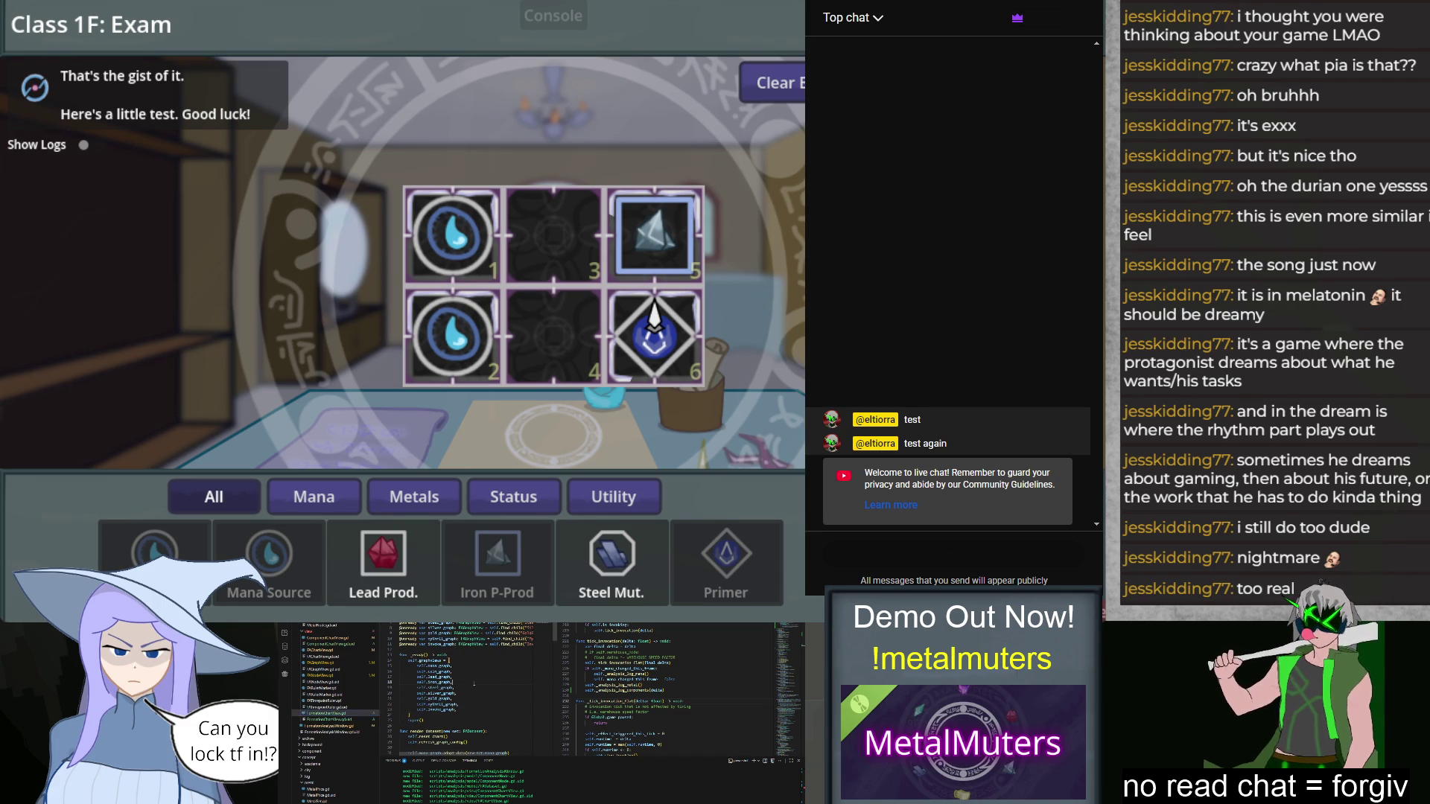
left_click(328, 637)
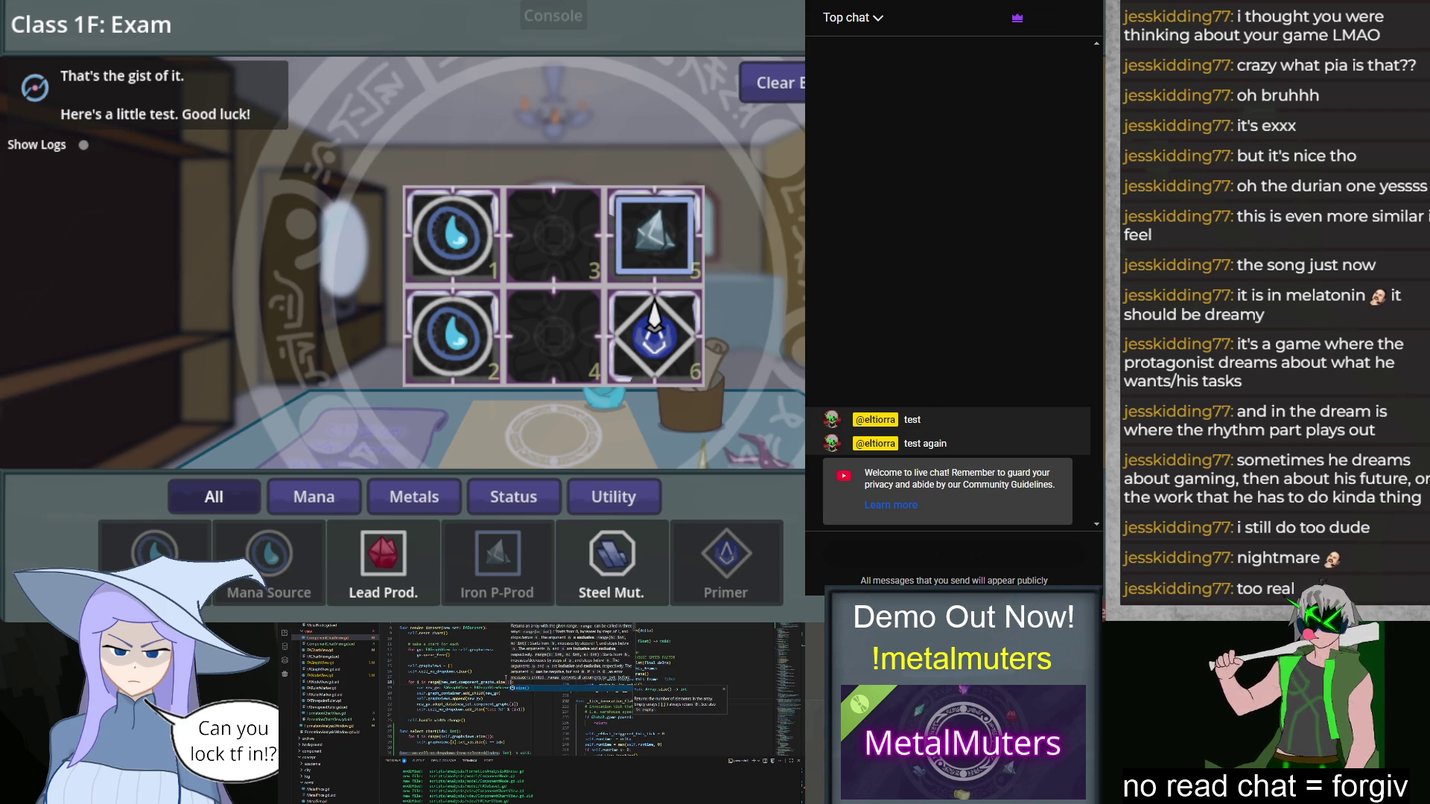
left_click(457, 671)
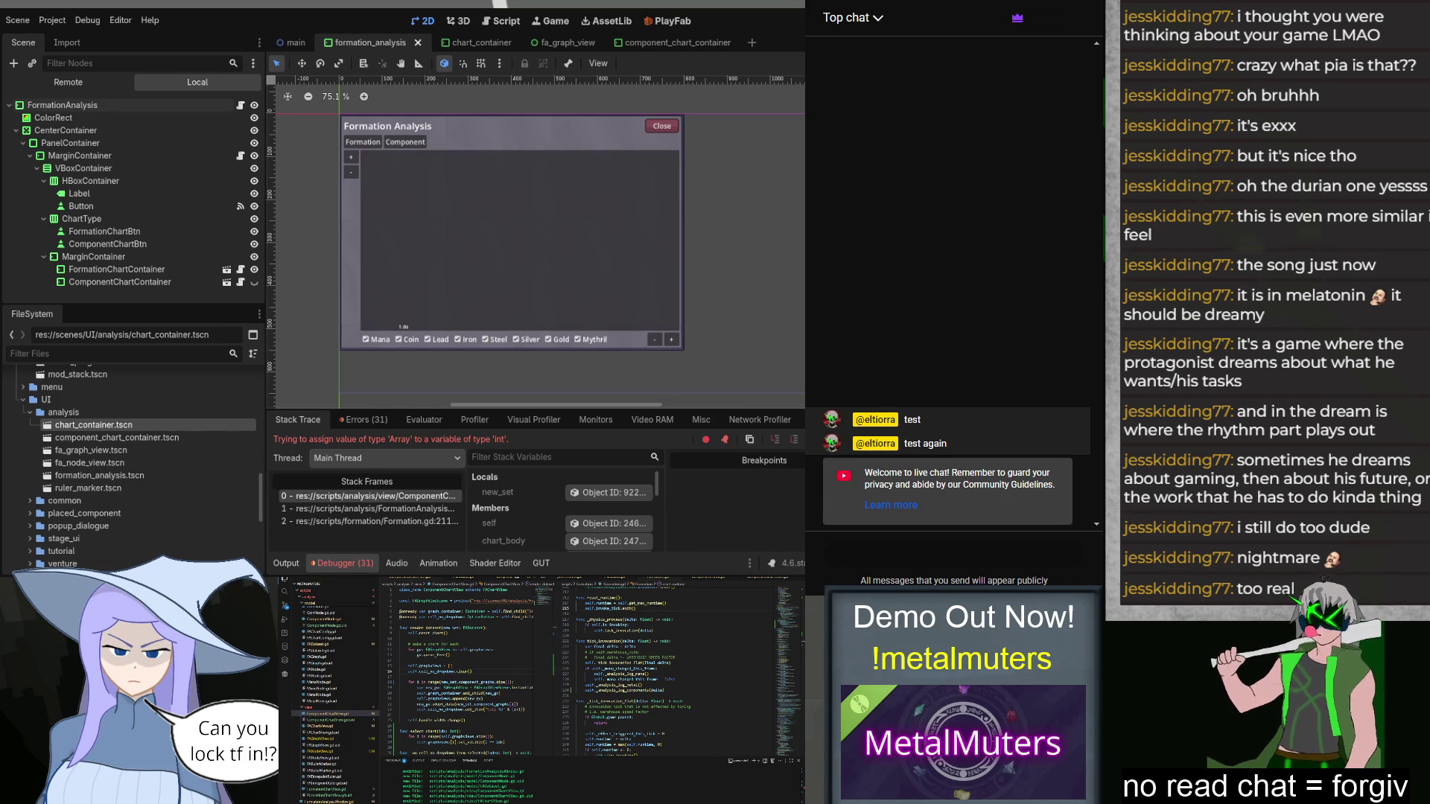
Step: Relaunch the game with F5 and open Class 1F: Exam from the Academia Class 1 lessons
key("F5")
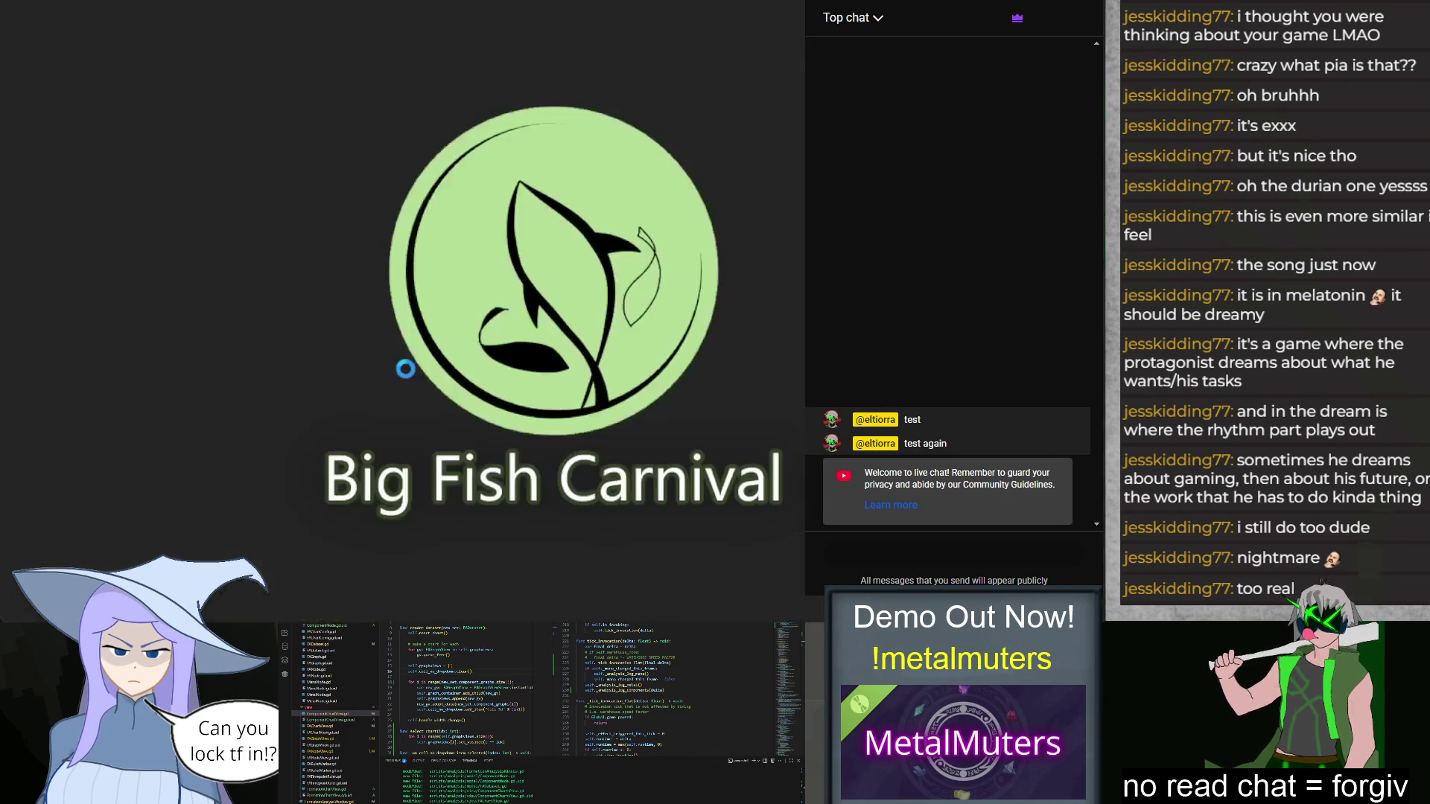
left_click(358, 394)
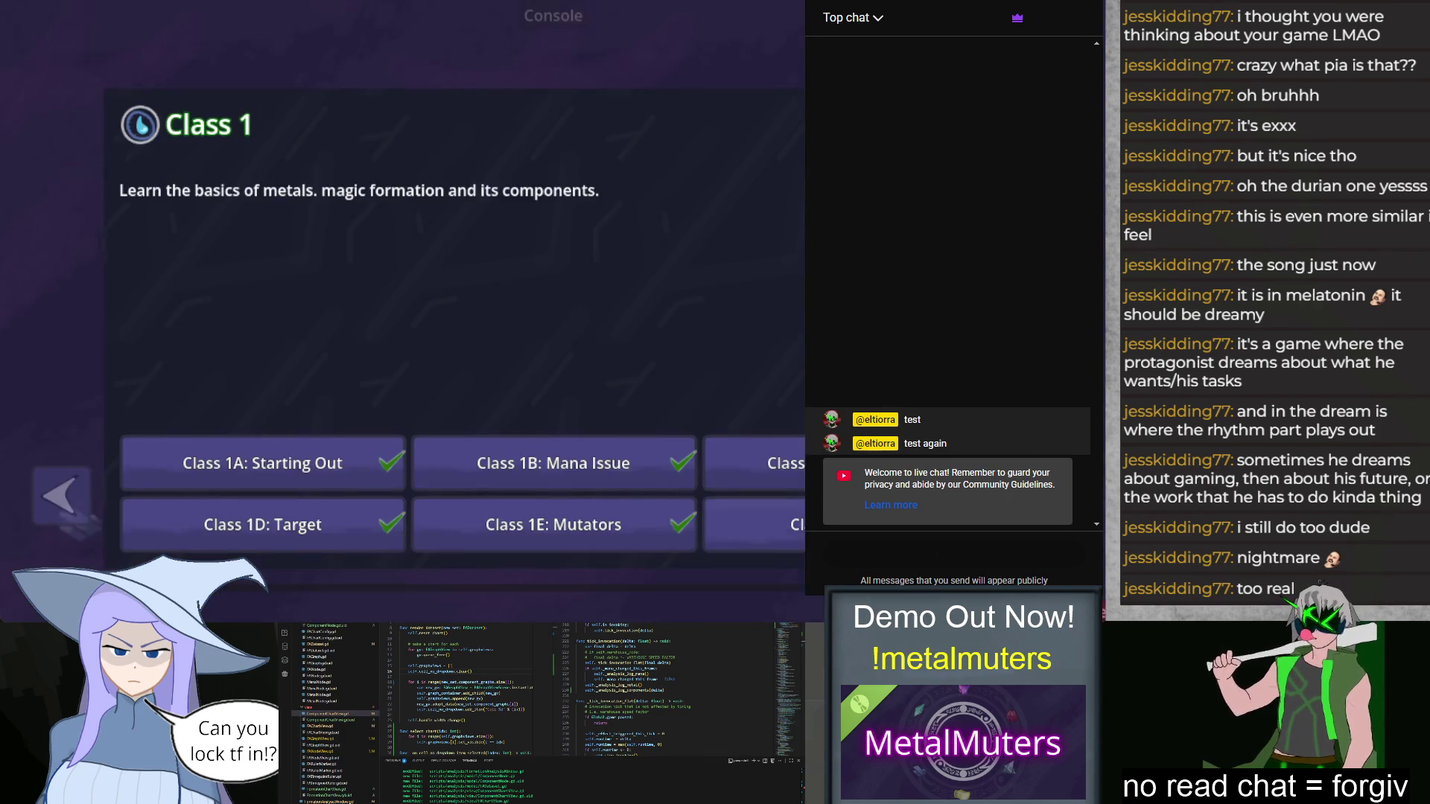
left_click(440, 479)
Step: Fill slots 1–2 with Mana Sources, 5 with Iron P-Prod, 6 with Primer, 3 with Lead Prod., 4 with Steel Mut
left_click_drag(154, 555, 452, 234)
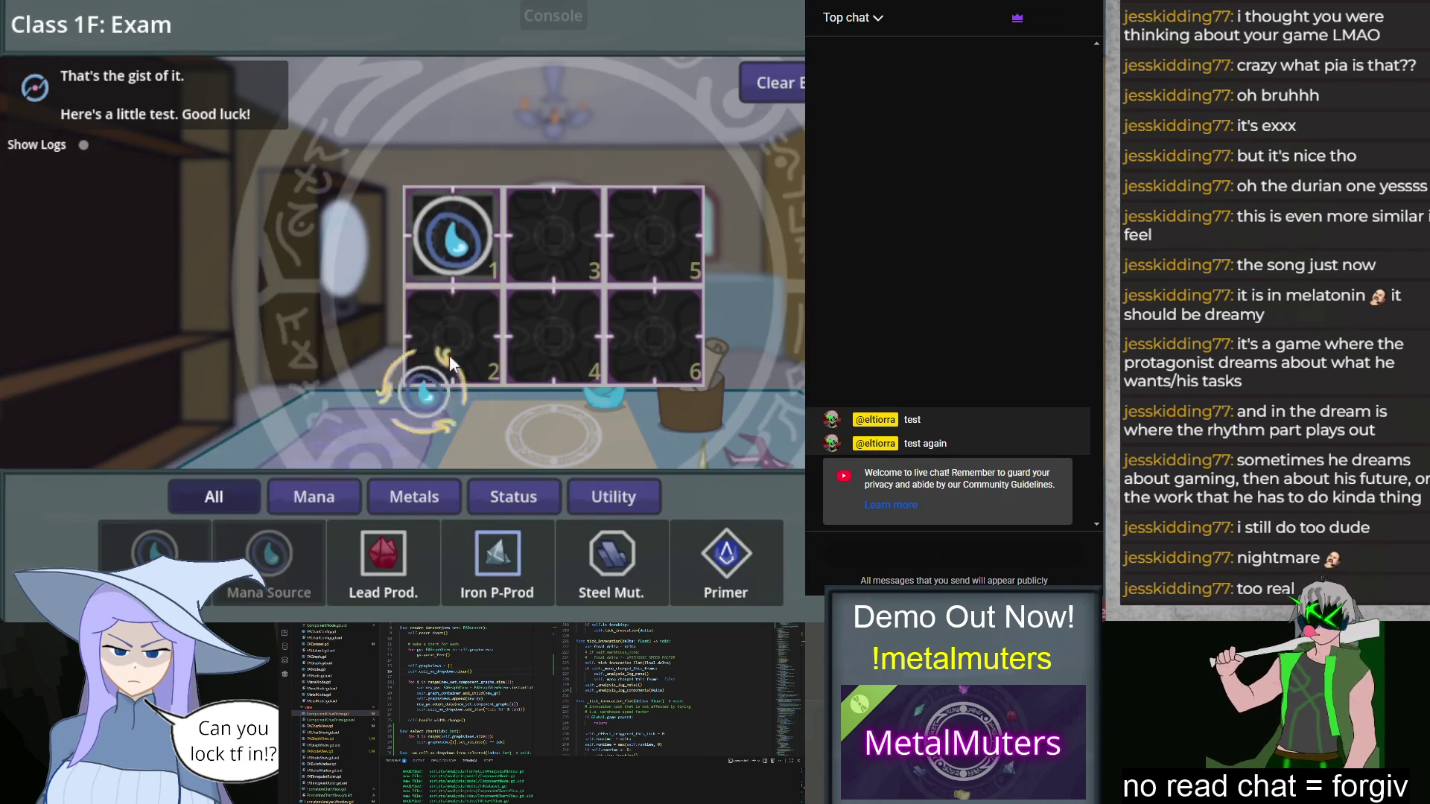
left_click_drag(419, 406, 452, 335)
left_click_drag(498, 554, 654, 237)
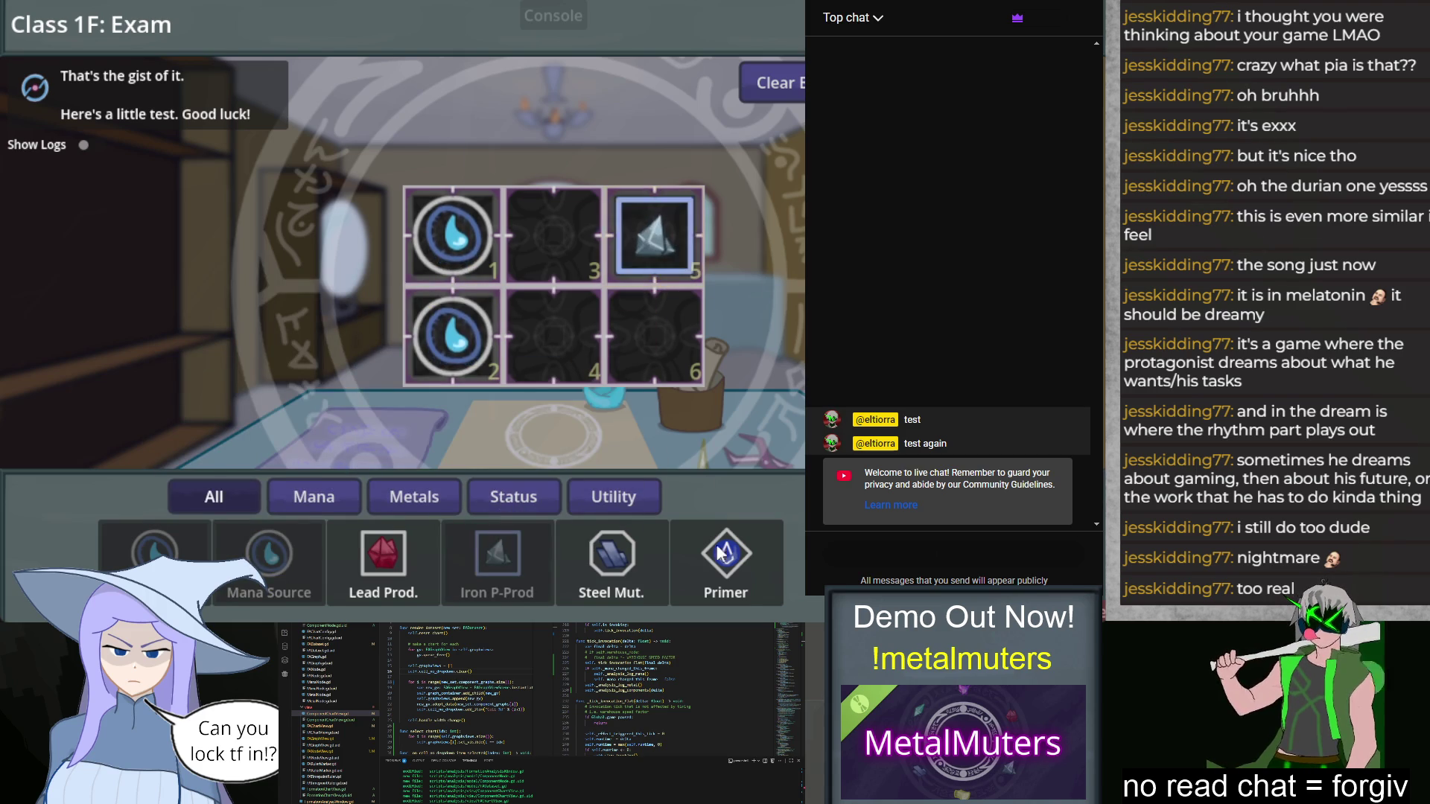
left_click_drag(718, 558, 654, 335)
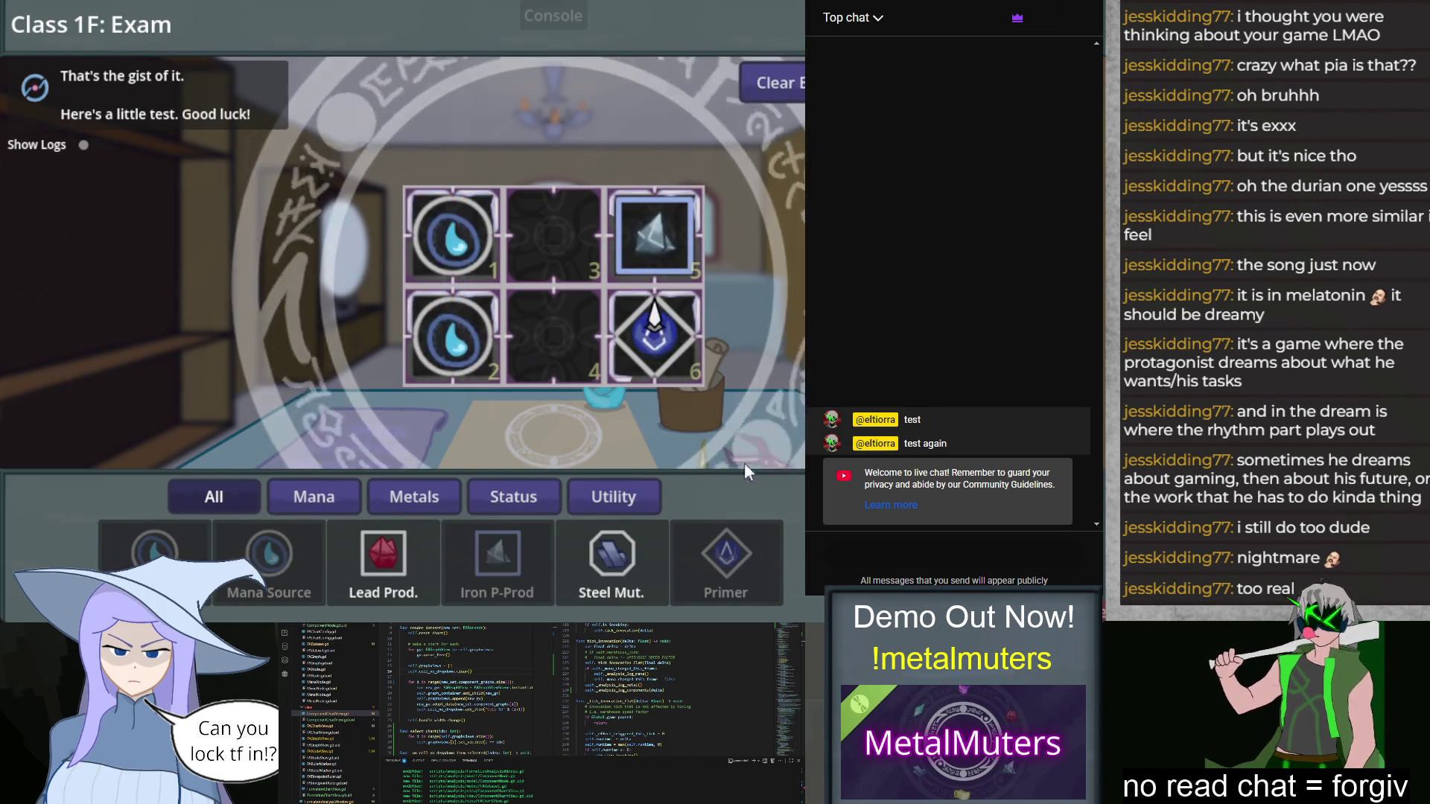
left_click(380, 560)
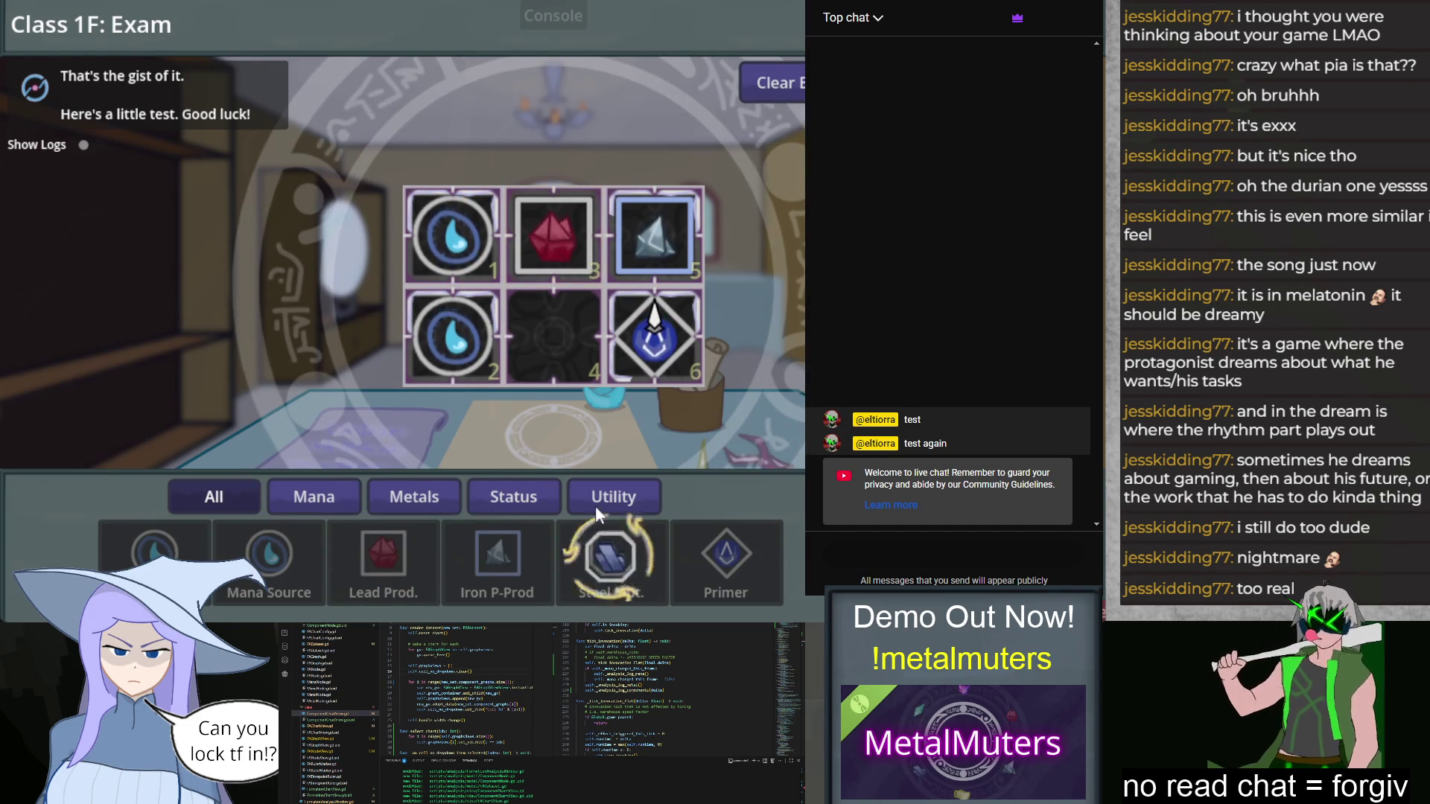
left_click(612, 567)
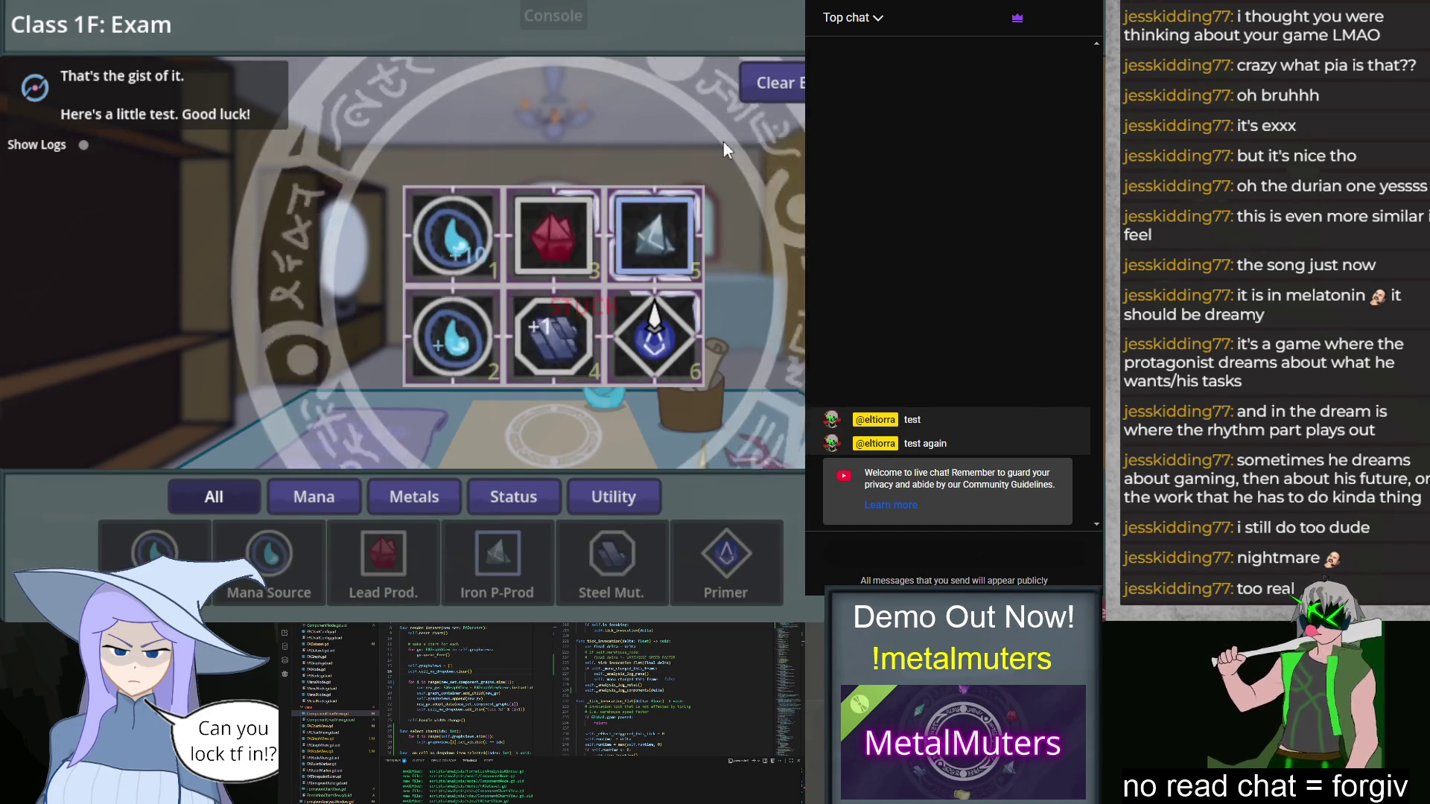
Step: Open Formation Analysis on the Component tab and view the charts for Cell 2, then Cell 1
left_click(607, 325)
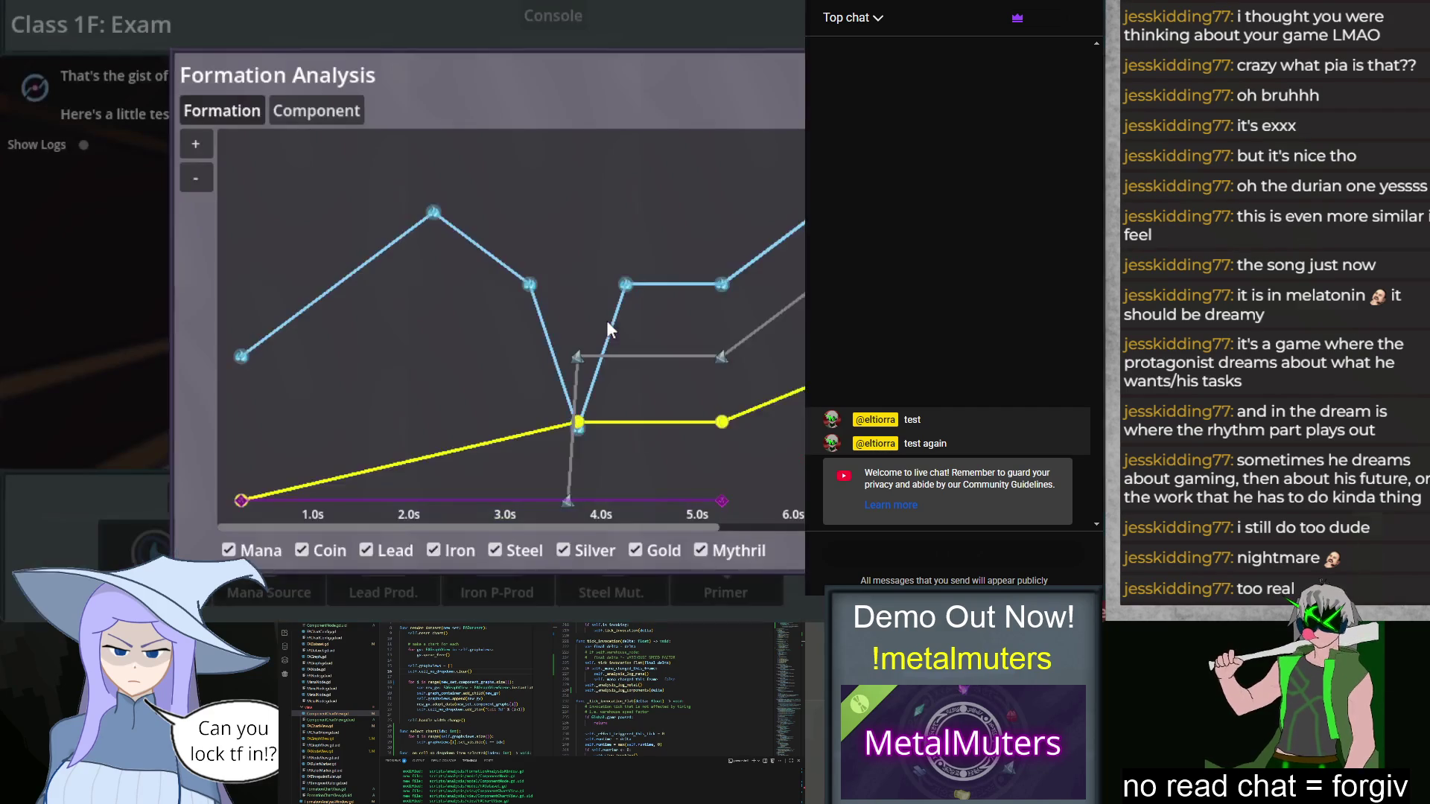
left_click(339, 110)
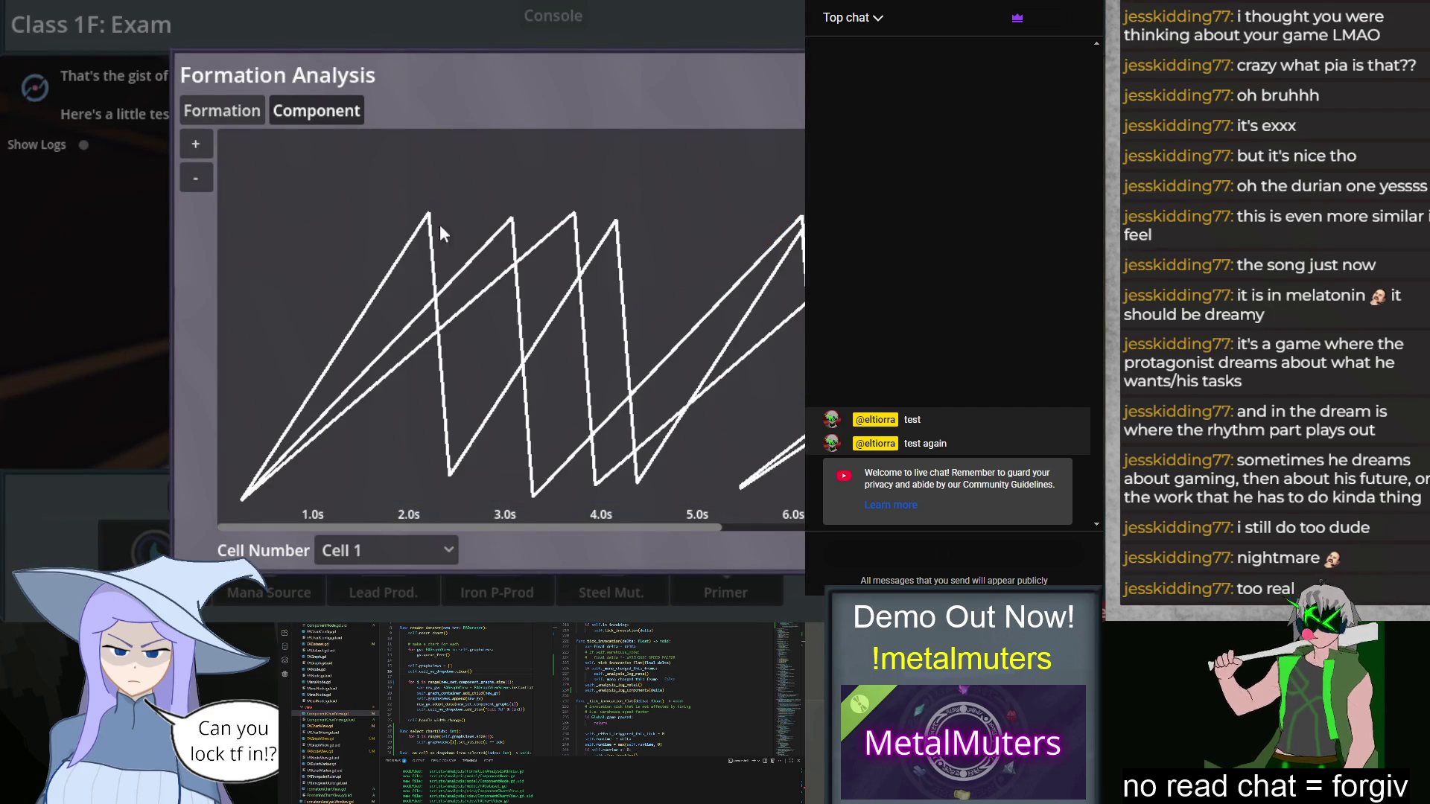
left_click(432, 551)
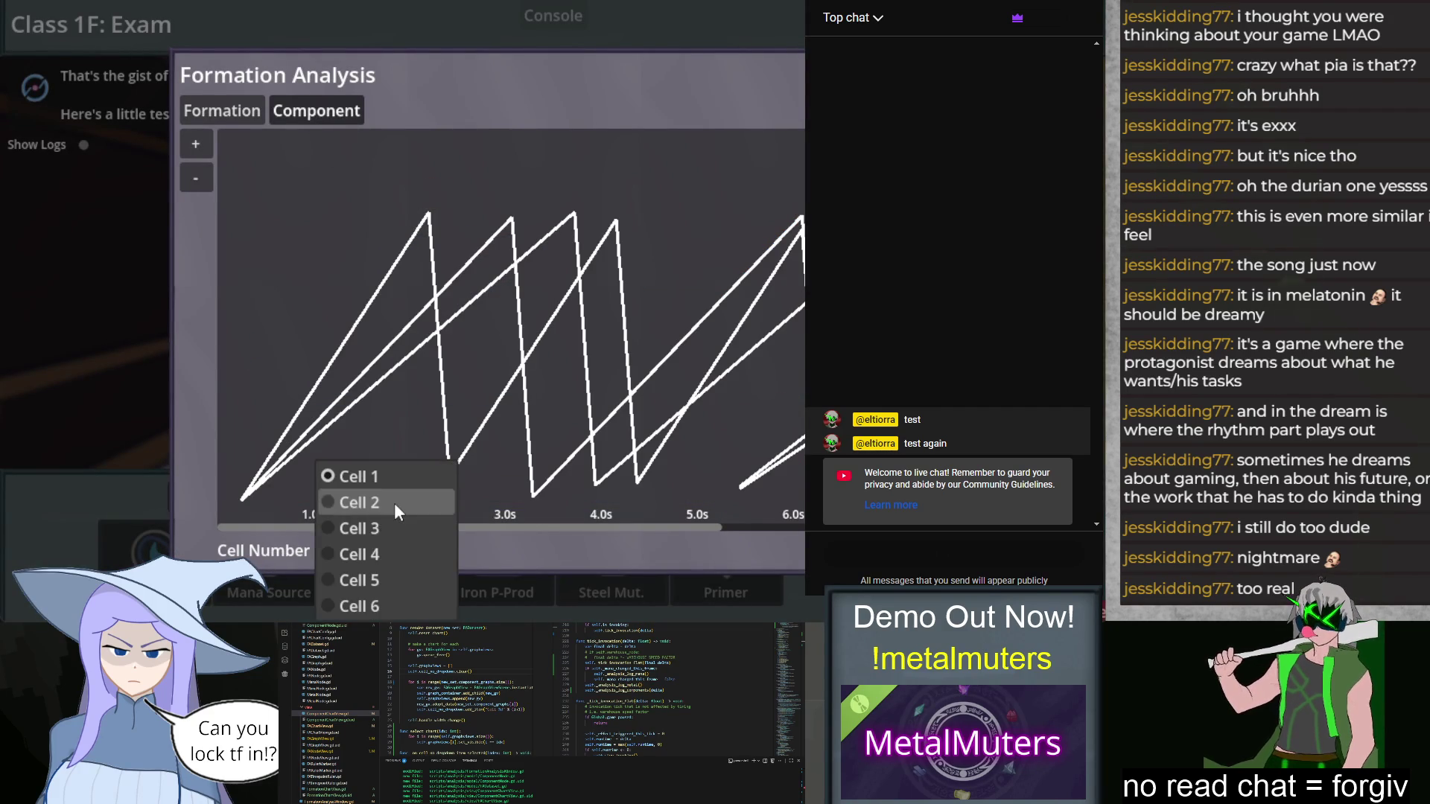
left_click(395, 503)
left_click(409, 552)
left_click(384, 471)
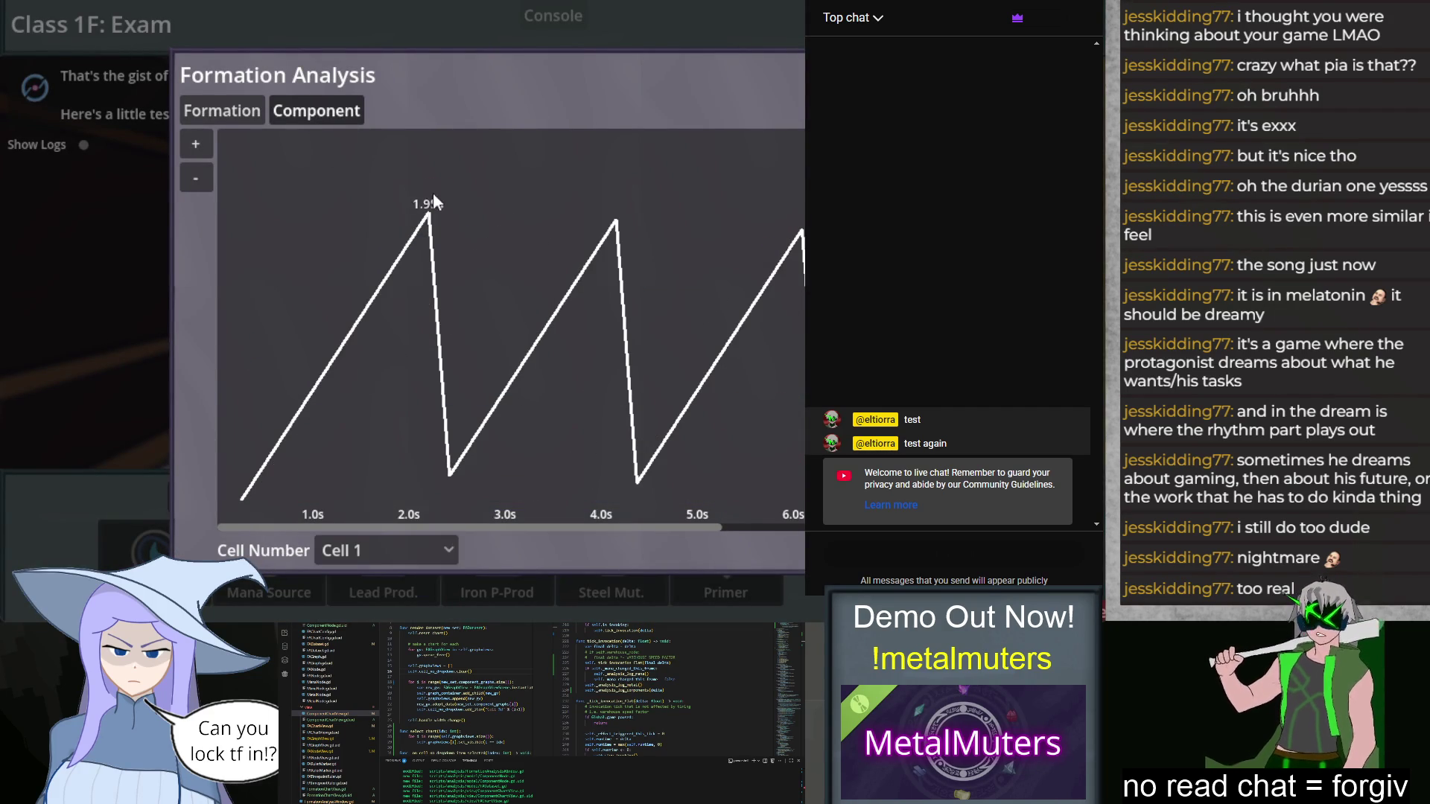
Step: Show the Component chart for Cell 5 from the Cell Number dropdown
mouse_move(429, 216)
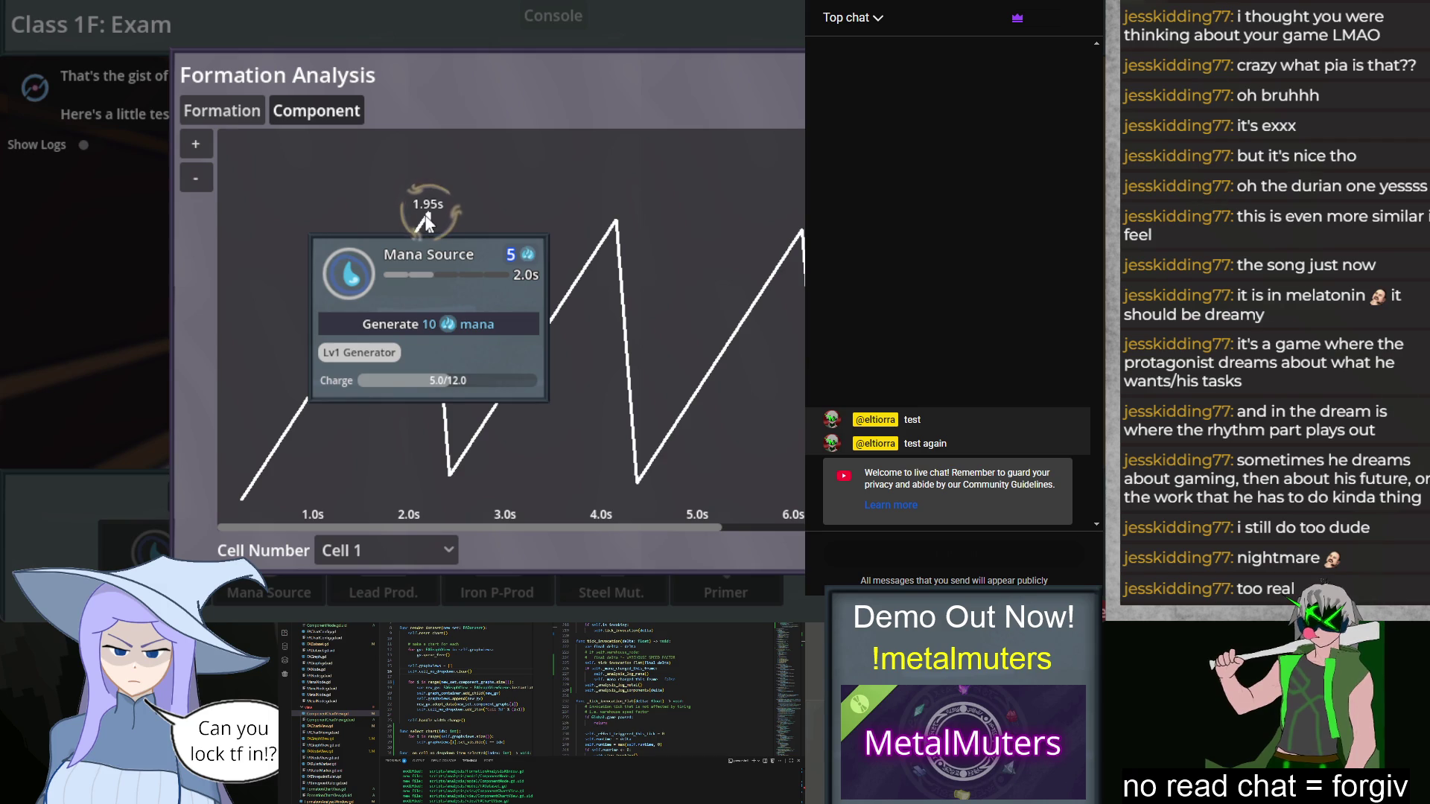
mouse_move(246, 504)
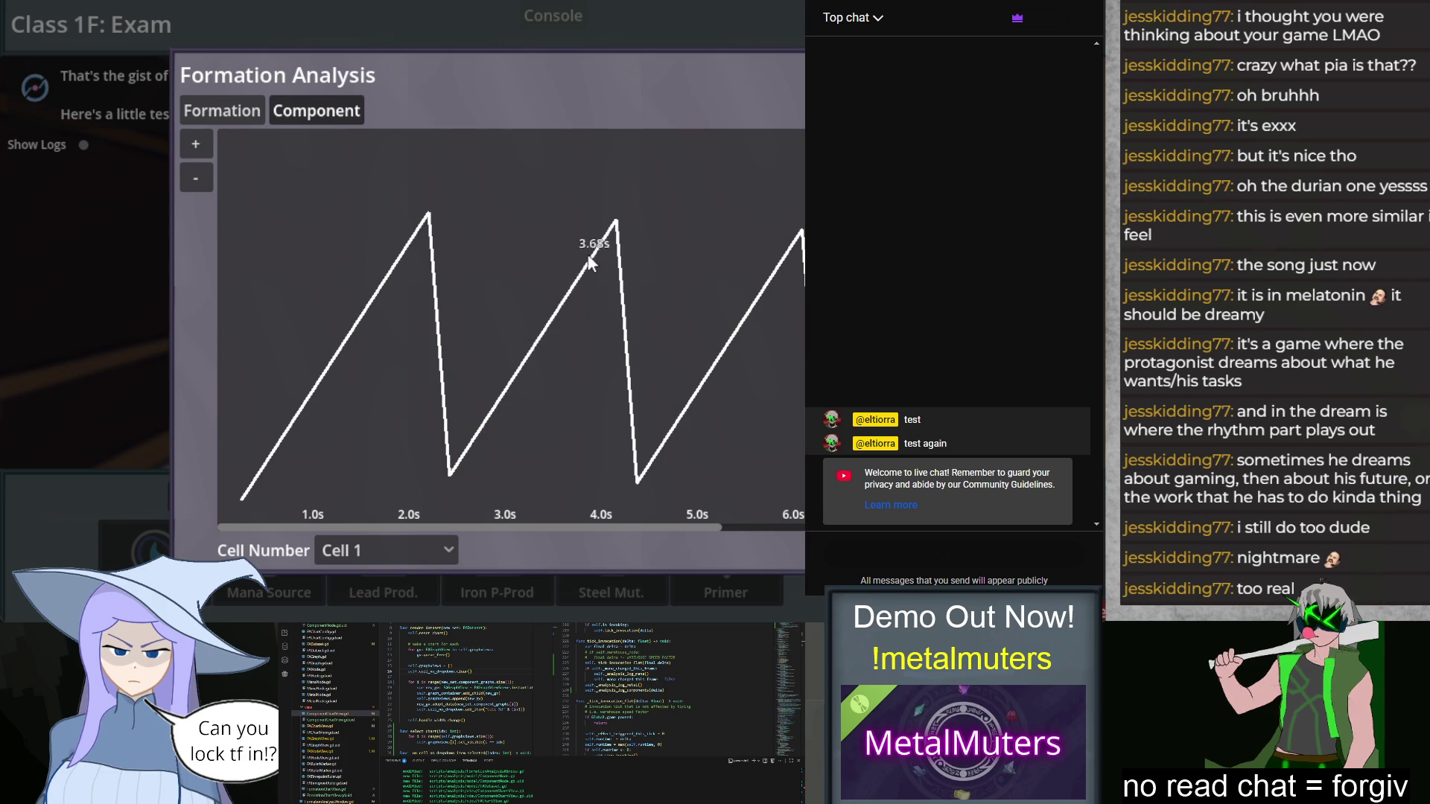
mouse_move(642, 478)
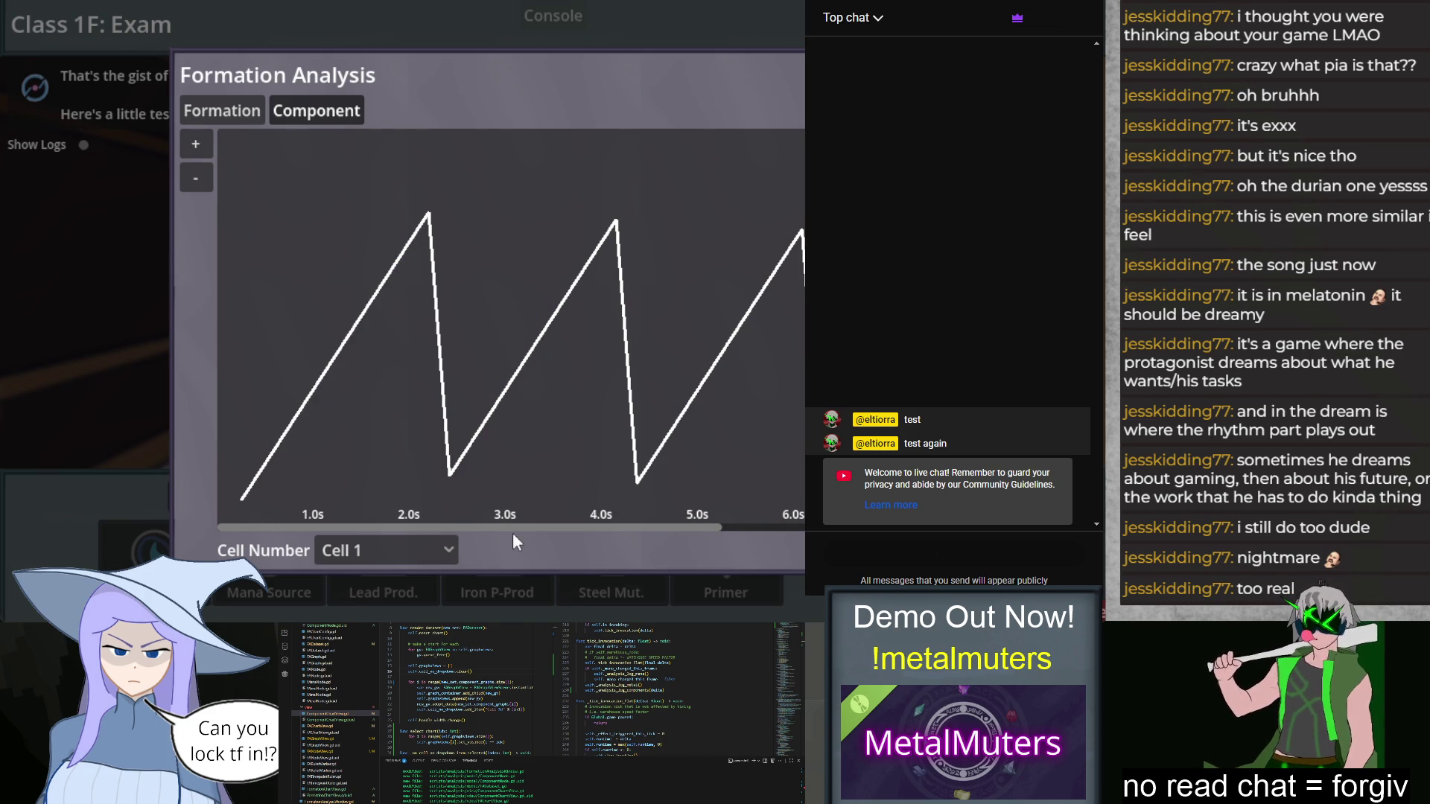
left_click(428, 550)
left_click(404, 577)
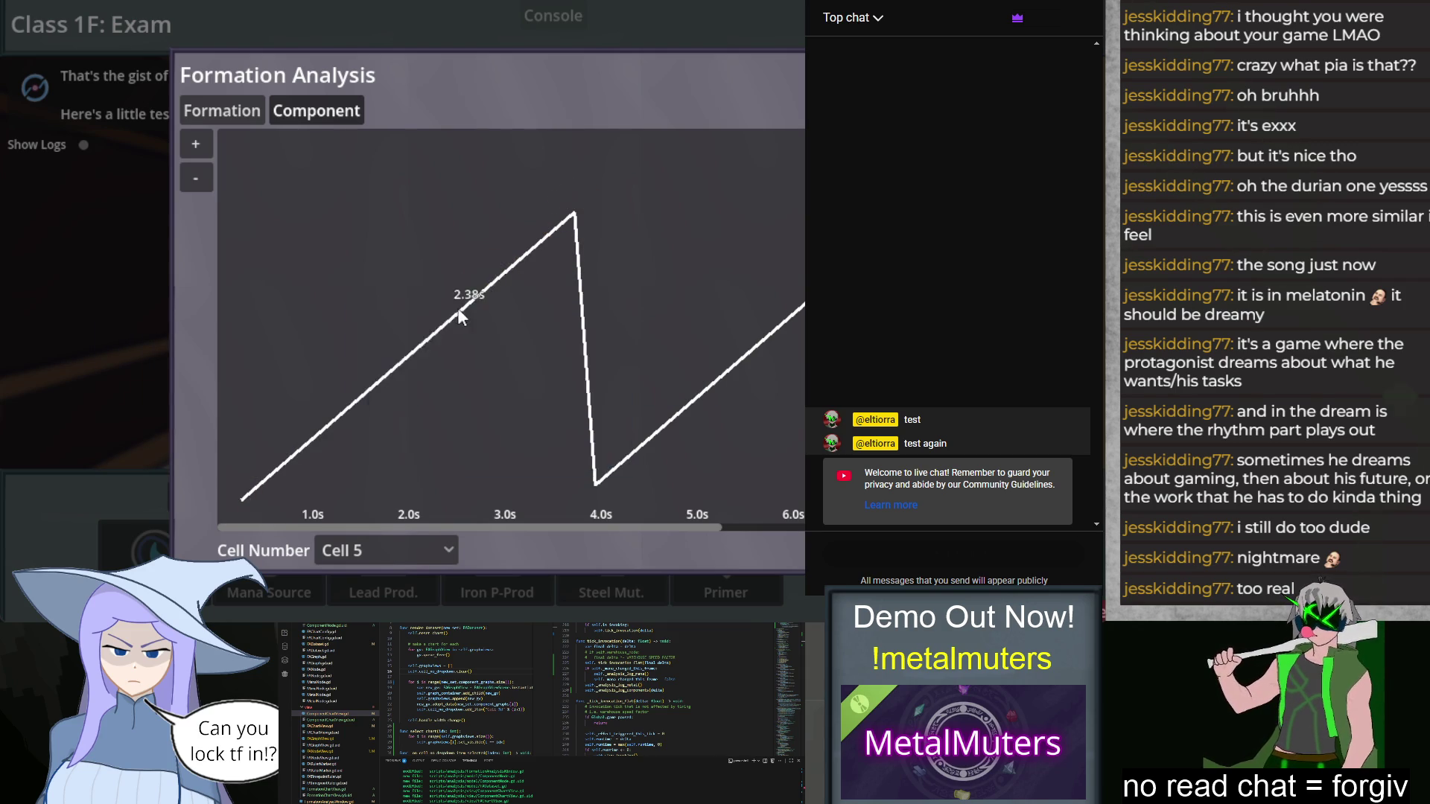
Step: Switch back to Cell 1's chart and close the Formation Analysis panel with Esc
mouse_move(337, 414)
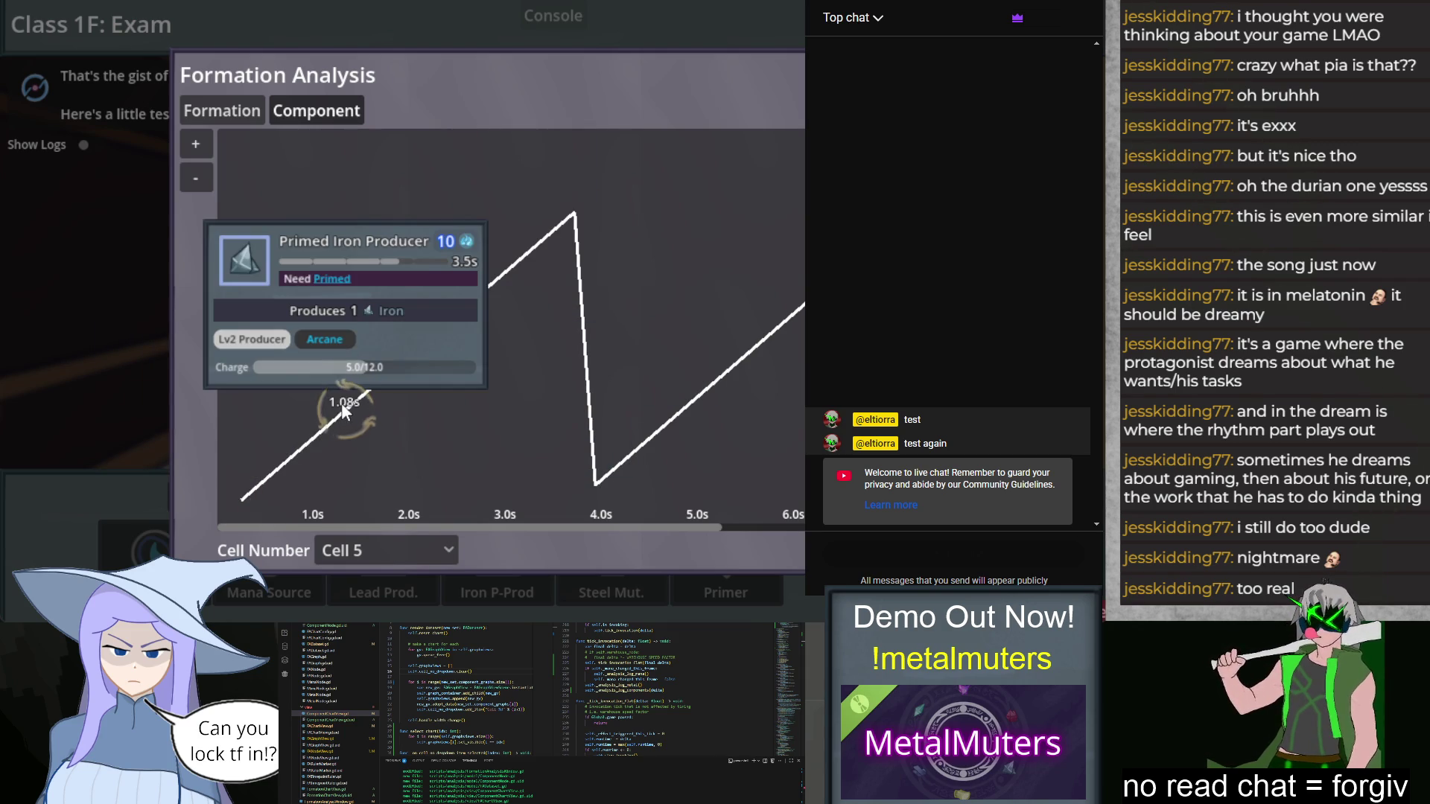
mouse_move(431, 332)
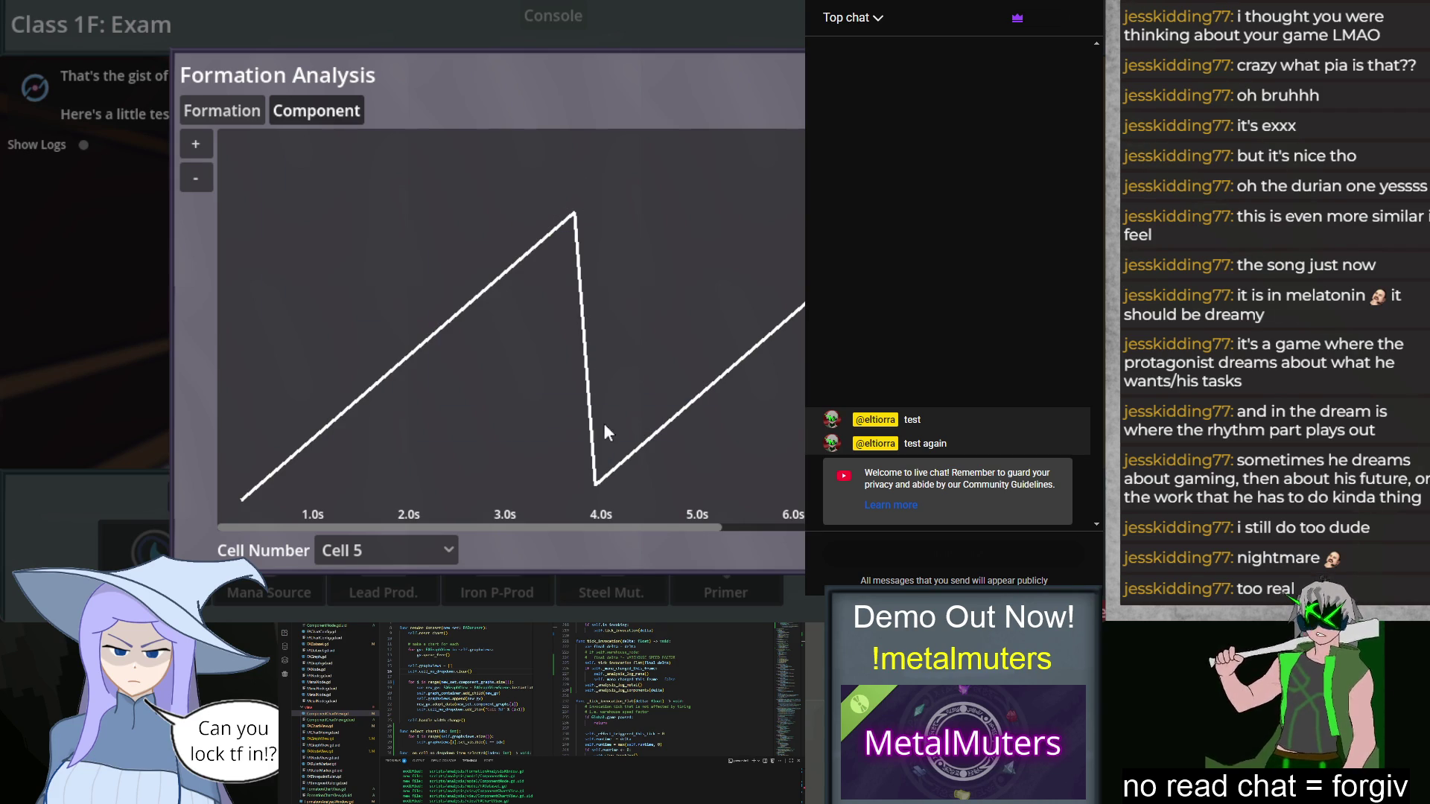
left_click_drag(788, 404, 549, 417)
scroll(548, 417, "up", 3)
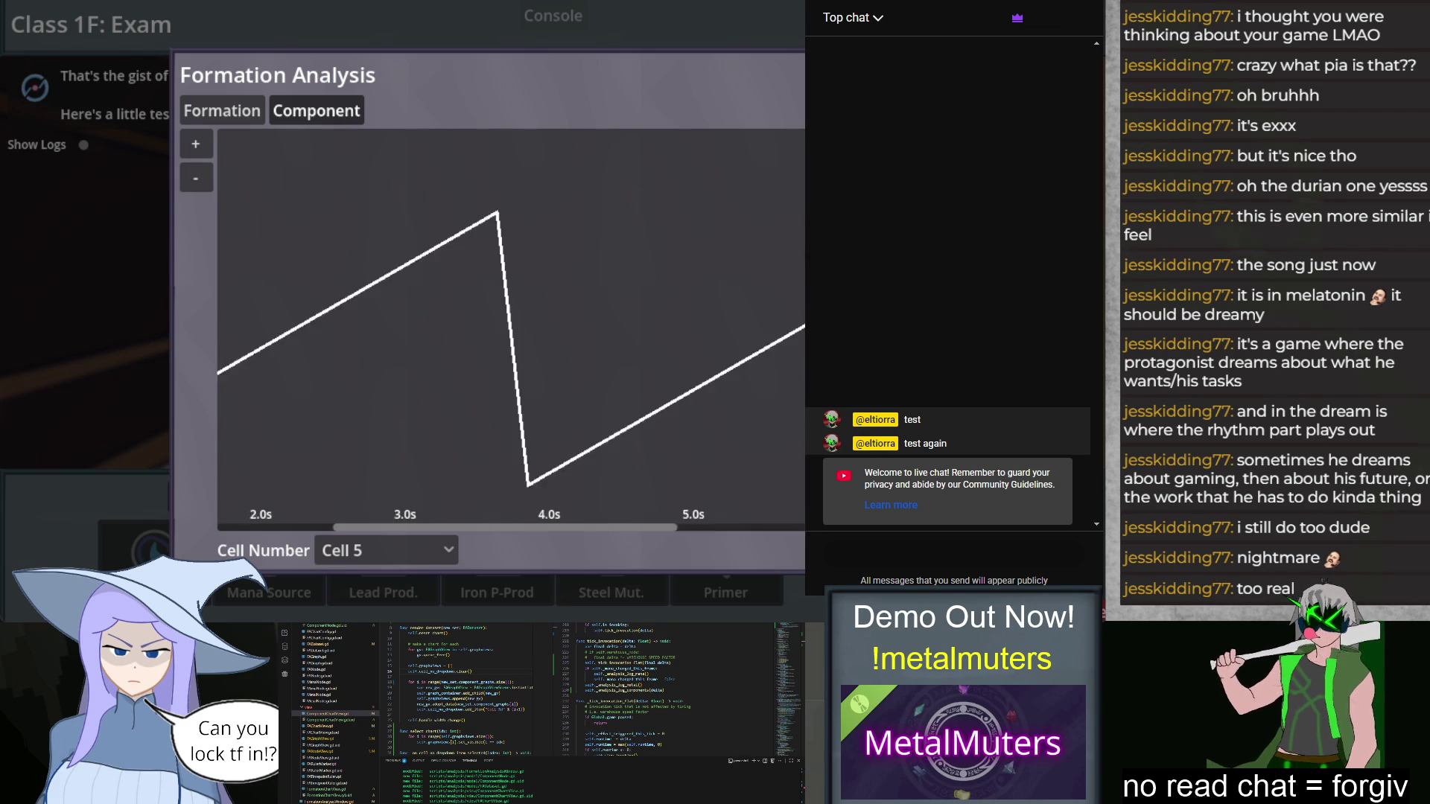
left_click(386, 551)
left_click(371, 470)
key("Escape")
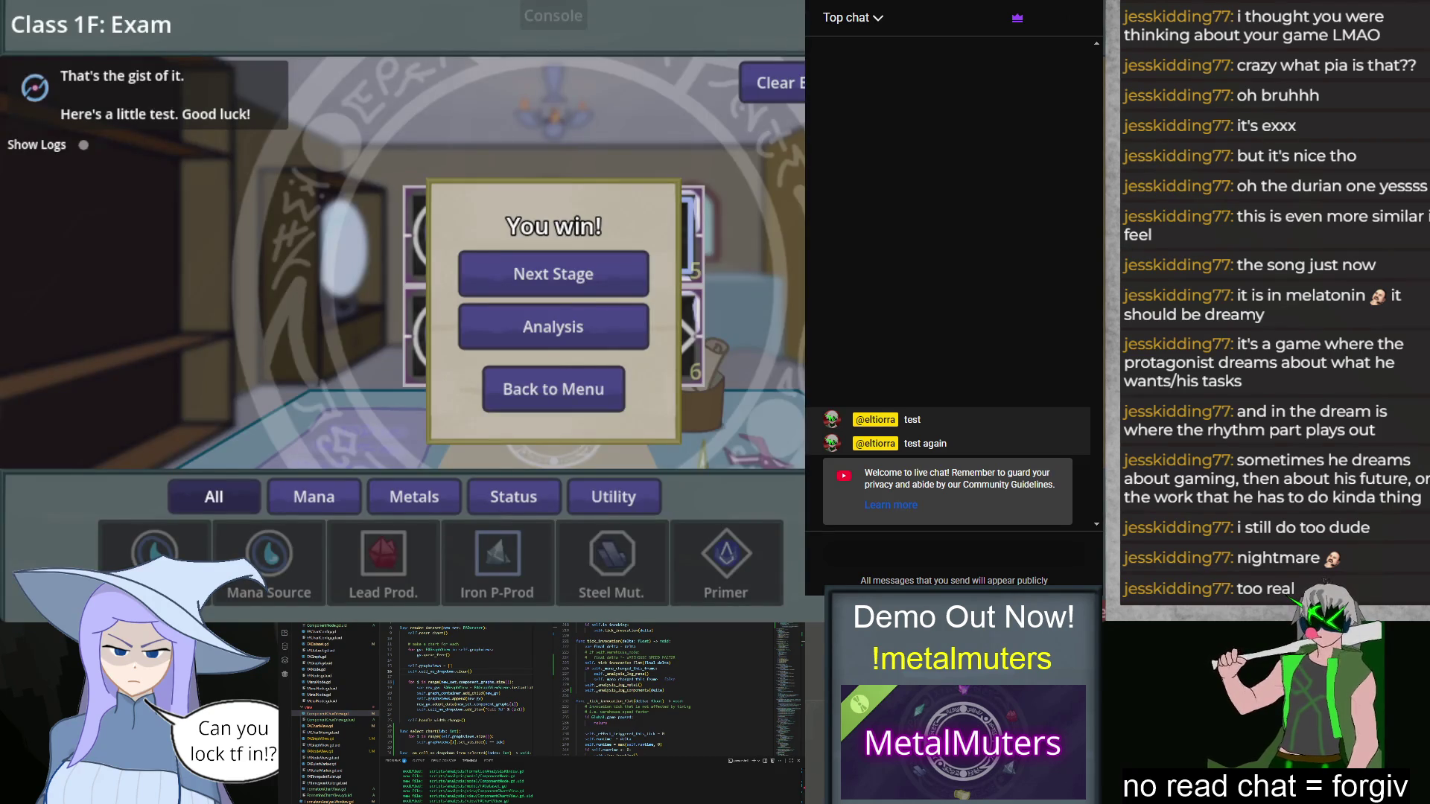
Step: Quit the game with F8 and add self.select_chart(0) after handle_width_change() in the chart script
key("F8")
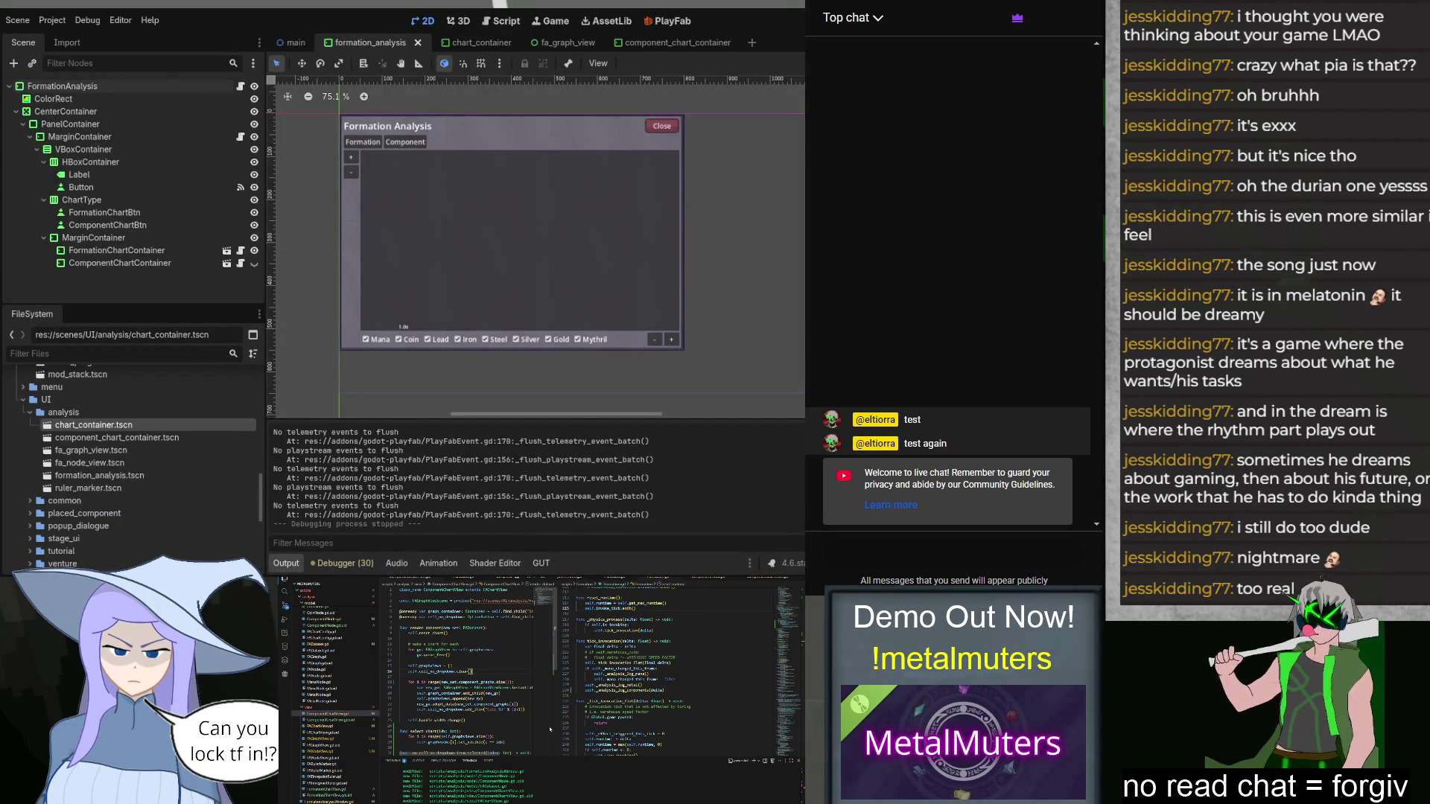
scroll(551, 729, "down", 5)
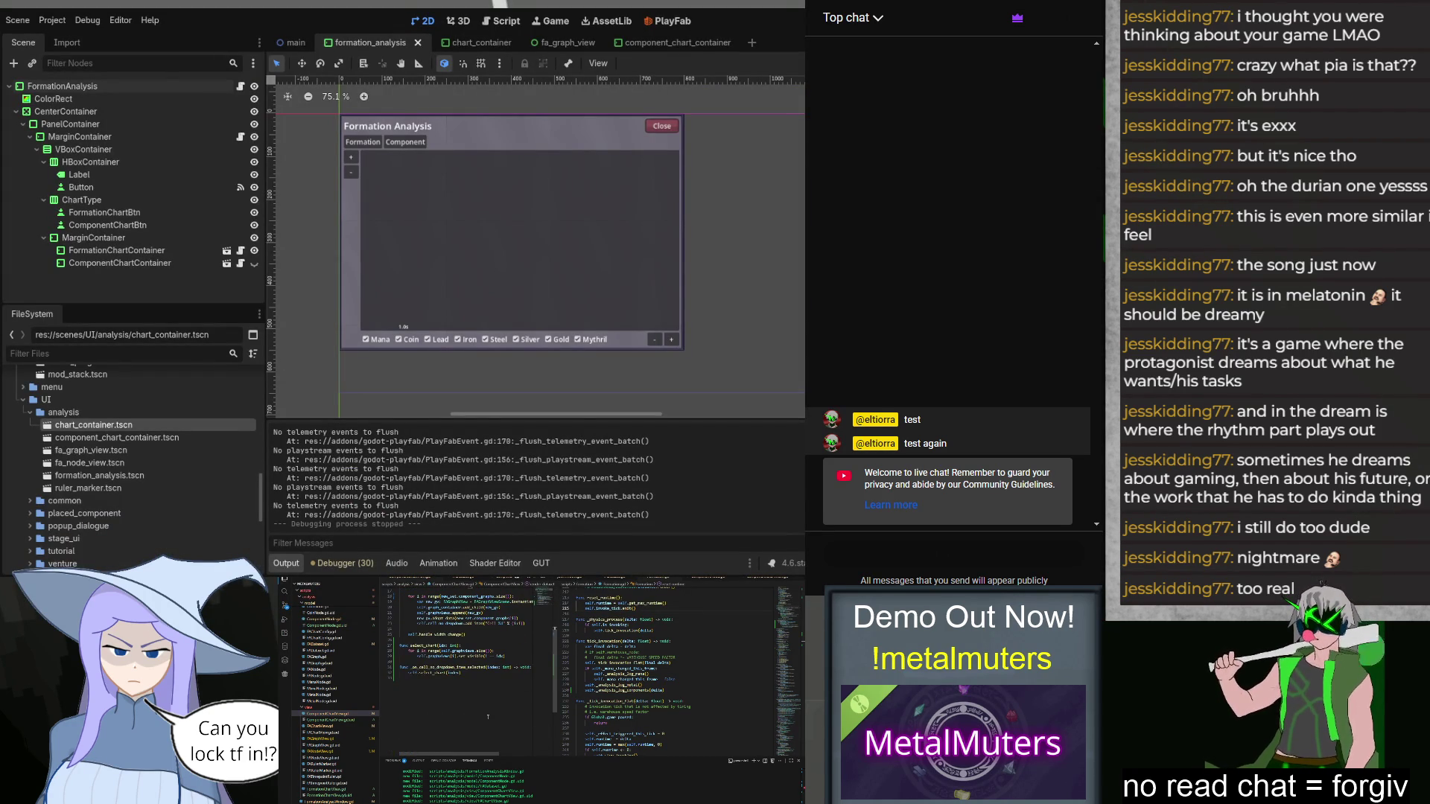
scroll(469, 656, "up", 4)
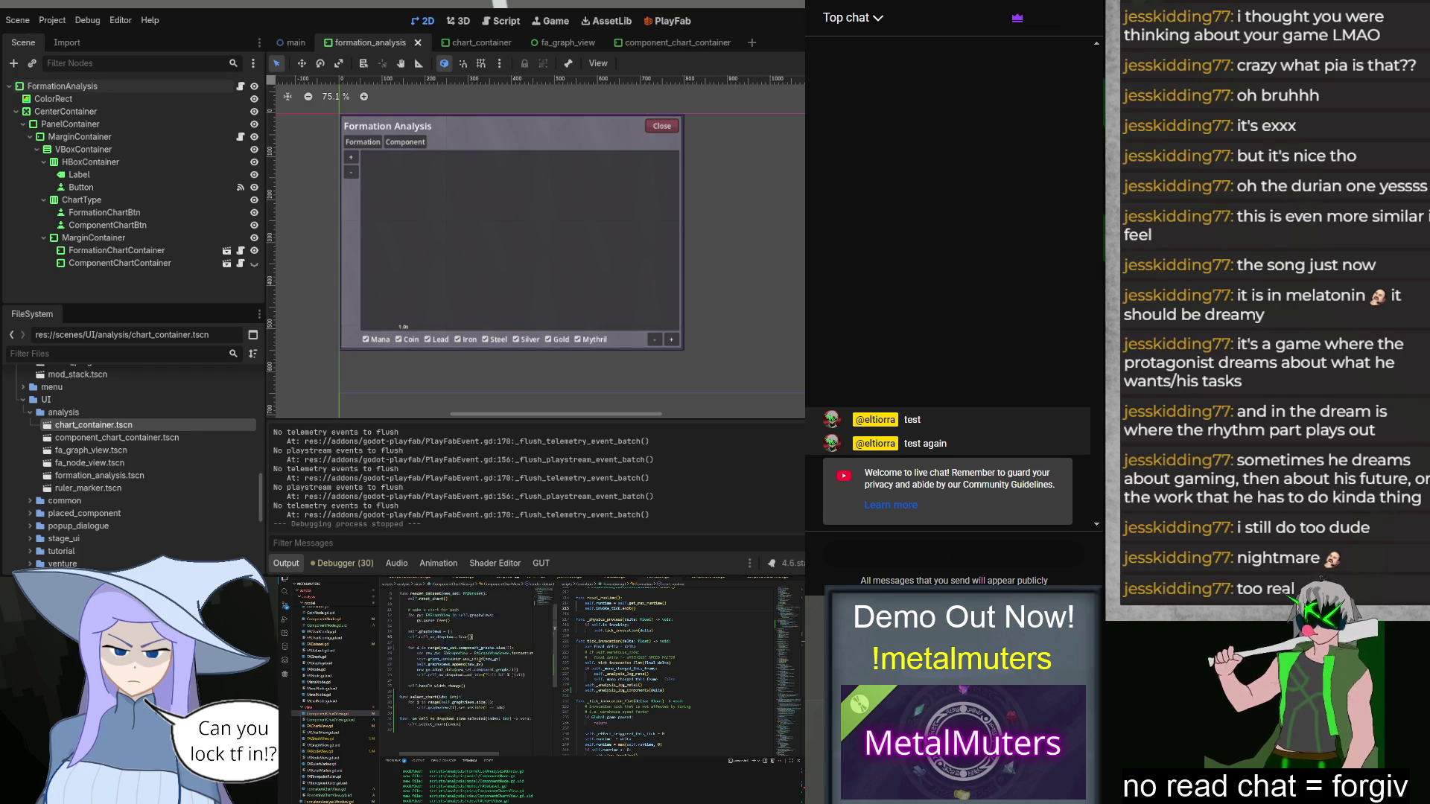
key("Return")
type("self.select_chart()")
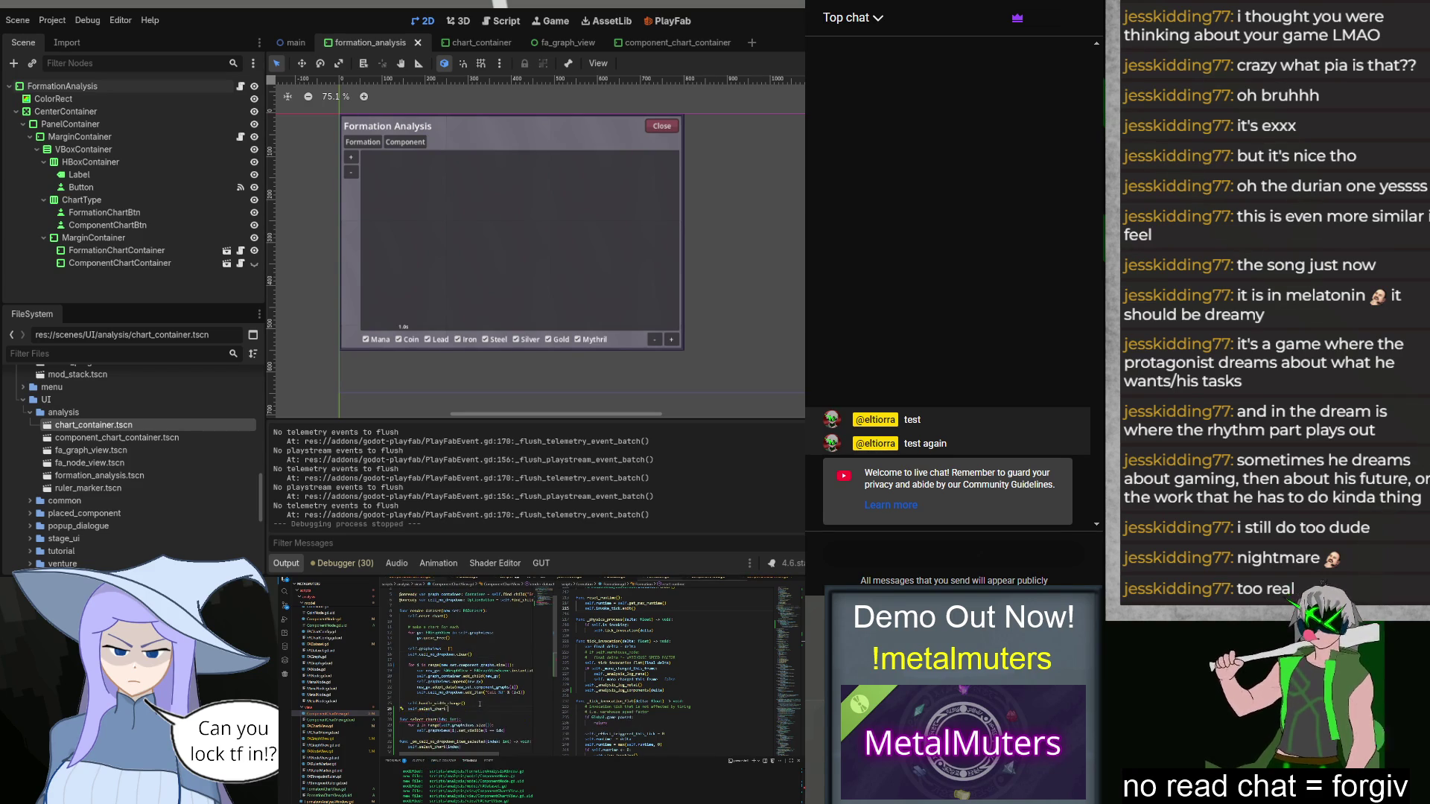
type("0")
Step: Below graphviews.append(new_gv), add a new_gv call using the suggested autocompletion
left_click(486, 672)
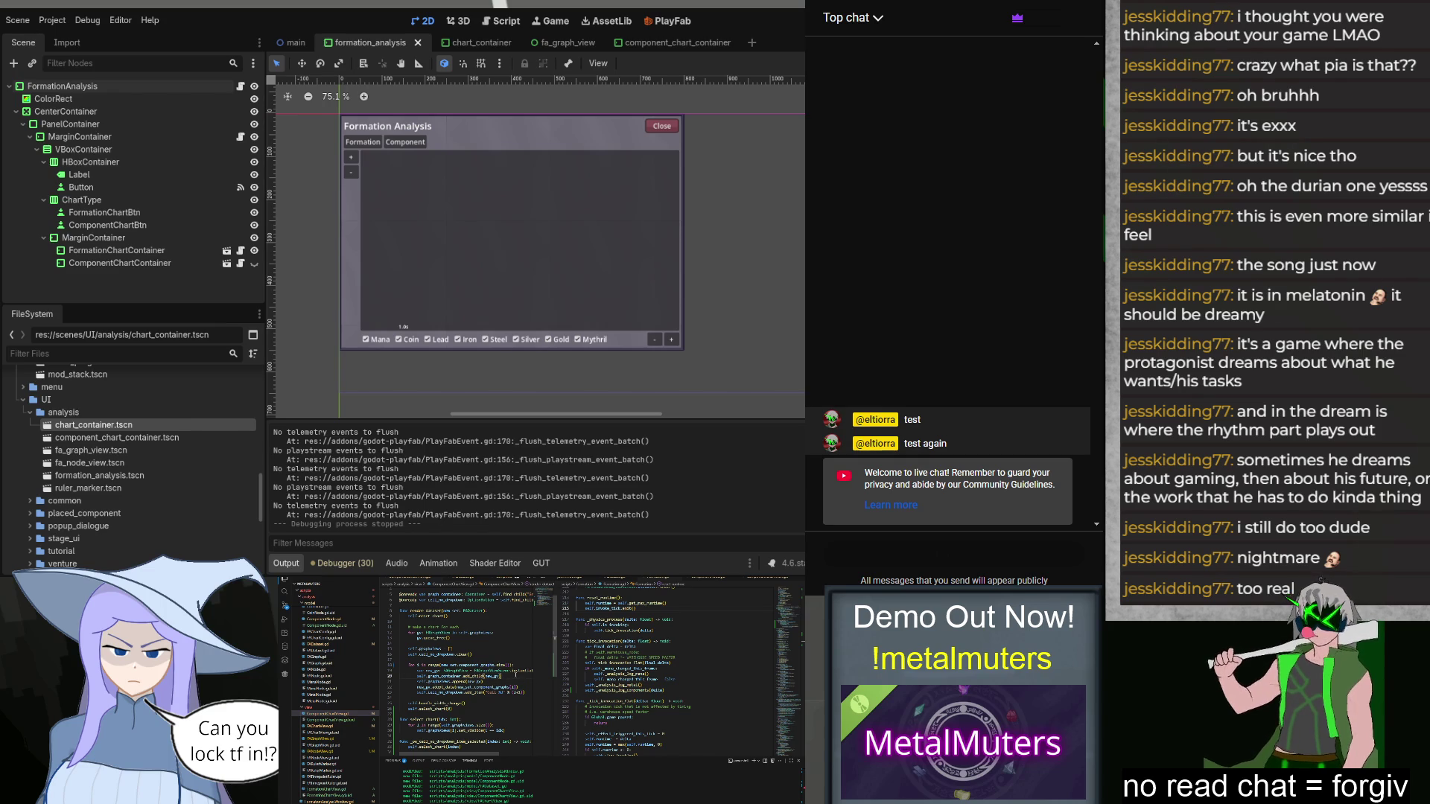
key("Return")
type("new")
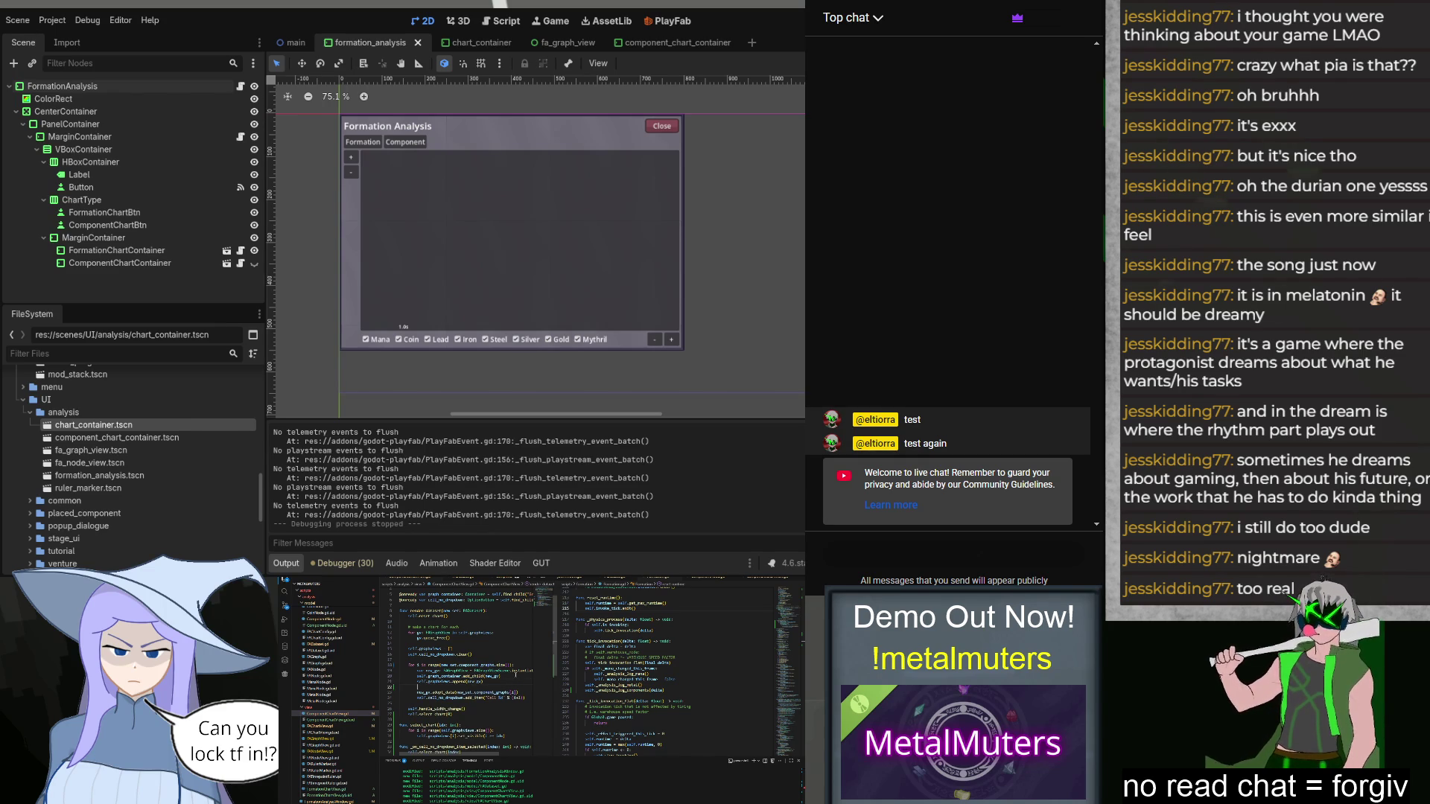
type("_gv.")
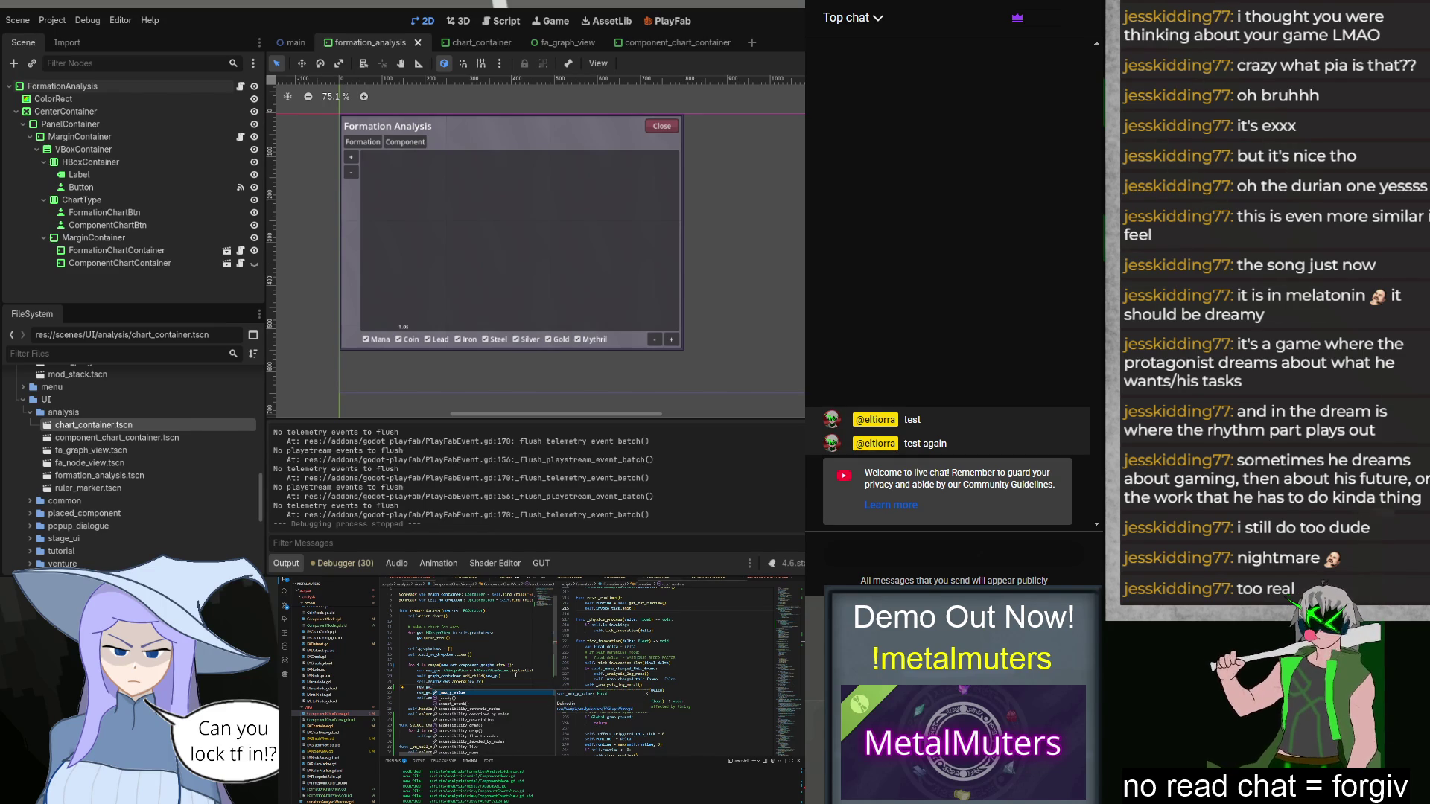
key("Tab")
key("Tab")
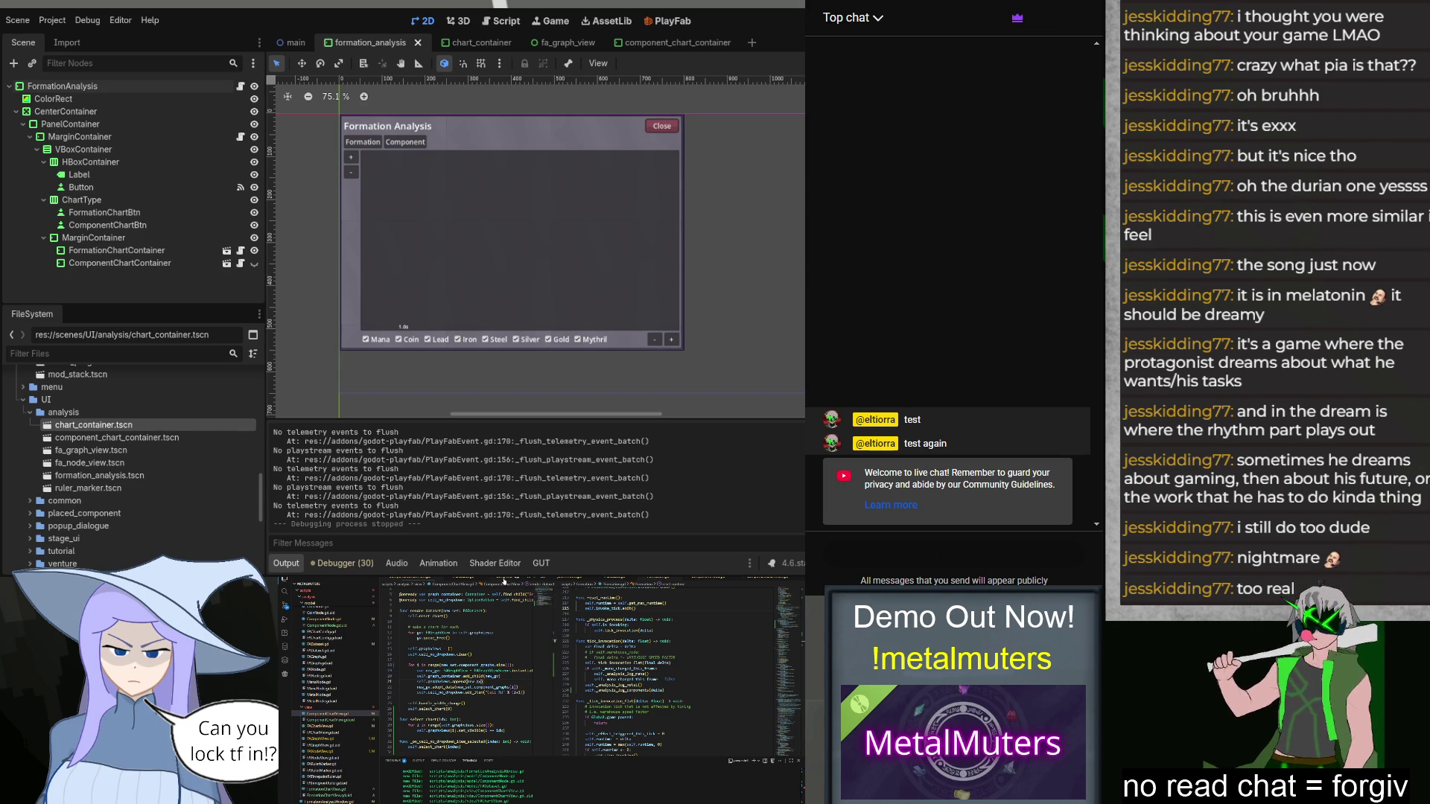
Step: In ComponentNode.gd, add var proto_changed: bool = false below the existing variable declarations
left_click(504, 582)
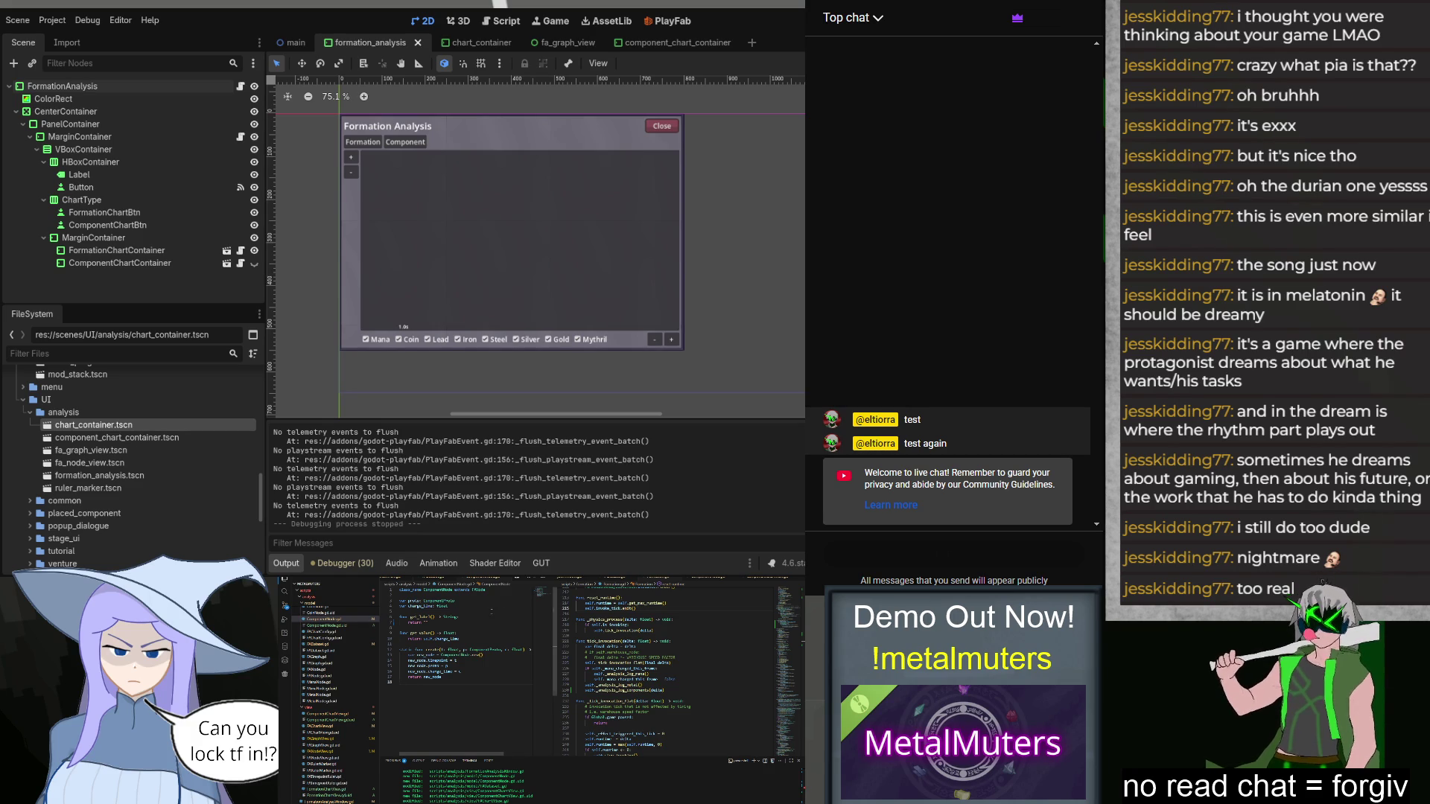
left_click(441, 606)
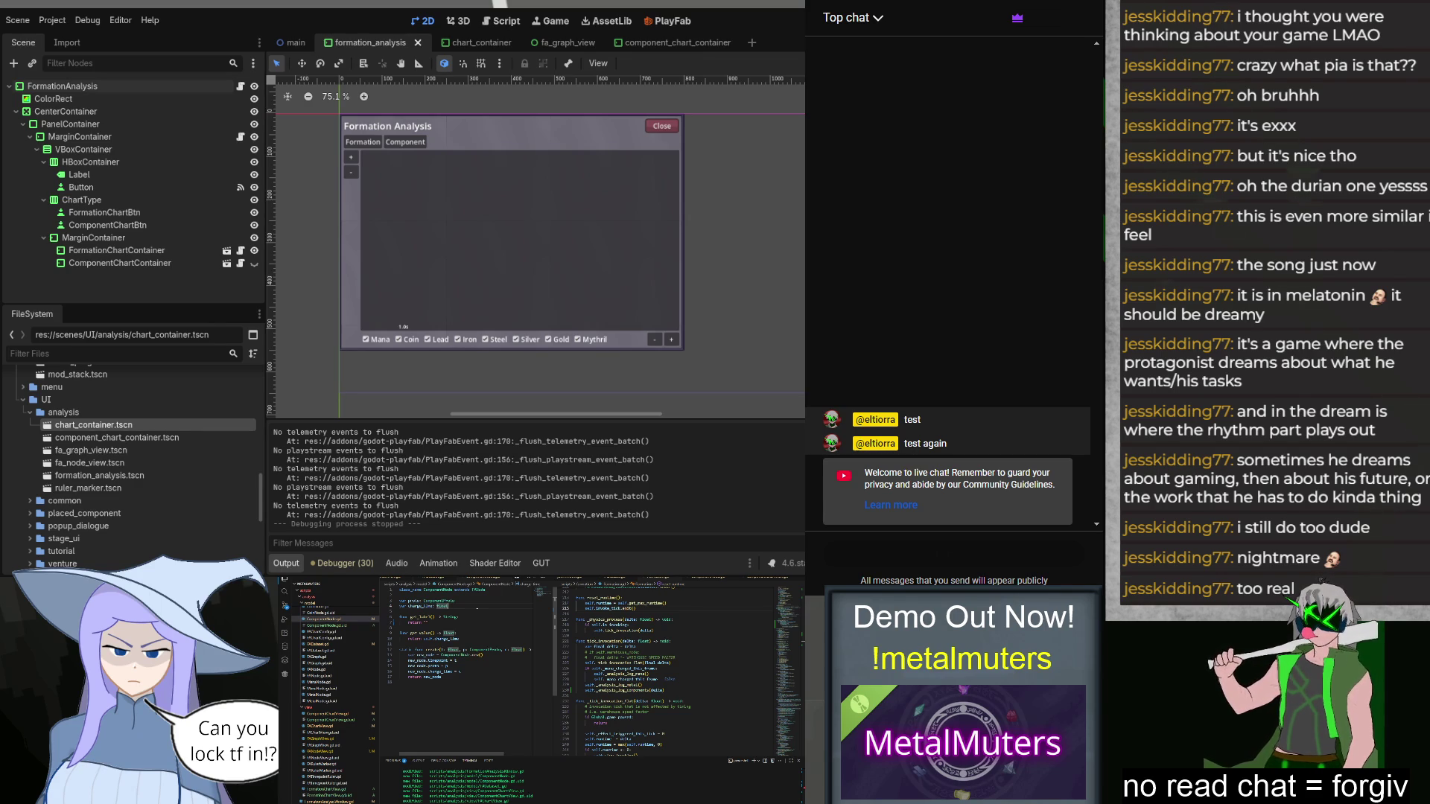
key("Return")
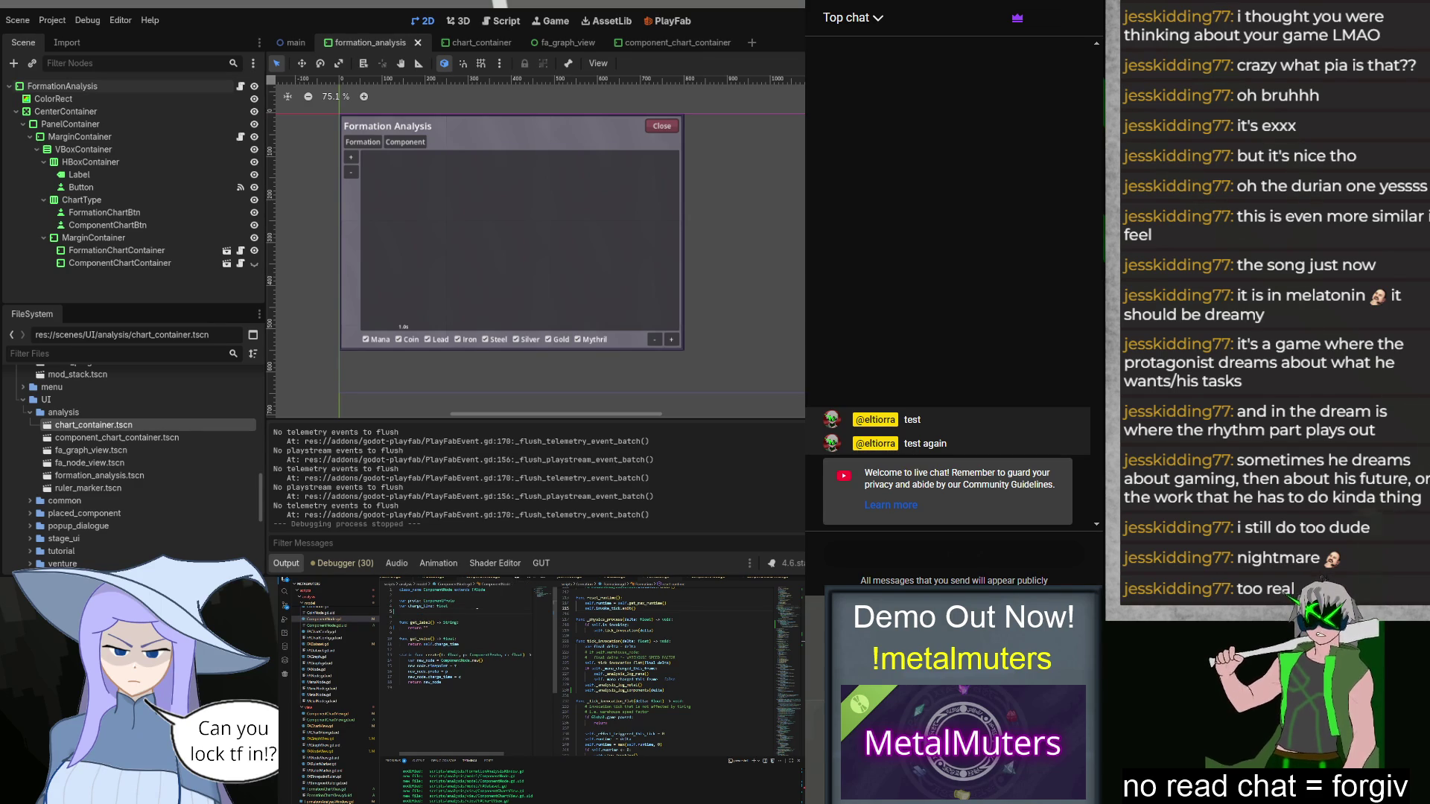
type("var proto_changed: ")
type("bool = false")
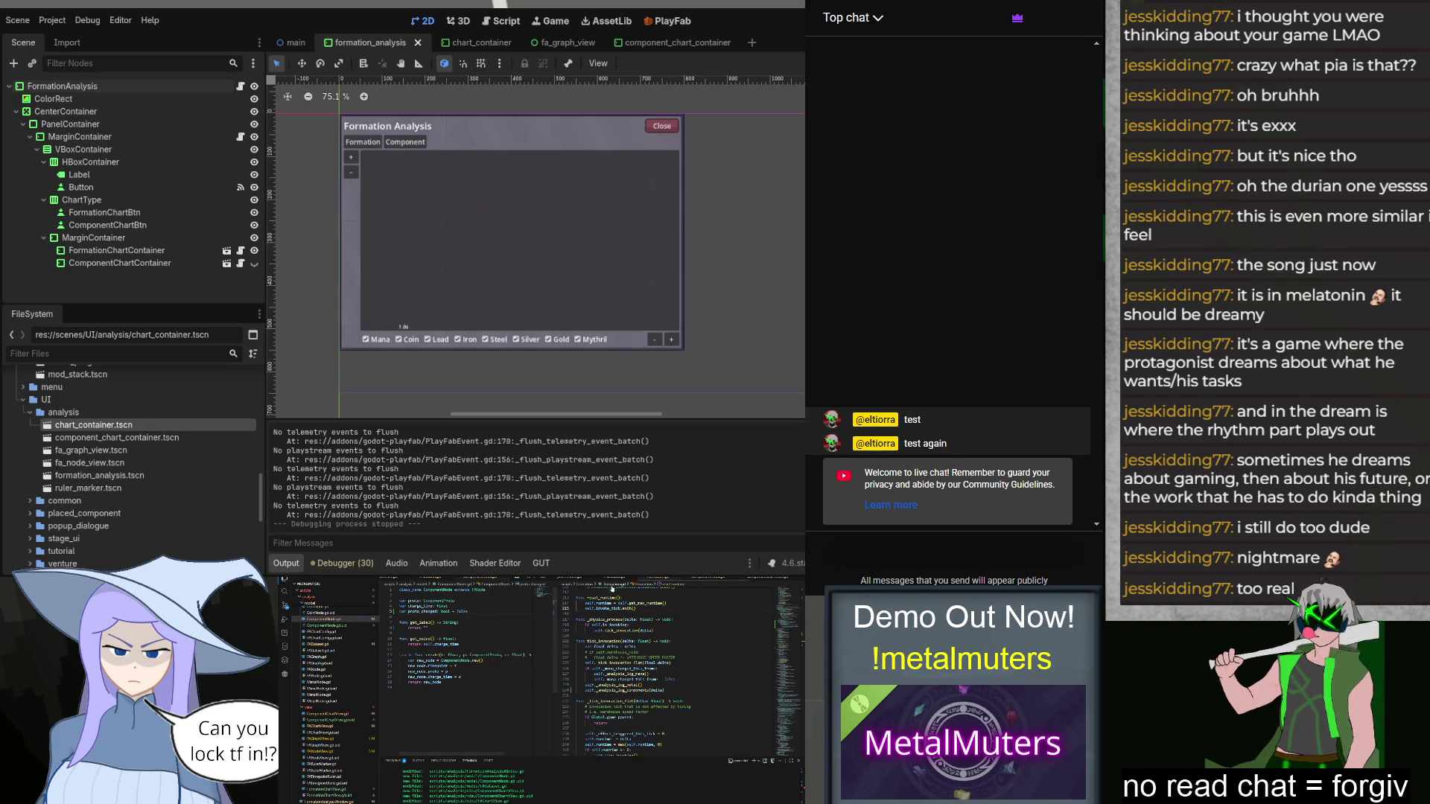
Step: In log_component, add var node: ComponentNode = ComponentNode.create(timepoint, proto, change_time)
scroll(644, 679, "down", 1)
left_click(613, 583)
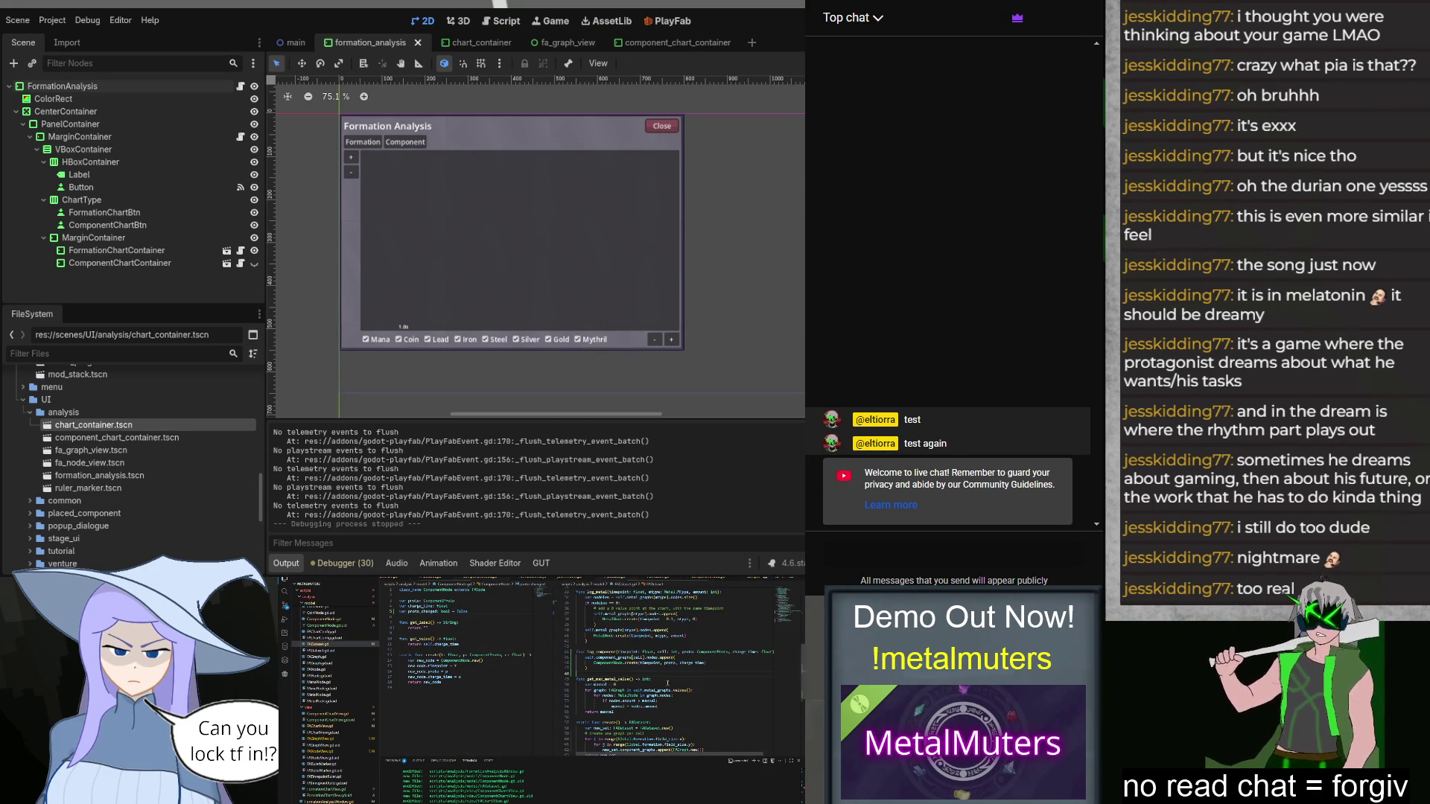
key("Return")
type("var ")
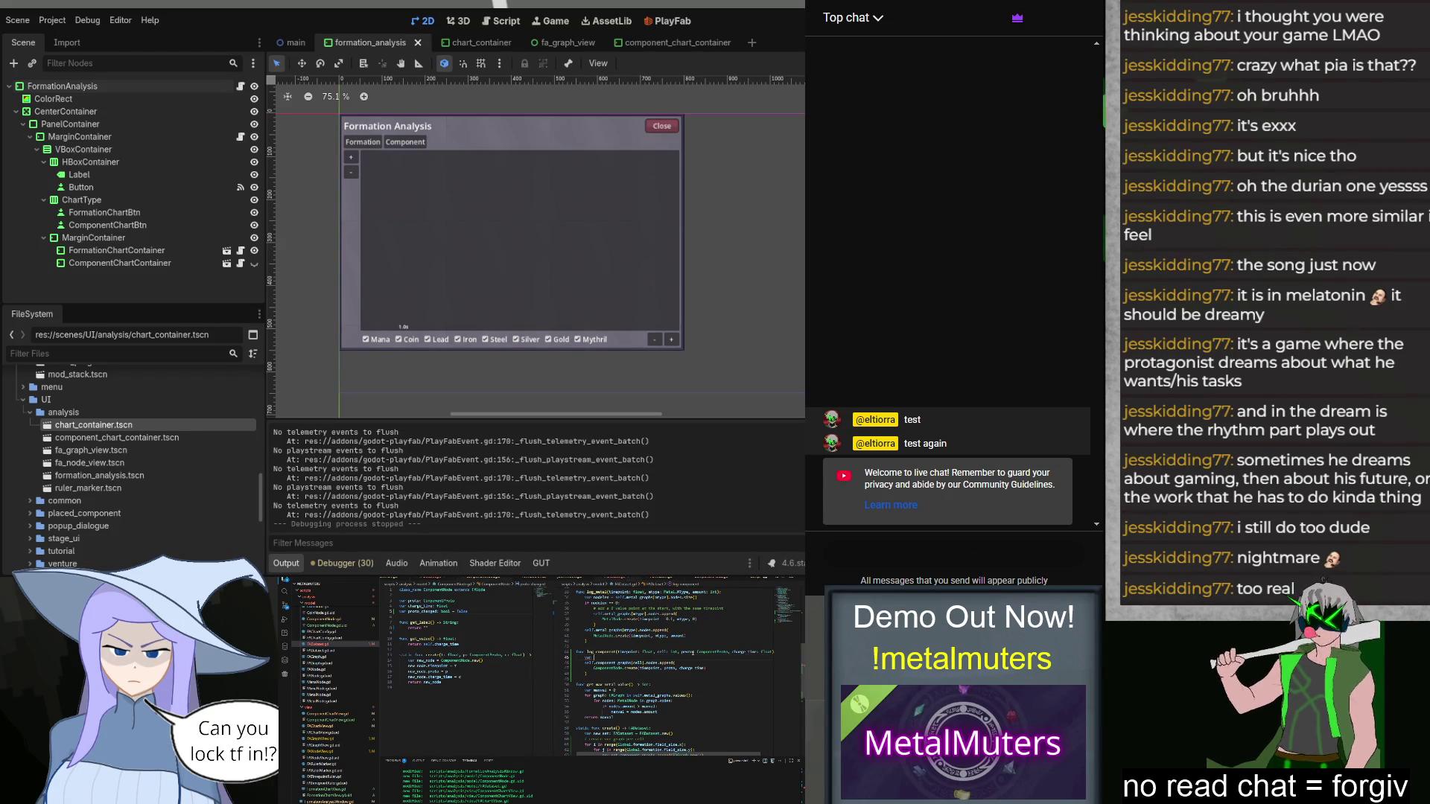
type("node: ComponentNode")
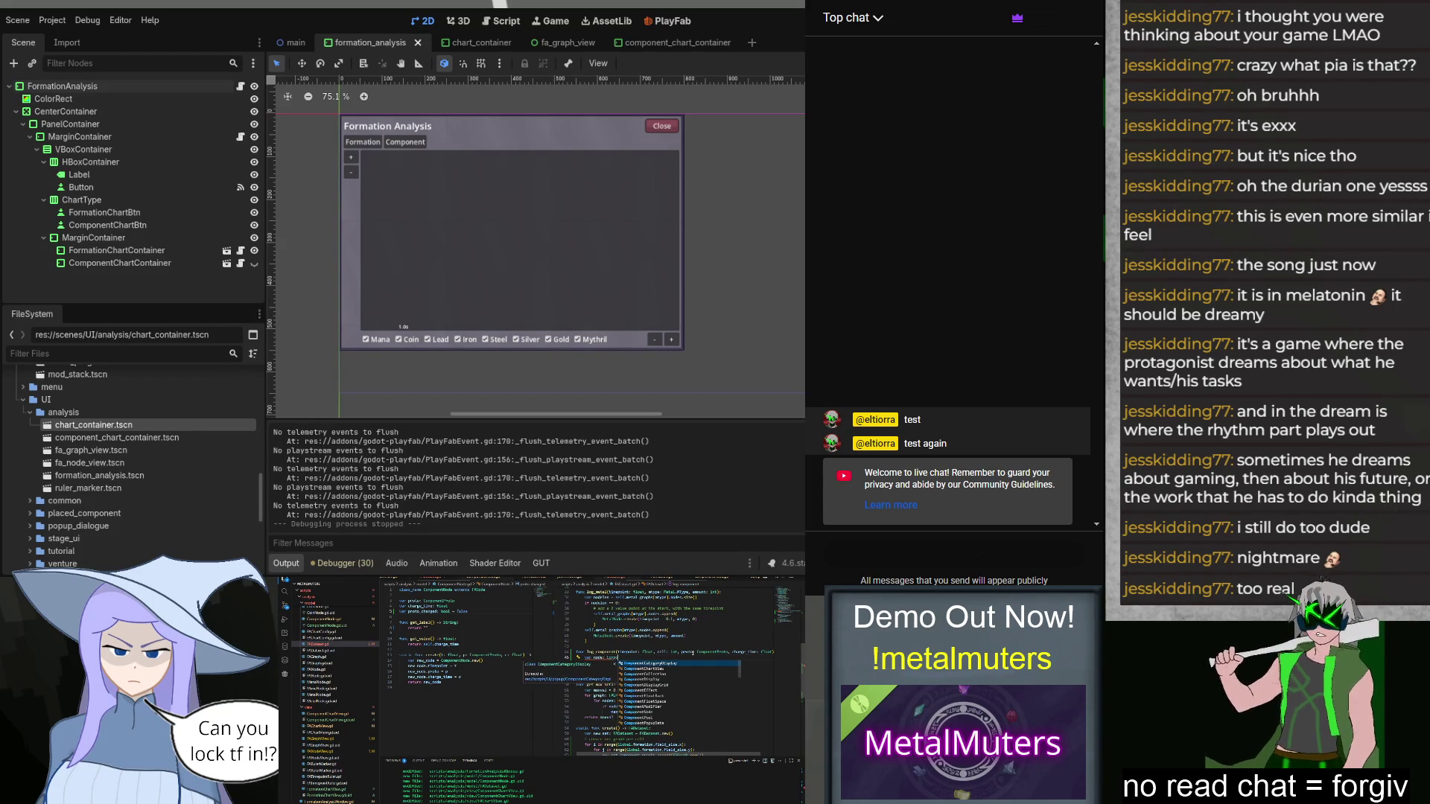
type(" = ComponentNode.create(timepoint, proto, change_time)")
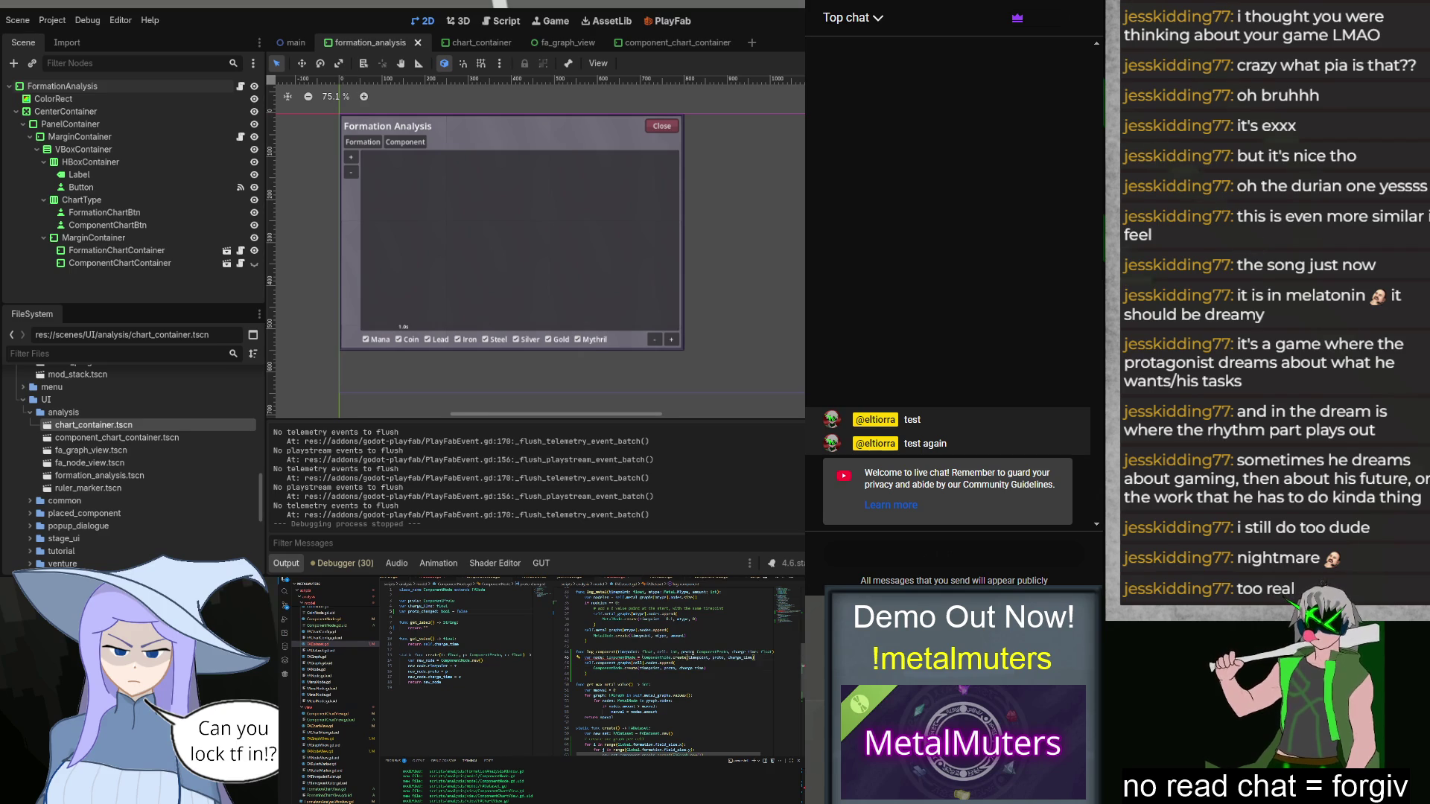
Step: Below it, add an if self.component_graphs[cell].size() check and start the line underneath
key("Return")
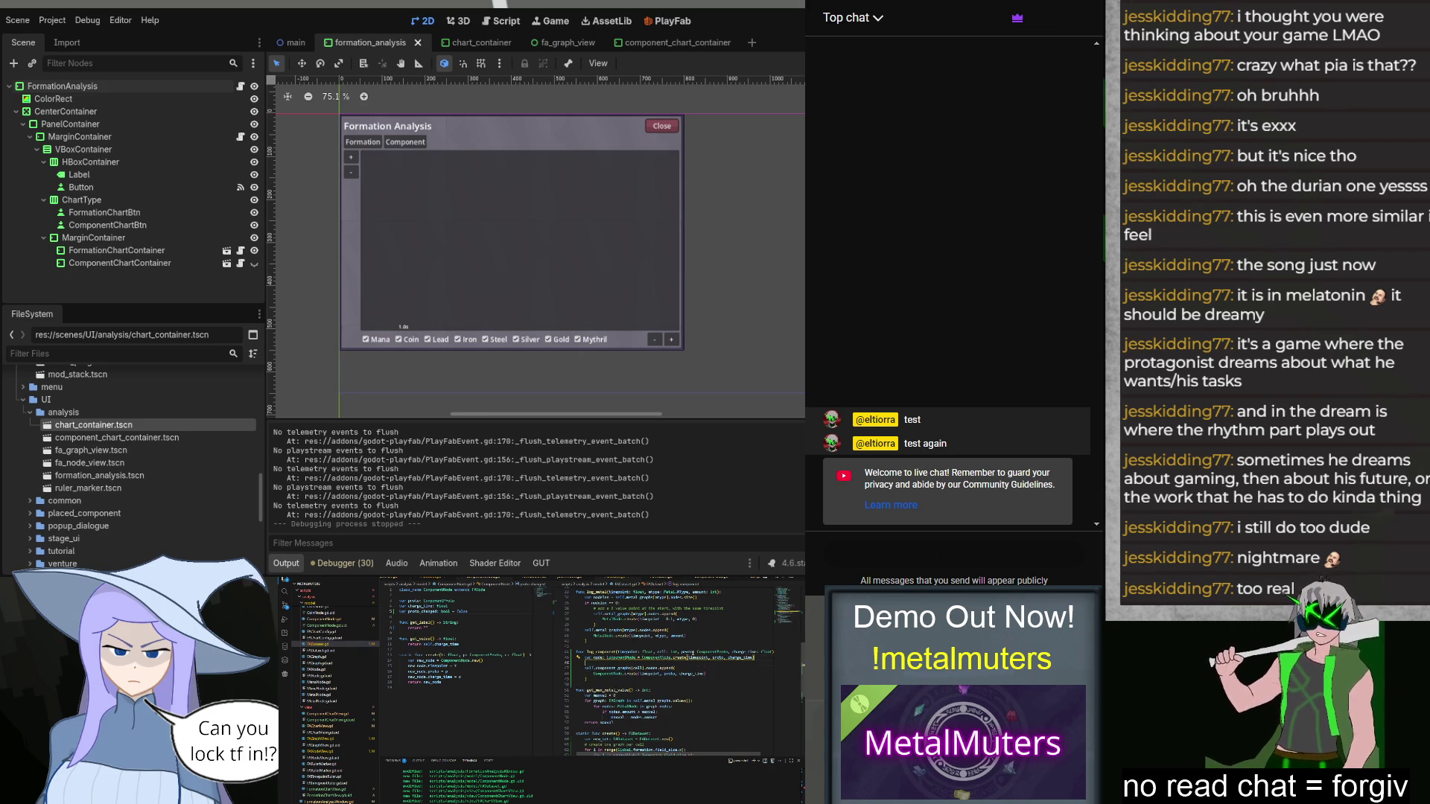
type("if self.")
type("com")
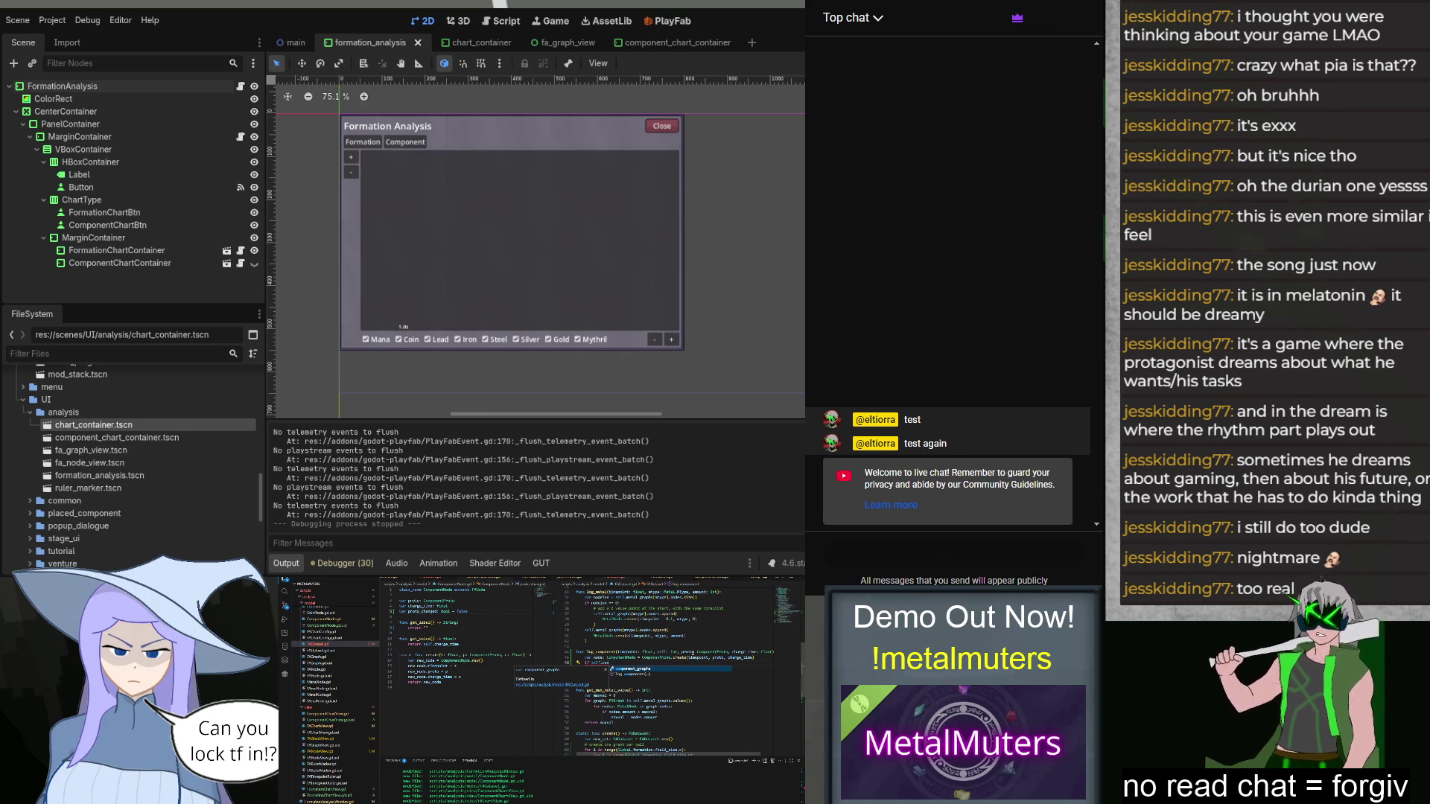
key("Tab")
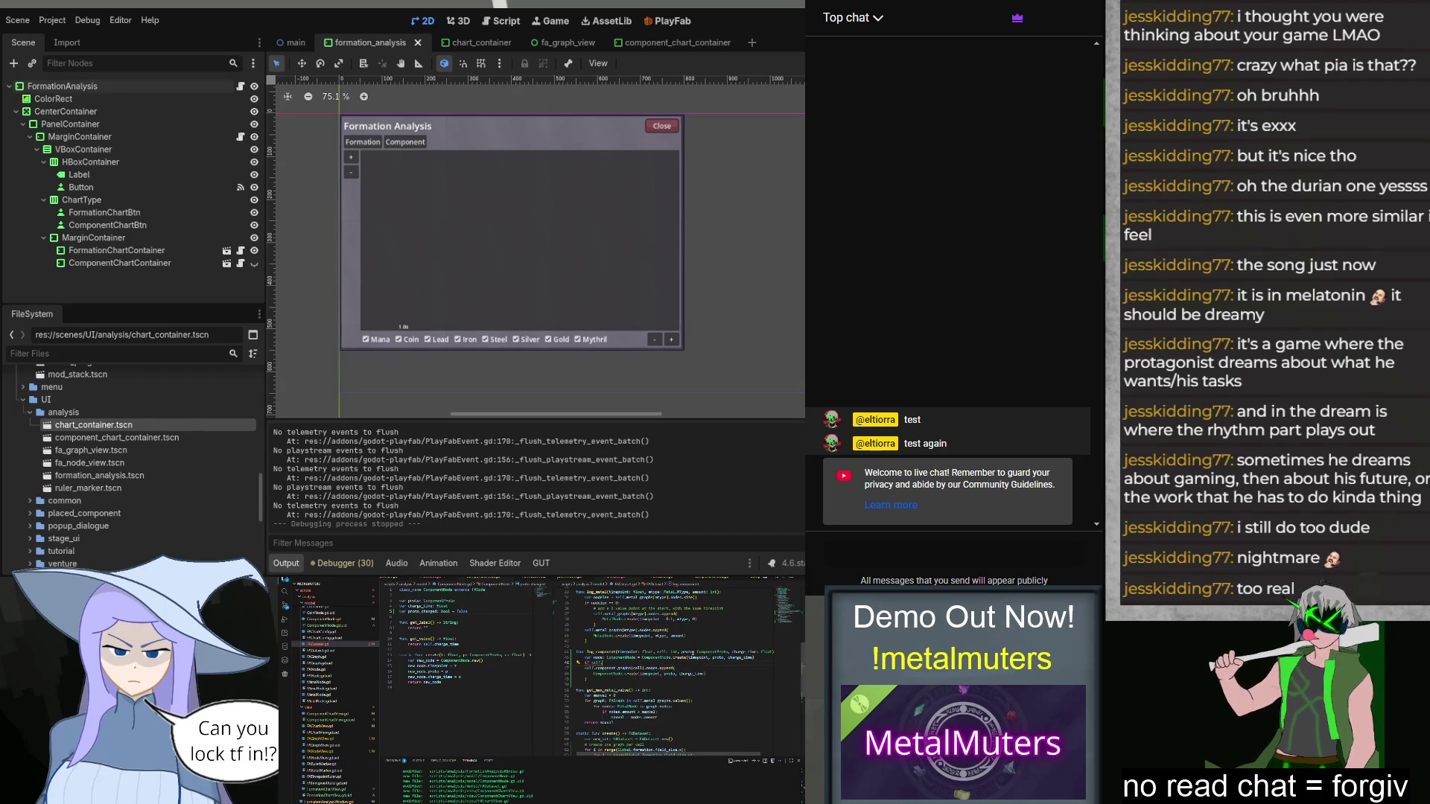
type("mponent_graphs.s")
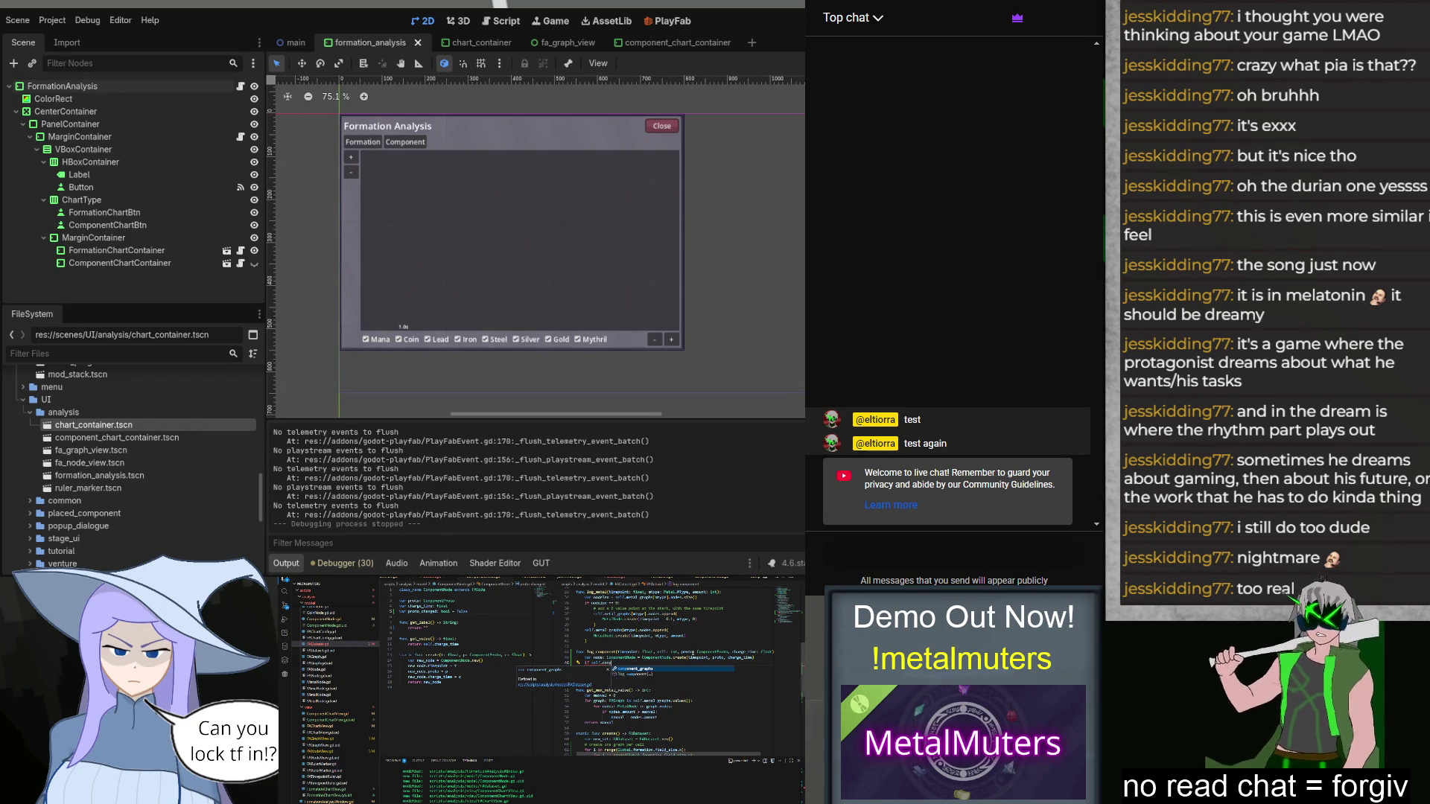
key("Return")
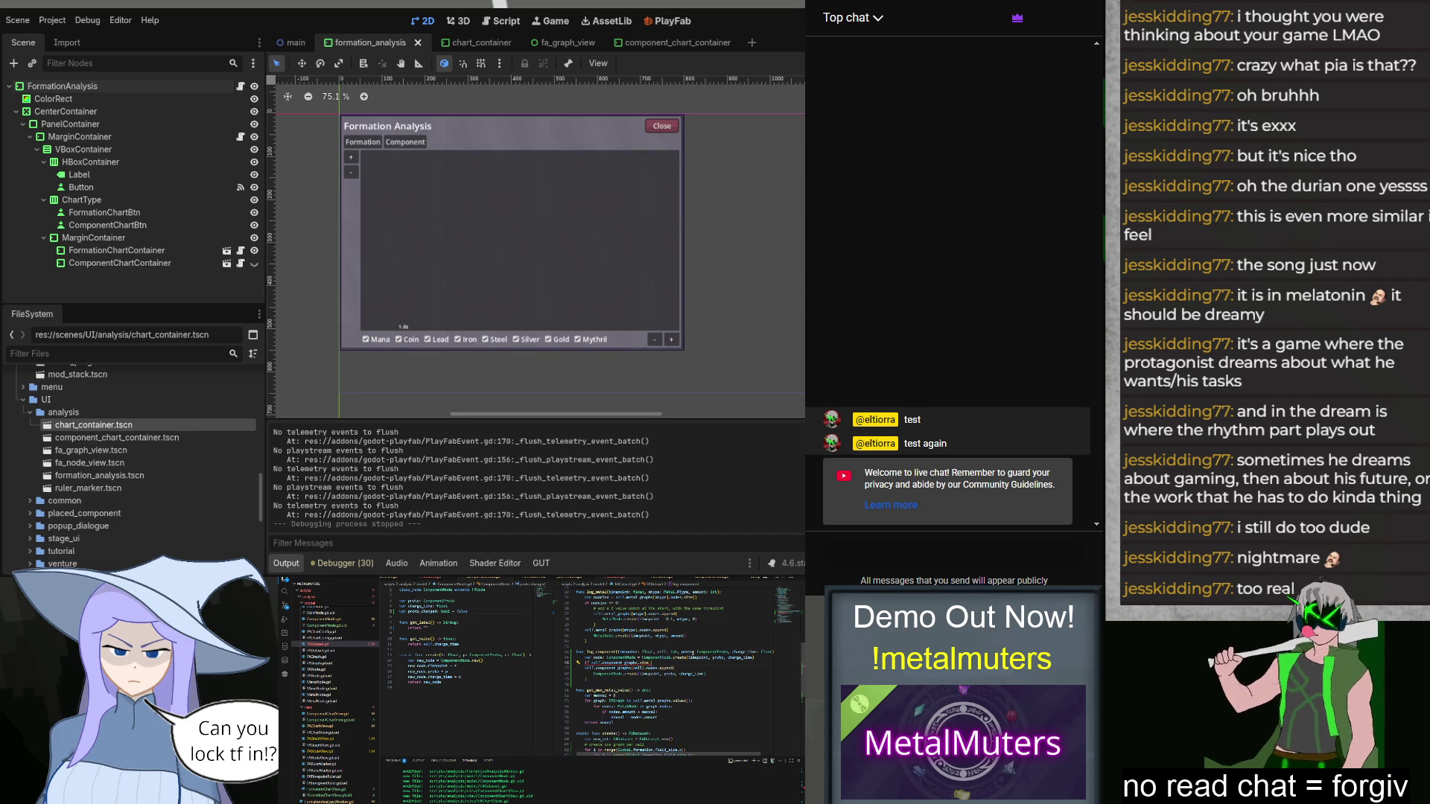
type("c")
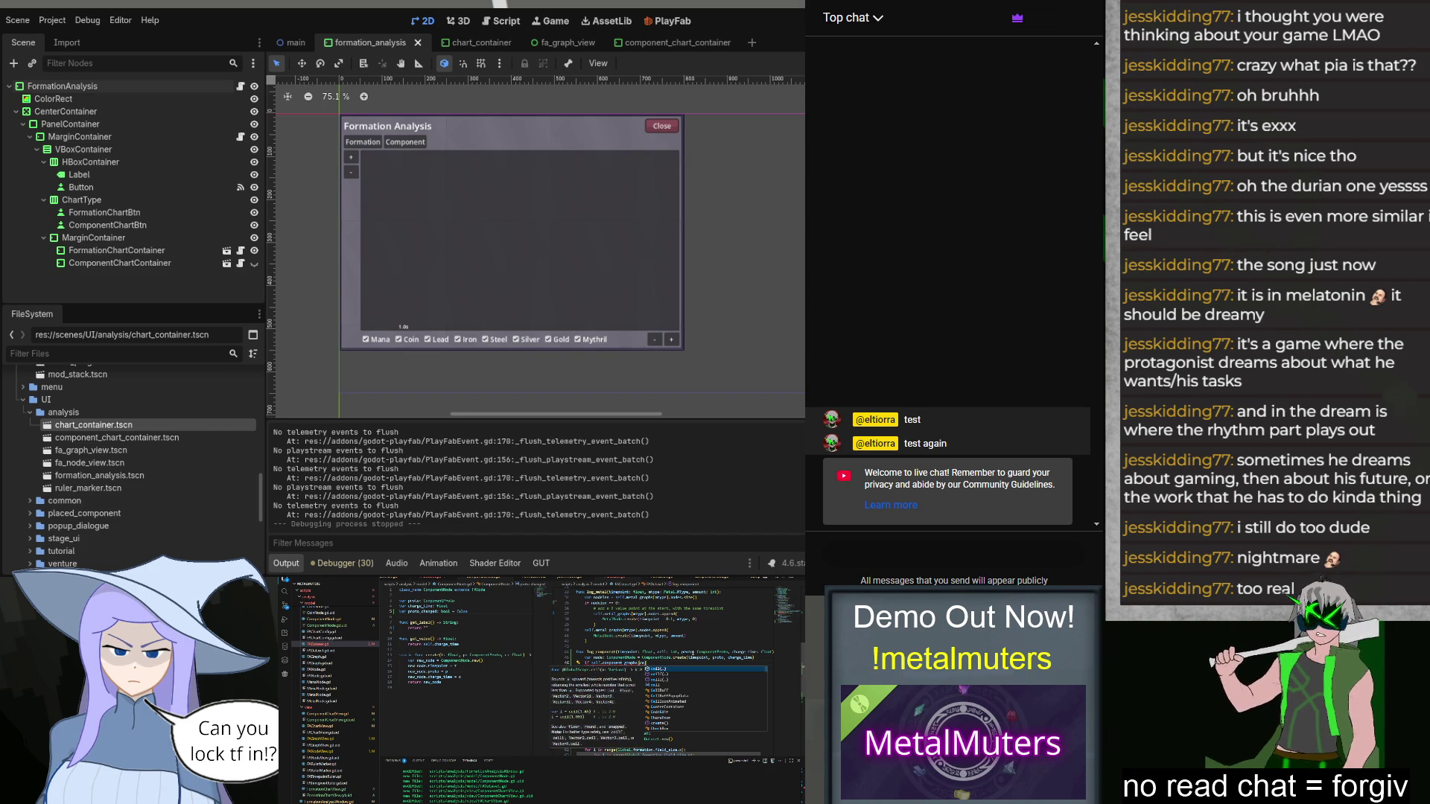
type("ll]")
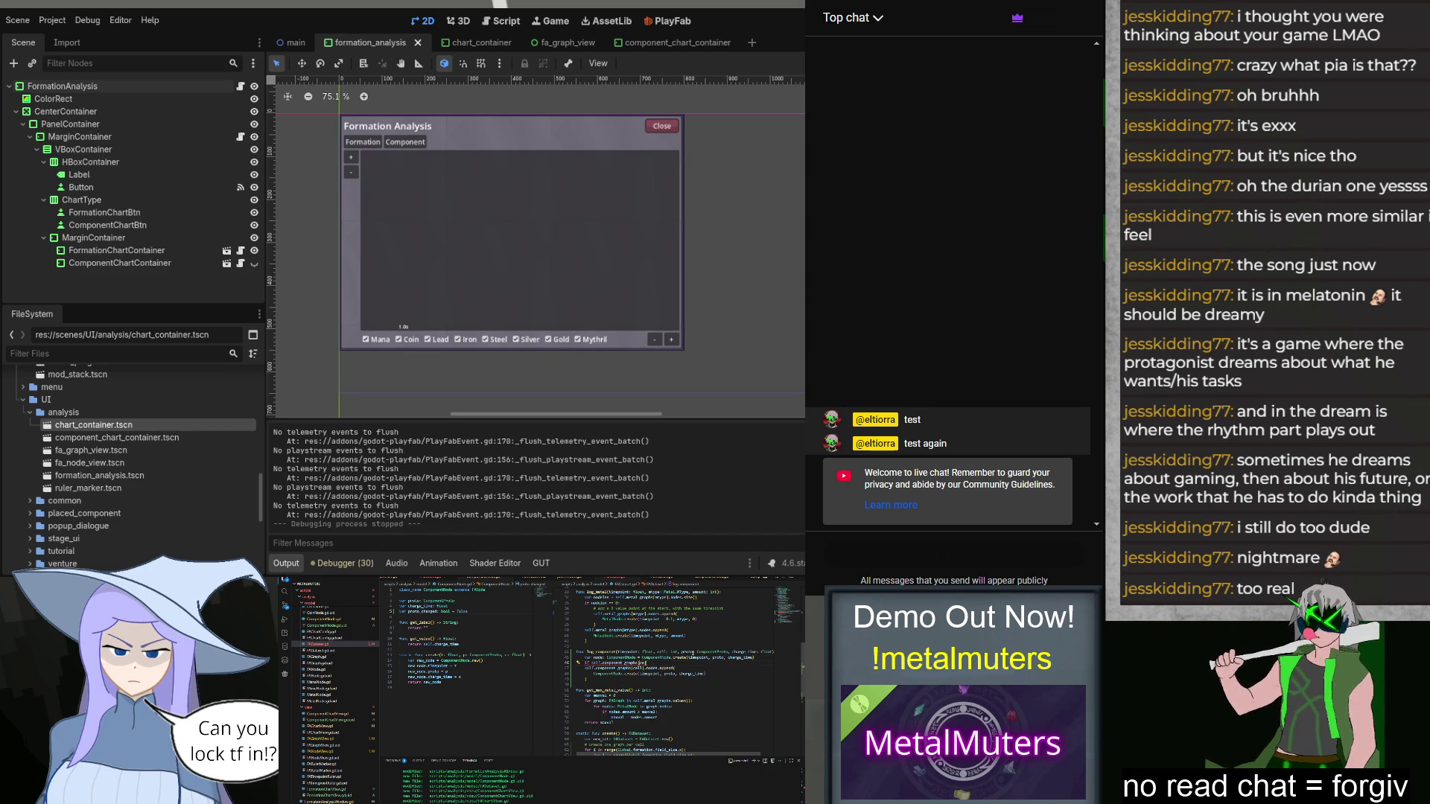
type("ll")
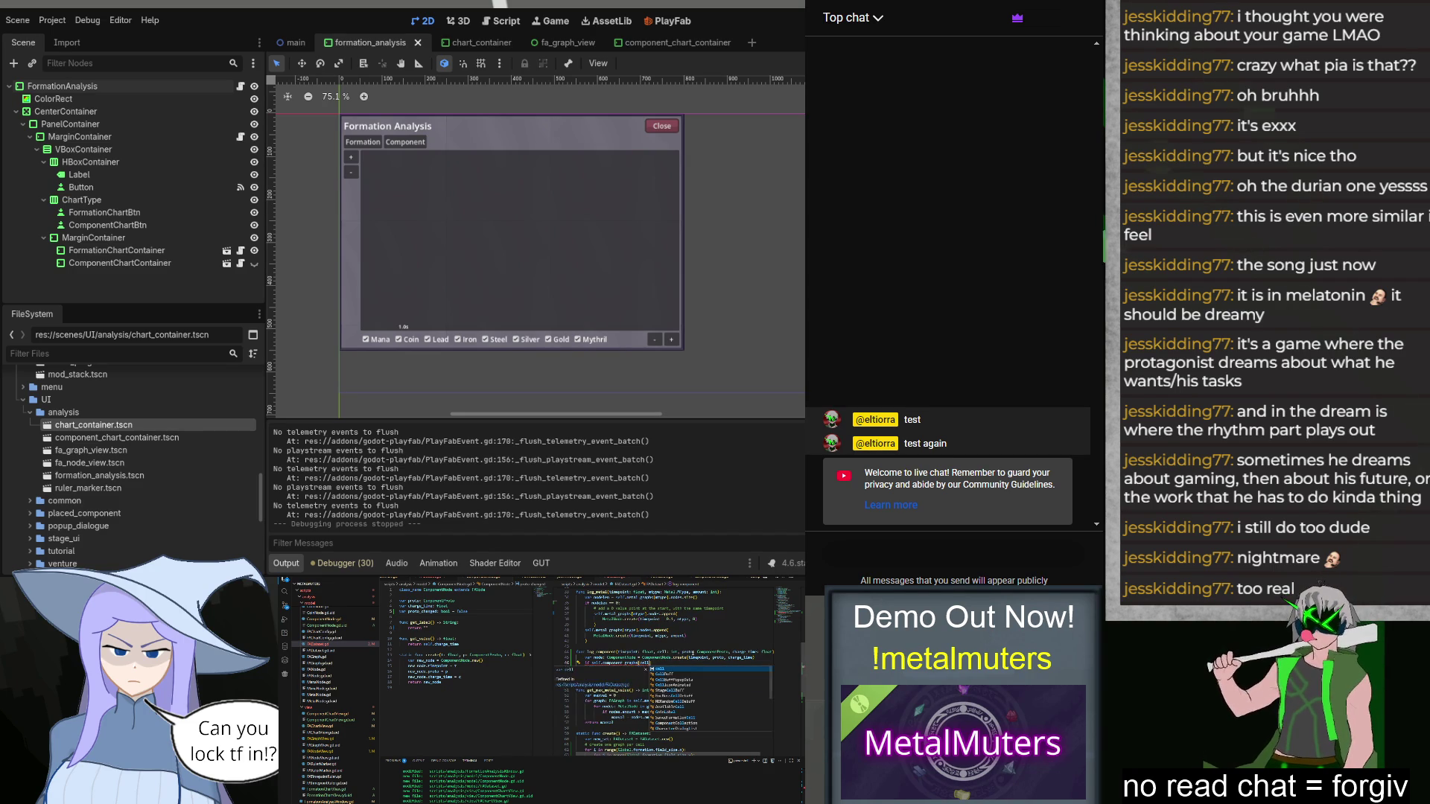
type(".s")
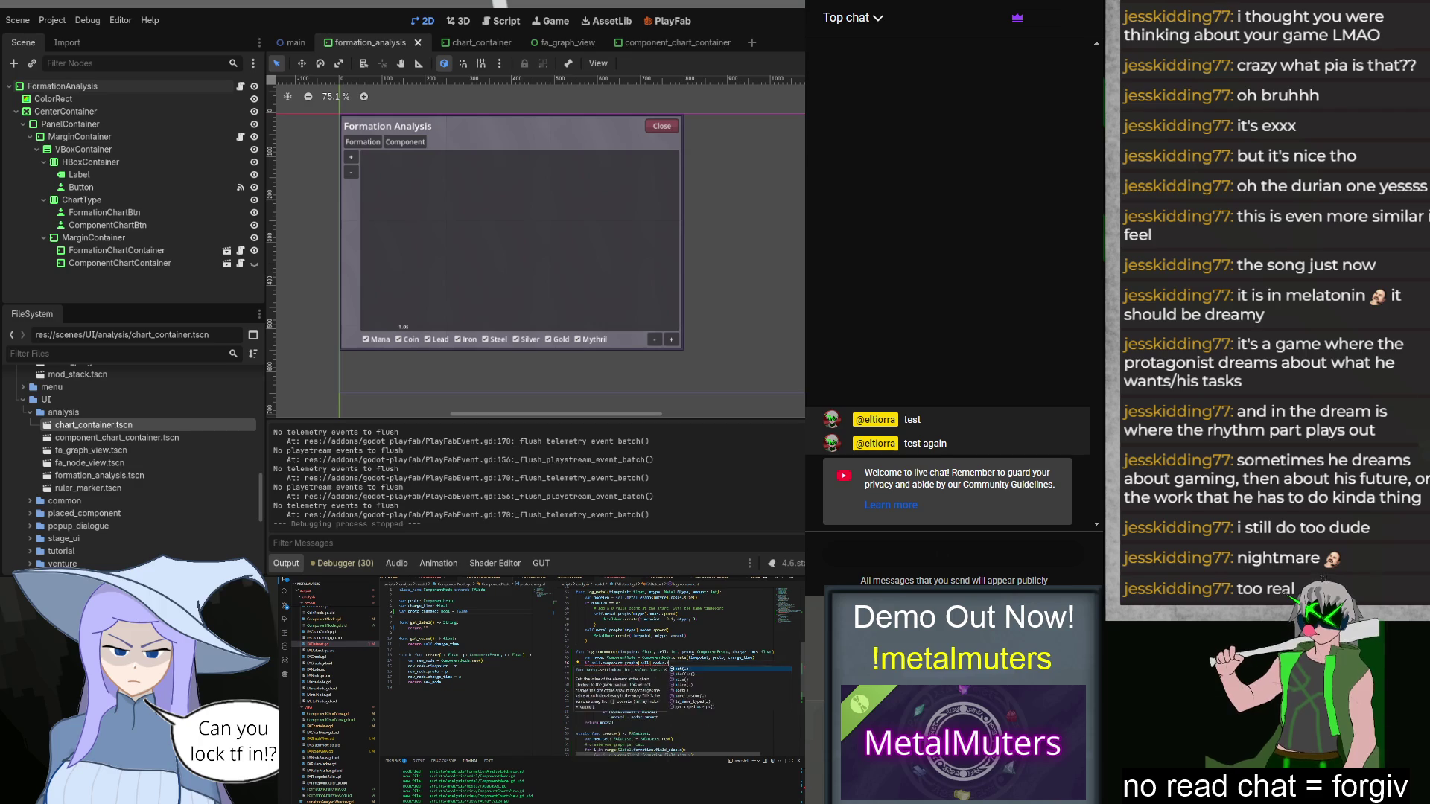
type("ize() > 1:")
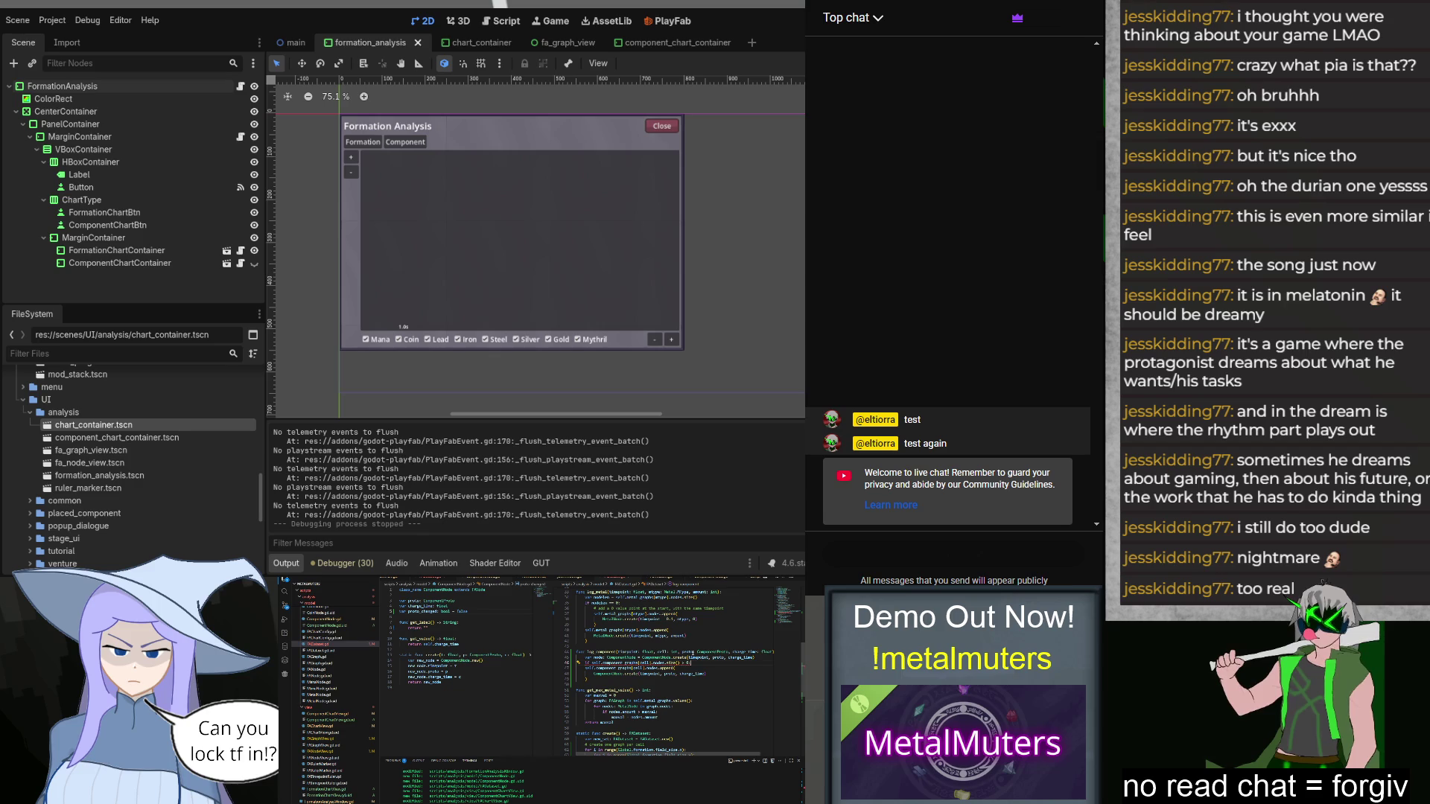
key("Return")
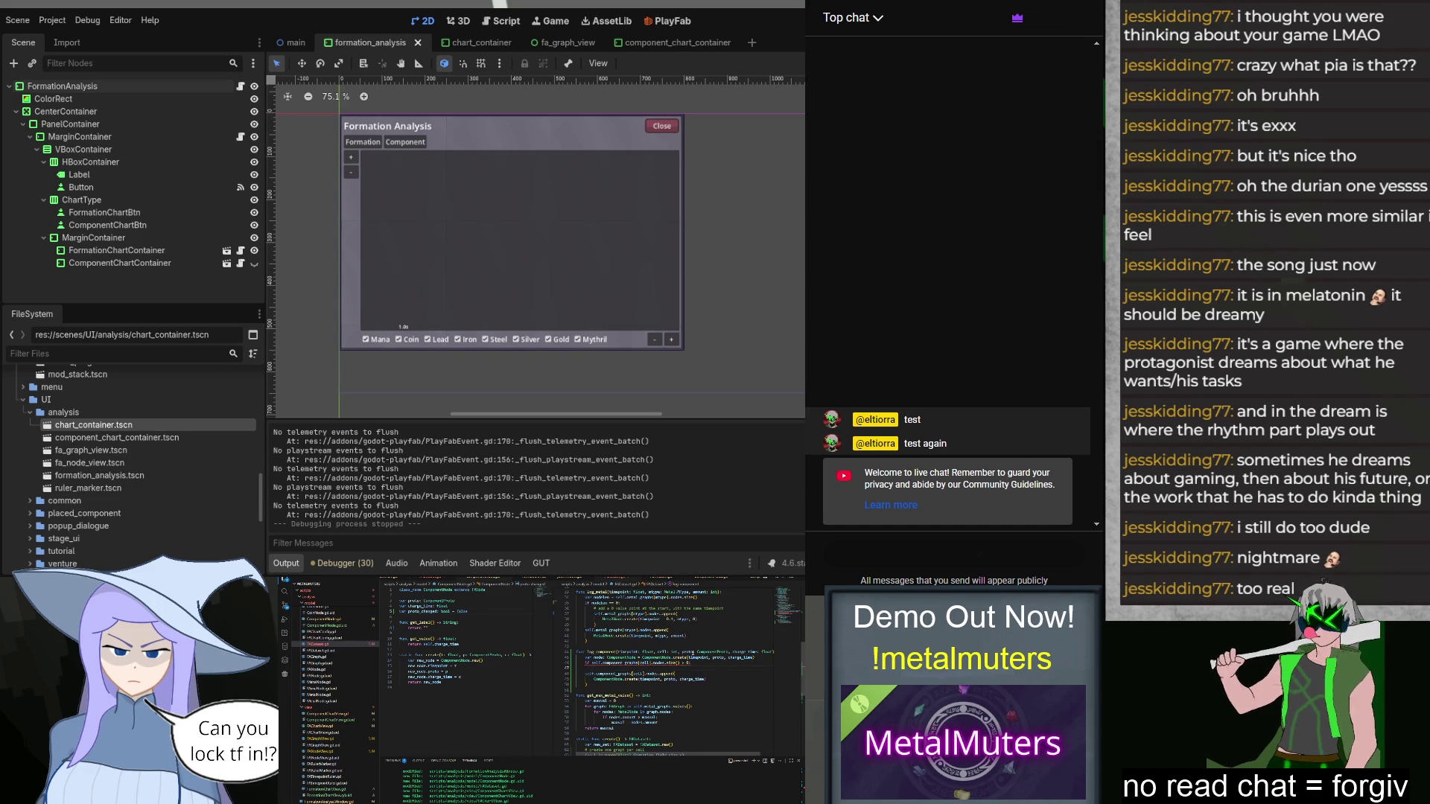
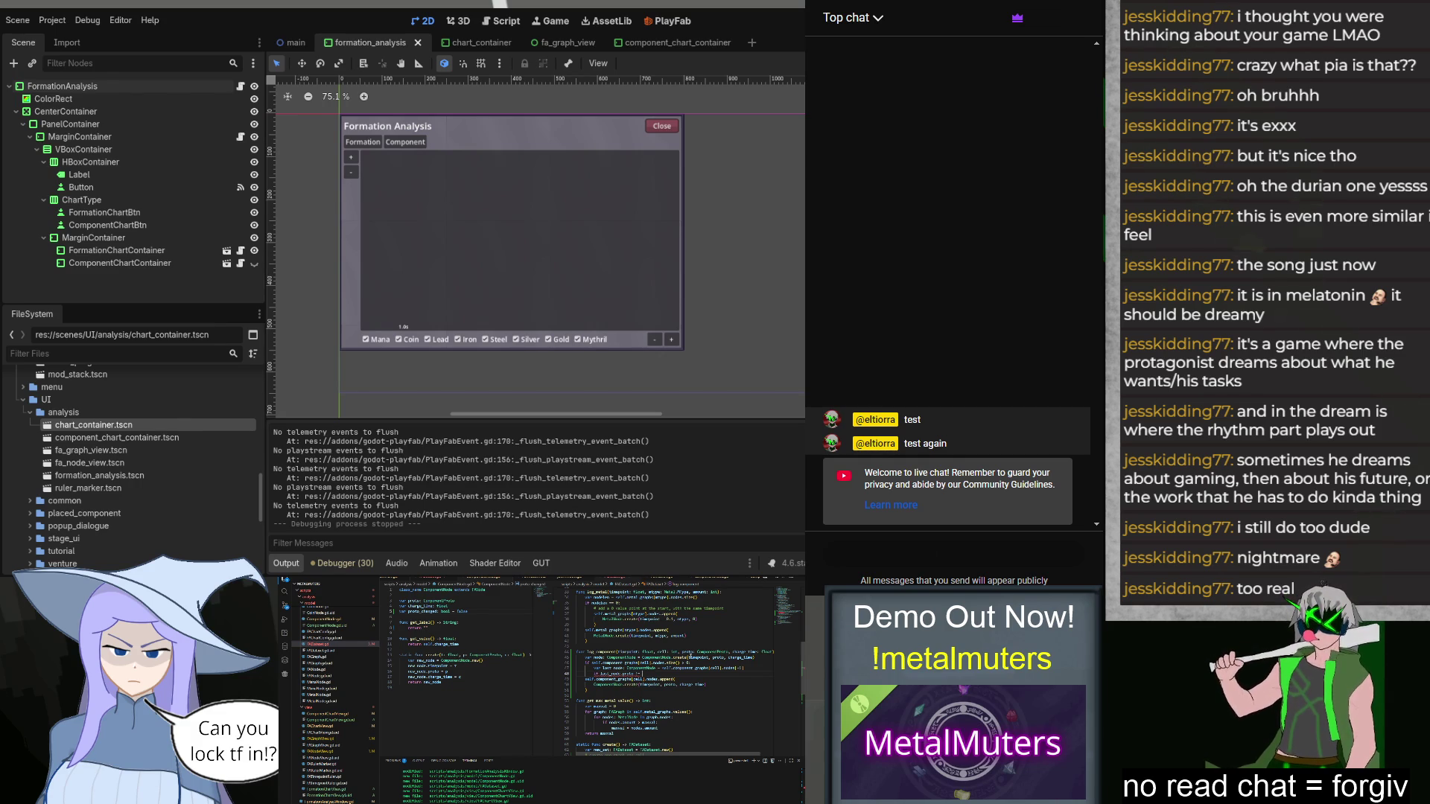
Step: Finish 'if last_node.proto != node.proto:' and set node.proto_changed = true inside it
type("node")
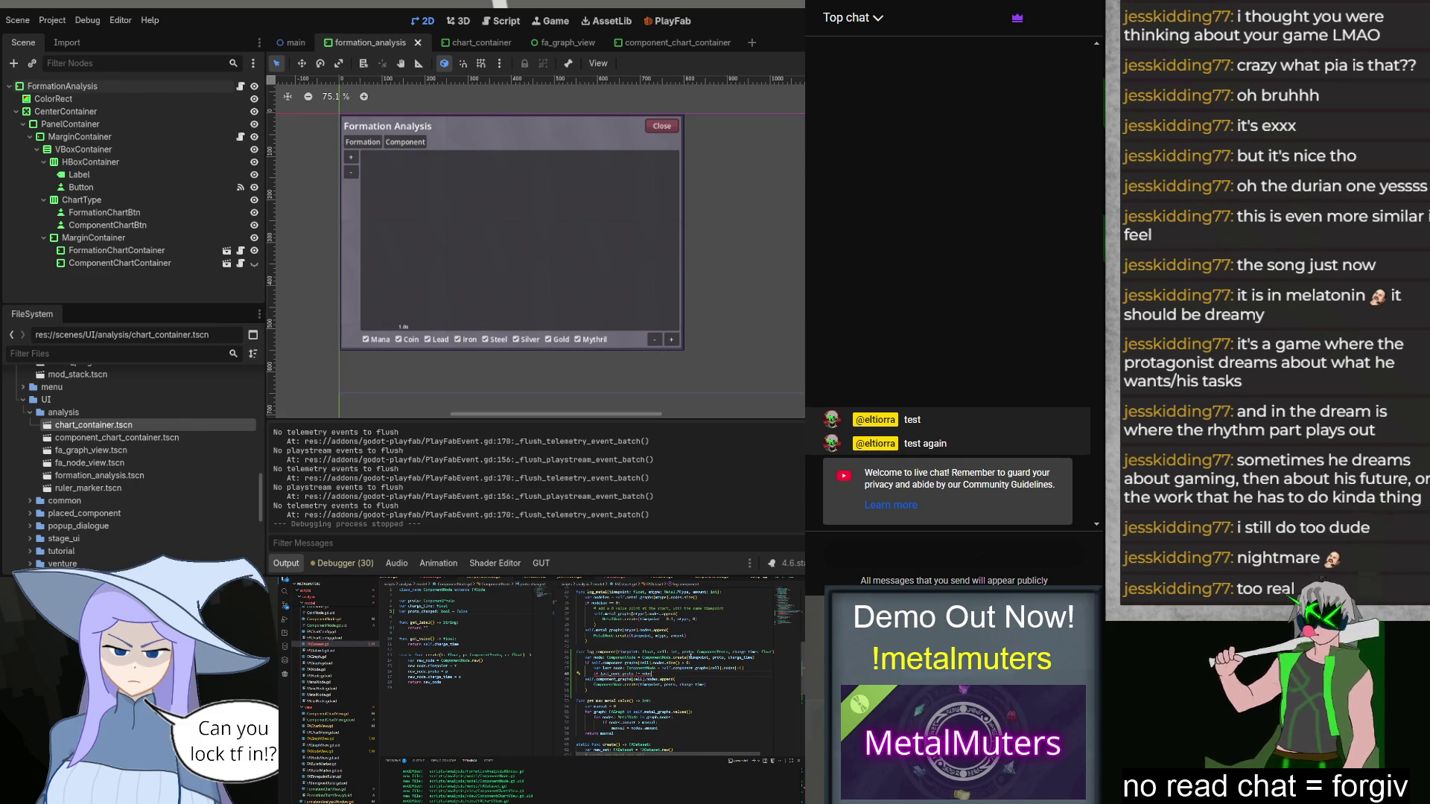
type(".pro")
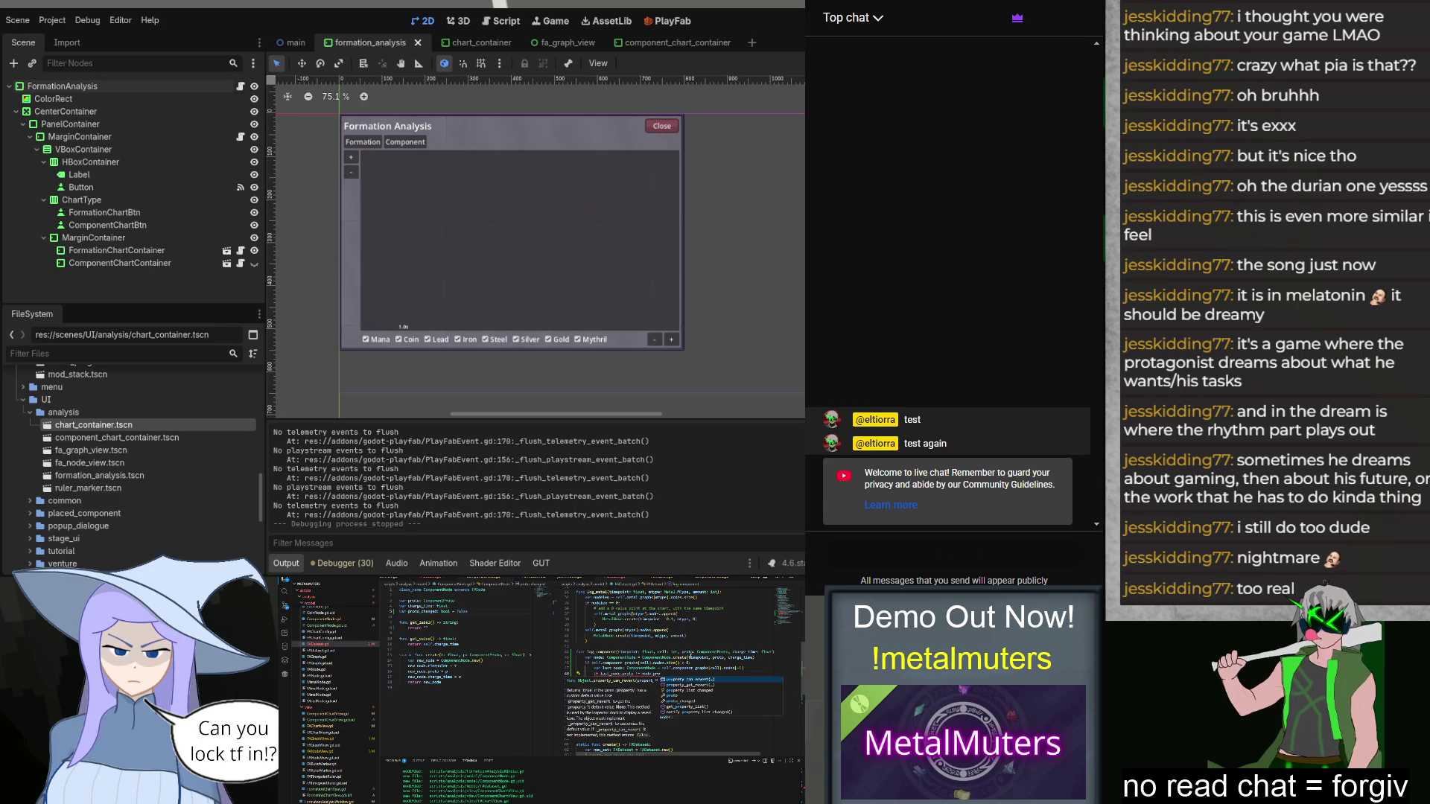
type("to:")
key("ctrl+v")
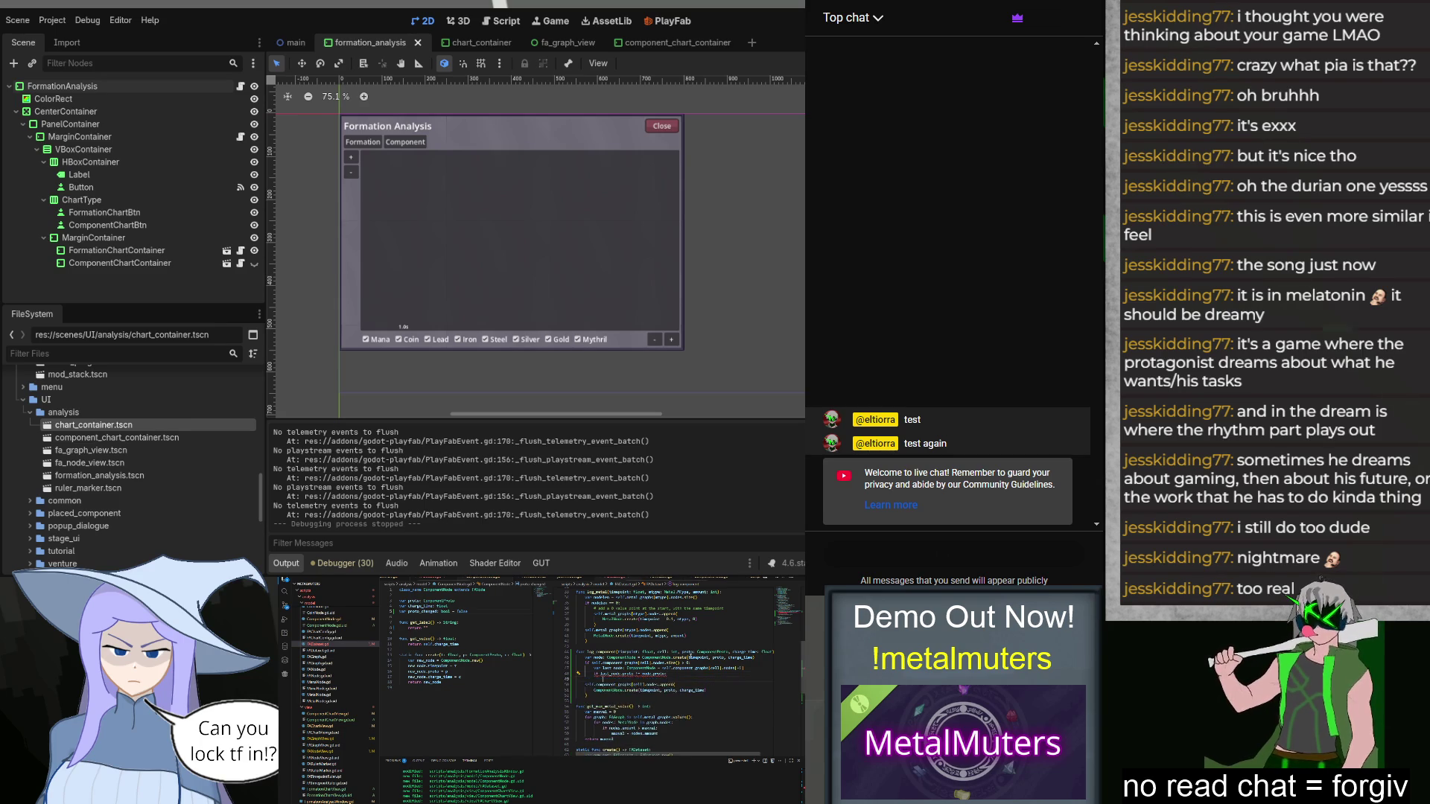
key("Return")
type("node.proto")
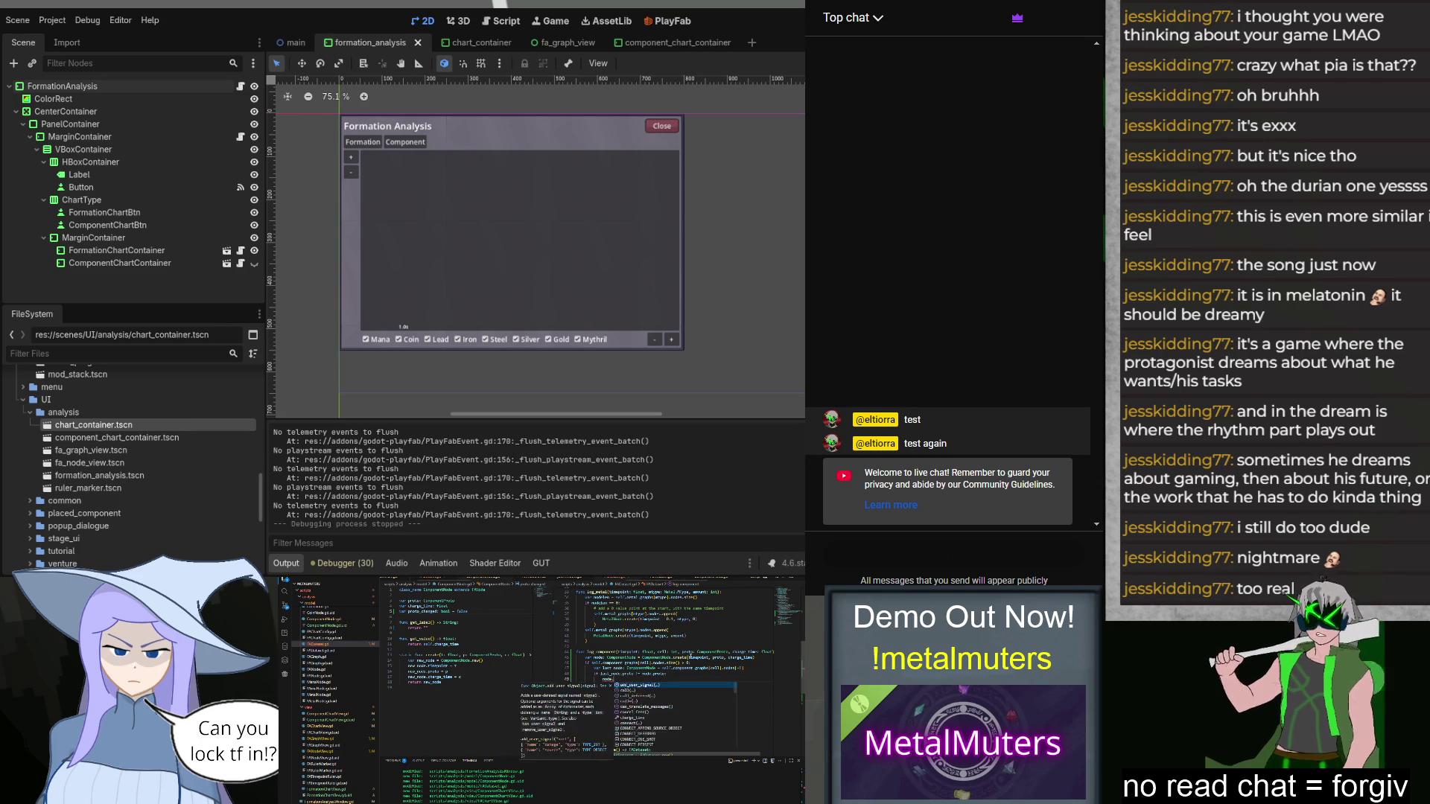
type("_changed = true")
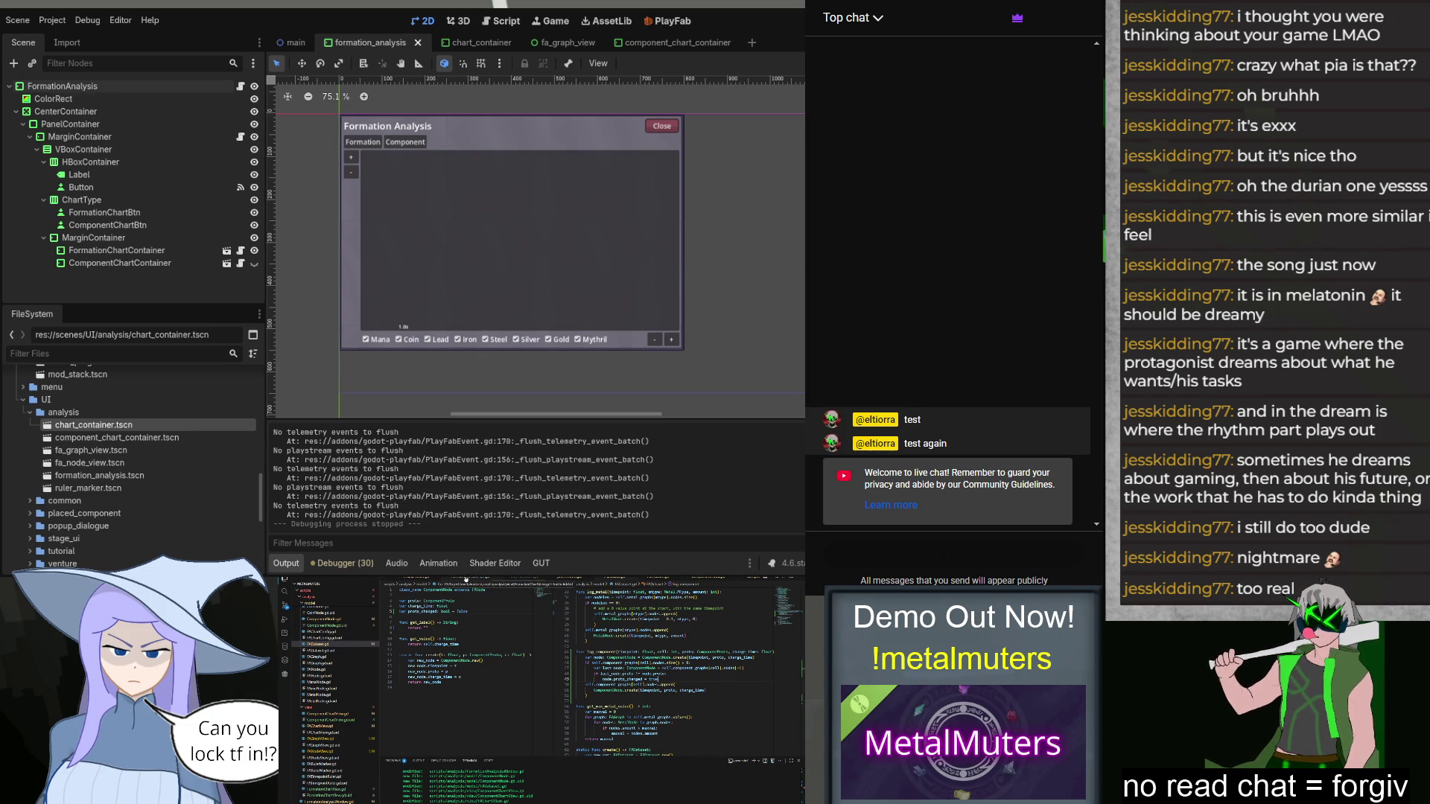
left_click(317, 789)
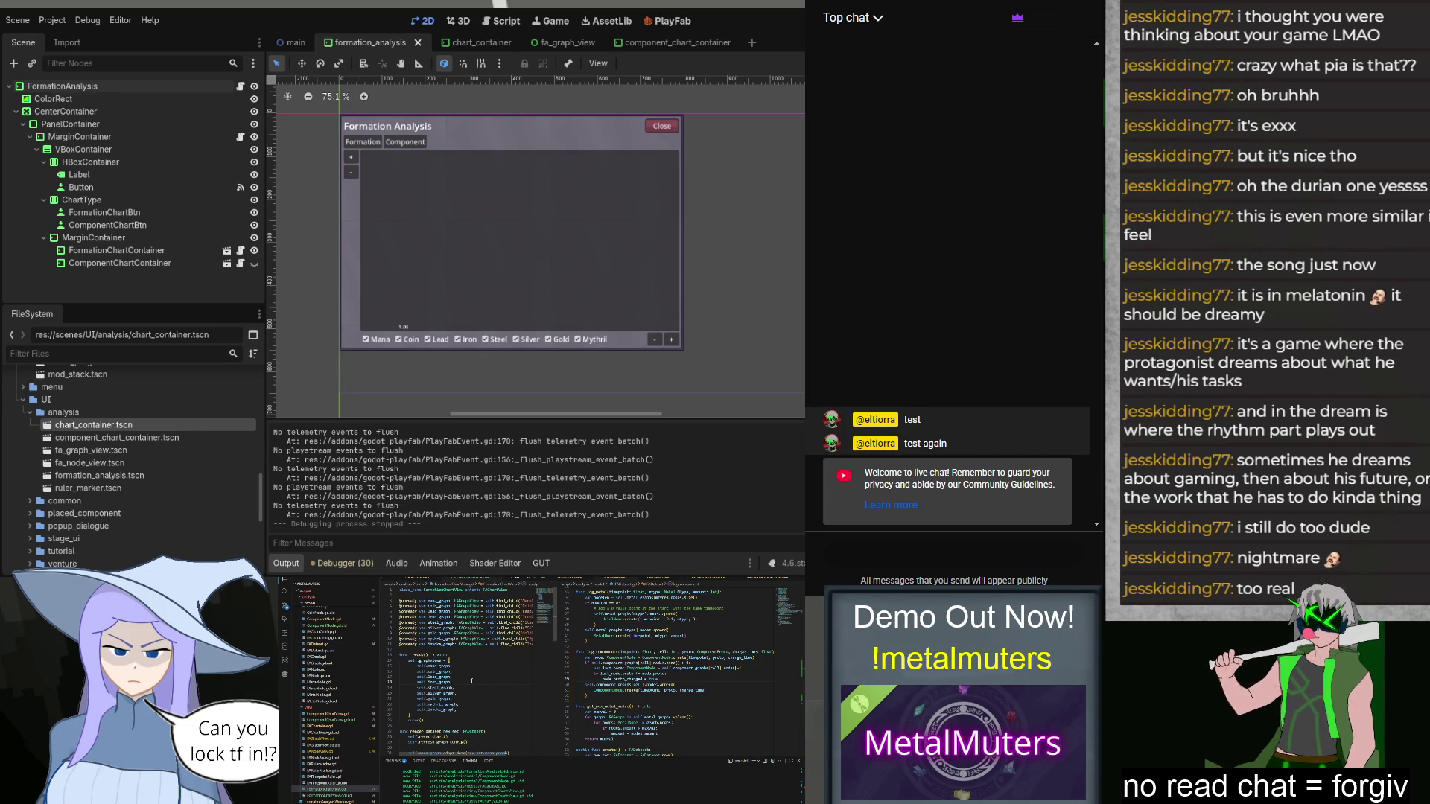
Step: Look over FormationChartView.gd's resource toggle handlers, then open the FANodeView script
scroll(473, 678, "down", 6)
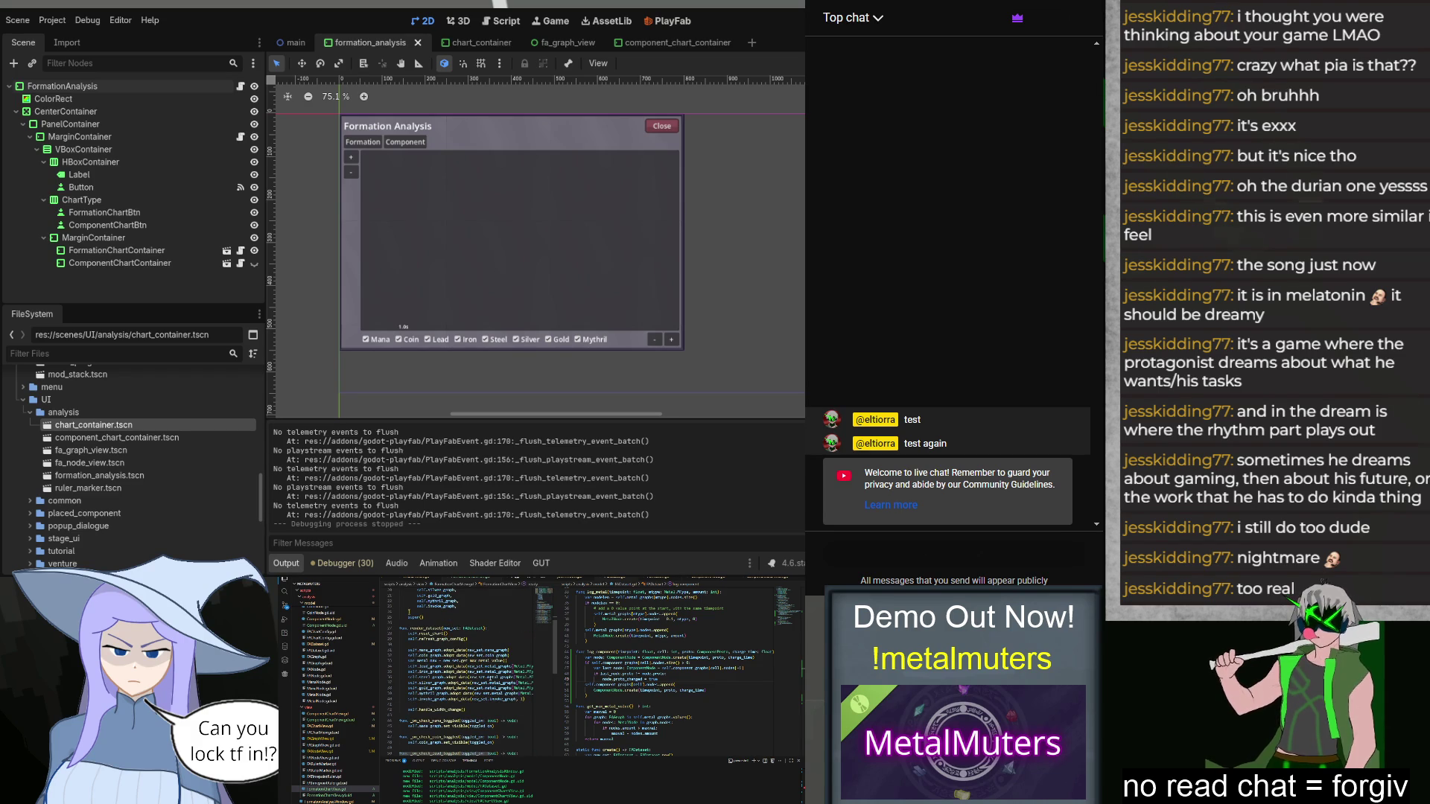
scroll(484, 679, "down", 3)
scroll(489, 678, "down", 2)
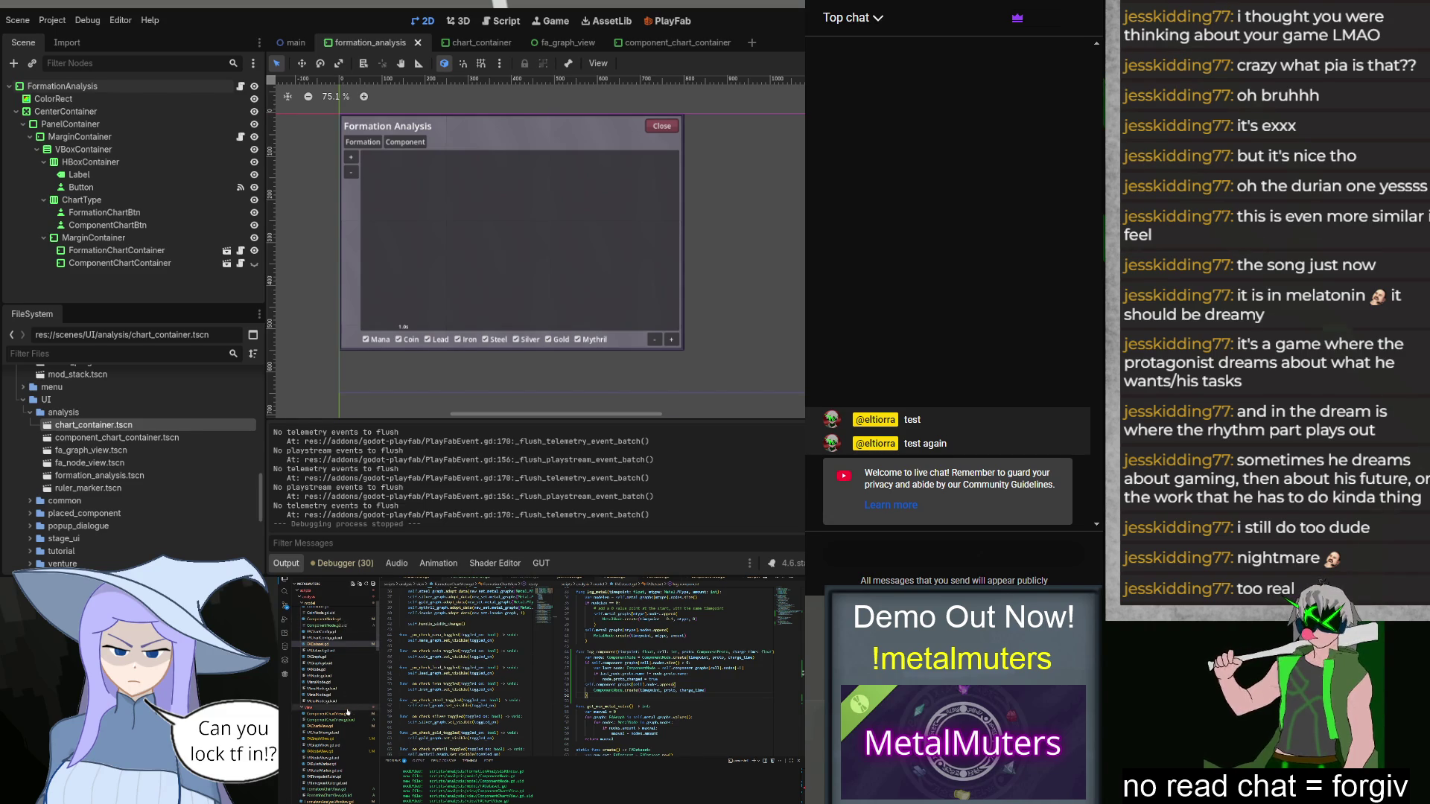
left_click(340, 751)
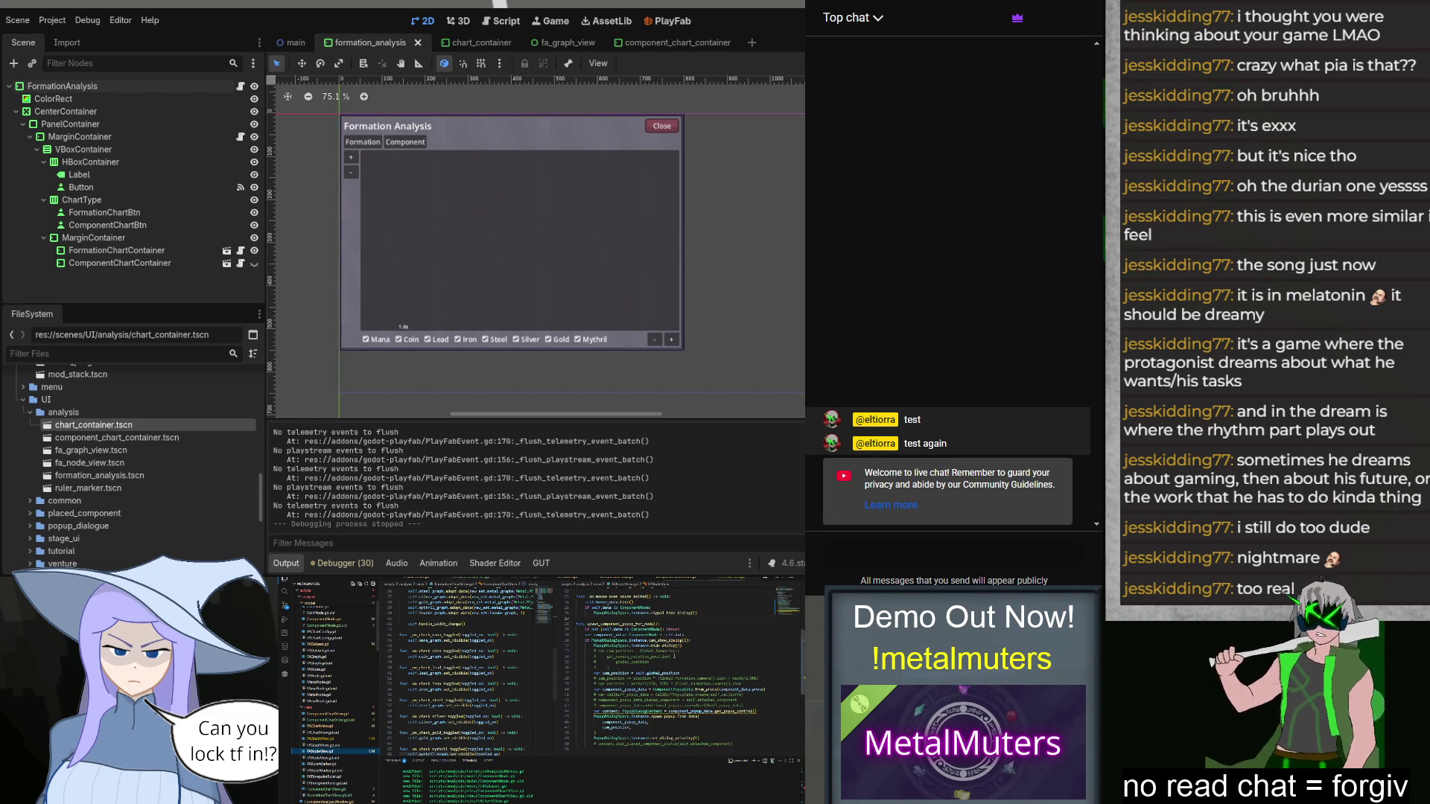
Step: Below the timepoint line, add the check 'if self.data is ComponentNode:'
scroll(670, 670, "up", 5)
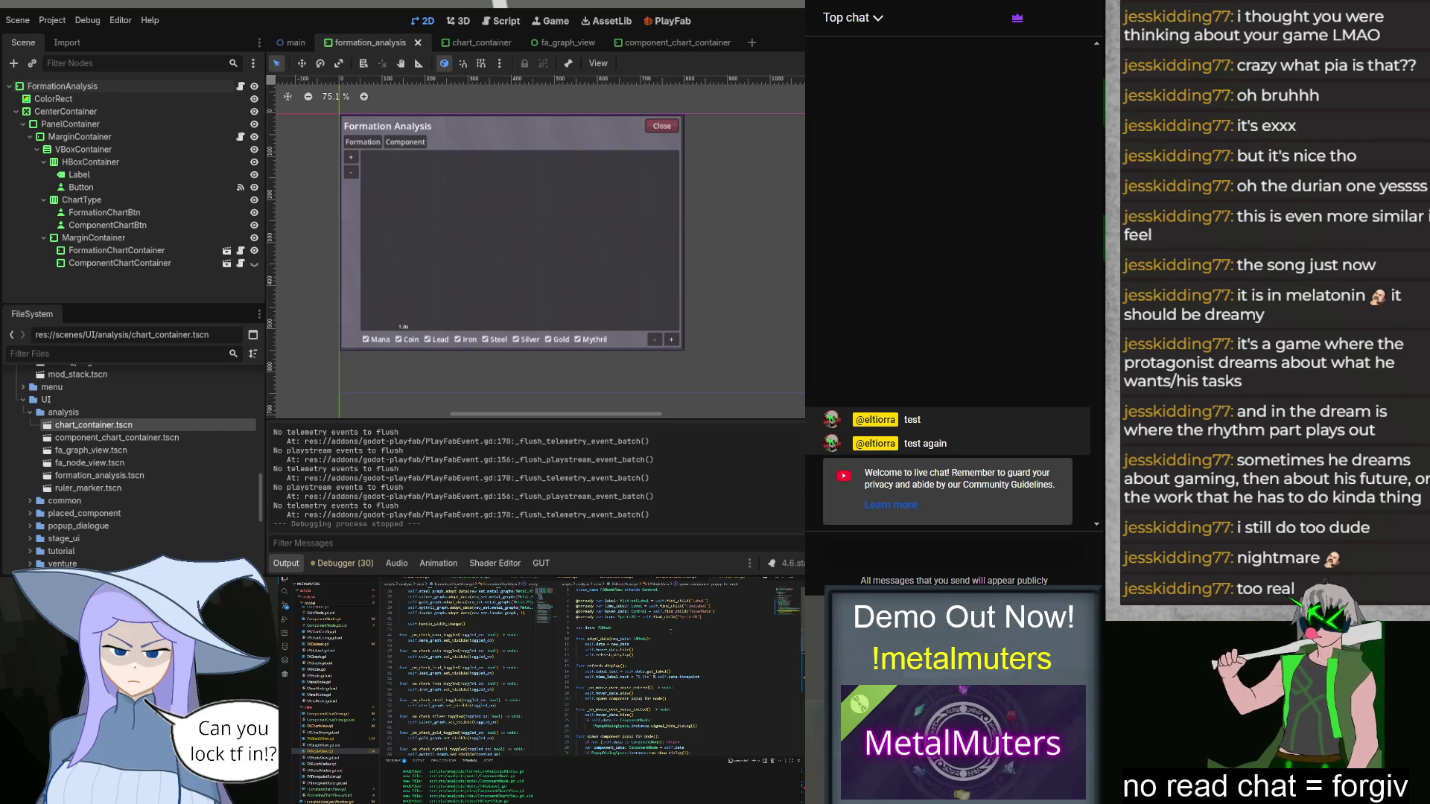
scroll(677, 624, "down", 5)
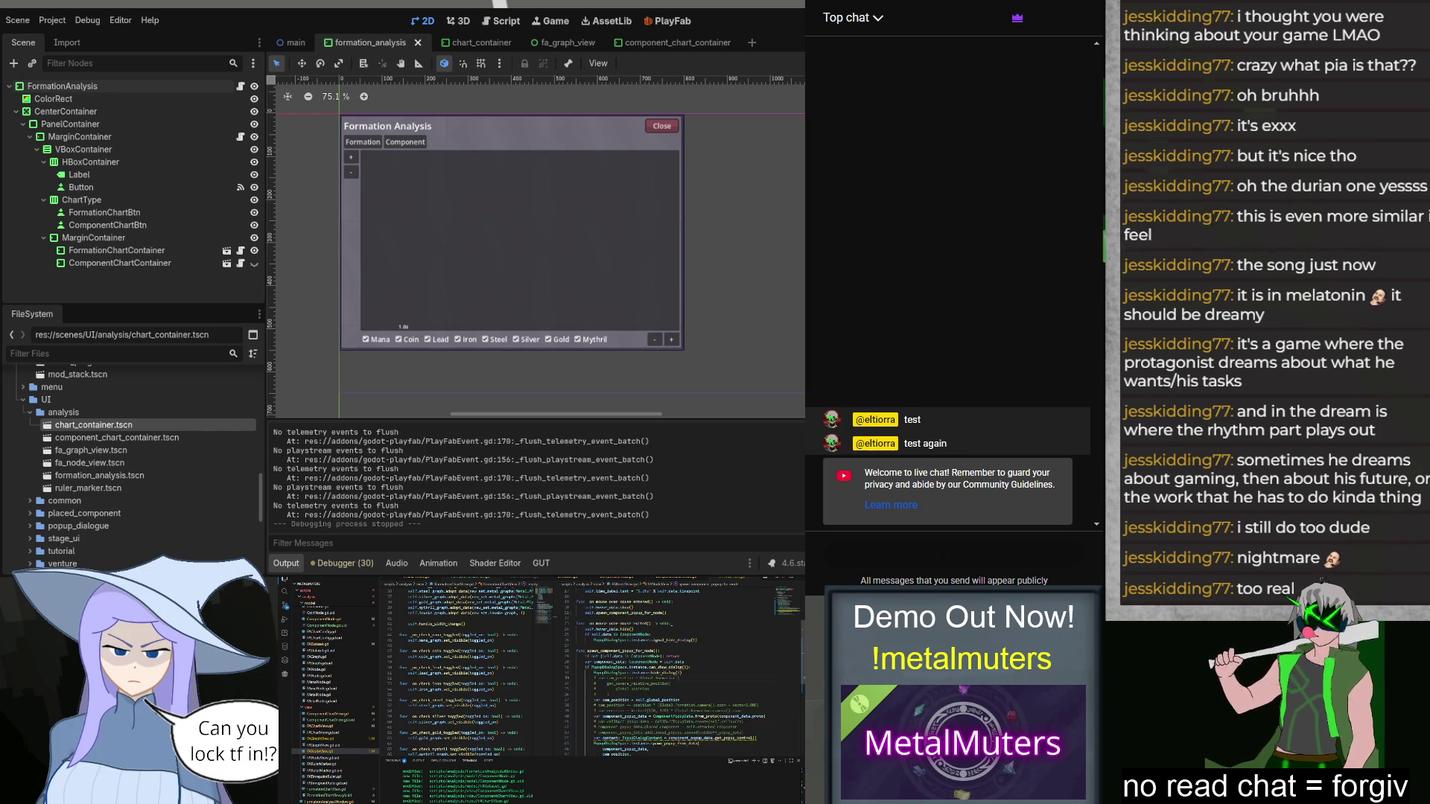
scroll(681, 627, "up", 5)
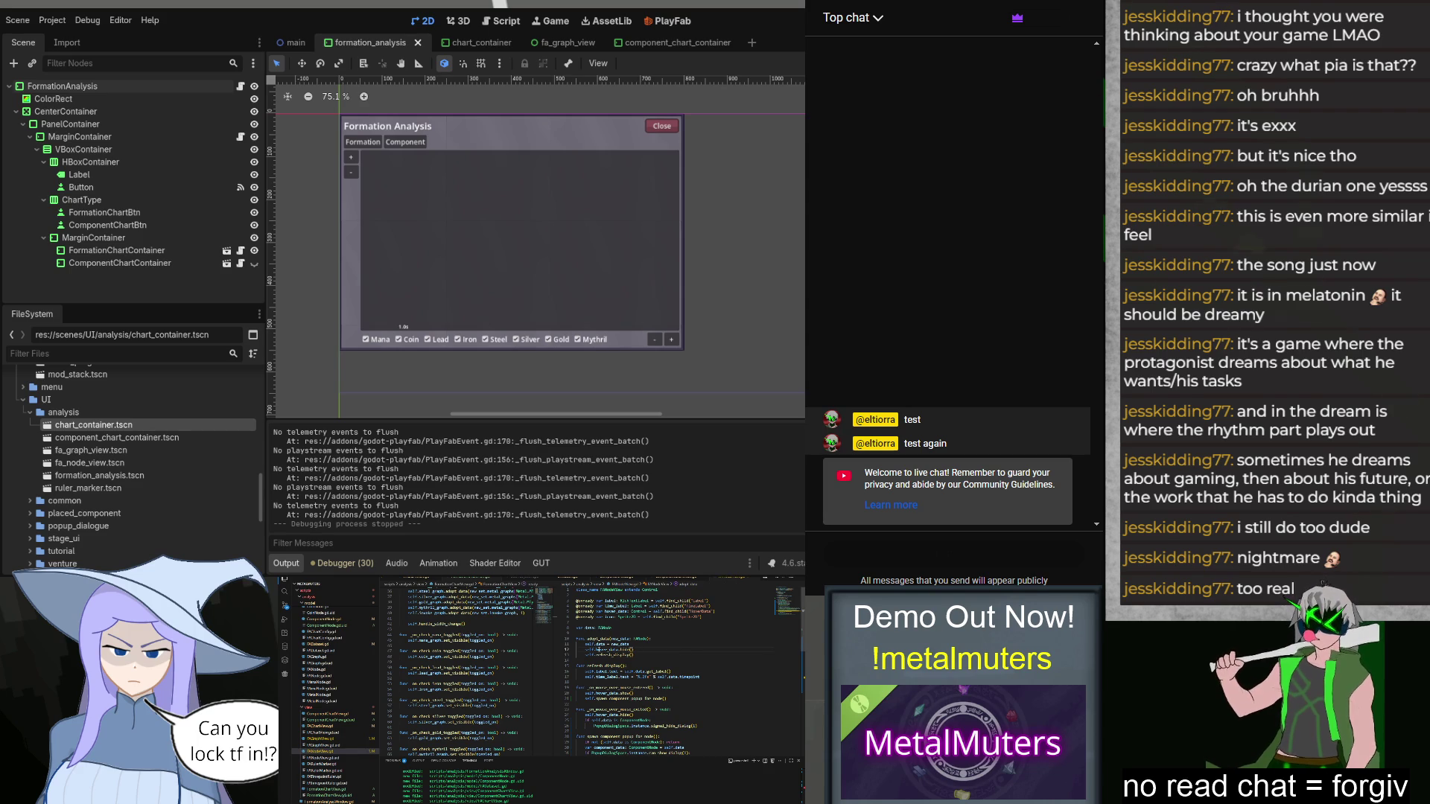
double_click(689, 677)
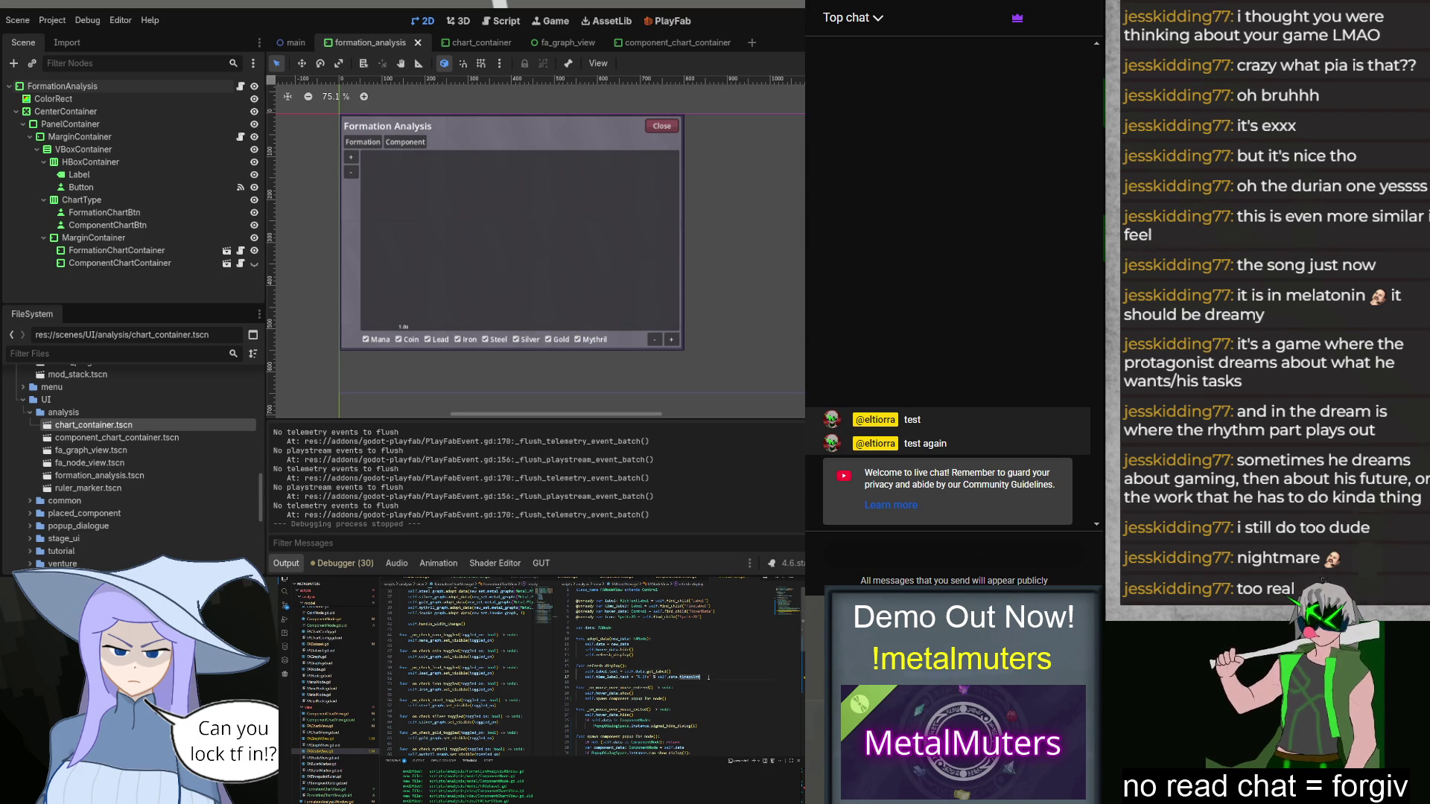
scroll(703, 669, "down", 2)
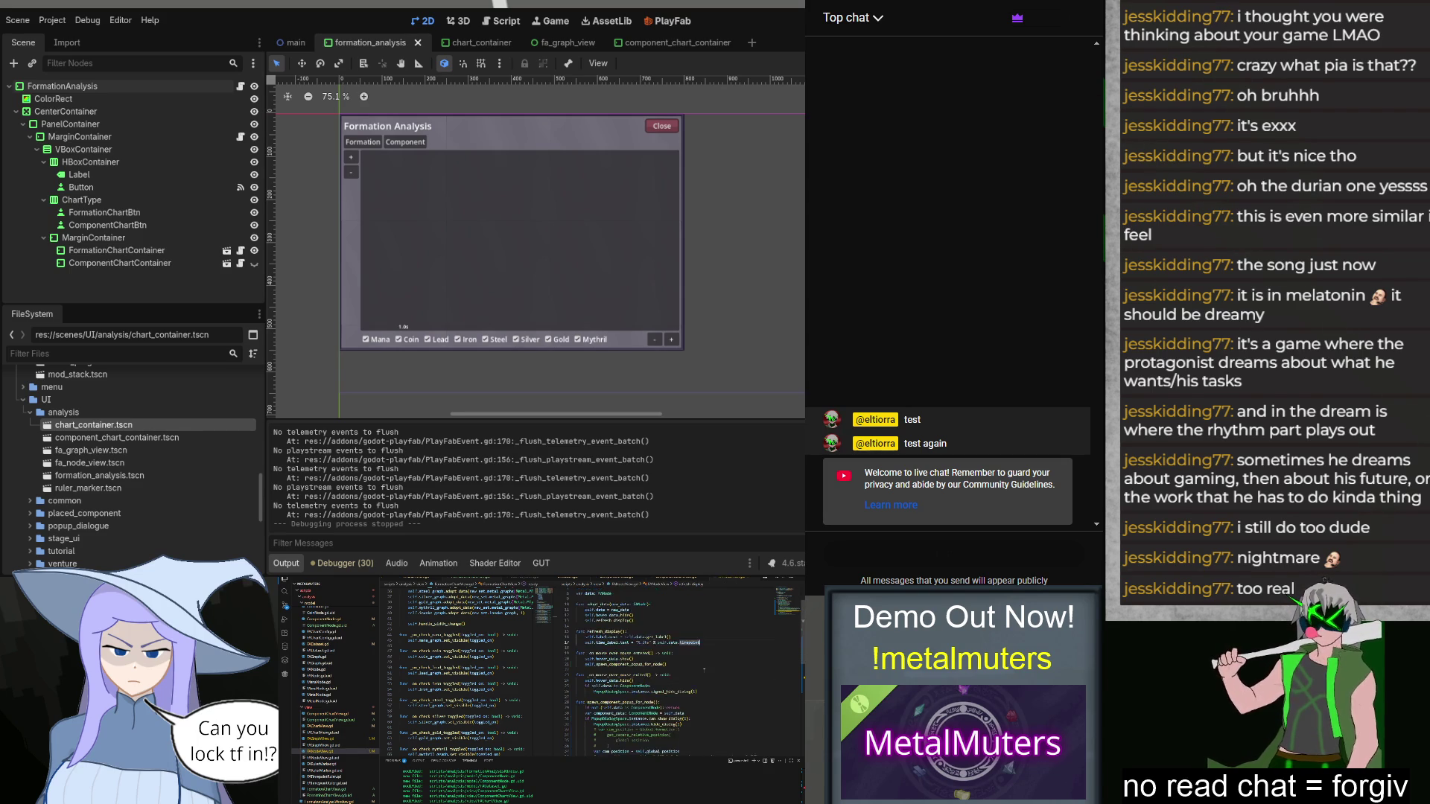
scroll(703, 669, "up", 2)
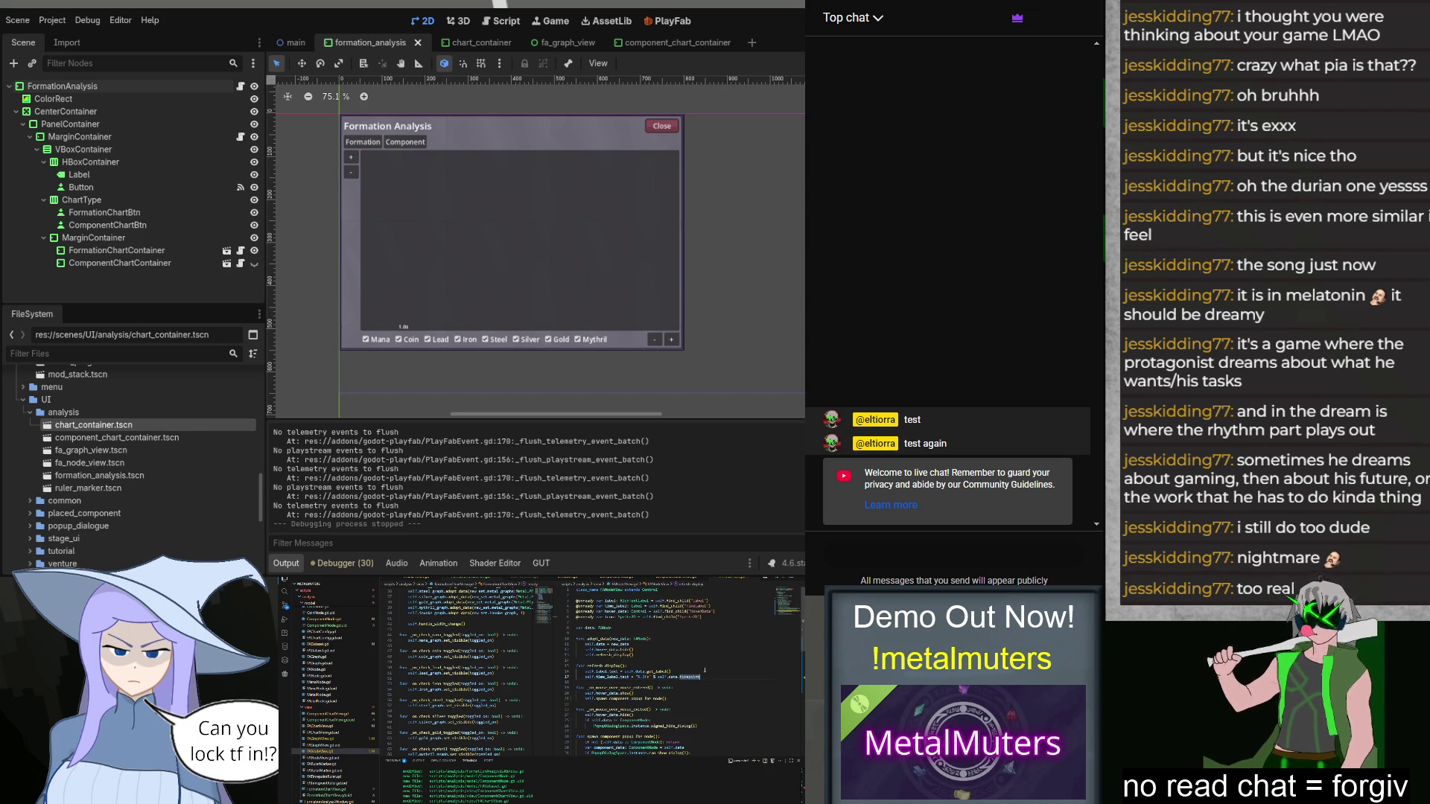
key("Return")
type("if")
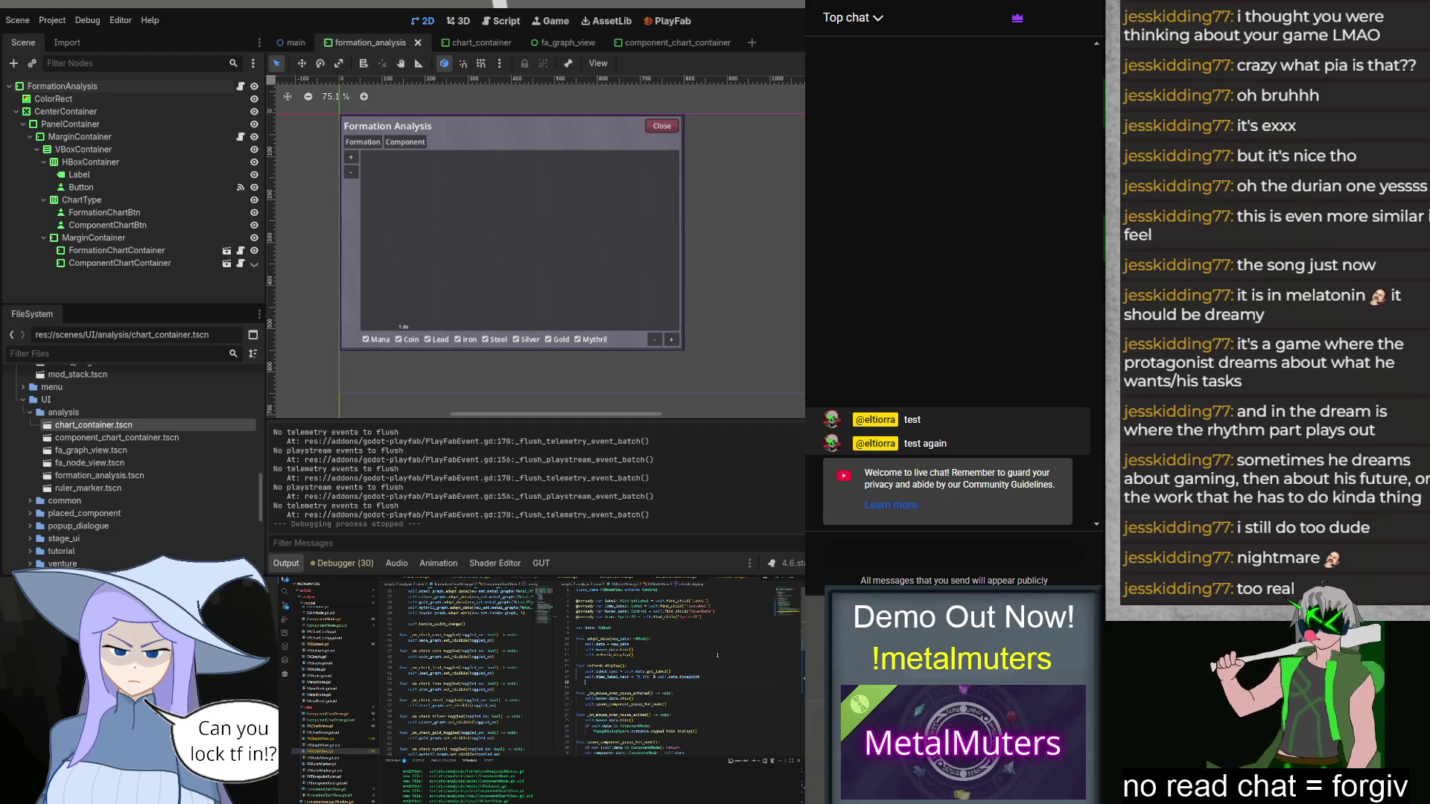
type(".")
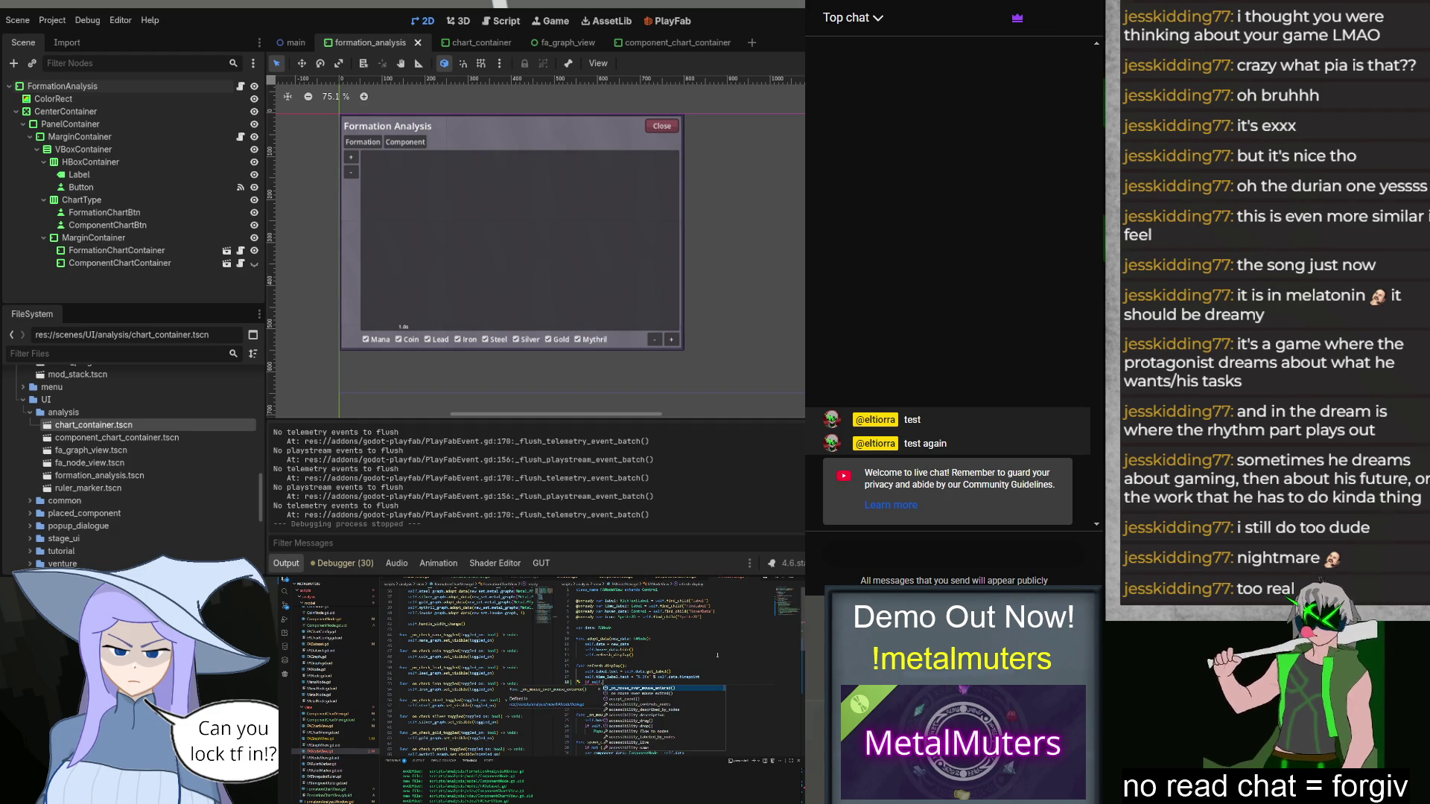
type("data is Componen")
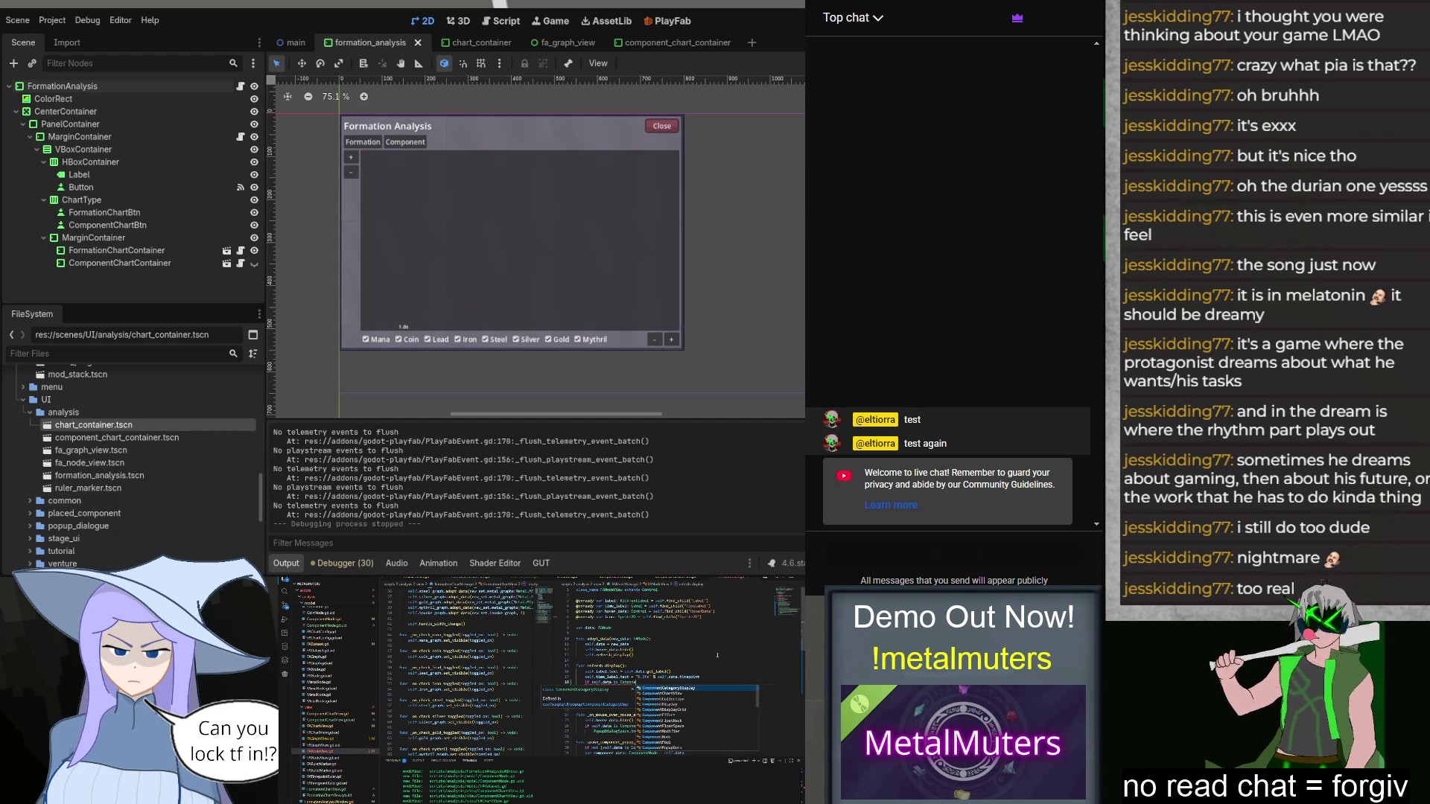
key("Return")
Step: Inside it, take self.data as a ComponentNode cdata and add 'if cdata.proto_changed:'
type(":")
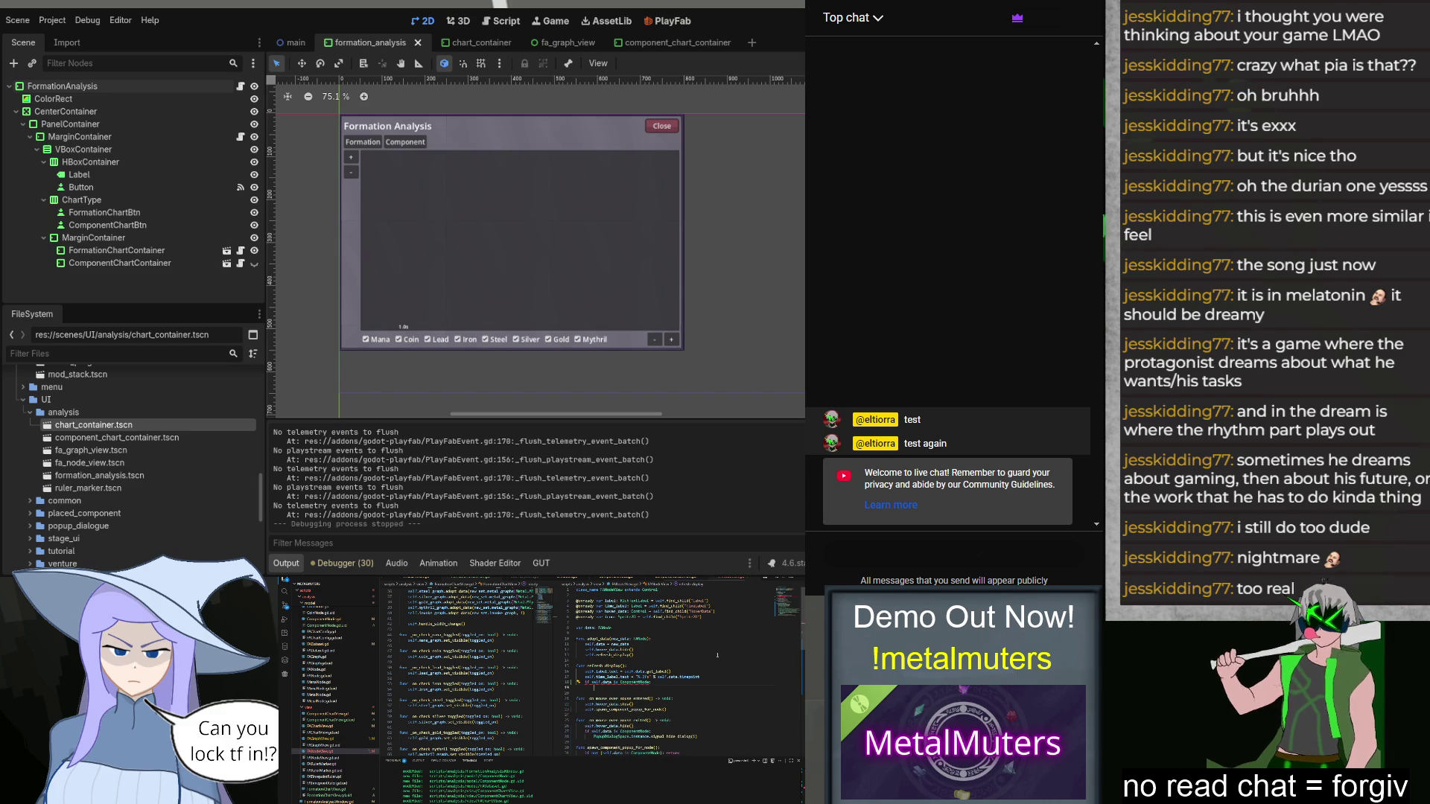
type("self.")
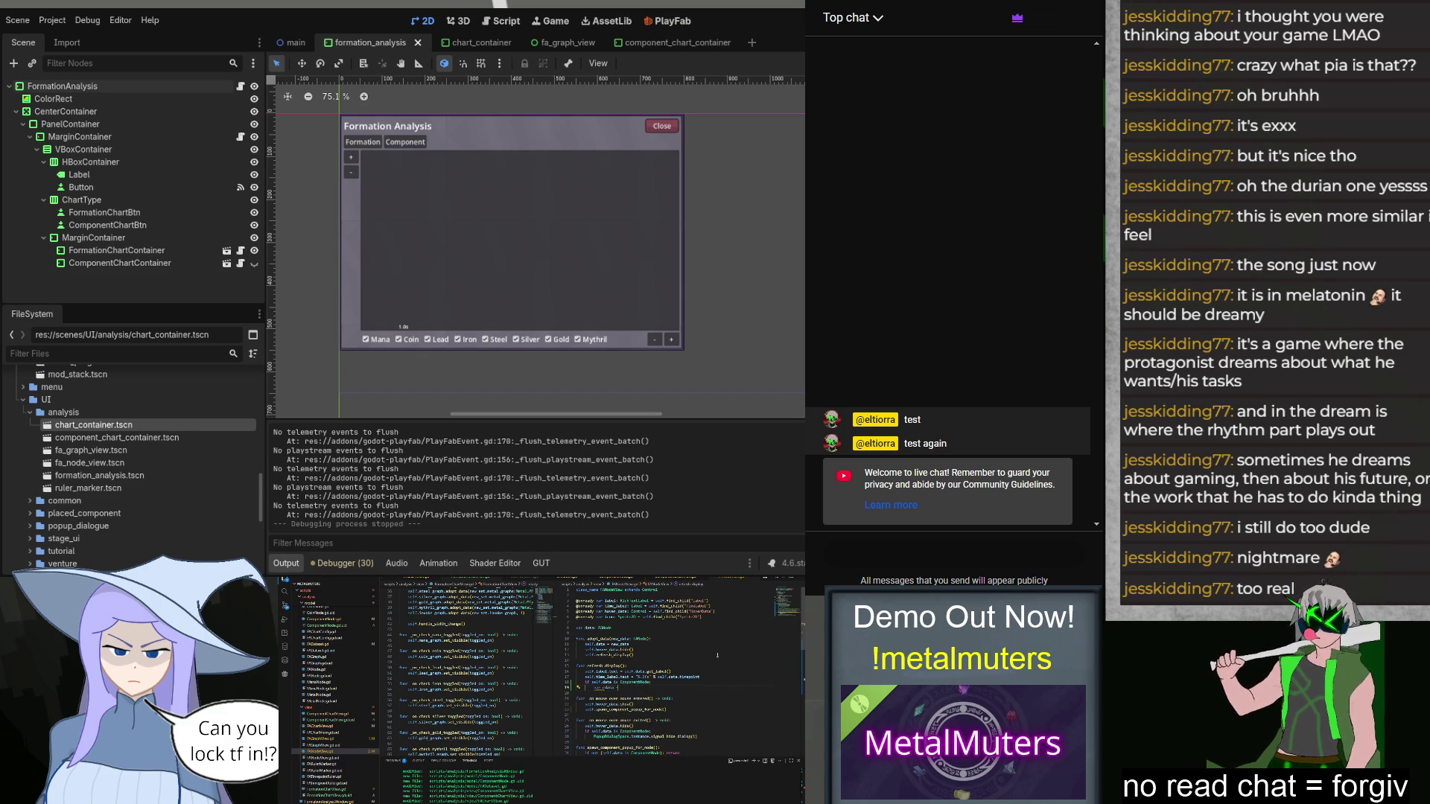
type("Component")
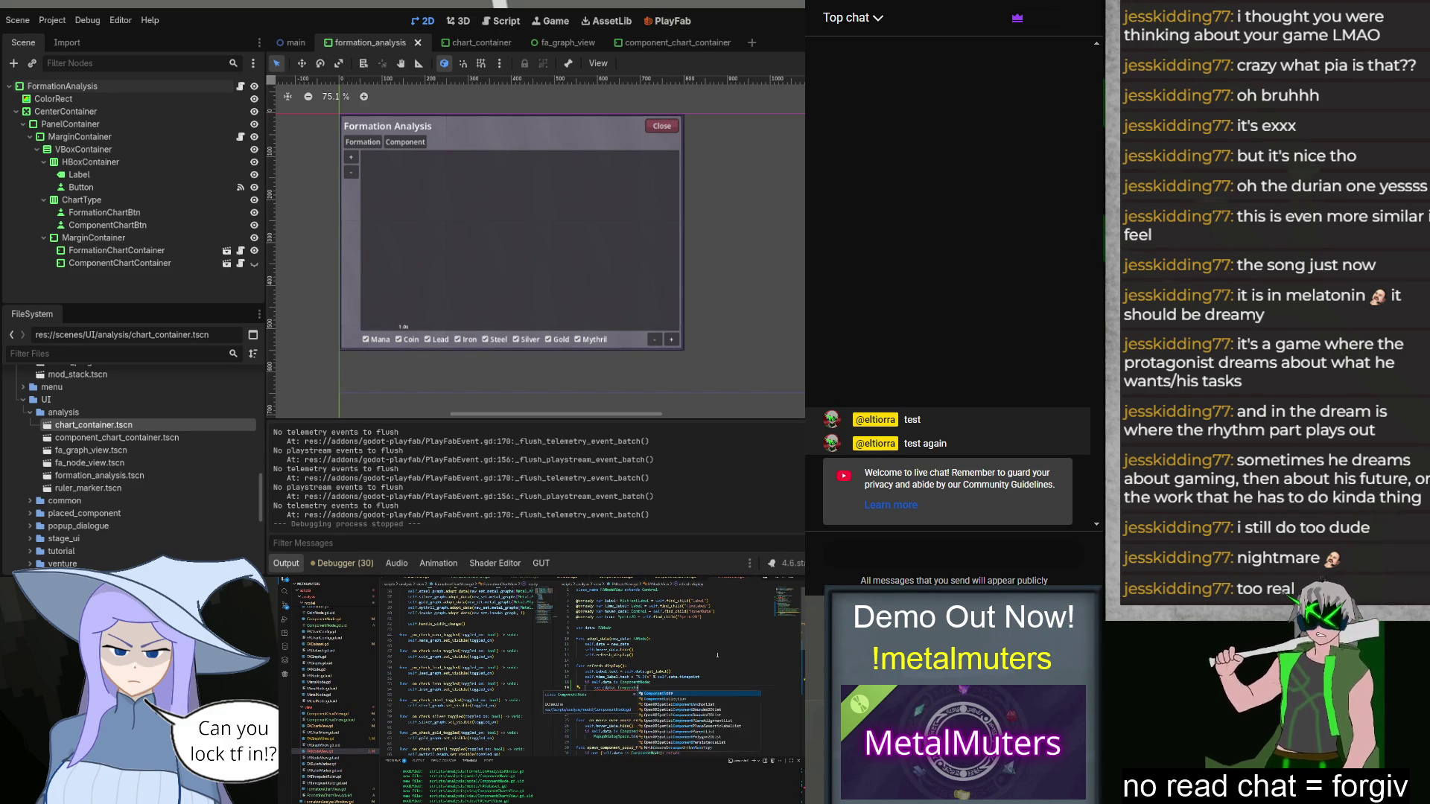
key("Return")
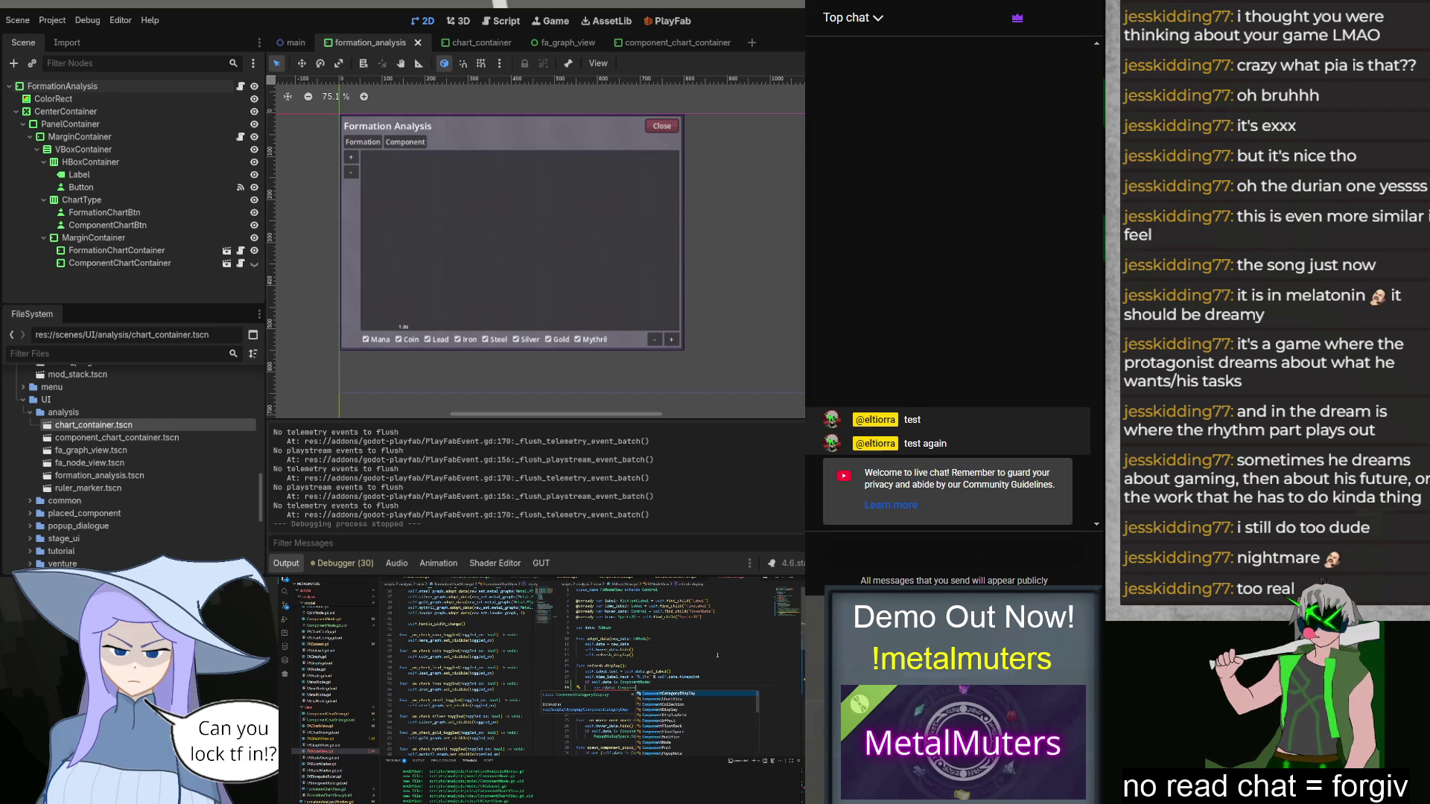
type("self.data")
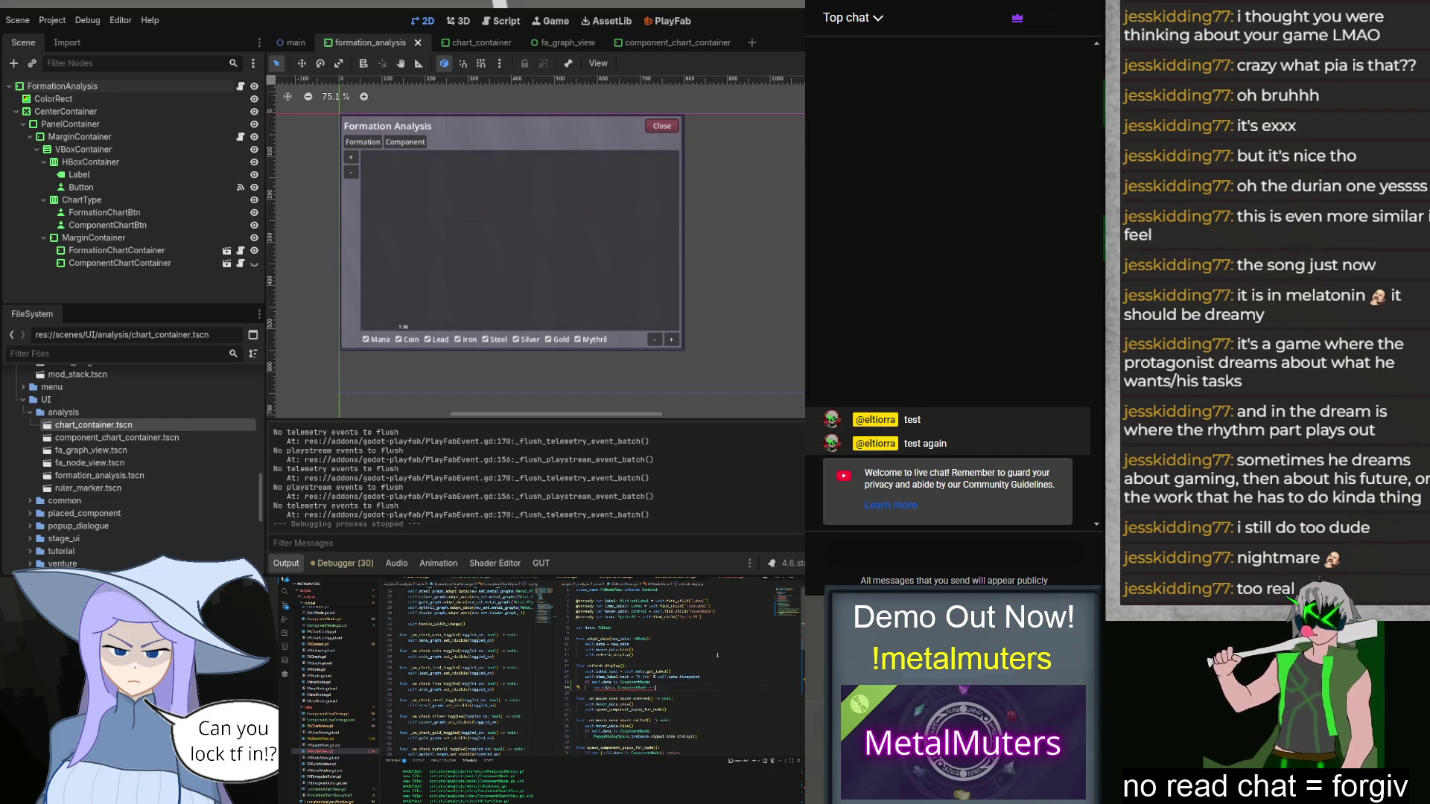
key("Return")
type("cdata.proto_changed:")
key("Return")
Step: Set self.icon_texture = cdata.proto.icon, then run the game with F5
type("self.c")
key("BackSpace")
type("a")
key("Escape")
type("cdata")
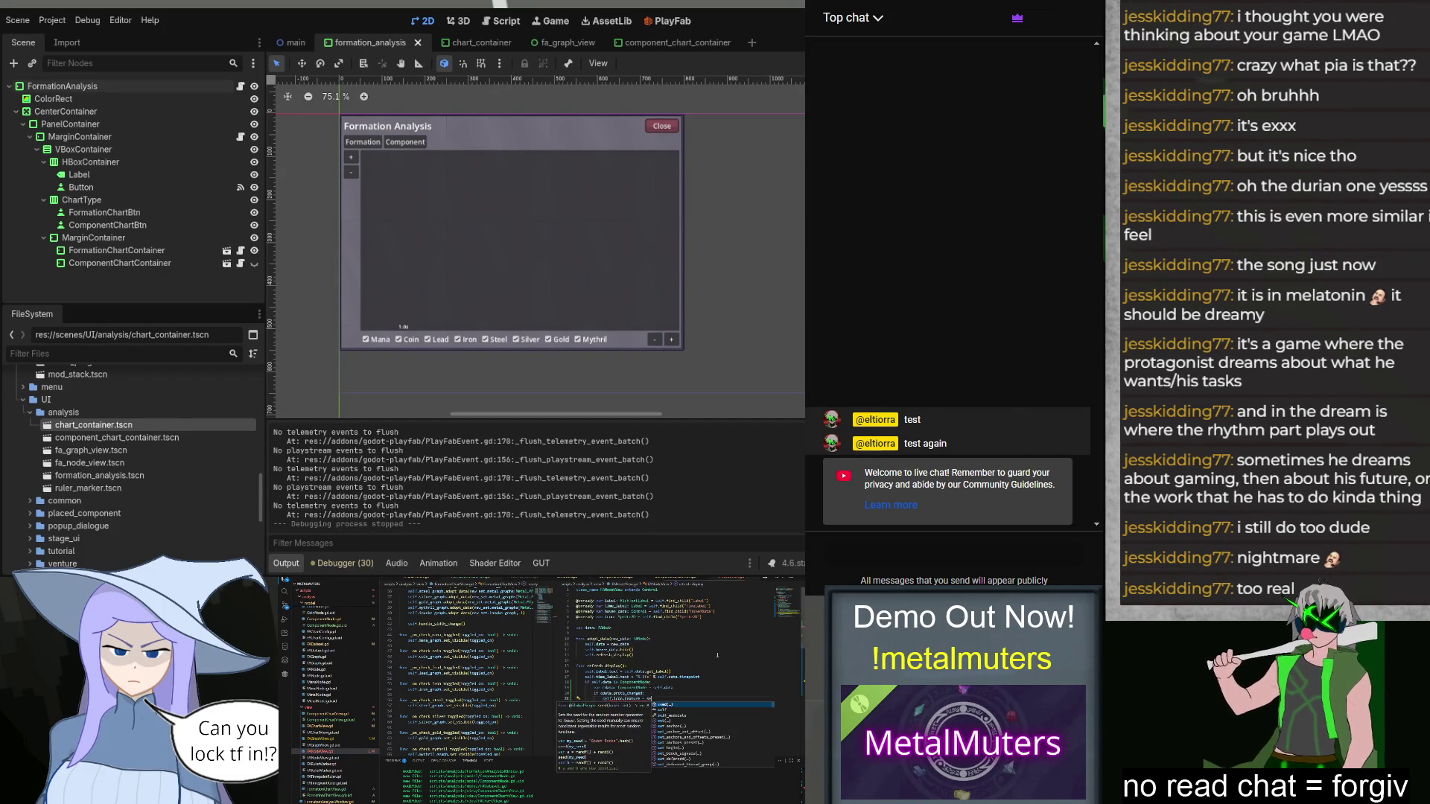
type(".proto")
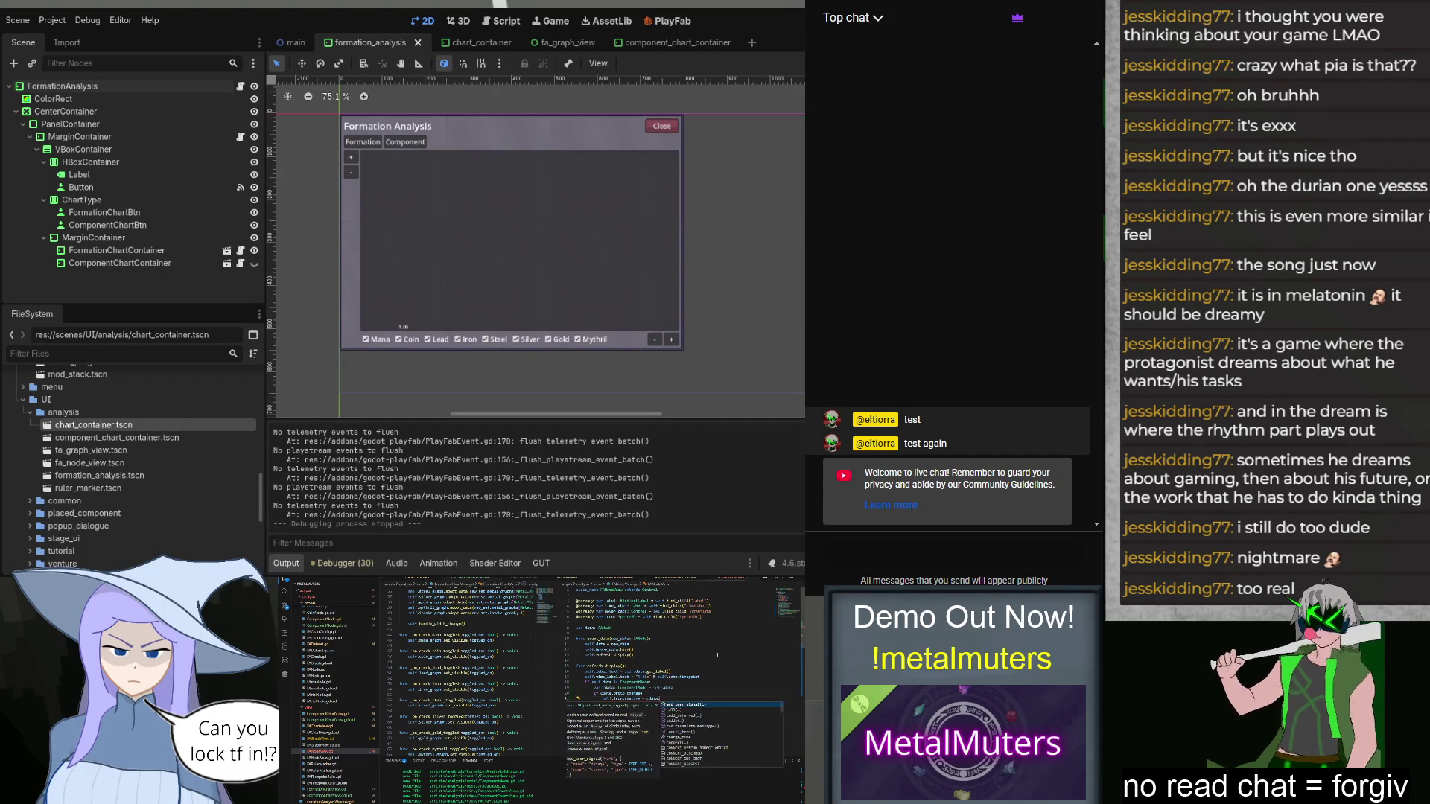
type(".ic")
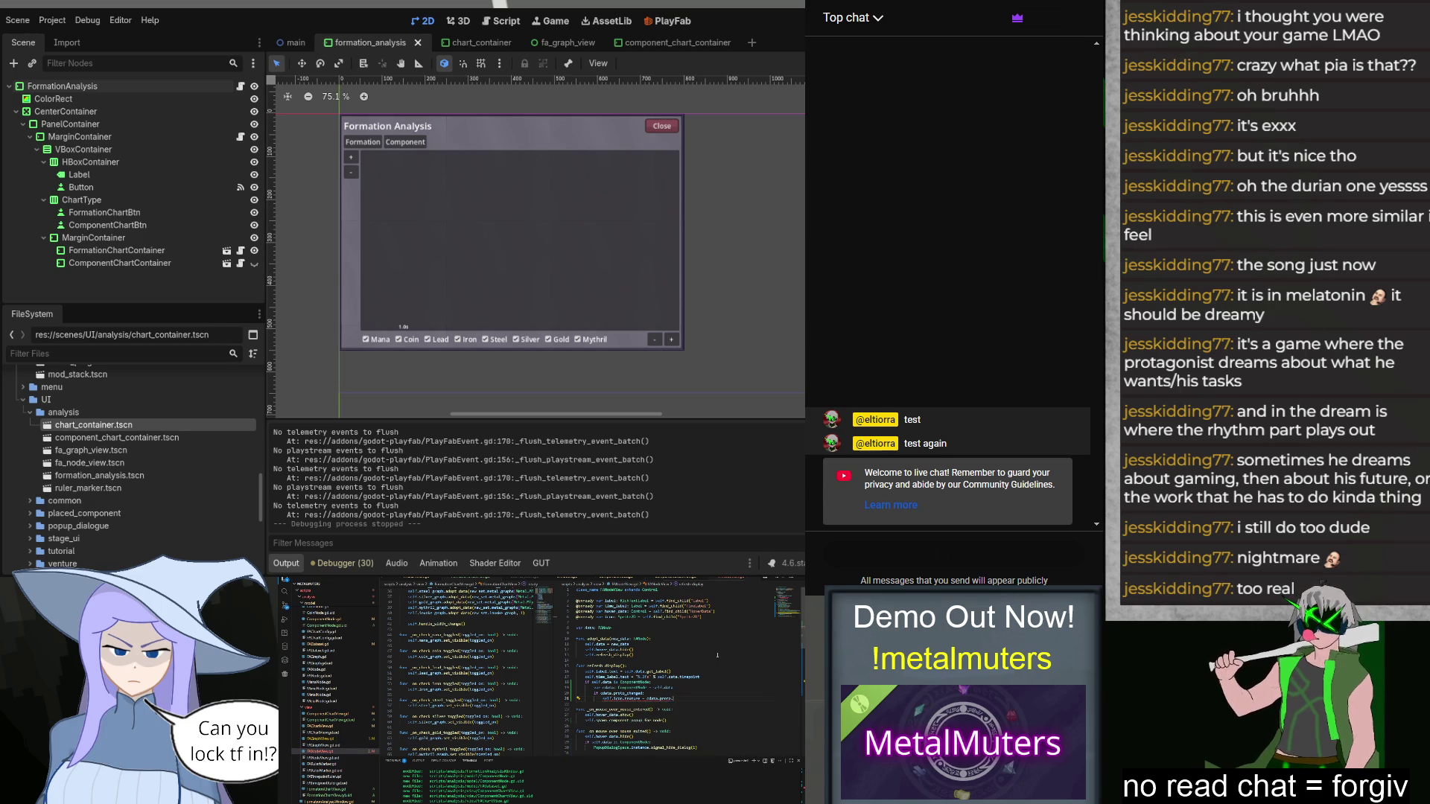
key("Return")
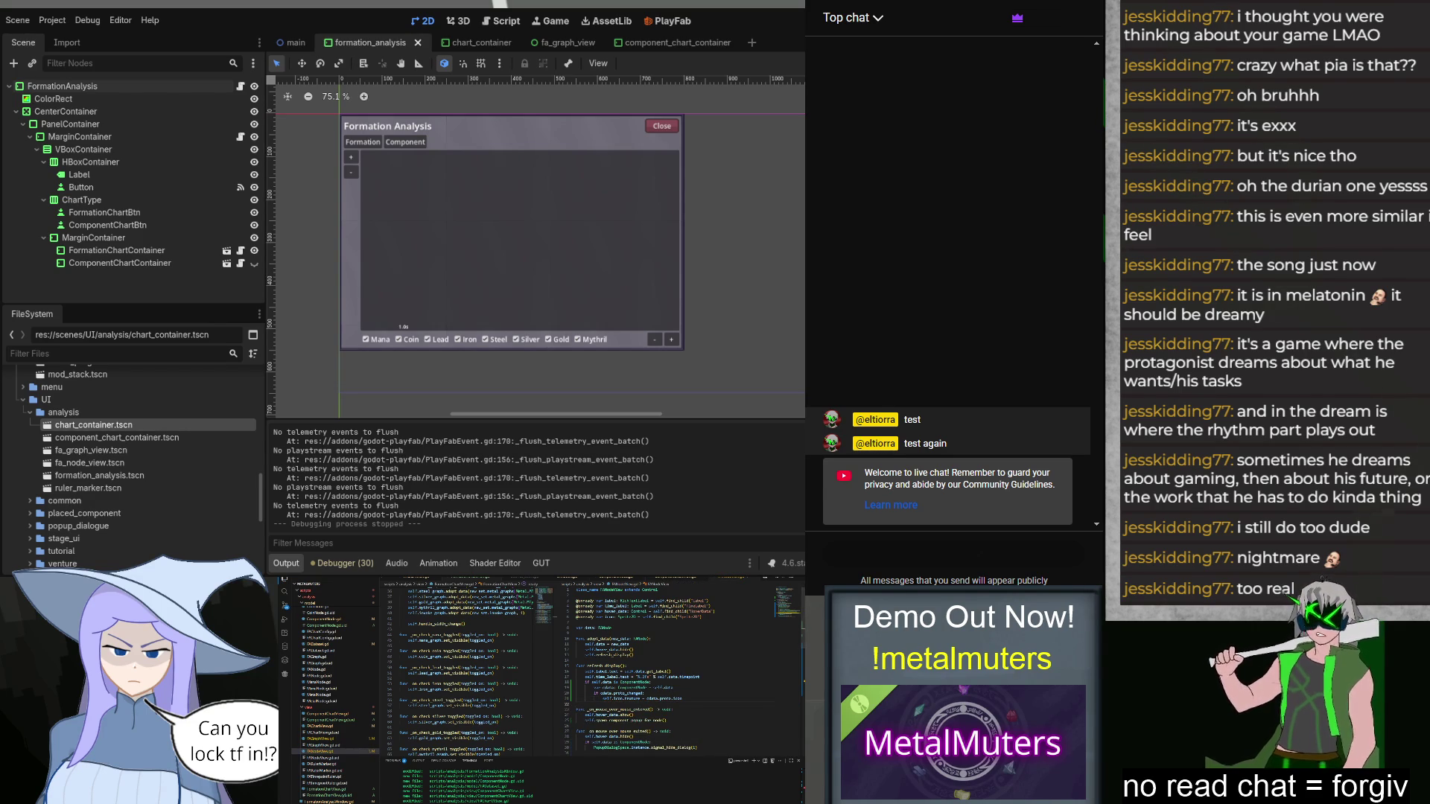
key("F5")
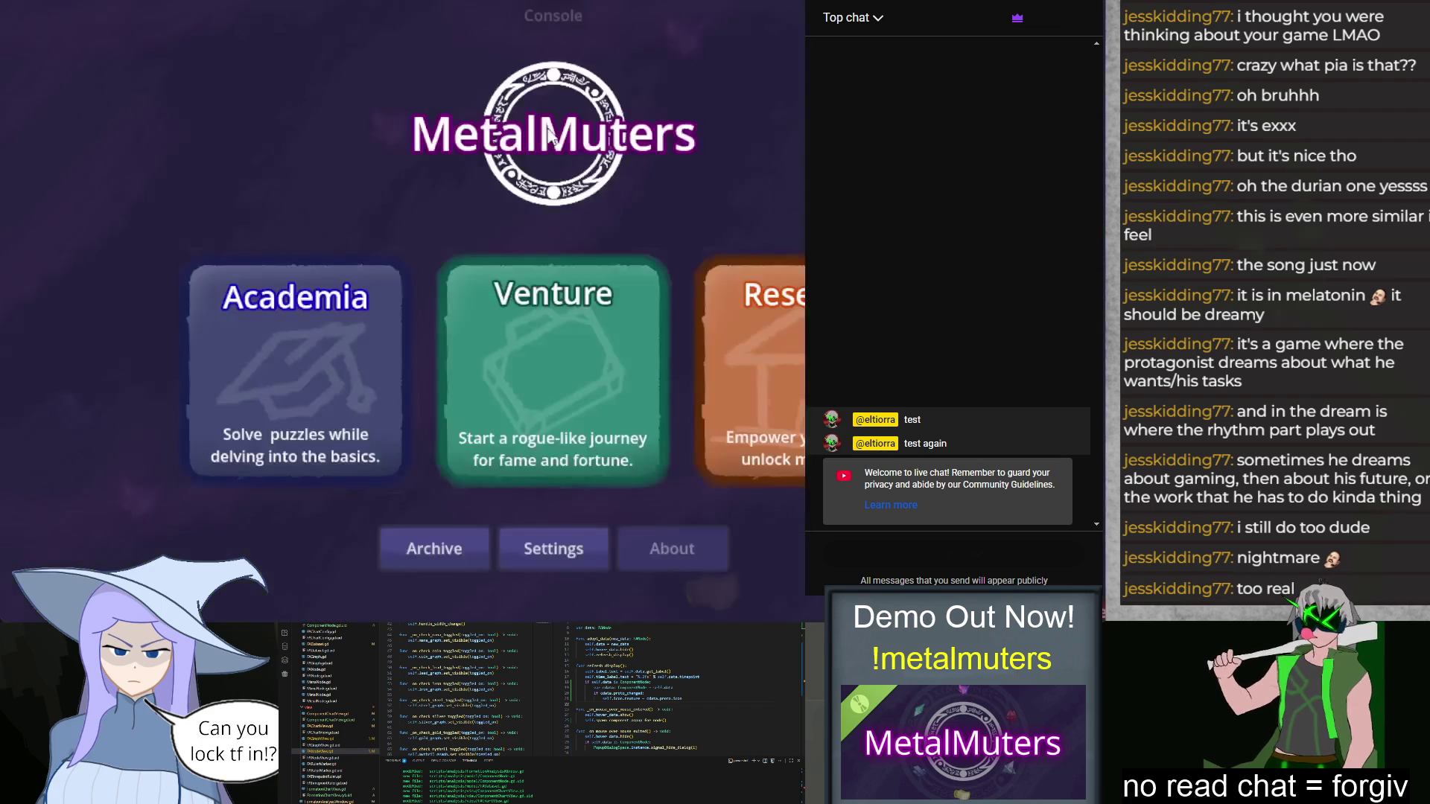
Step: Start the Academia Class 1F exam and fill slots 1, 2, 5, 6 with two Mana Sources, Iron P-Prod and Primer
left_click(397, 391)
left_click(641, 439)
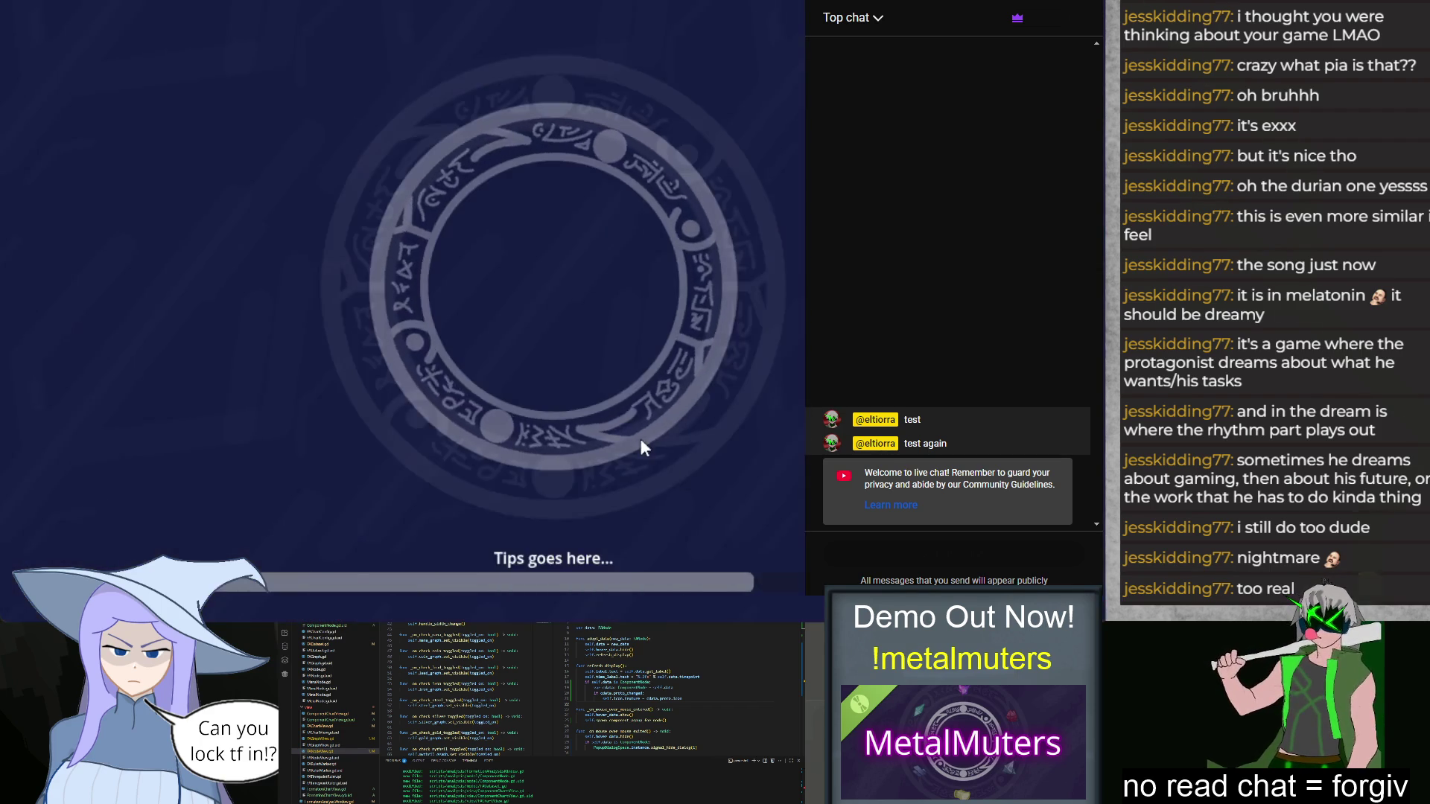
left_click_drag(154, 551, 453, 235)
mouse_move(269, 552)
left_mouse_down()
mouse_move(453, 358)
mouse_move(453, 337)
left_mouse_up()
left_click_drag(501, 527, 652, 235)
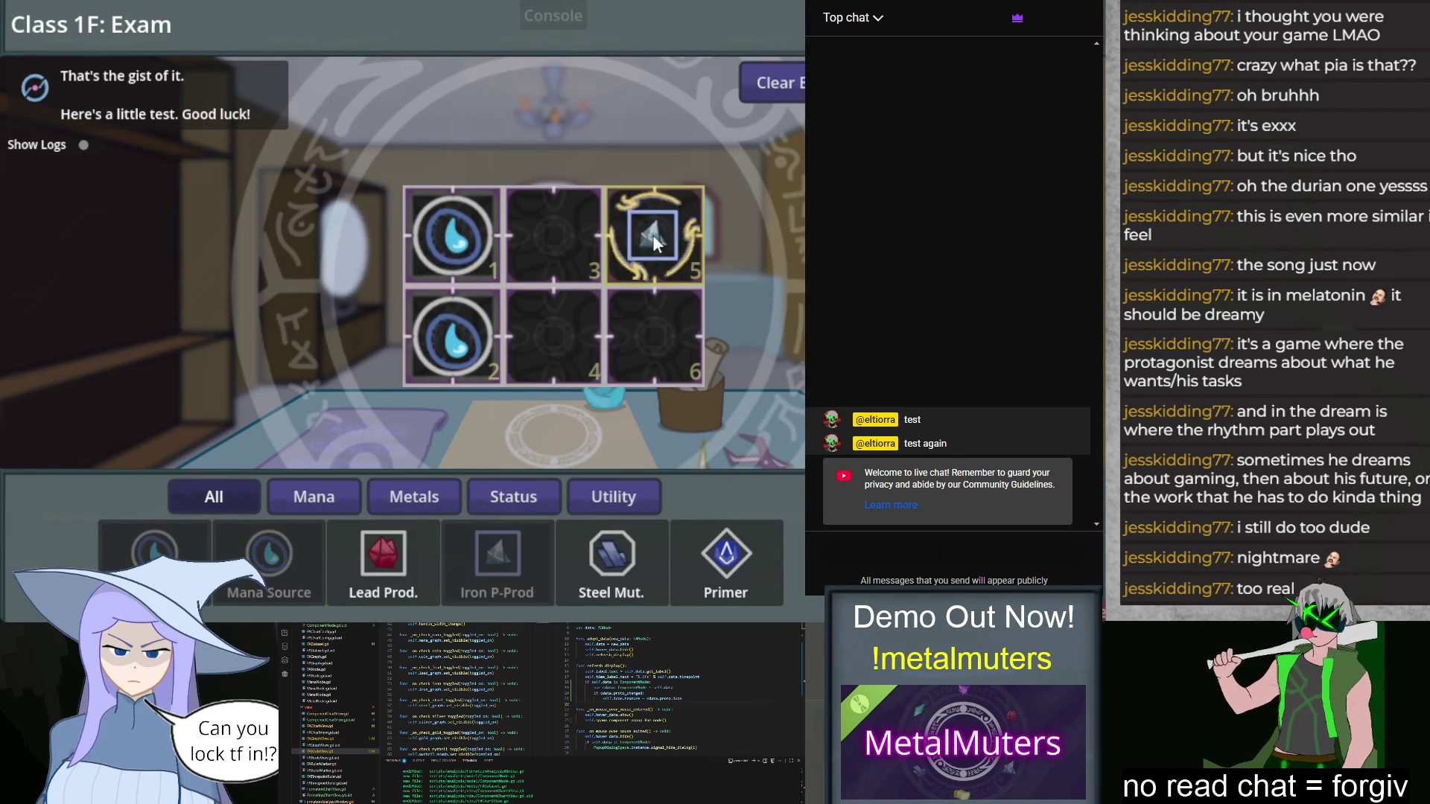
left_click_drag(727, 555, 654, 337)
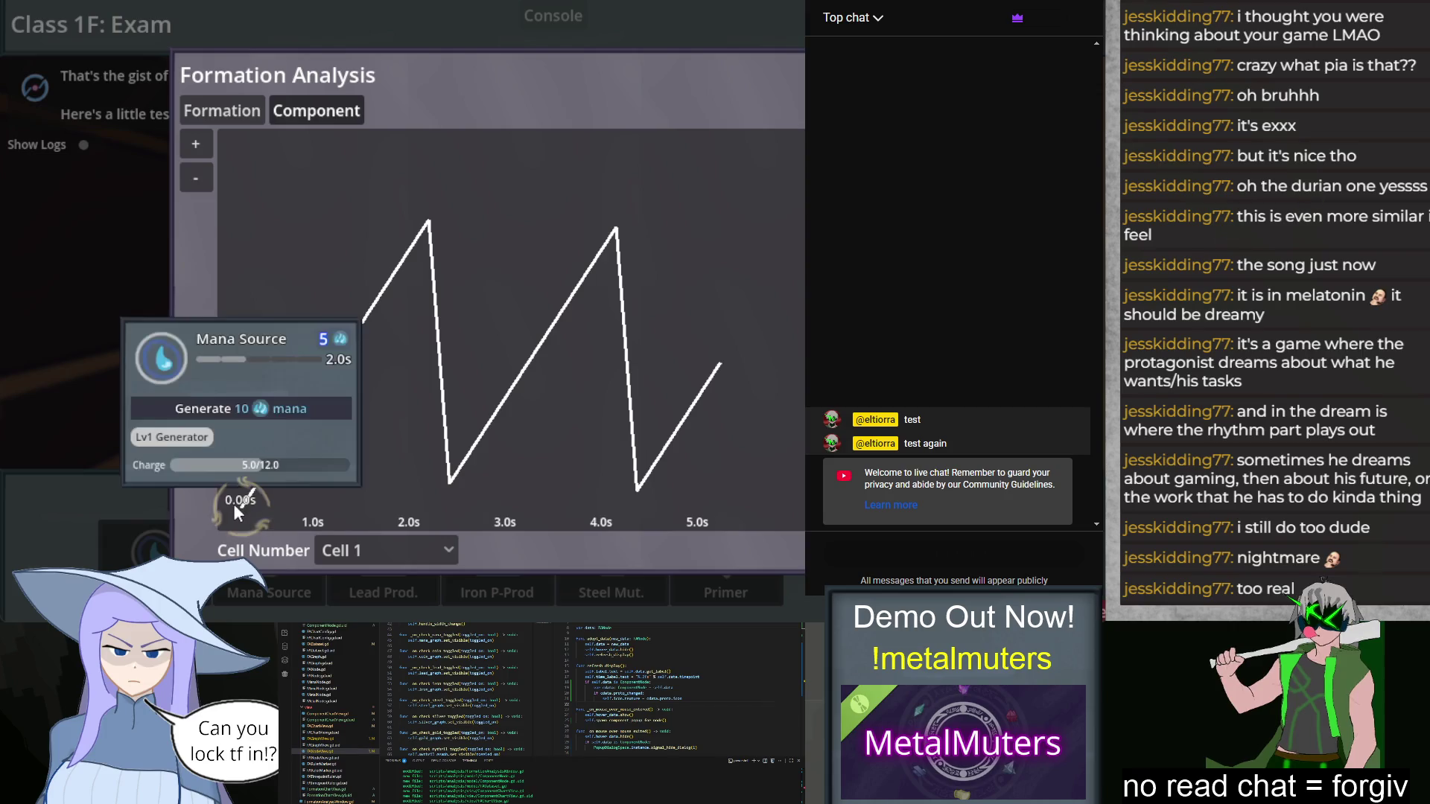
Step: Inspect the Mana Source cards at Cell 1's graph peaks, then close Formation Analysis
mouse_move(438, 220)
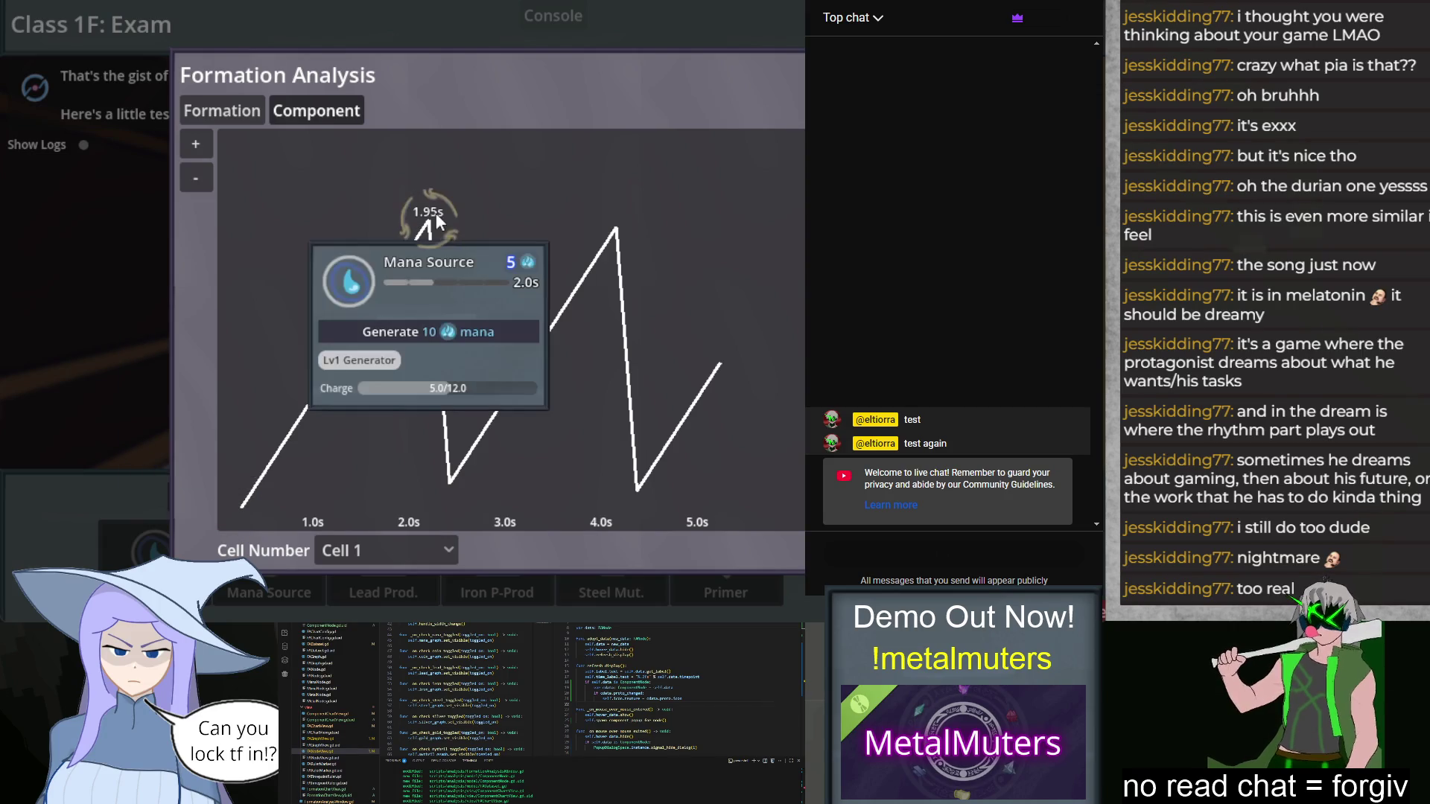
mouse_move(560, 328)
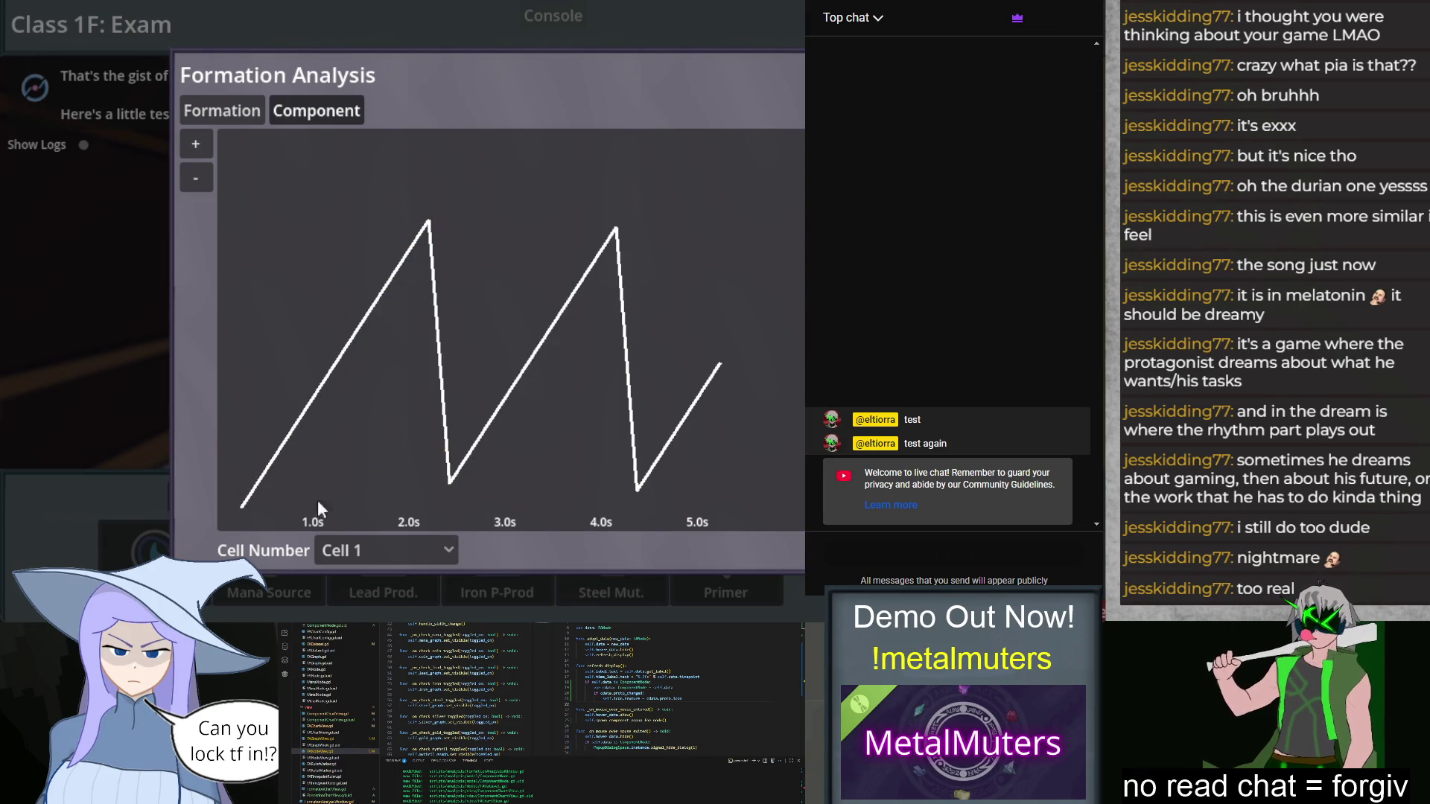
mouse_move(244, 503)
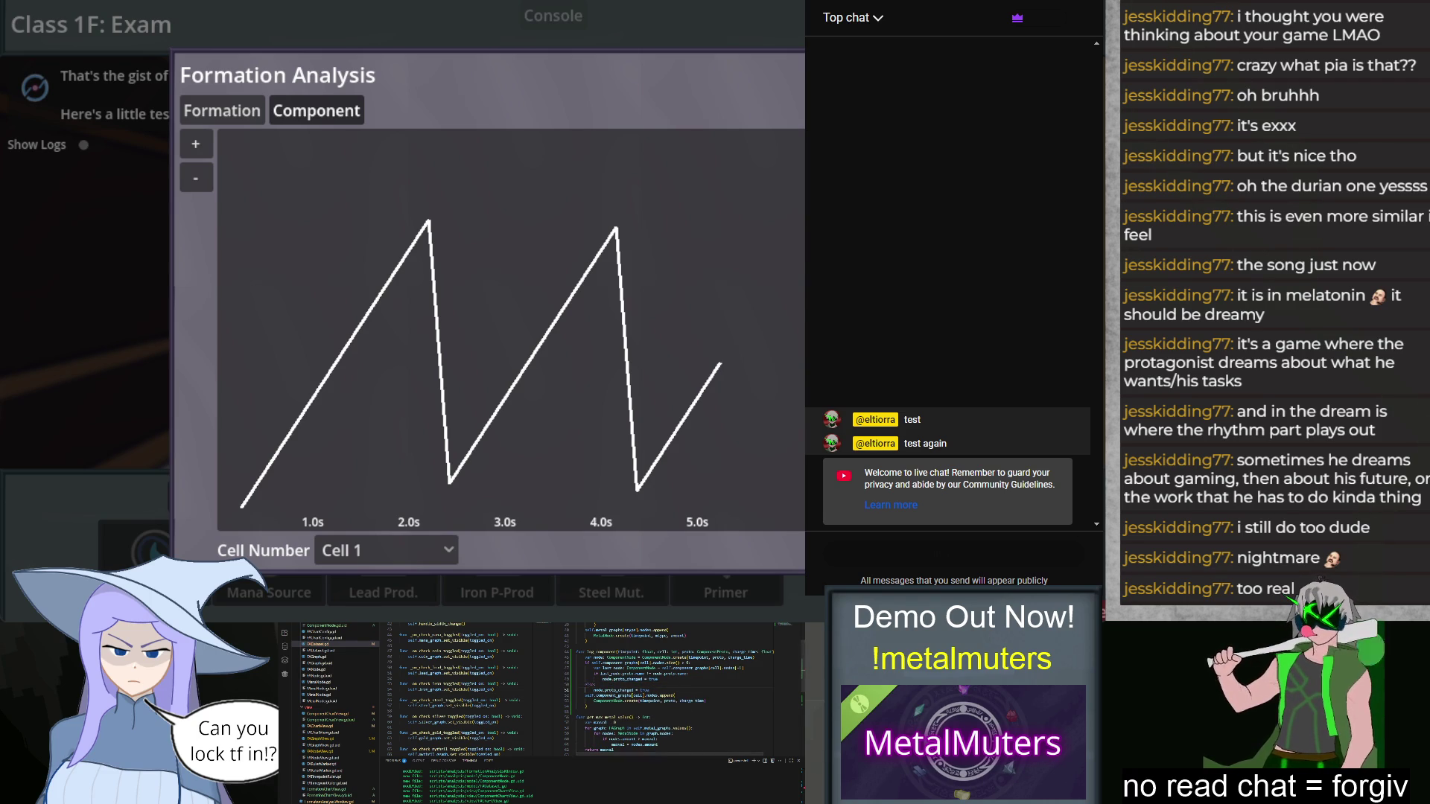
key("Escape")
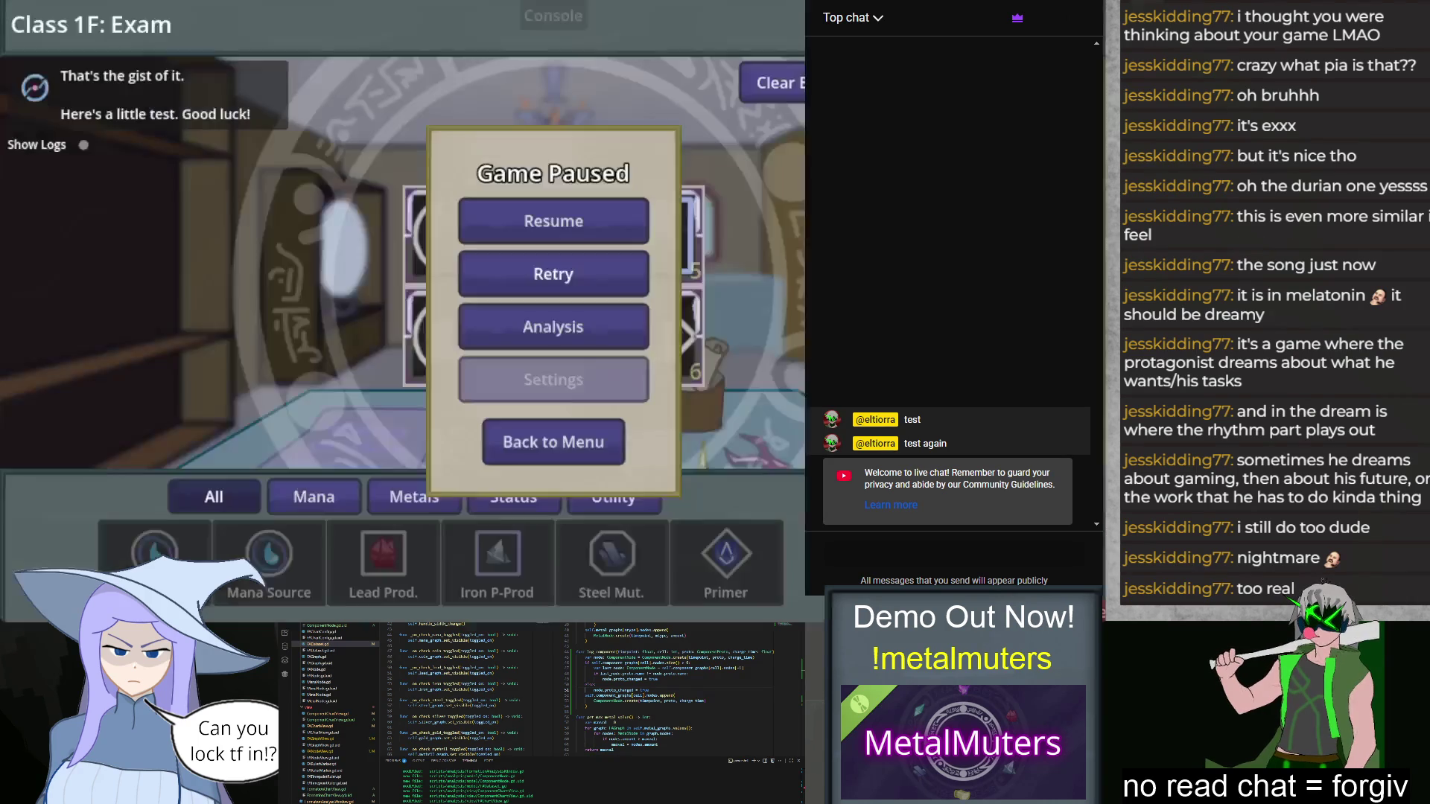
Step: Resume and win the Class 1F exam, then open its Formation Analysis and the Cell Number list
left_click(549, 207)
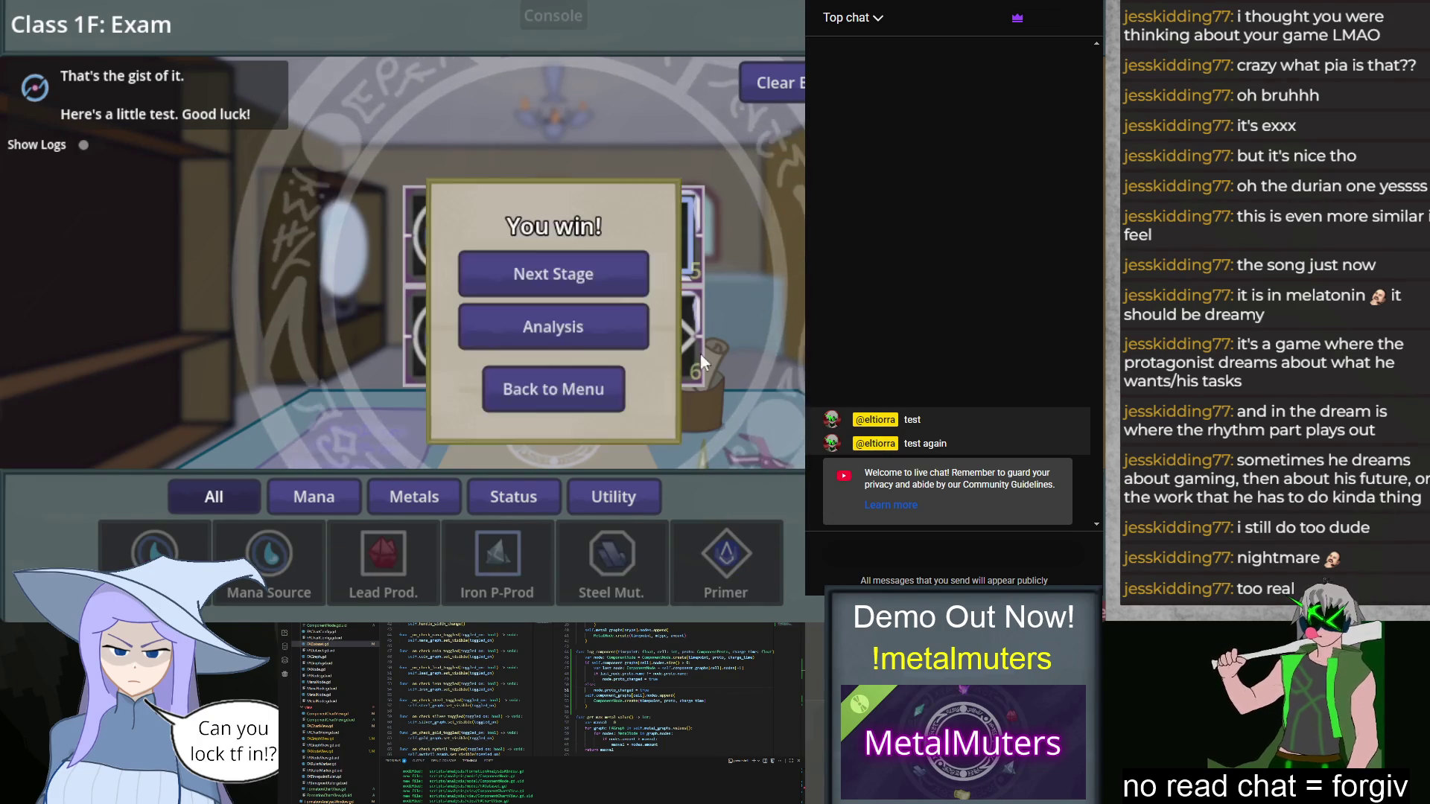
left_click(572, 328)
mouse_move(439, 460)
left_mouse_down()
mouse_move(247, 480)
mouse_move(776, 387)
left_mouse_up()
left_click(417, 549)
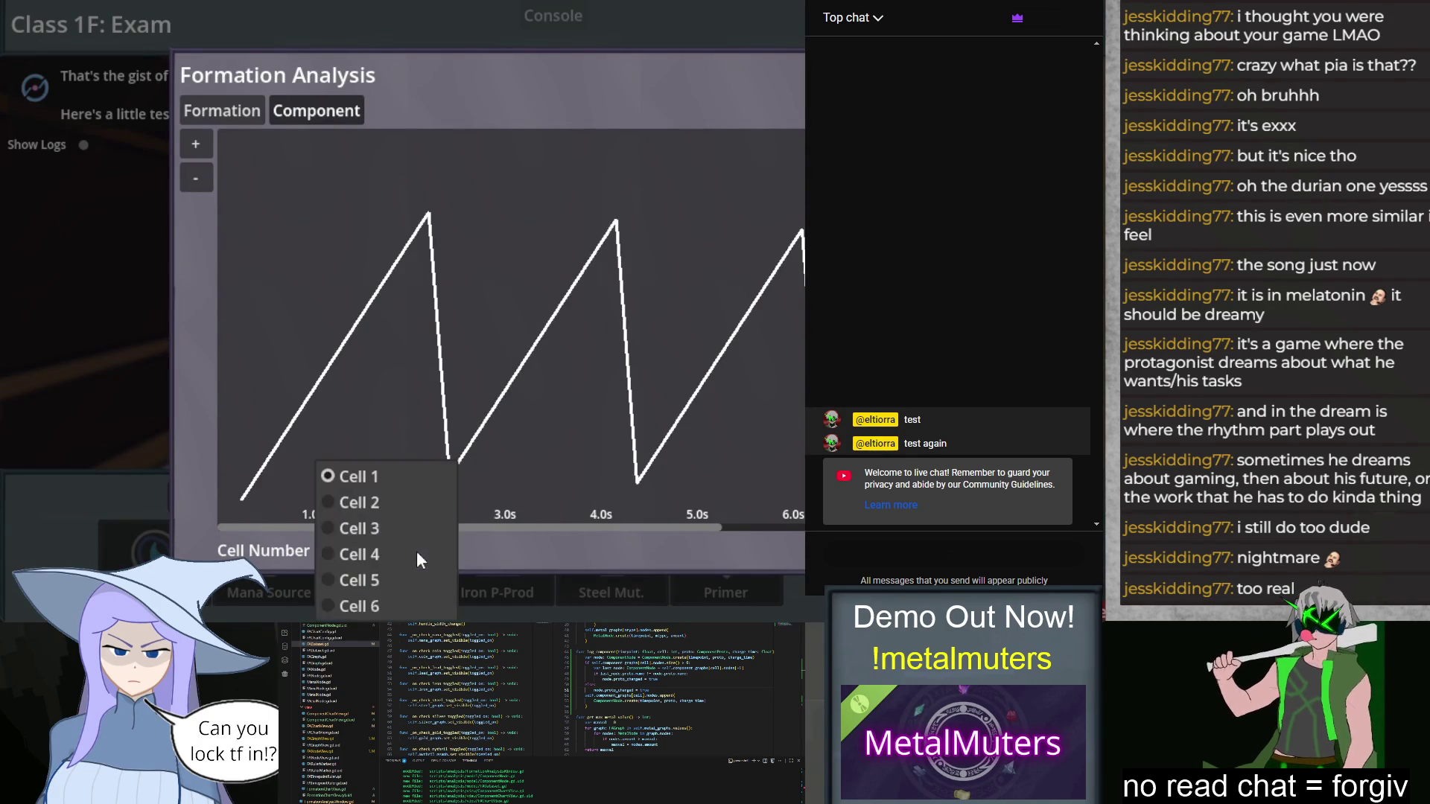
Step: Chart Cell 3, then Cell 4's Steel Mutator charge rising from about 5.4s, and close the analysis
left_click(397, 523)
left_click_drag(631, 403, 342, 450)
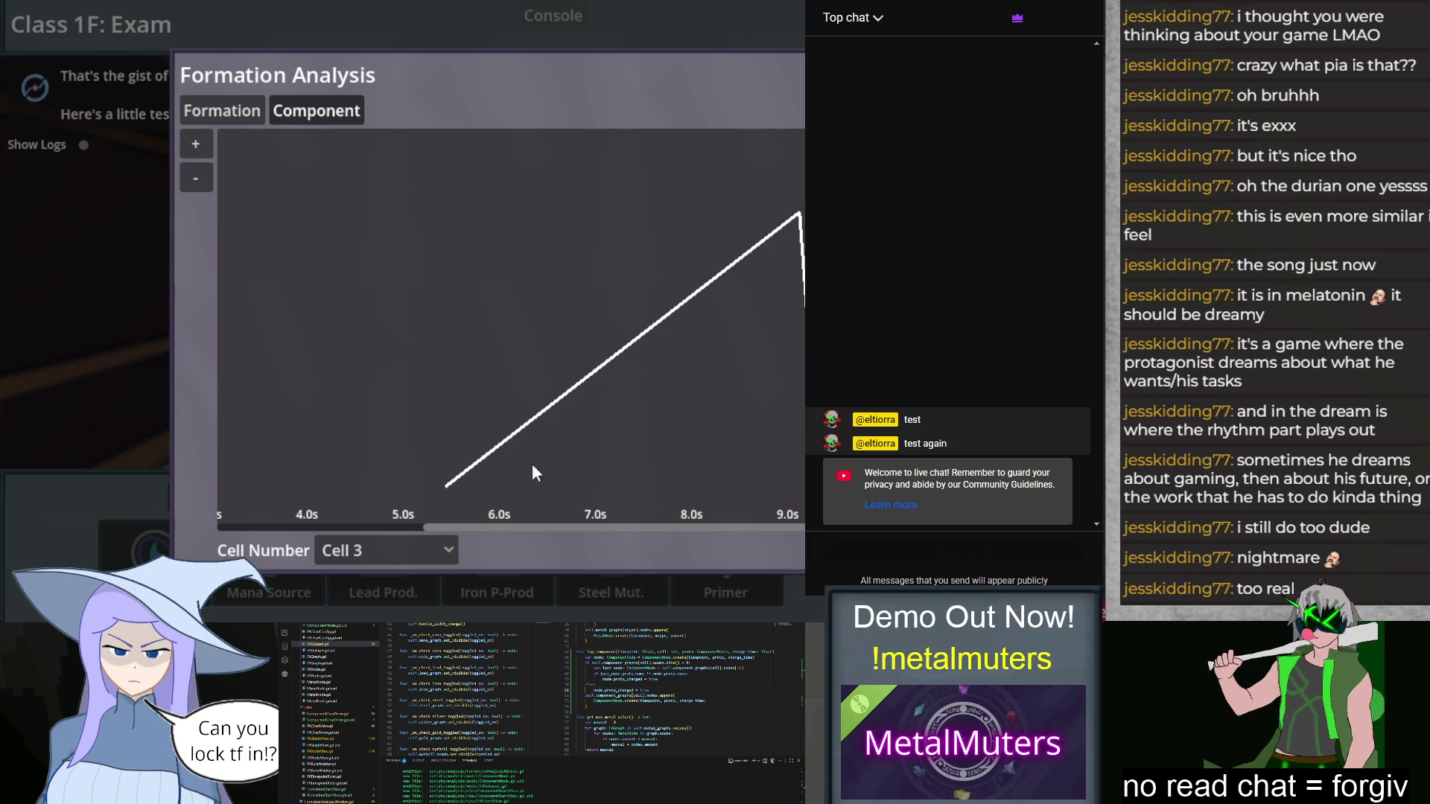
left_click(374, 526)
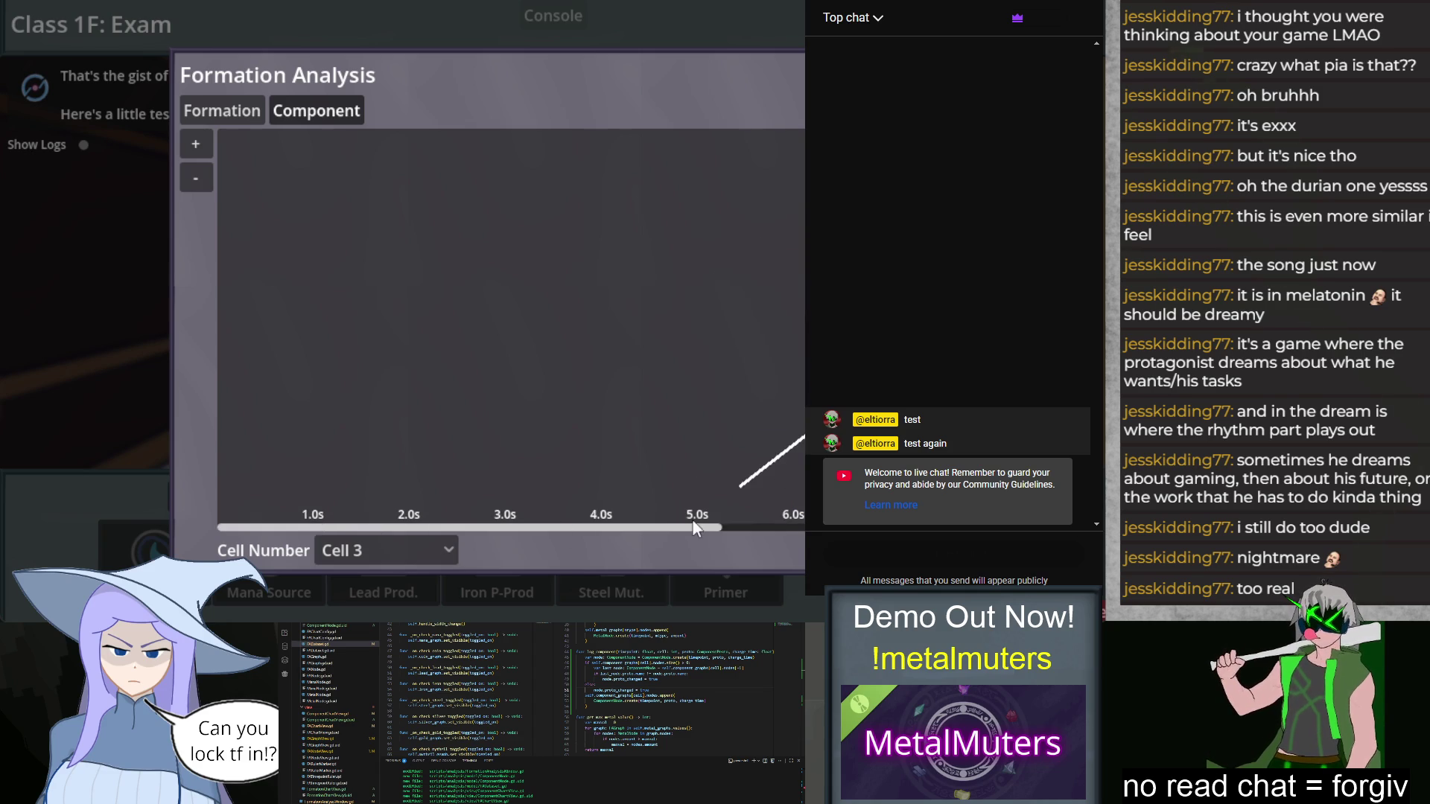
left_click_drag(673, 530, 758, 530)
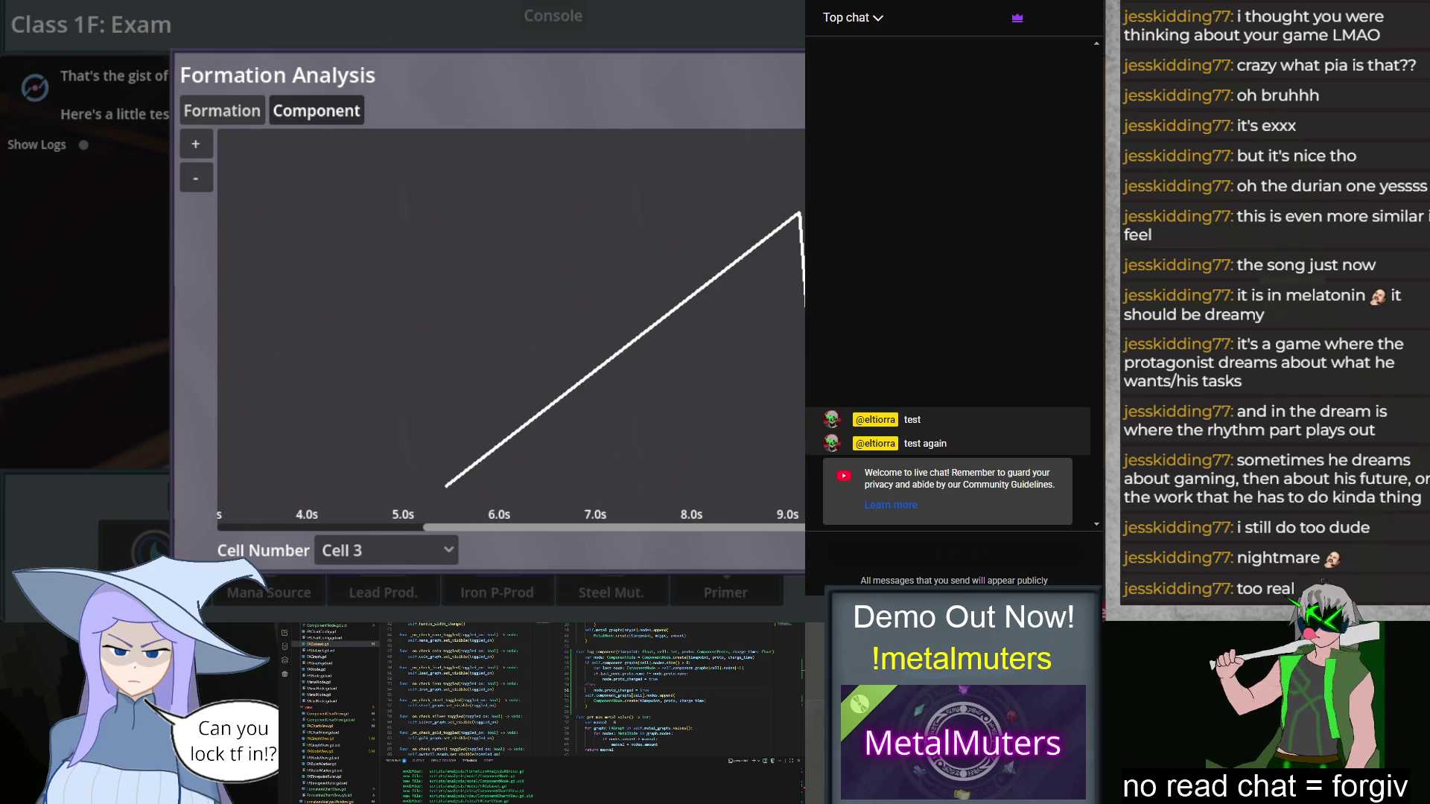
left_click(394, 549)
left_click(392, 554)
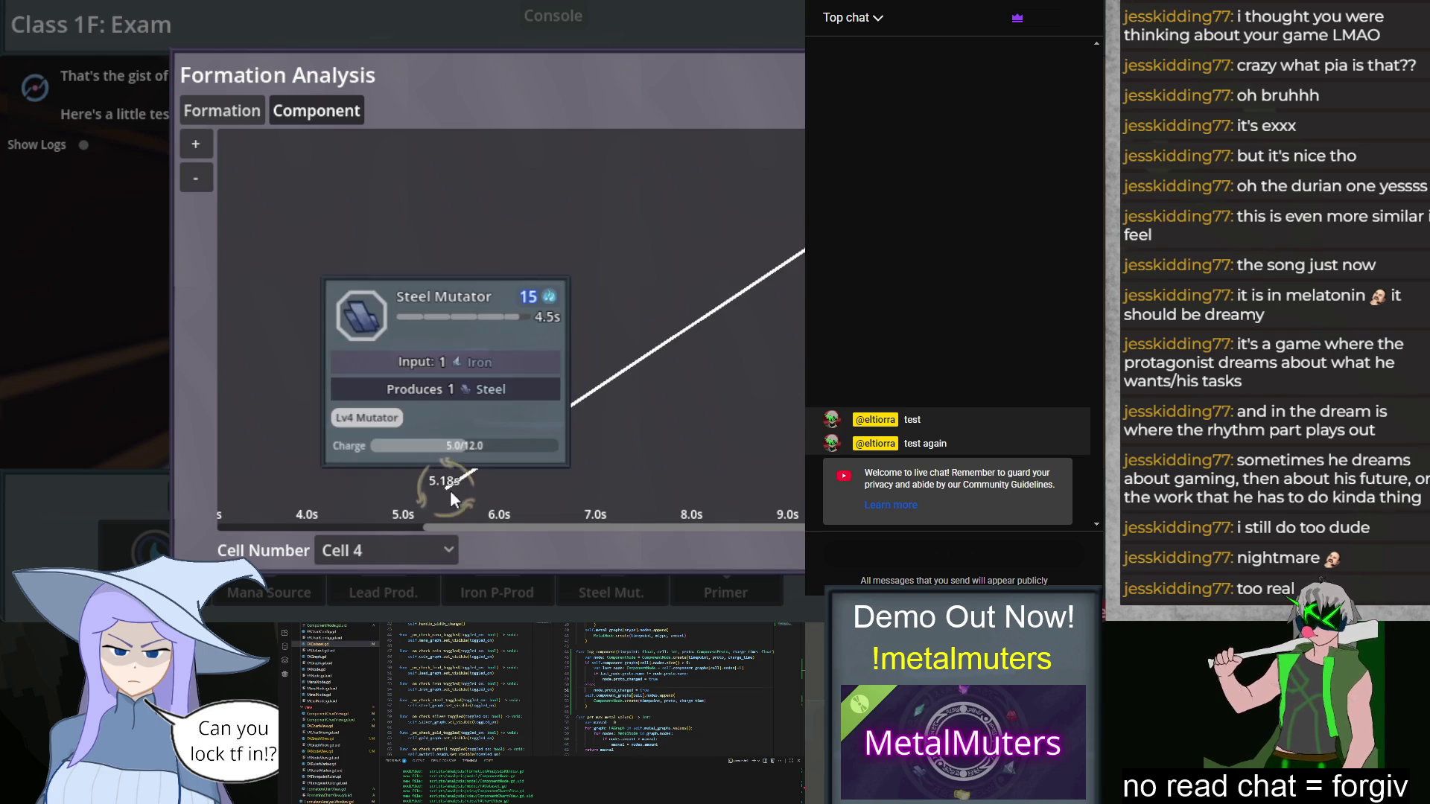
mouse_move(490, 467)
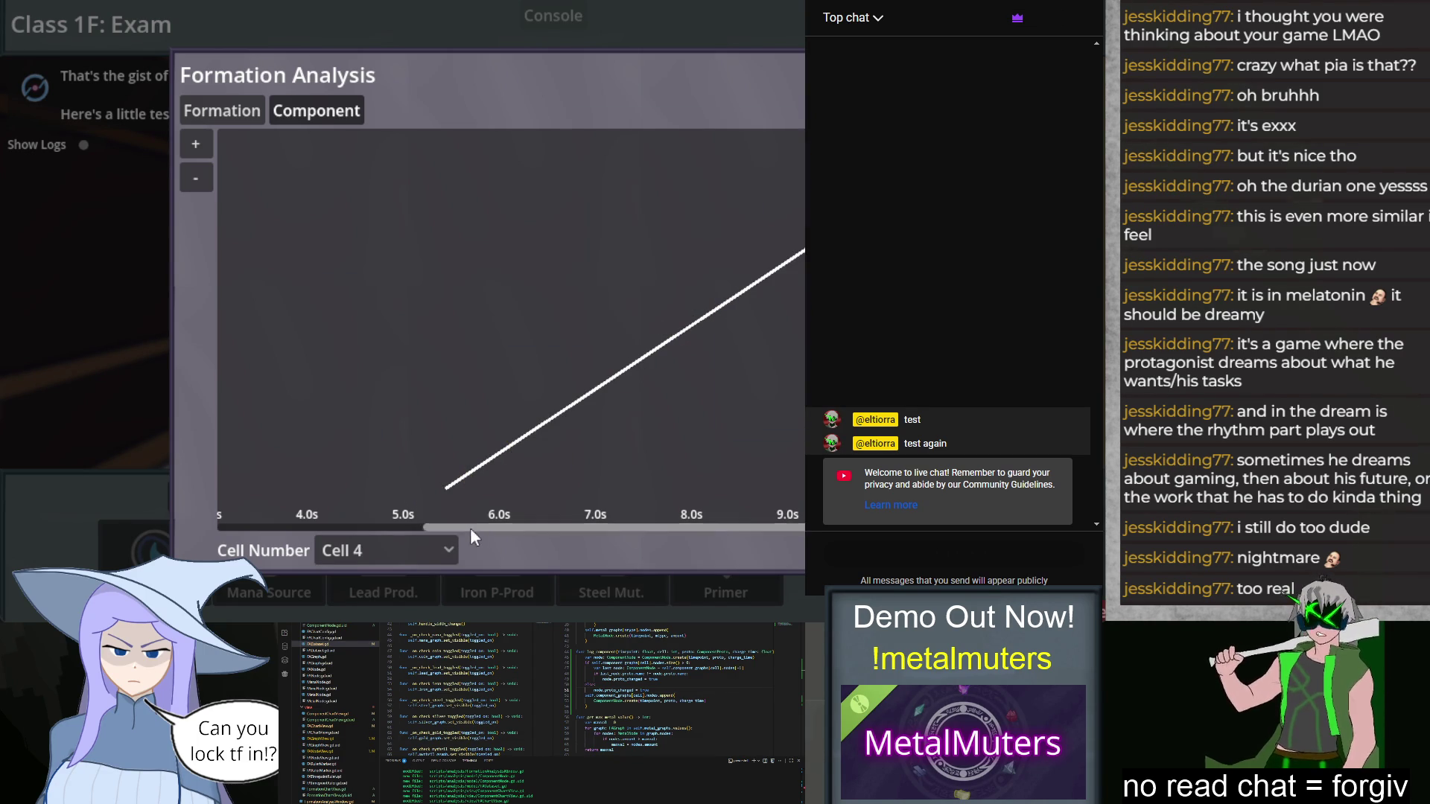
mouse_move(778, 268)
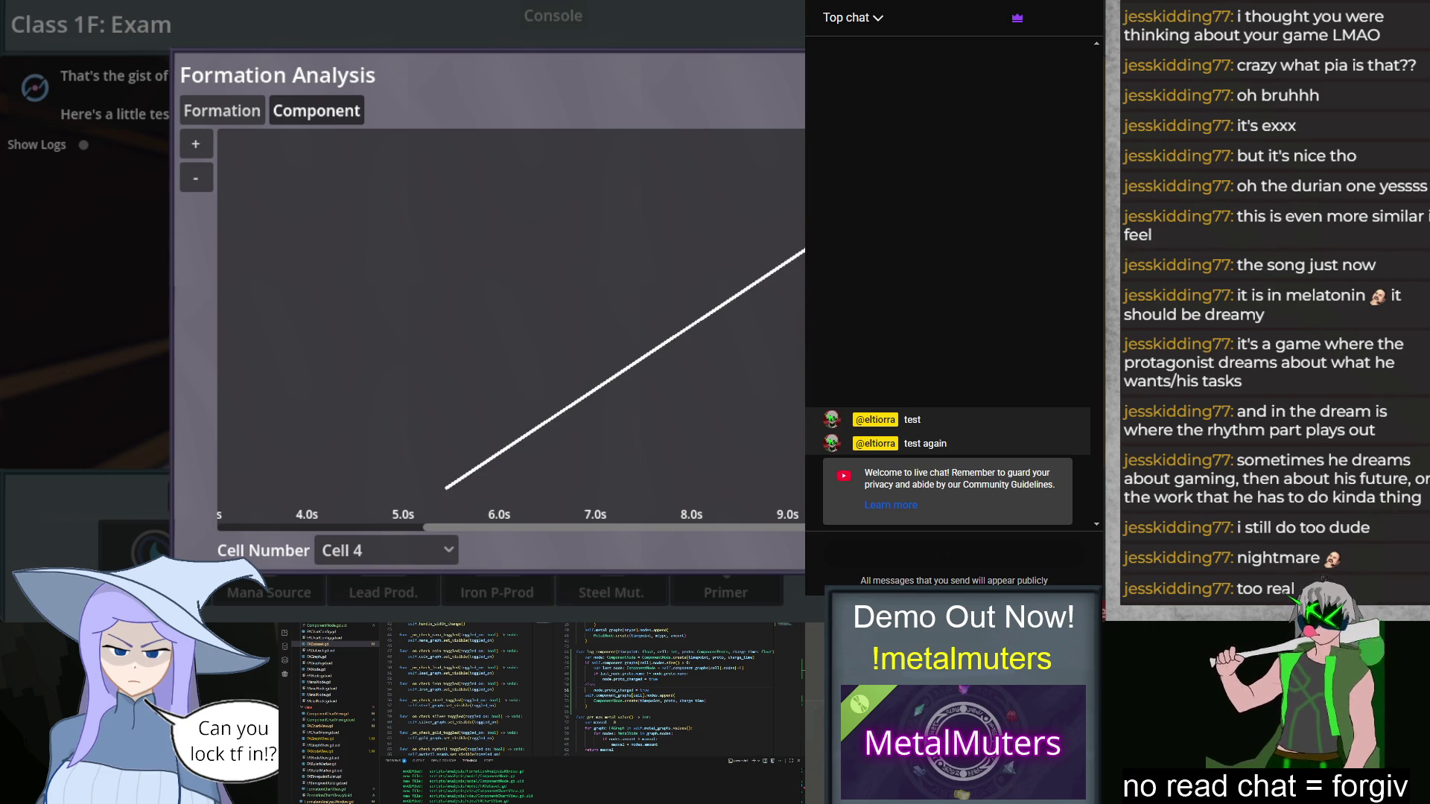
key("Escape")
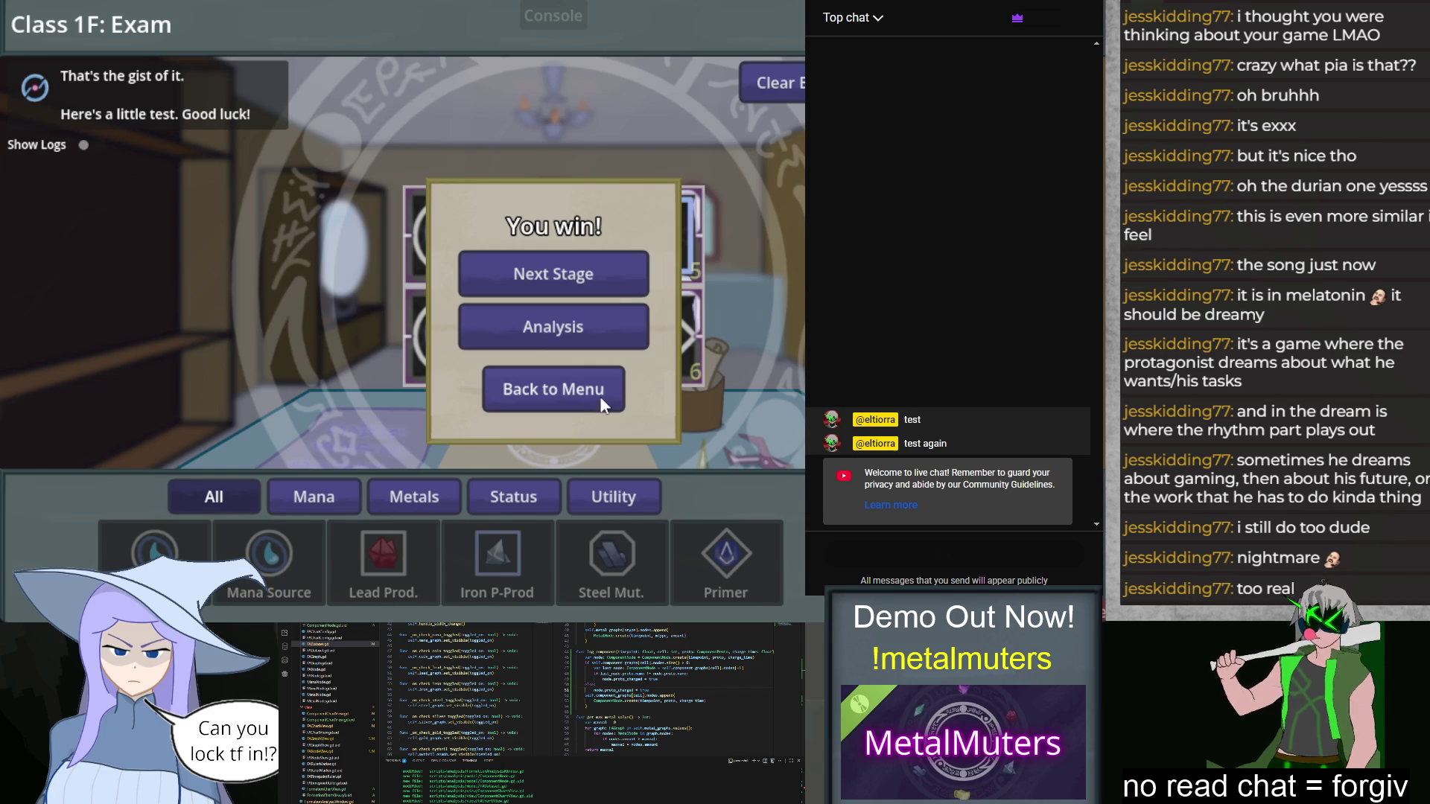
Step: Return to the menu, stop the game, then recheck Cell 1's Mana Source graph points and stop again
left_click(597, 395)
key("F8")
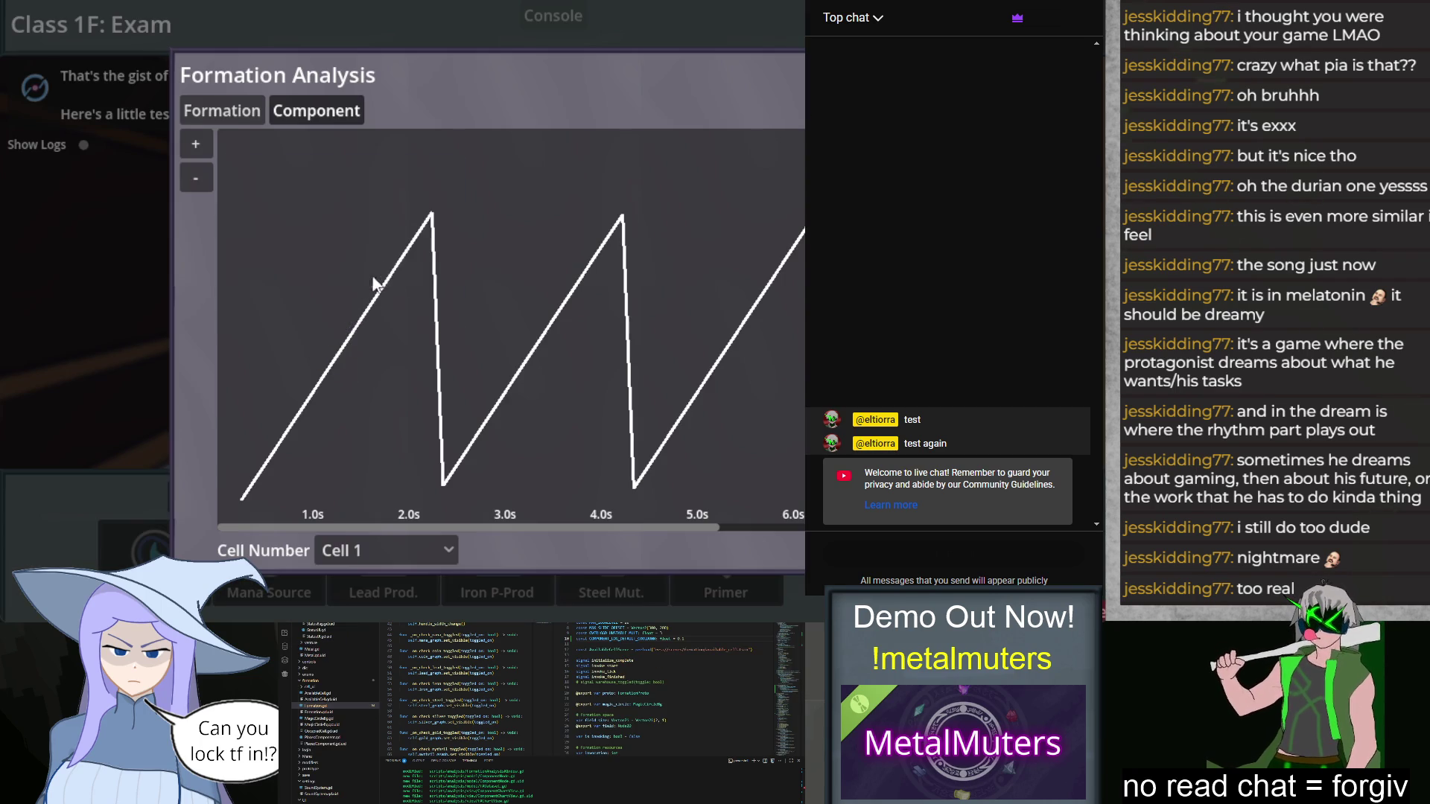
mouse_move(431, 215)
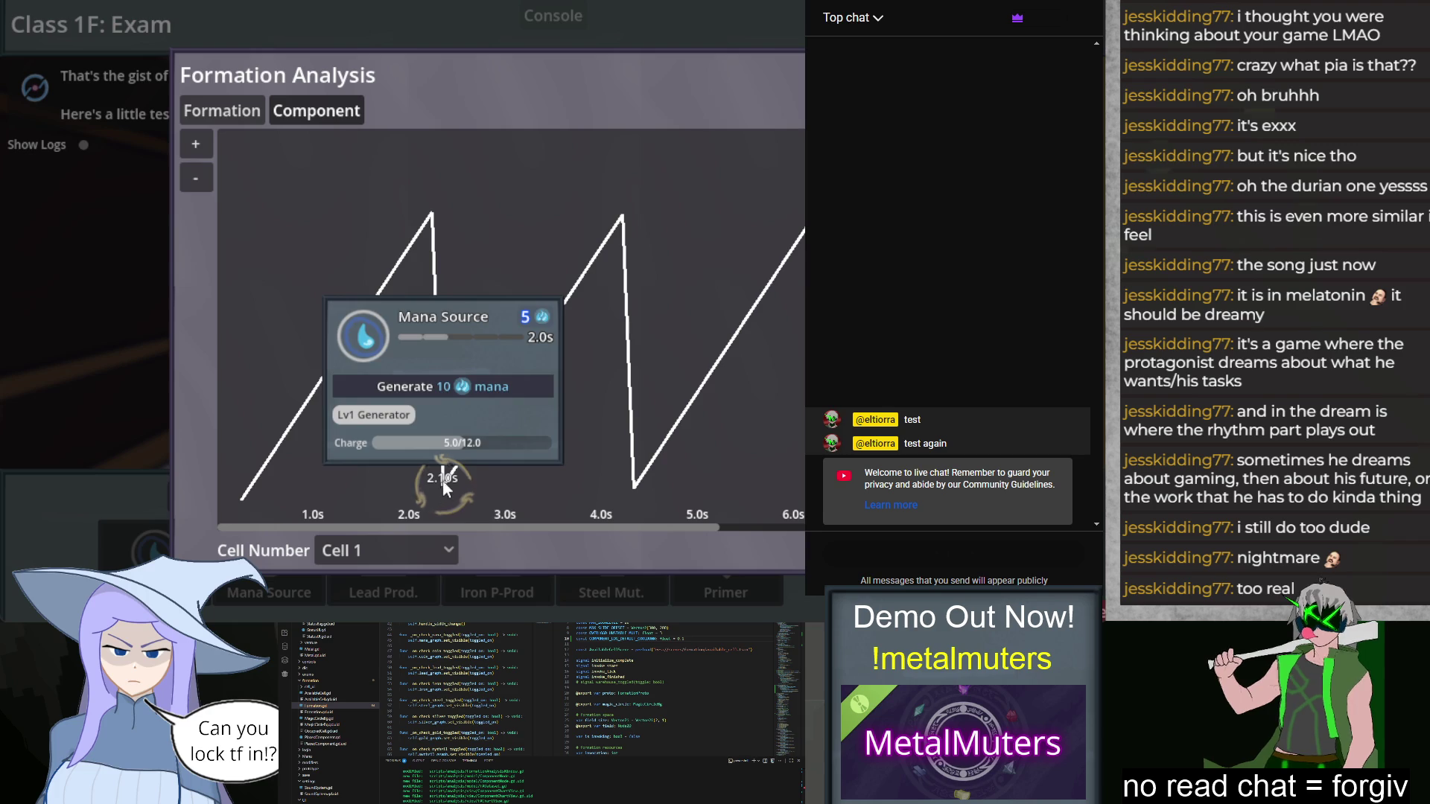
mouse_move(441, 484)
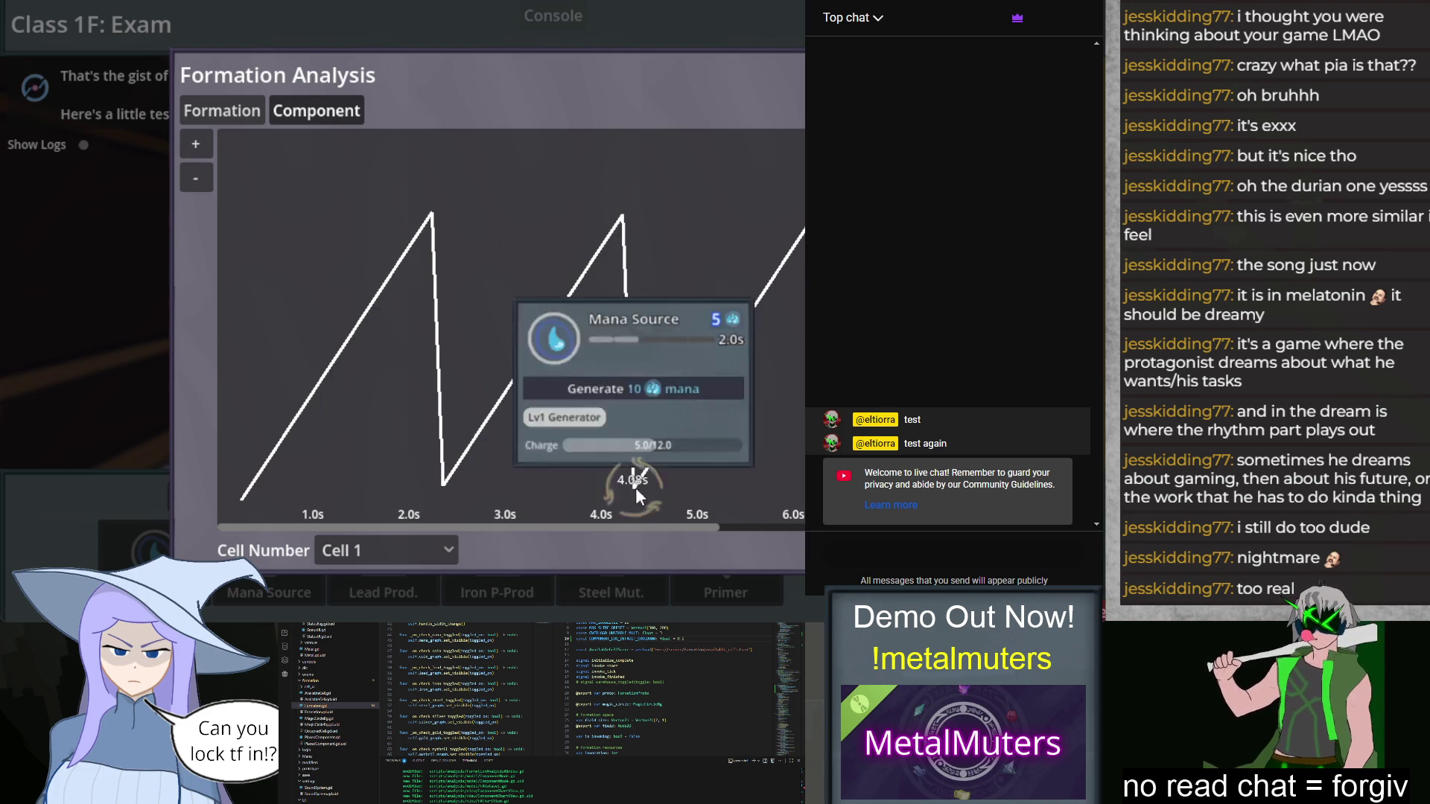
mouse_move(790, 294)
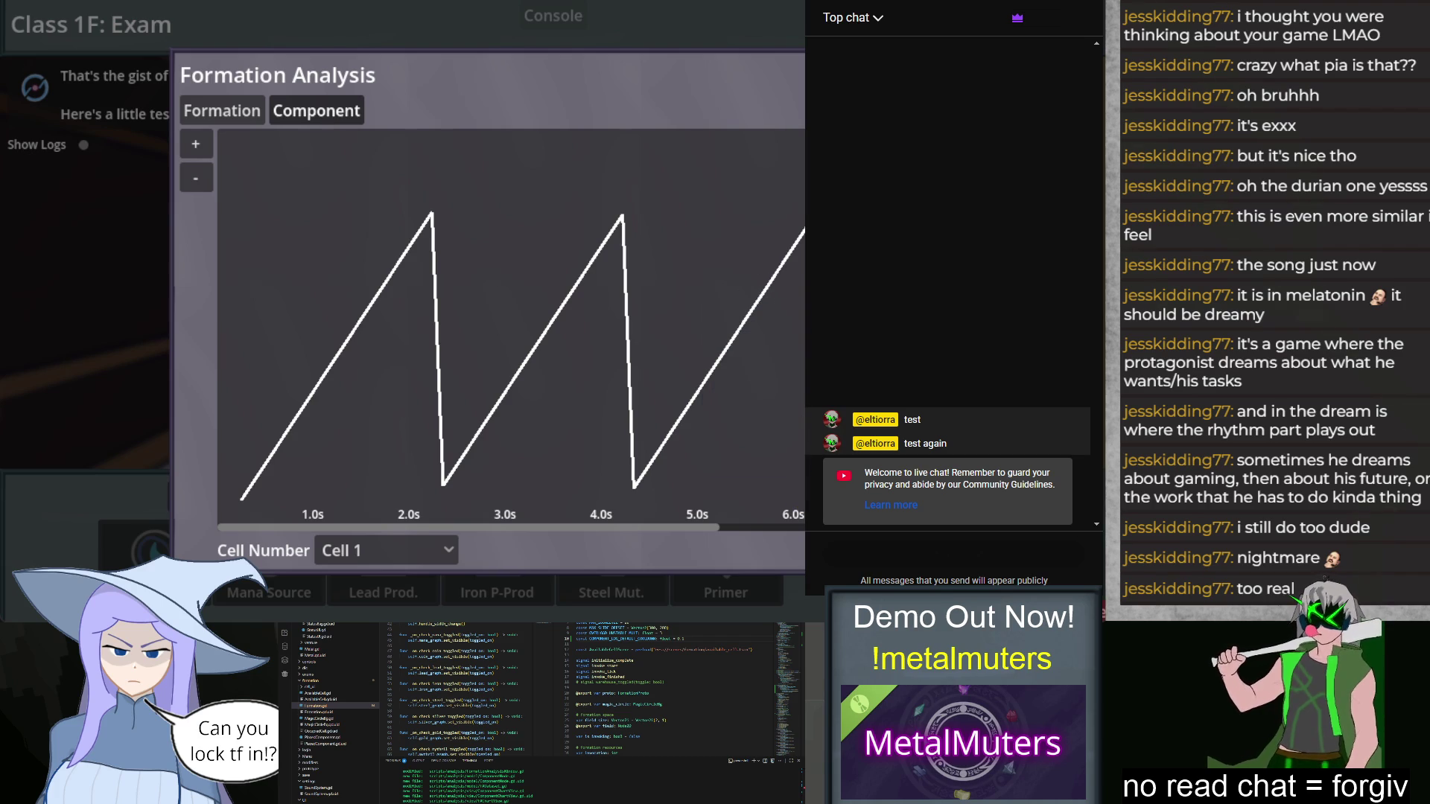
key("Escape")
key("F8")
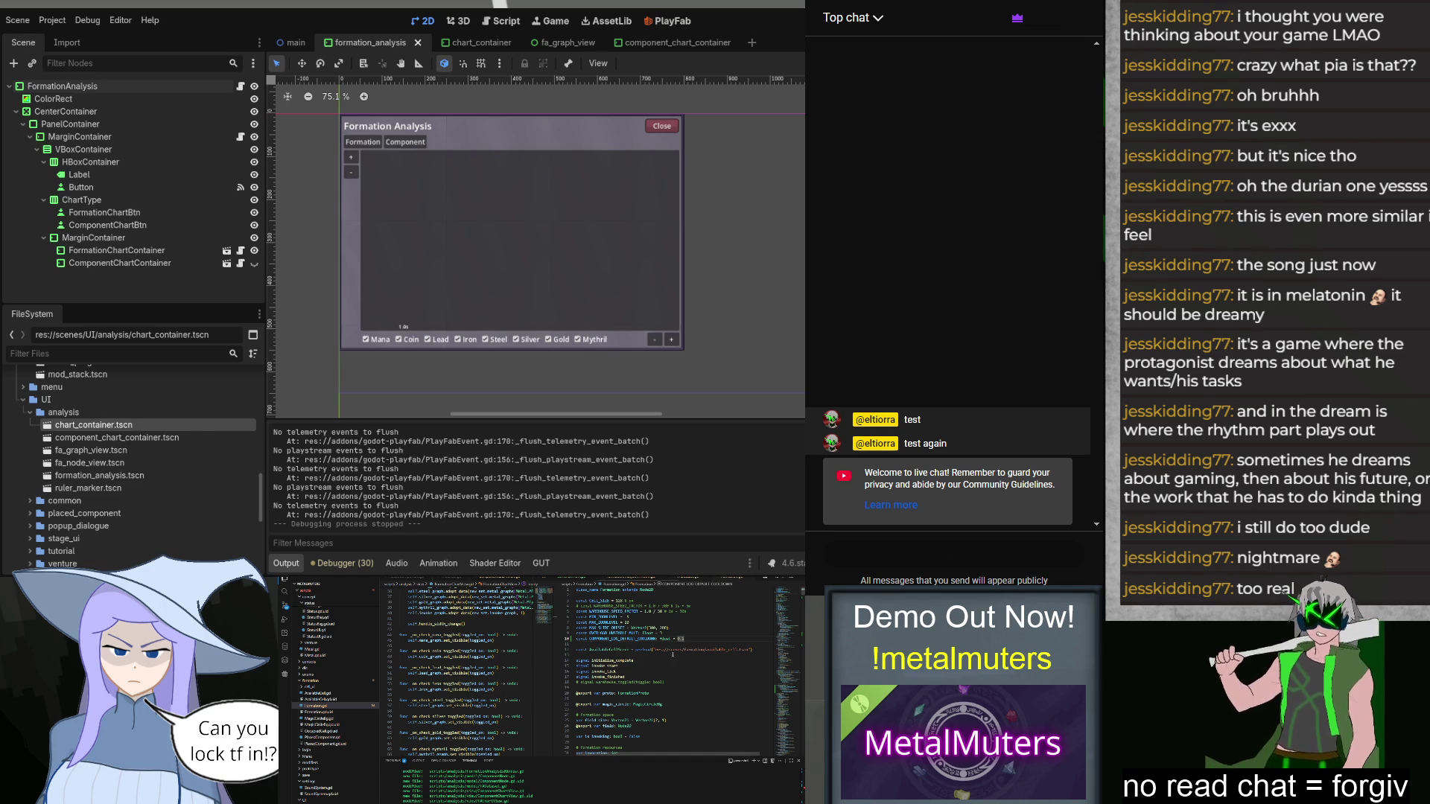
Step: In the analysis script, add a proto_changed: bool parameter to log_component
scroll(672, 653, "down", 5)
scroll(673, 654, "down", 5)
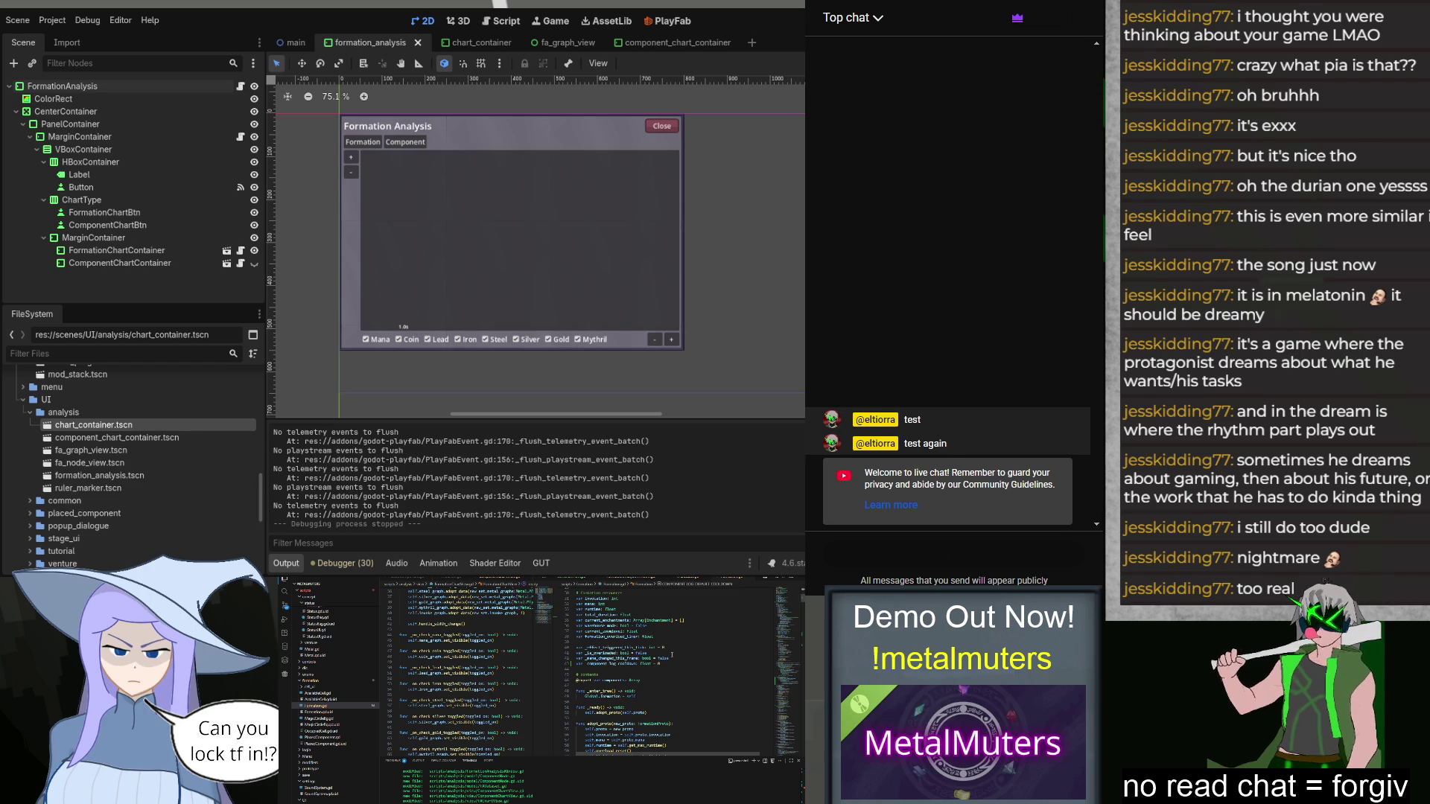
scroll(672, 655, "down", 10)
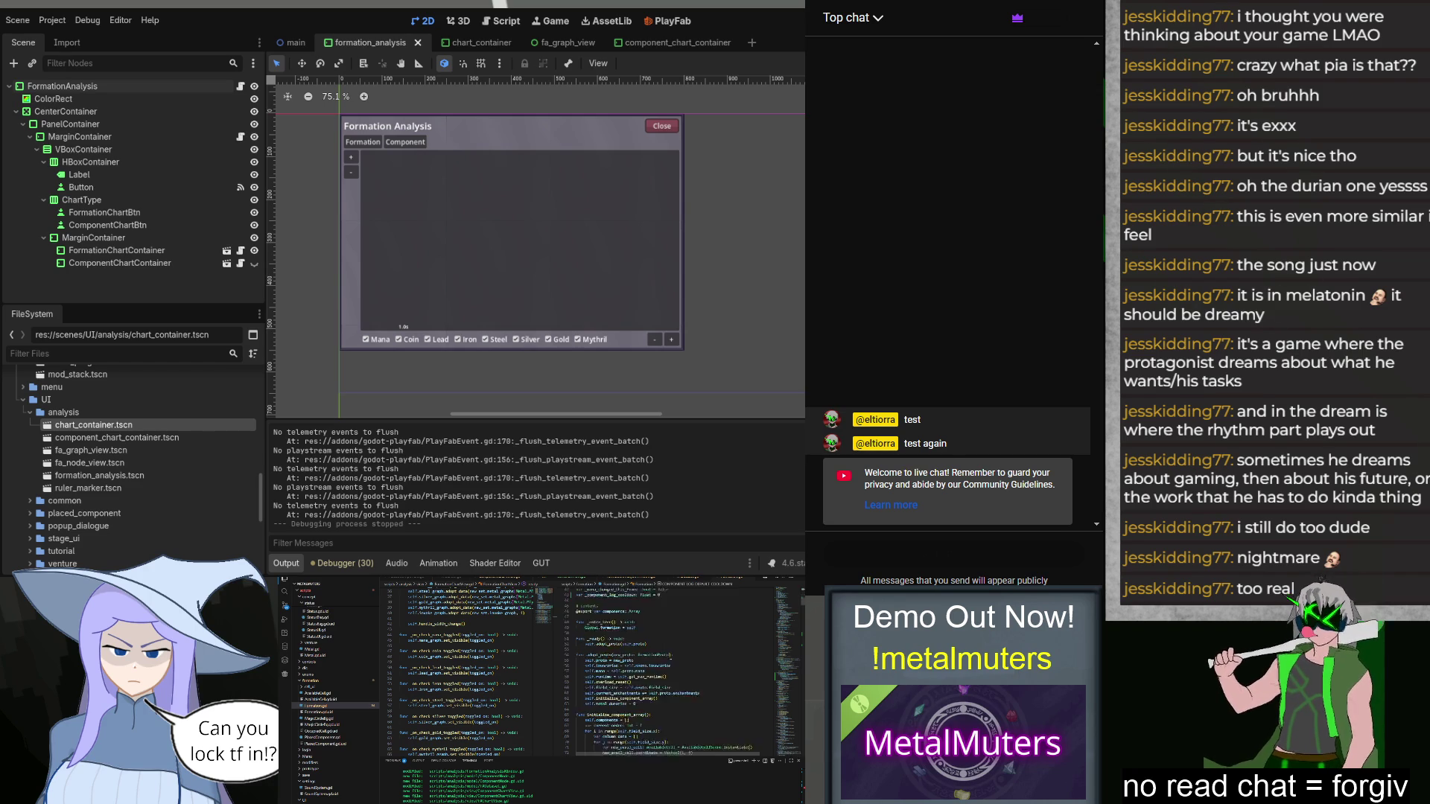
scroll(670, 656, "down", 4)
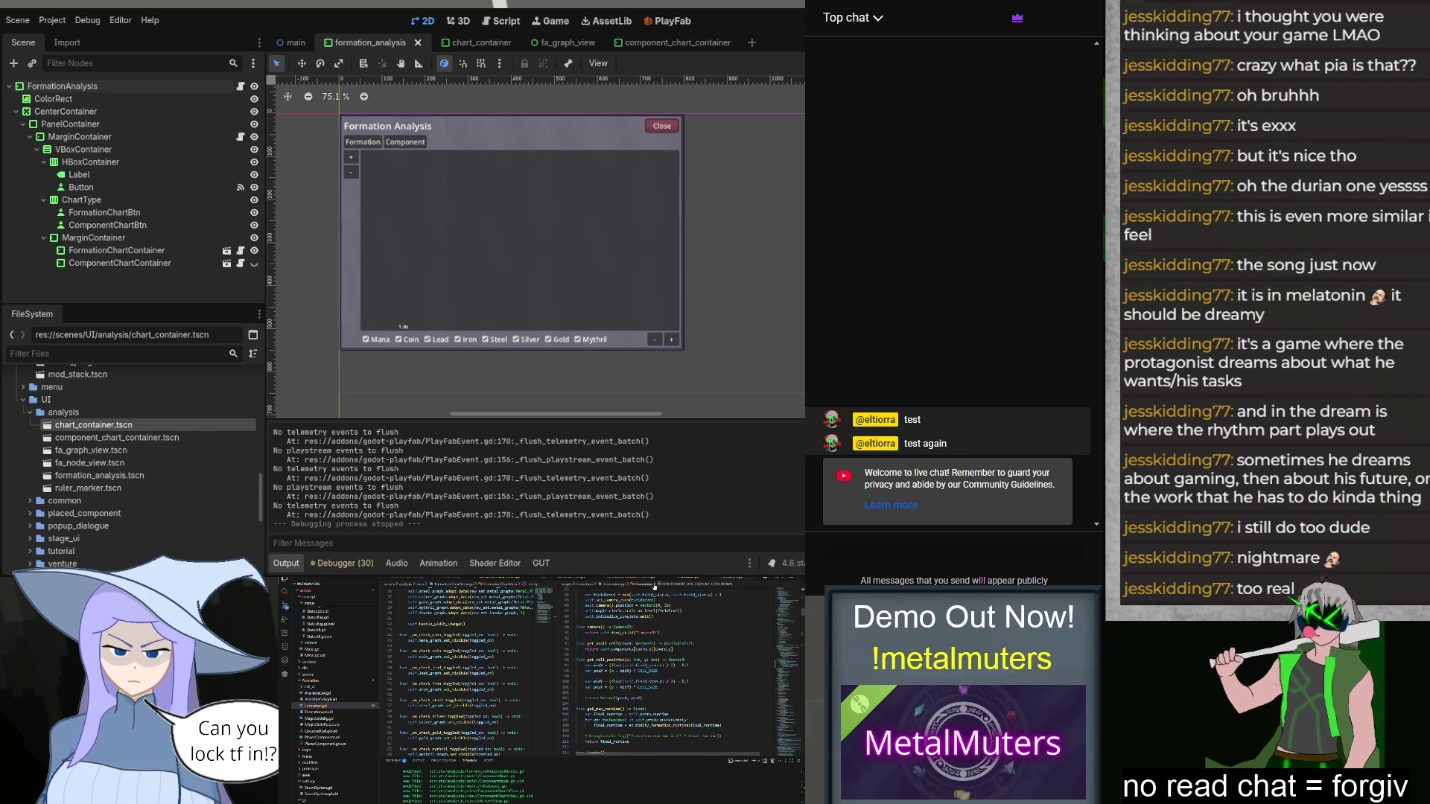
left_click(734, 584)
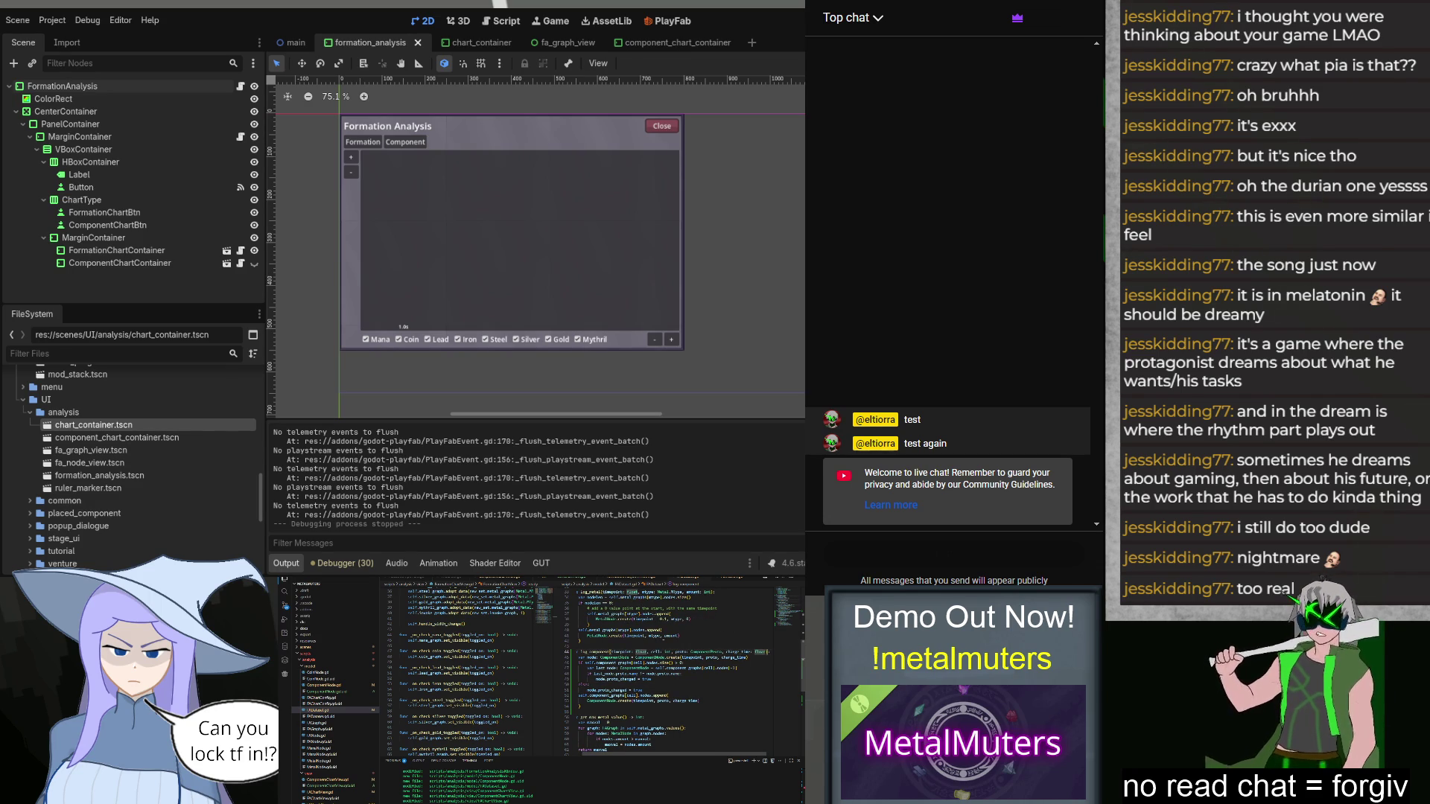
type(", proto_")
key("Return")
type(": boolfalse")
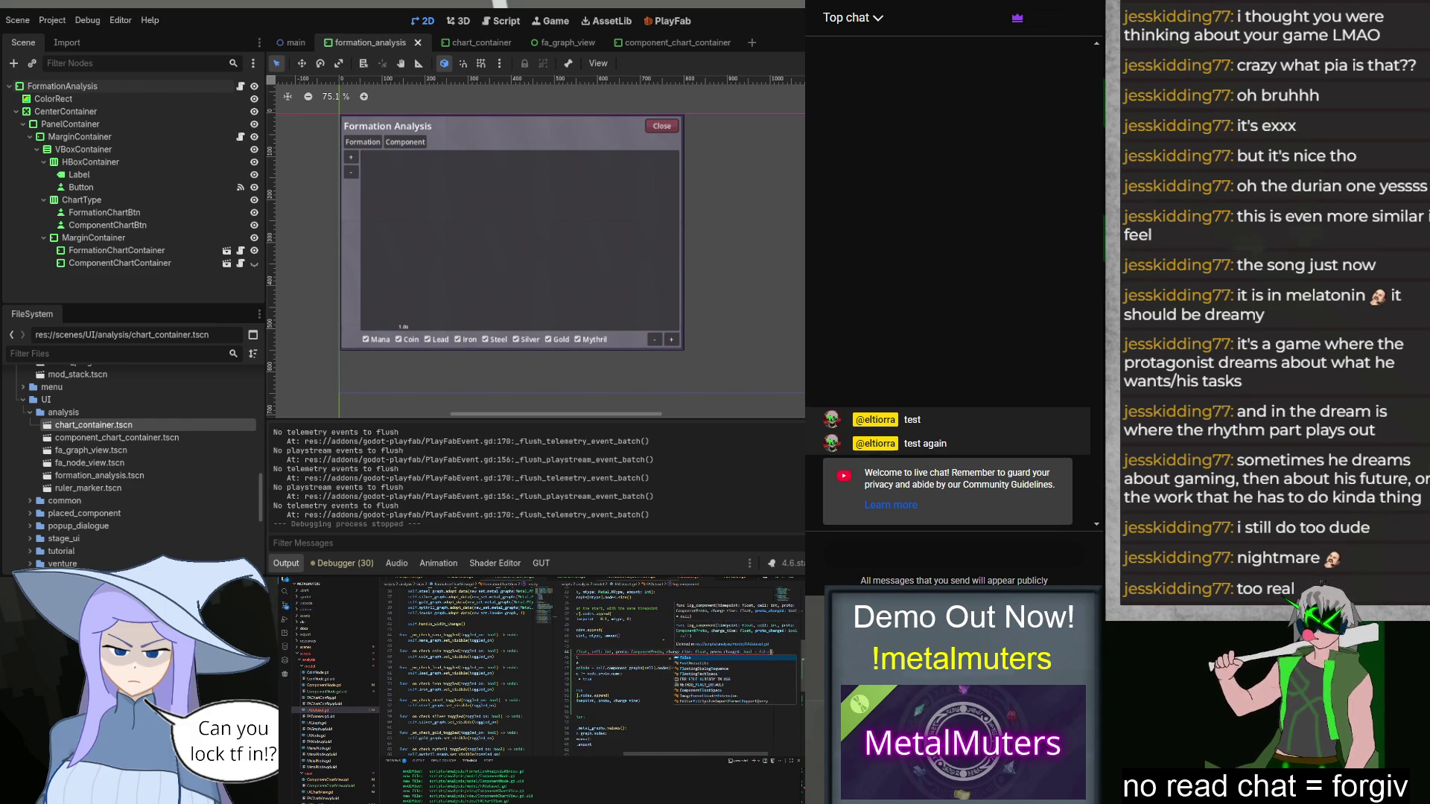
Step: Replace the last_node if-block with node.proto_changed = proto_changed
key("Down")
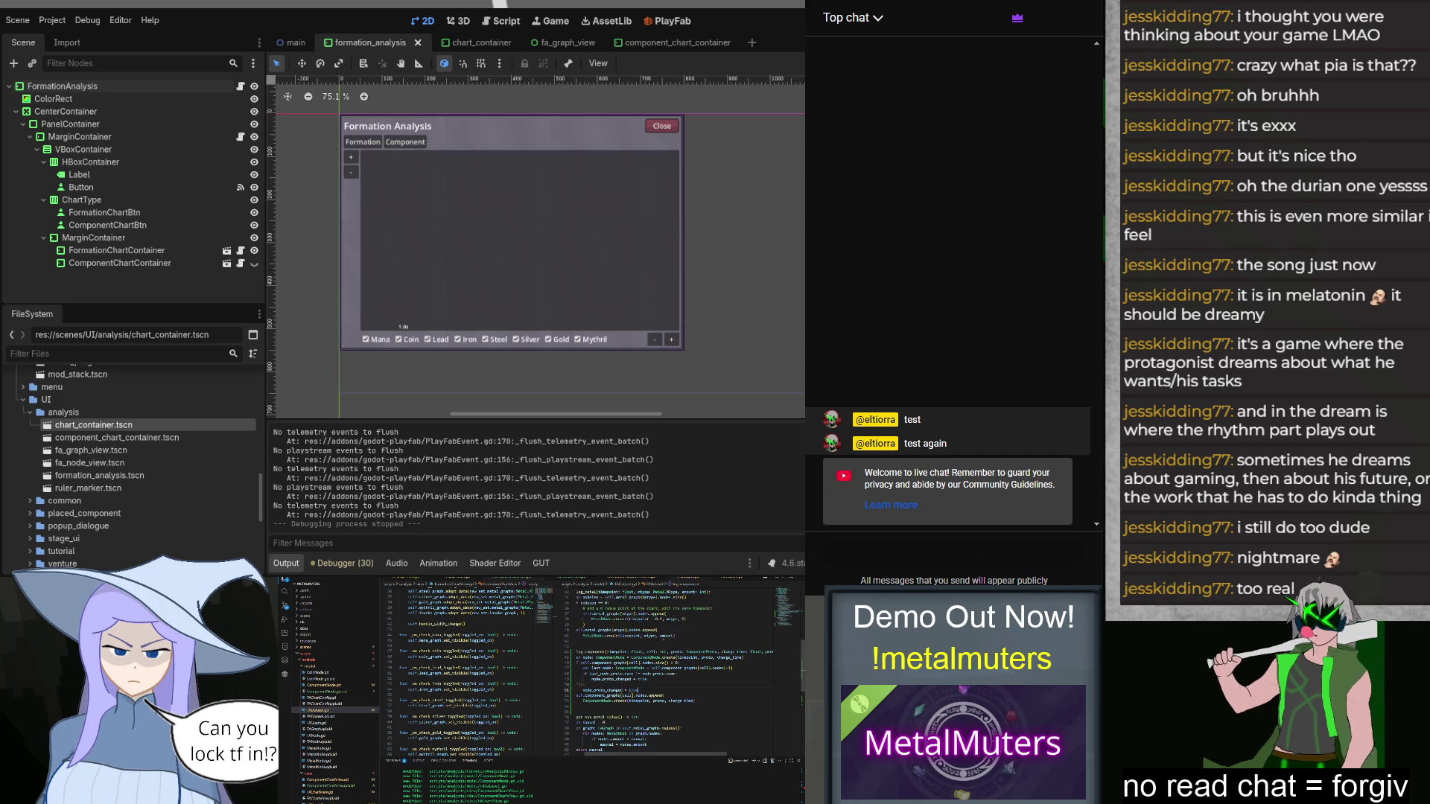
key("shift+Down")
key("shift+Up")
key("shift+Up")
key("shift+Up")
key("BackSpace")
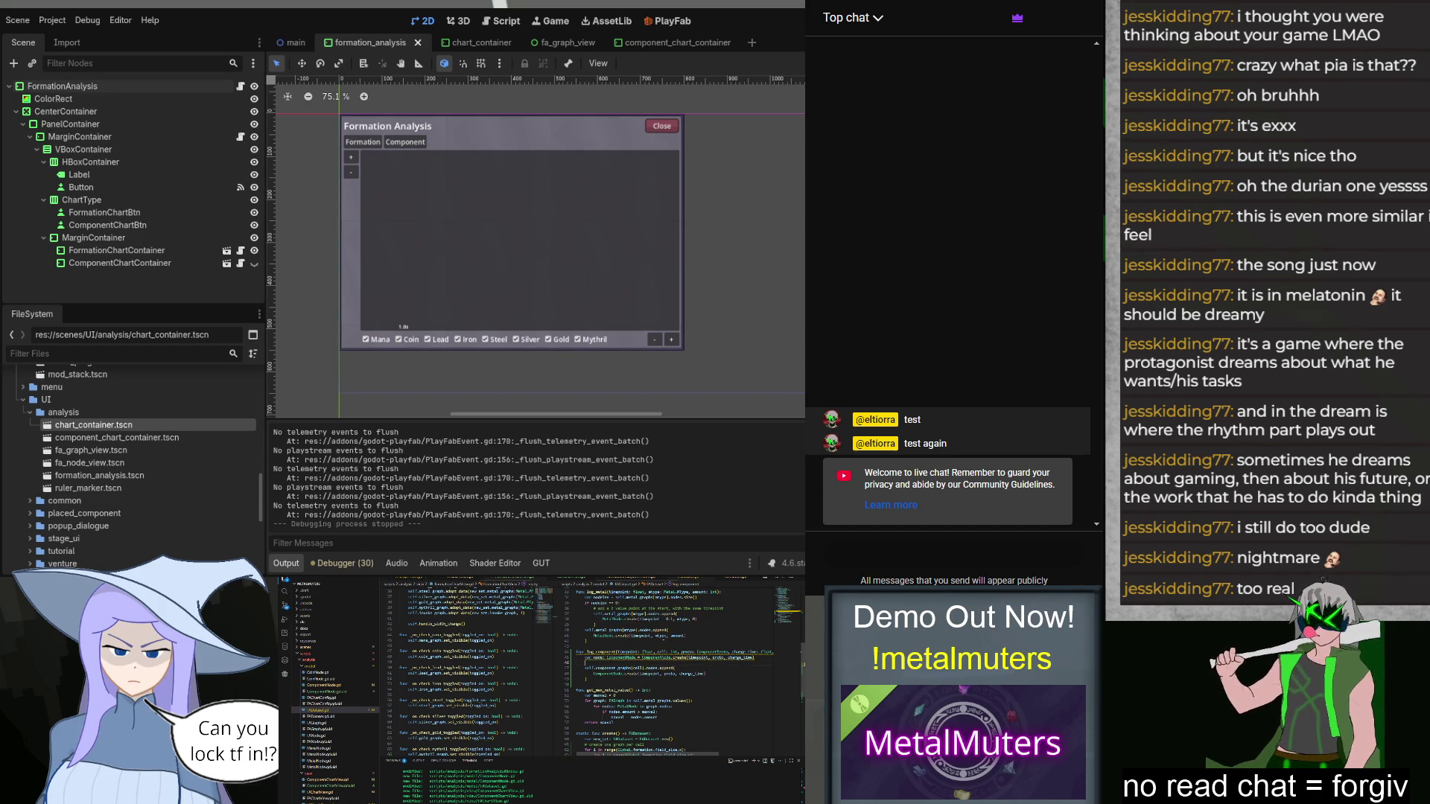
type("node.prot")
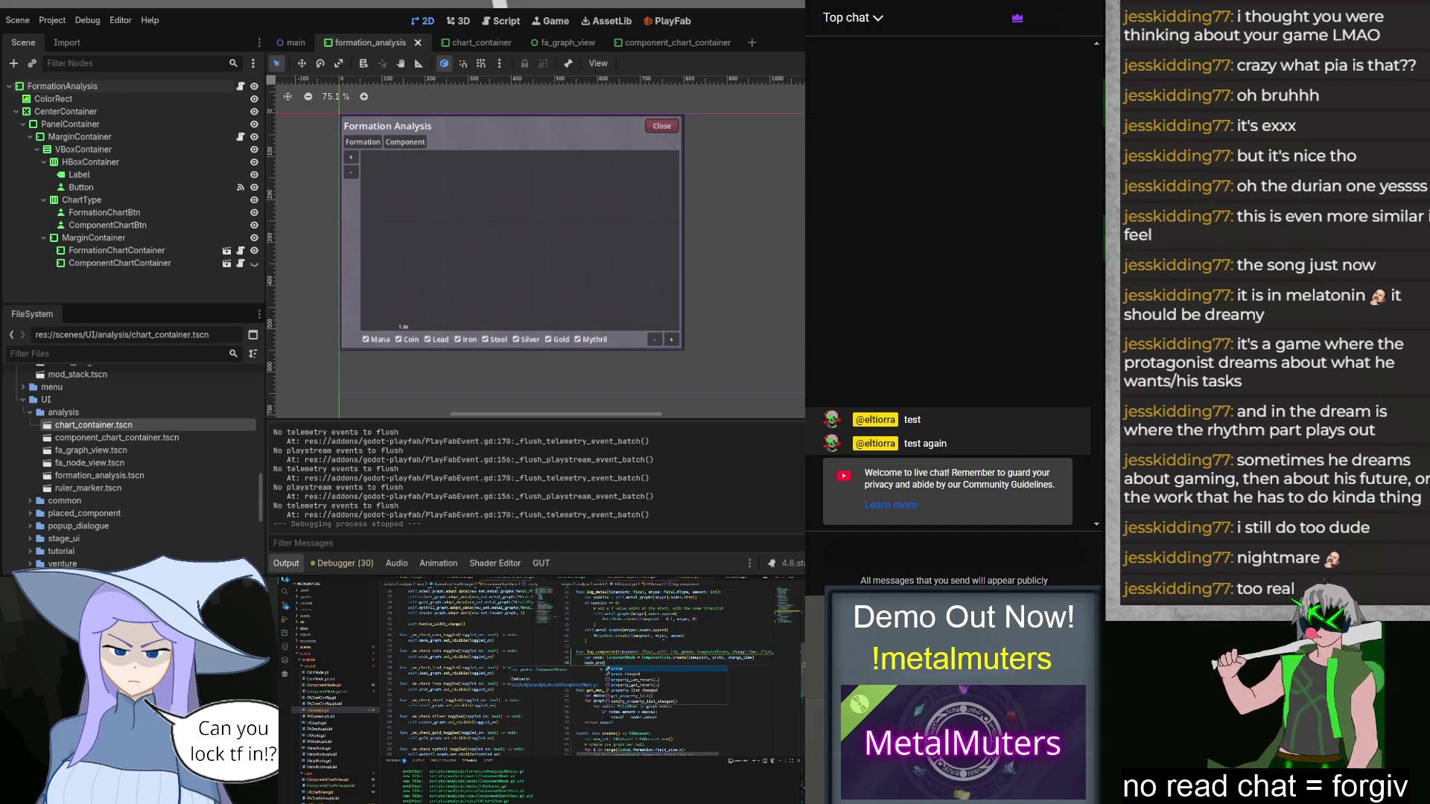
key("Down")
key("Return")
type("rot")
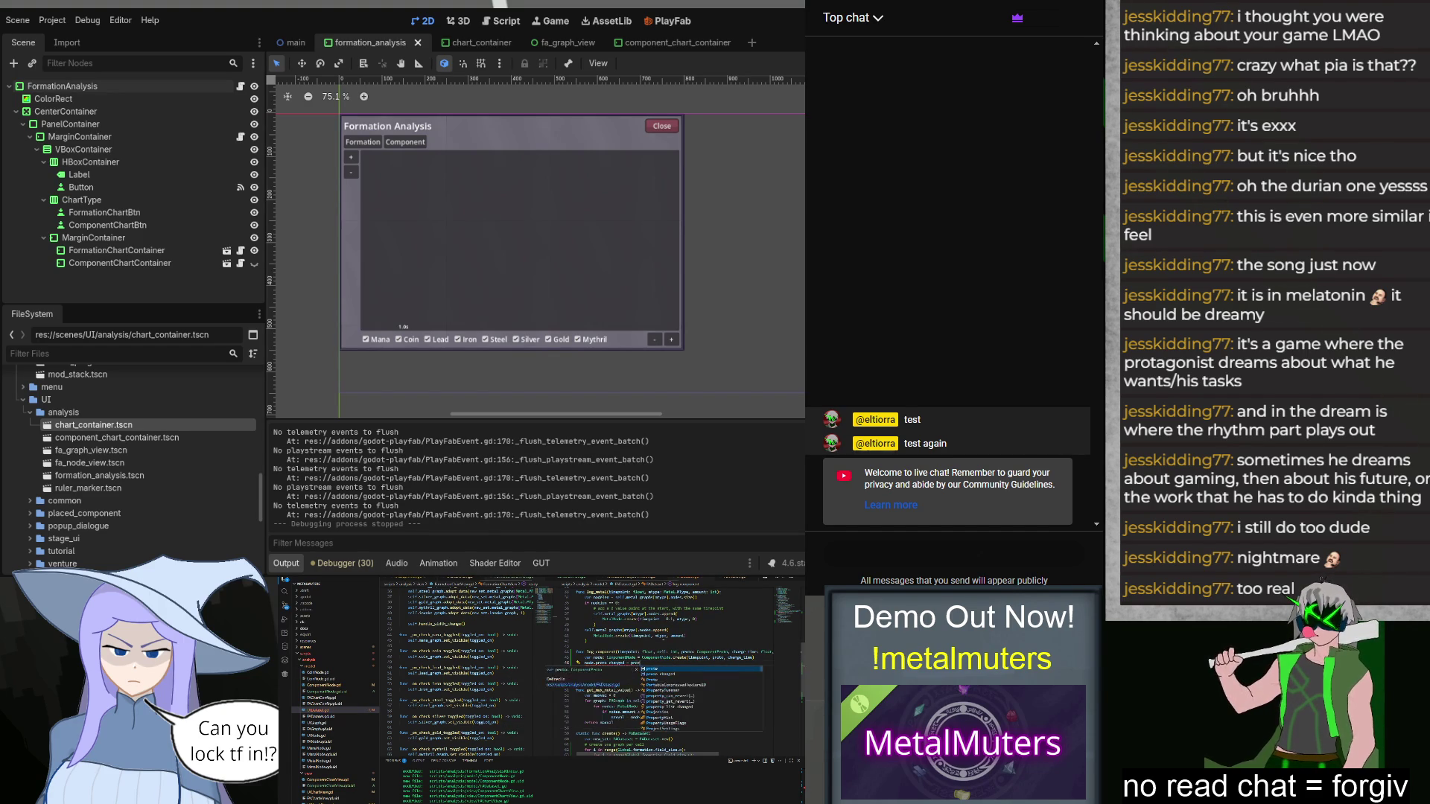
key("Return")
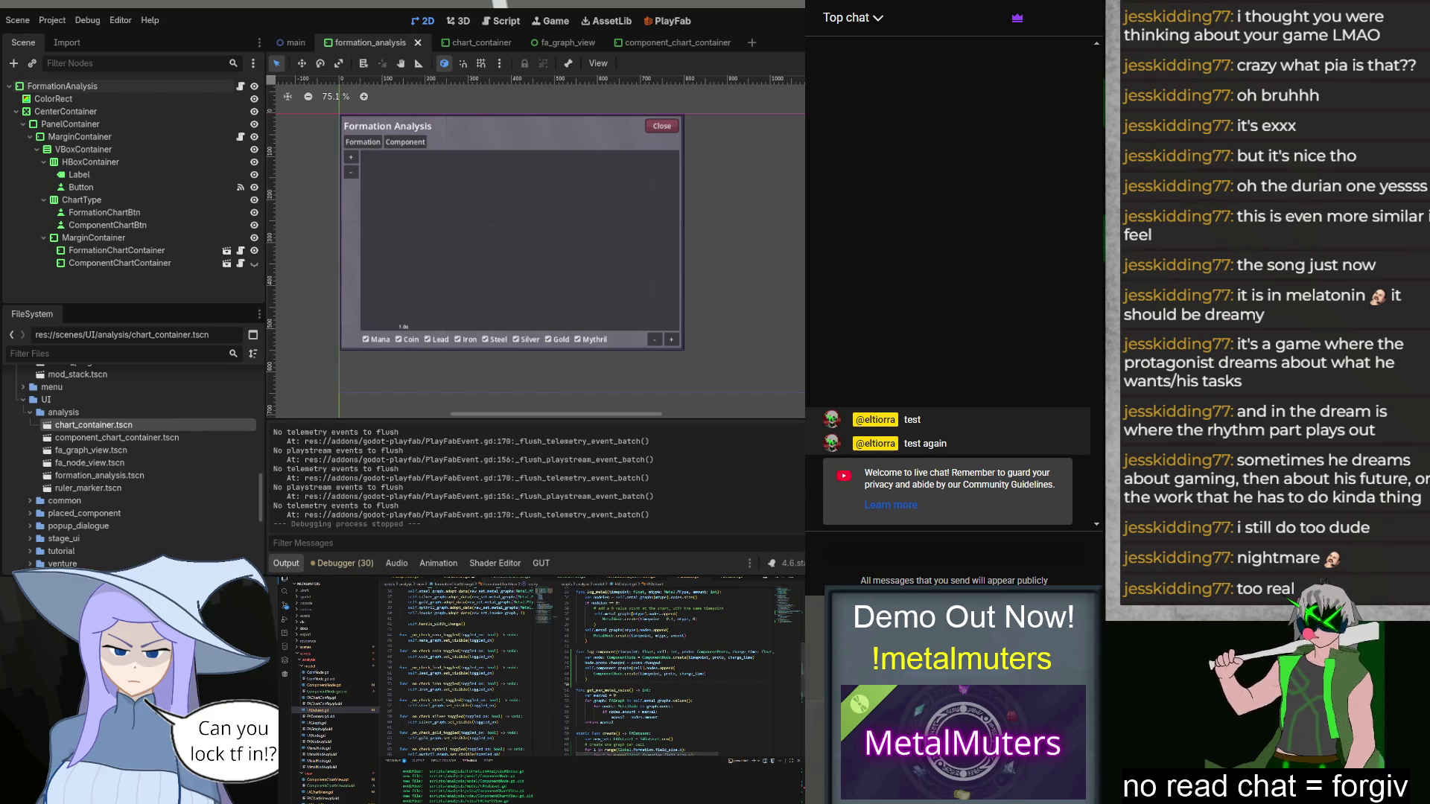
scroll(347, 717, "down", 5)
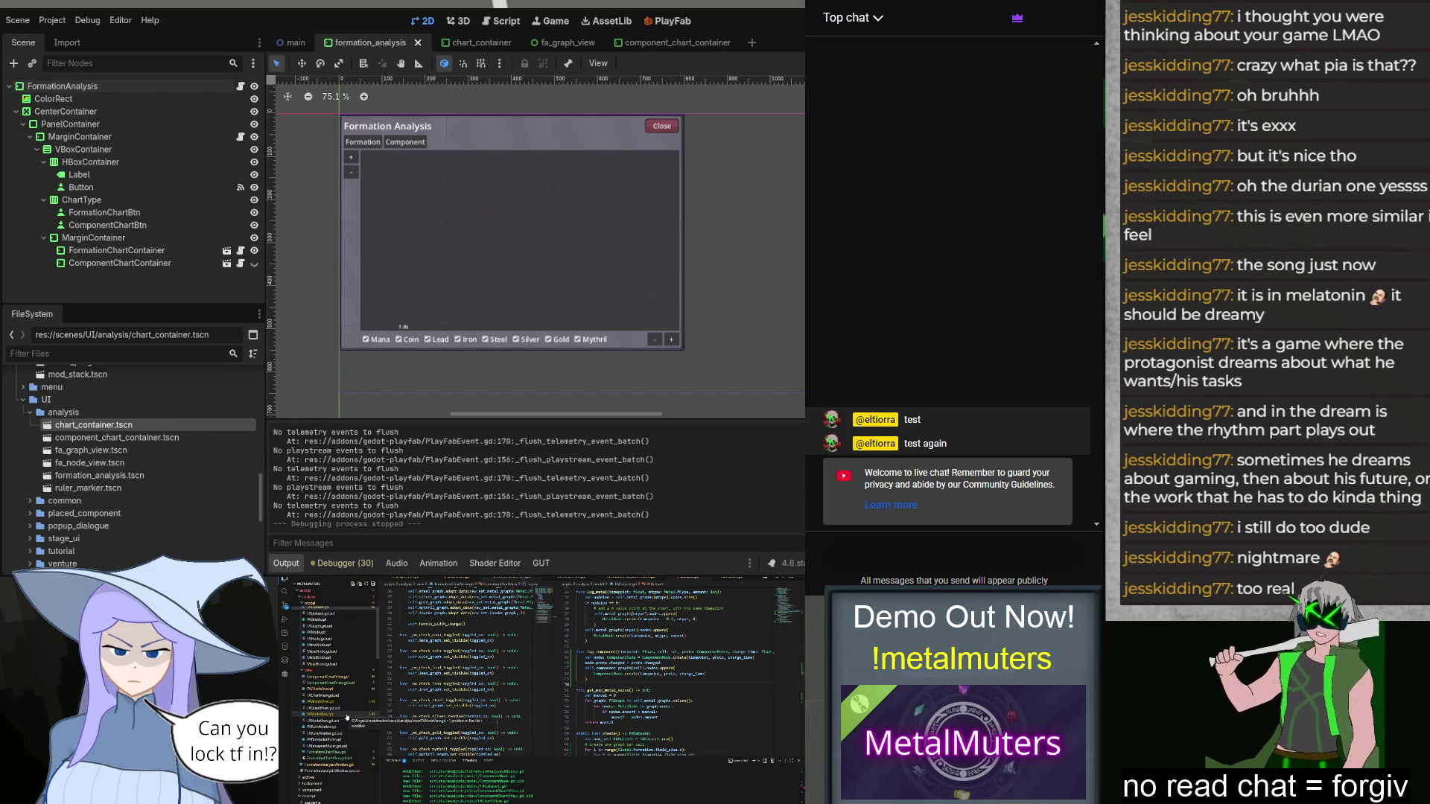
scroll(347, 718, "down", 10)
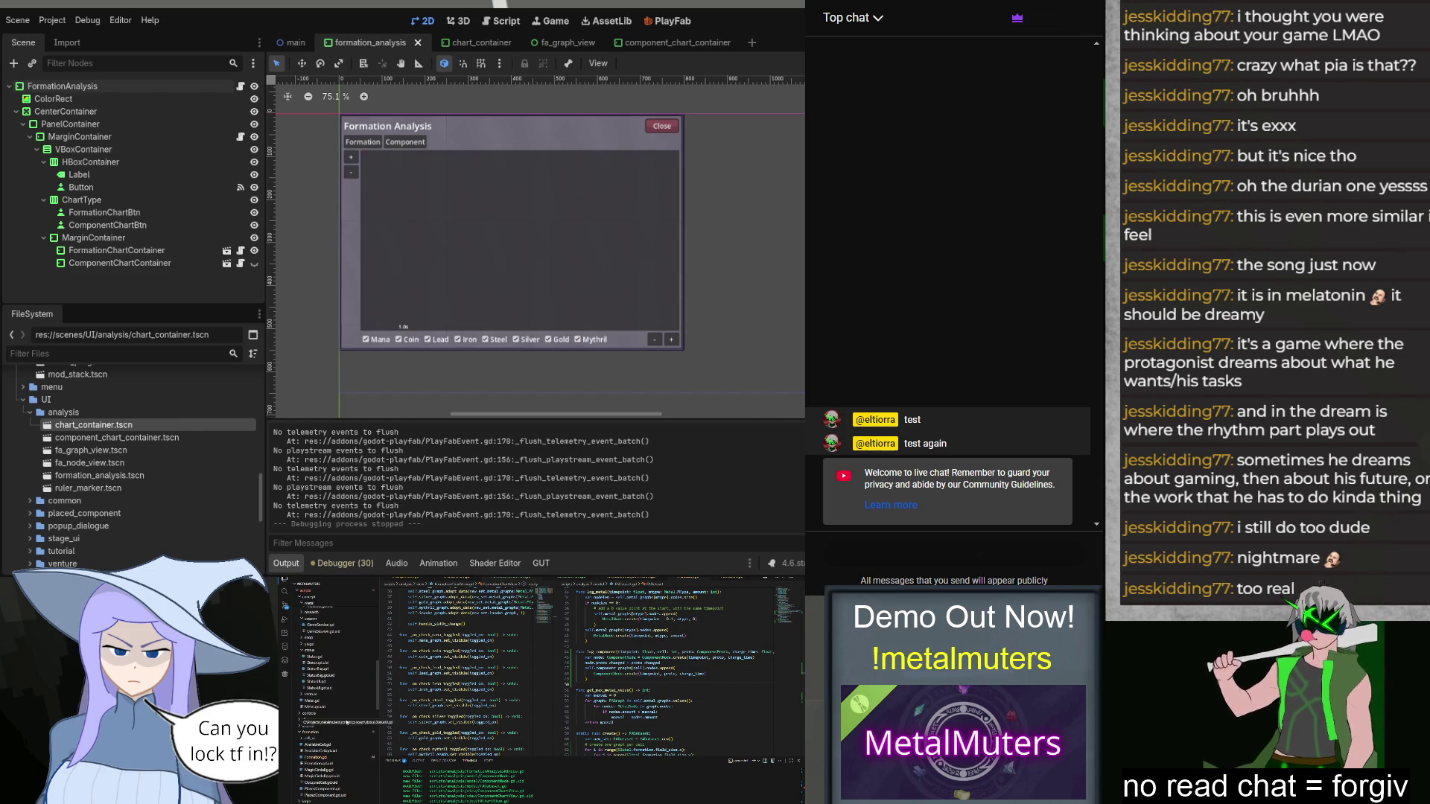
left_click(328, 757)
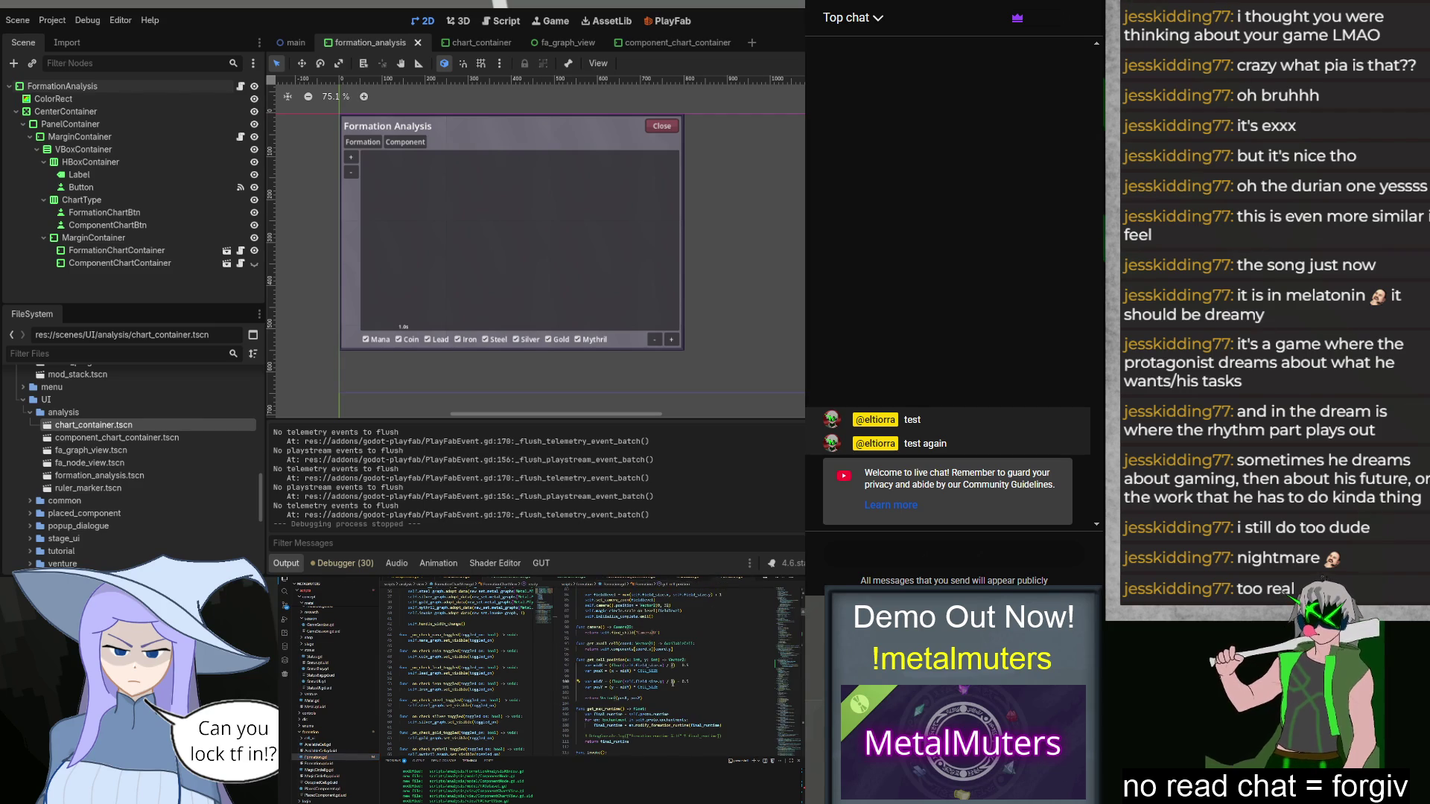
Step: Give _analysis_log_component a force: bool parameter and add 'or force' to its cooldown check
scroll(673, 683, "down", 7)
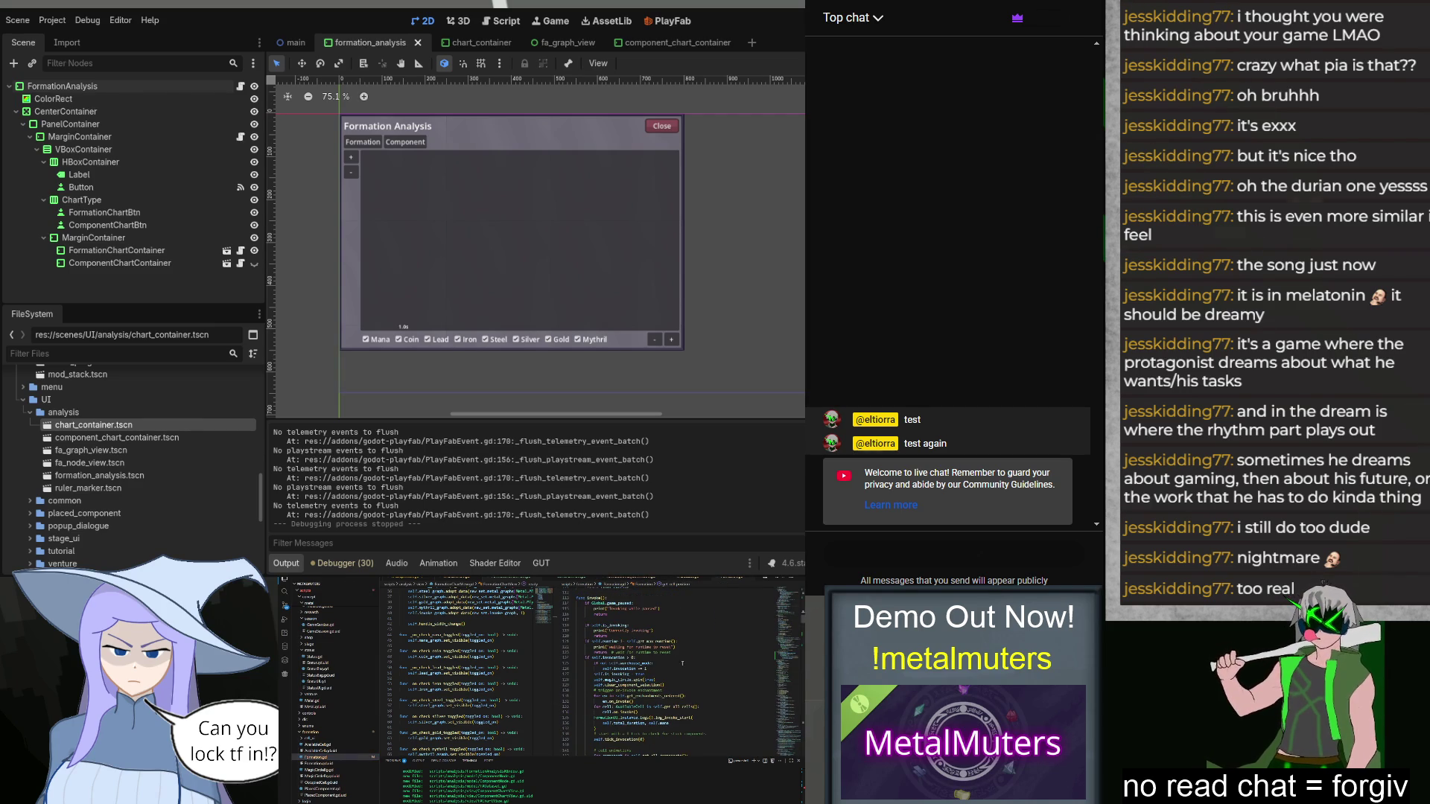
key("ctrl+f")
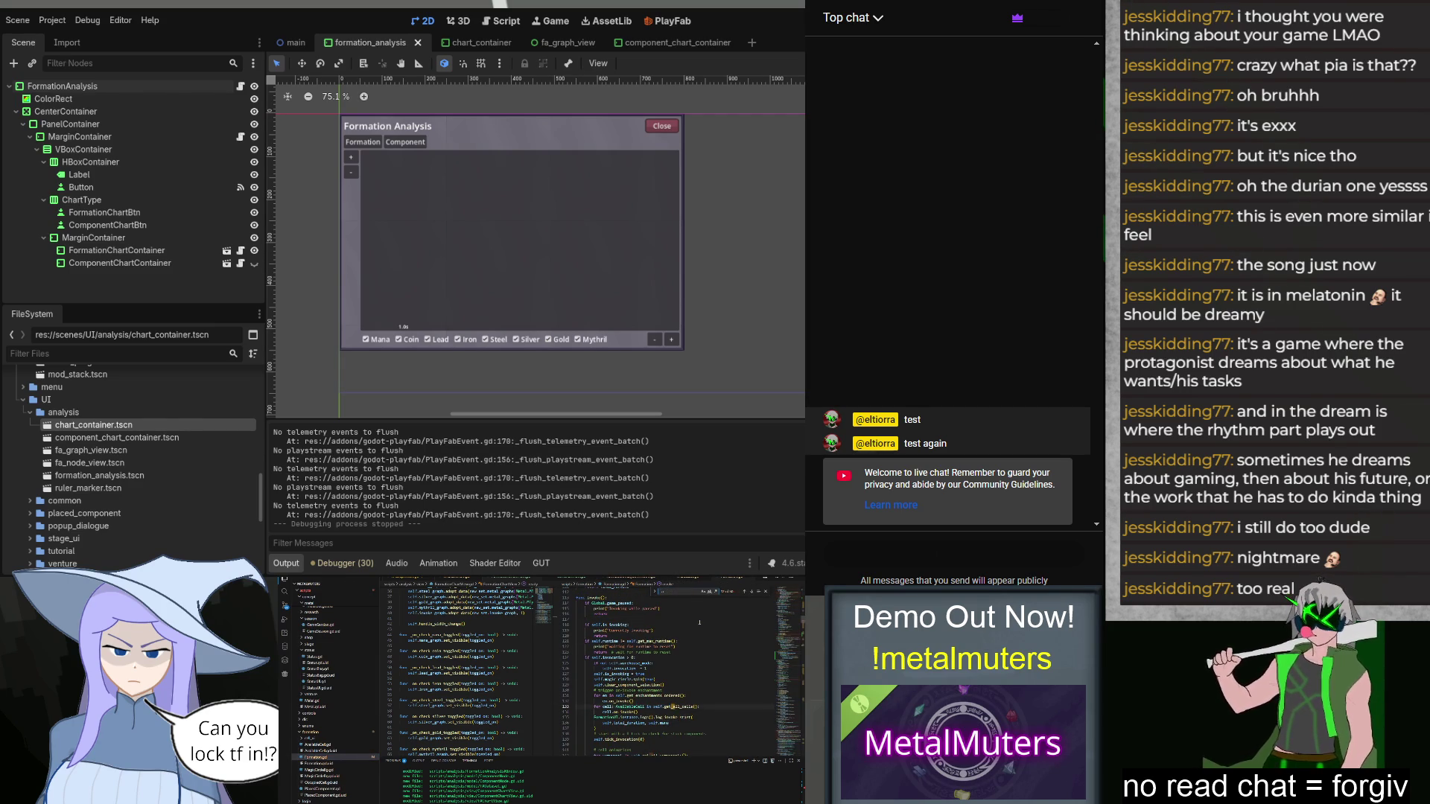
key("Return")
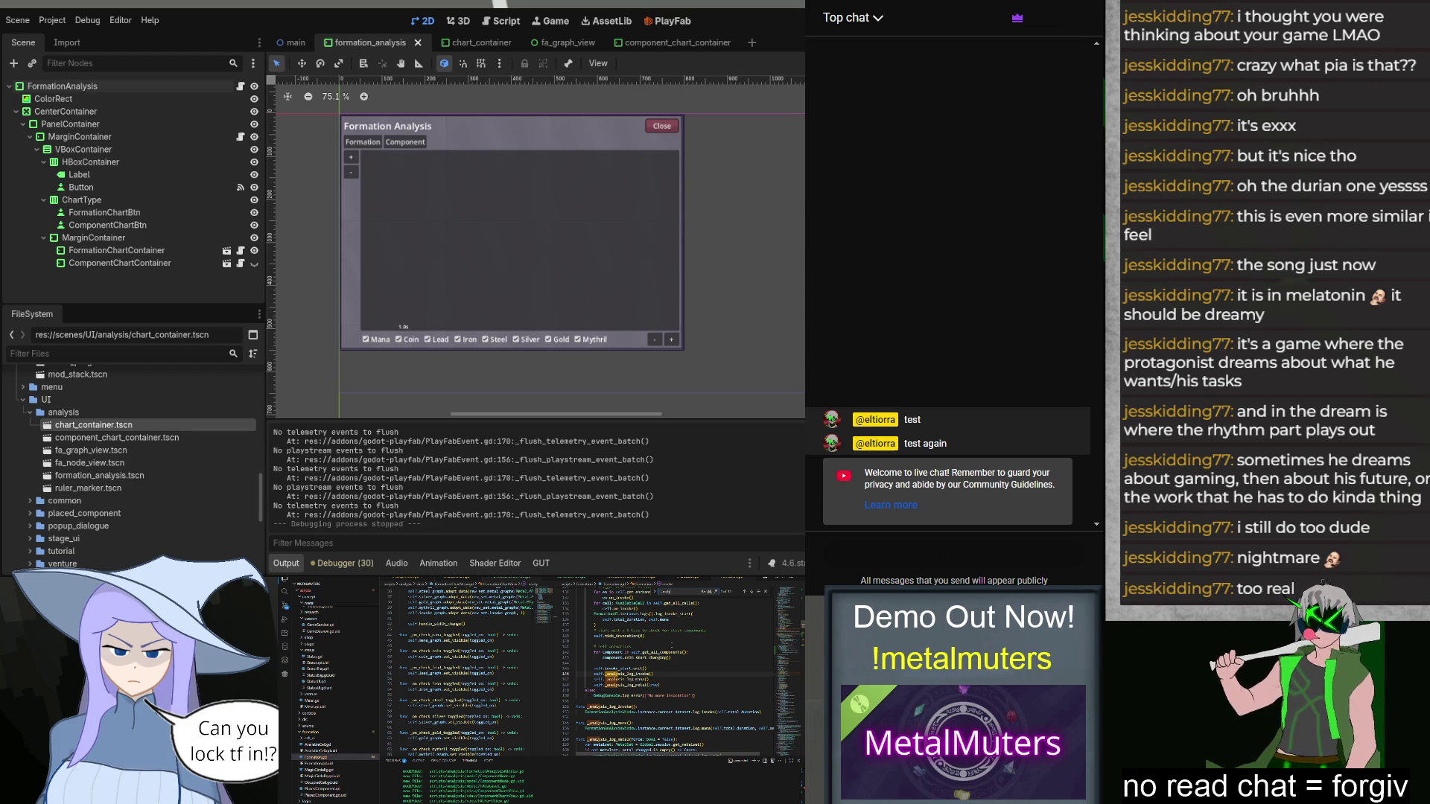
key("Return")
key("Return")
key("Return")
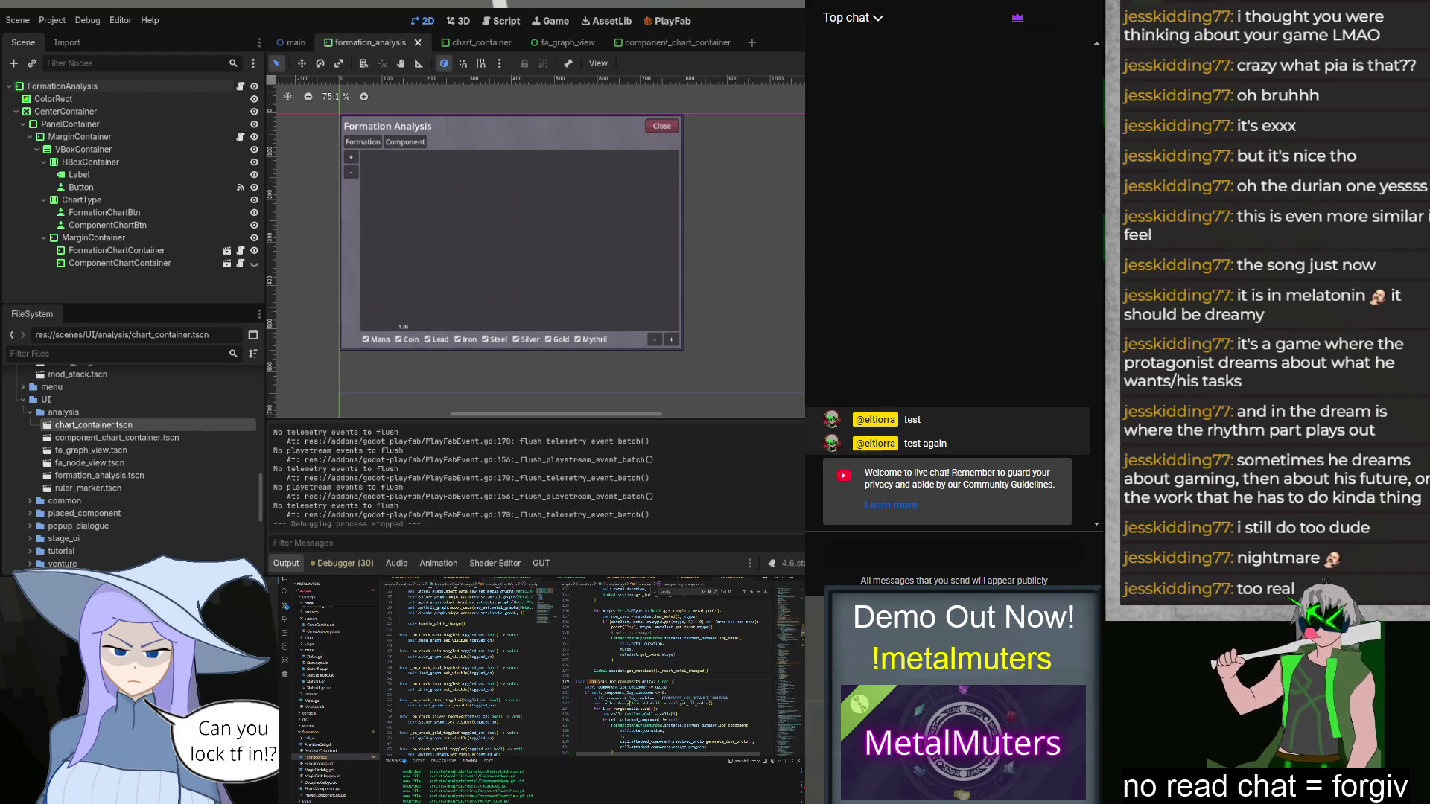
left_click(663, 682)
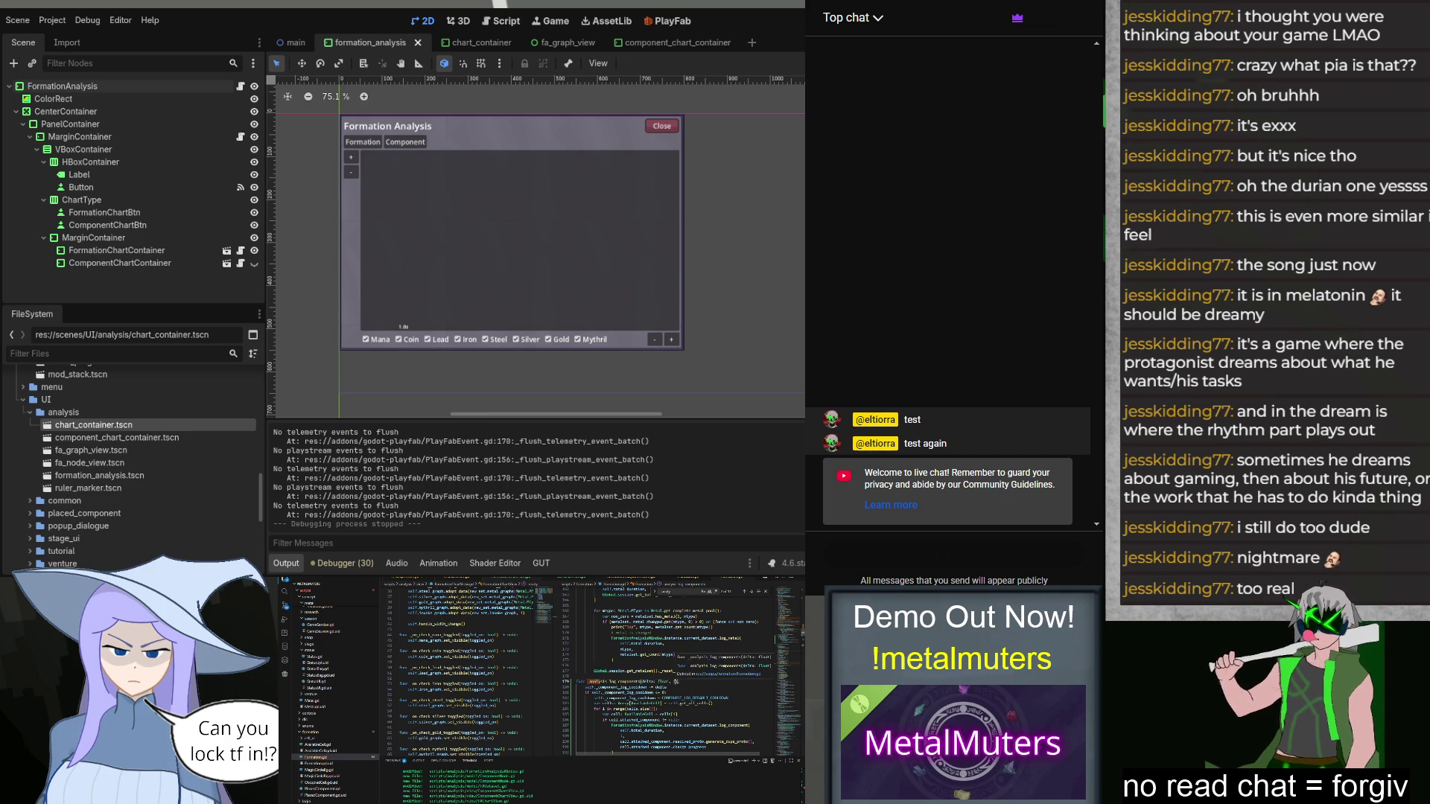
mouse_move(678, 681)
type(": bool")
type("alse):")
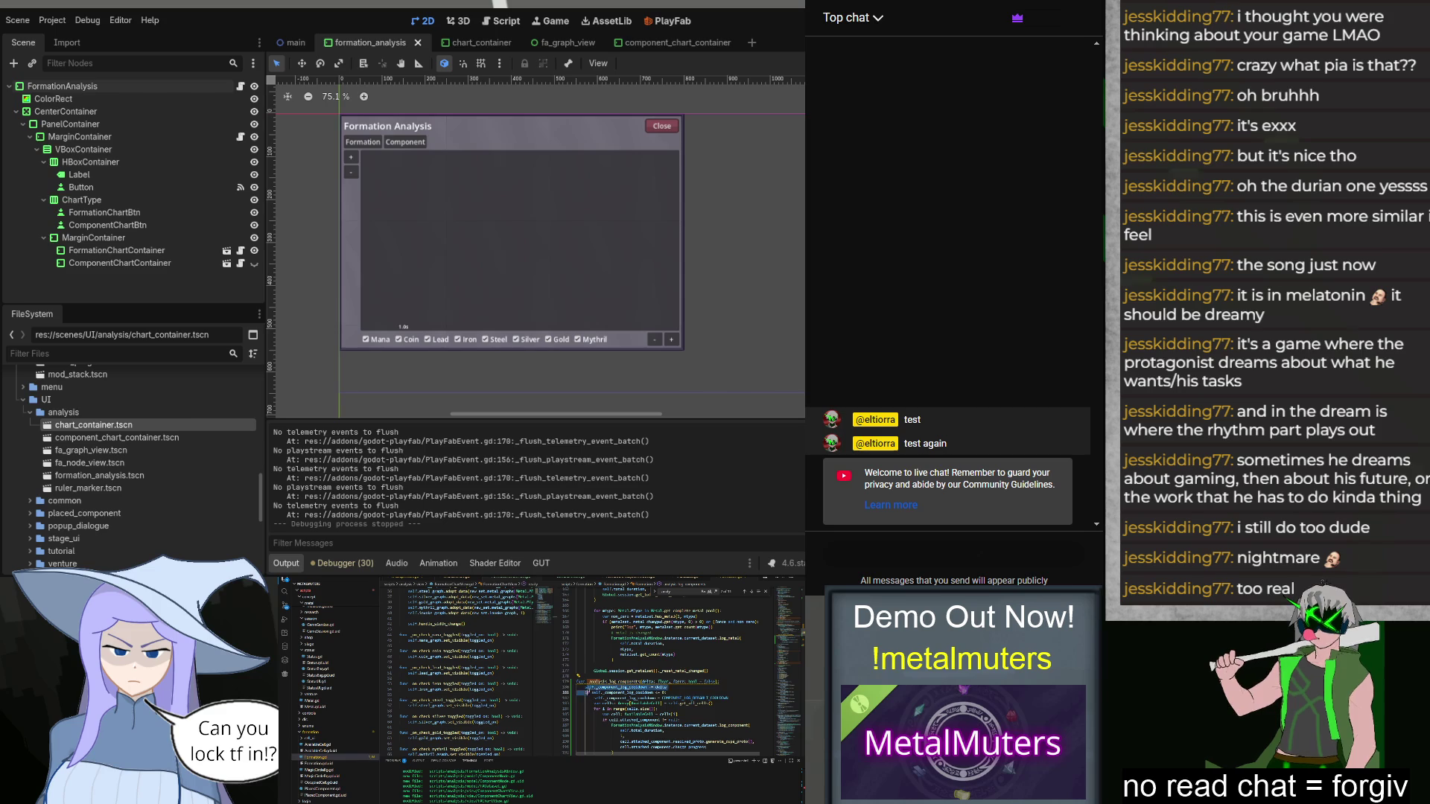
left_click(593, 692)
left_click(586, 693)
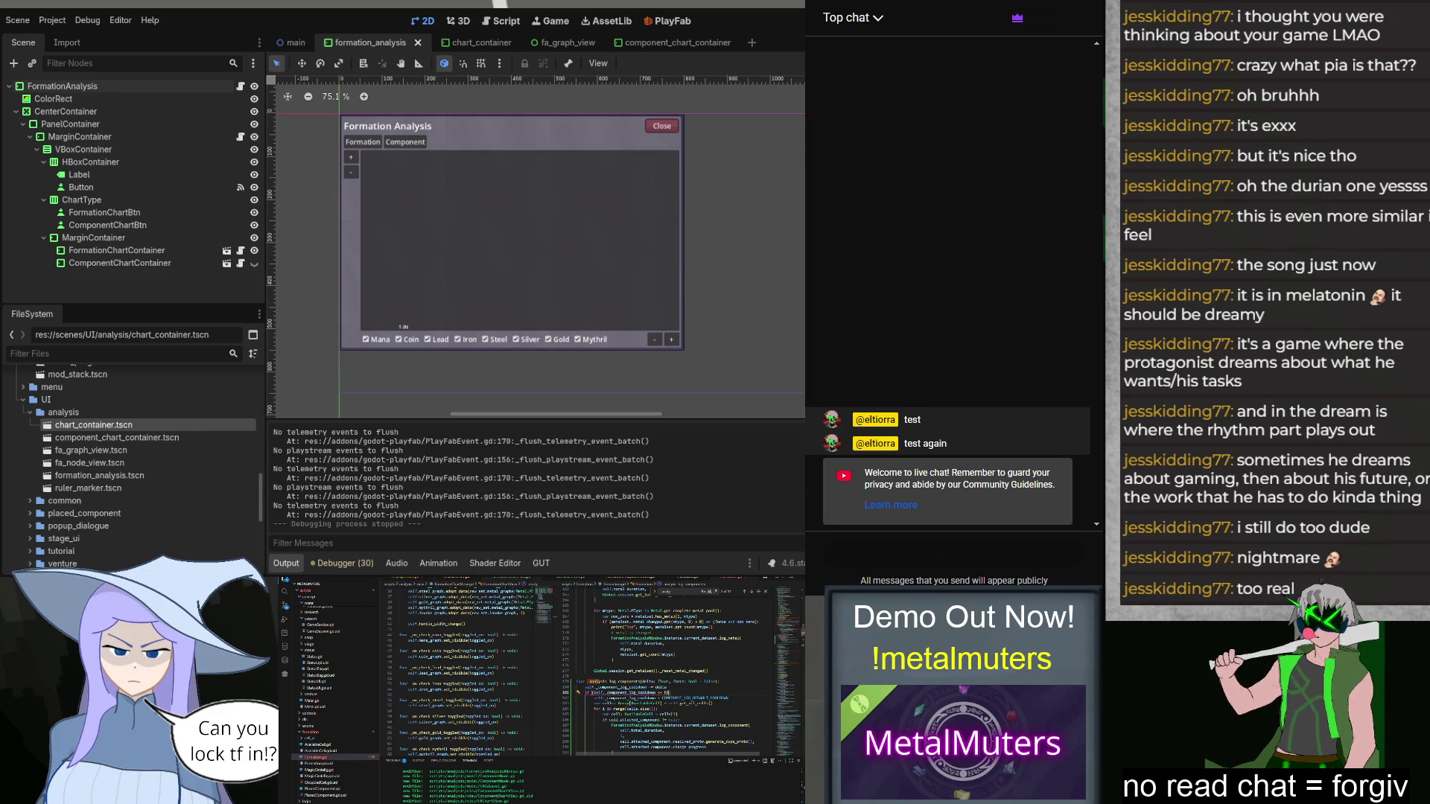
type("or force:")
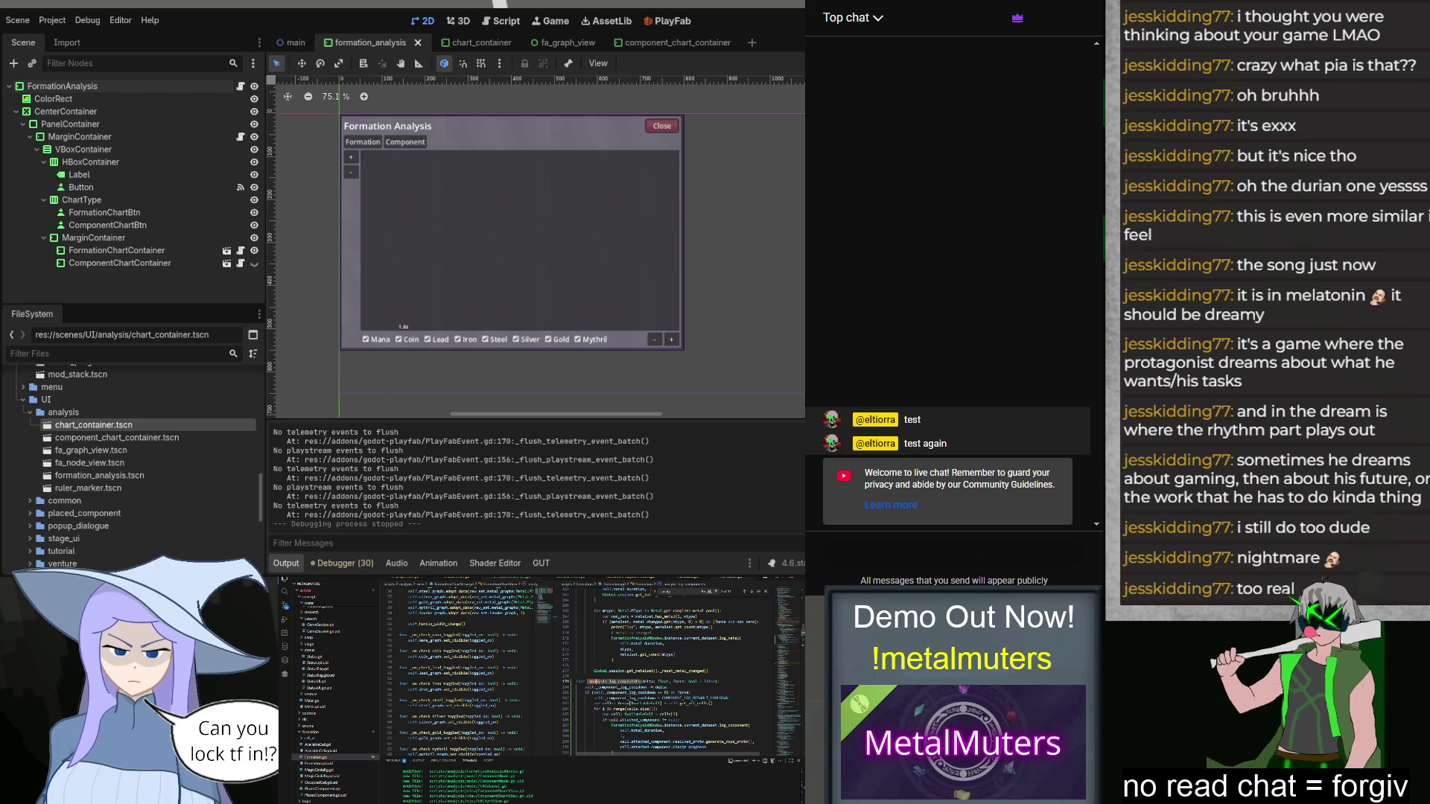
Step: After the metal log call, add self._analysis_log_component(0, true)
scroll(714, 631, "up", 7)
scroll(714, 631, "up", 6)
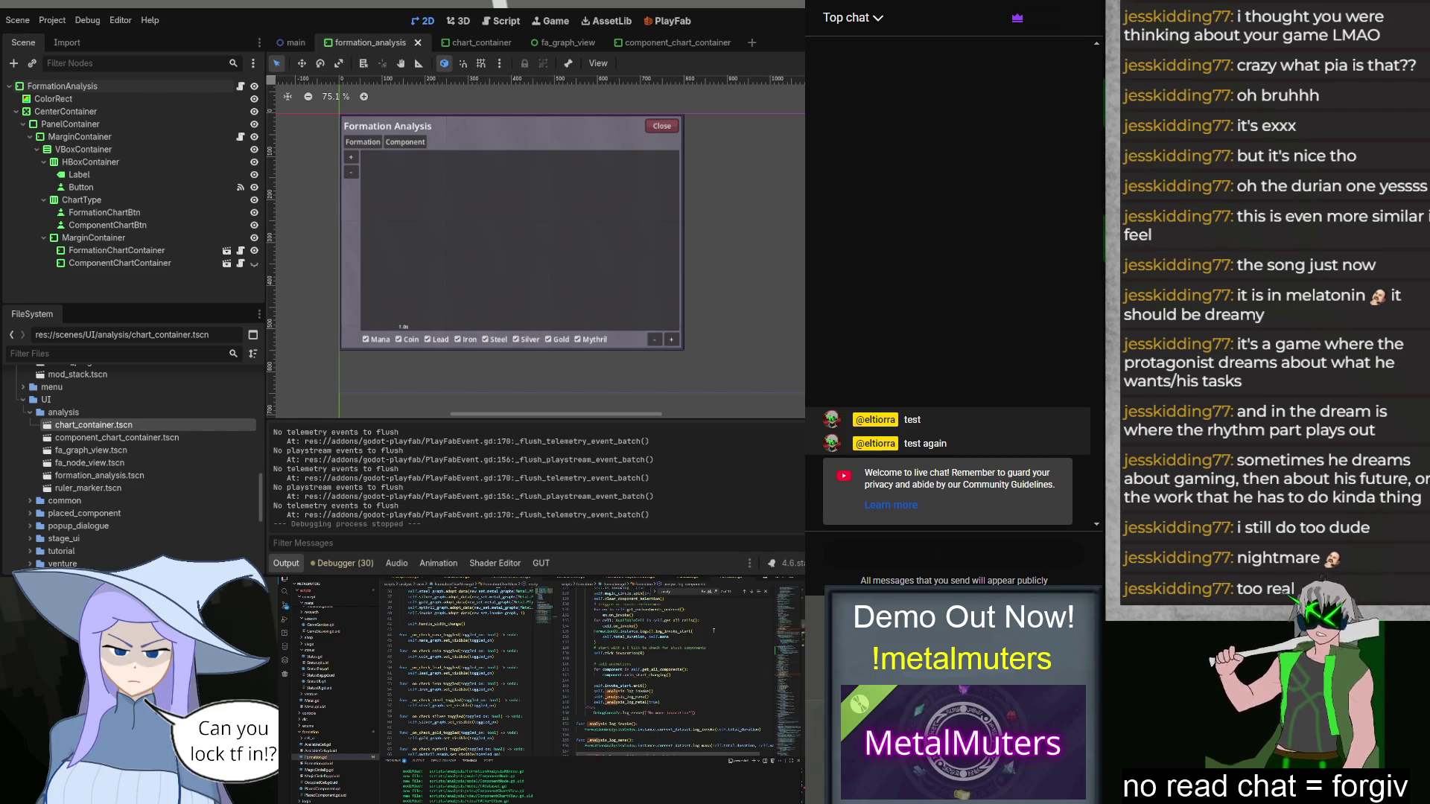
scroll(713, 630, "down", 3)
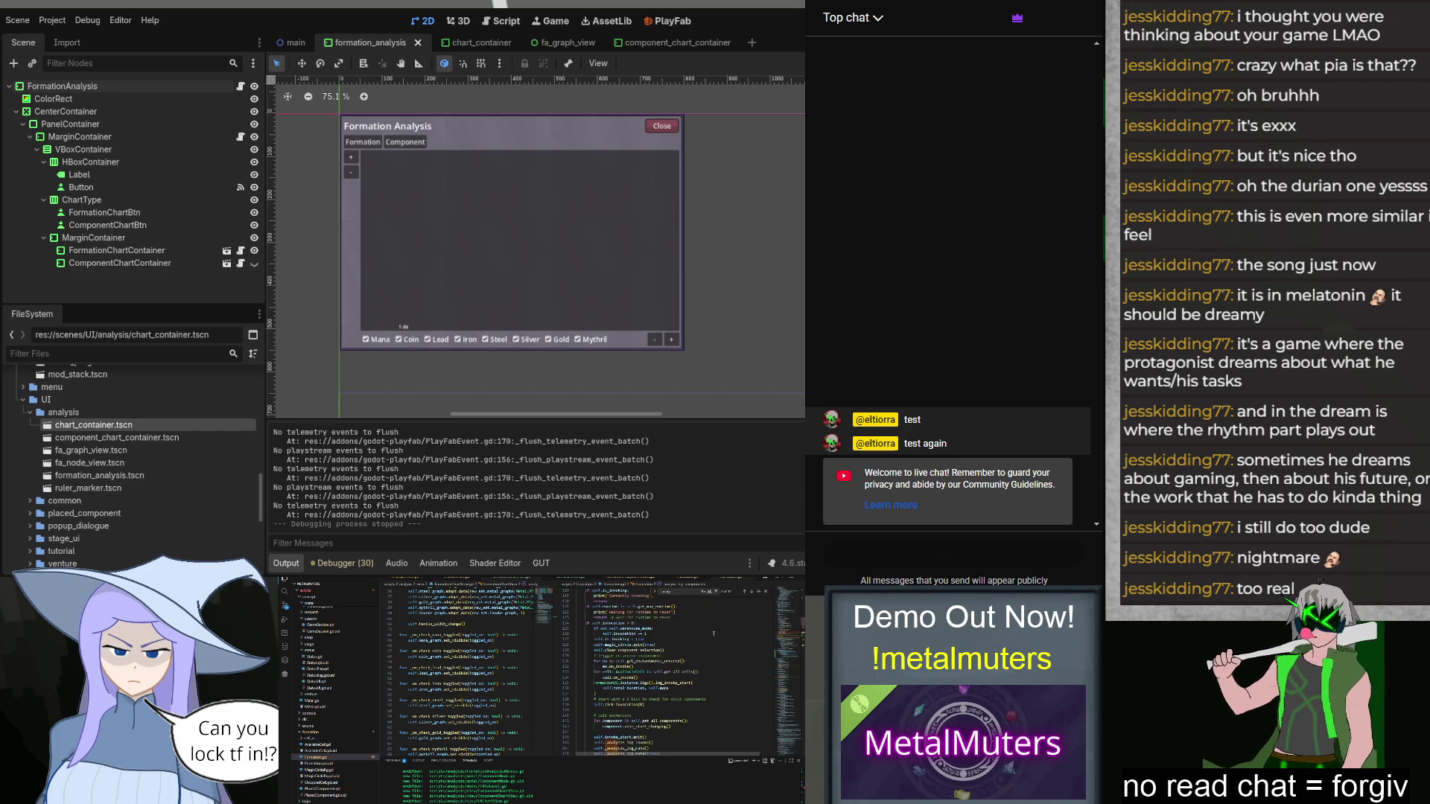
key("Return")
type("self._analysis_log_component()")
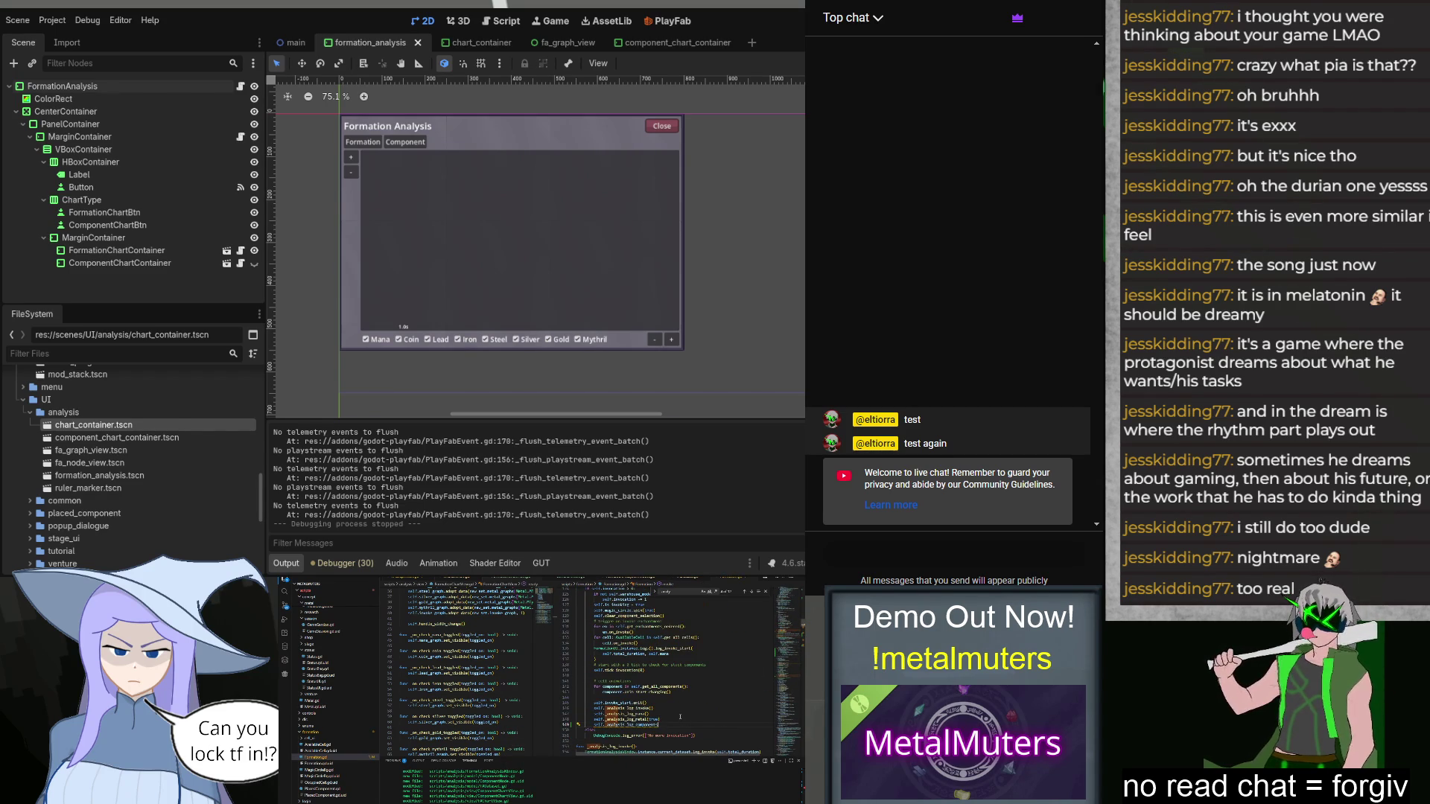
type("0,")
mouse_move(680, 718)
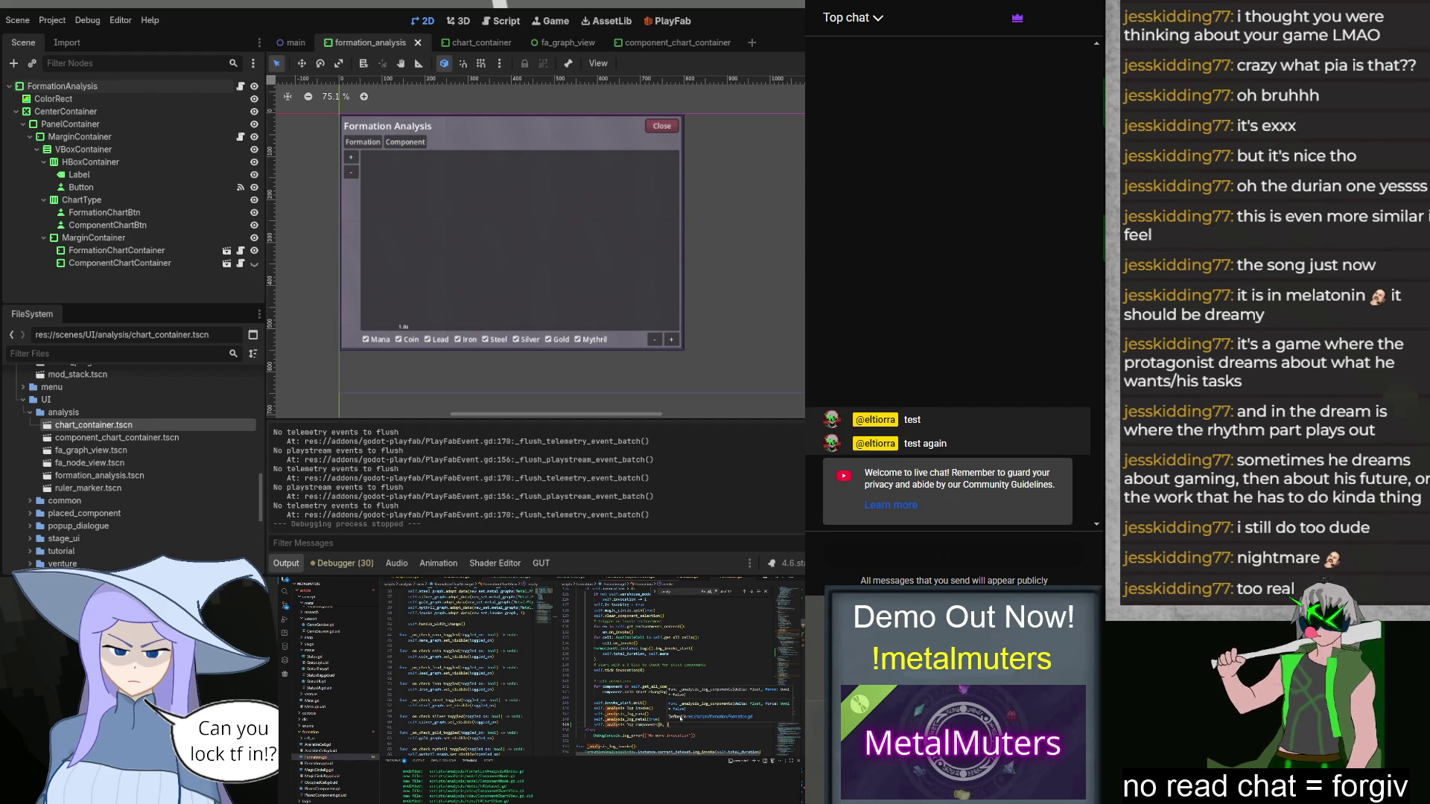
type("true")
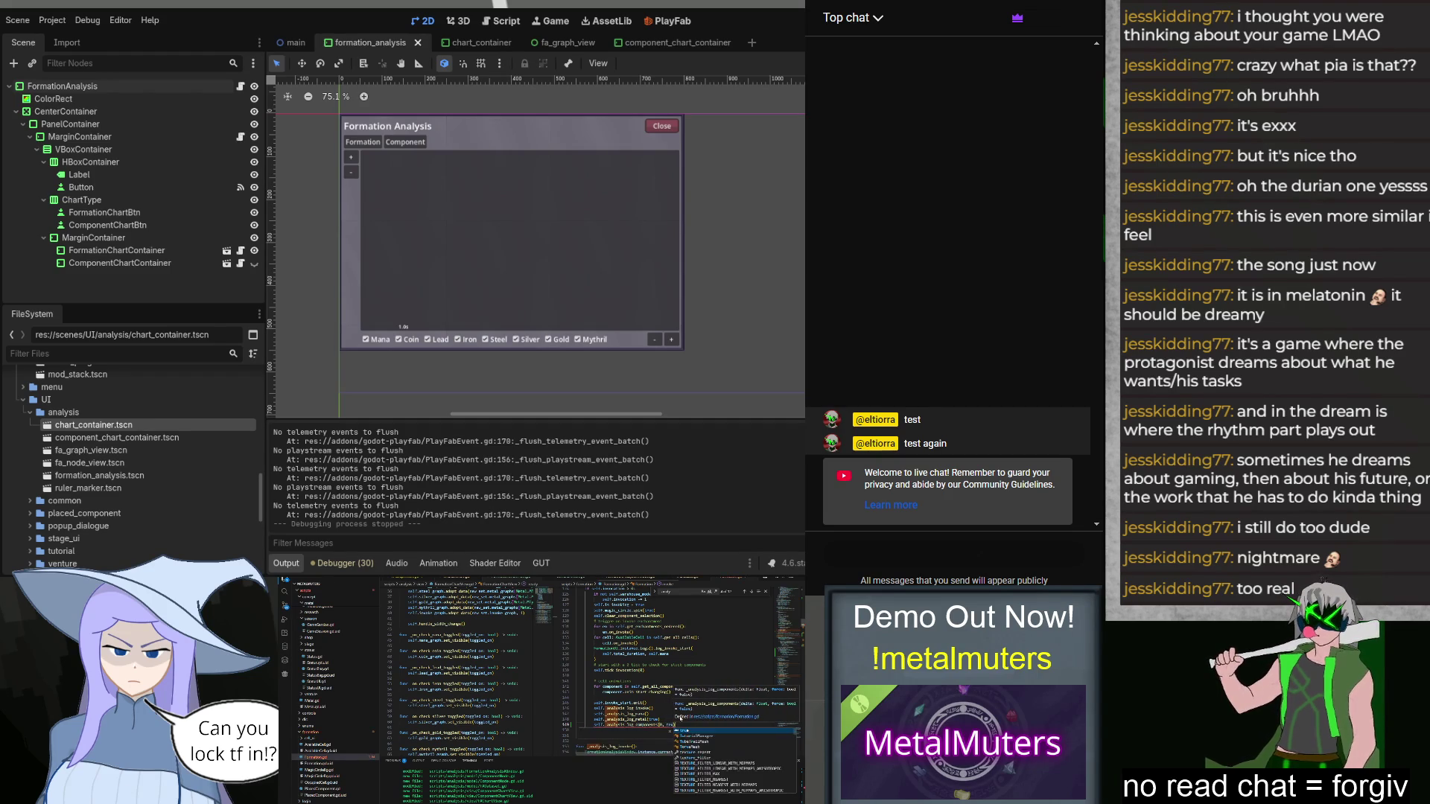
Step: Replace the old function name with log_component, then launch the game with F5
scroll(679, 717, "down", 4)
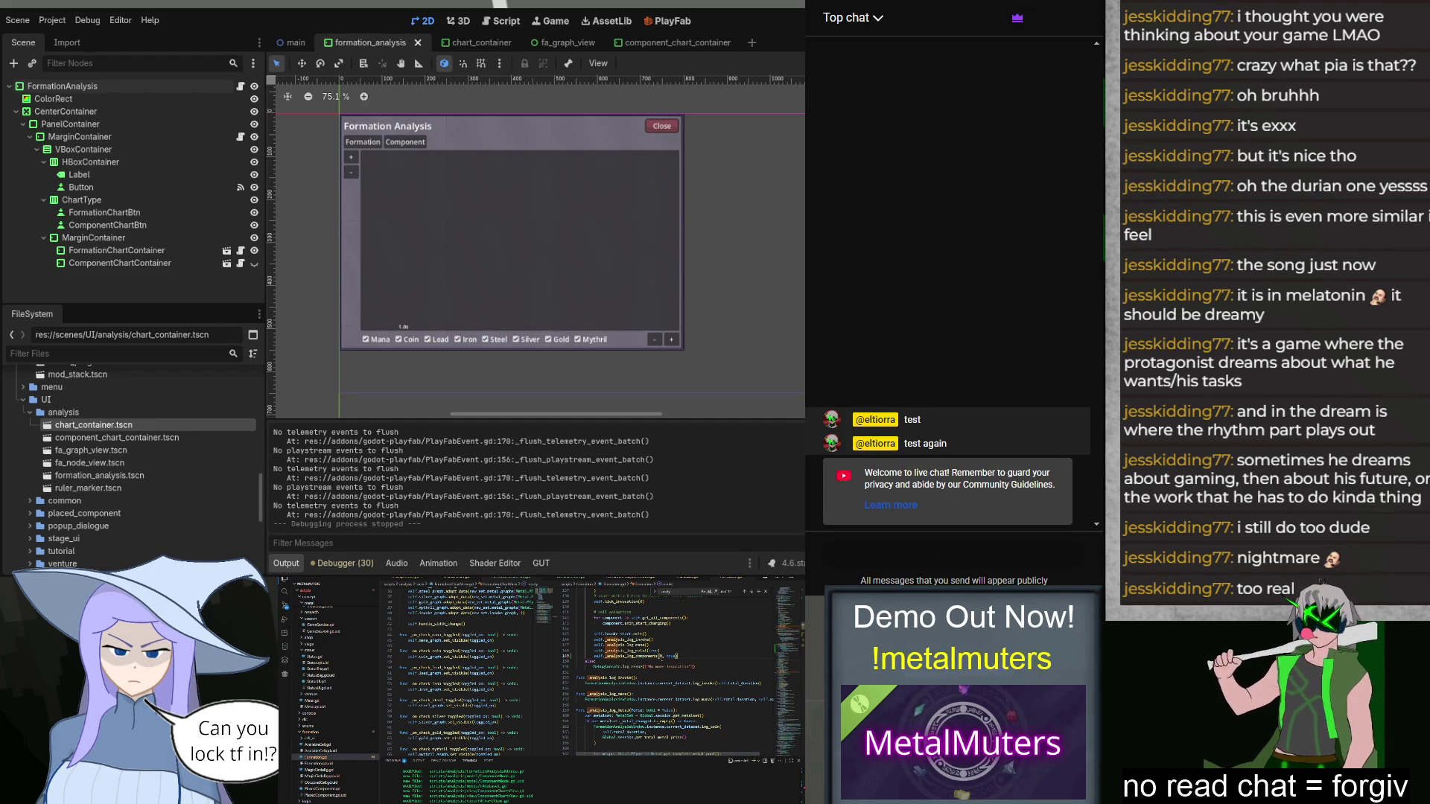
scroll(679, 718, "down", 5)
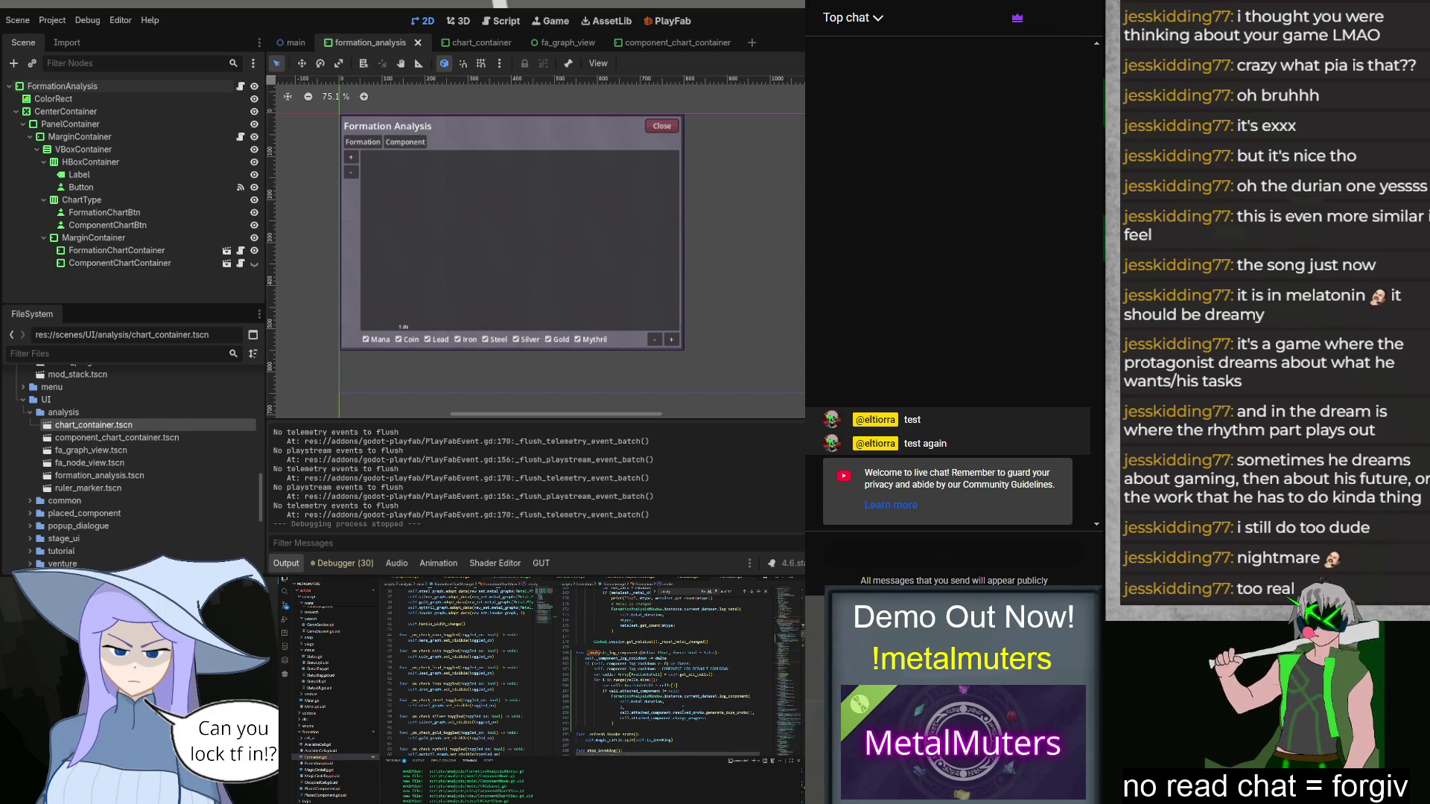
scroll(682, 703, "down", 2)
double_click(713, 685)
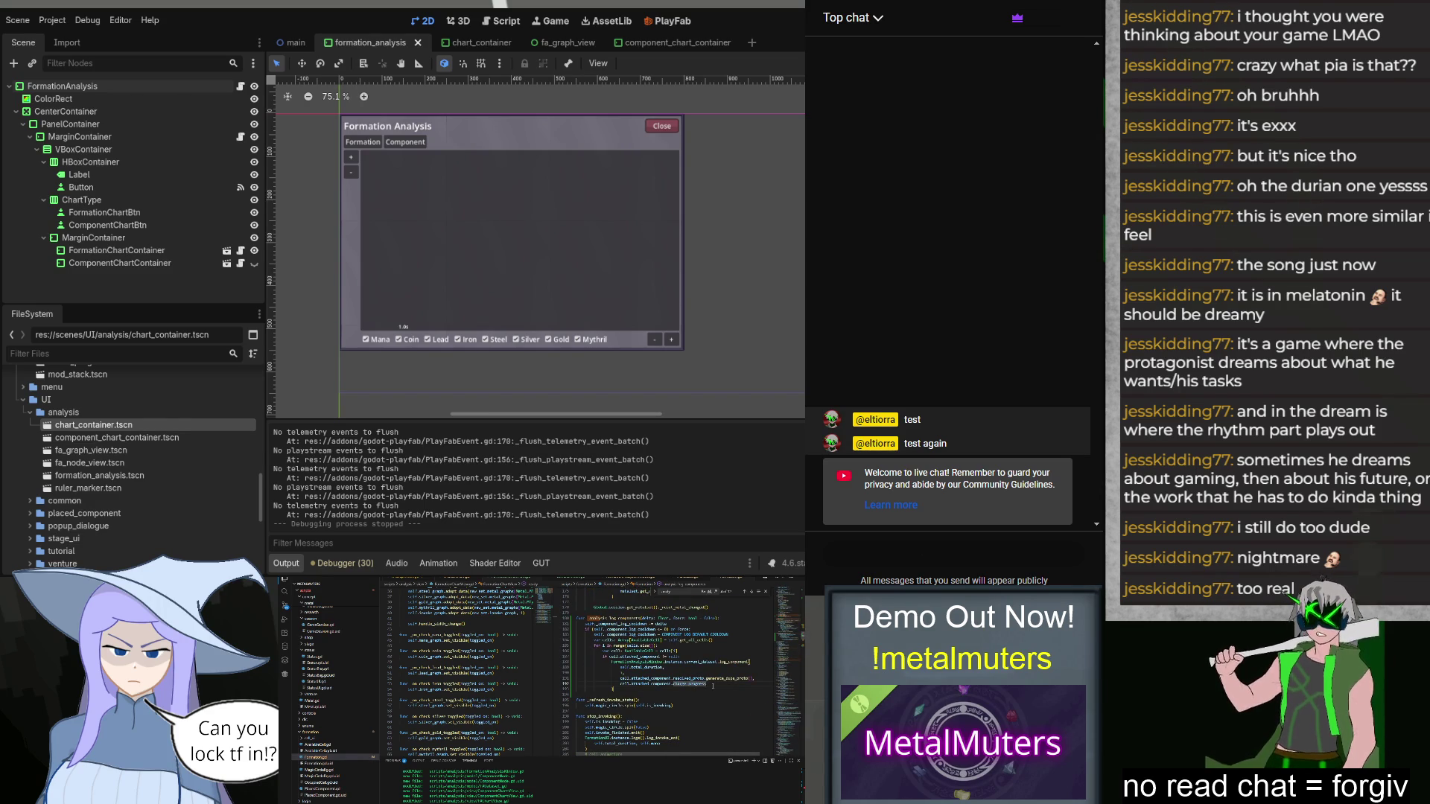
type("log_component(")
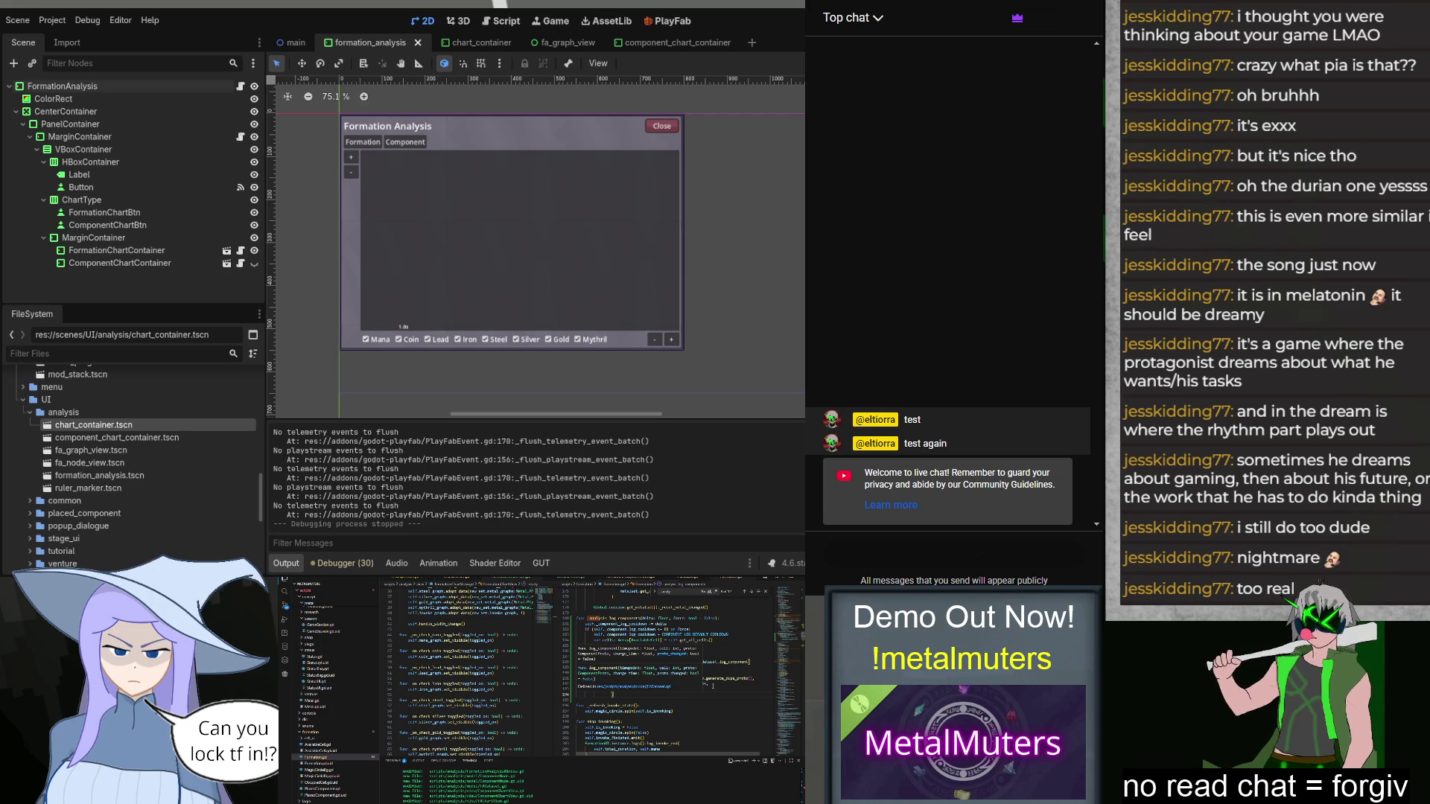
key("Escape")
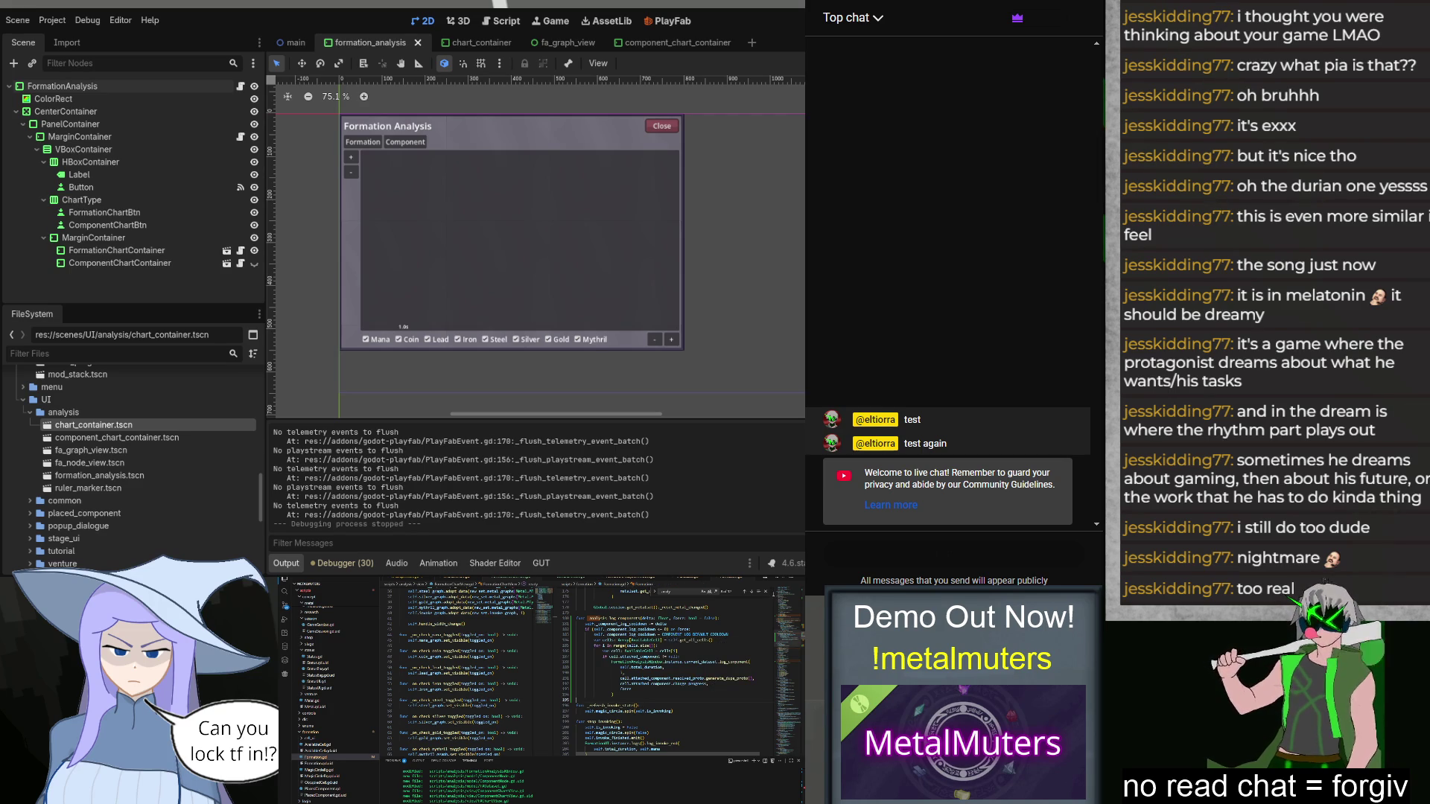
scroll(335, 670, "down", 5)
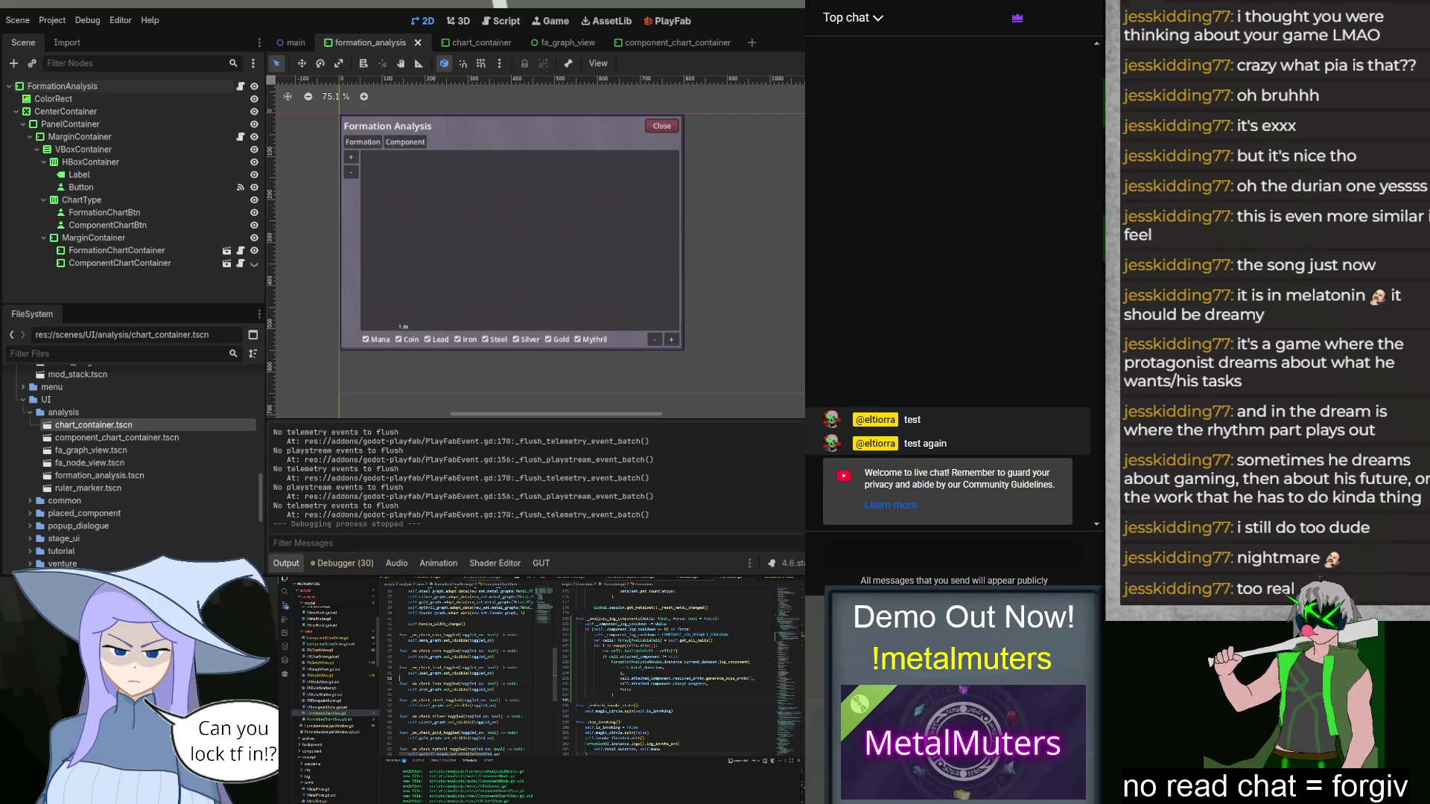
key("F5")
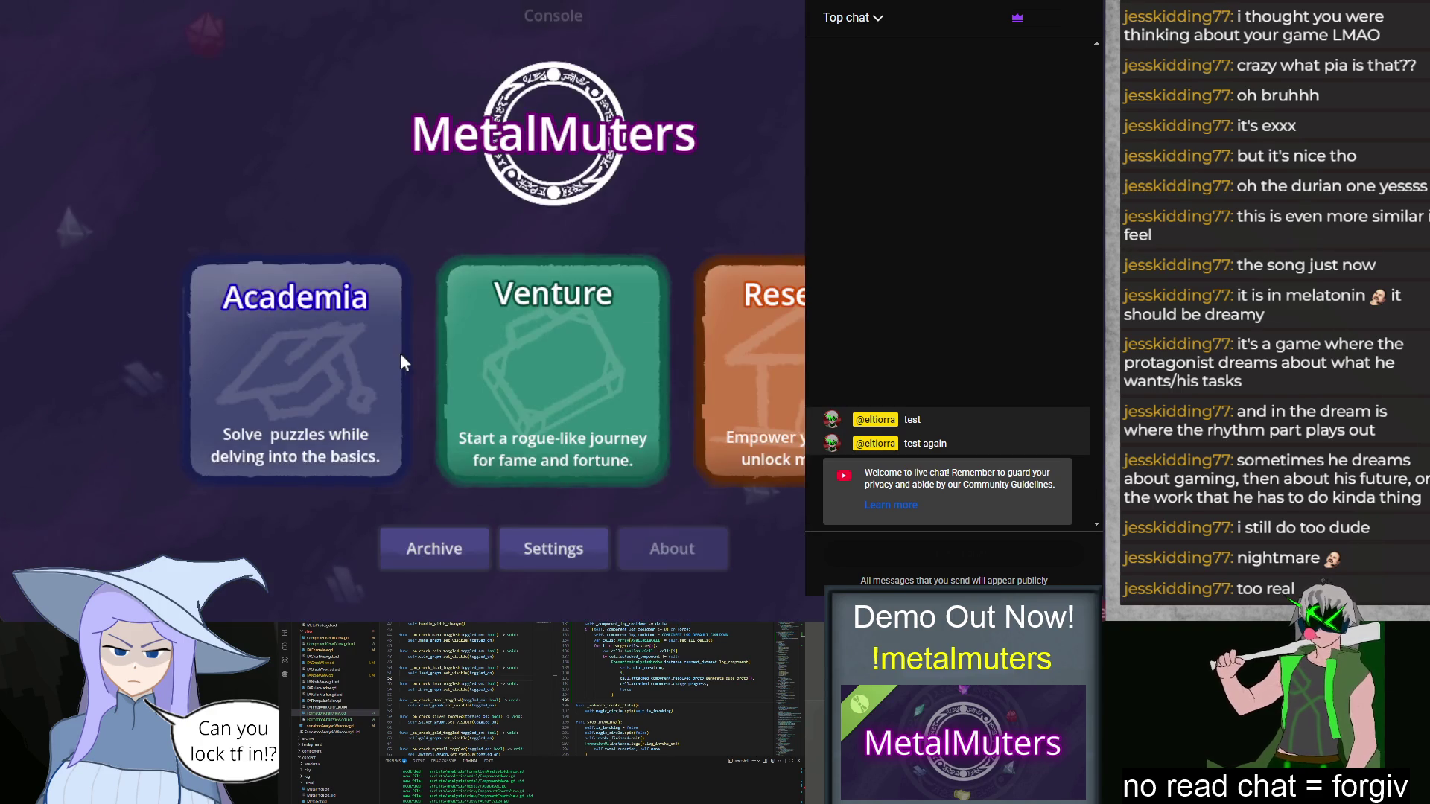
Step: Start Class 1F: Exam and place Mana Sources in cells 1–2, Lead Prod. in 3, Steel Mut. in 4, Iron P-Prod in 5 and Primer in 6
left_click(401, 355)
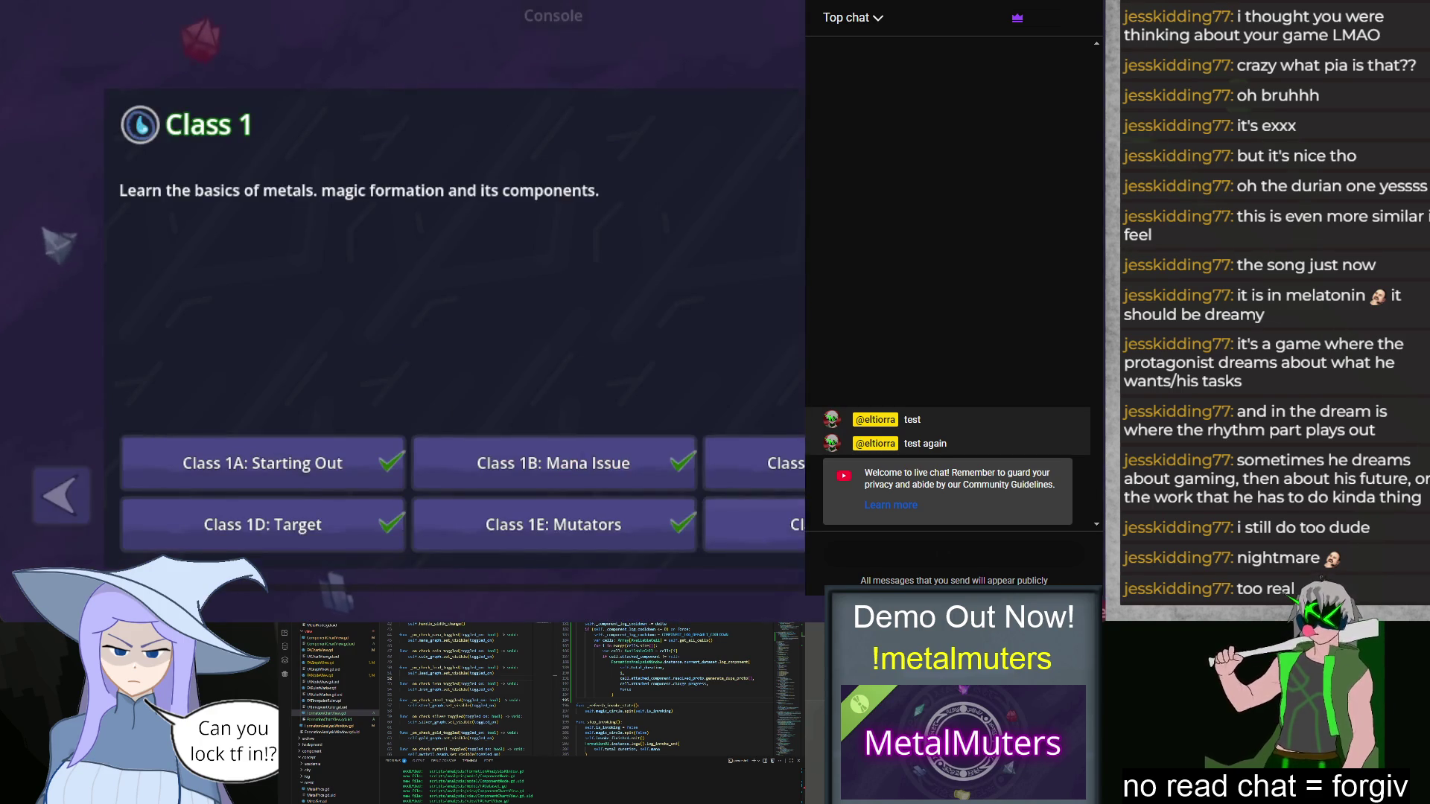
left_click(195, 386)
left_click(155, 552)
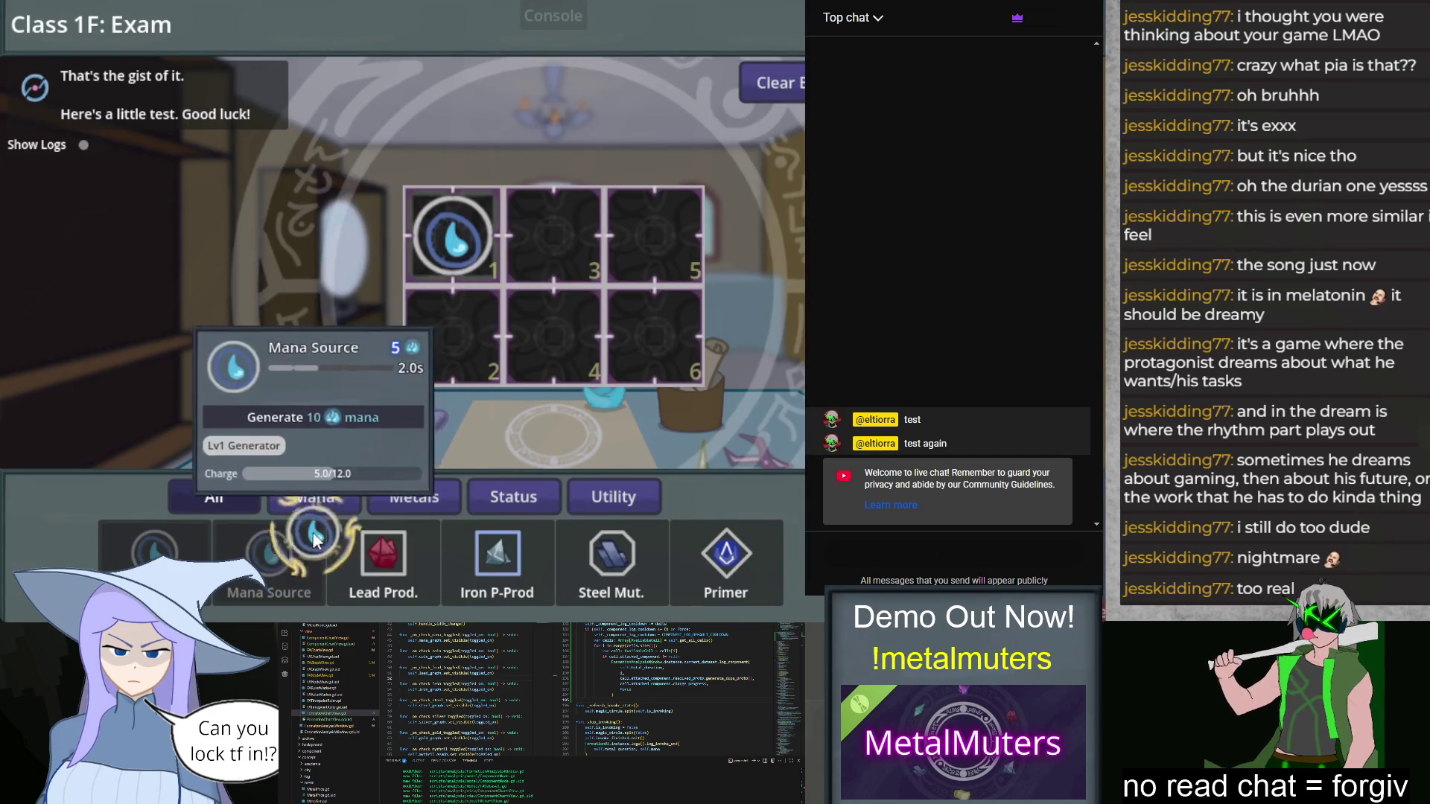
left_click(269, 555)
left_click(501, 567)
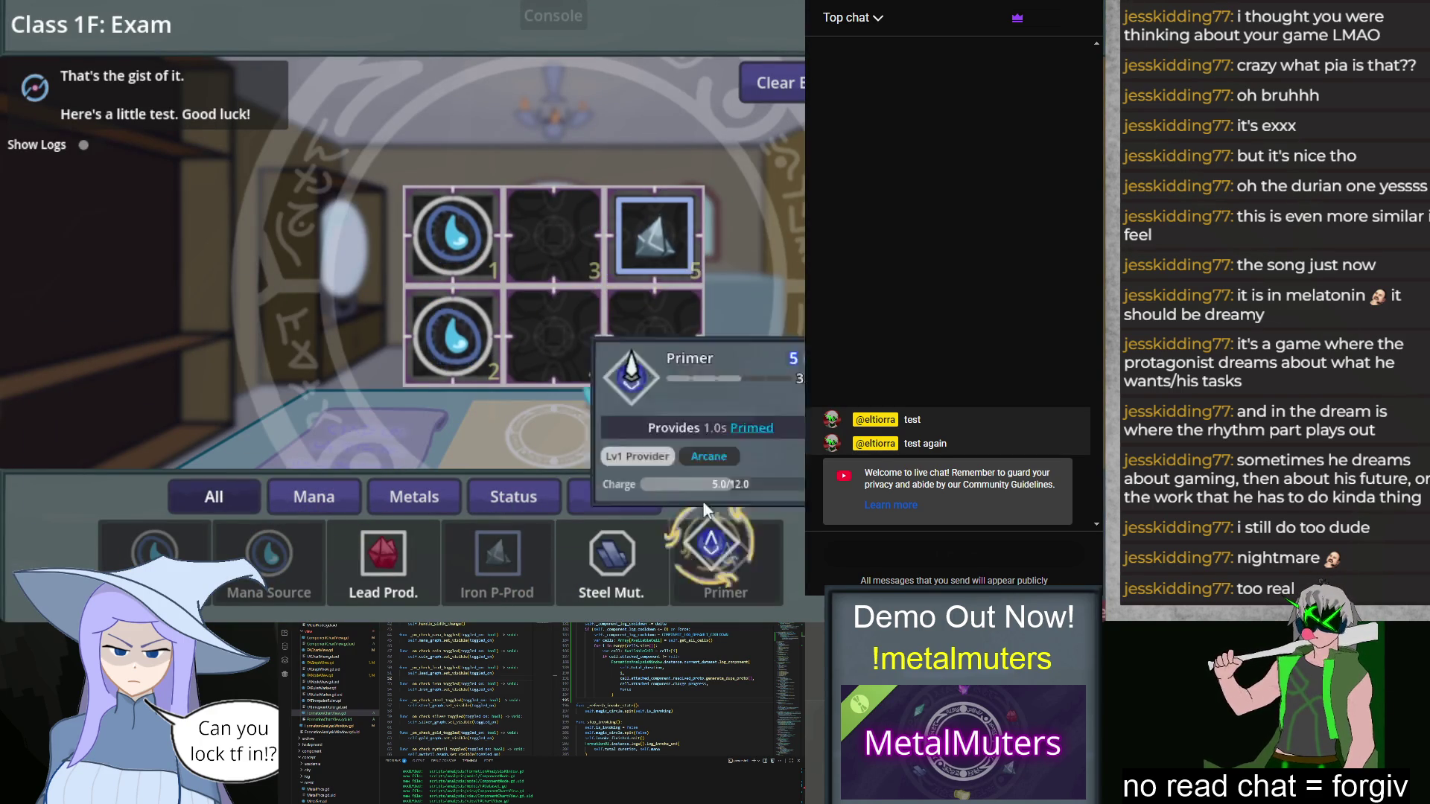
left_click(726, 555)
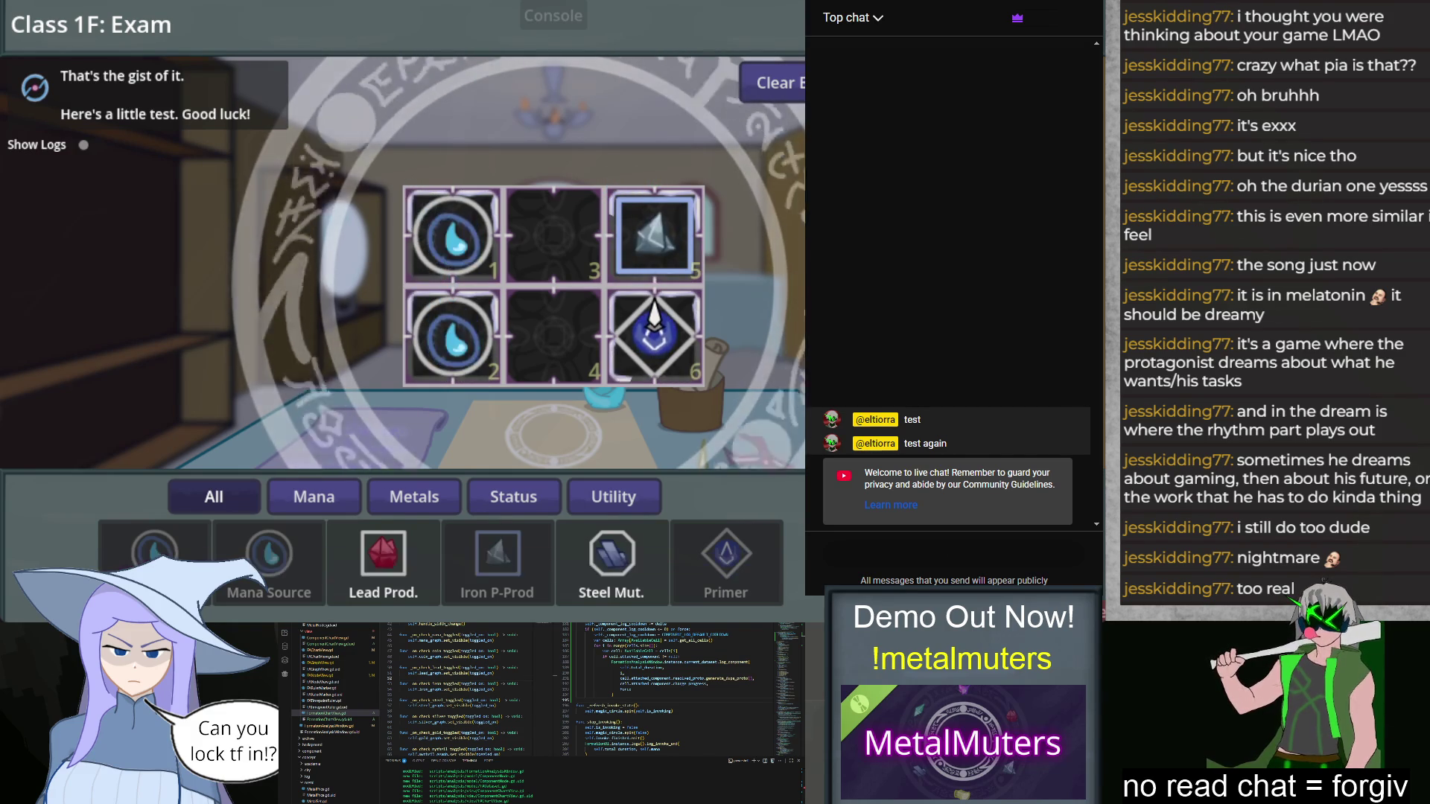
left_click(383, 558)
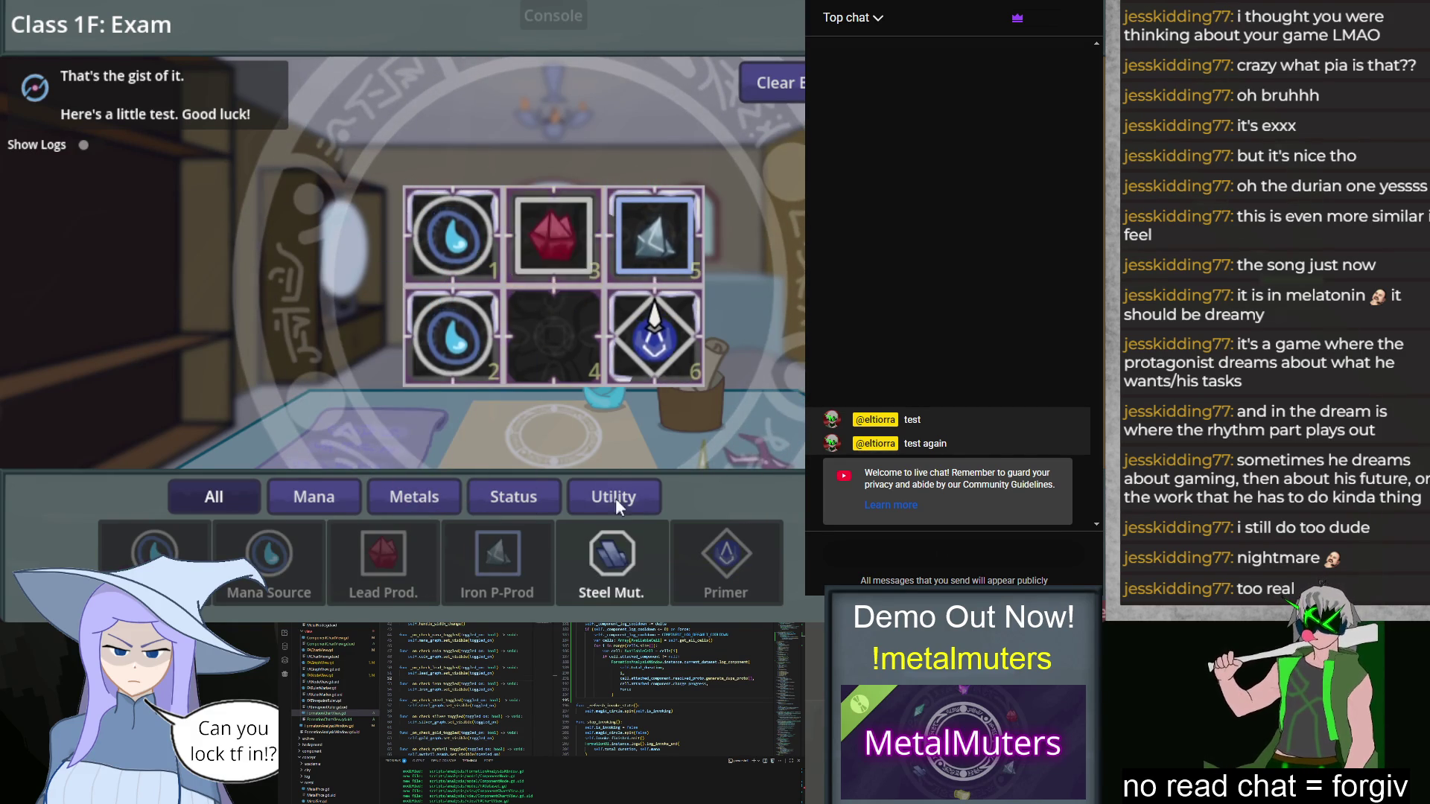
left_click(612, 559)
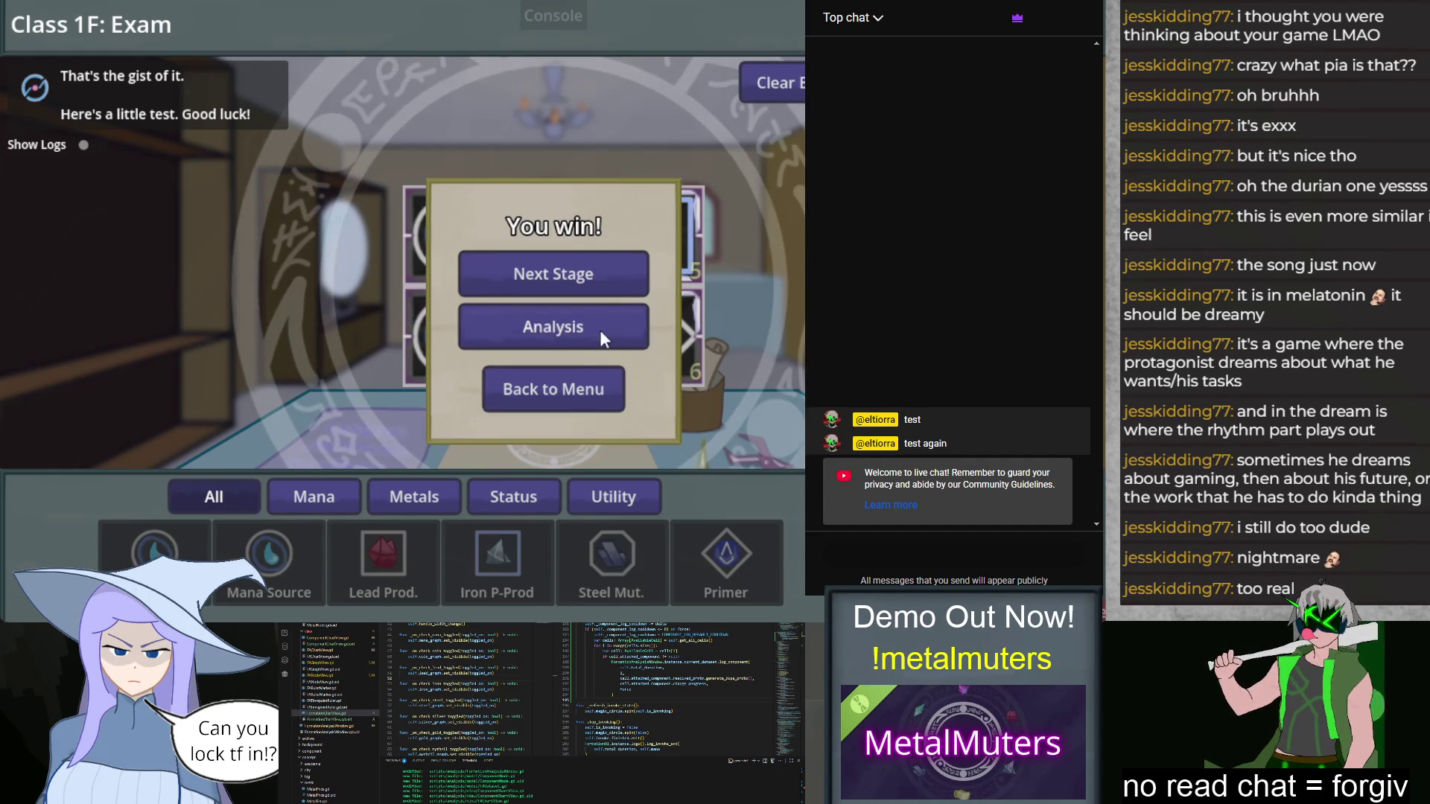
Step: Open the Formation Analysis charts and pan the per-cell Component charge chart to later times
left_click(618, 327)
left_click(316, 111)
mouse_move(432, 222)
mouse_move(432, 222)
left_mouse_down()
mouse_move(570, 337)
mouse_move(292, 339)
mouse_move(707, 410)
left_mouse_up()
mouse_move(239, 499)
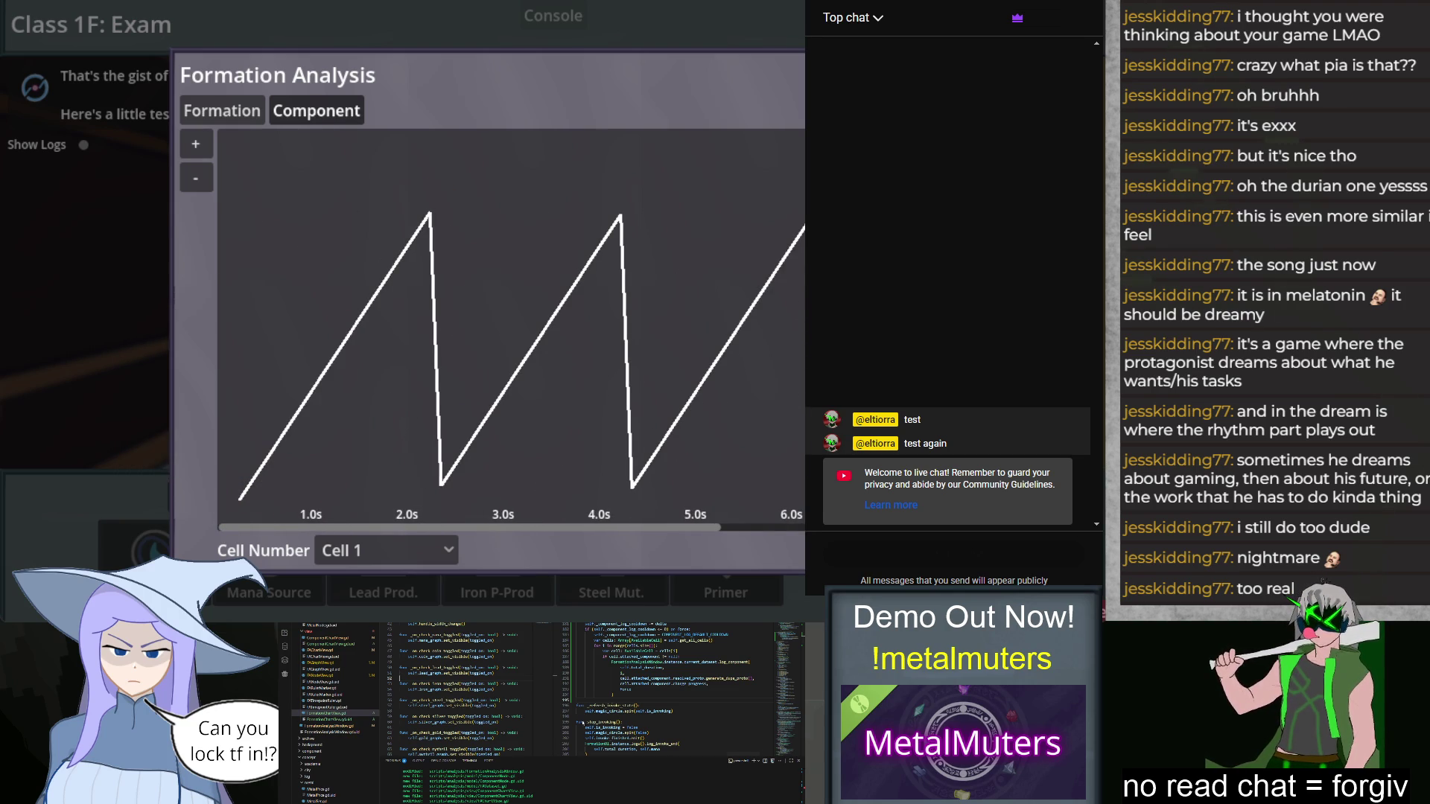
mouse_move(658, 684)
mouse_move(671, 640)
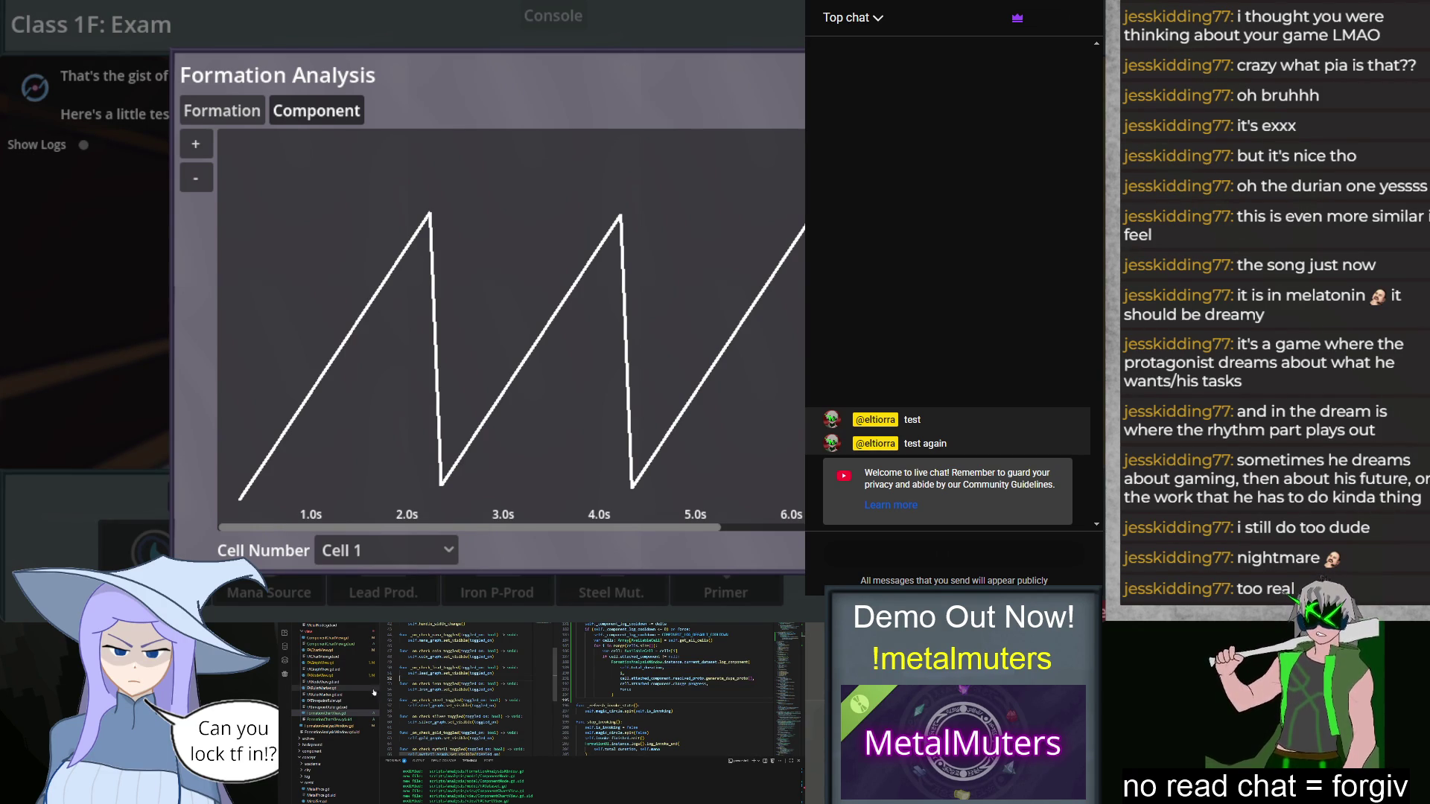
Step: Add a print(Component node) debug line under the ComponentNode check in the script
left_click(320, 676)
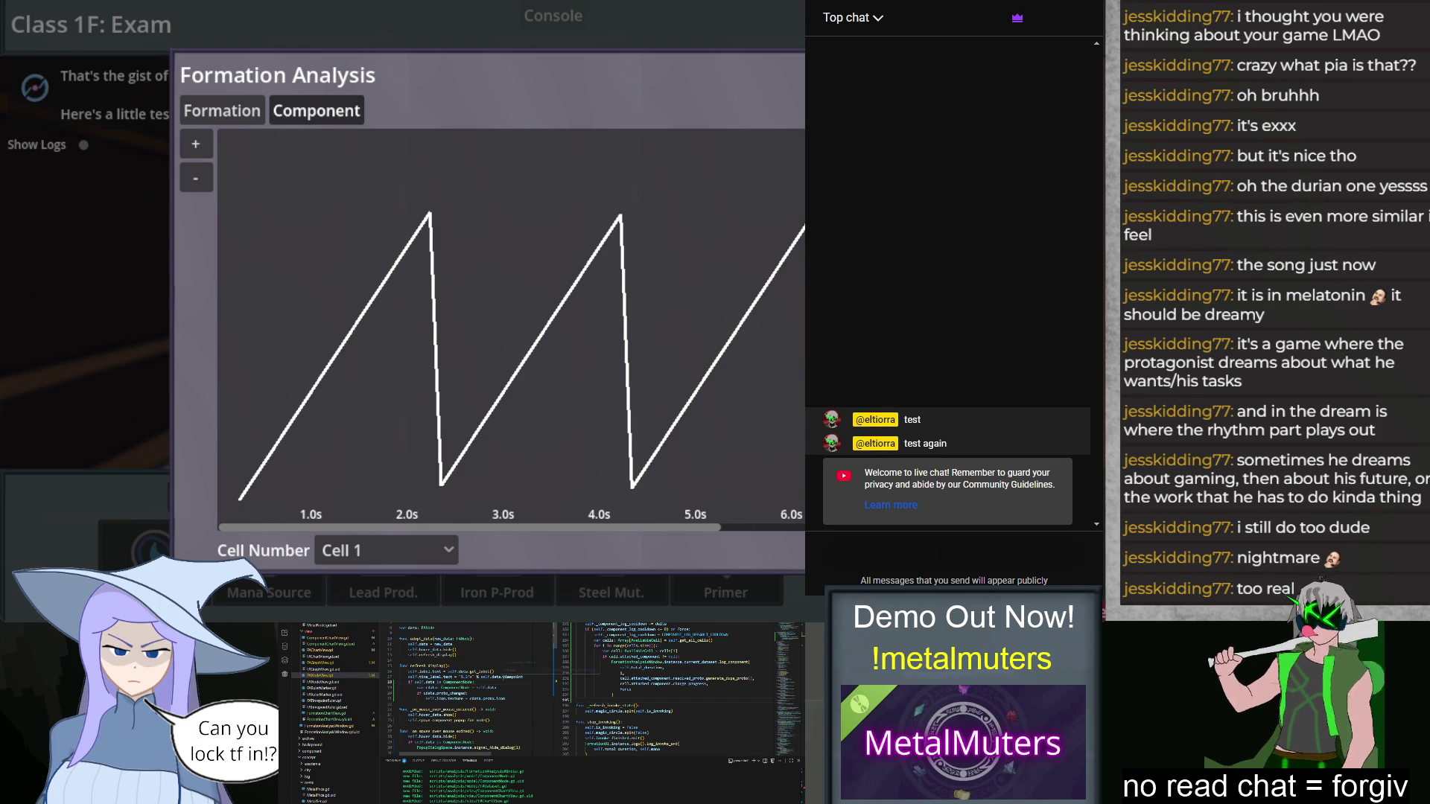
key("Return")
type("print(")
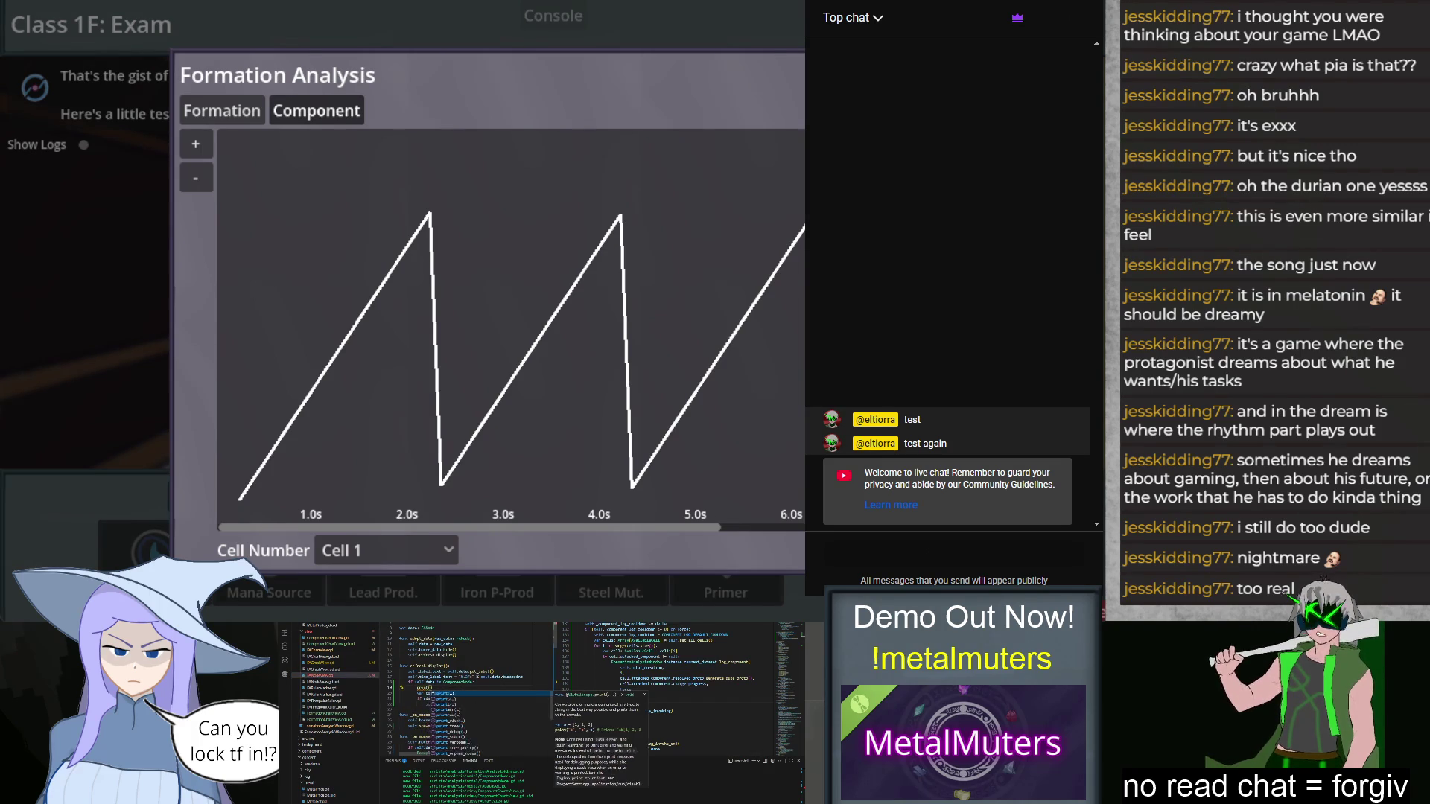
type("Component node")
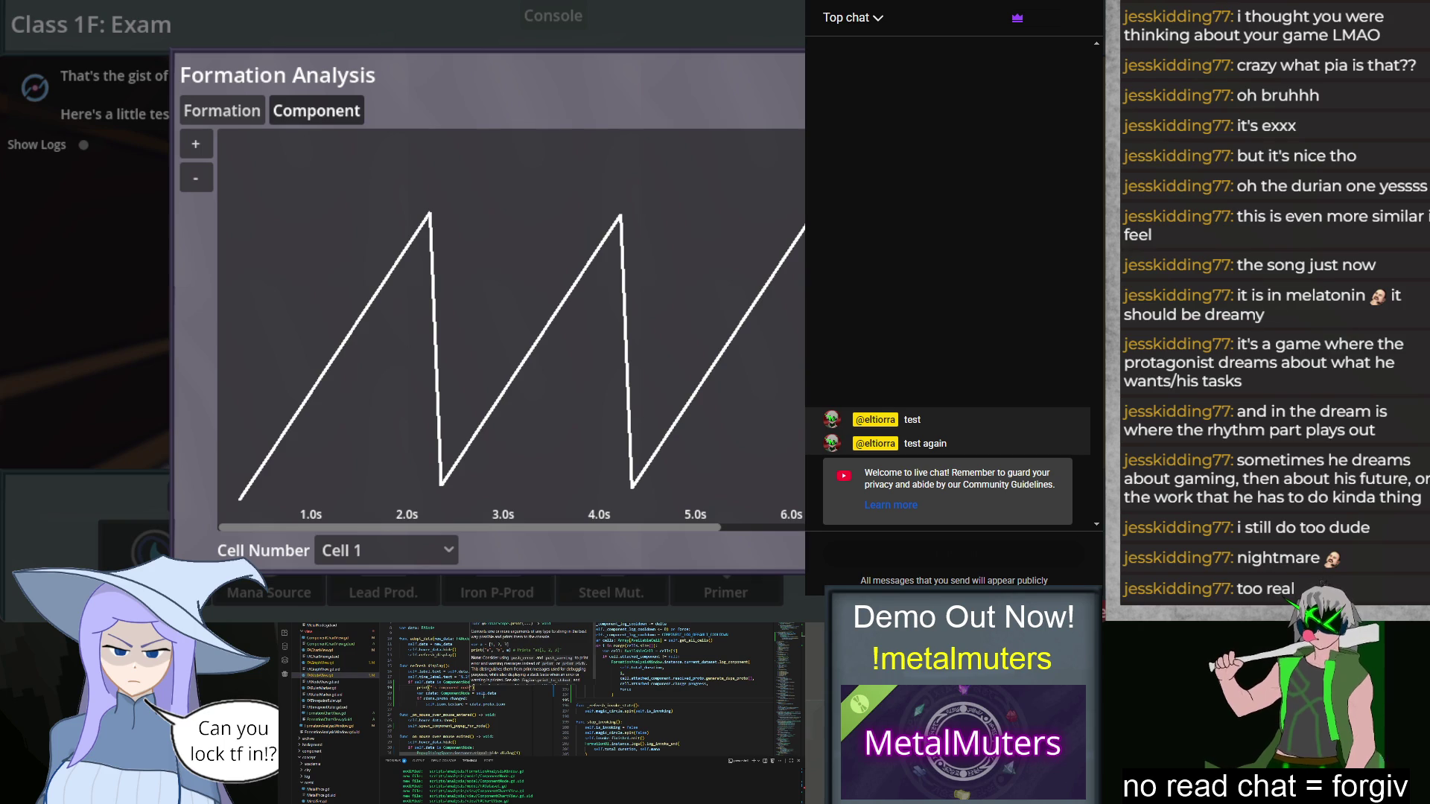
type(")")
key("shift+Up")
left_click(500, 689)
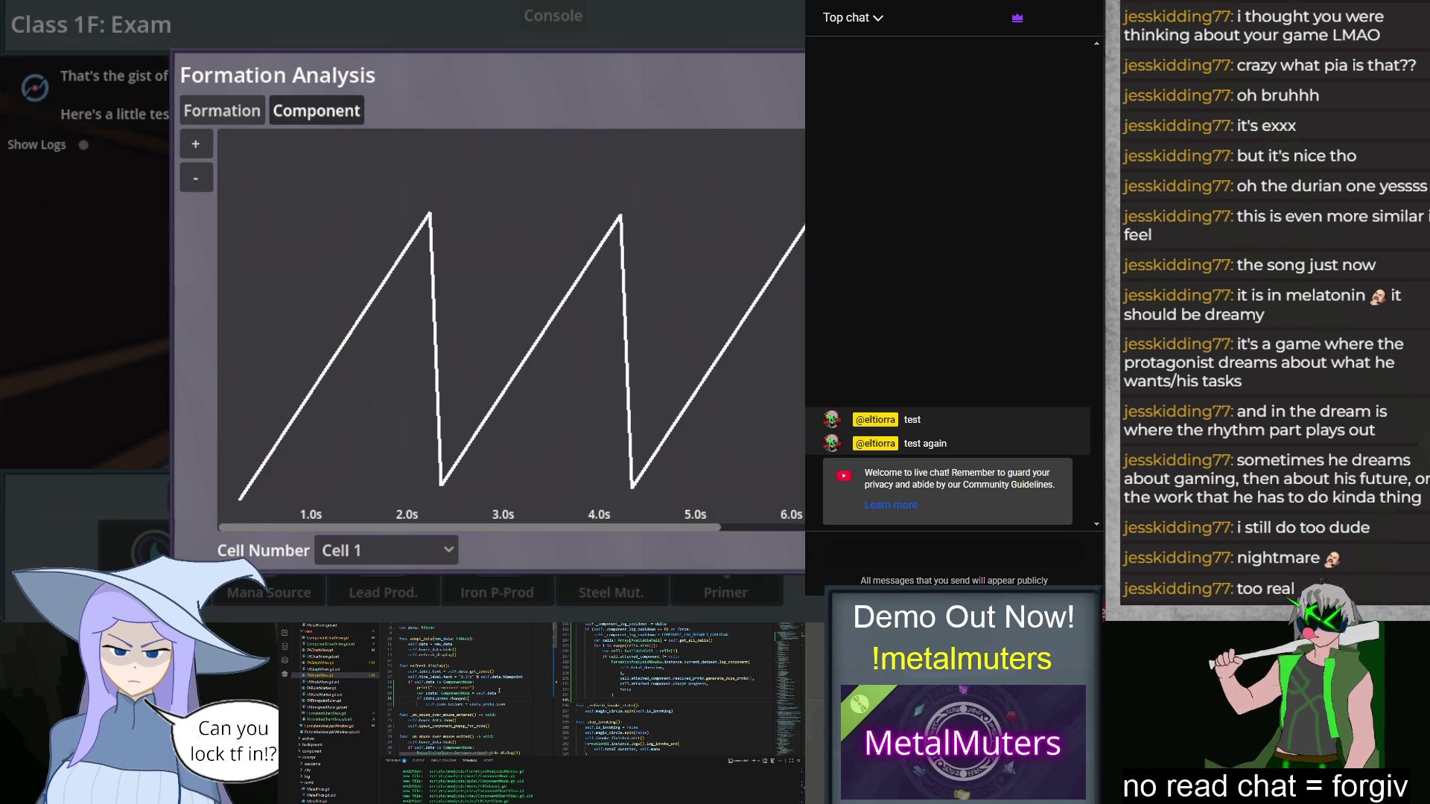
Step: Add a self.da.timepoint debug print under the proto-changed check, then close the analysis and stop the game
key("ctrl+v")
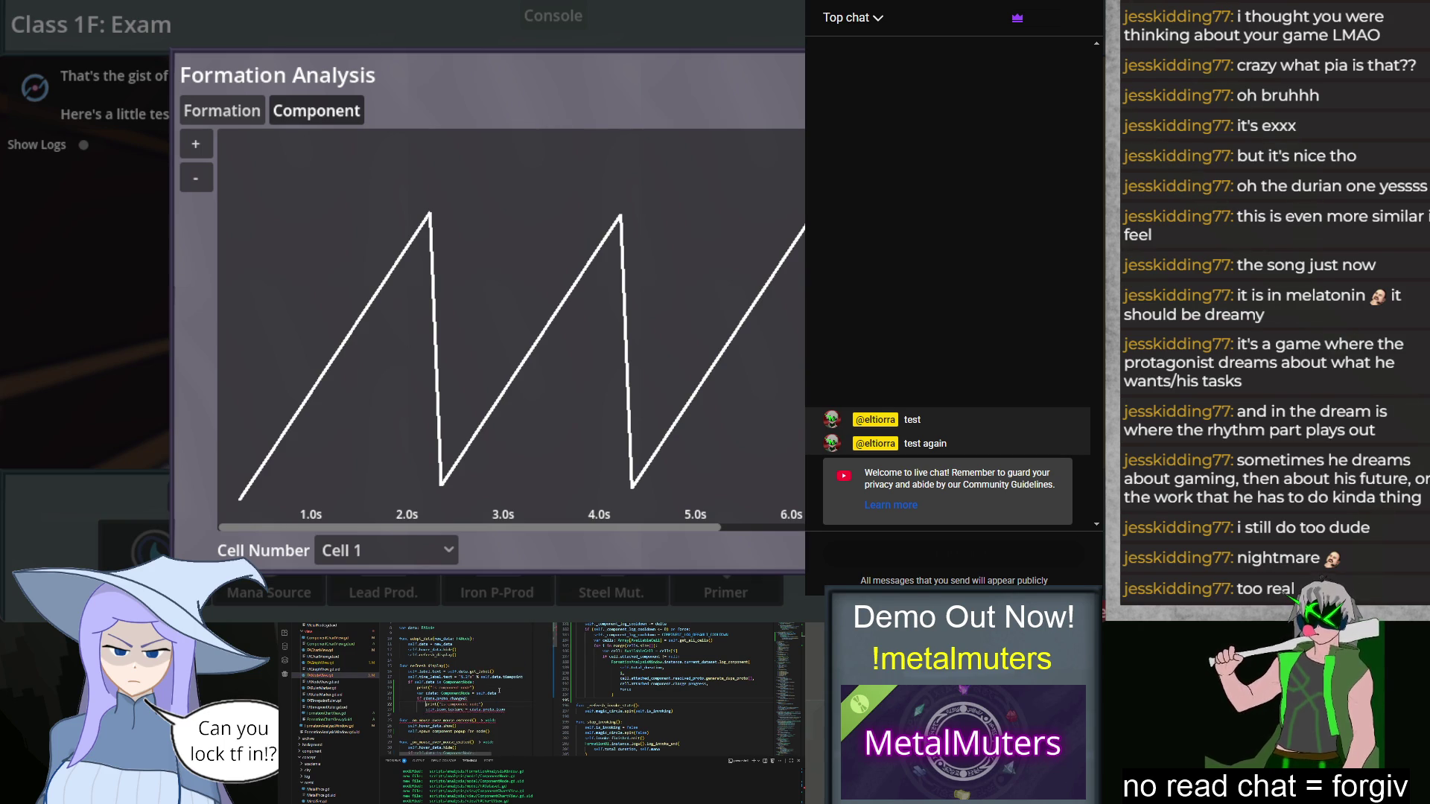
key("ctrl+shift+Left")
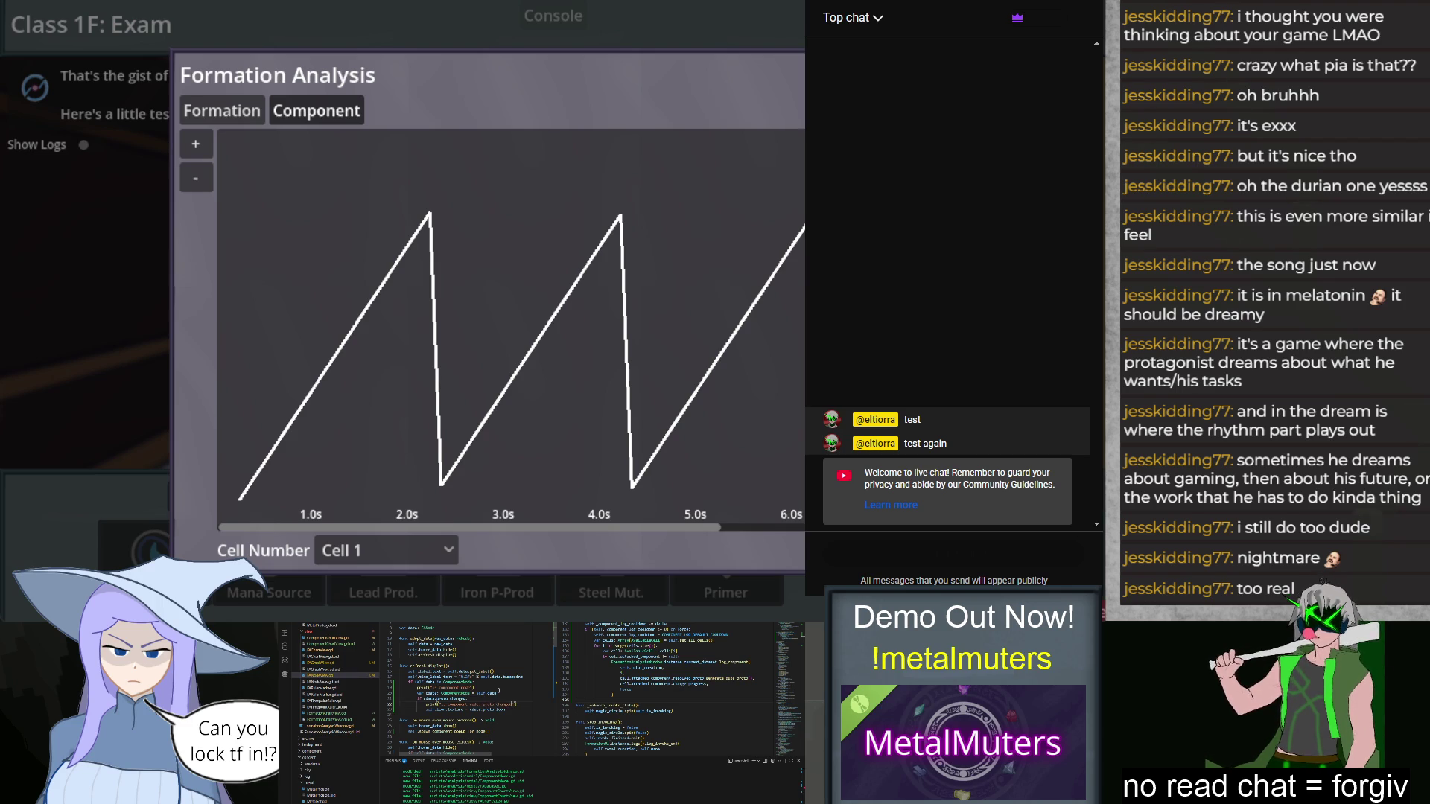
type(", self.da")
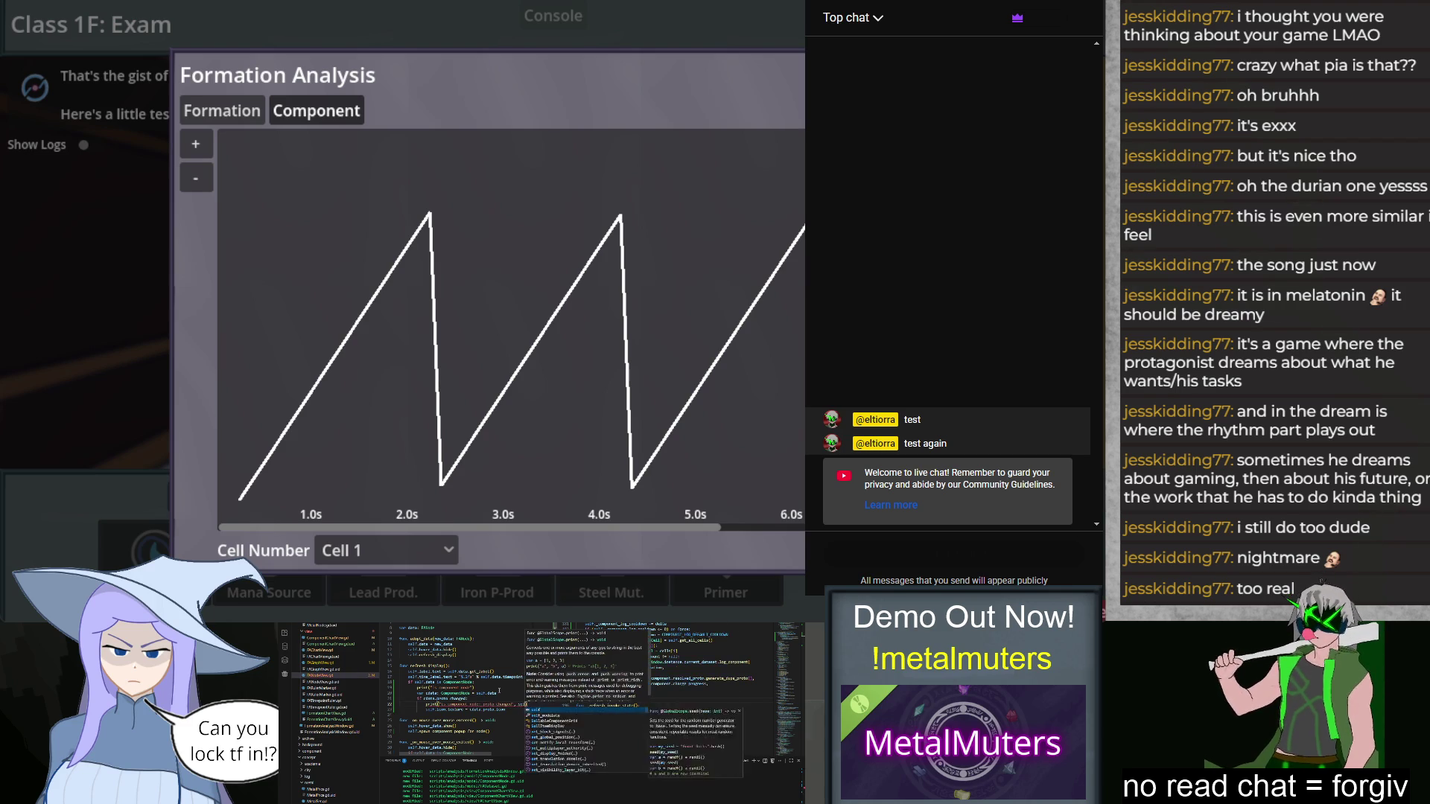
type(".timepoint)")
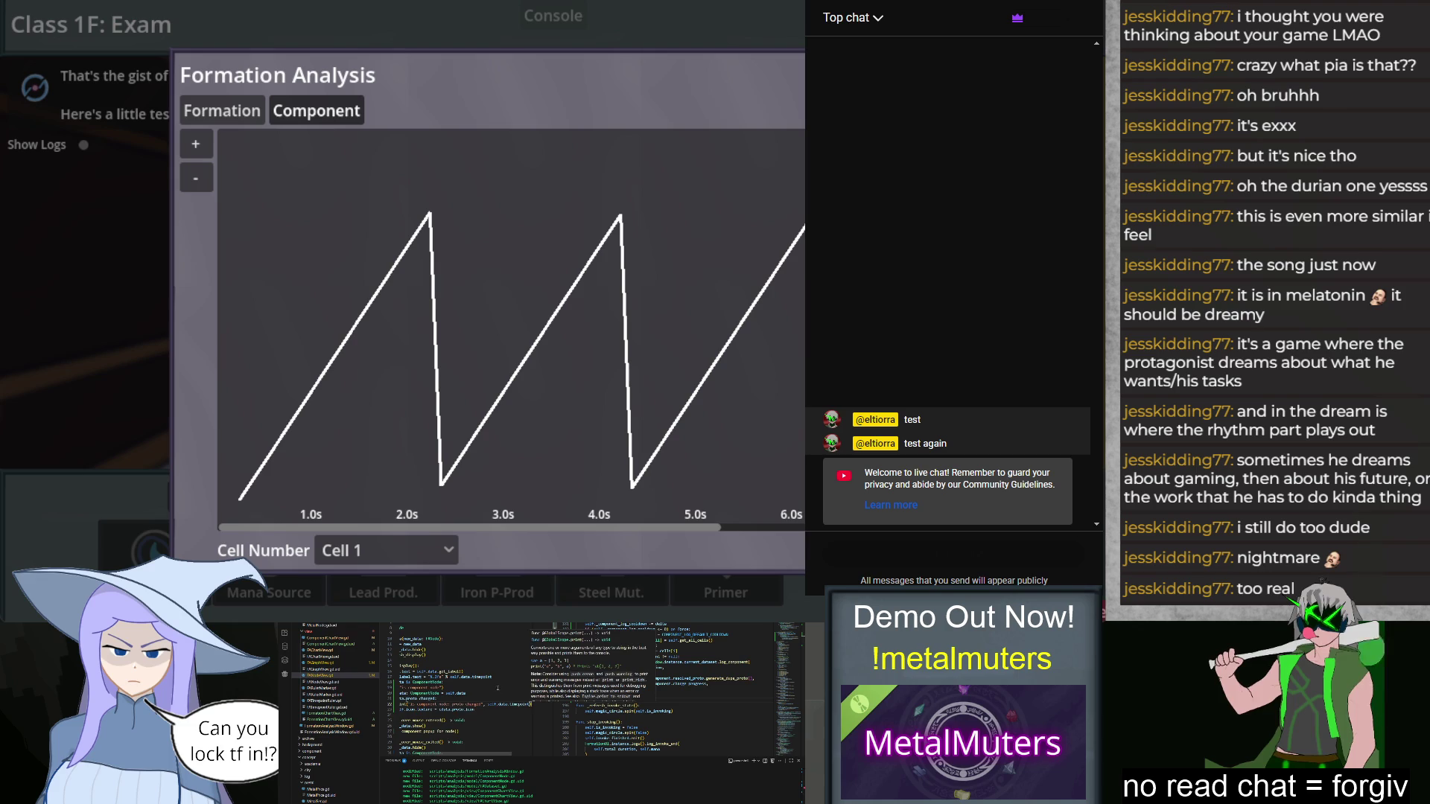
key("Home")
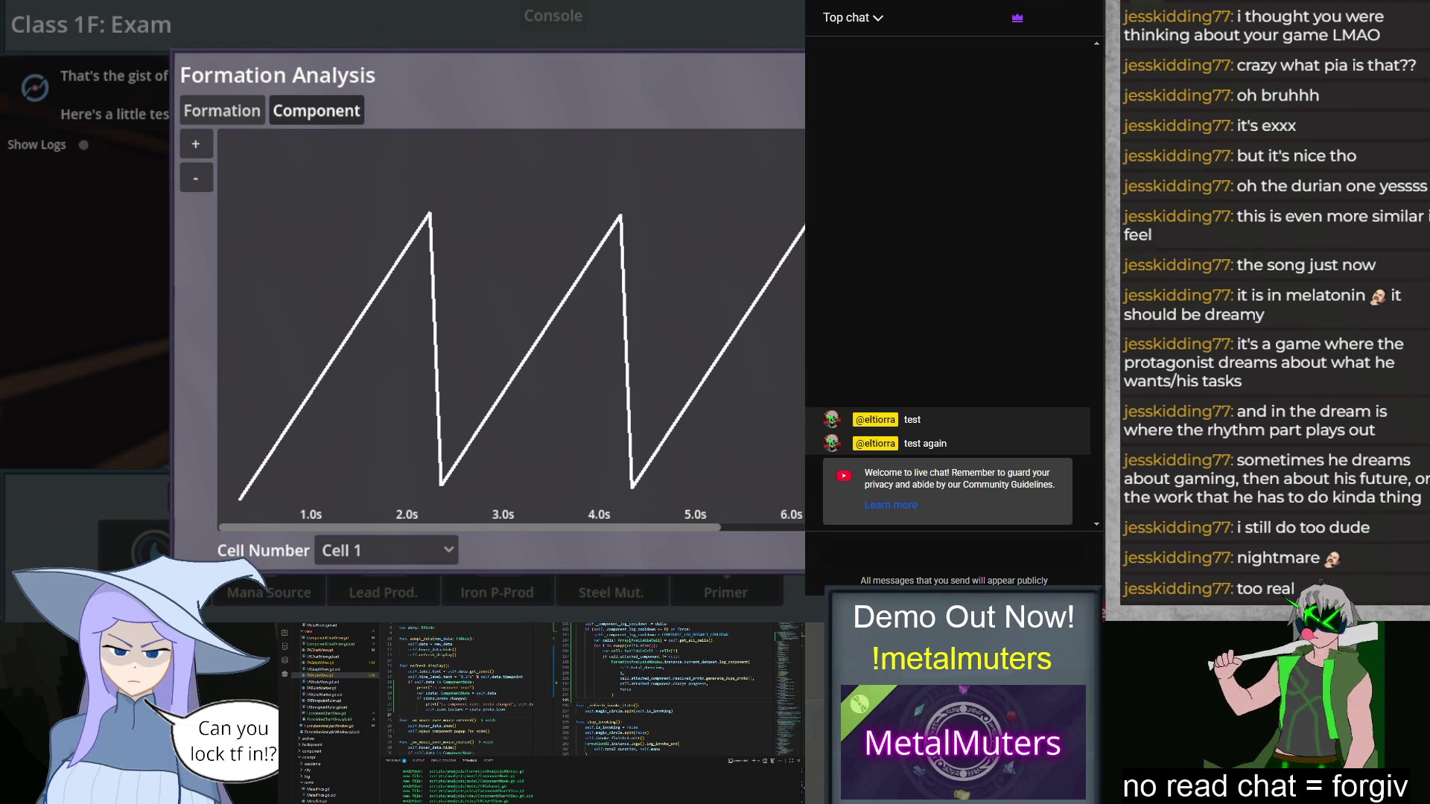
key("Escape")
key("F8")
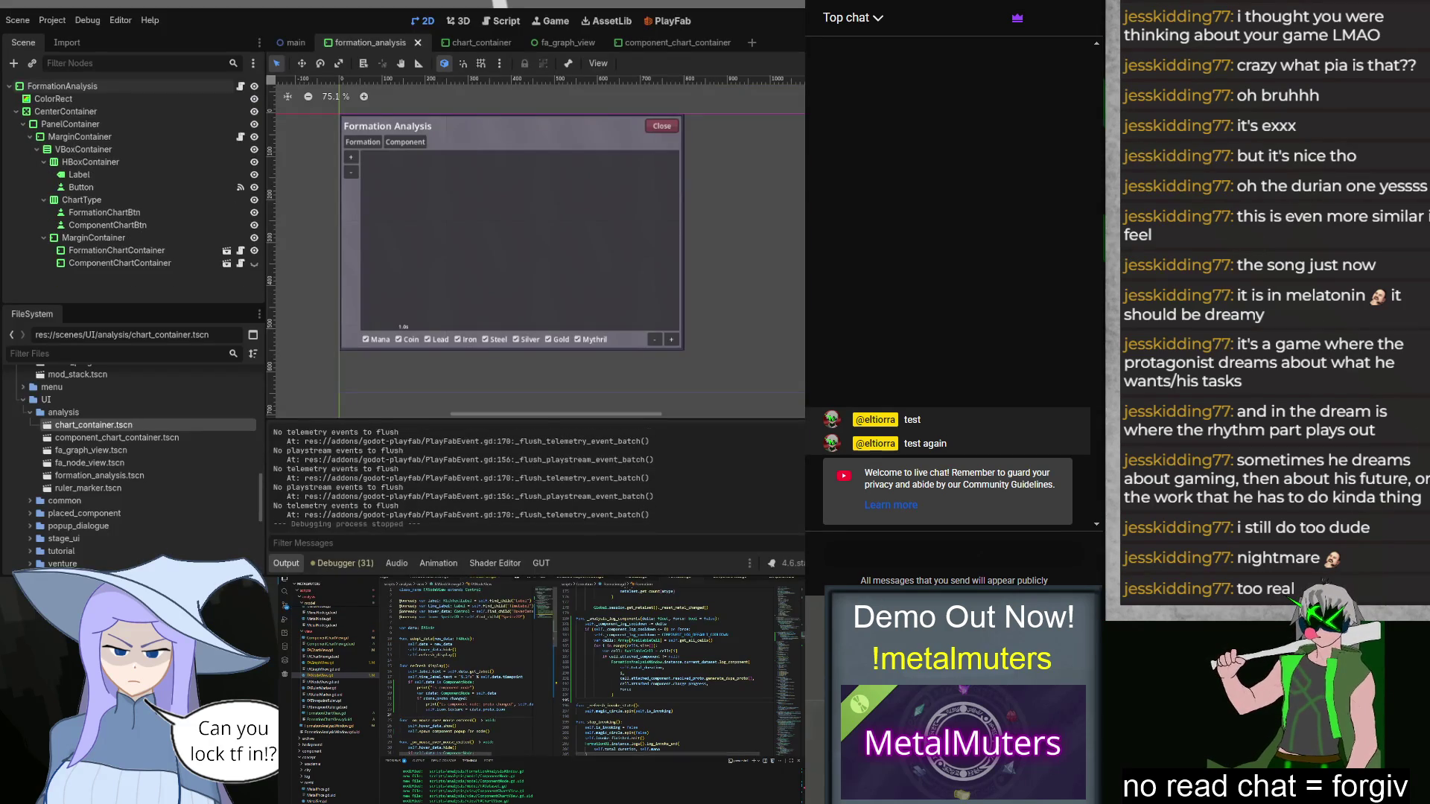
Step: Run the project, place Mana Sources and an Iron P-Prod in the exam grid, then stop the game
key("F5")
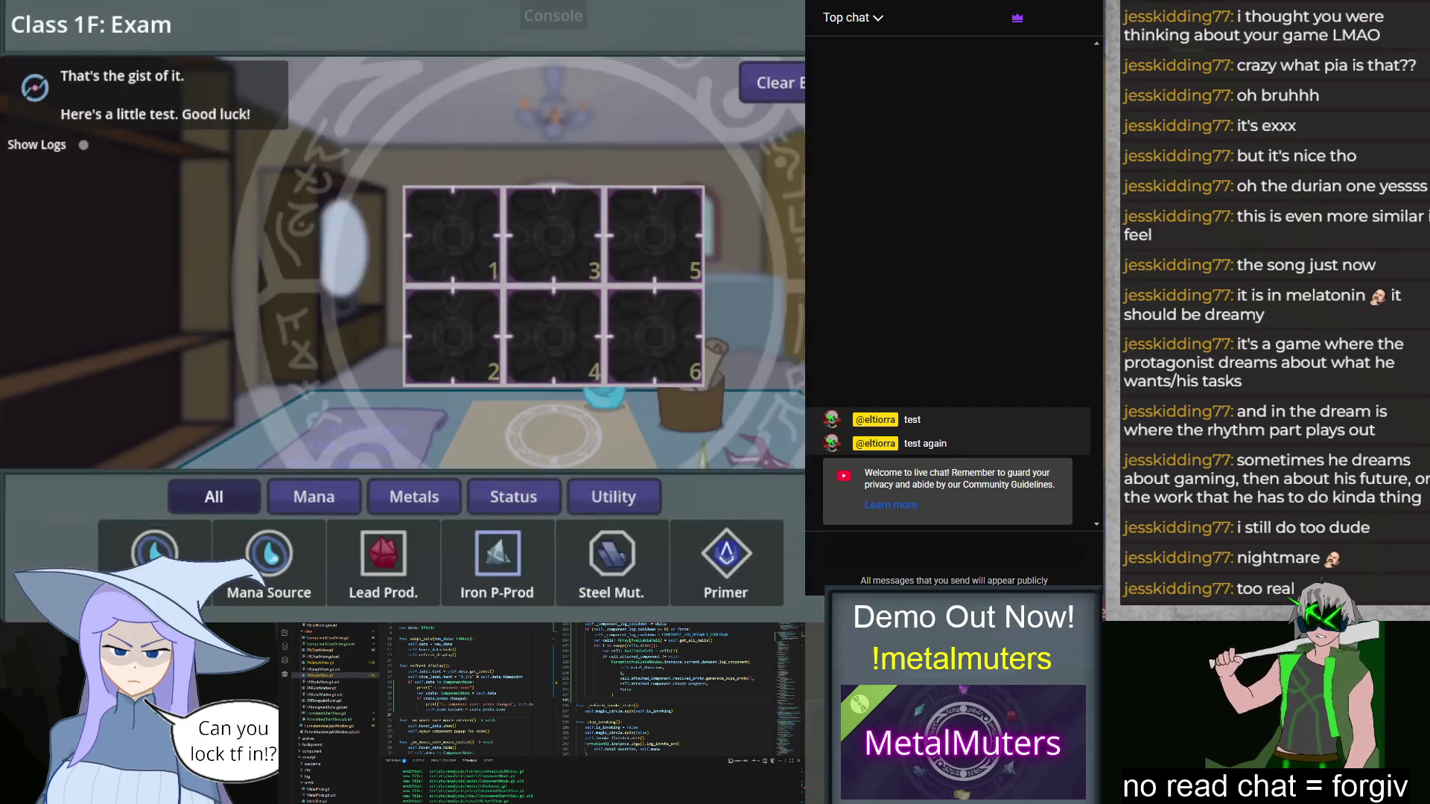
left_click(268, 555)
mouse_move(268, 555)
left_mouse_down()
mouse_move(365, 488)
mouse_move(452, 335)
left_mouse_up()
left_click_drag(498, 555, 656, 237)
left_click_drag(726, 554, 678, 339)
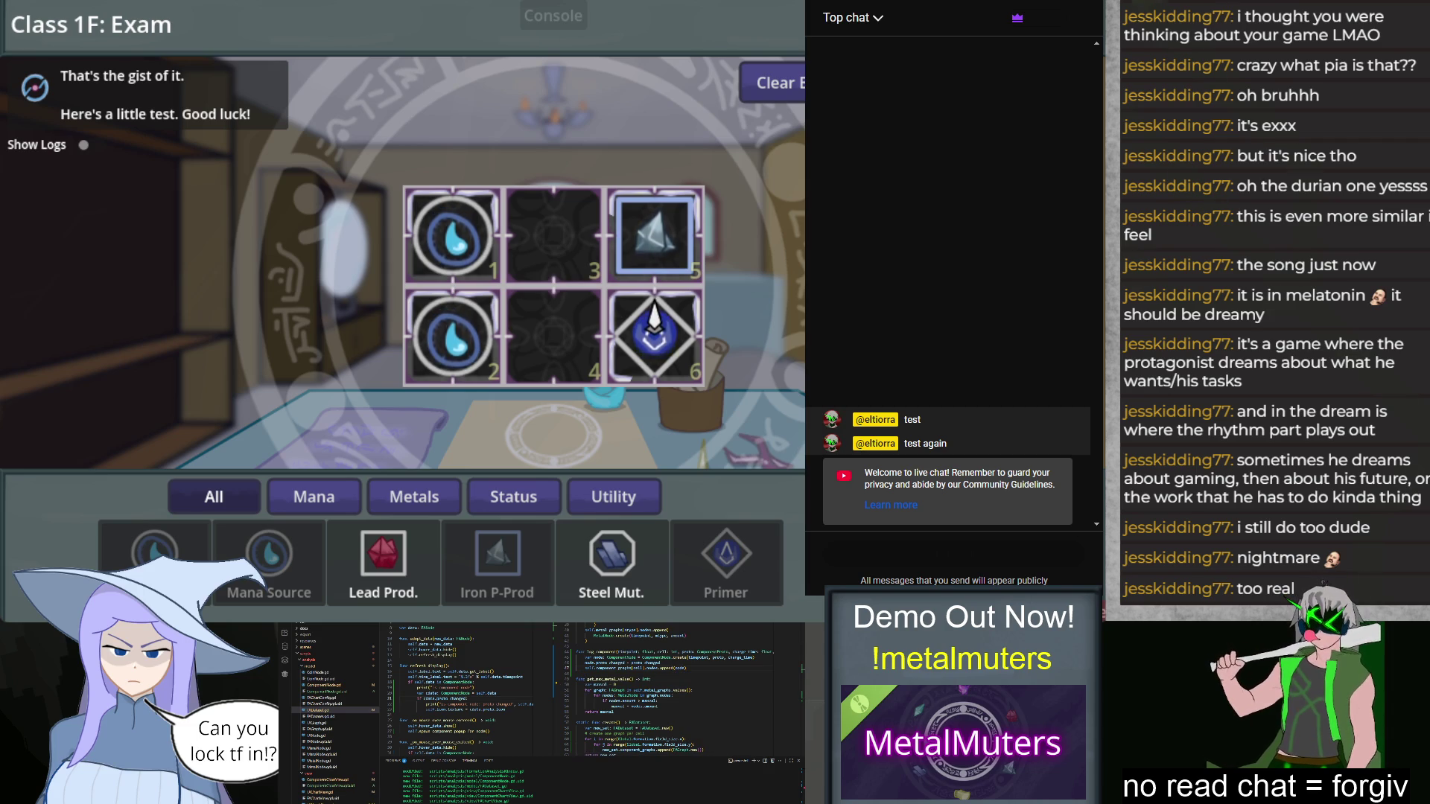
key("F8")
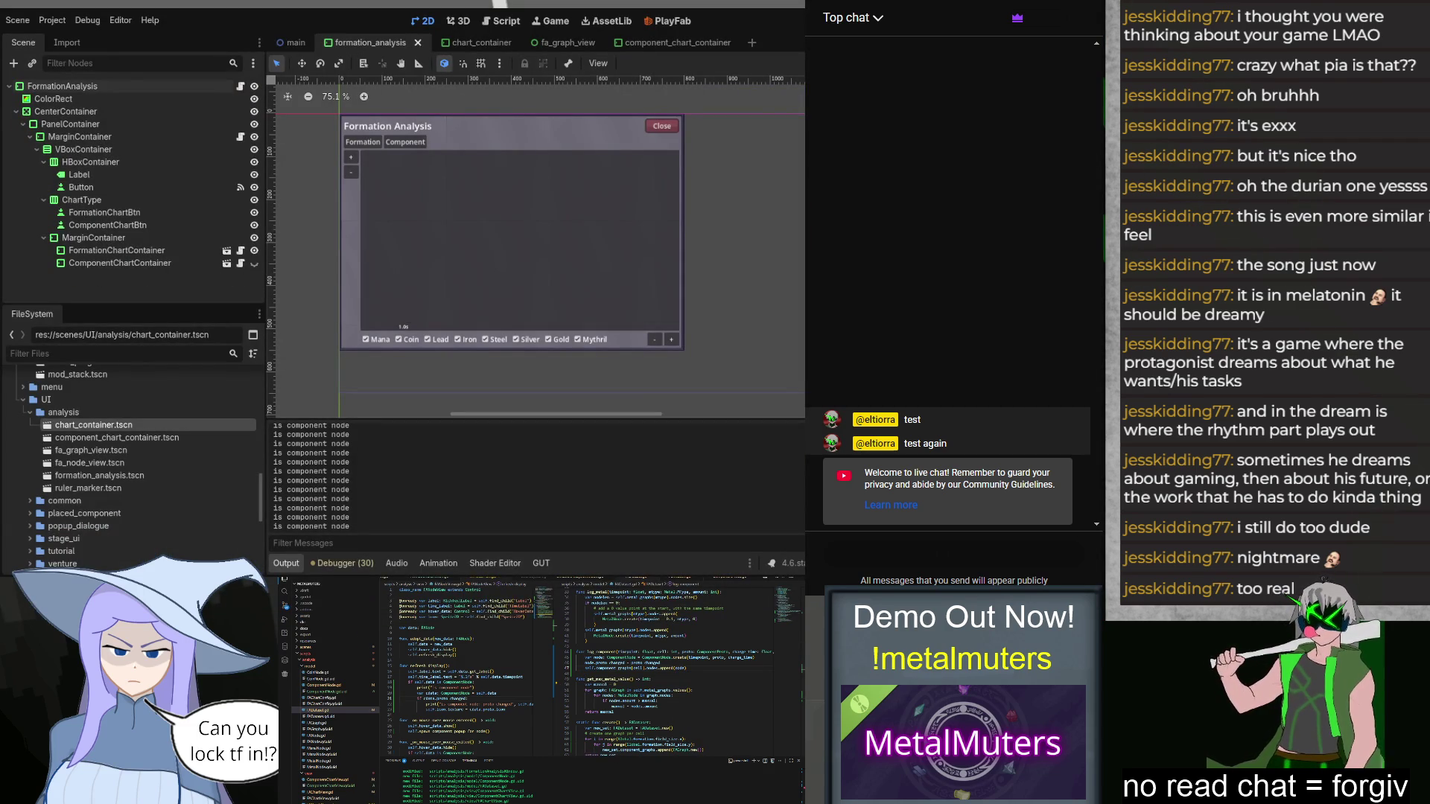
Step: Relaunch the Class 1F exam, place a Mana Source, Iron P-Prod in slot 5 and Primer in slot 6, then pause
key("F5")
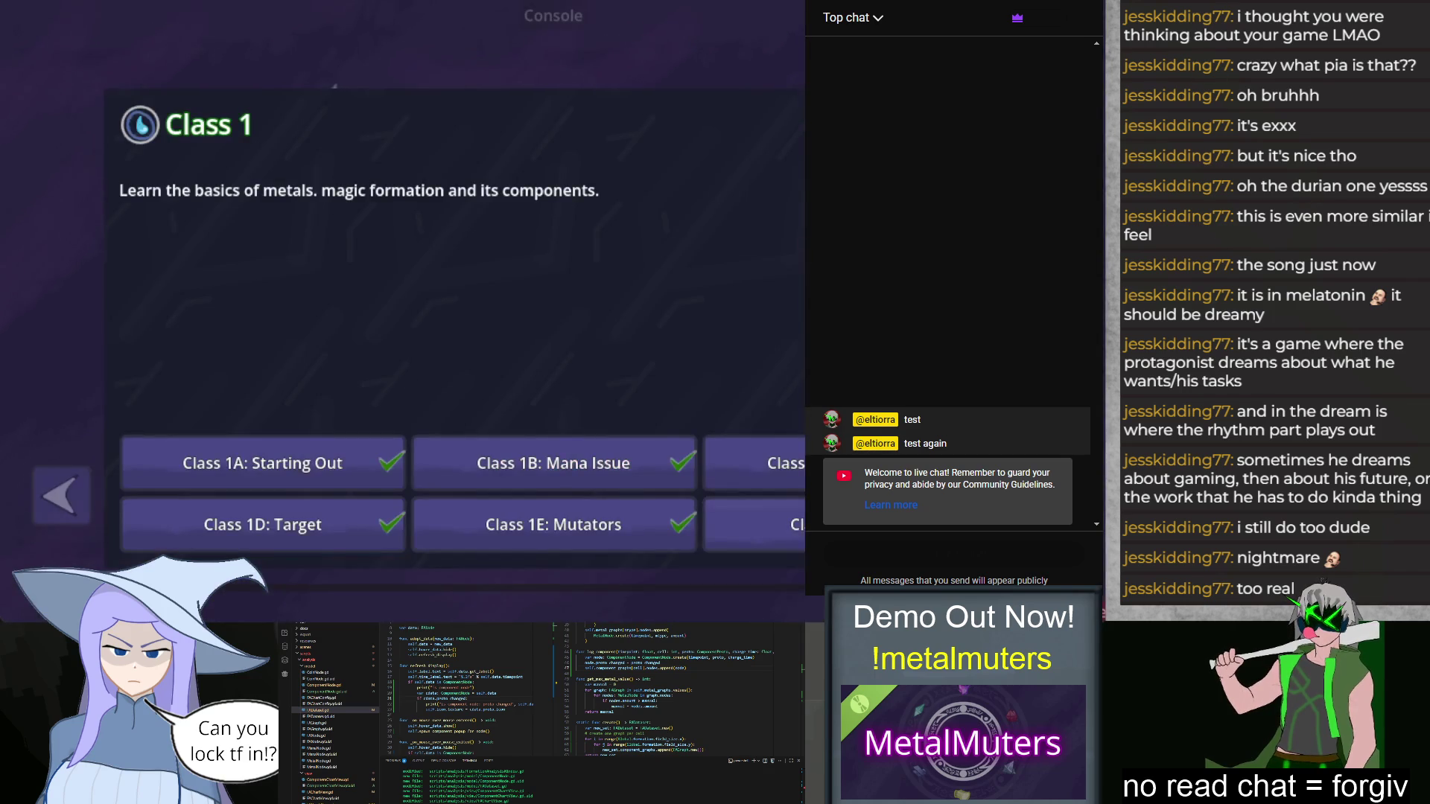
left_click(842, 524)
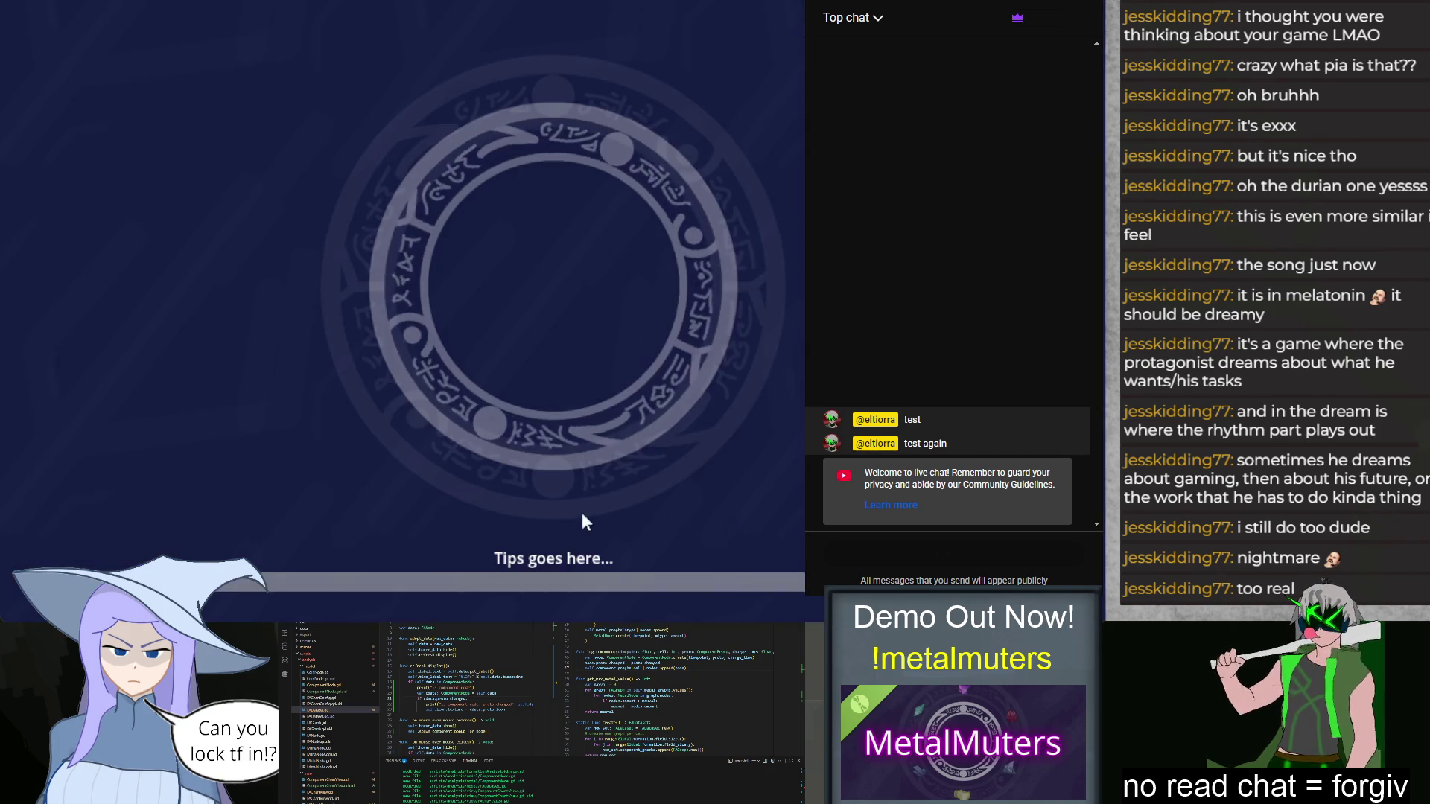
left_click_drag(287, 540, 453, 337)
mouse_move(498, 555)
left_mouse_down()
mouse_move(599, 306)
mouse_move(654, 236)
left_mouse_up()
left_click_drag(726, 555, 650, 373)
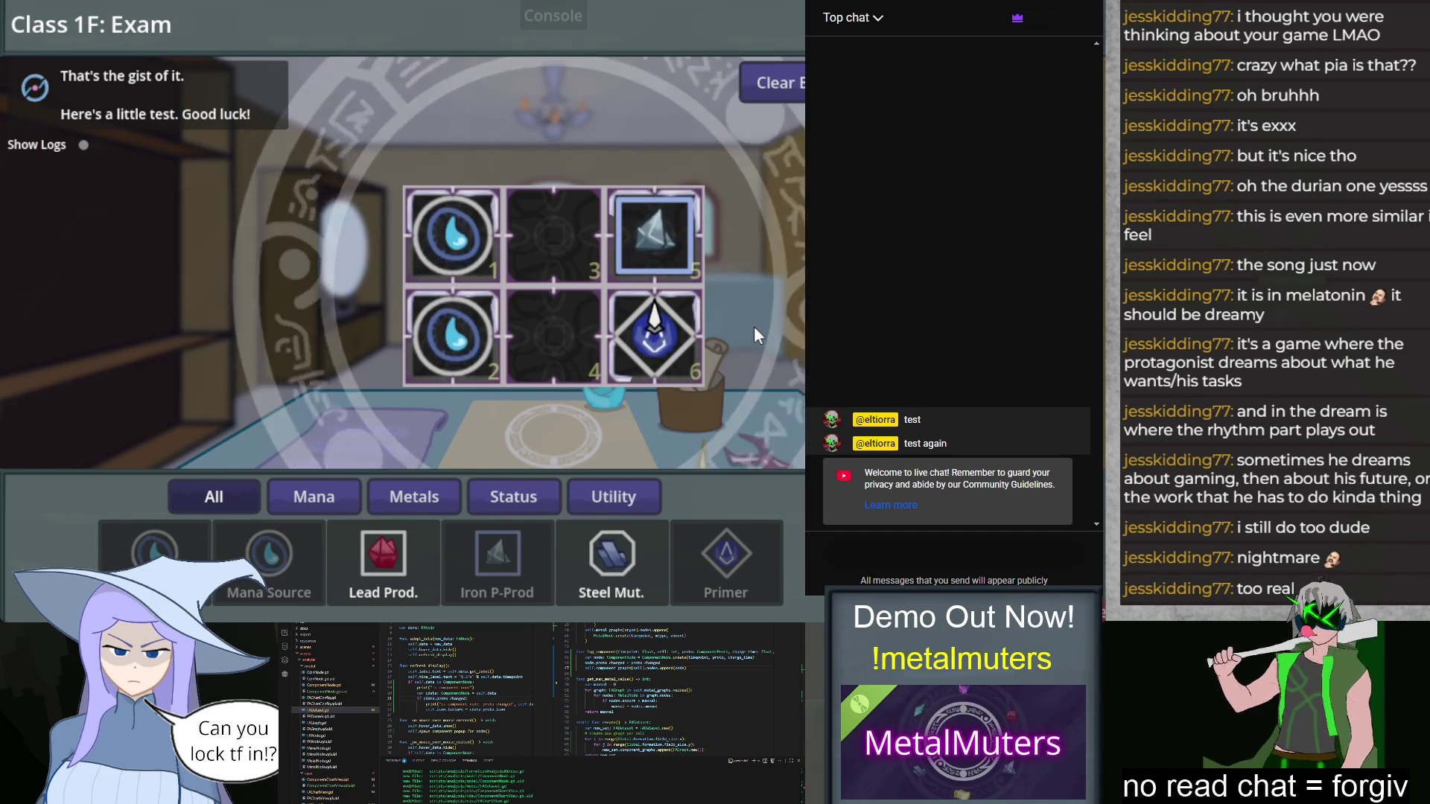
key("Escape")
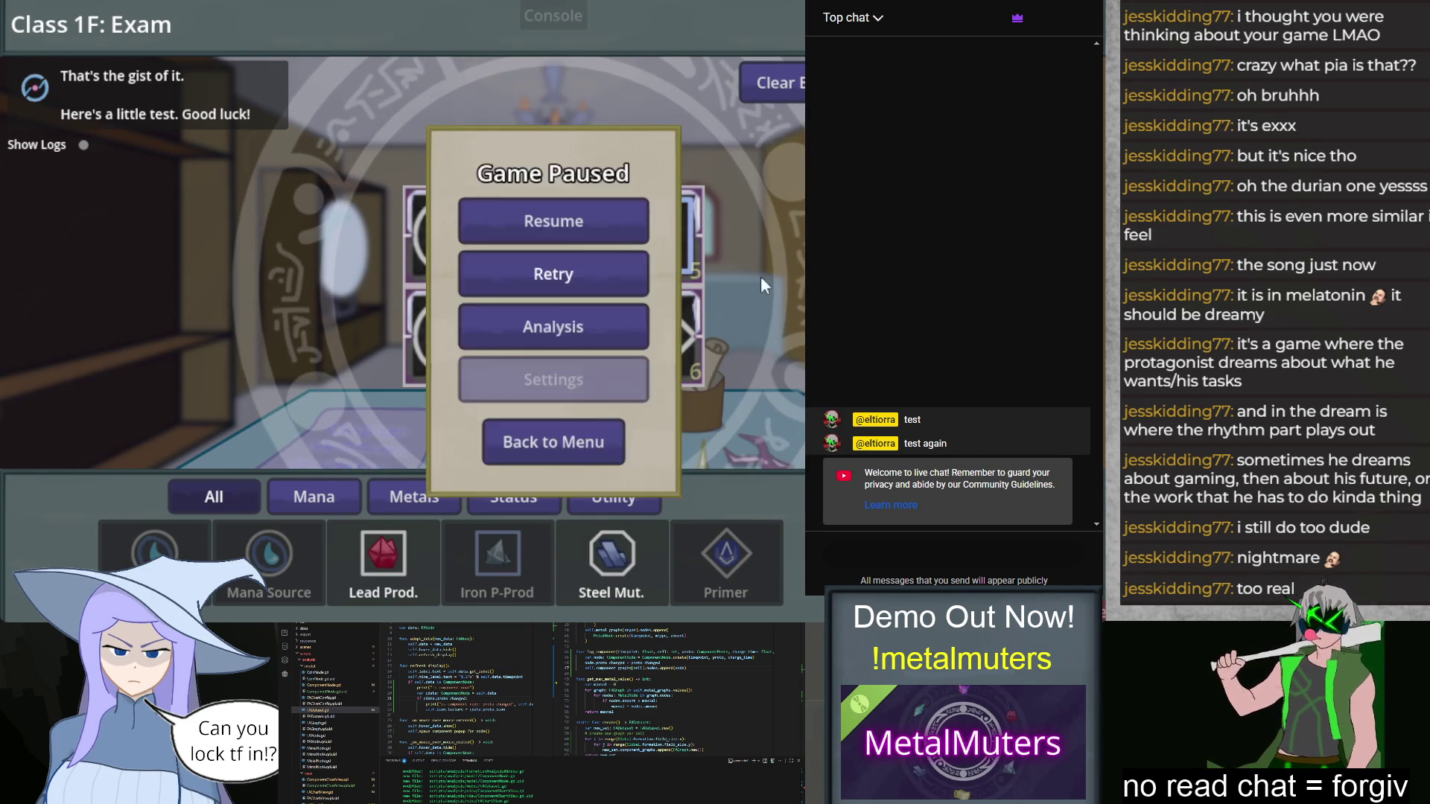
left_click(633, 320)
left_click(342, 119)
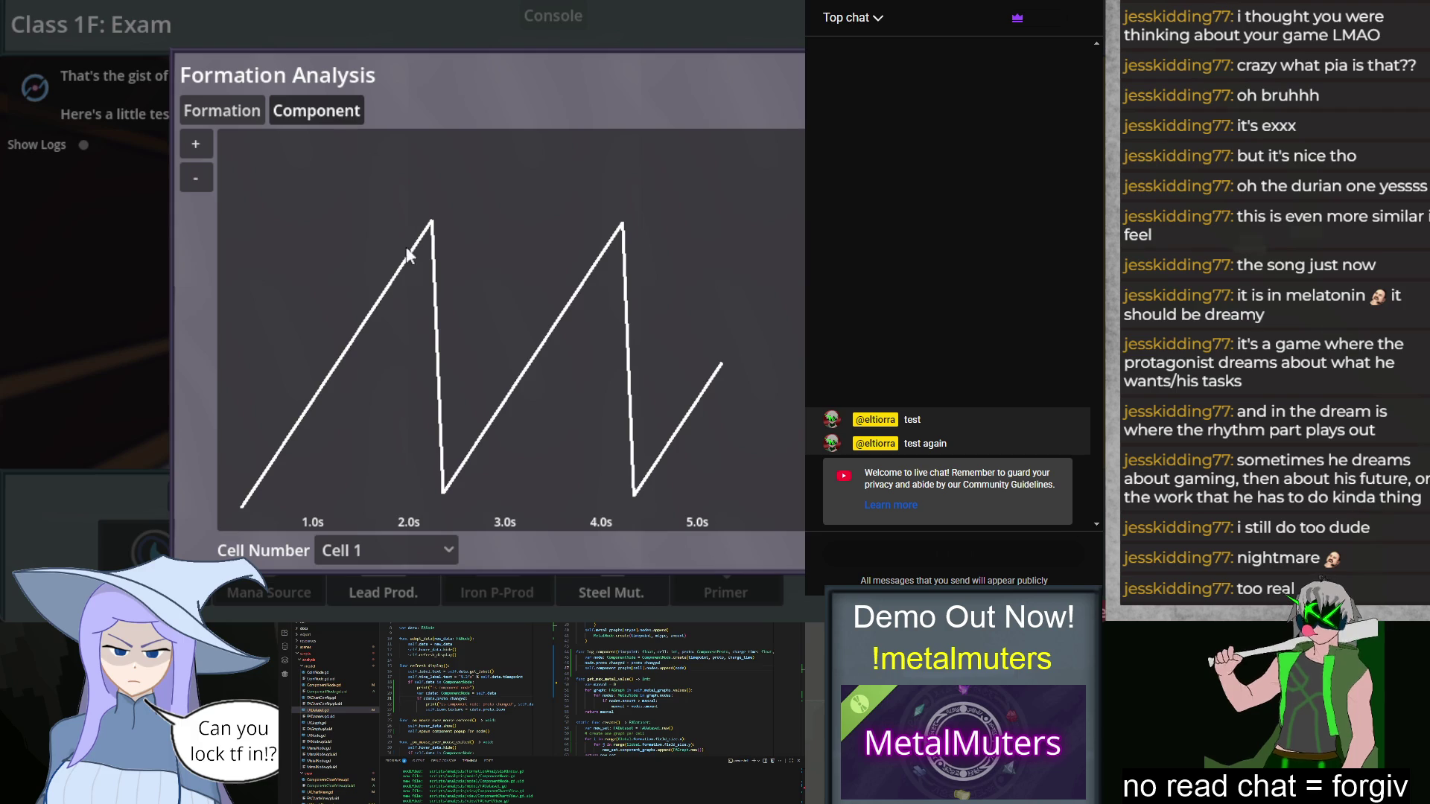
left_click(401, 549)
left_click(394, 512)
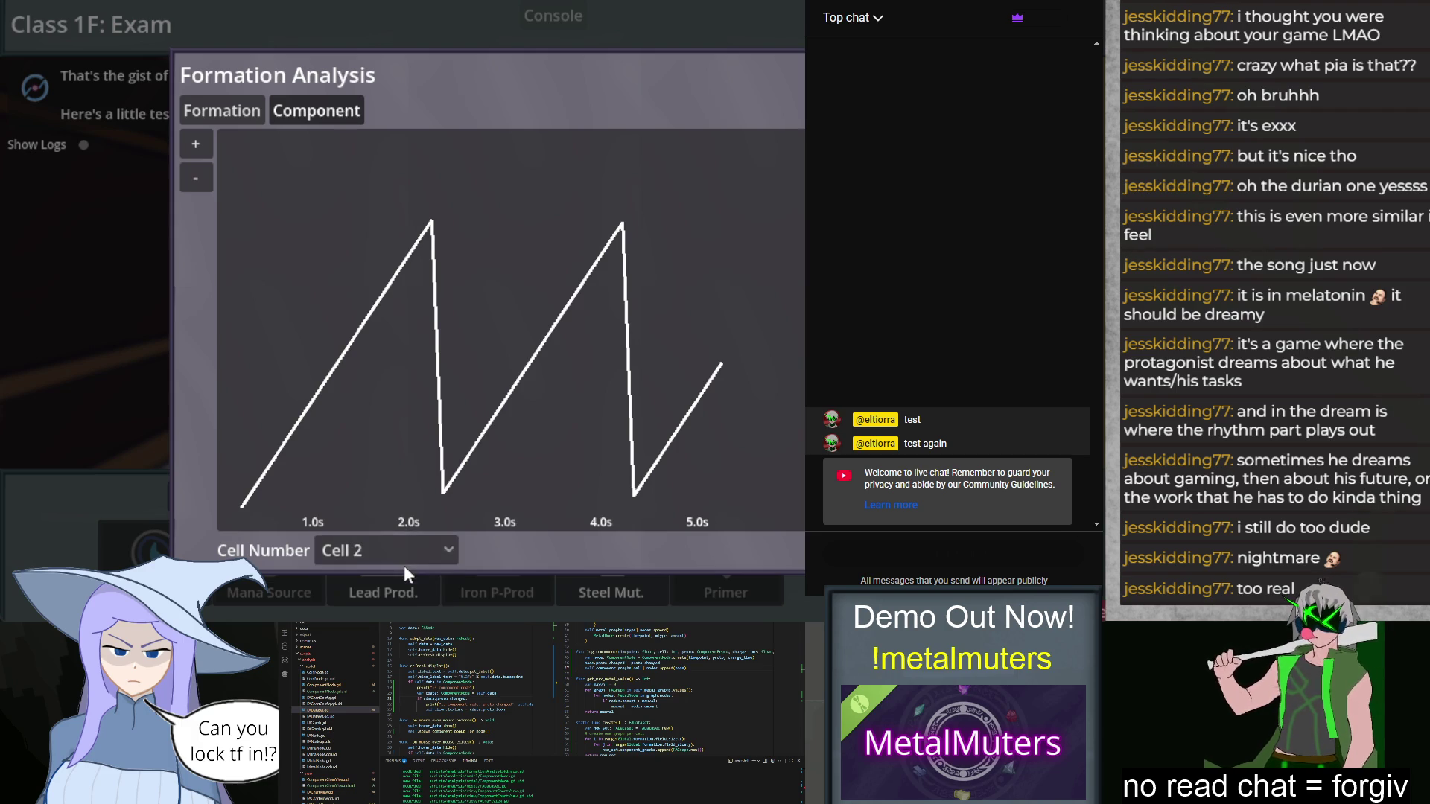
left_click(404, 562)
left_click(393, 584)
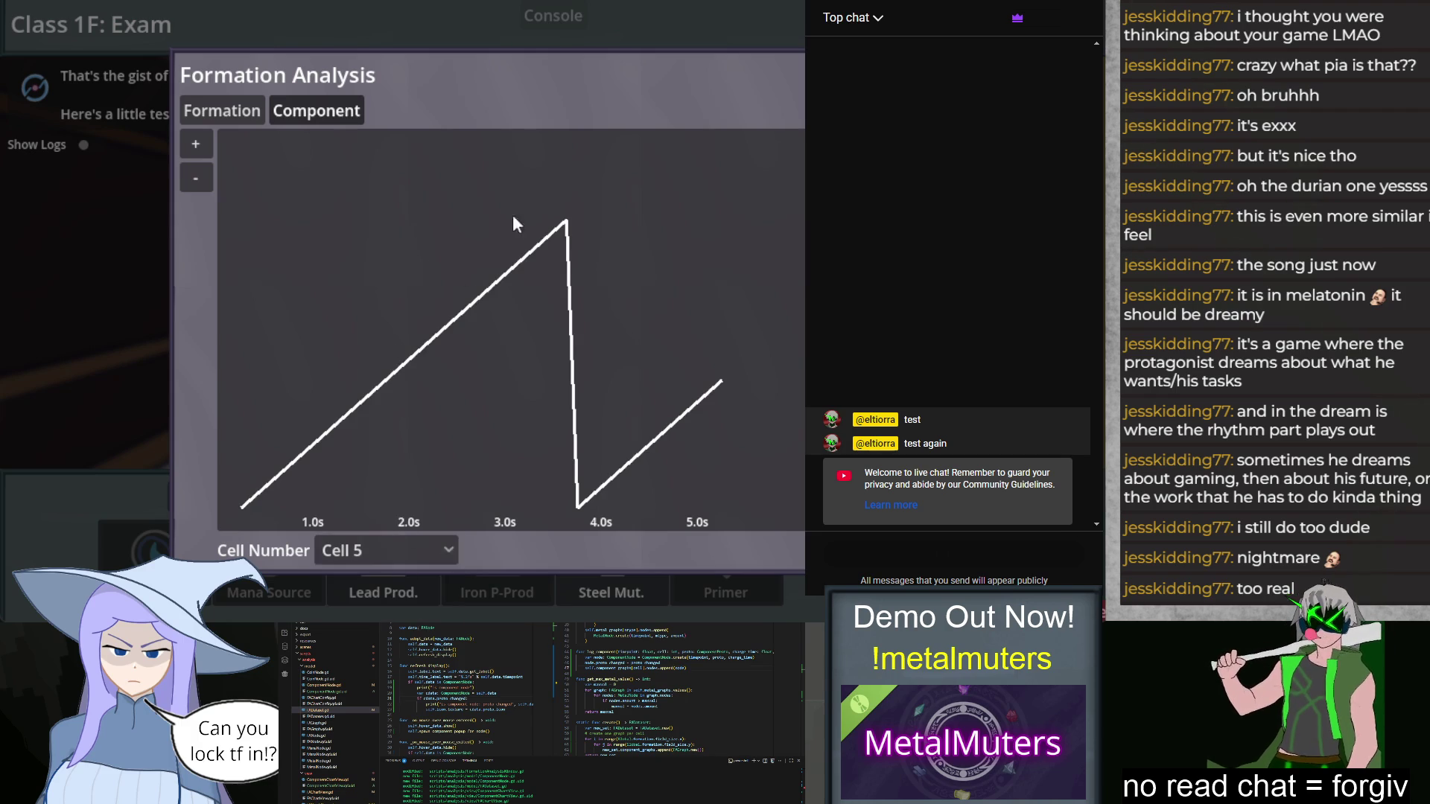
left_click(404, 555)
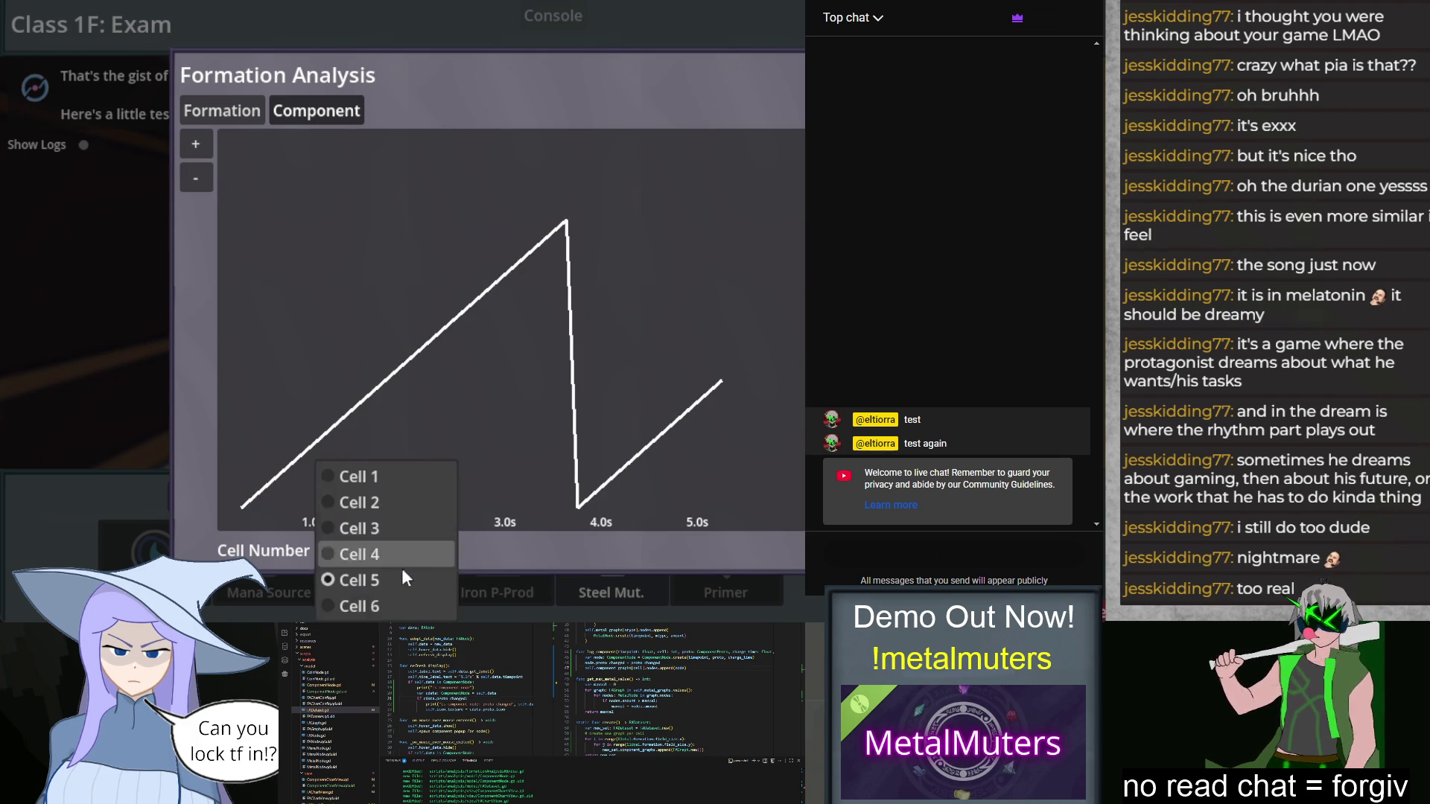
left_click(395, 613)
mouse_move(524, 228)
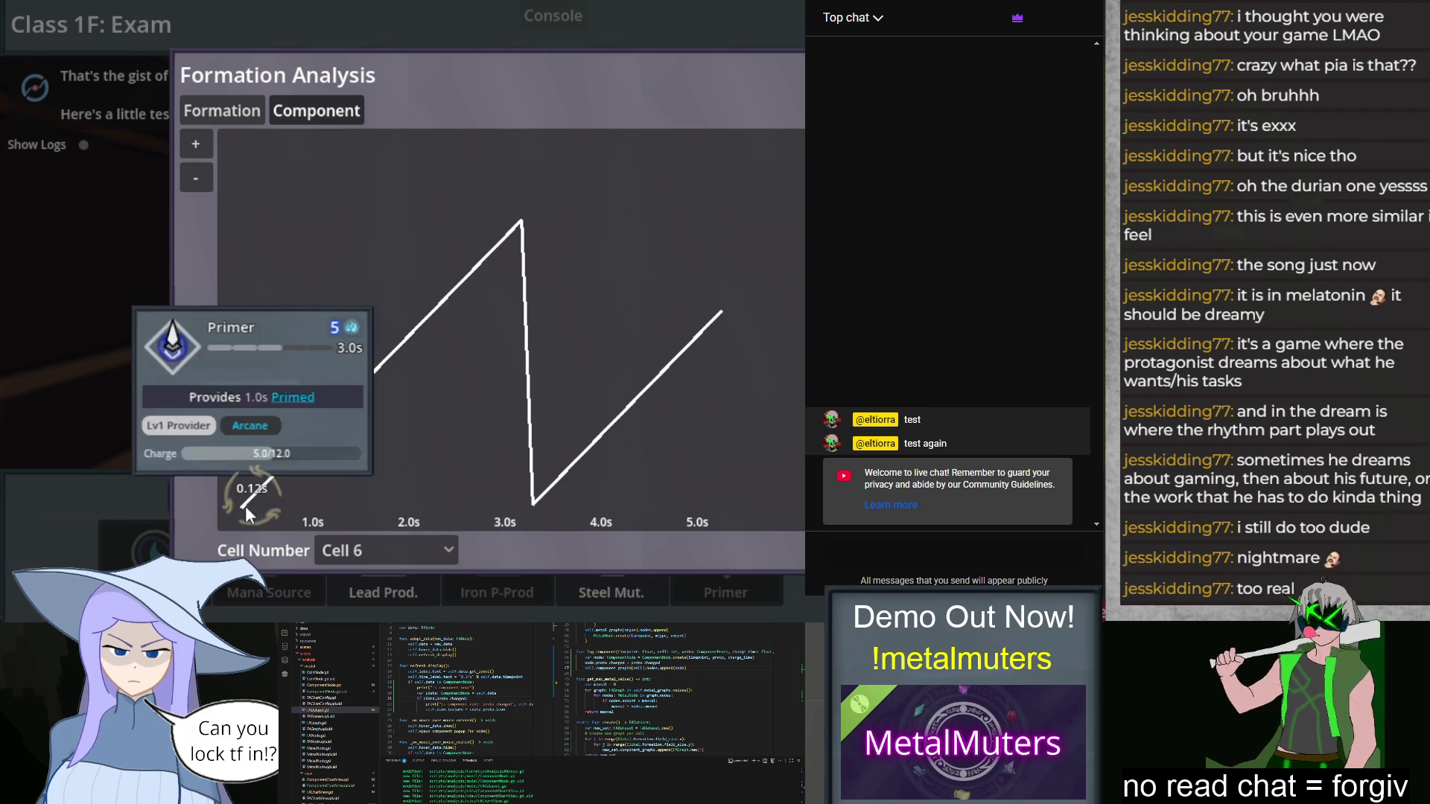
mouse_move(246, 509)
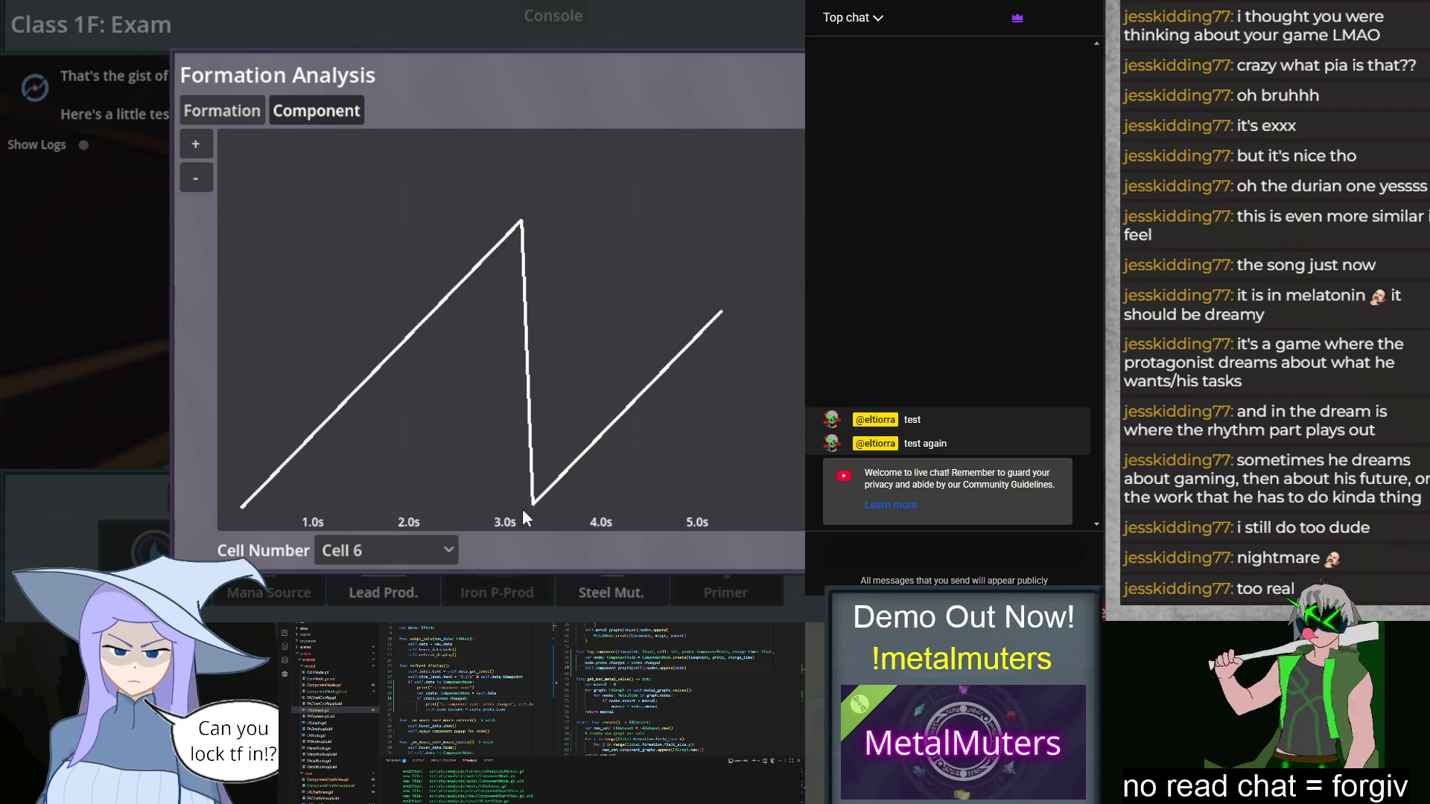
mouse_move(534, 505)
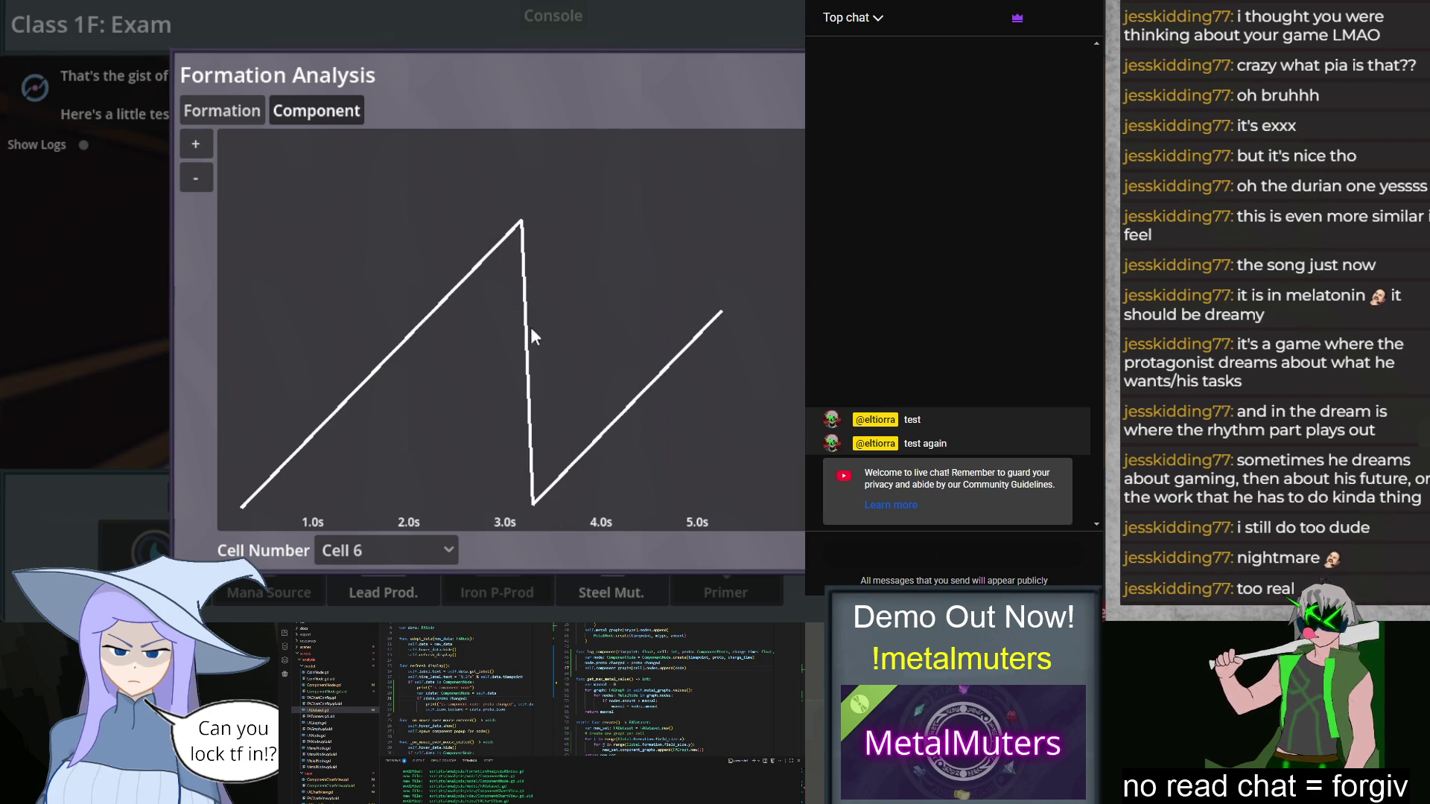
mouse_move(529, 478)
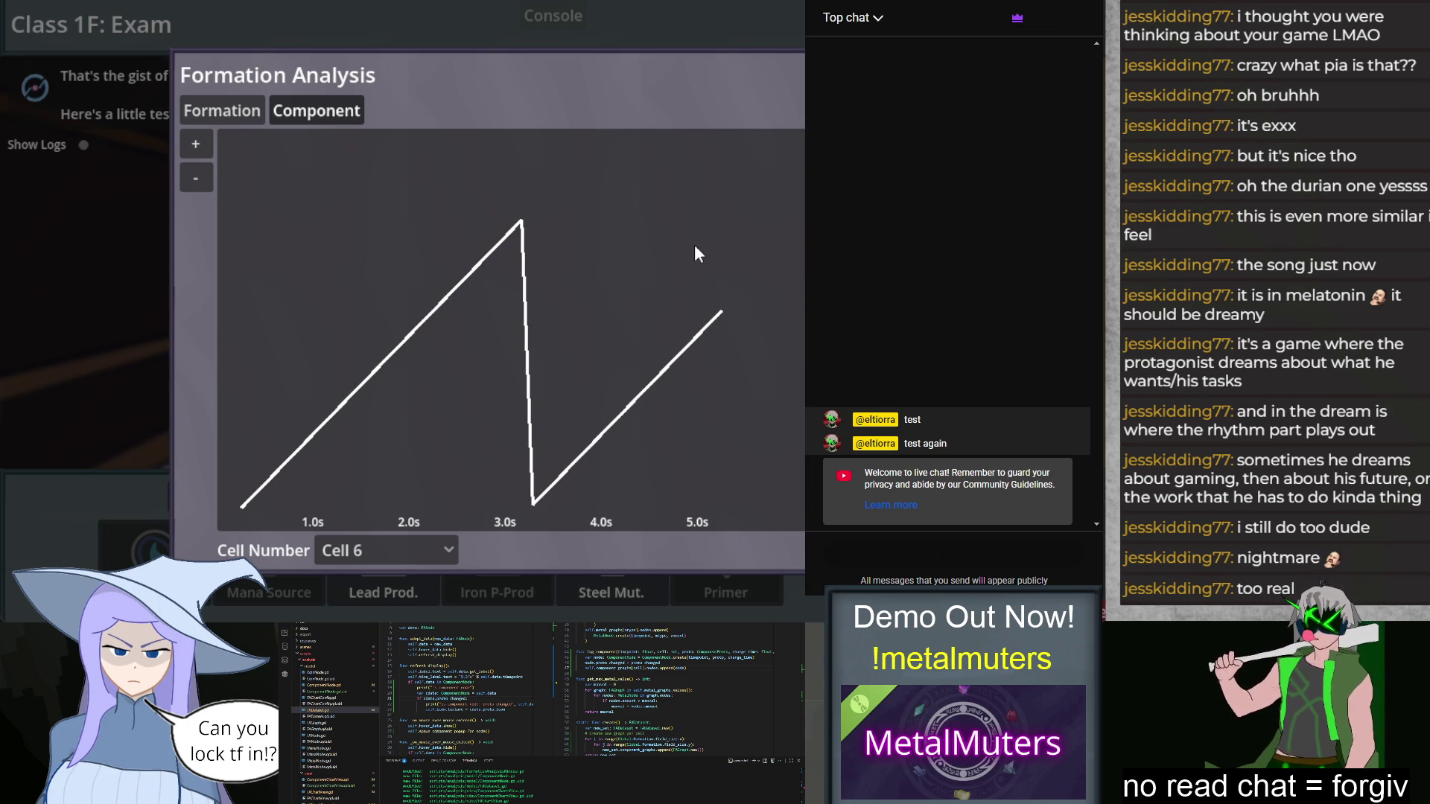
left_click(409, 552)
left_click(388, 577)
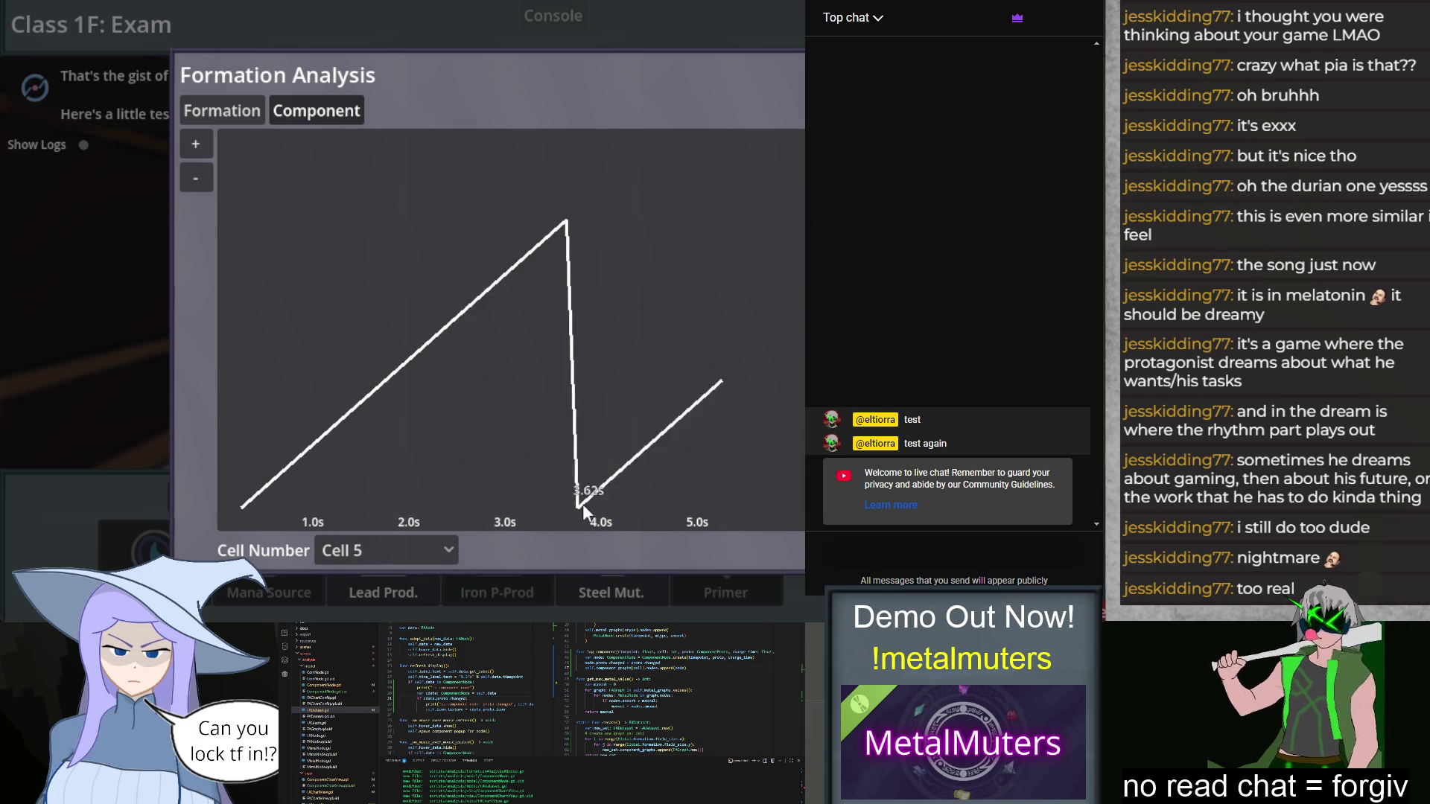
key("Escape")
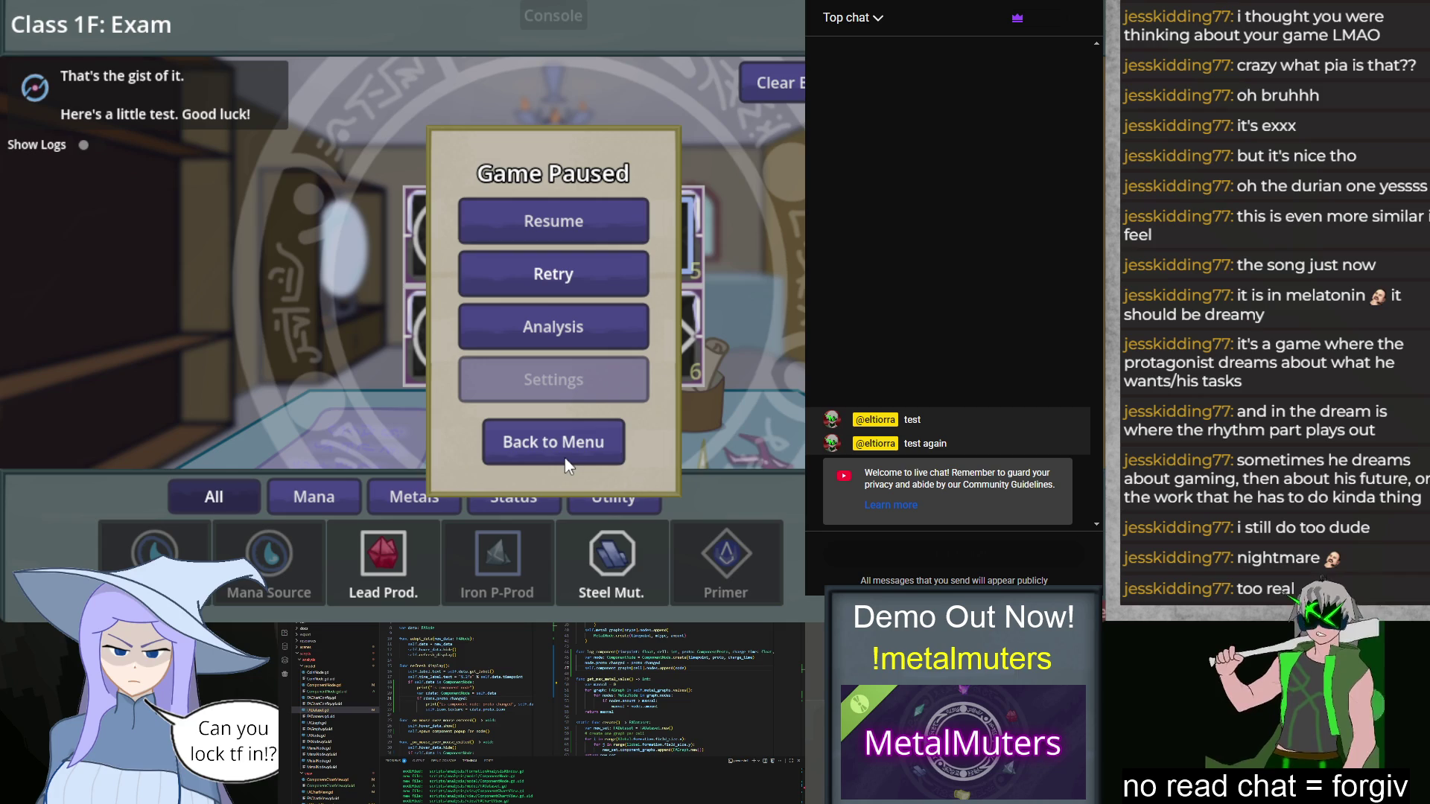
Step: Leave the exam for the level-select menu and stop the game, returning to the editor
left_click(596, 453)
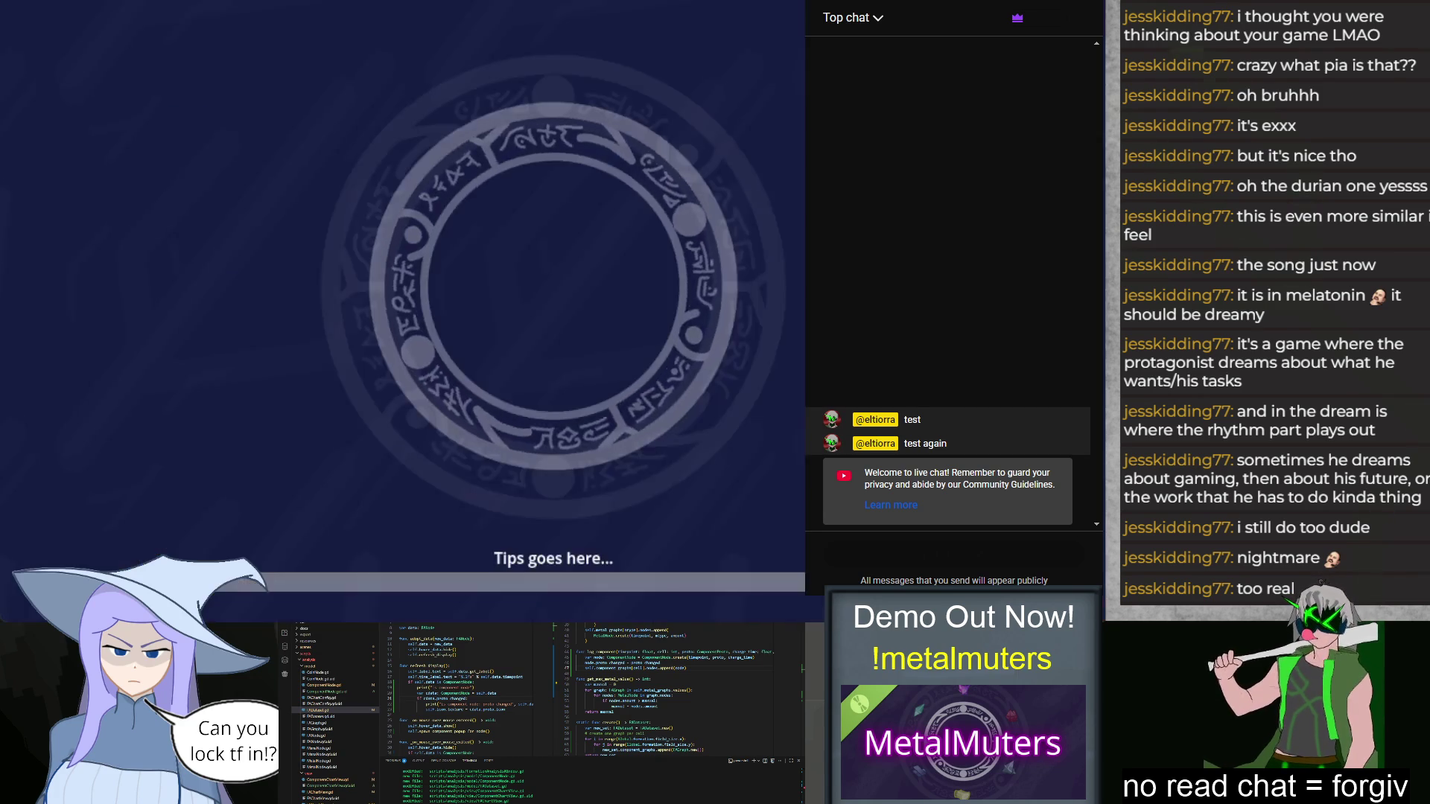
key("F8")
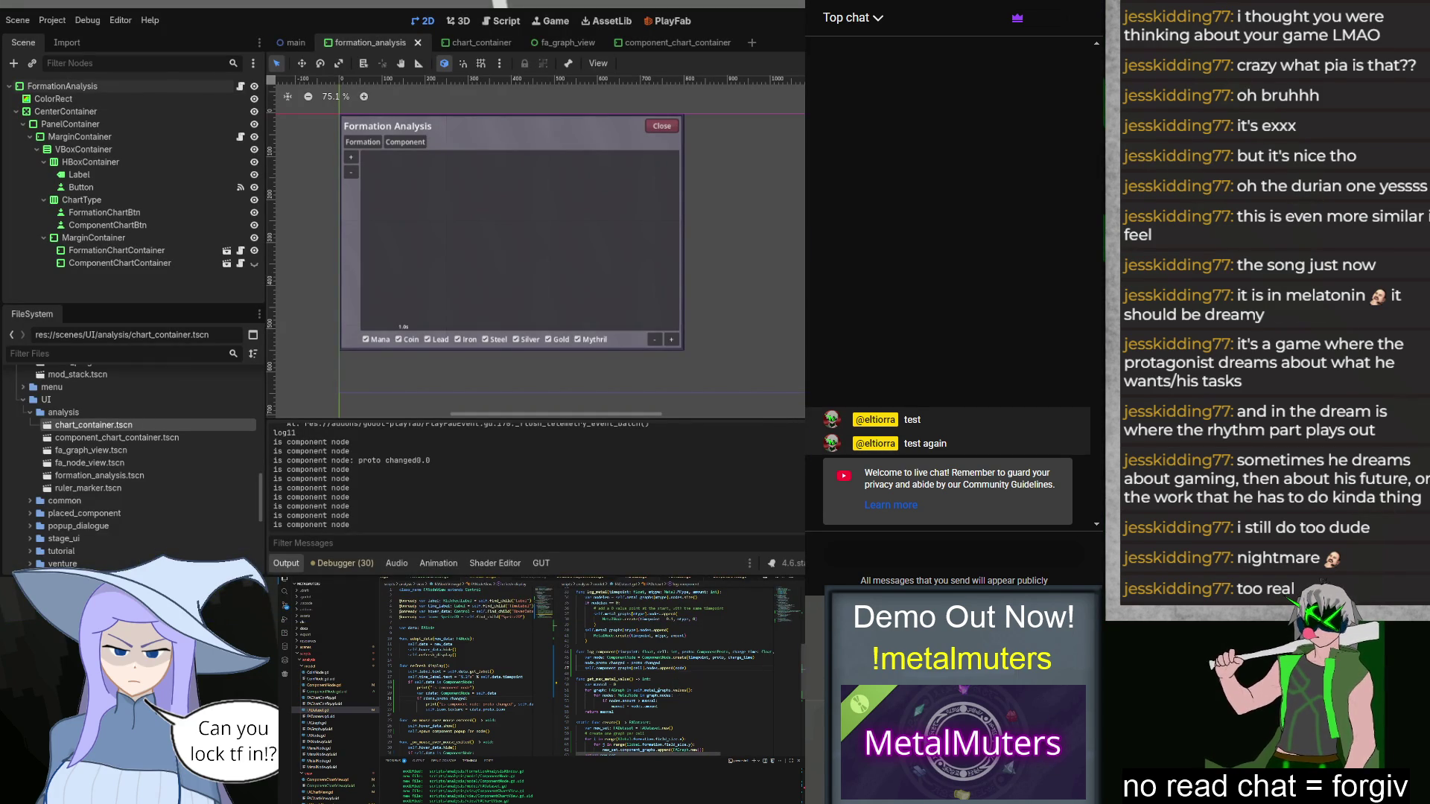
left_click(500, 710)
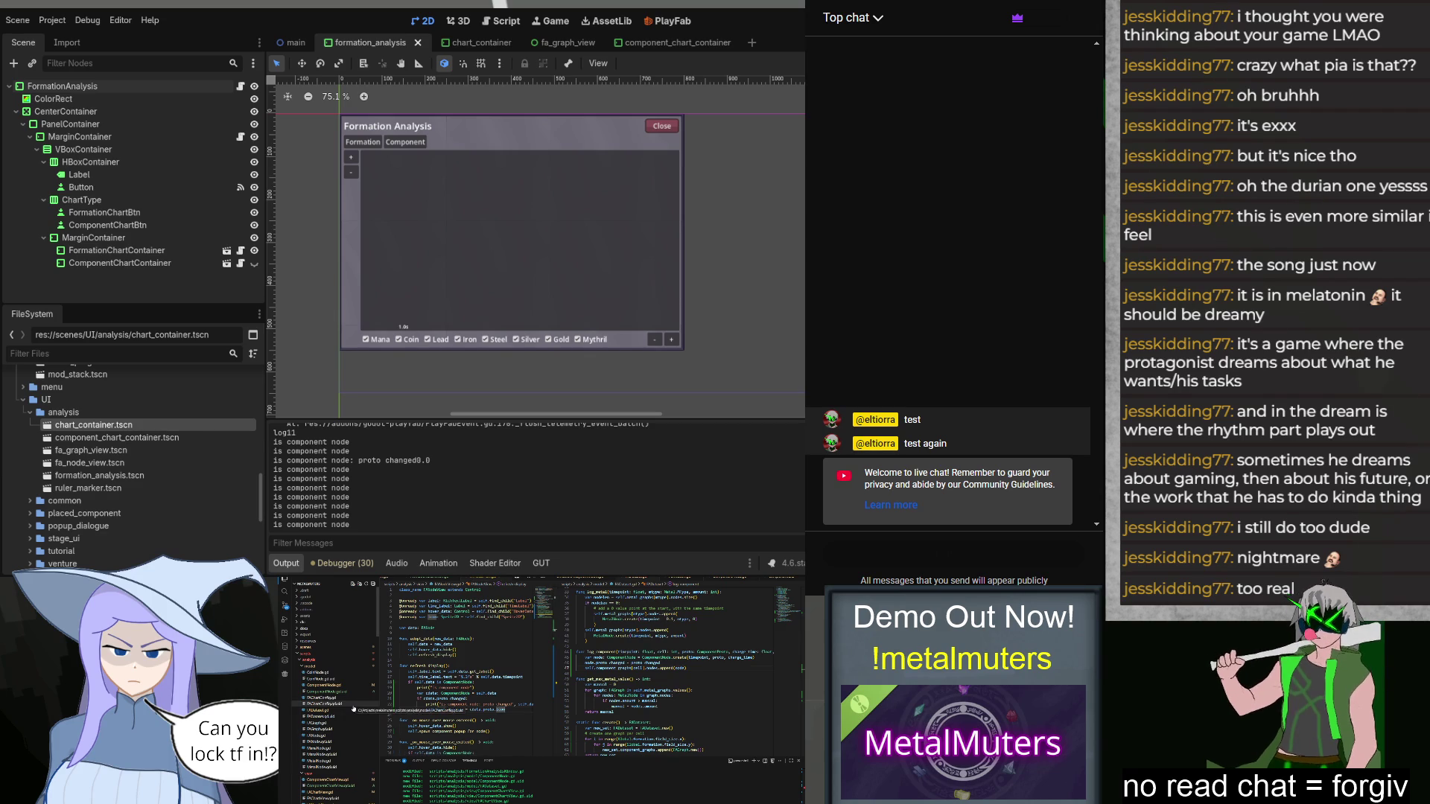
scroll(343, 737, "down", 2)
scroll(341, 740, "down", 2)
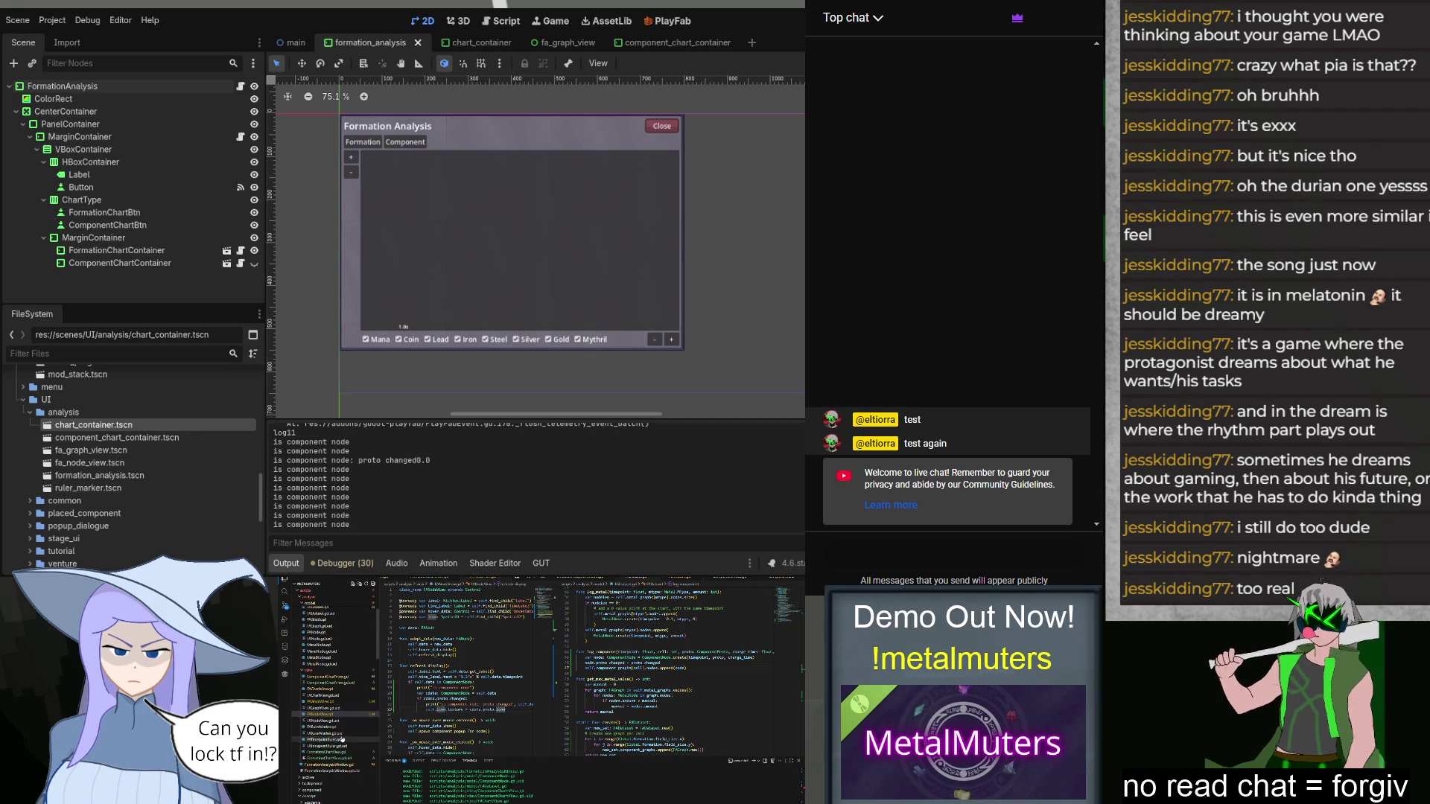
Step: In FAGraphView.gd, move the icon.texture assignment above adopt_data(new_node) and relaunch the game
left_click(328, 701)
scroll(495, 695, "down", 10)
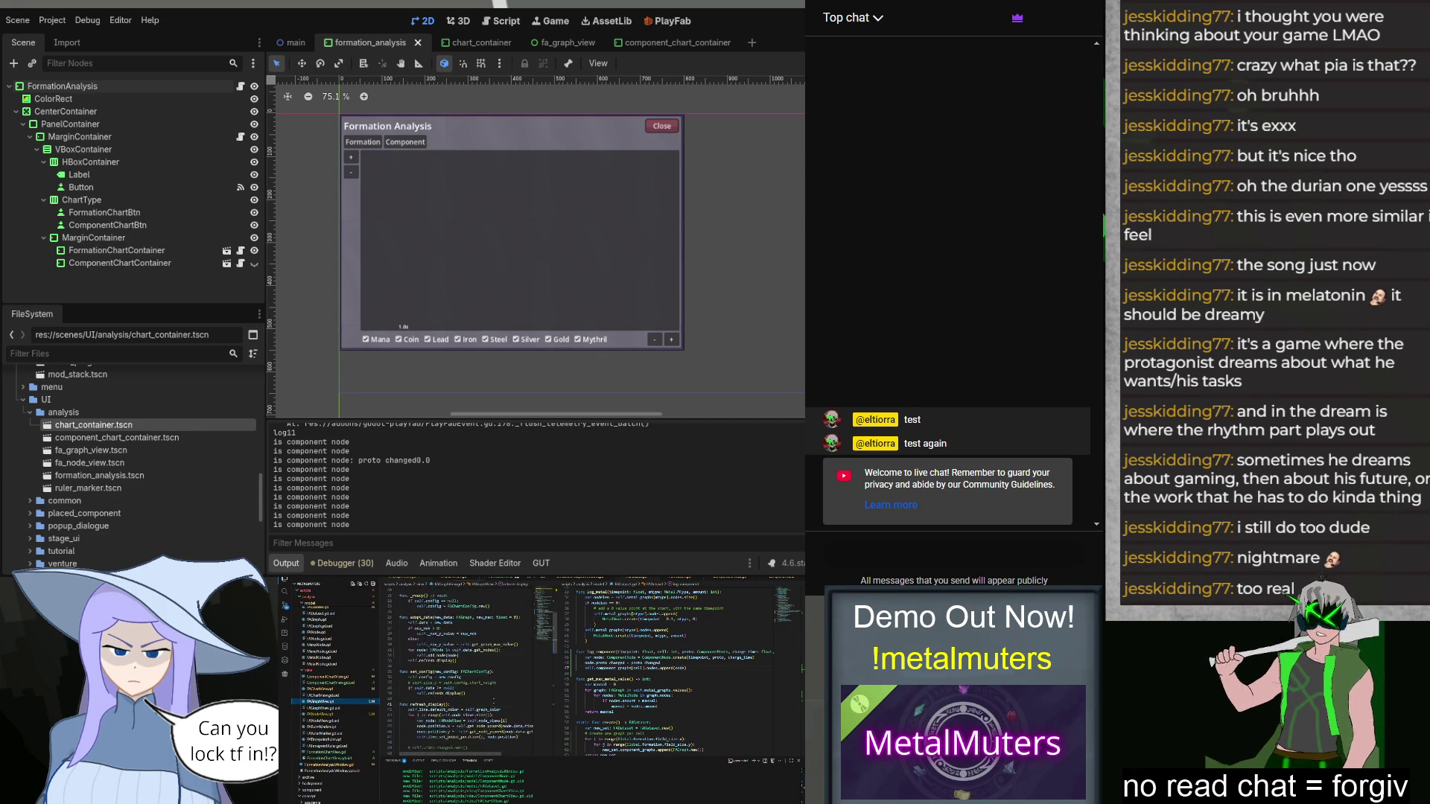
scroll(470, 678, "down", 4)
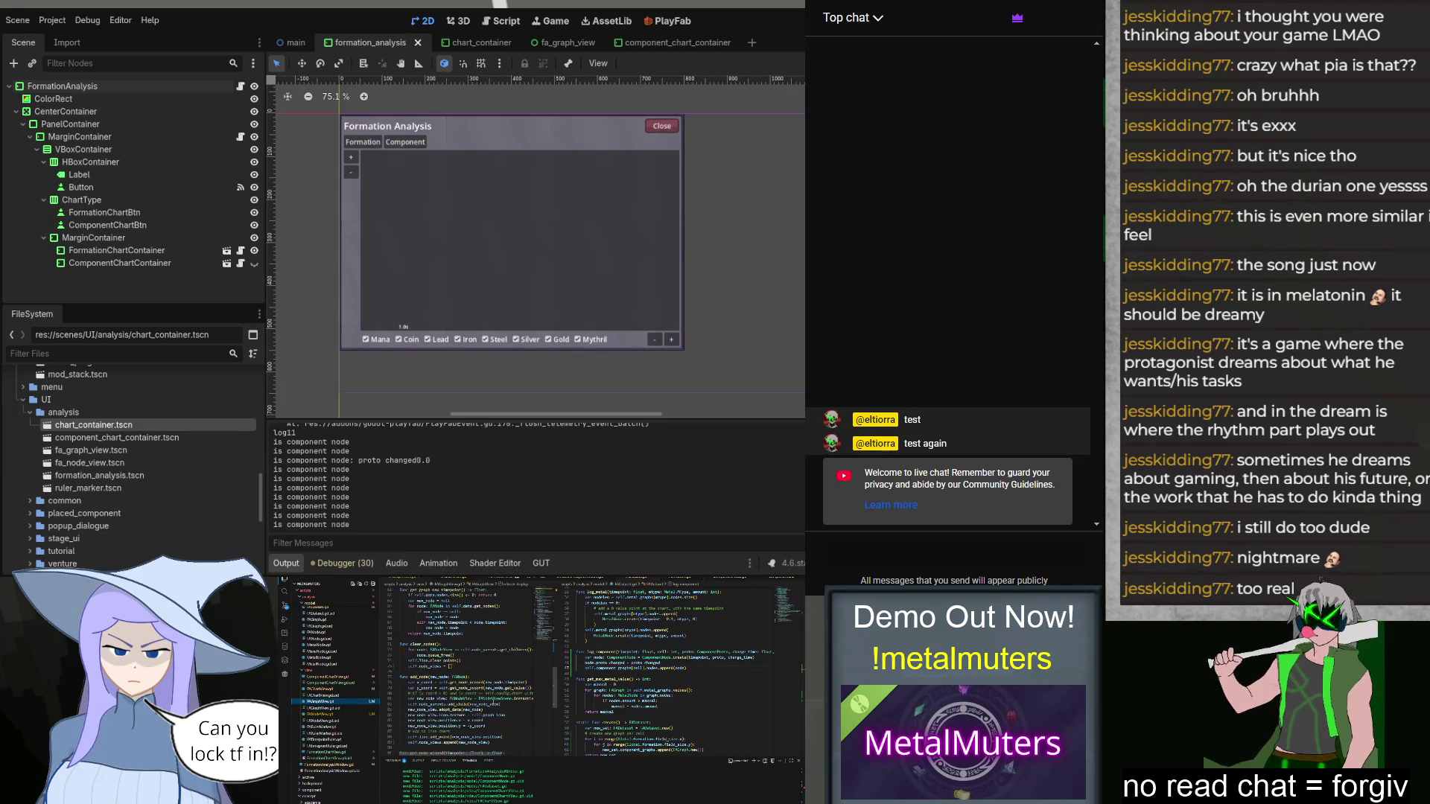
scroll(494, 705, "down", 2)
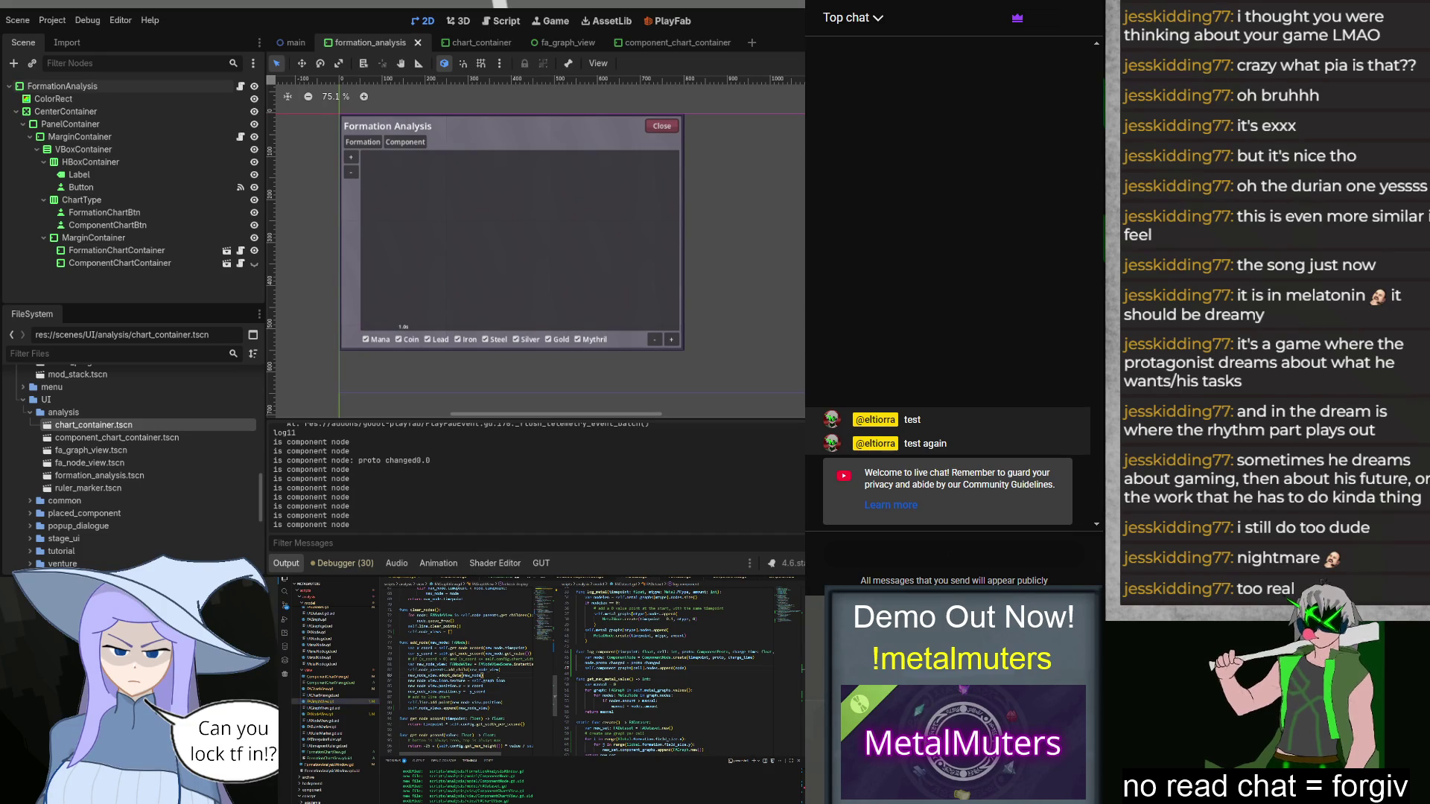
scroll(498, 675, "up", 2)
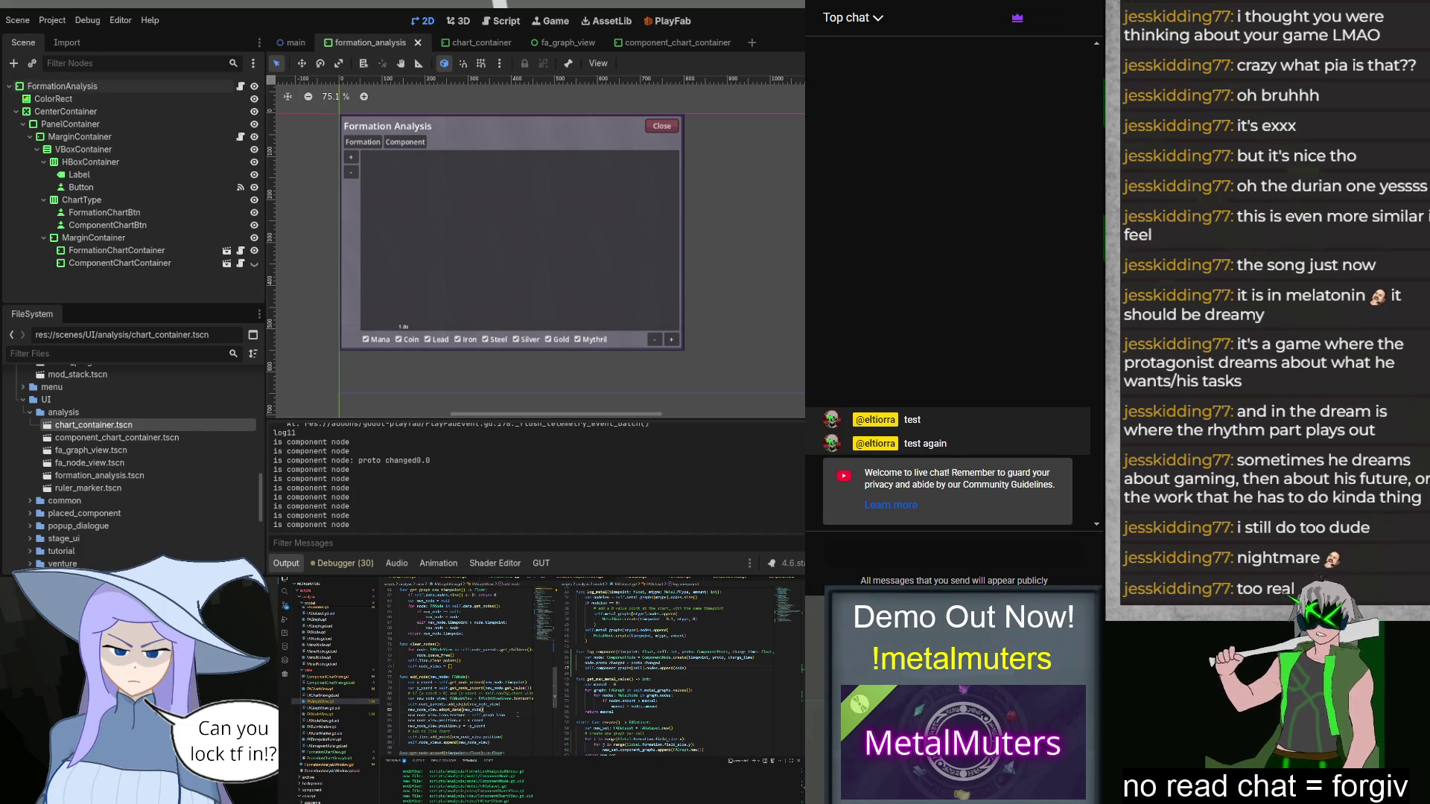
key("alt+Up")
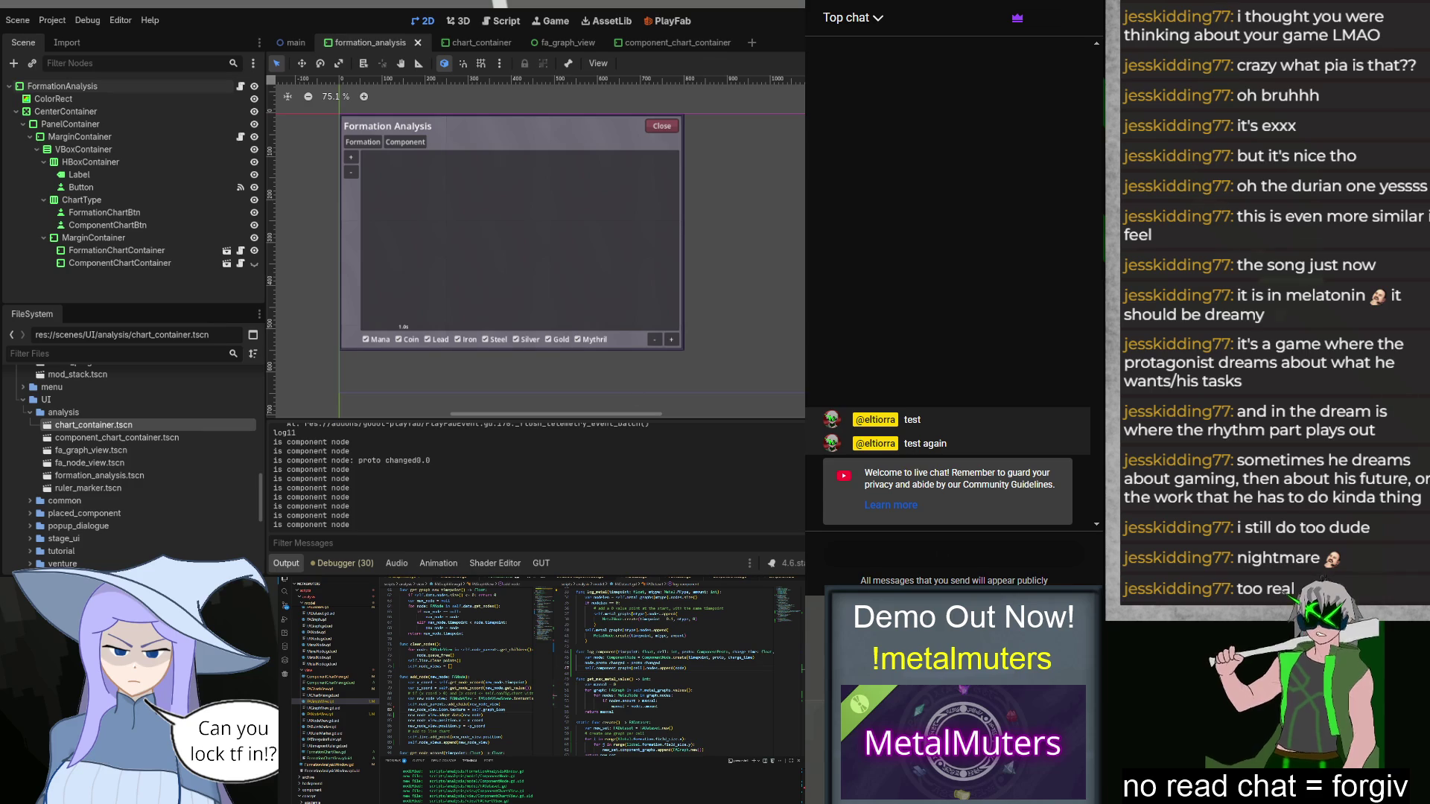
key("F5")
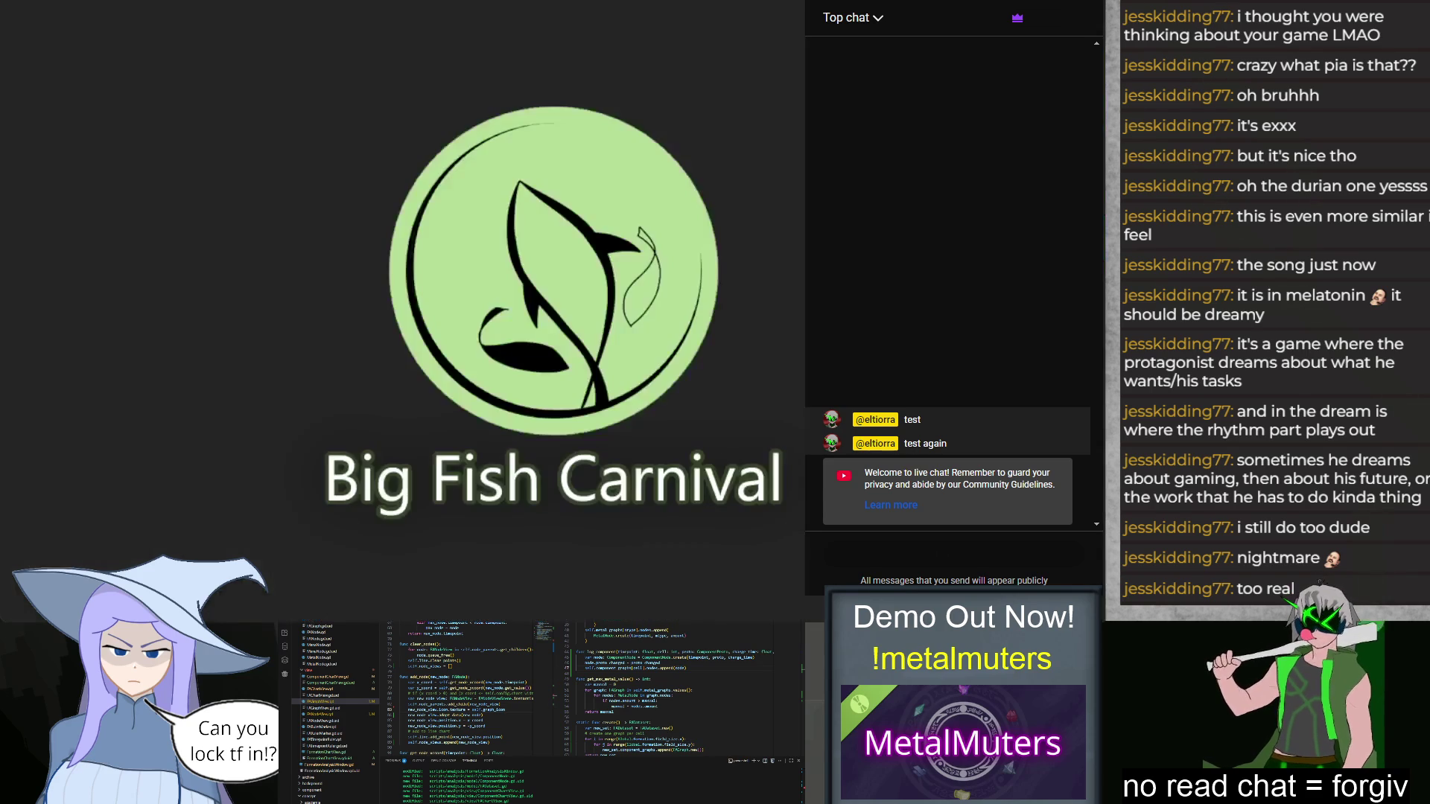
Step: Enter the Class 1F exam and place Mana Source, Iron P-Prod, Primer, Lead Producer in slot 3 and Steel Mutator in slot 4
left_click(358, 373)
left_click(343, 451)
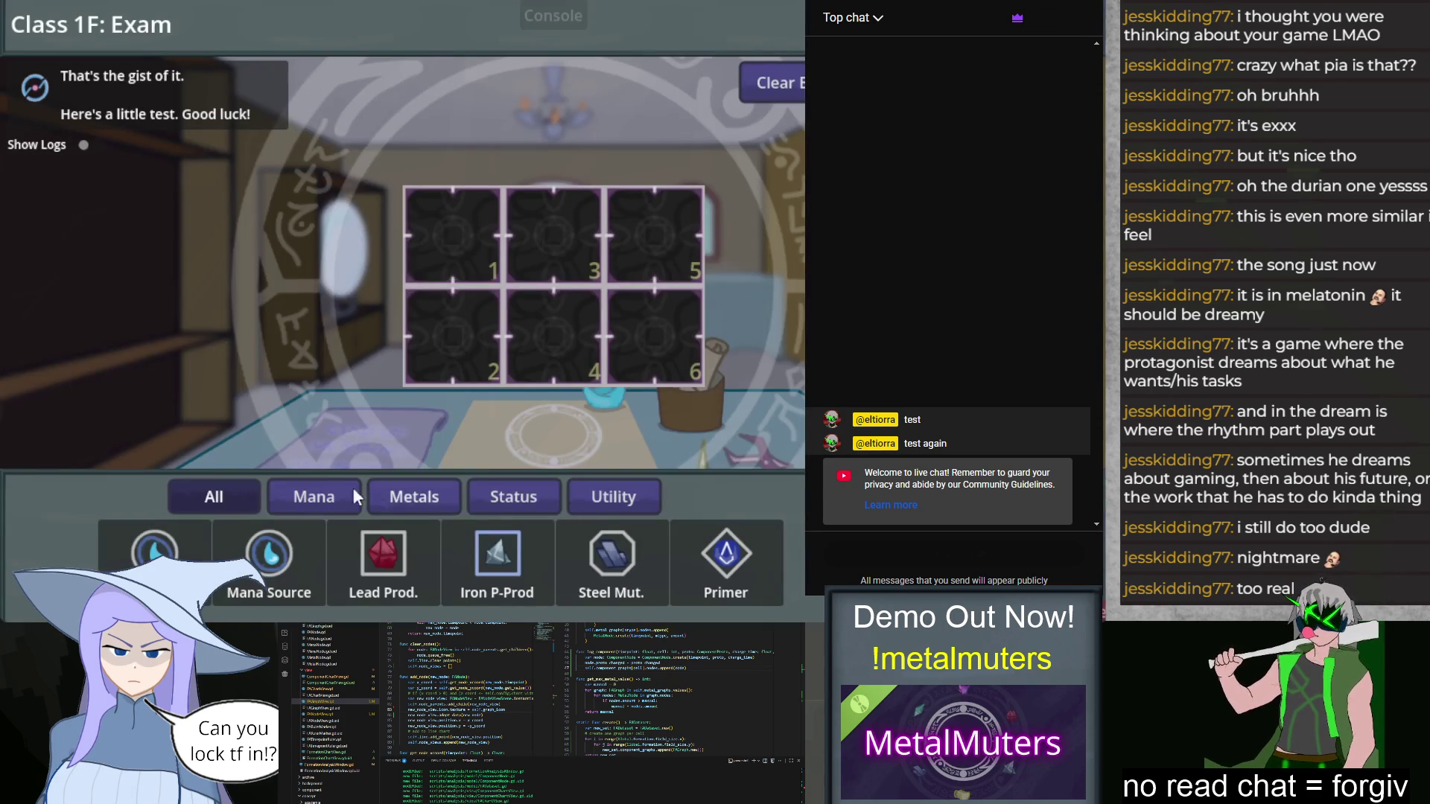
mouse_move(154, 555)
left_mouse_down()
mouse_move(463, 249)
mouse_move(461, 365)
left_mouse_up()
left_click_drag(497, 555, 660, 230)
left_click_drag(726, 555, 655, 336)
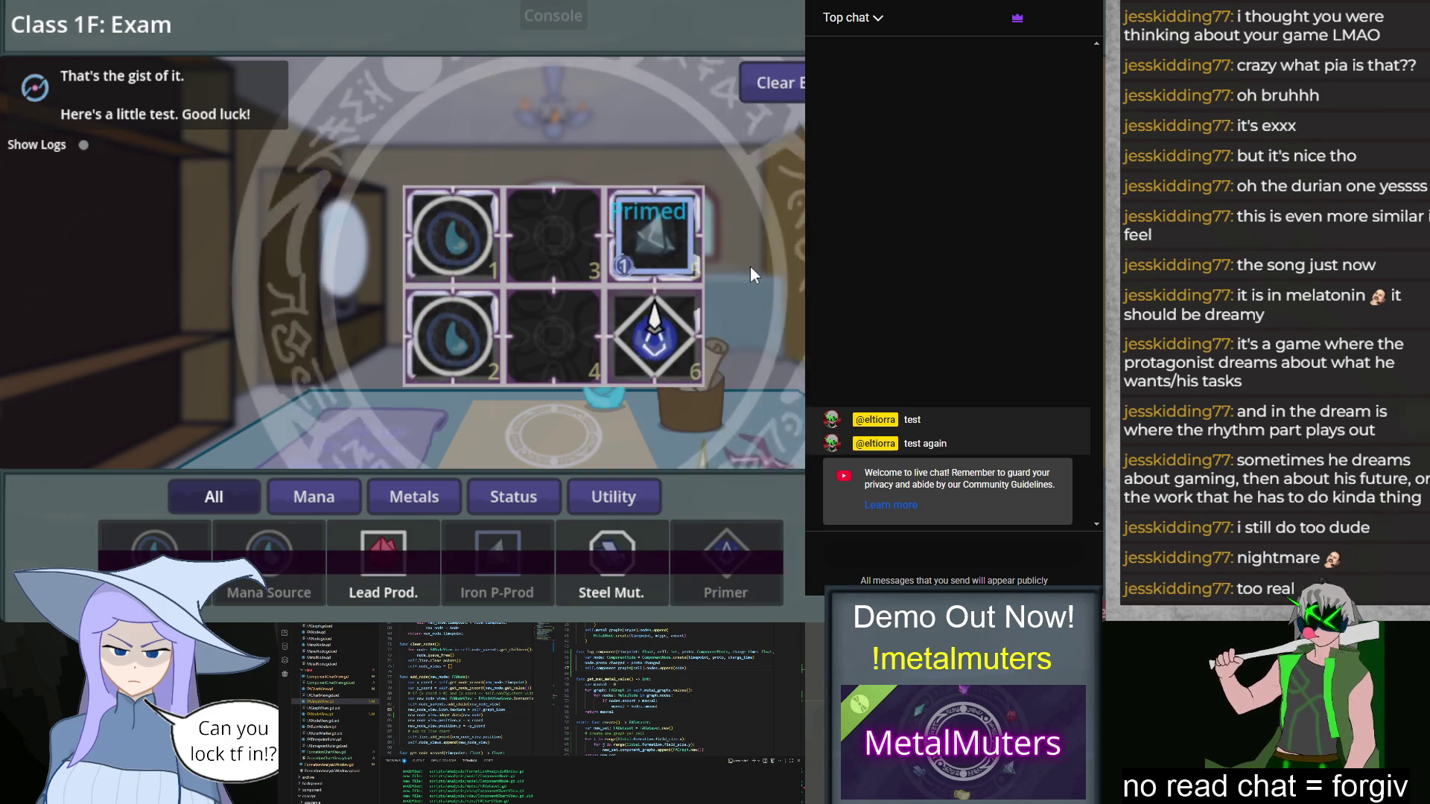
mouse_move(407, 572)
left_click_drag(406, 570, 570, 226)
left_click_drag(638, 561, 554, 336)
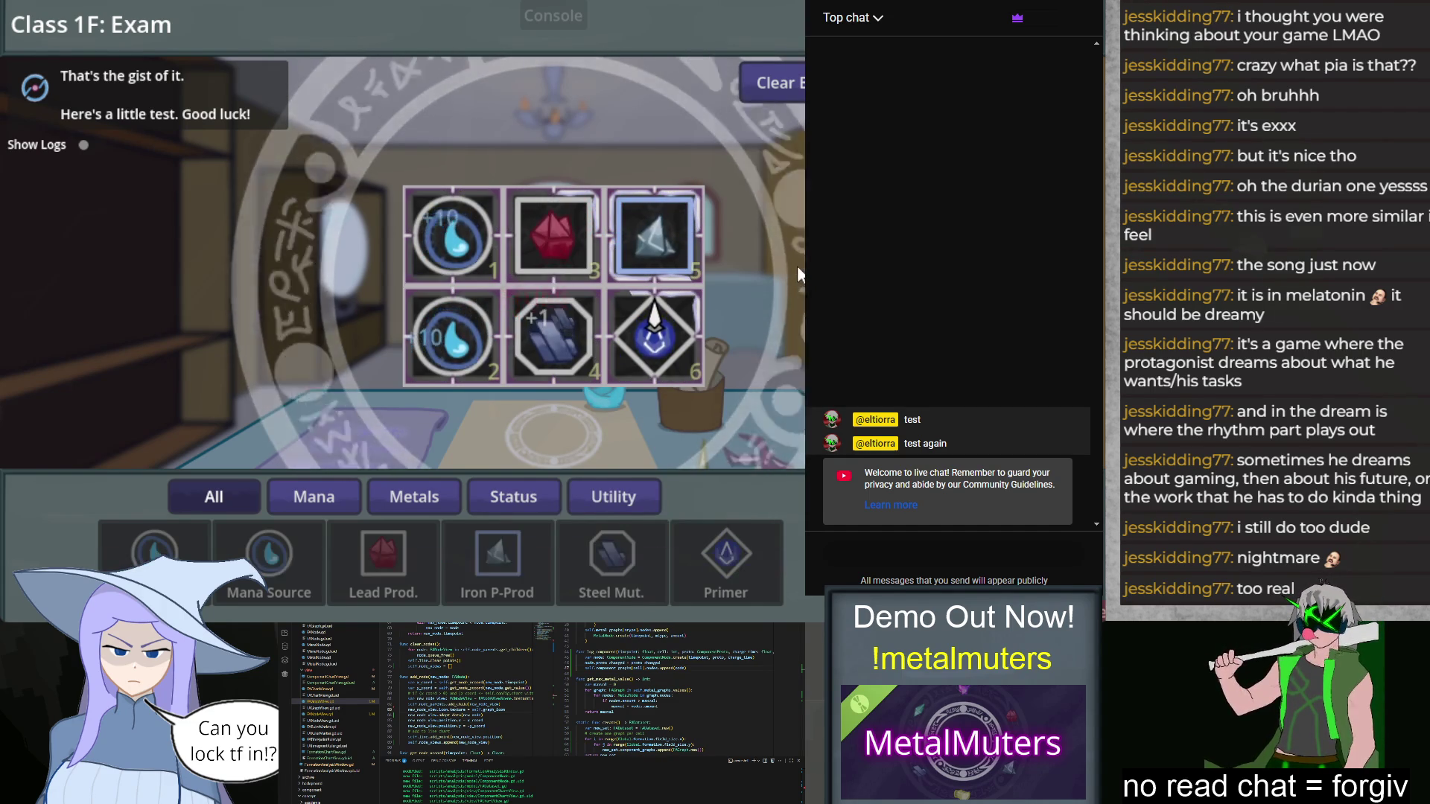
Step: Open Formation Analysis, view the per-cell Component charge chart, then return to the Formation chart and pan it
left_click(556, 328)
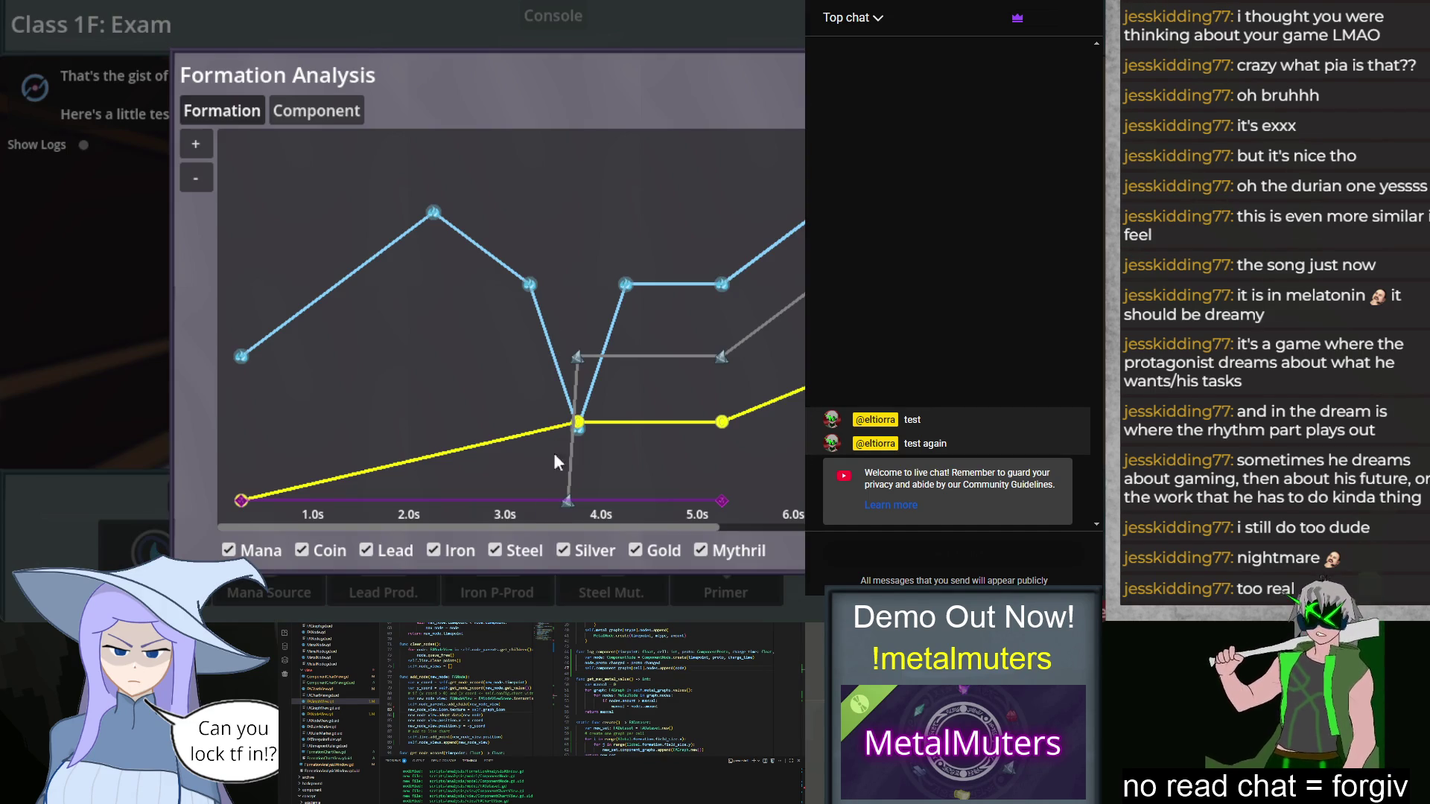
left_click(295, 121)
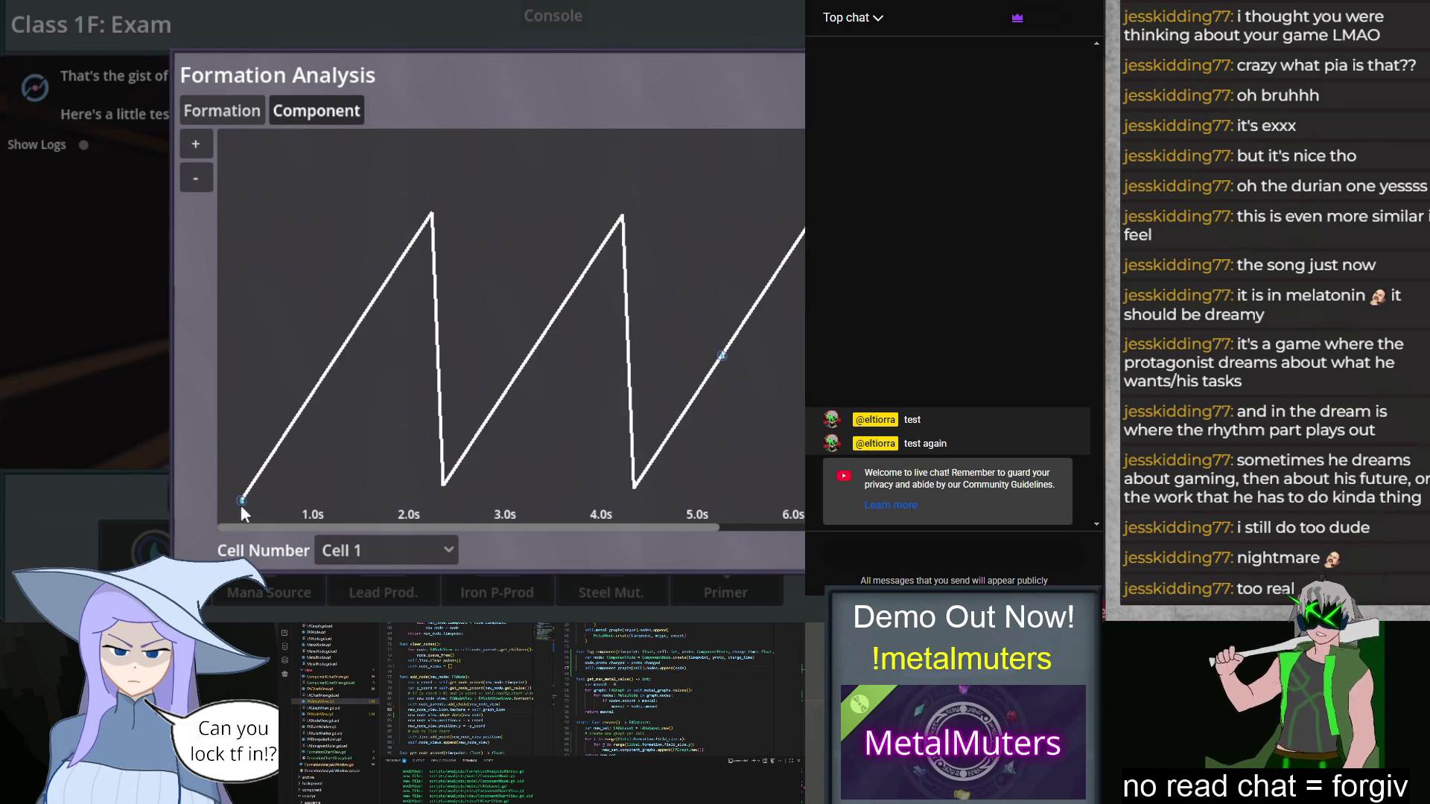
mouse_move(243, 501)
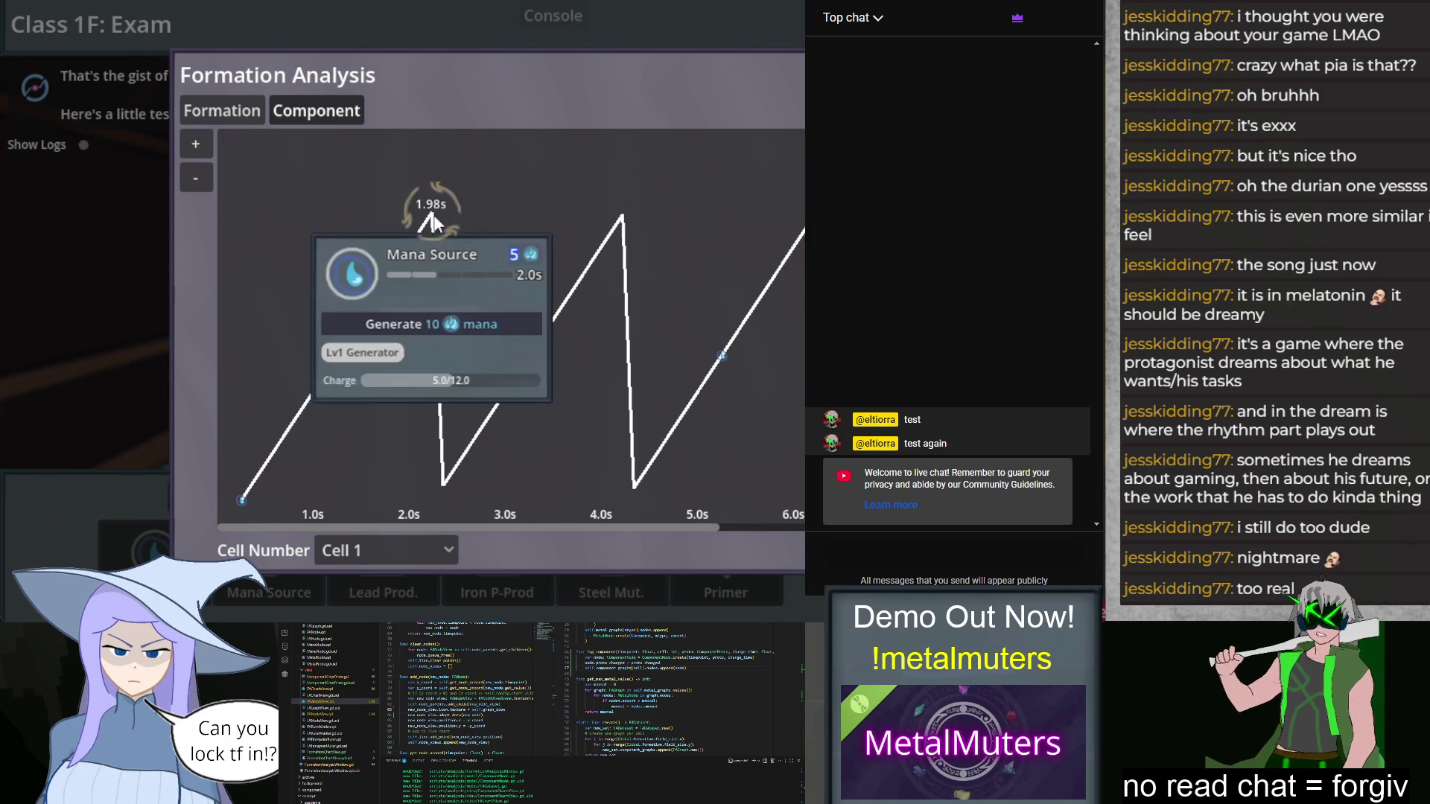
mouse_move(445, 482)
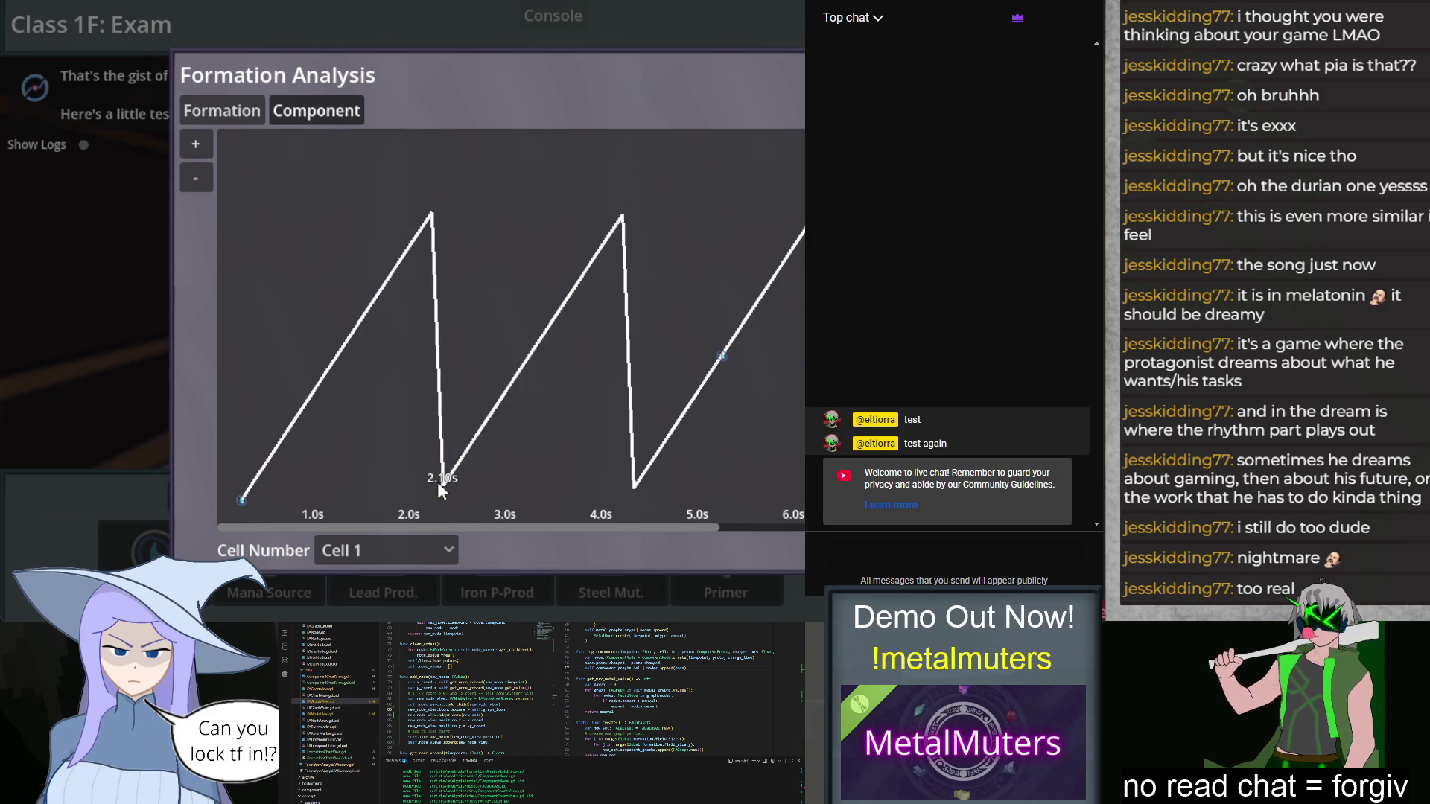
left_click(235, 113)
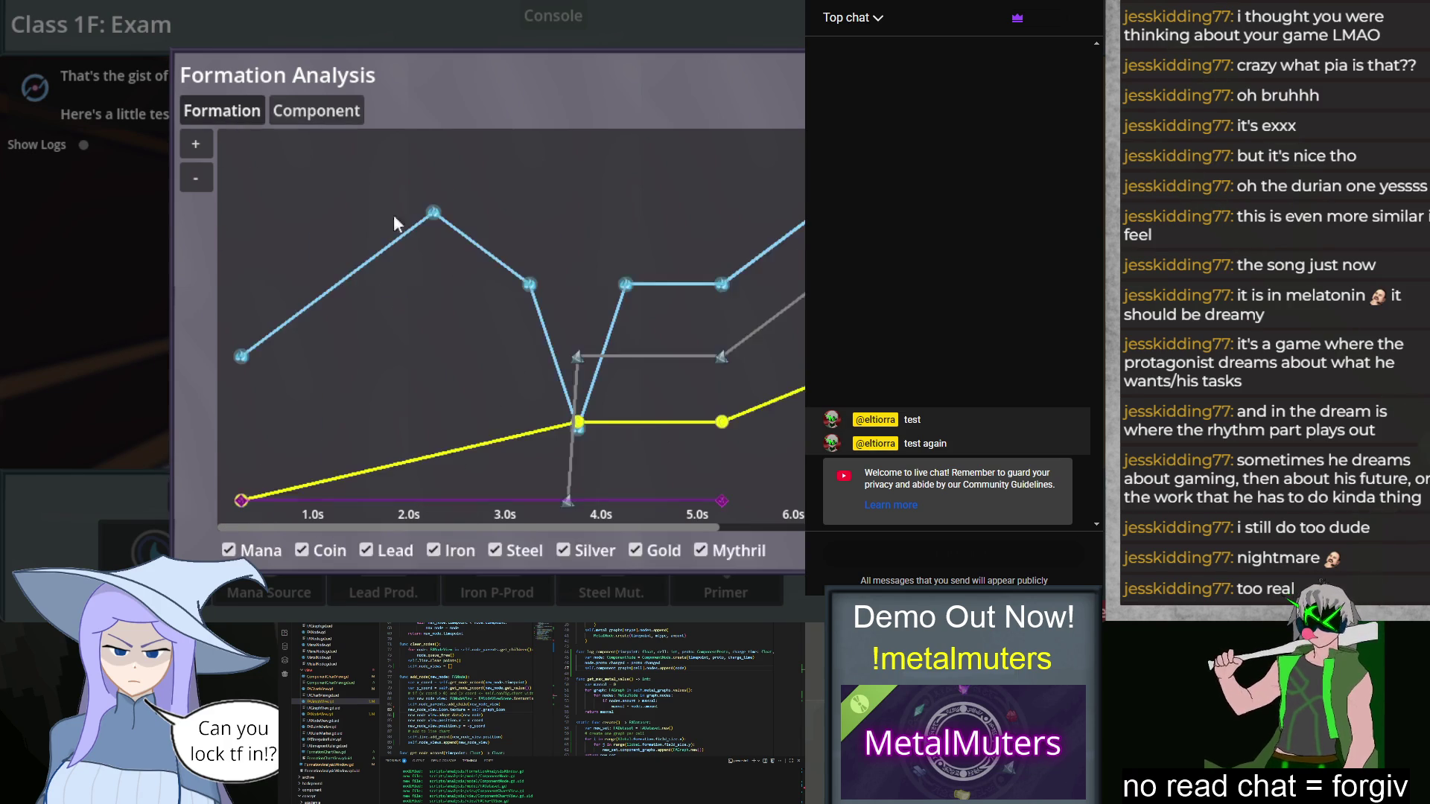
left_click_drag(677, 408, 319, 396)
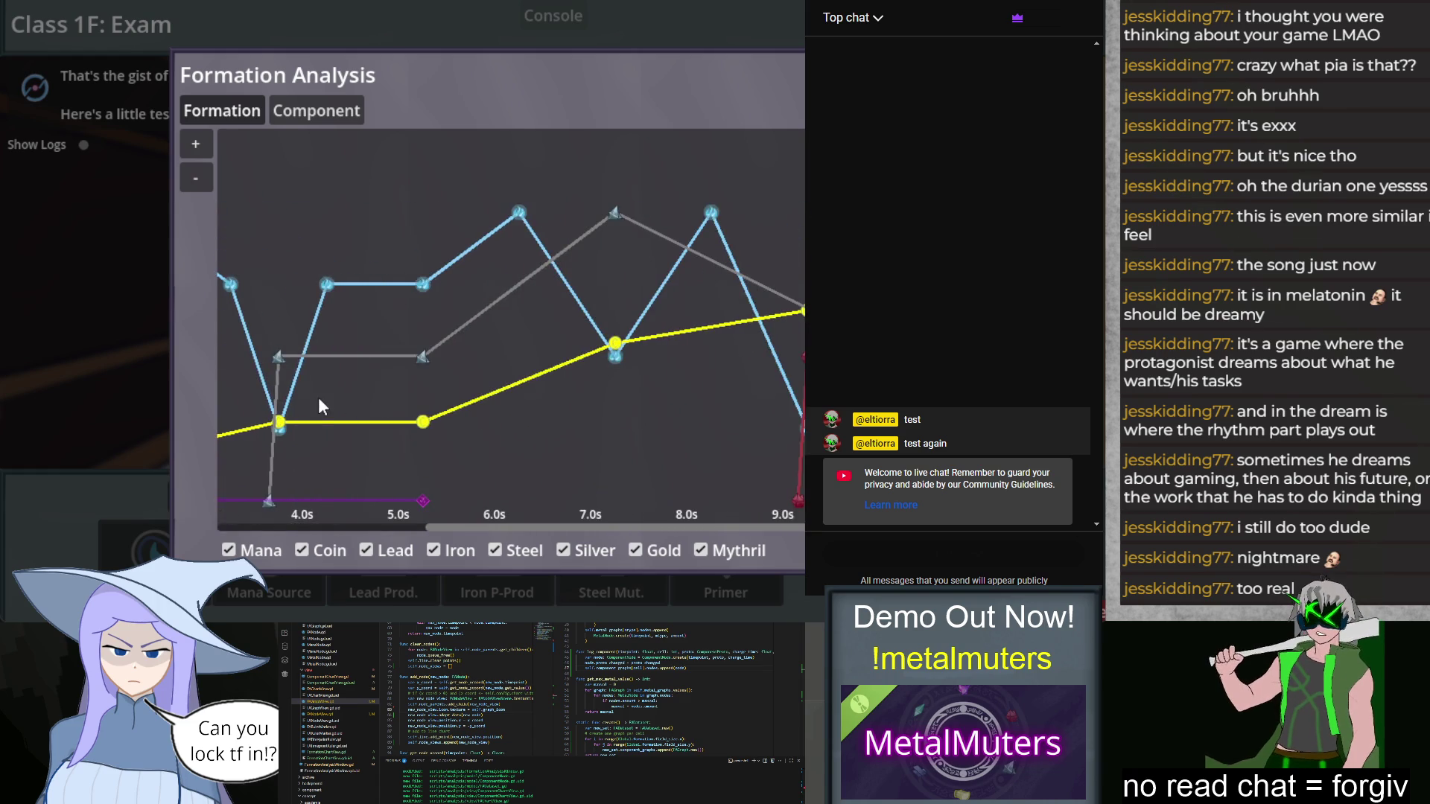
Step: Compare the Formation and Component charge charts by toggling between them, then stop the game
left_click(309, 113)
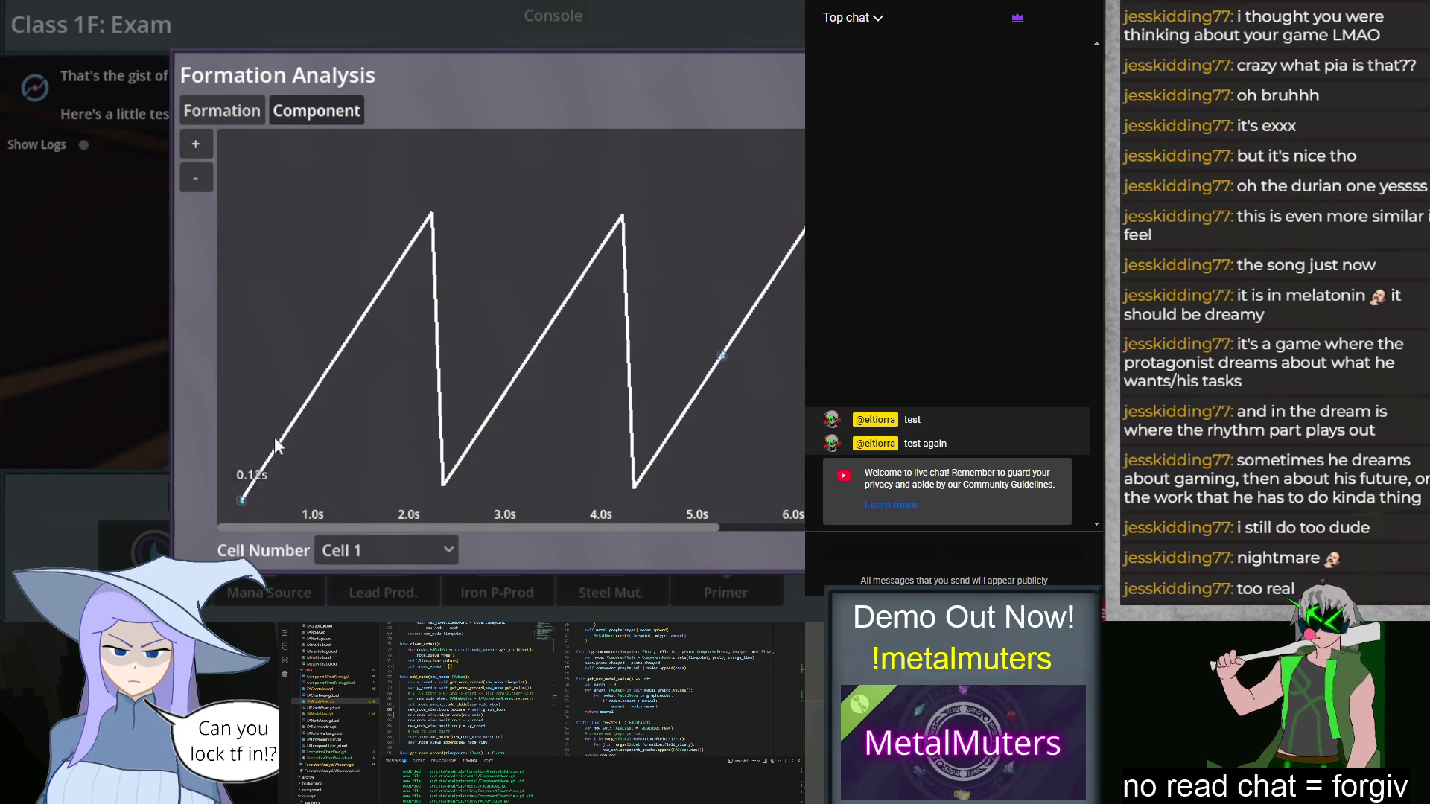
left_click(231, 111)
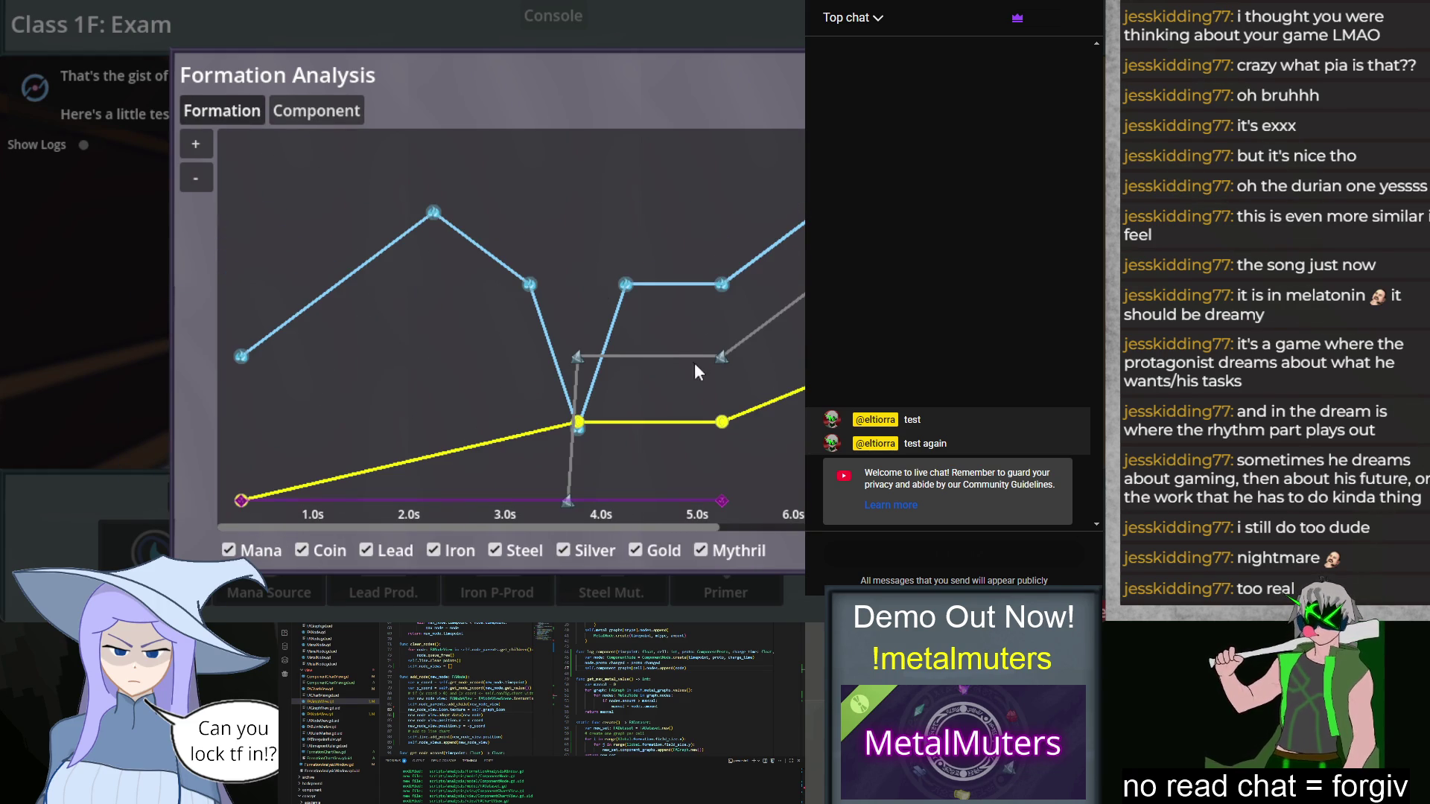
scroll(754, 381, "right", 3)
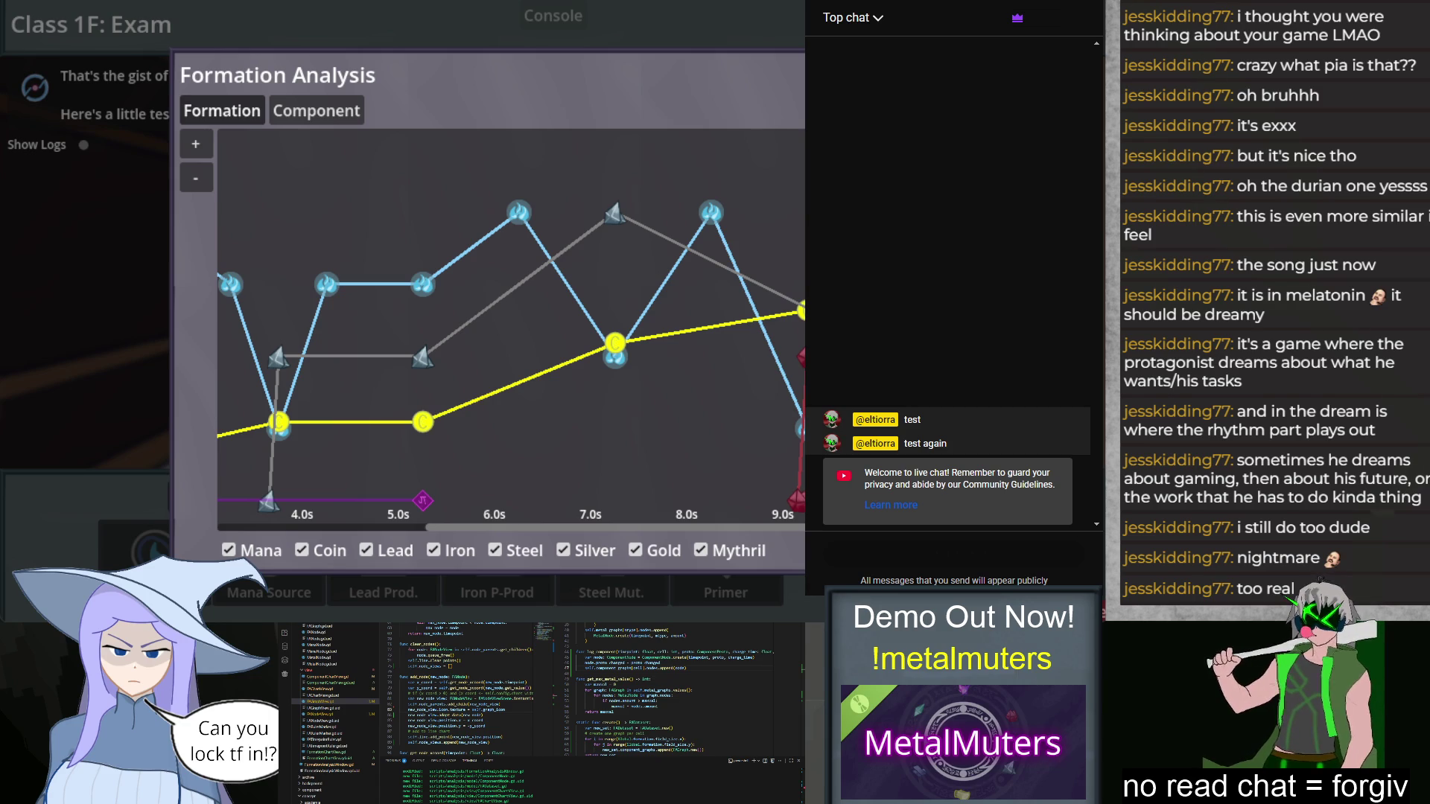
left_click(328, 115)
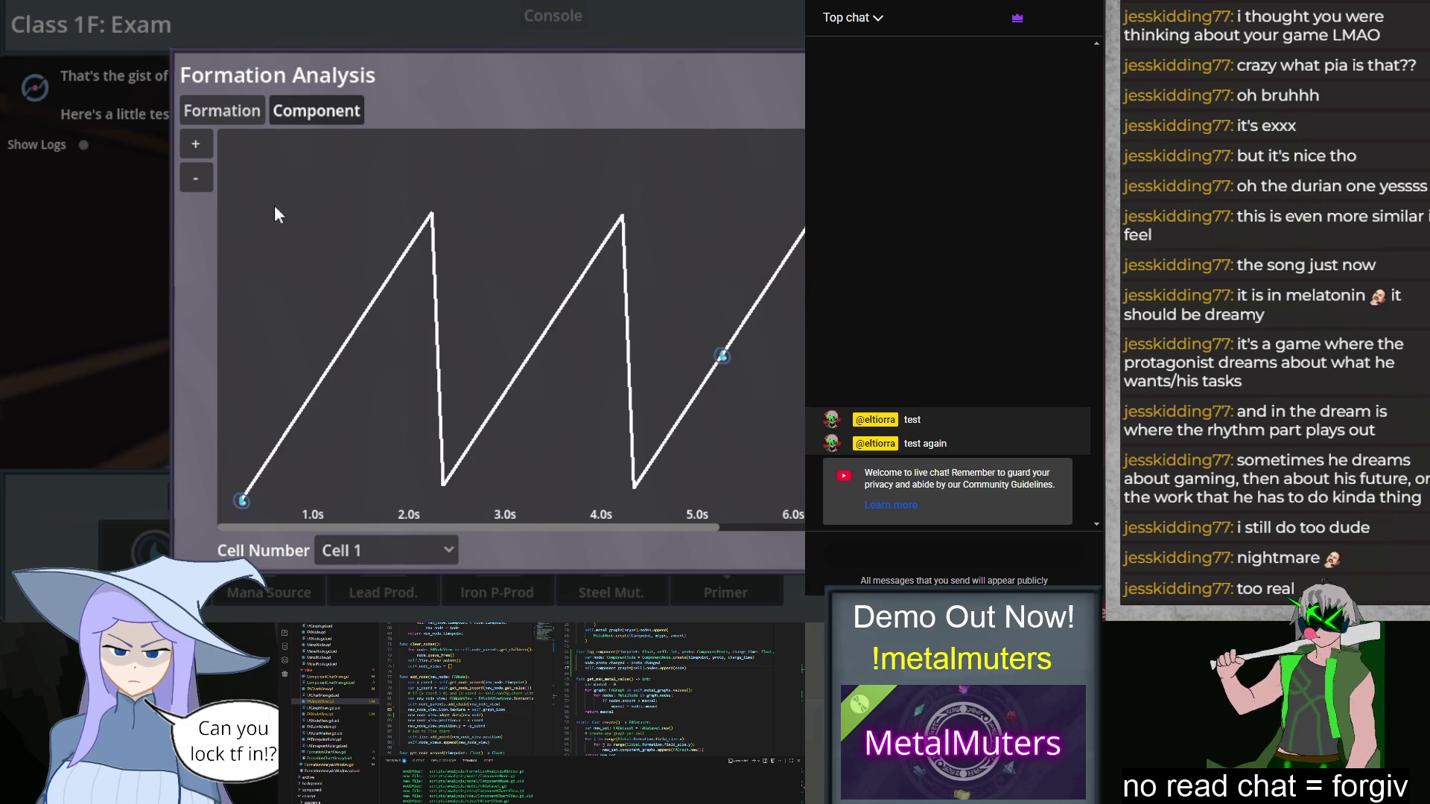
left_click(224, 112)
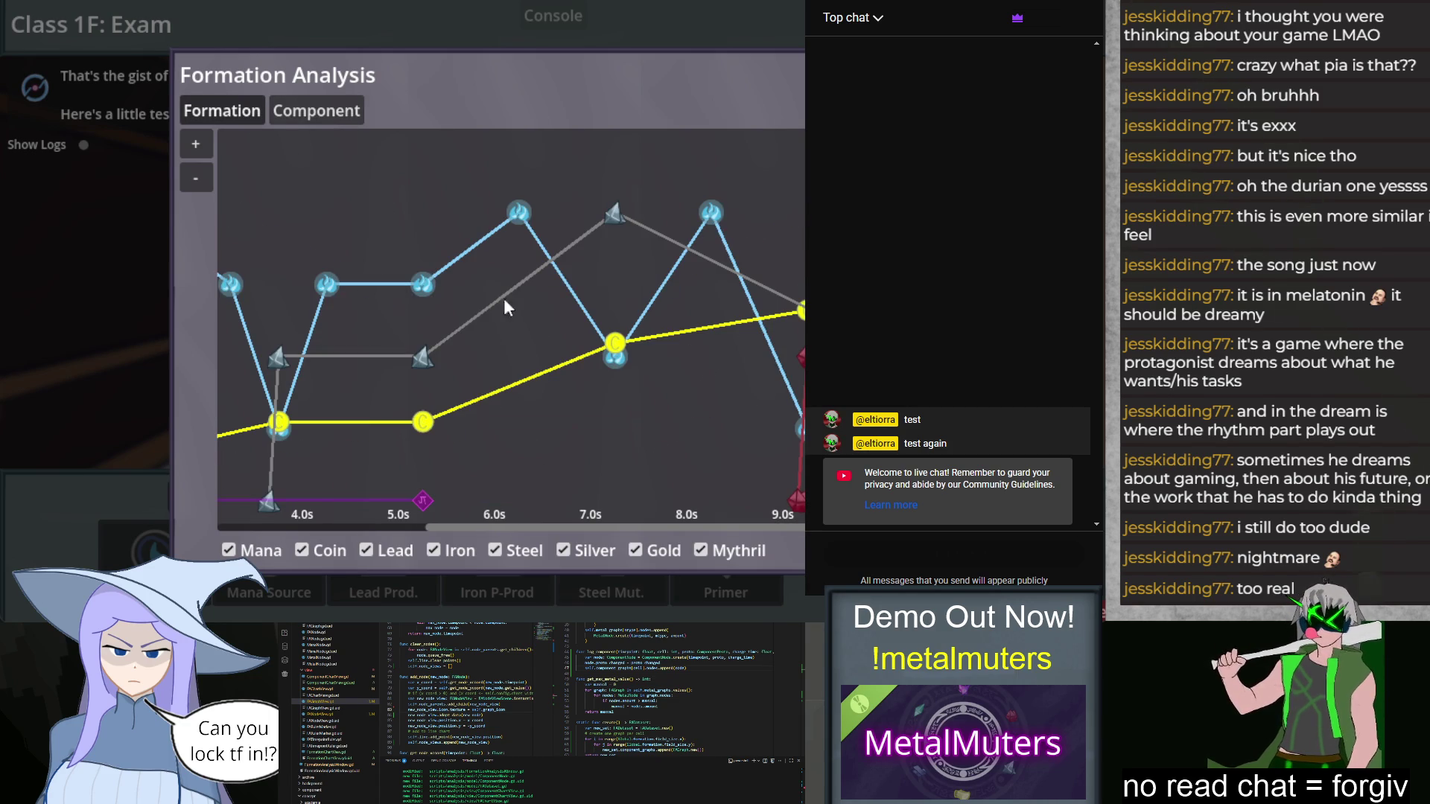
left_click(314, 112)
mouse_move(242, 505)
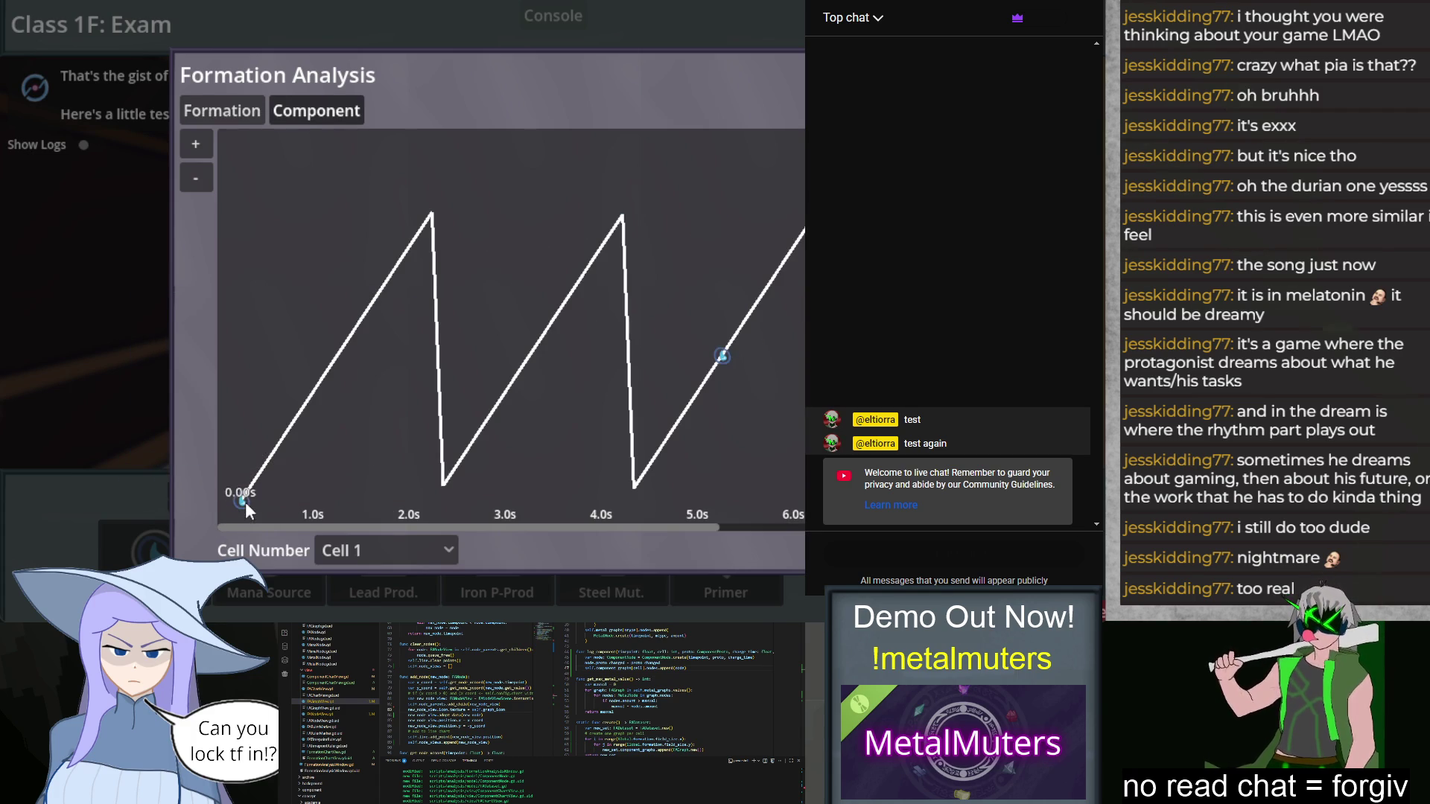
key("F8")
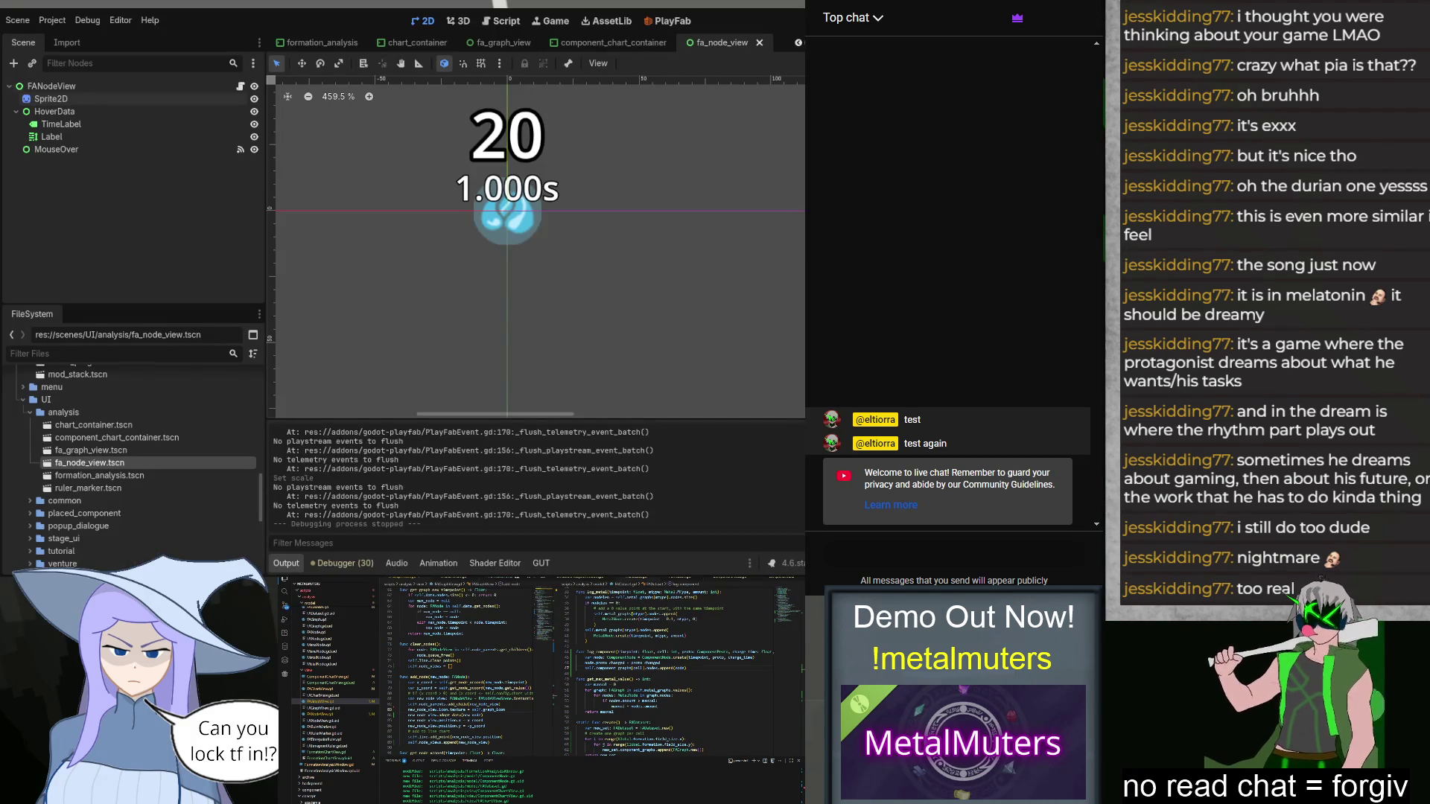
Step: Select the Sprite2D node and save the fa_node_view scene
left_click(51, 99)
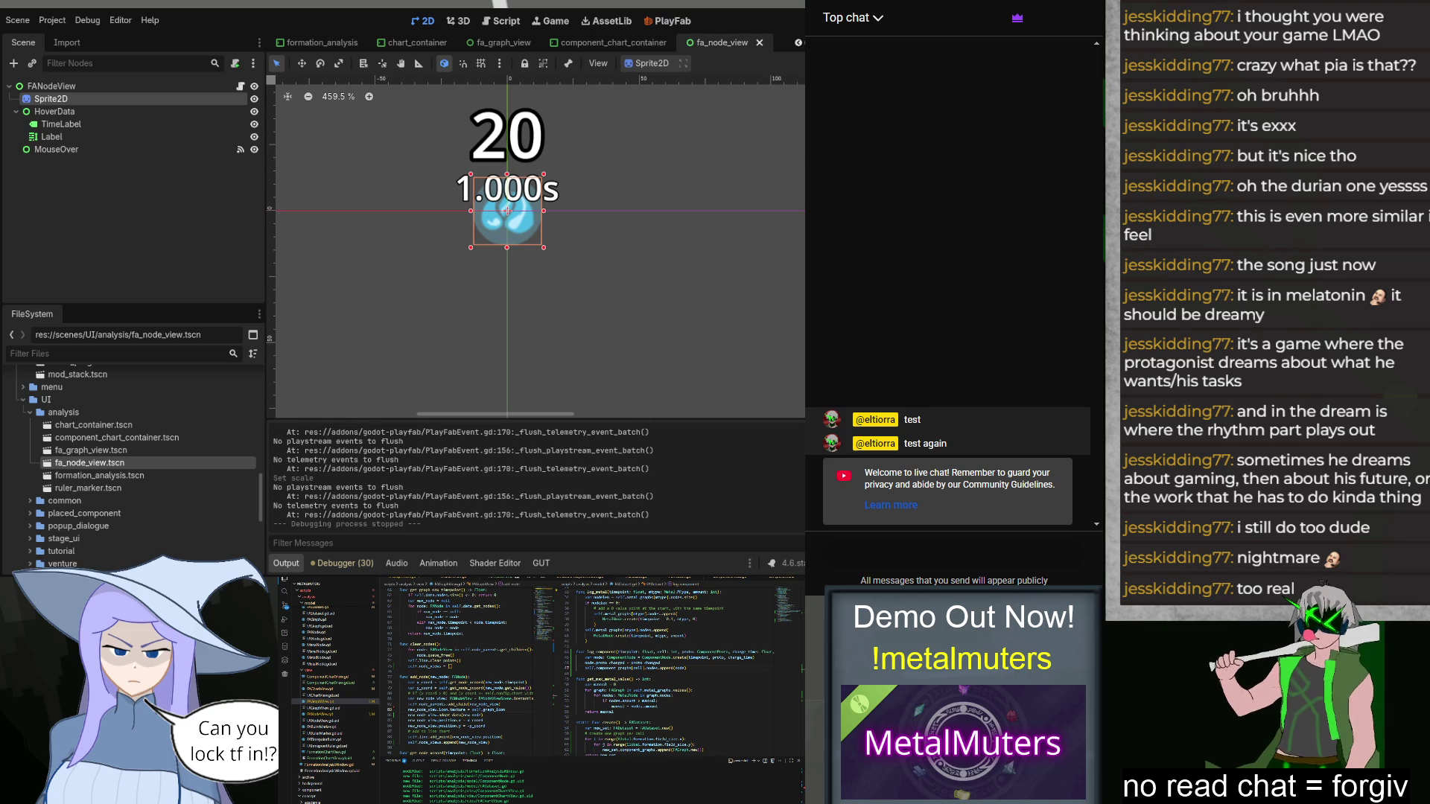
key("ctrl+s")
left_click(730, 295)
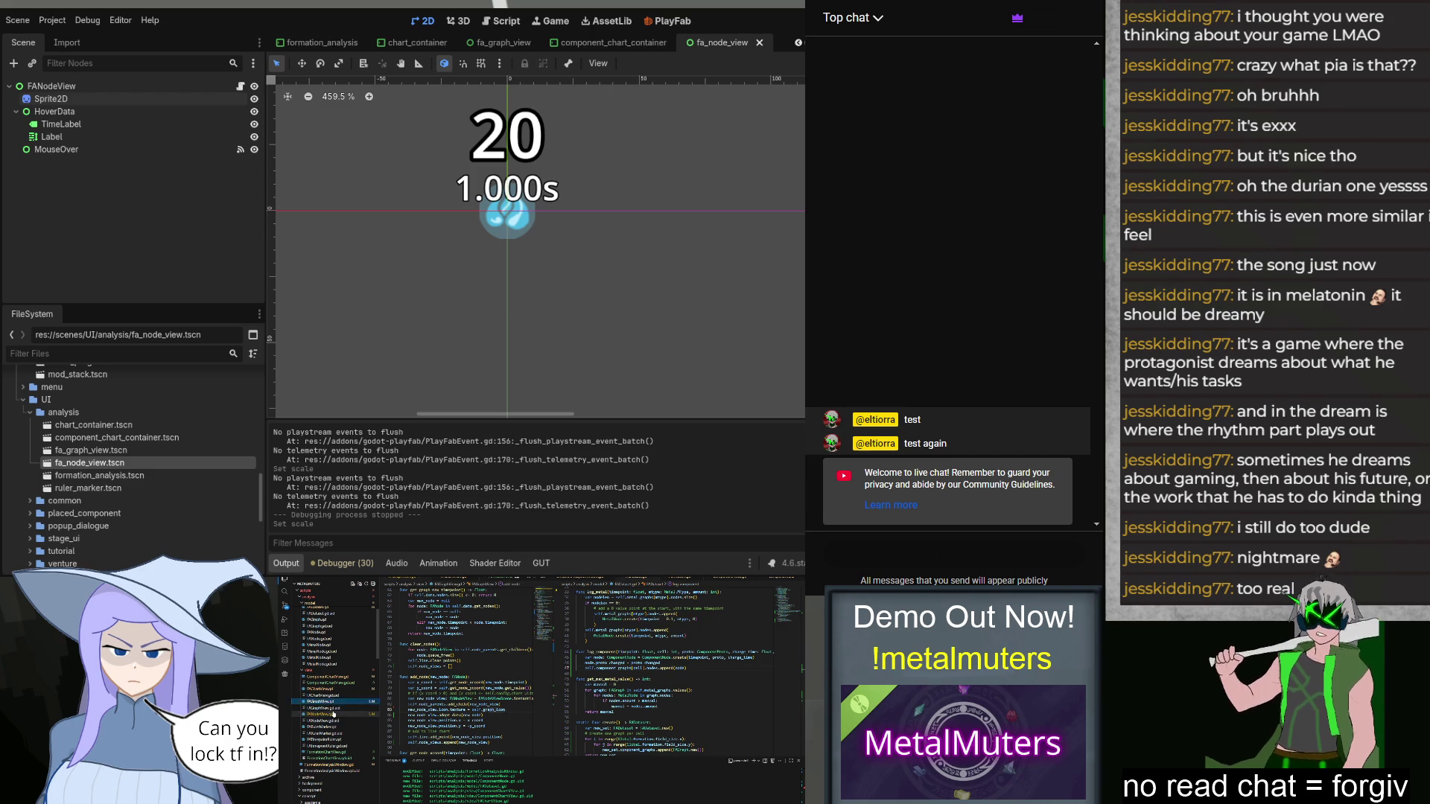
Step: Add a line setting the icon's scale to a Vector2 in the script and relaunch the game
left_click(333, 713)
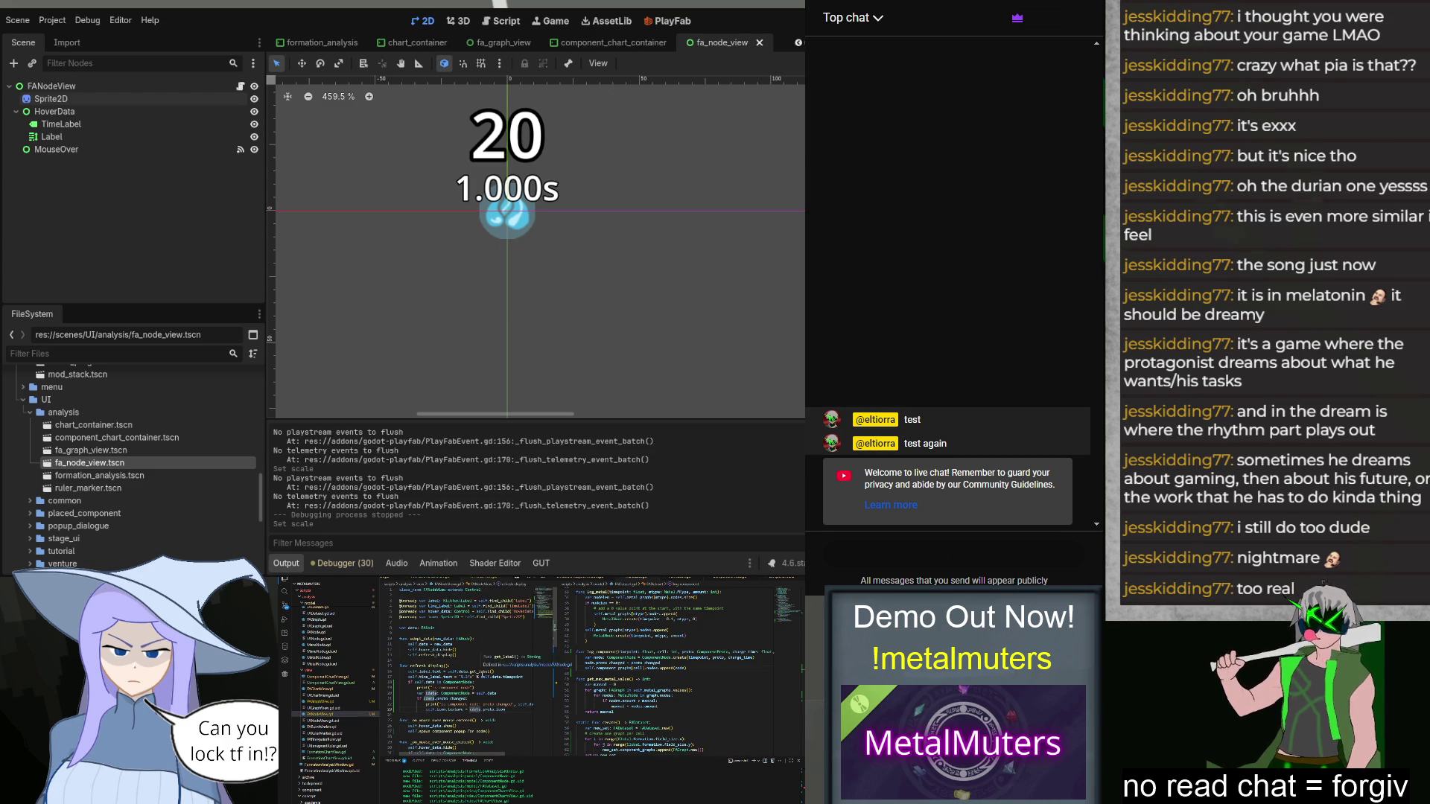
key("Return")
type("mself.hover_data.hide()")
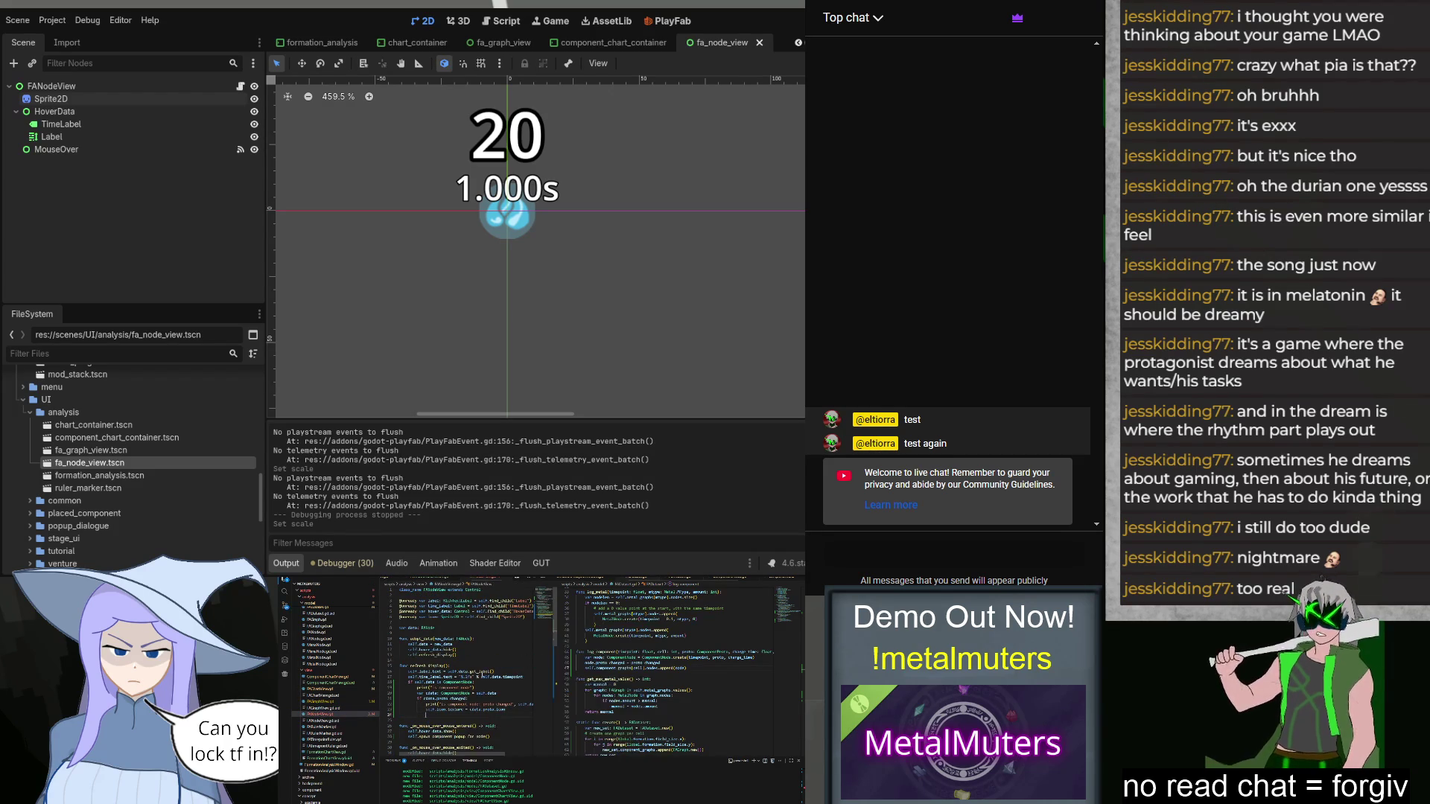
type(".sc")
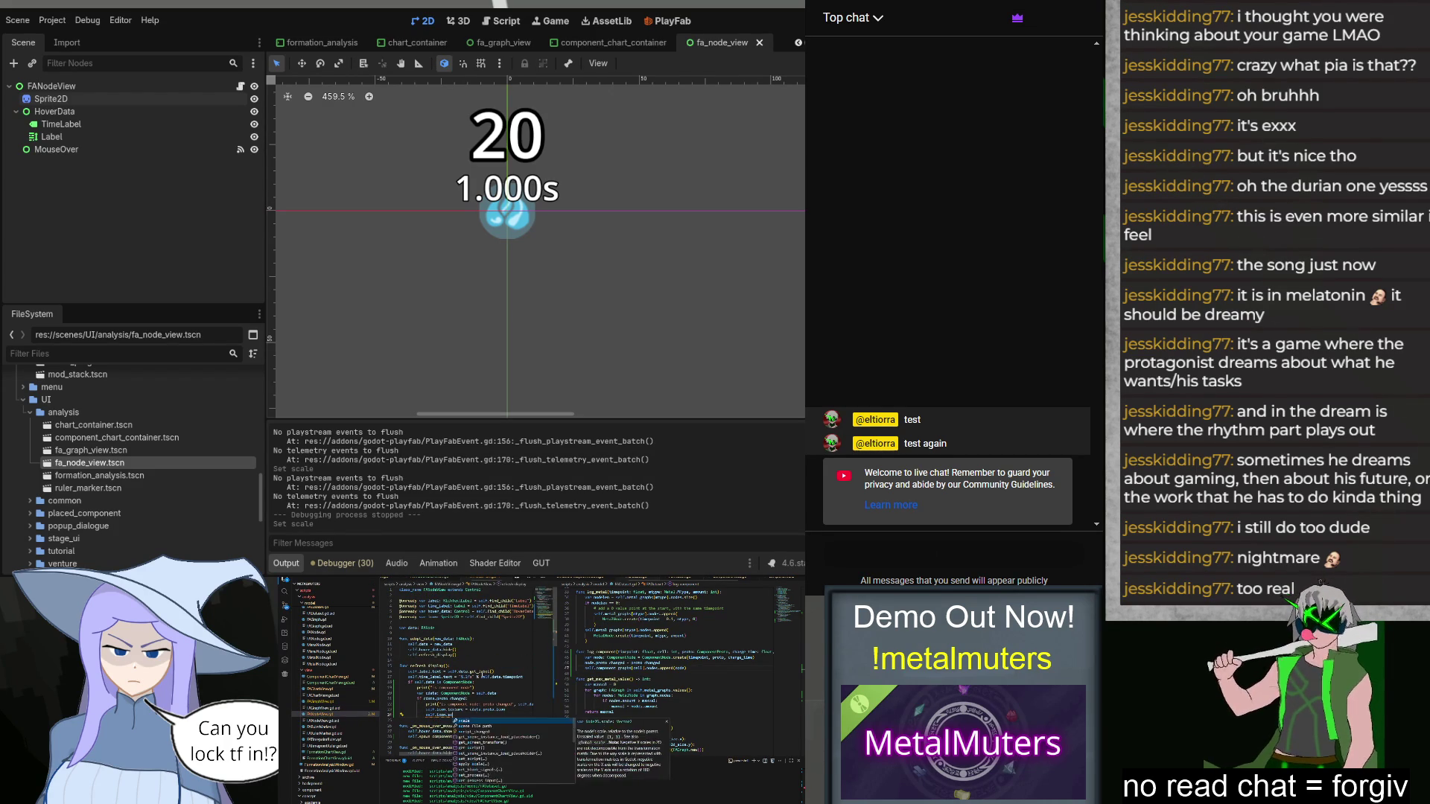
key("Return")
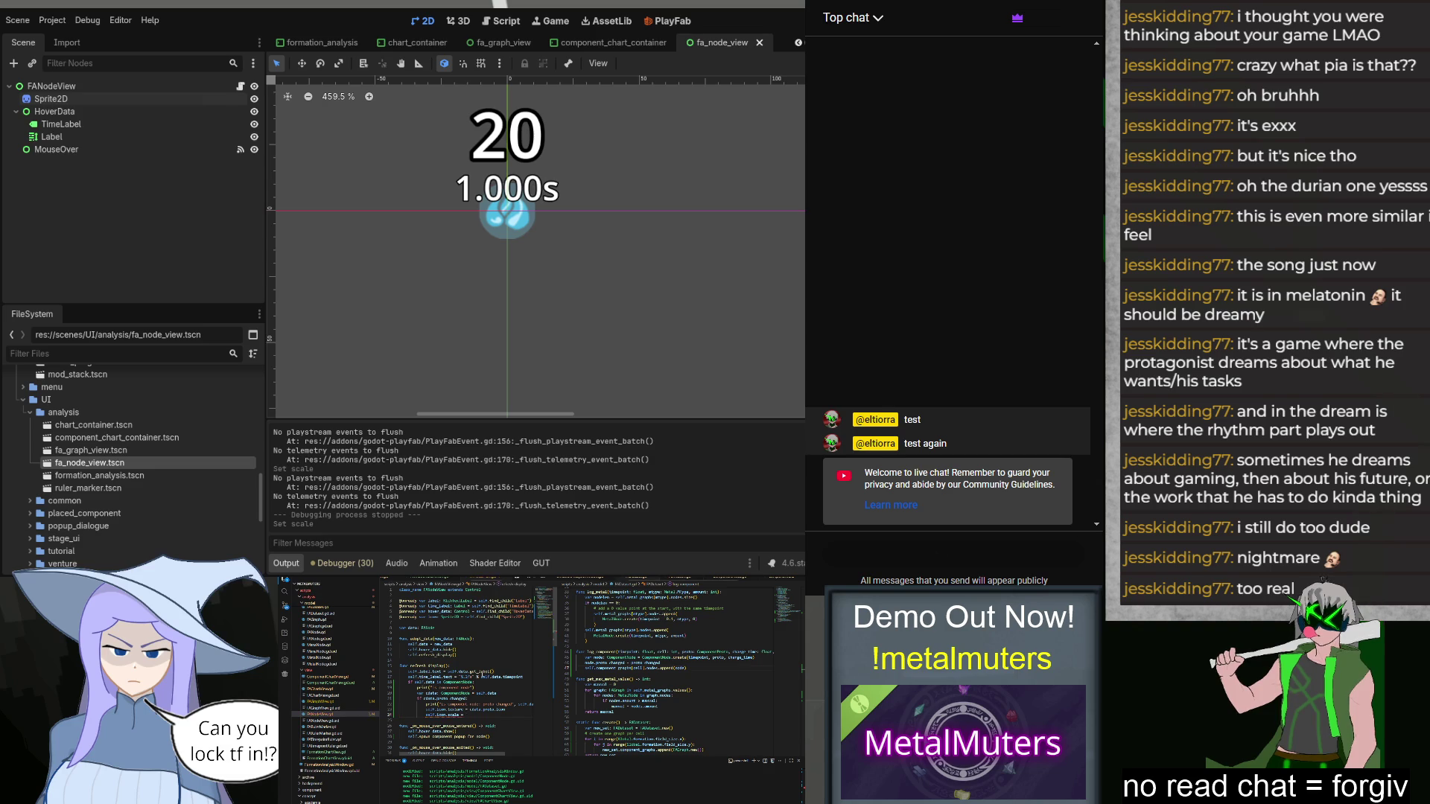
type("Vector2(0.5, 0.5")
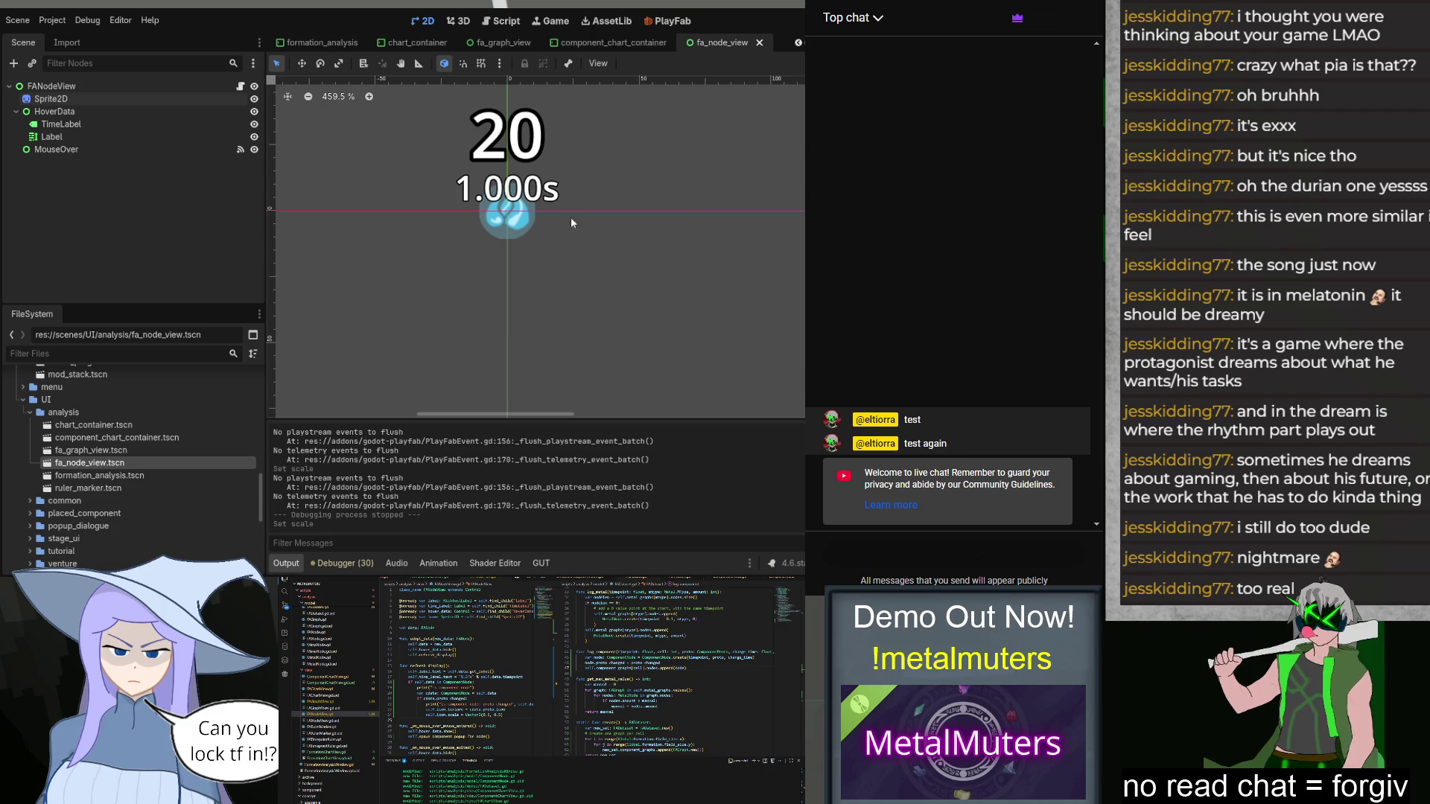
key("F5")
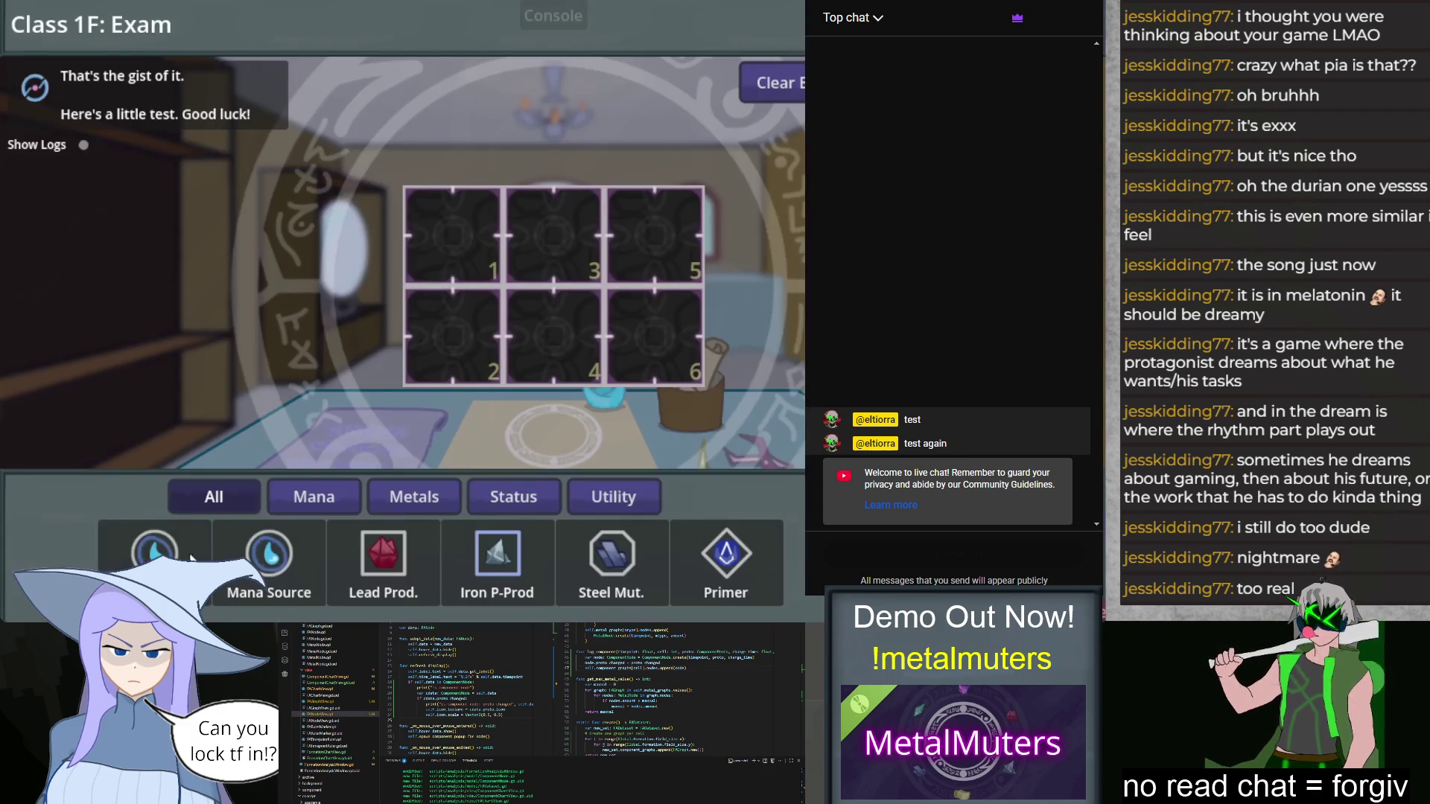
Step: Place Mana Sources in cells 1–2, Iron P-Prod, Primer in 6, Lead Prod. in 3, Steel Mut. in 4, then open Formation Analysis
left_click_drag(191, 557, 452, 236)
left_click_drag(269, 554, 452, 335)
left_click_drag(497, 553, 648, 246)
left_click_drag(726, 553, 654, 336)
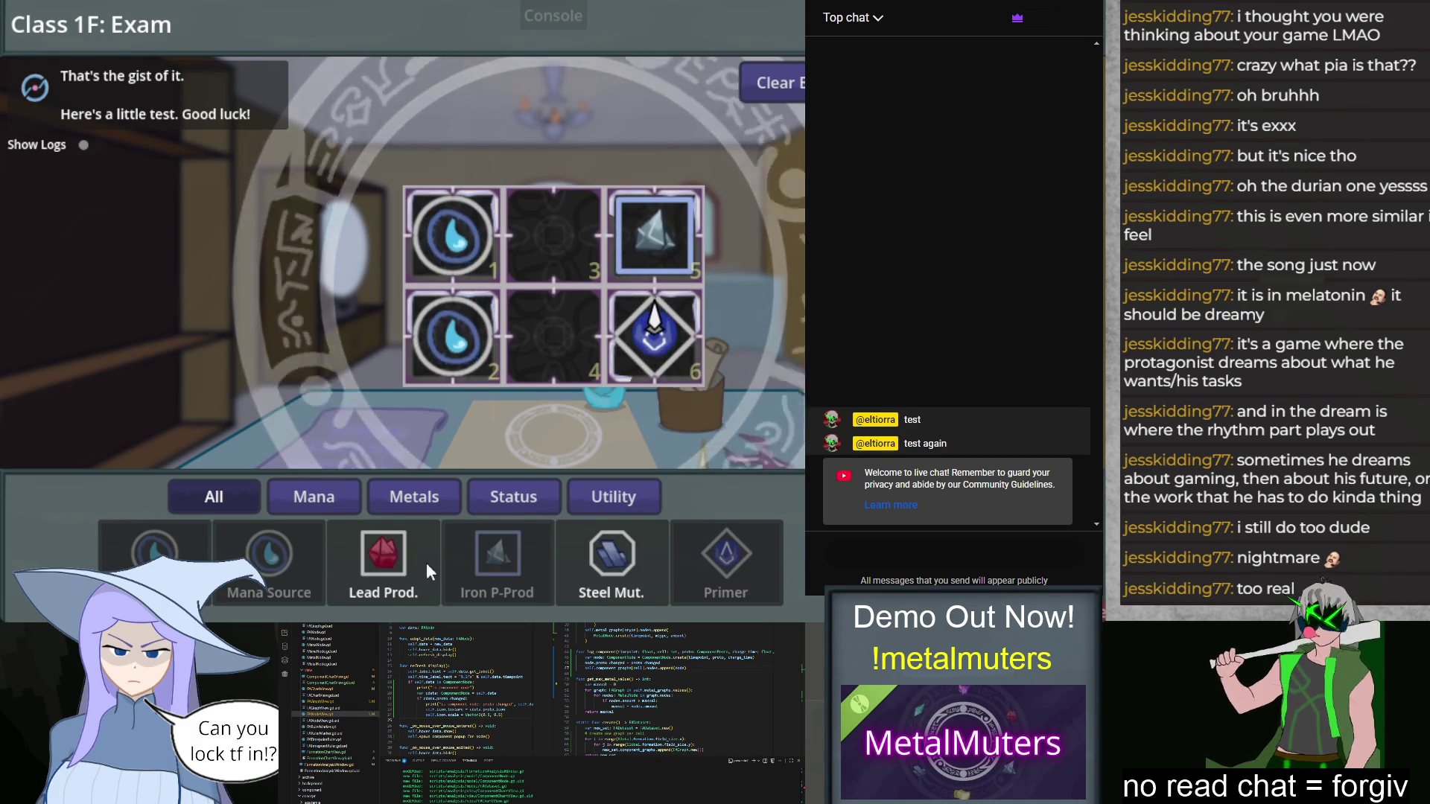
left_click_drag(436, 573, 547, 227)
left_click_drag(587, 534, 547, 327)
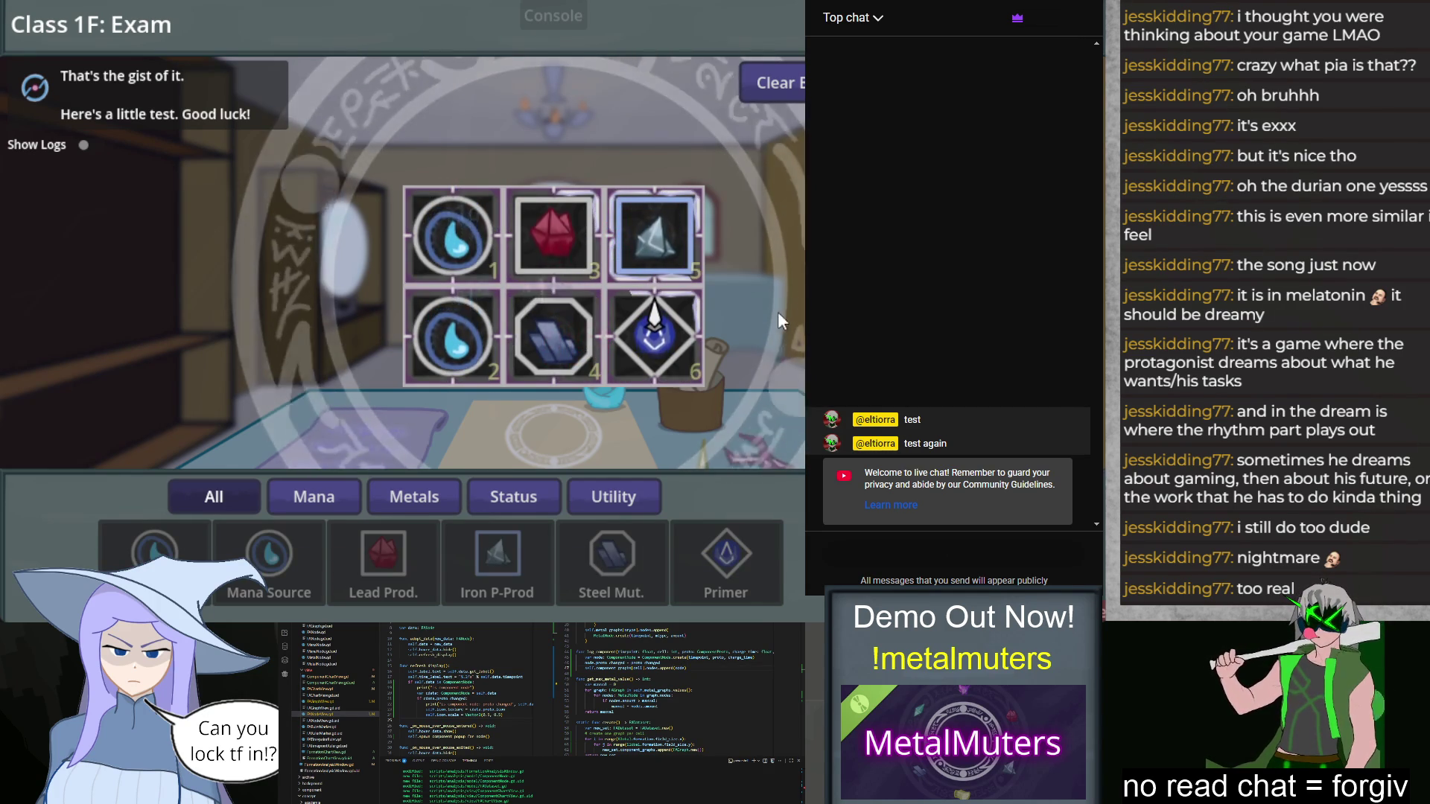
left_click(559, 337)
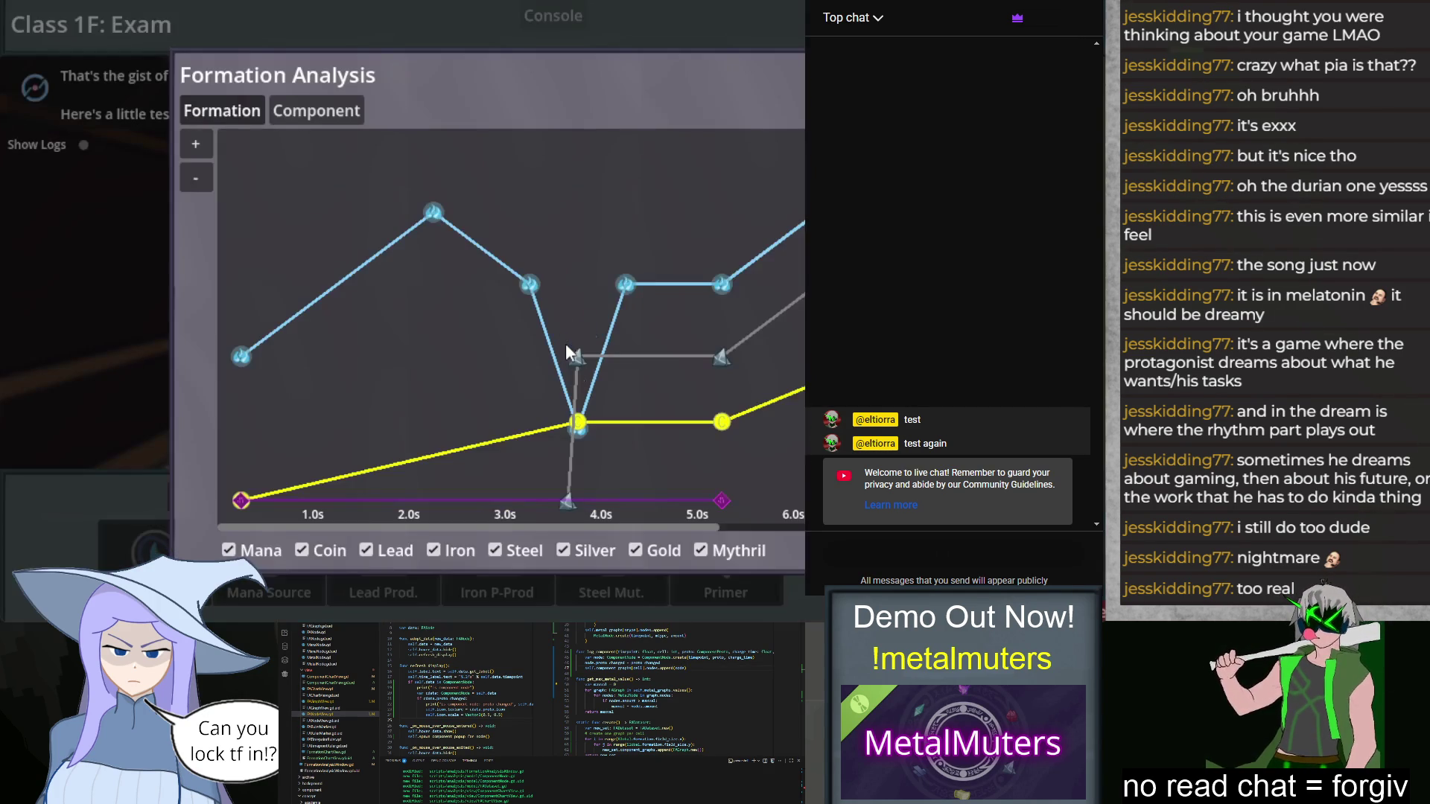
Step: Switch to the per-cell Component charge chart and pan it to the 3.0–8.0s range
left_click(317, 110)
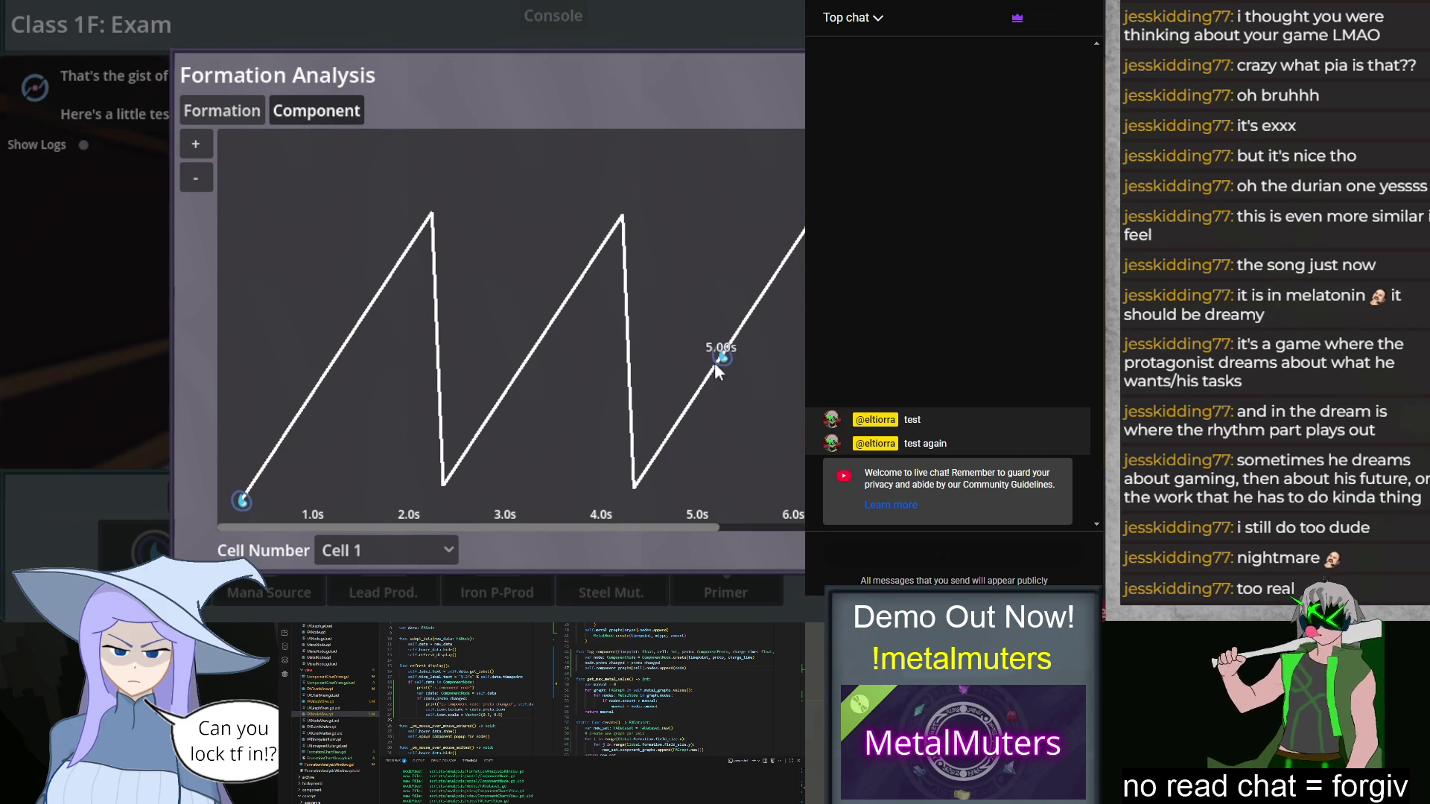
mouse_move(721, 357)
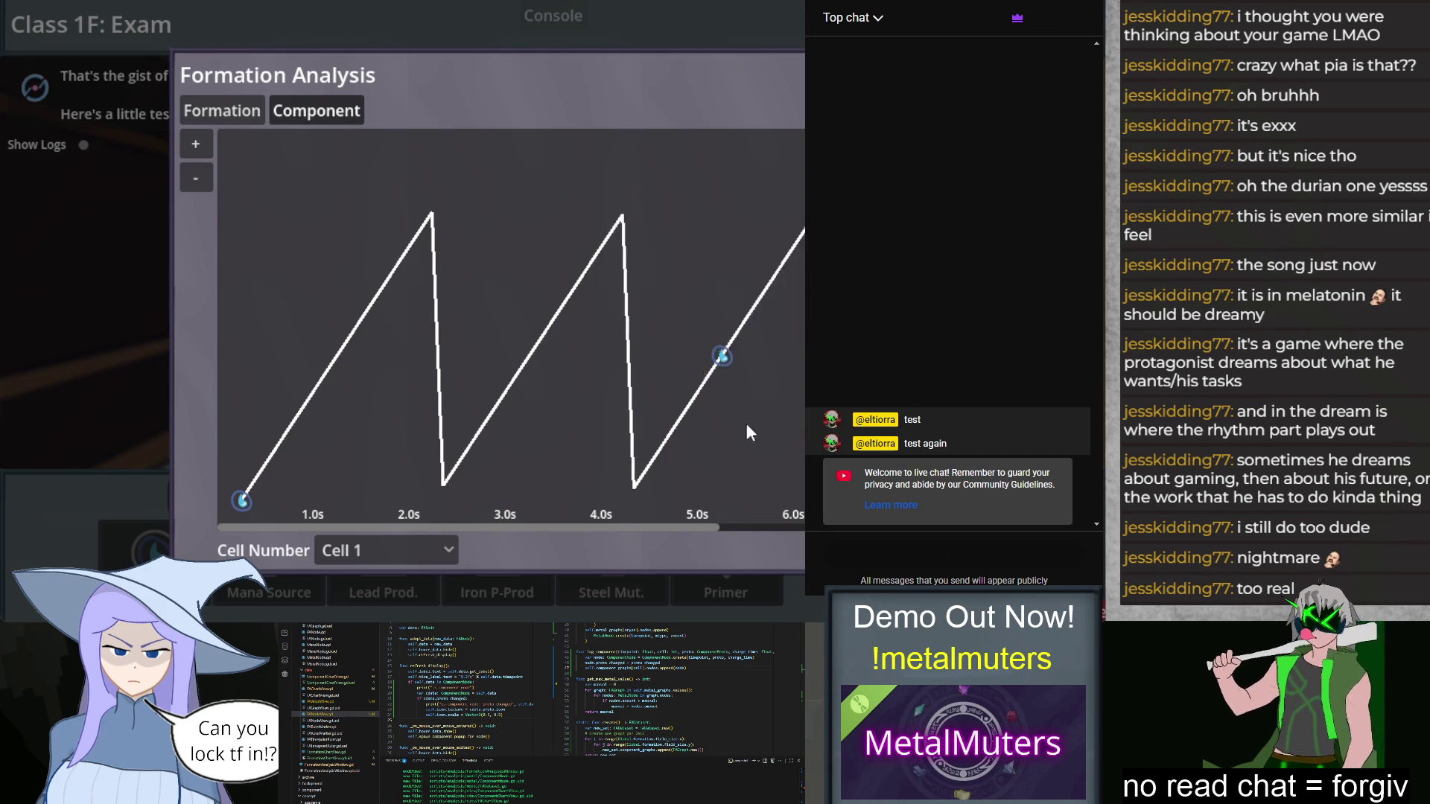
scroll(477, 427, "down", 3)
scroll(790, 412, "up", 3)
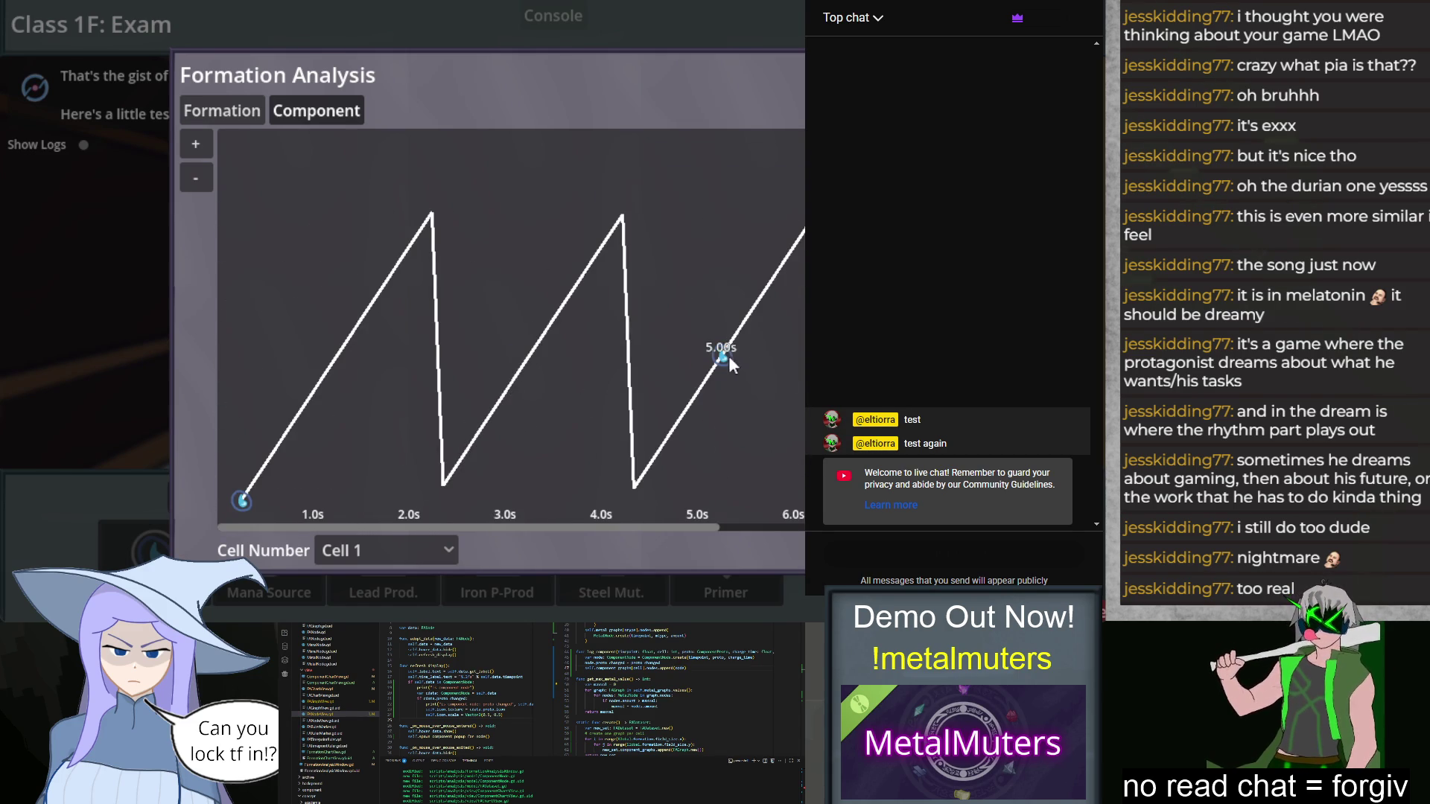
left_click_drag(776, 418, 569, 453)
scroll(569, 453, "up", 3)
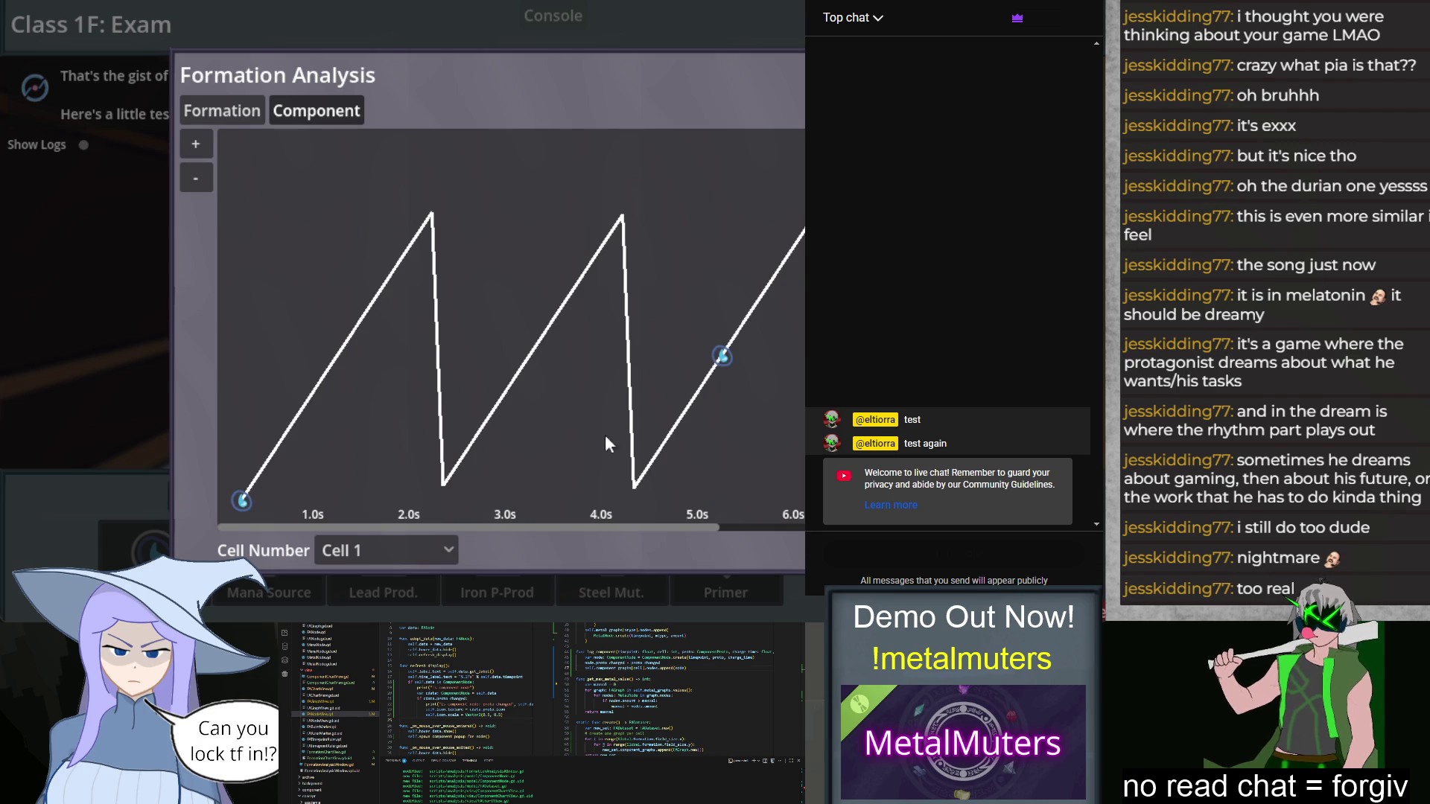
Step: Show the Component charge graph for Cell 3 in the Cell Number list
left_click(400, 560)
left_click(404, 503)
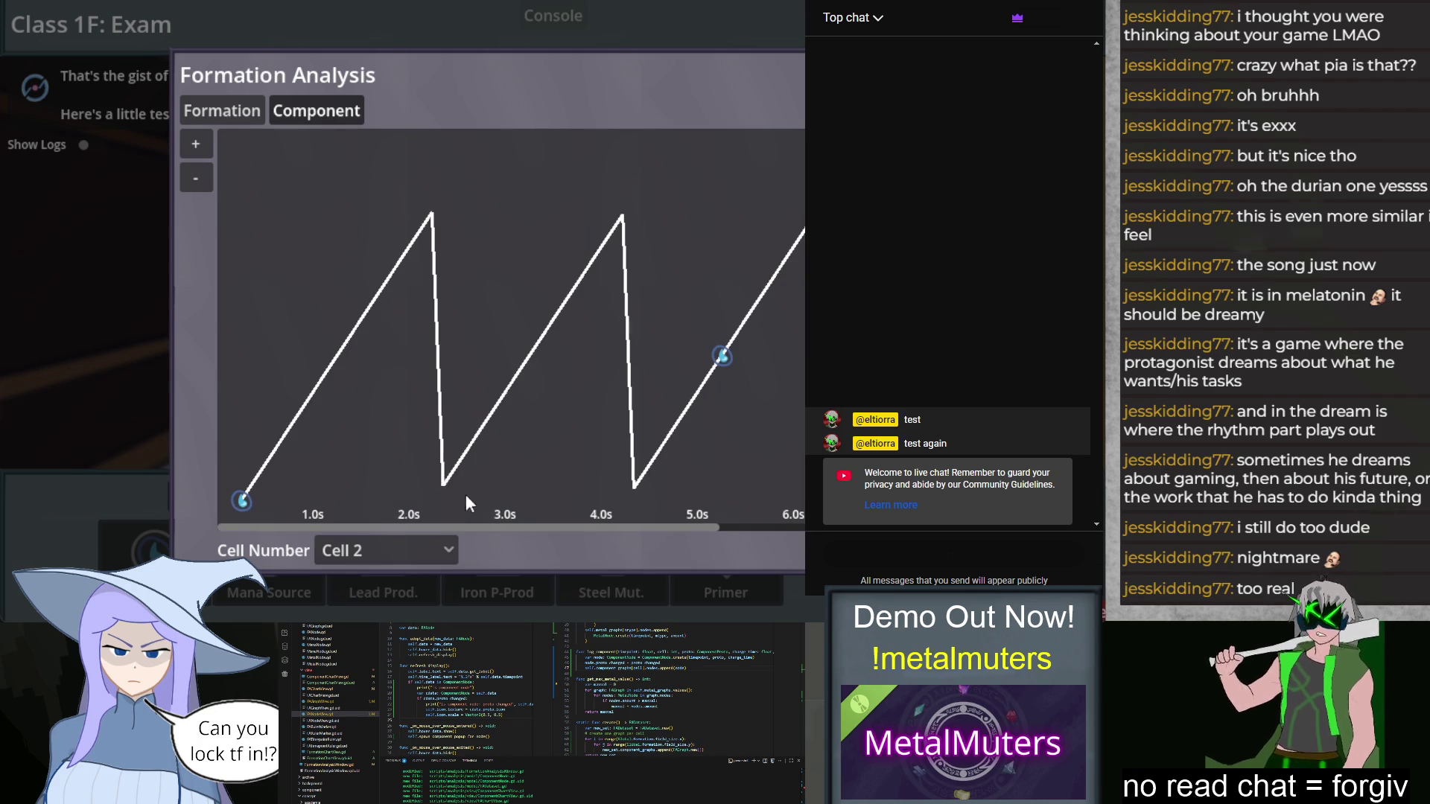
left_click(419, 549)
left_click(401, 526)
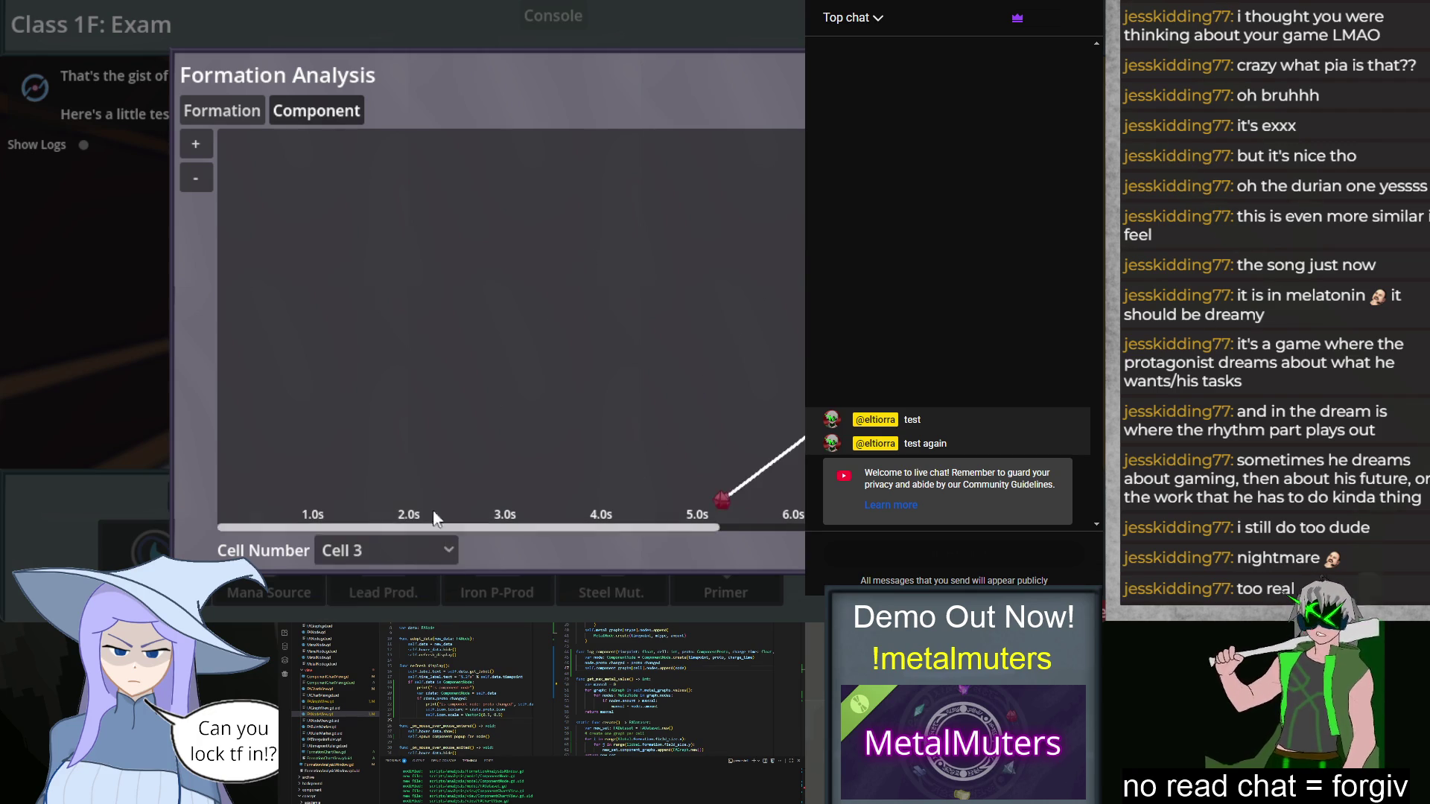
scroll(301, 489, "down", 5)
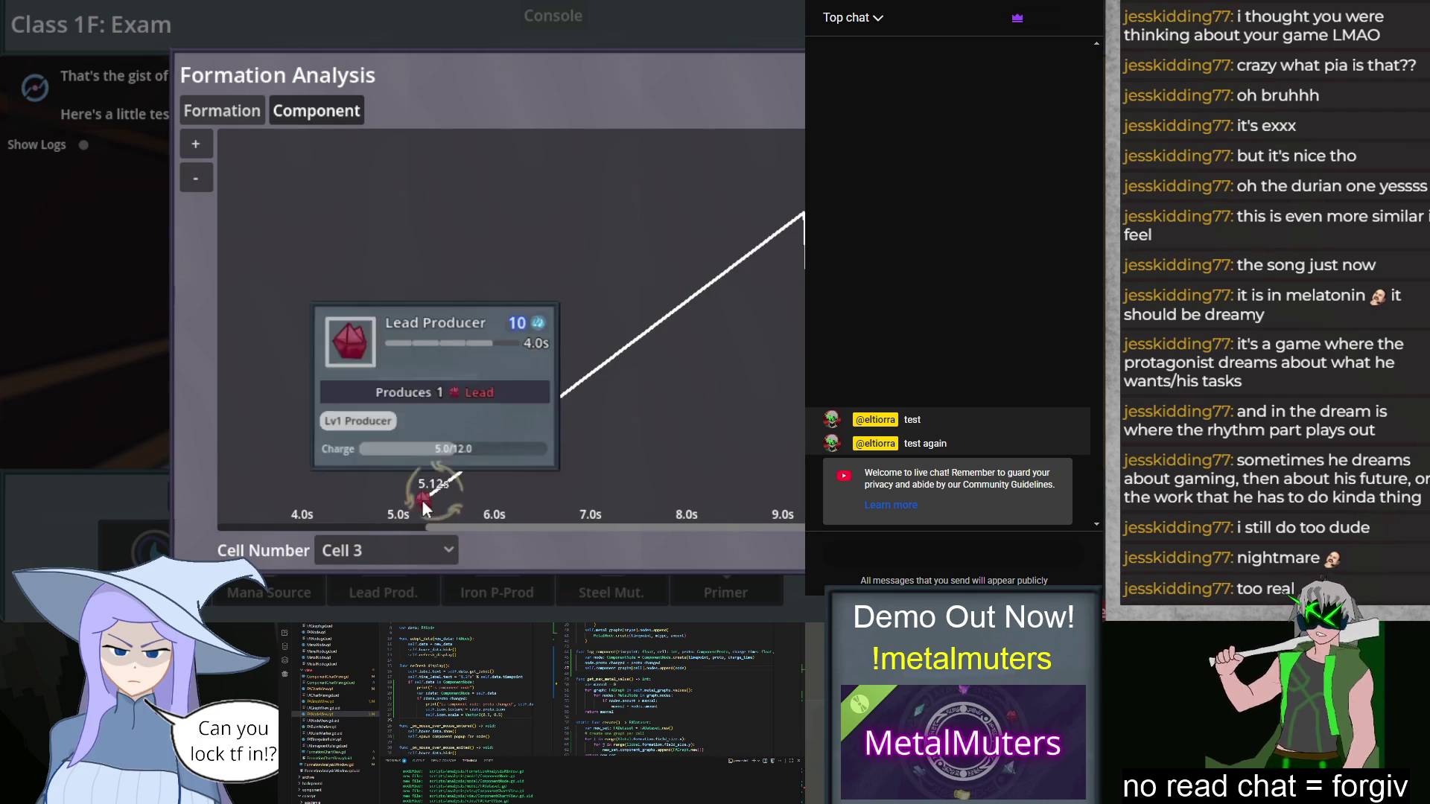
mouse_move(801, 216)
scroll(751, 450, "up", 5)
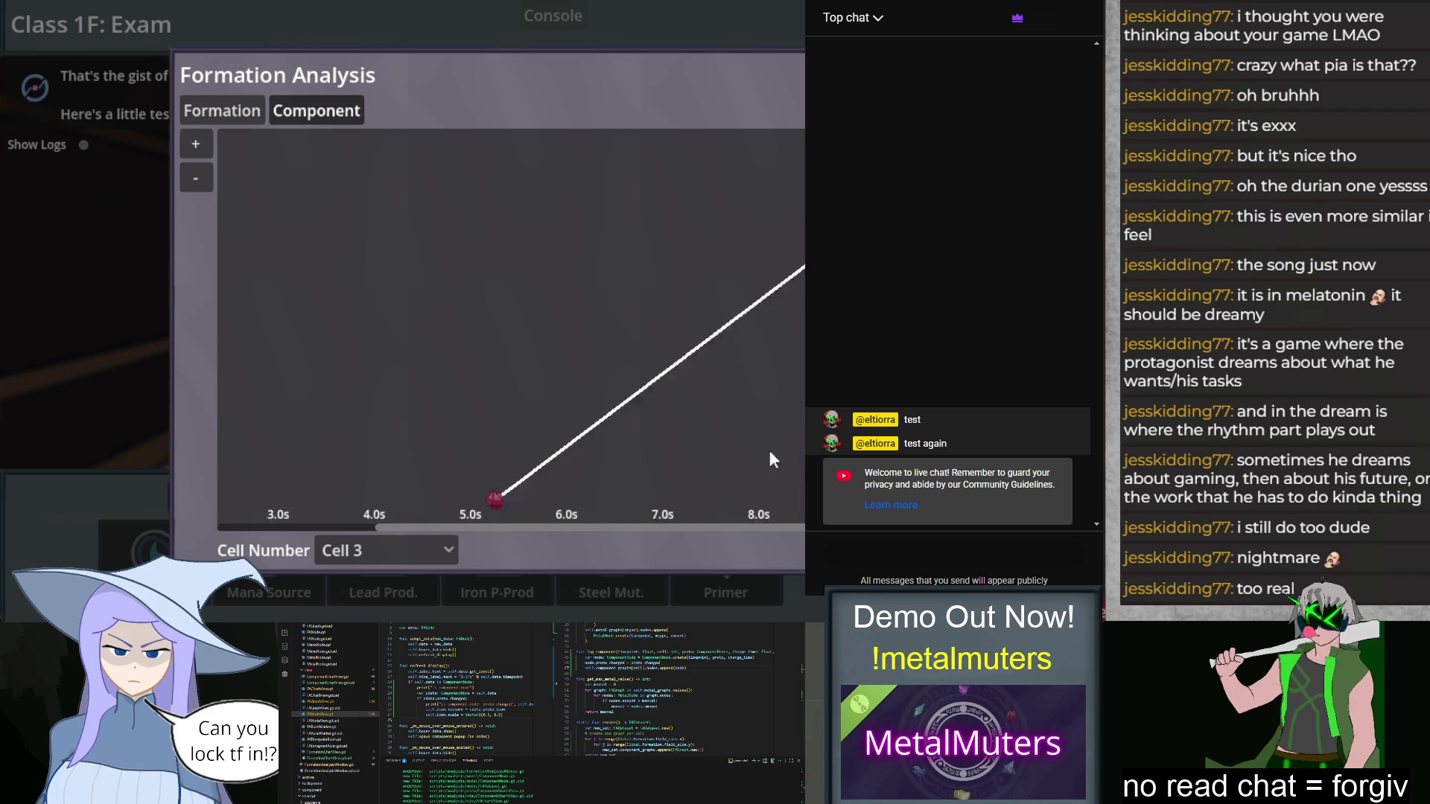
Step: Show the Component charge graph for Cell 4
left_click(447, 550)
left_click(378, 556)
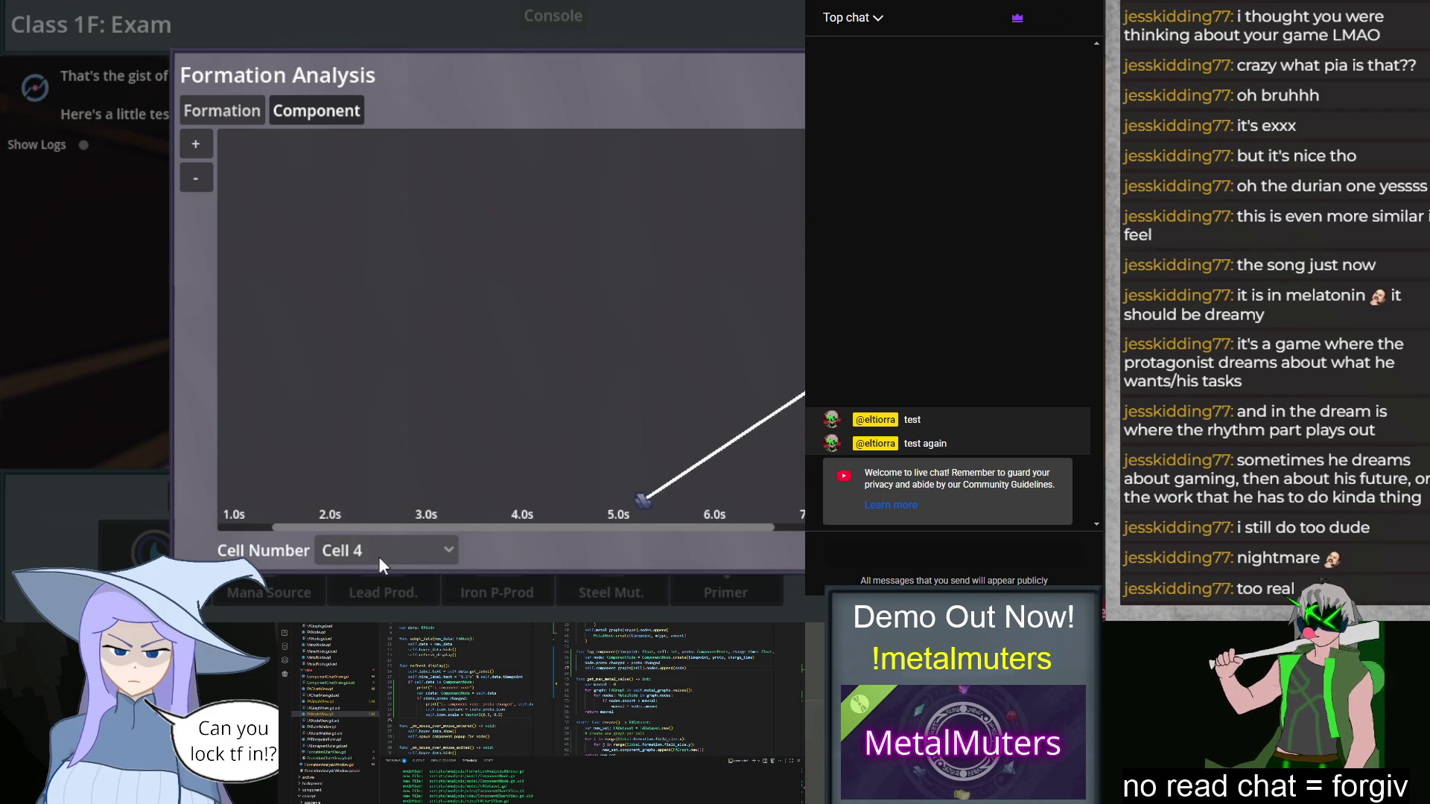
scroll(540, 412, "down", 1)
scroll(541, 422, "down", 2)
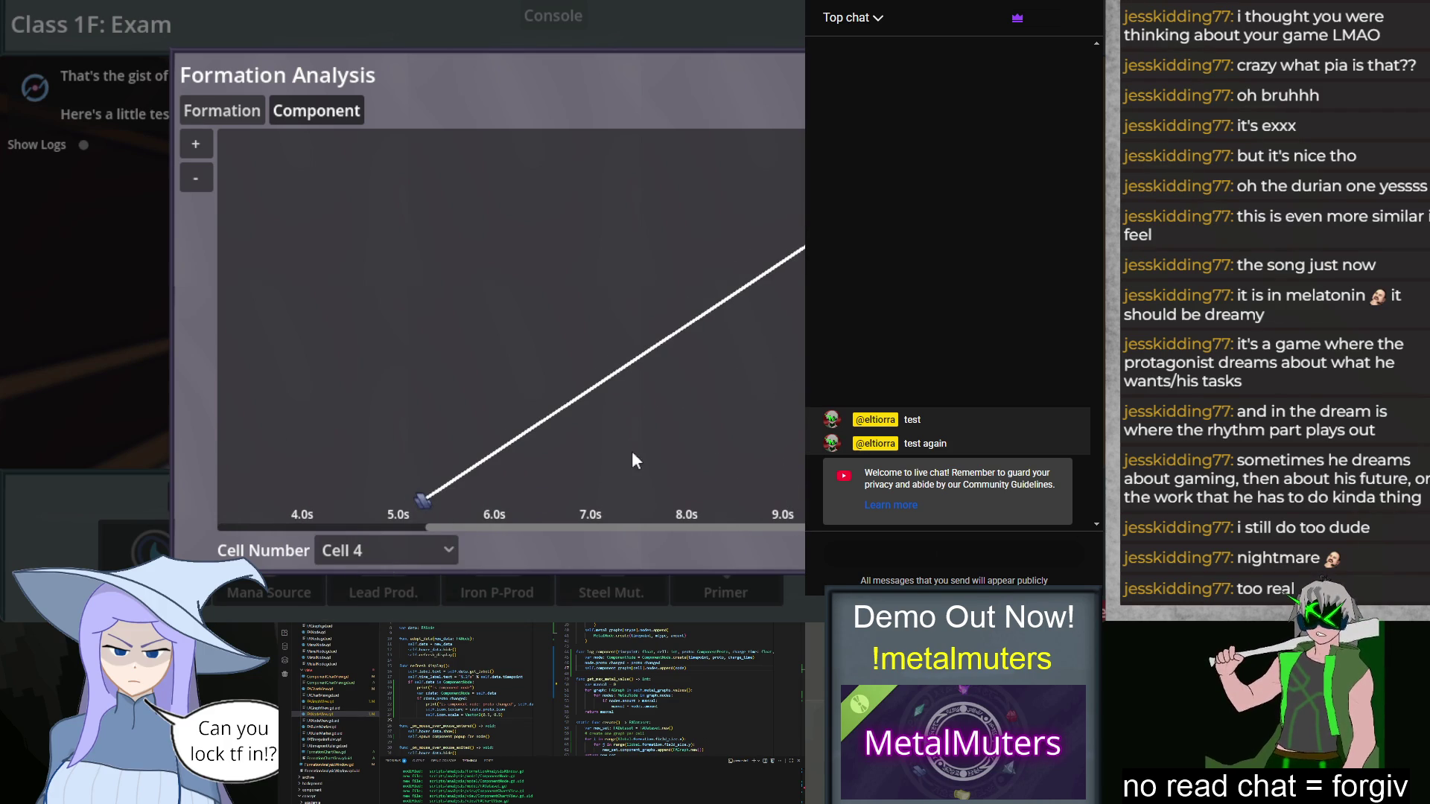
mouse_move(422, 500)
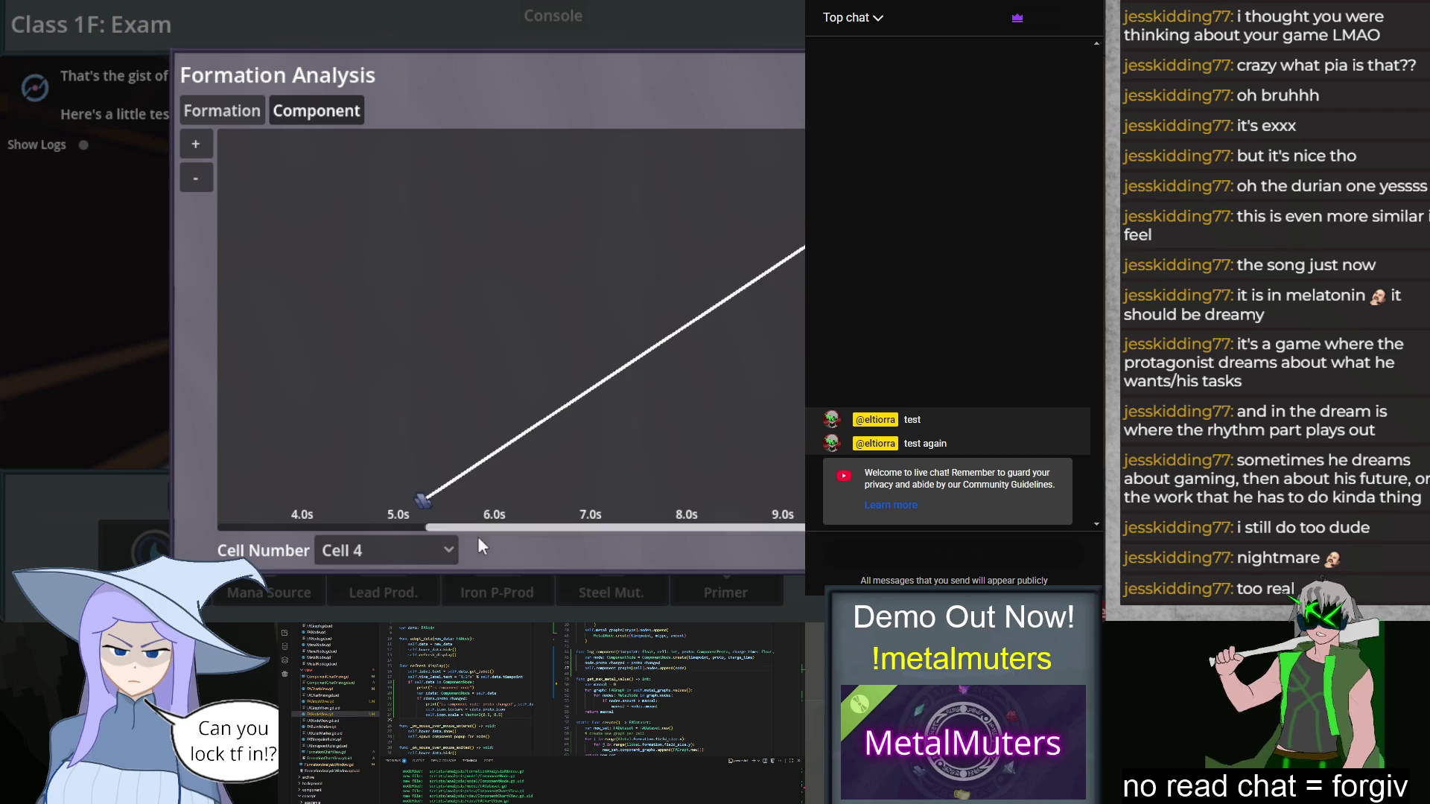
Step: Show the charge graphs for Cells 5 and 6, then close Formation Analysis with Esc
left_click(398, 549)
left_click(373, 582)
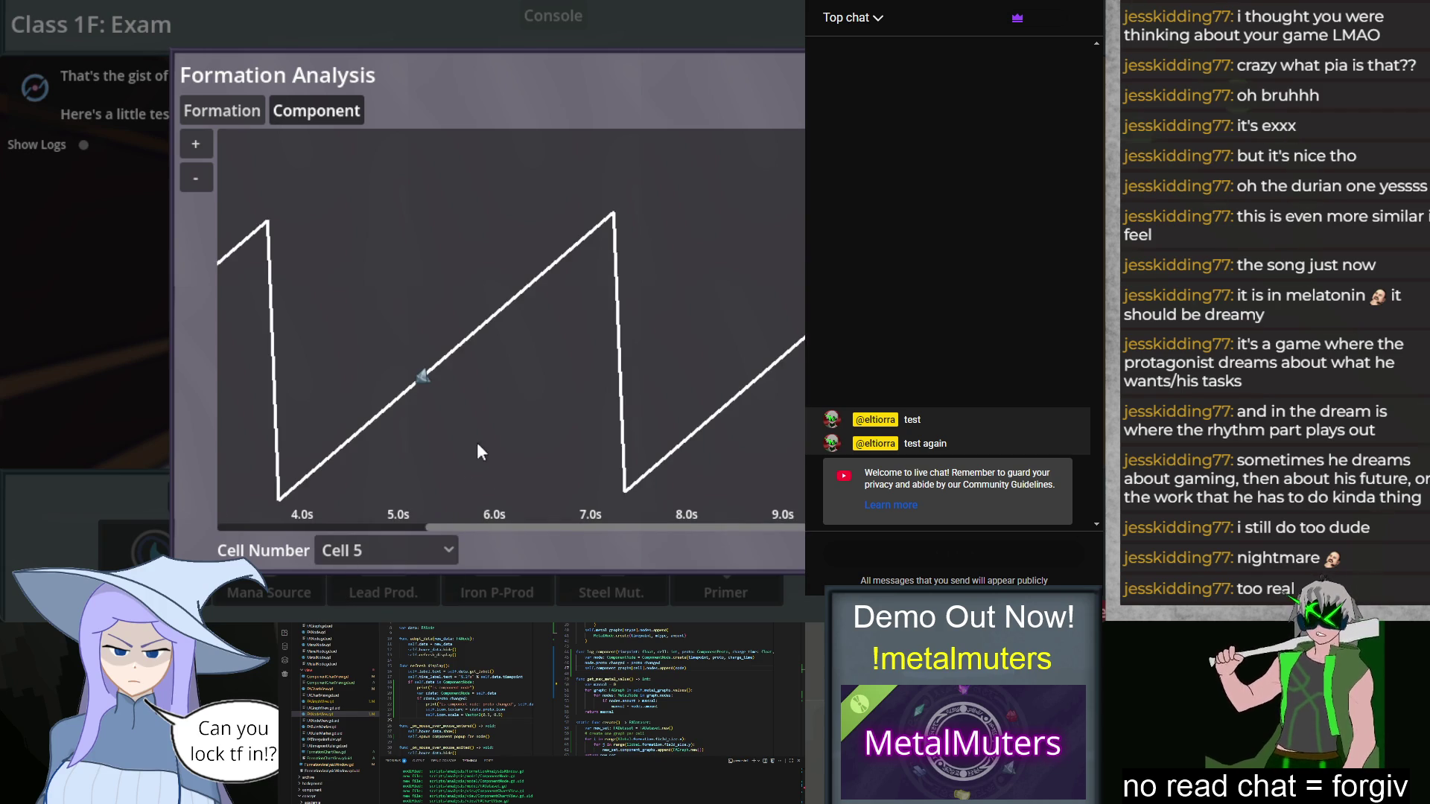
mouse_move(324, 449)
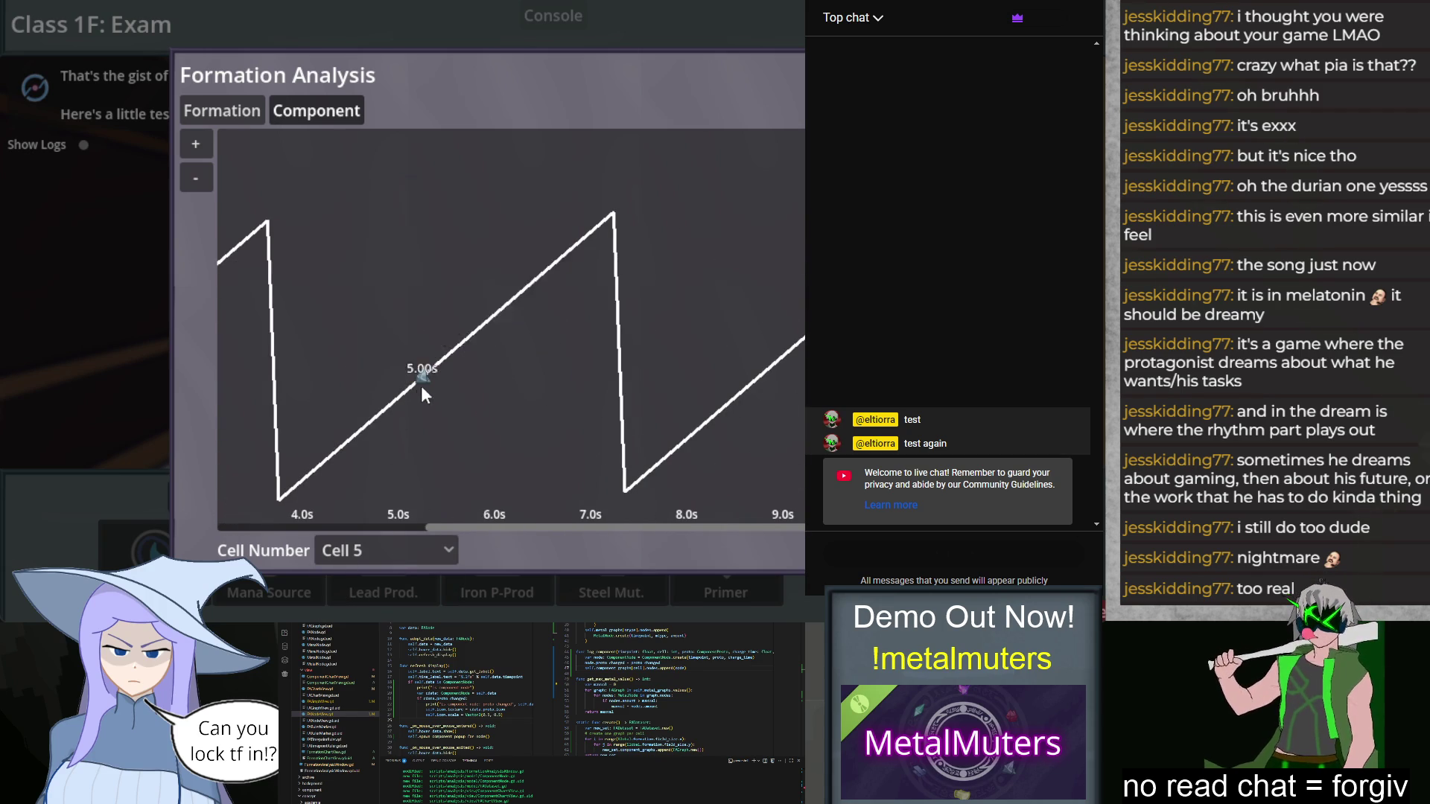
left_click(363, 557)
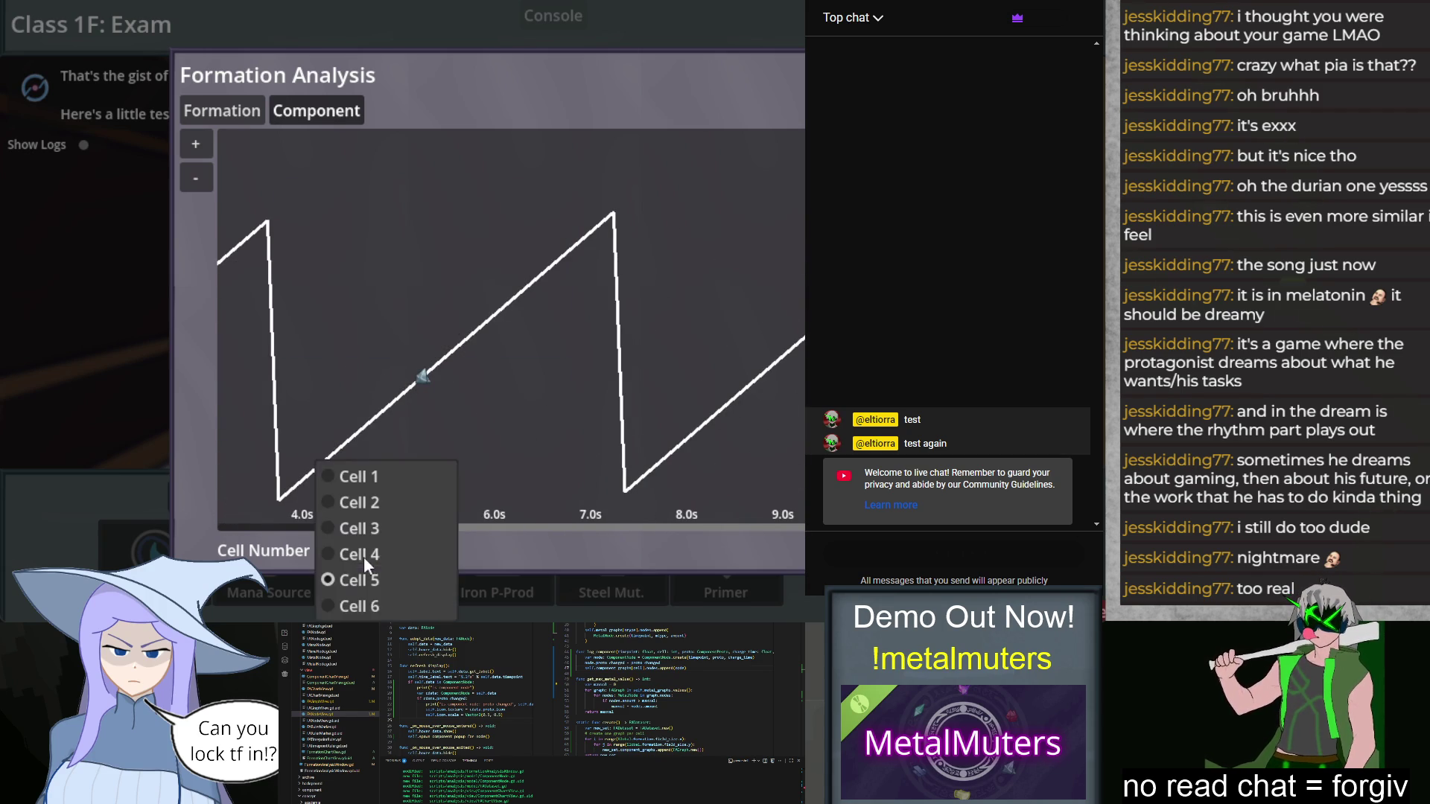
left_click(380, 606)
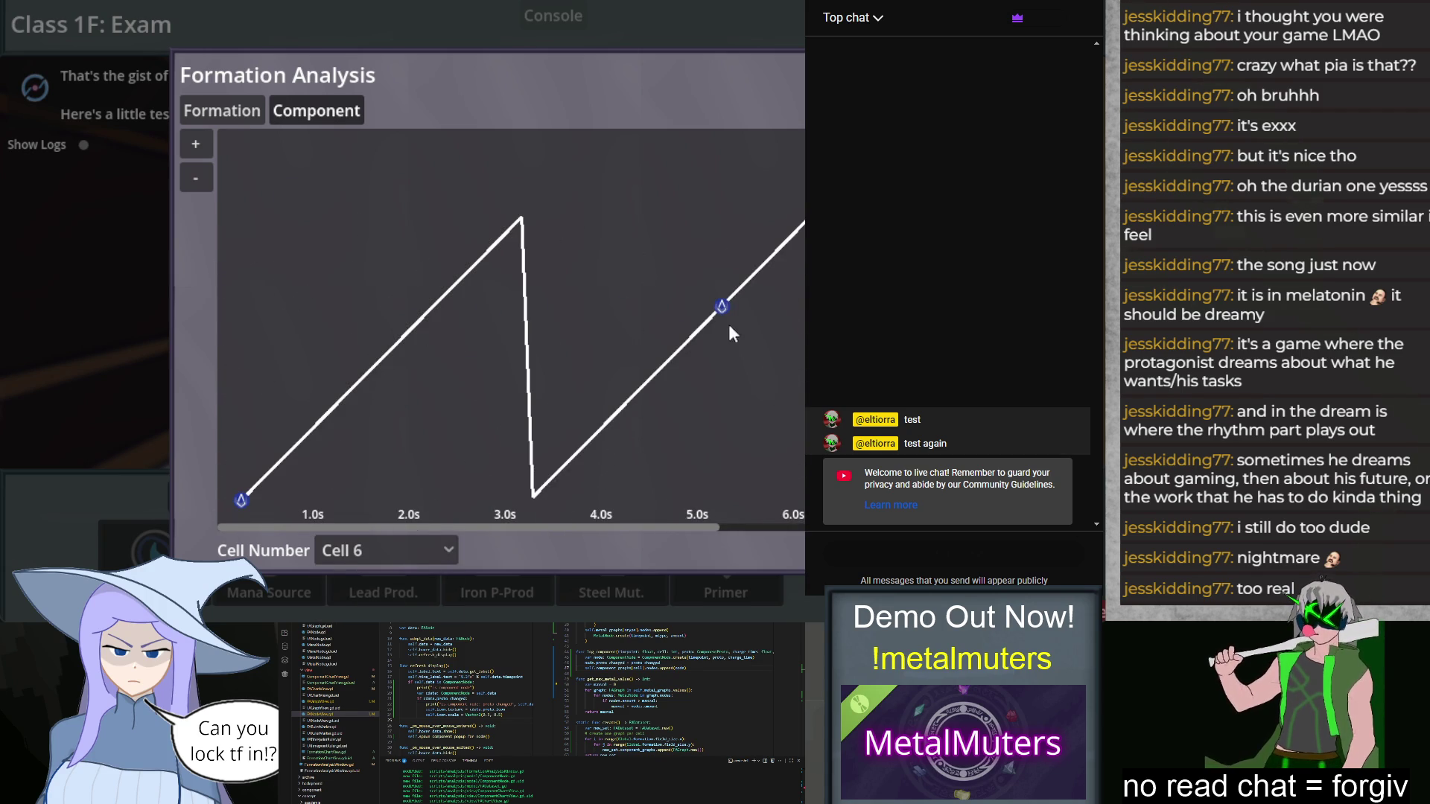
mouse_move(720, 316)
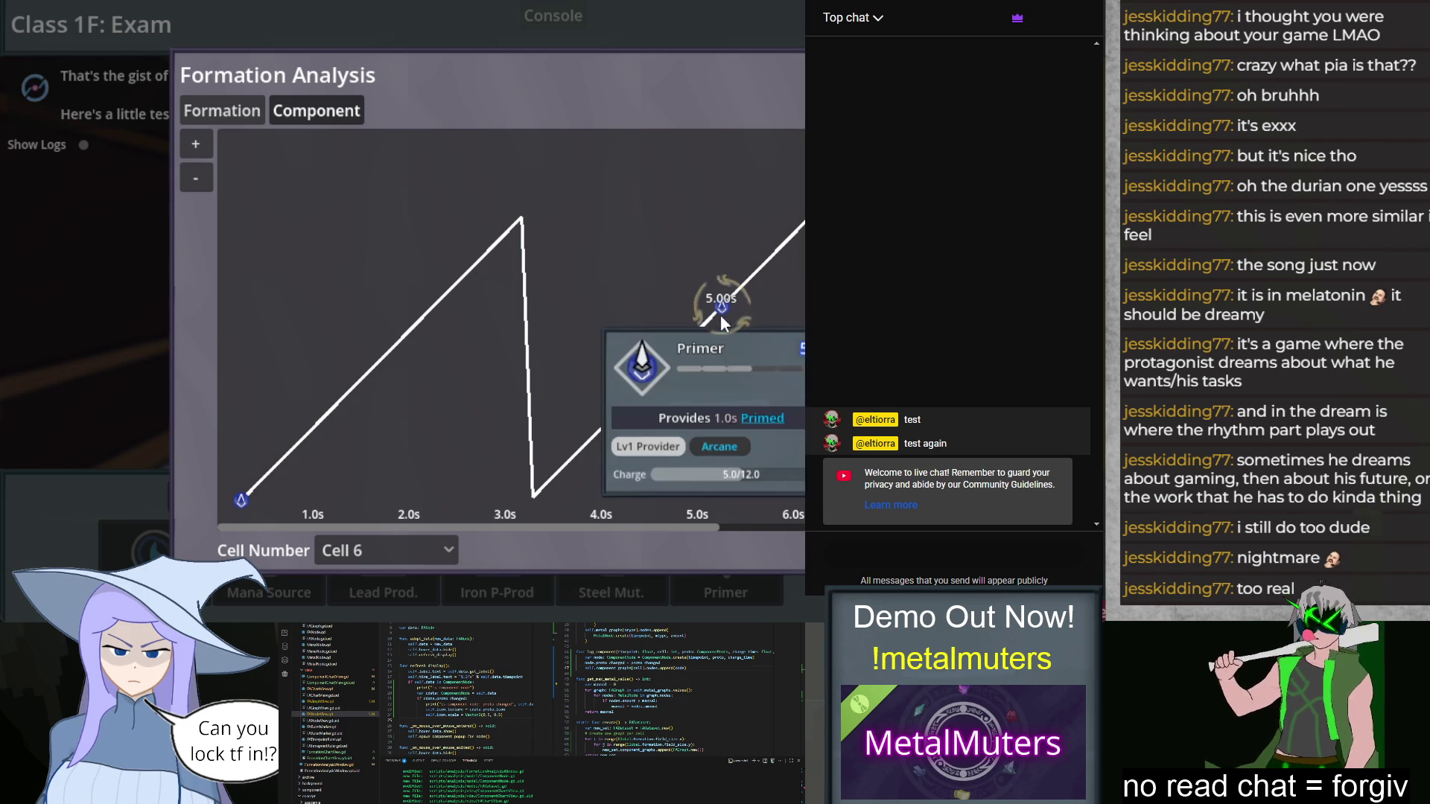
key("Escape")
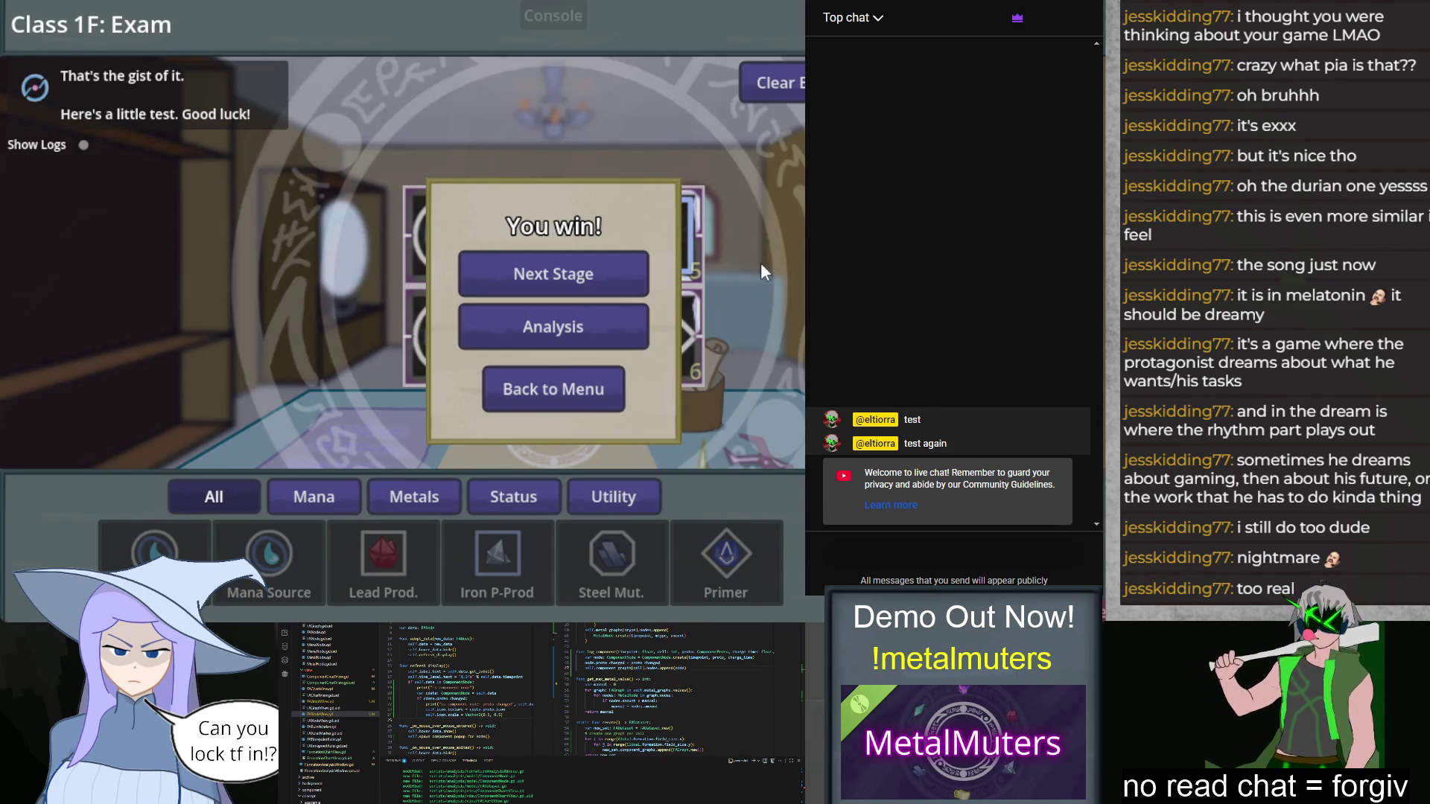
Step: Stop the game, select the 0.5, 0.5 values in the code, rerun and place a Mana Source in cell 1
key("F8")
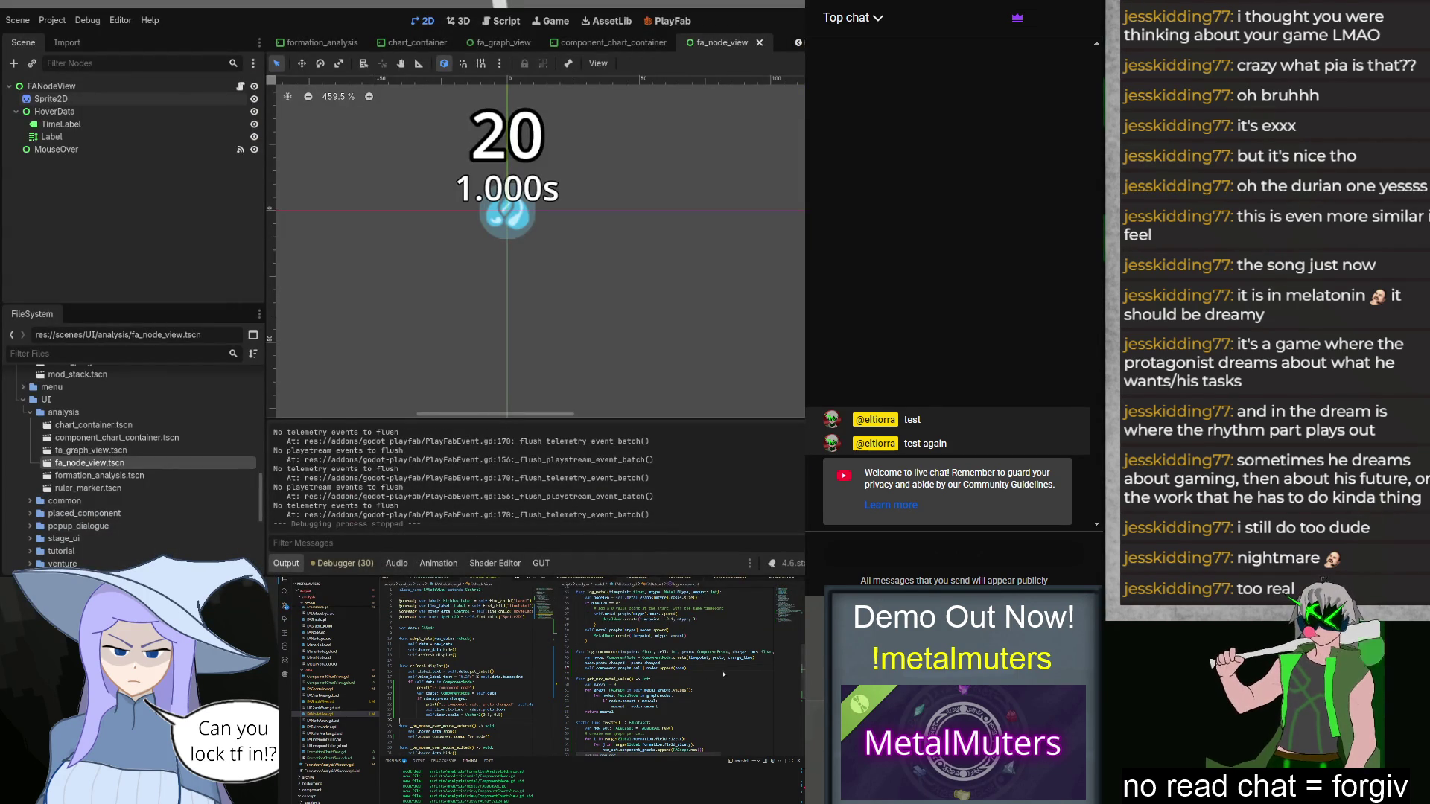
scroll(722, 674, "down", 2)
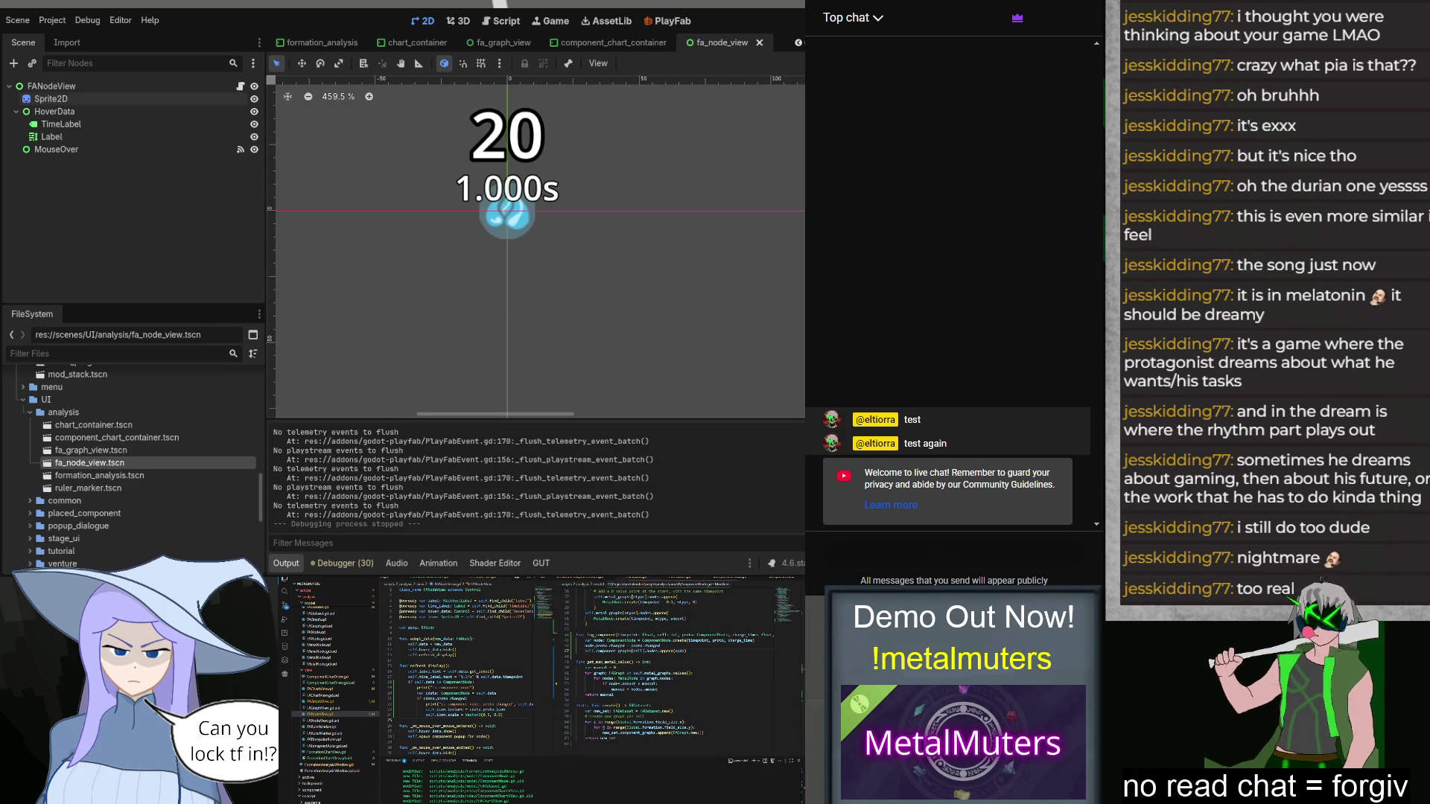
double_click(505, 715)
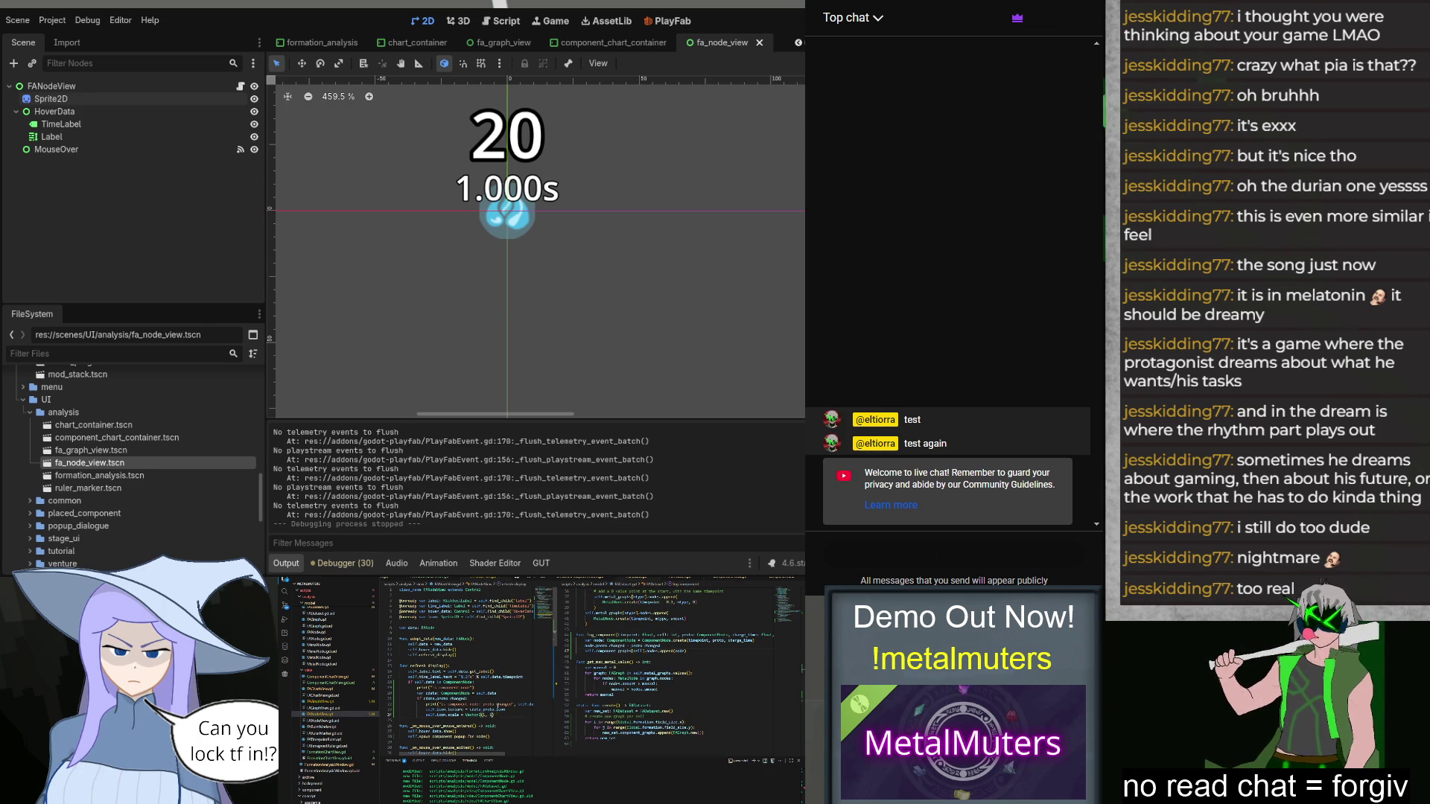
key("F6")
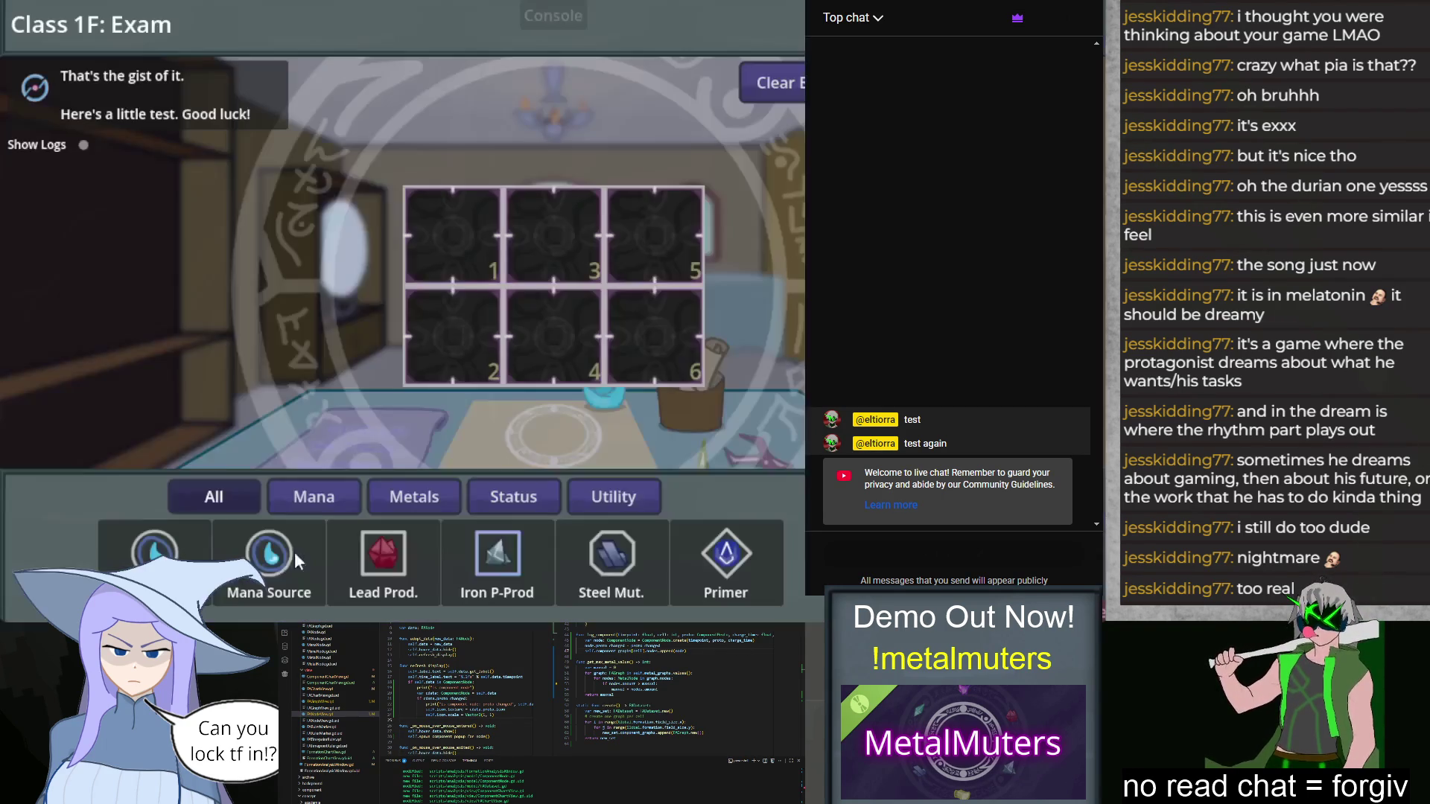
mouse_move(154, 555)
left_mouse_down()
mouse_move(372, 279)
mouse_move(453, 237)
left_mouse_up()
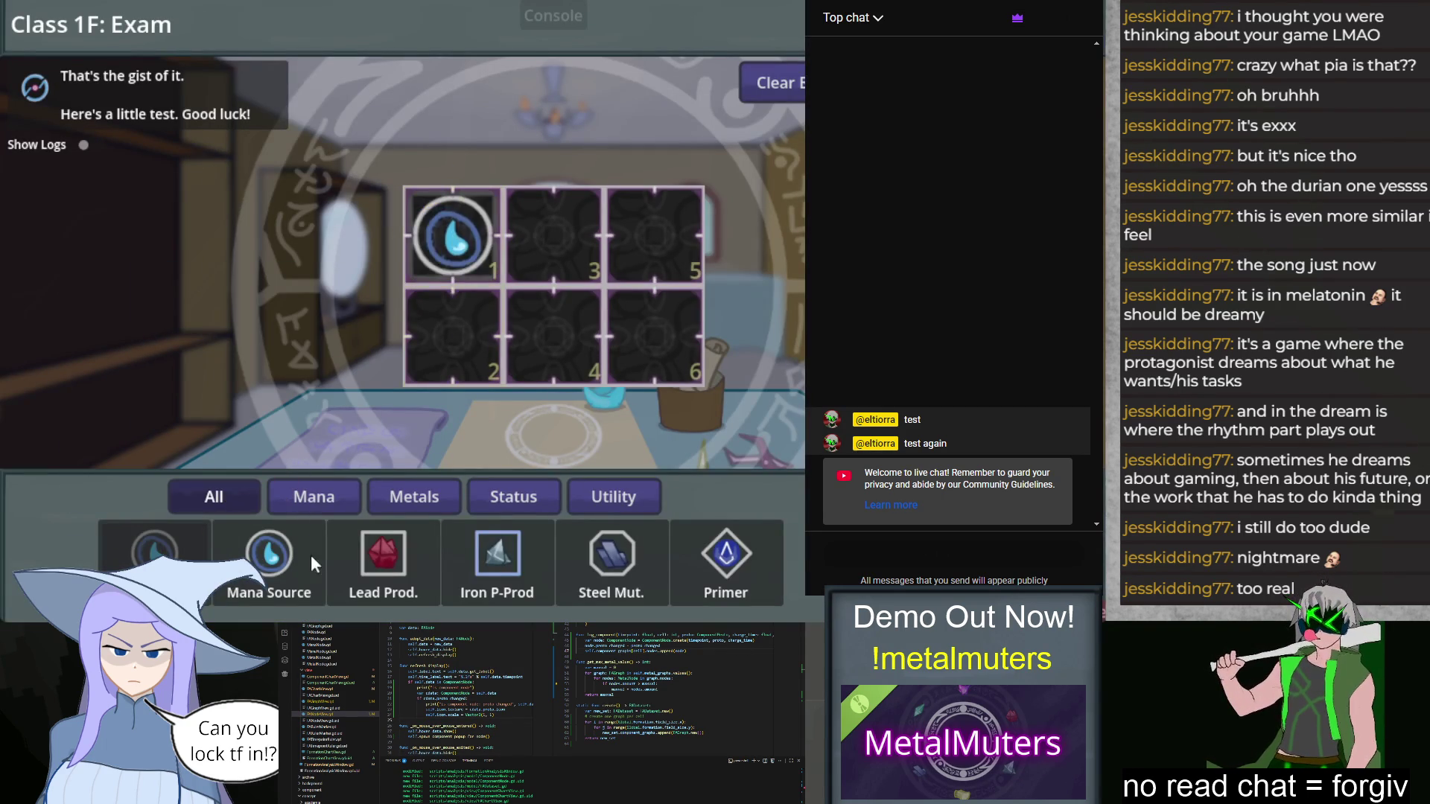
Step: Place a Mana Source in cell 2, Iron P-Prod in 5, Primer in 6, Lead Prod. in 3 and Steel Mut. in 4
left_click_drag(269, 554, 458, 328)
left_click_drag(496, 555, 653, 236)
left_click_drag(726, 555, 653, 335)
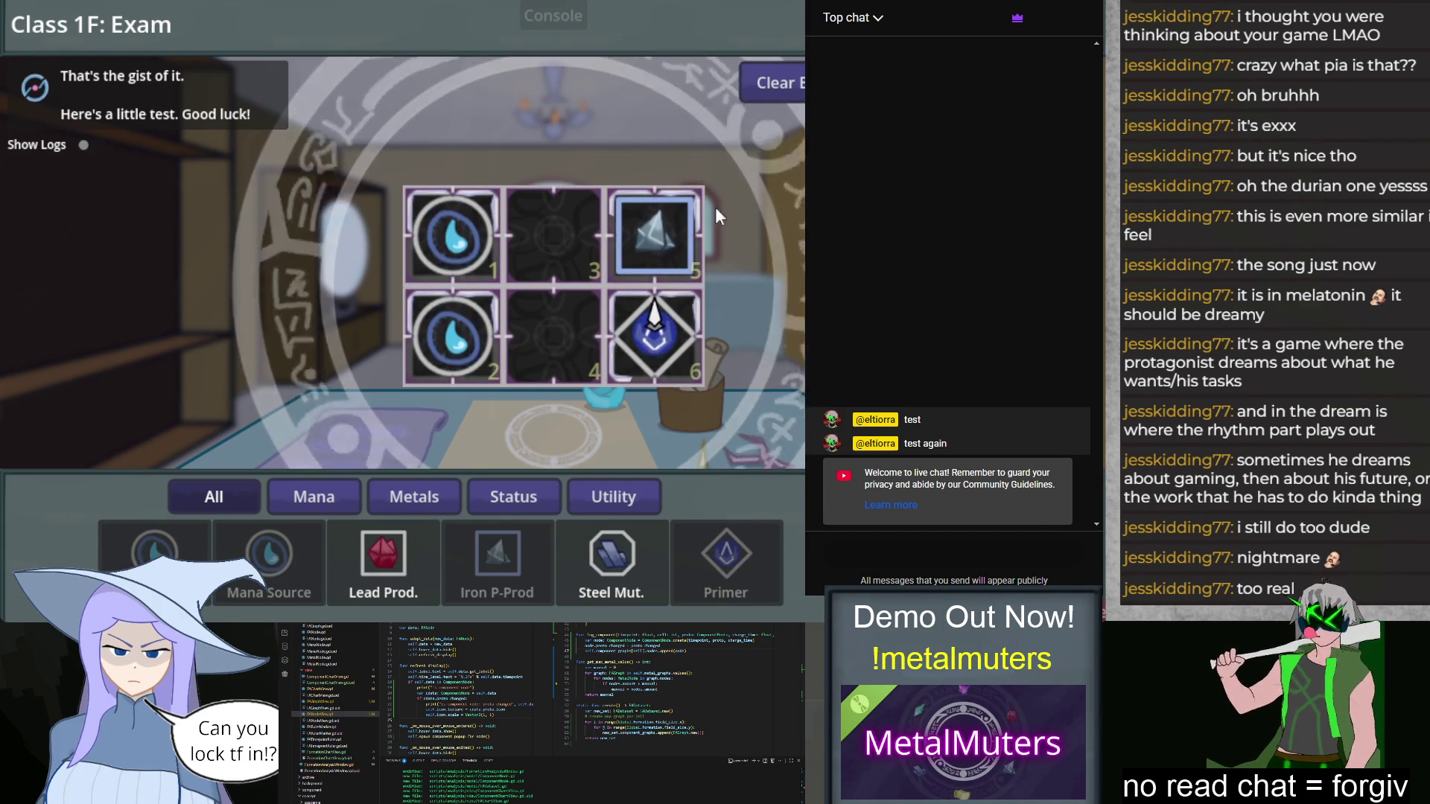
left_click_drag(384, 555, 592, 230)
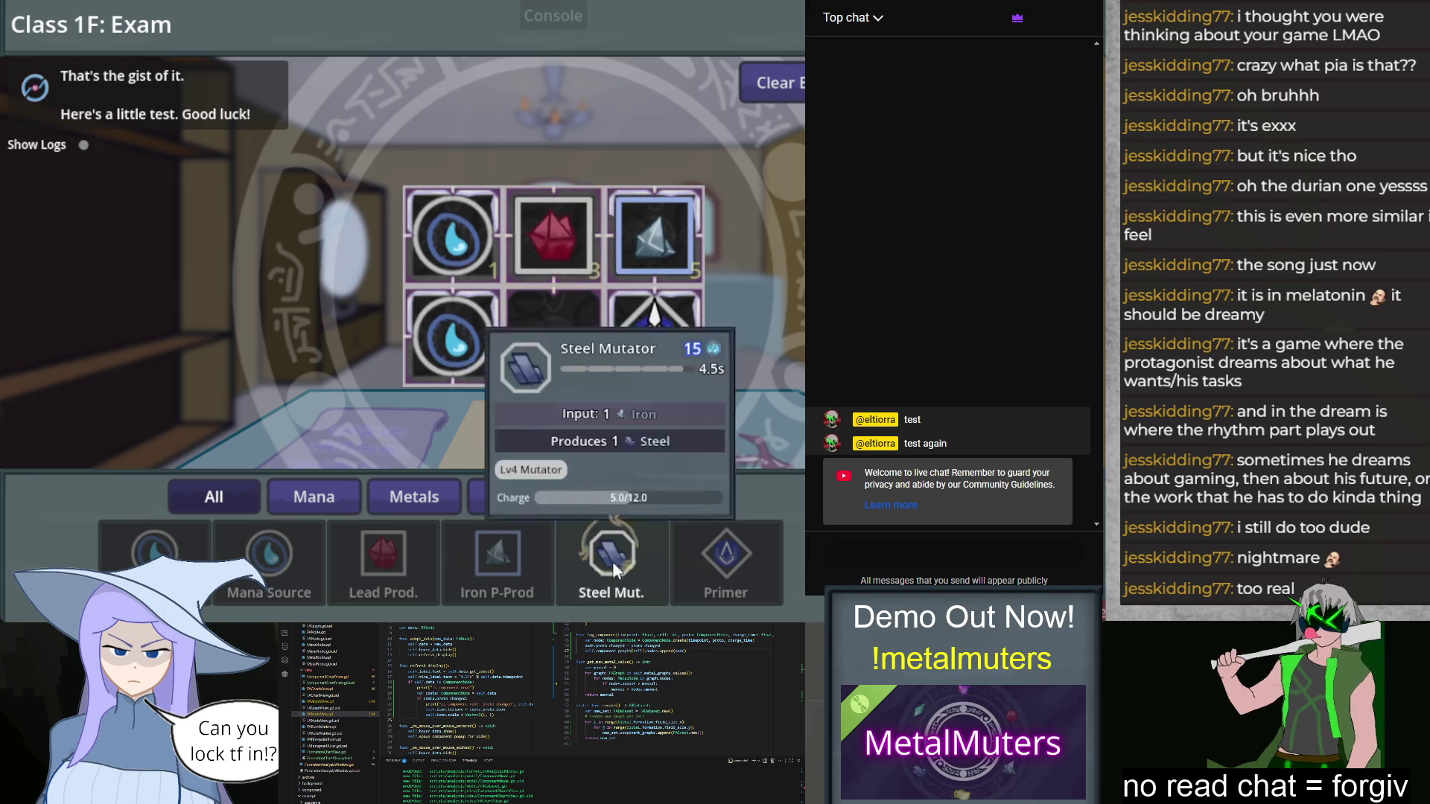
left_click_drag(608, 535, 539, 315)
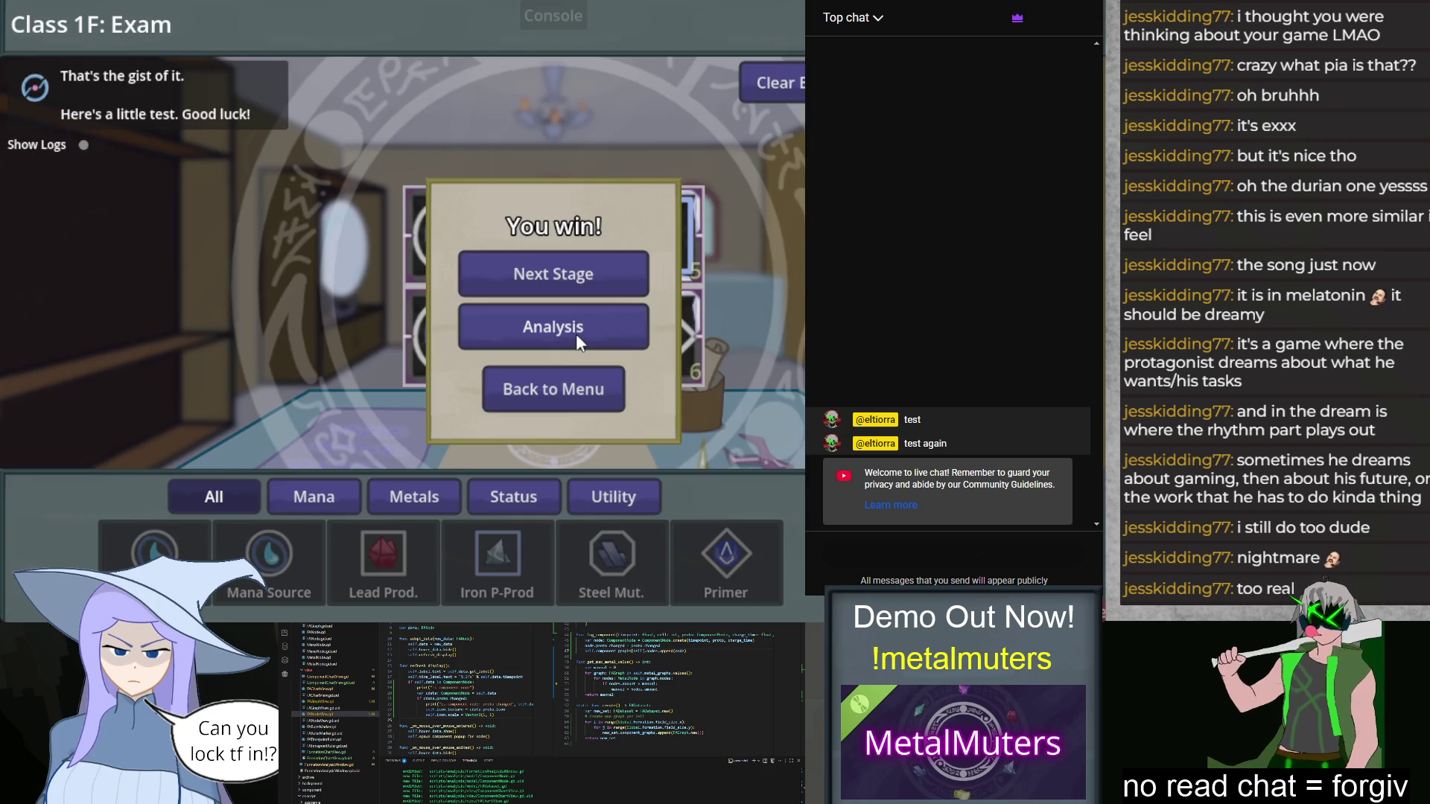
Step: View Cell 1's Component charge graph in Formation Analysis, then stop the game with F8
left_click(575, 333)
left_click(333, 119)
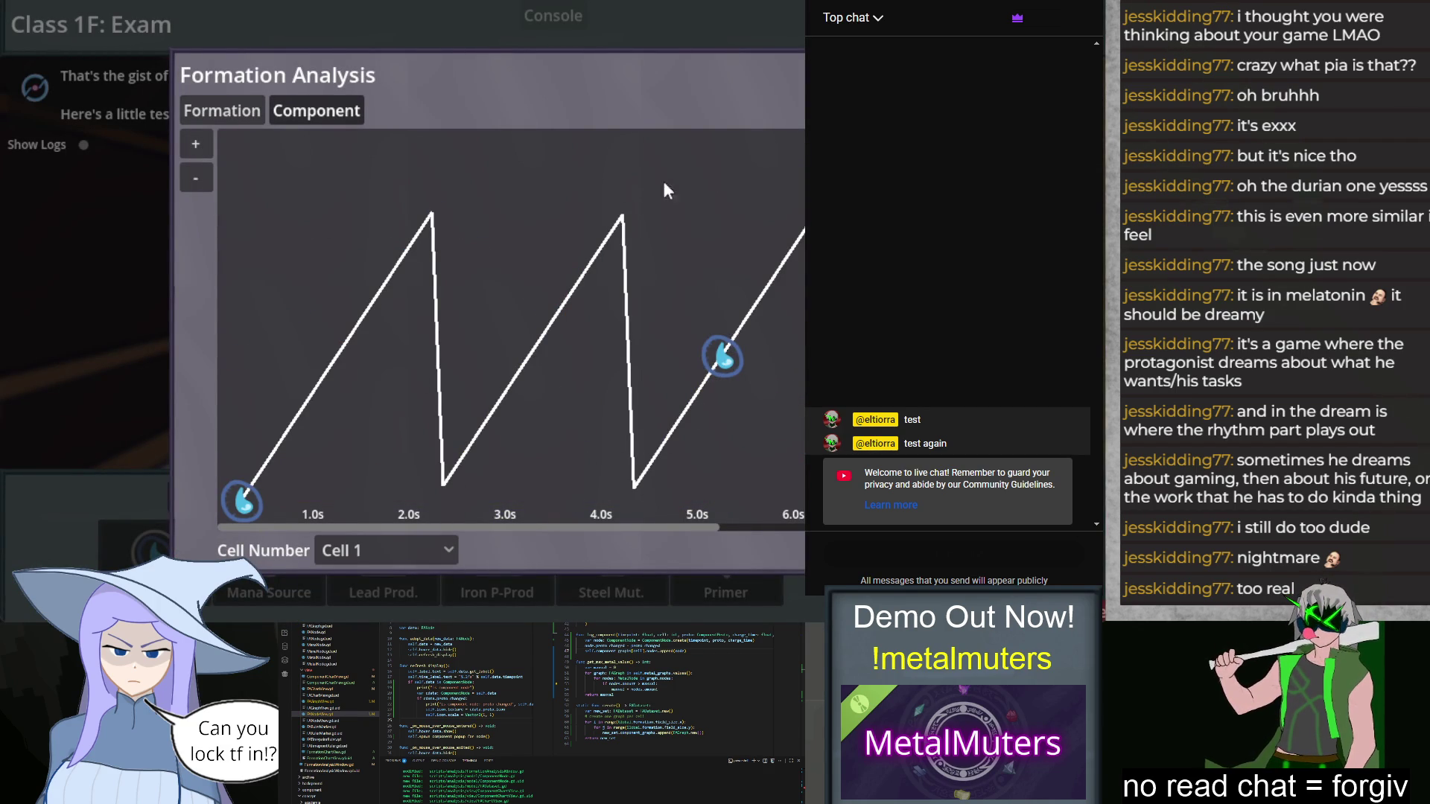
key("F8")
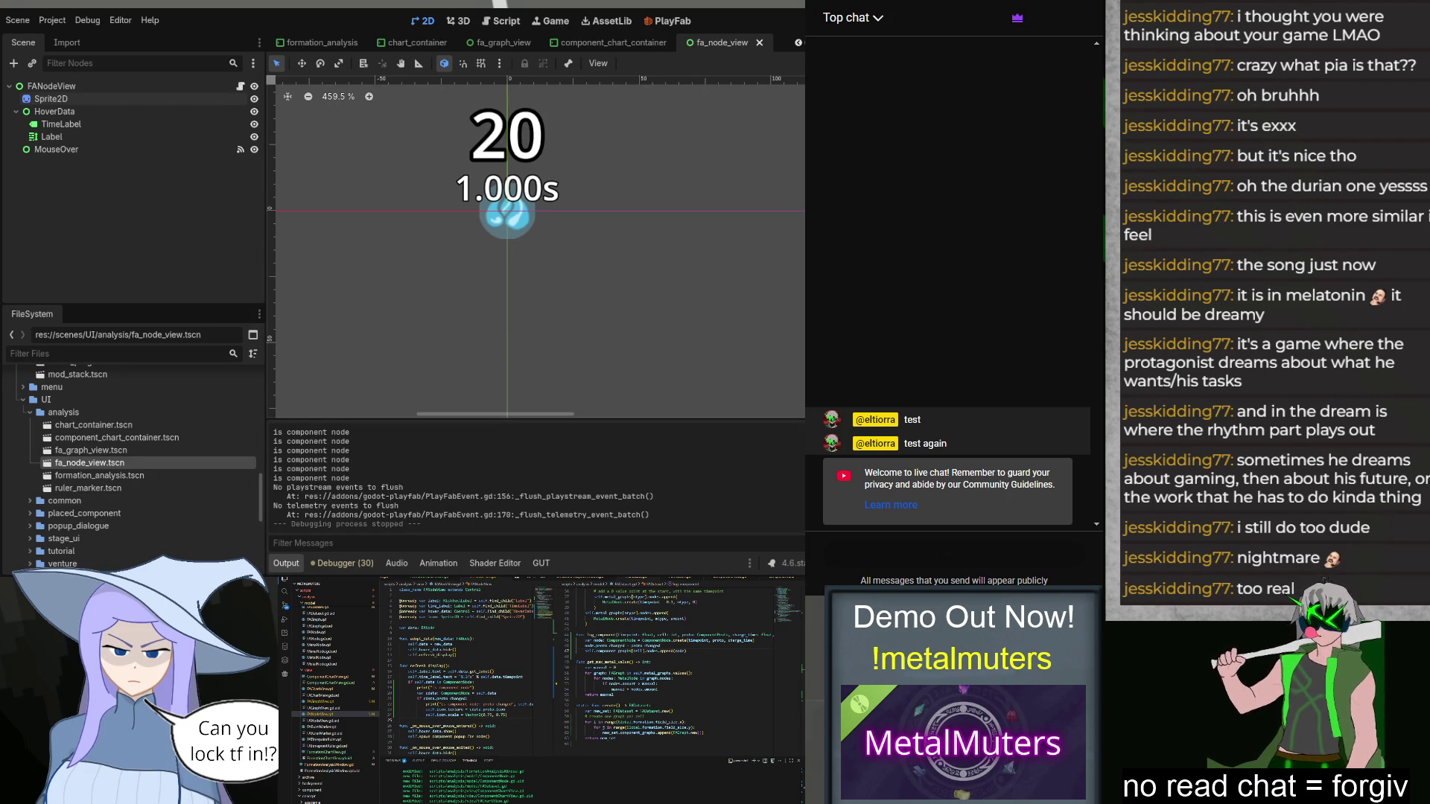
Step: Rerun the project and place Mana Sources in cells 1–2, Iron P-Prod, Primer and Lead Prod
key("F6")
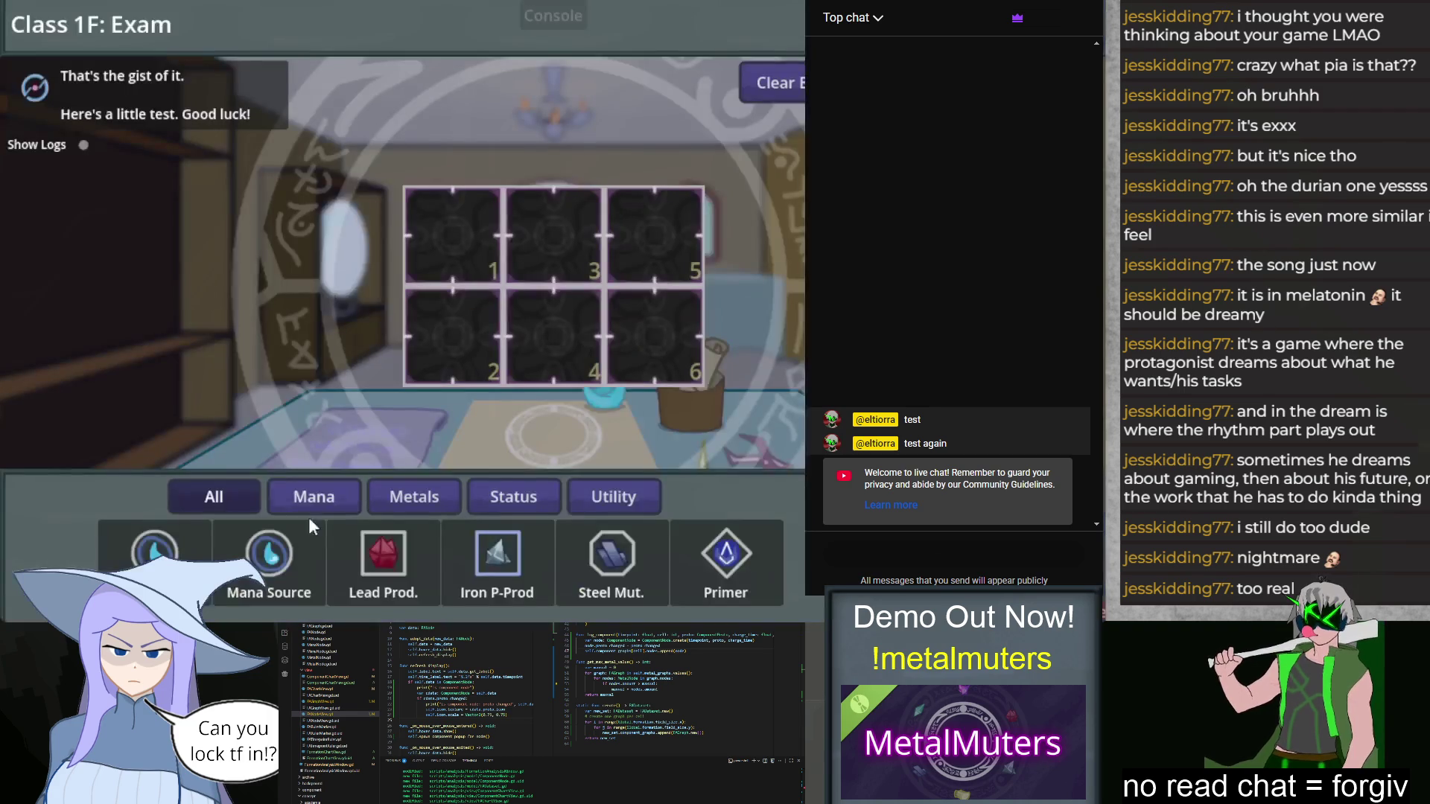
mouse_move(154, 555)
left_mouse_down()
mouse_move(400, 324)
mouse_move(451, 235)
left_mouse_up()
left_click_drag(269, 555, 469, 350)
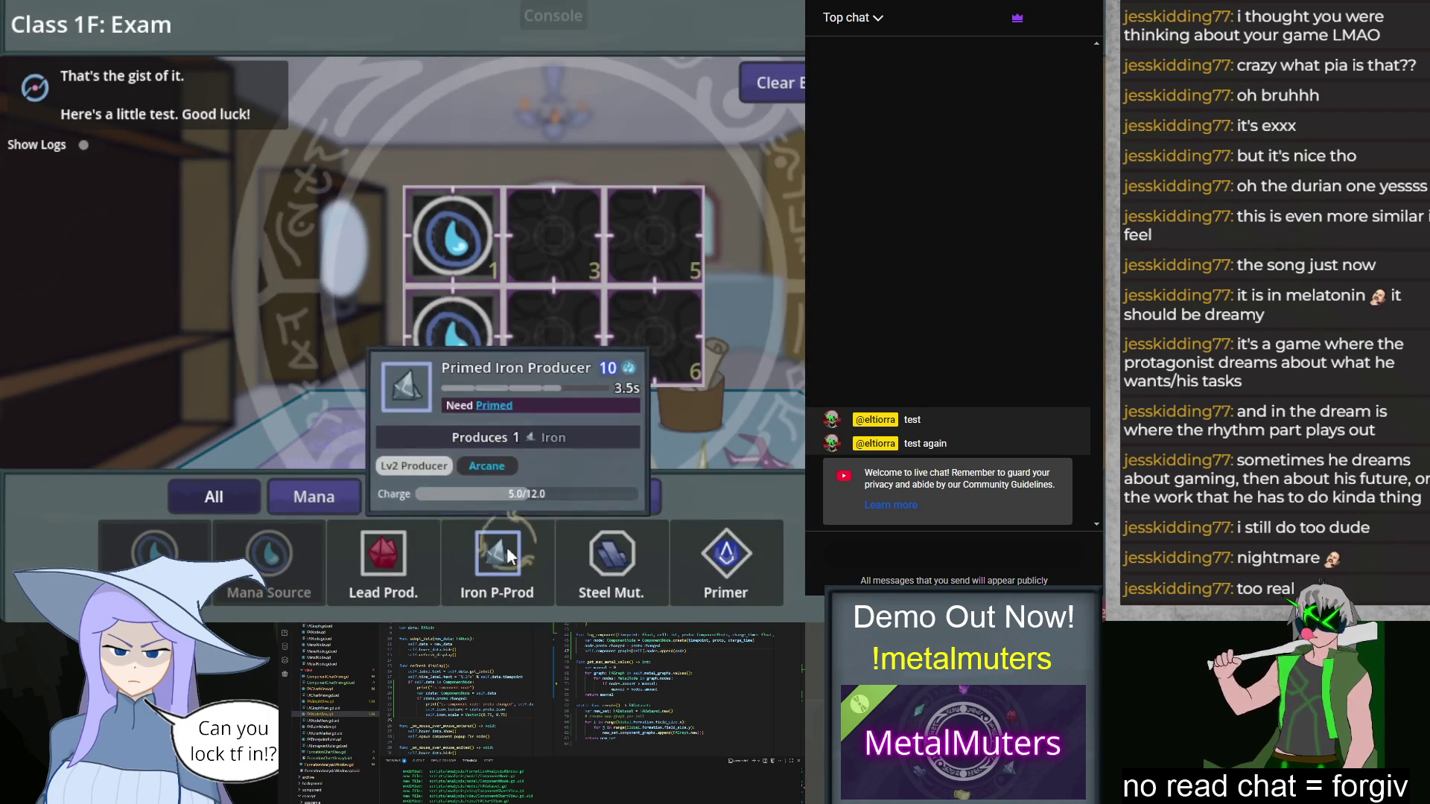
left_click_drag(507, 539, 661, 262)
left_click_drag(726, 555, 683, 350)
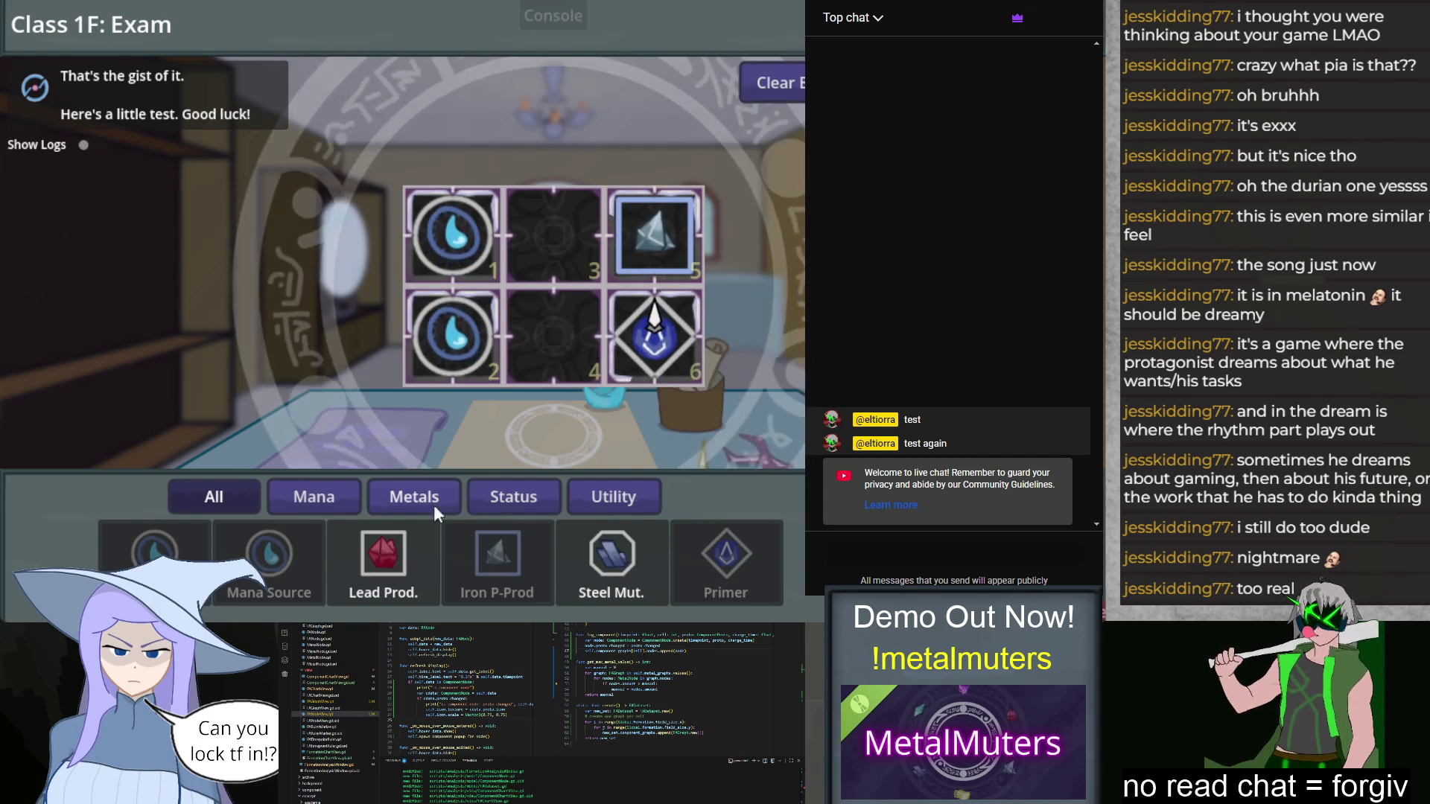
left_click_drag(384, 555, 549, 261)
Step: Set the Steel Mut. in cell 4 to win, then show the Component charge graph
left_click(557, 342)
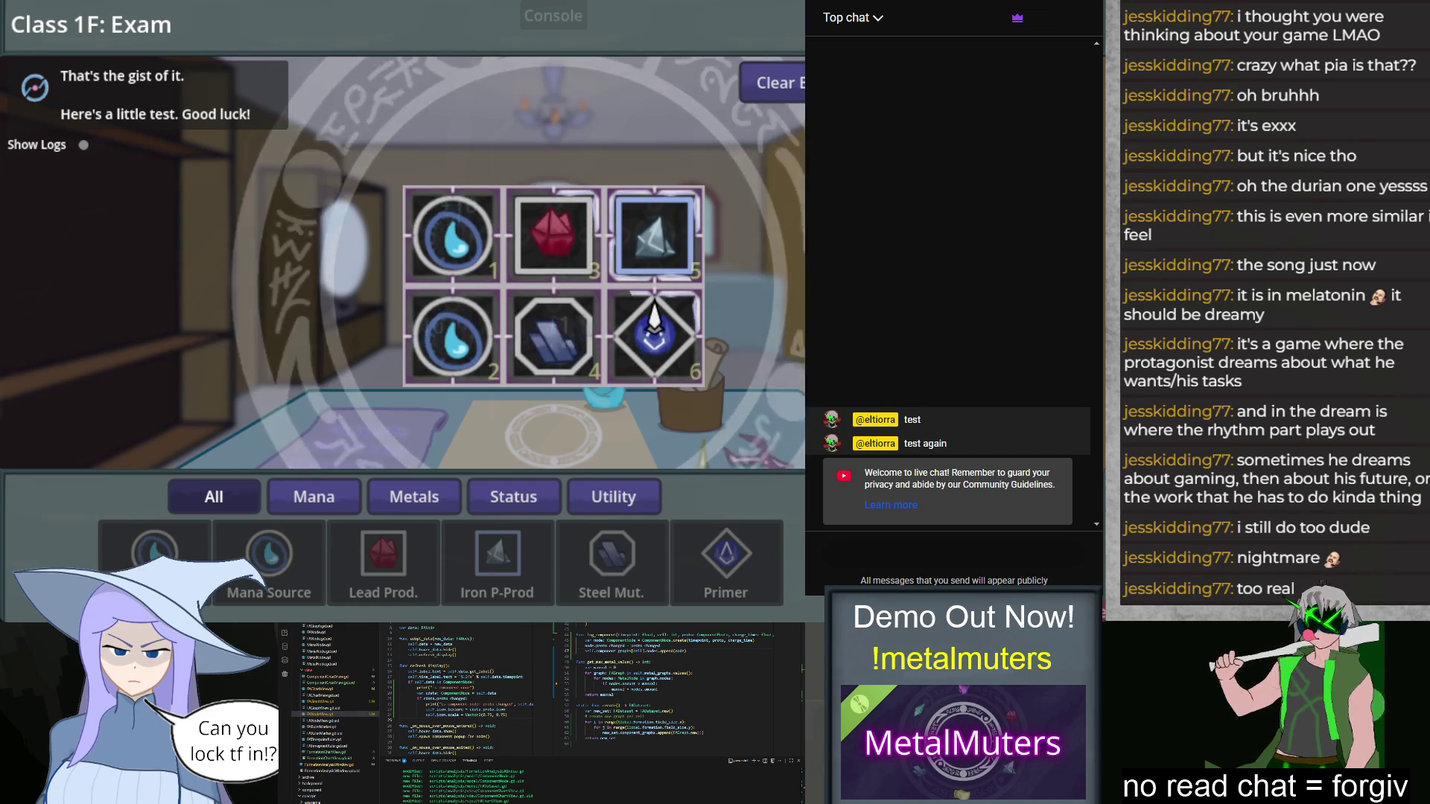
left_click(547, 330)
left_click(313, 110)
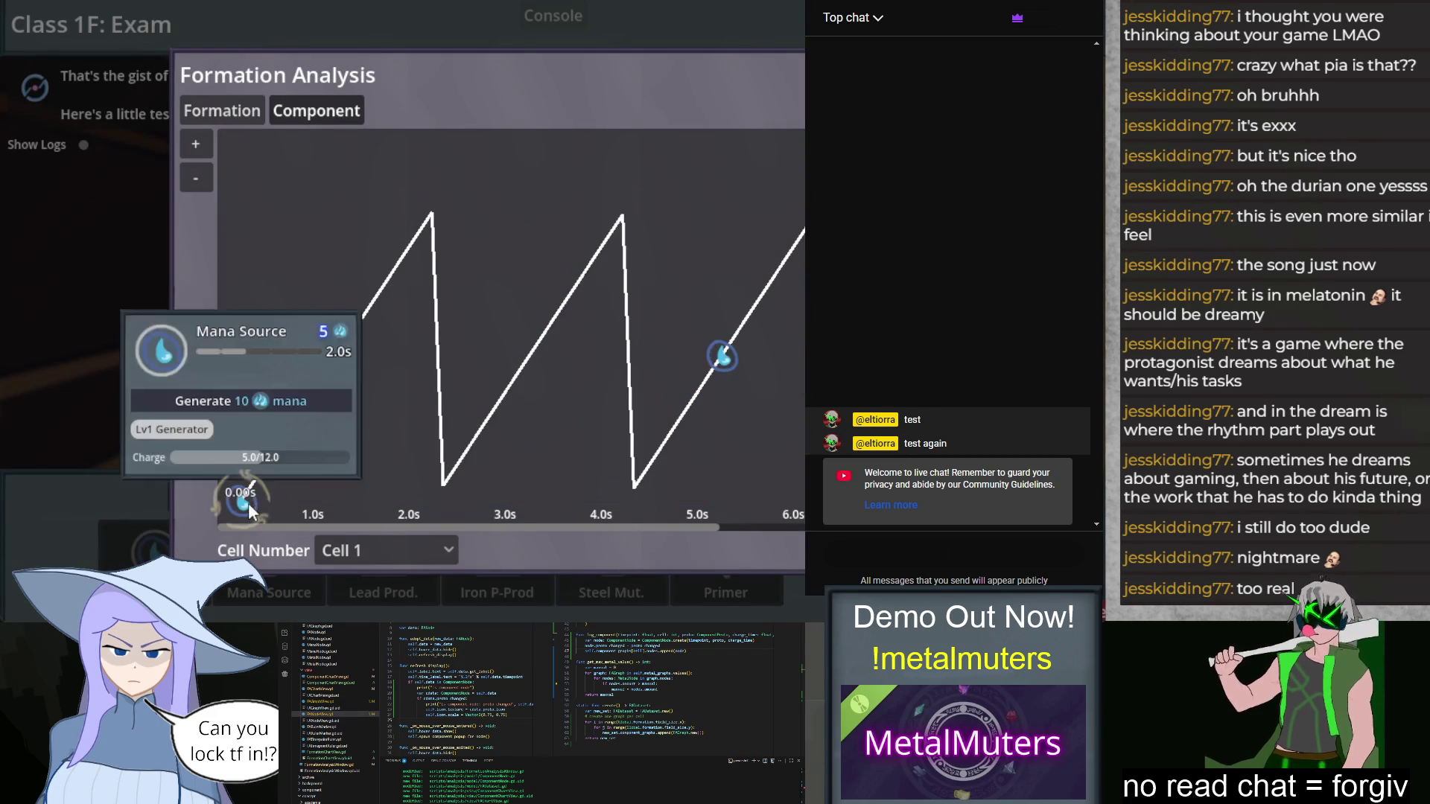
Step: Chart the Component charge graphs for Cell 2 and then Cell 3
scroll(522, 335, "down", 5)
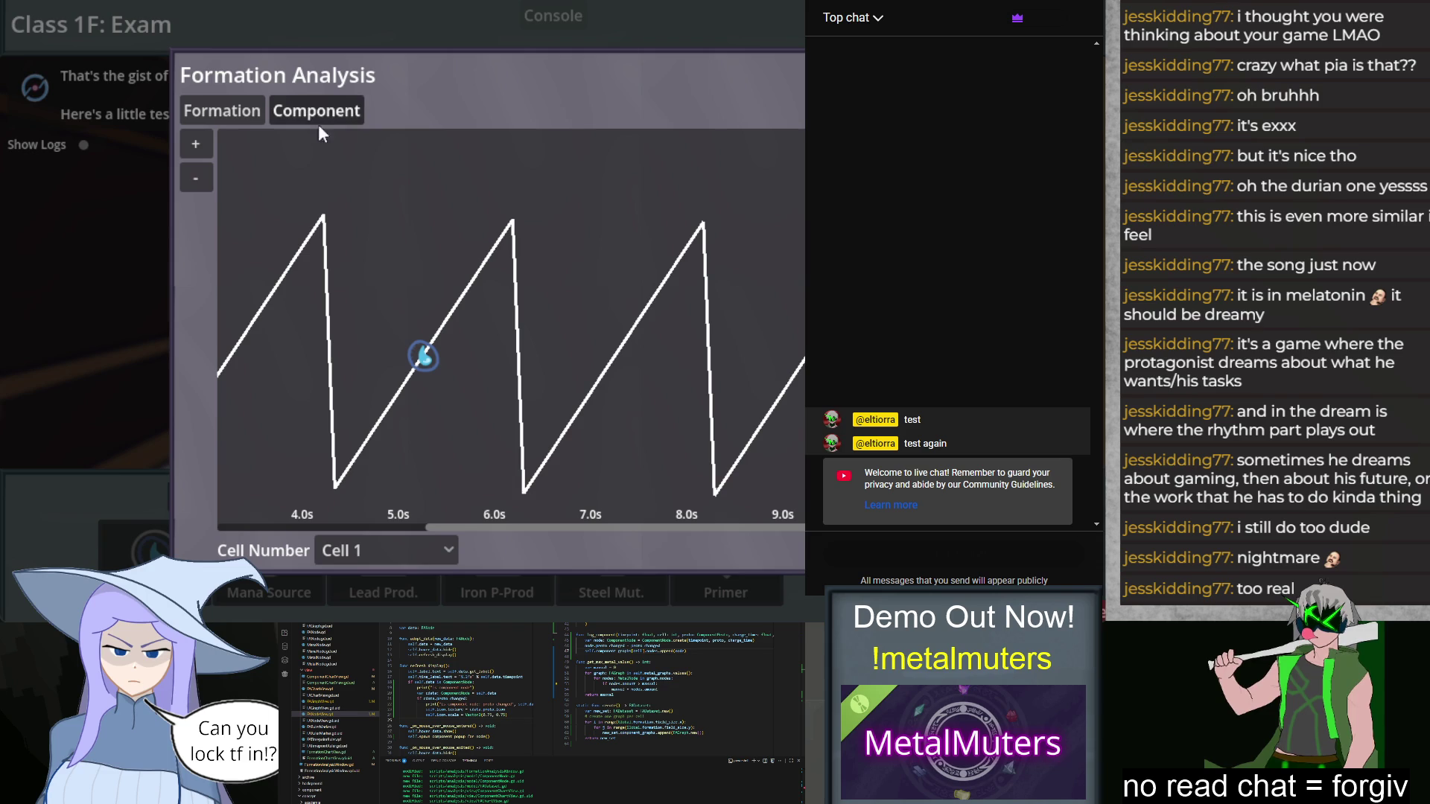
left_click(402, 550)
left_click(379, 505)
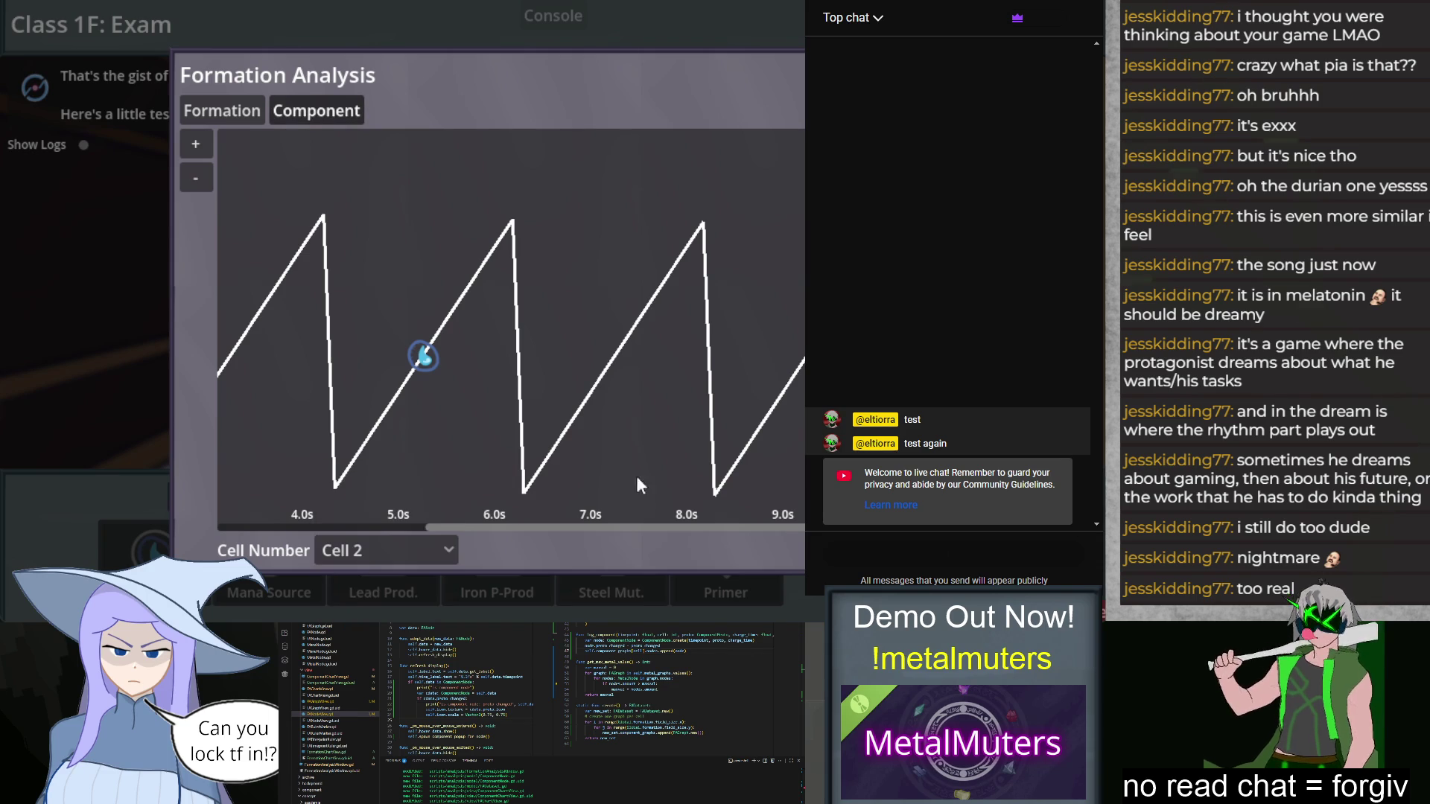
left_click(431, 553)
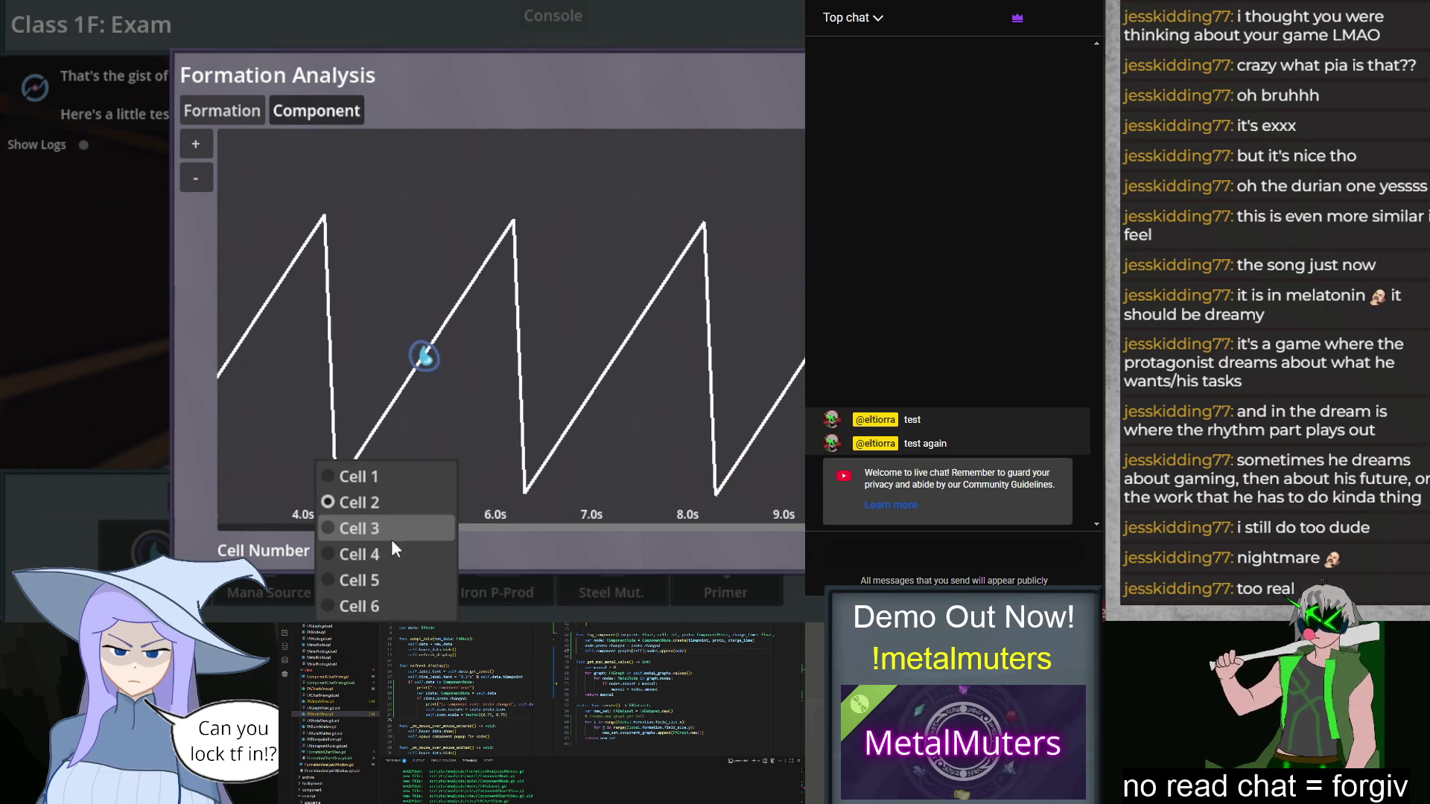
left_click(410, 535)
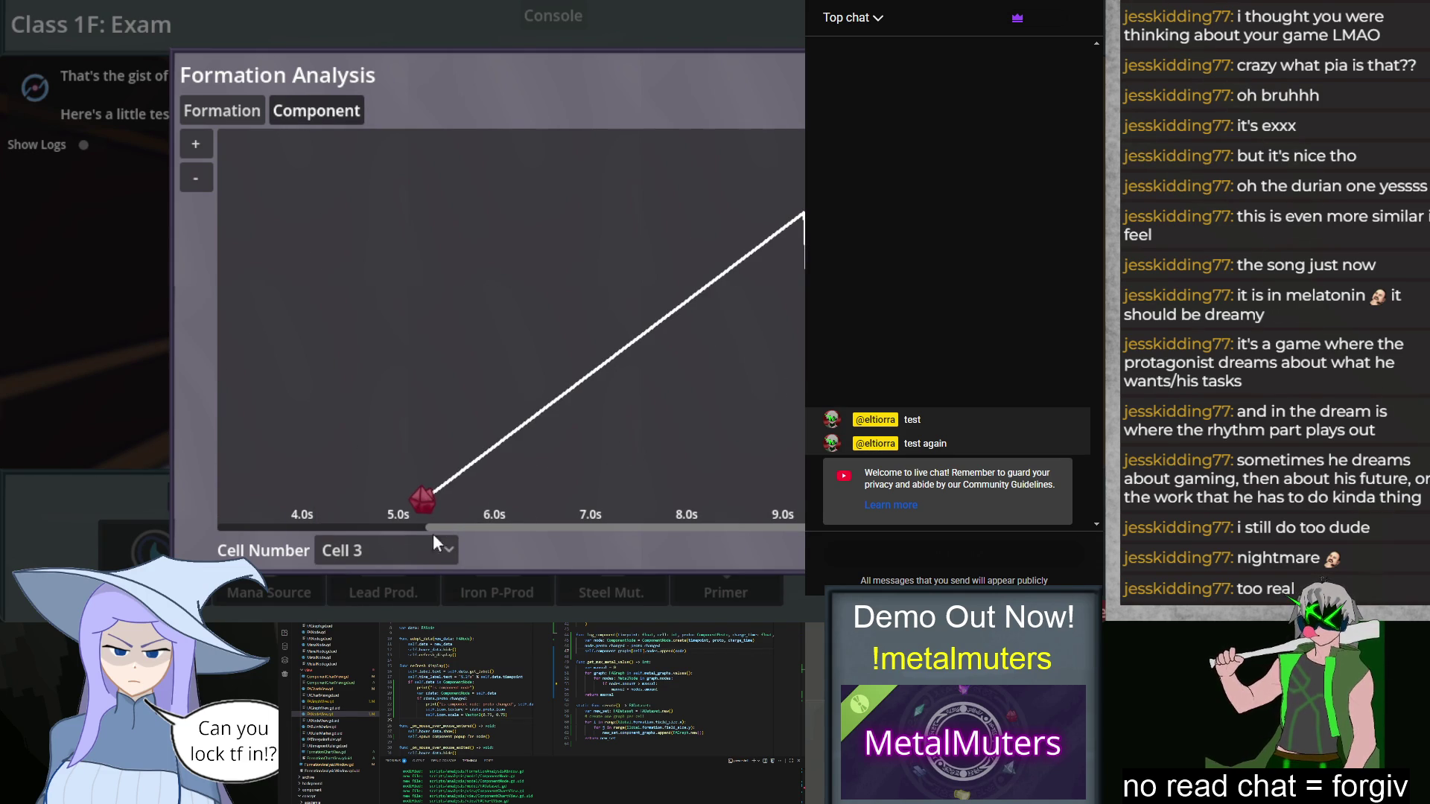
mouse_move(481, 525)
left_mouse_down()
mouse_move(221, 531)
mouse_move(742, 526)
left_mouse_up()
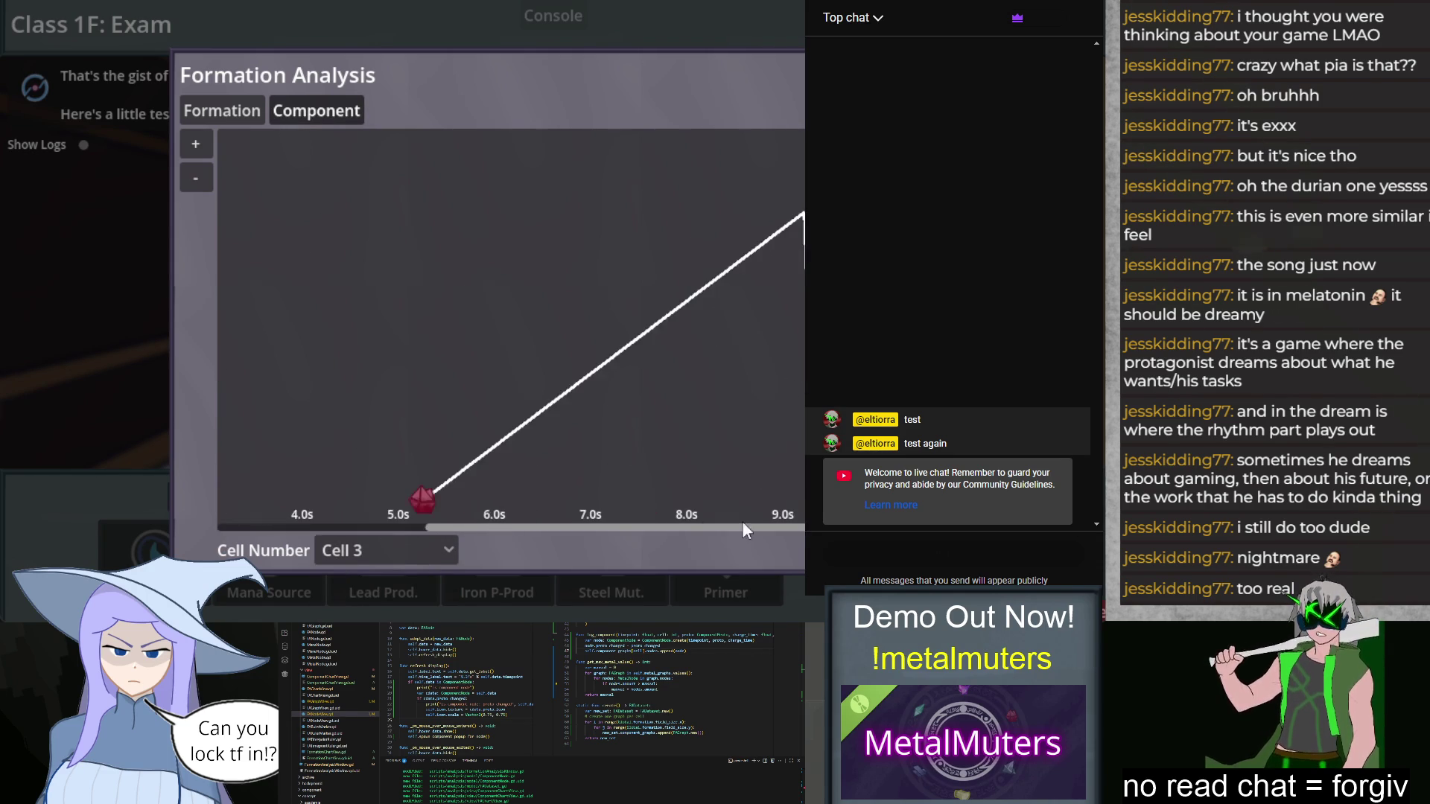
Step: Chart Cell 6, close Formation Analysis, and go Back to Menu from the win dialog
left_click(436, 552)
left_click(408, 605)
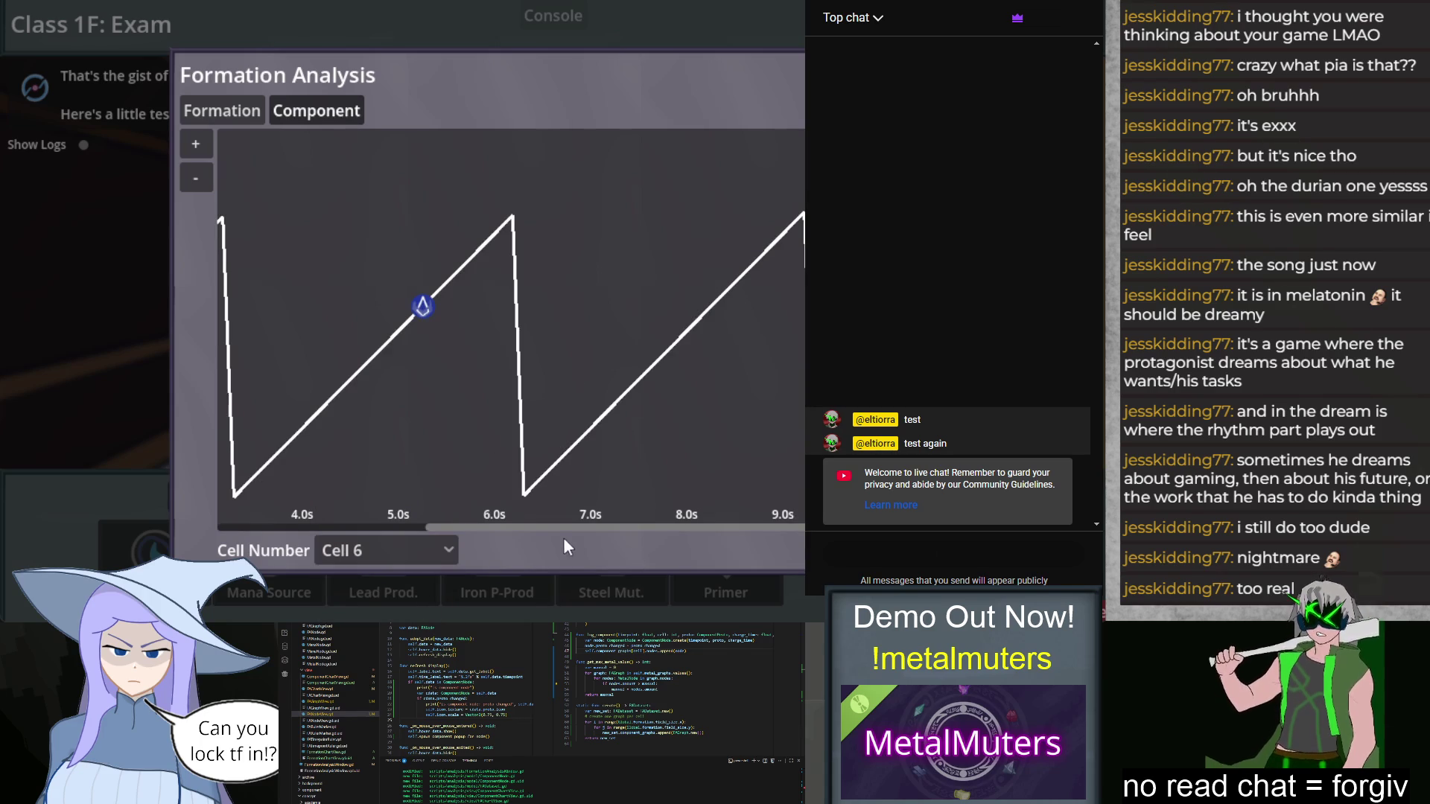
mouse_move(543, 526)
left_mouse_down()
mouse_move(223, 535)
mouse_move(633, 552)
left_mouse_up()
left_click(427, 550)
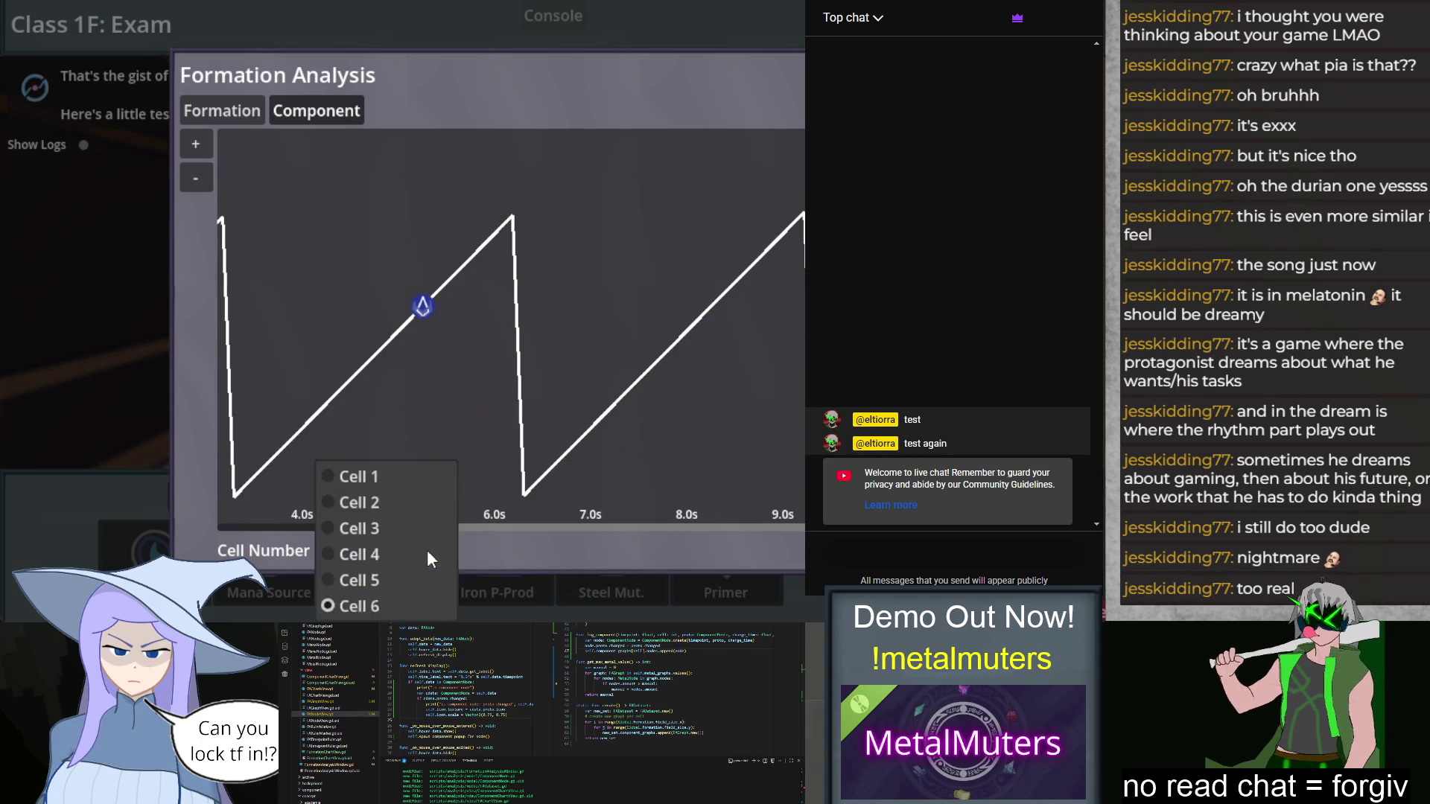
left_click(547, 538)
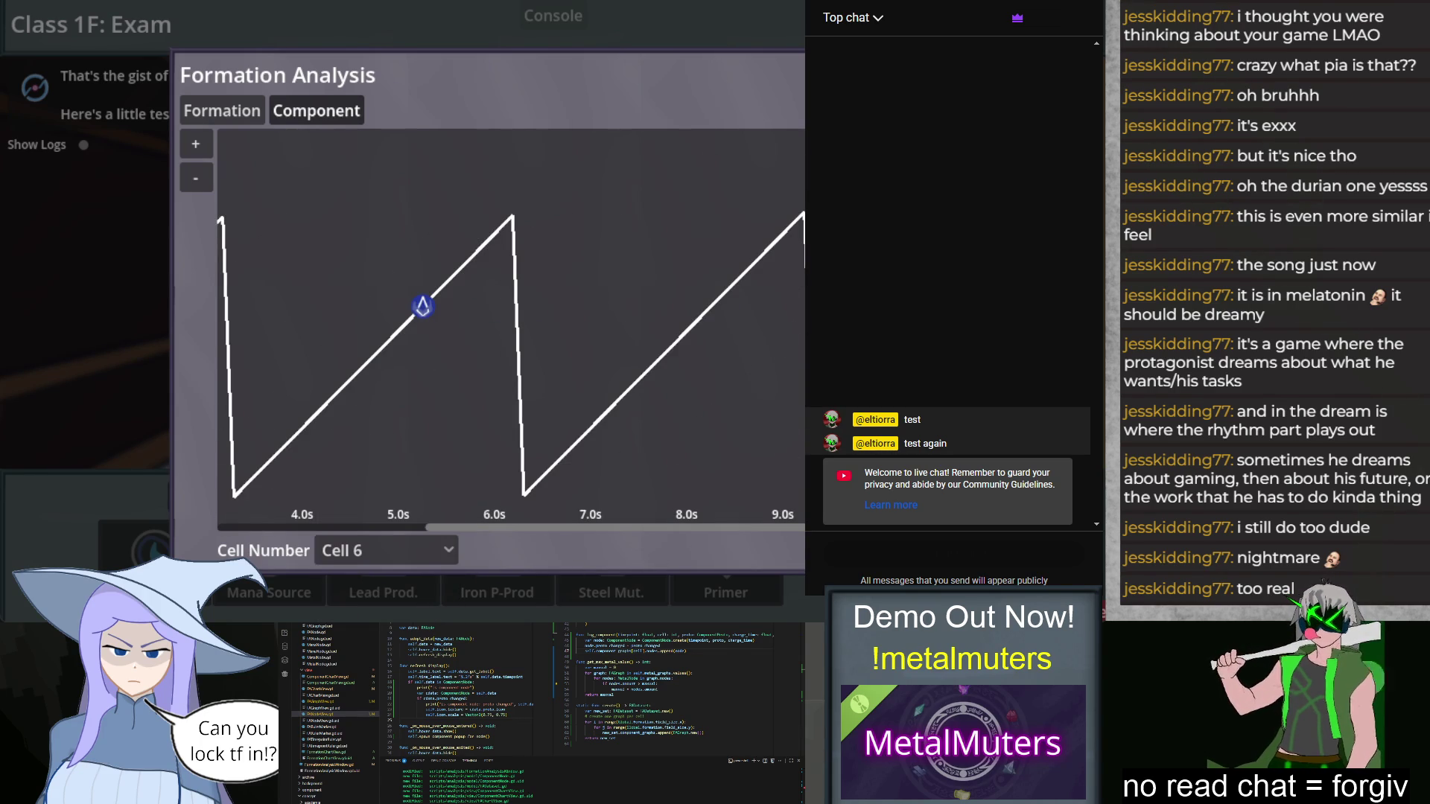
key("Escape")
left_click(571, 403)
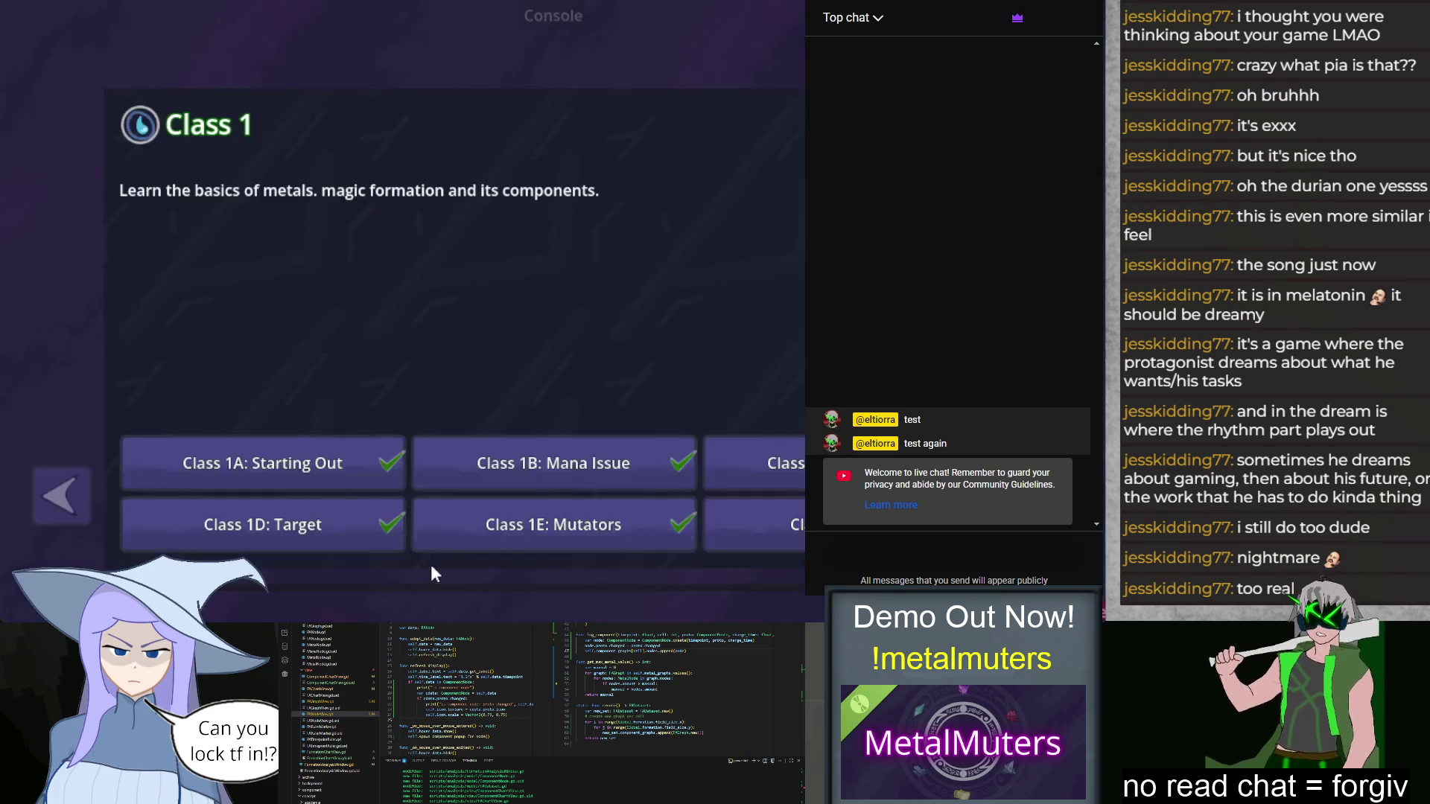
Step: Return to the main menu, browse Venture's Available Runs list, and start a NEW run
key("Escape")
left_click(446, 447)
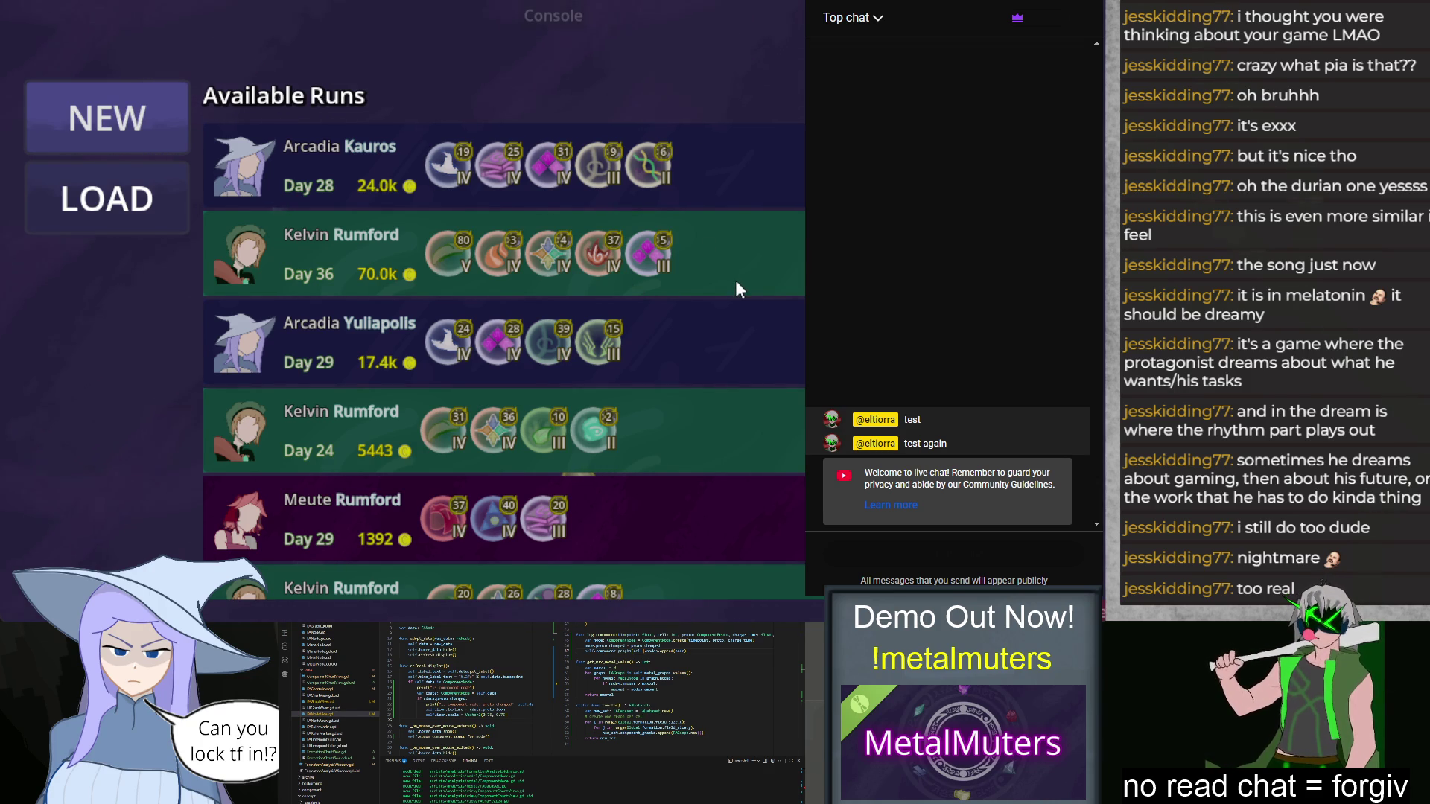
scroll(736, 404, "down", 1)
scroll(739, 395, "up", 1)
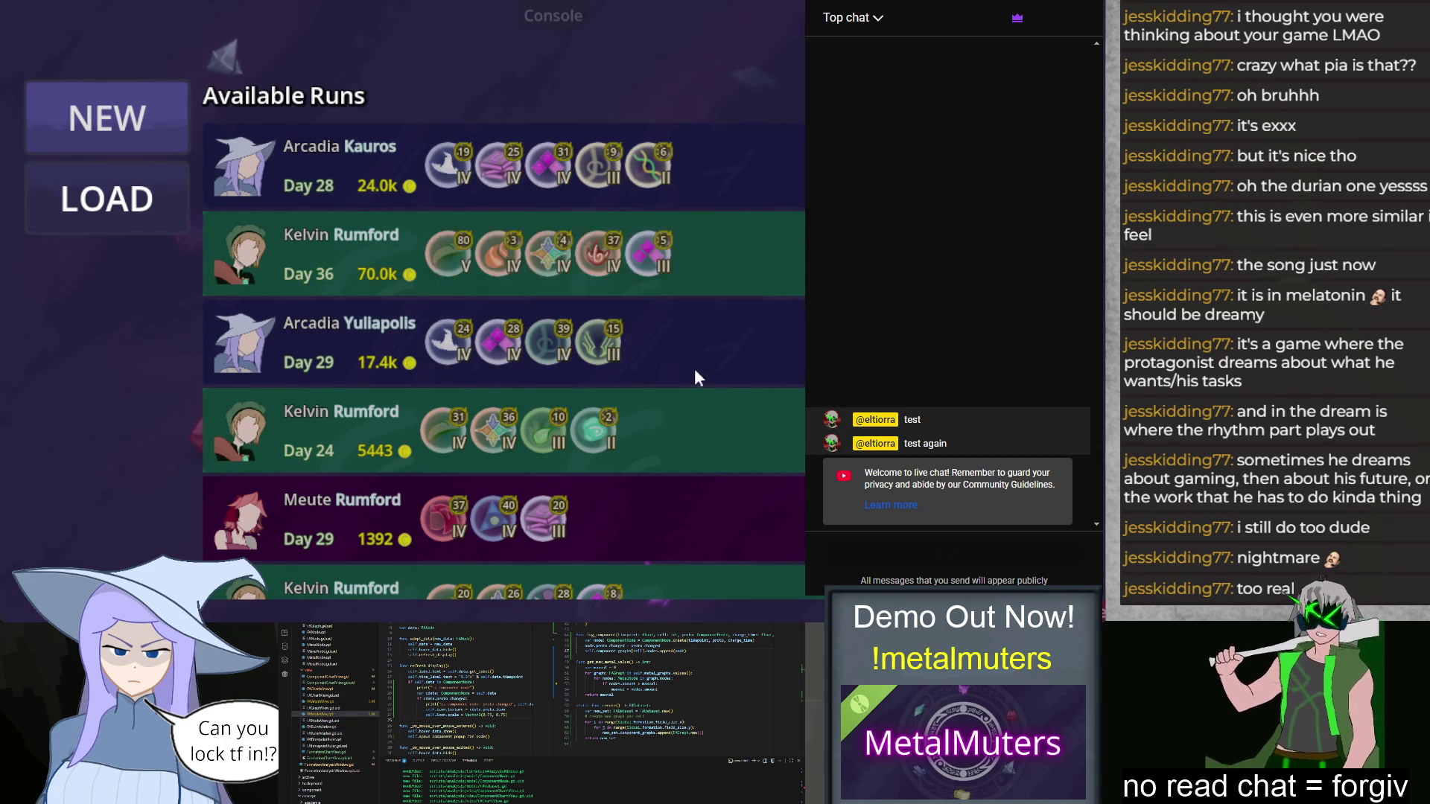
scroll(715, 370, "down", 2)
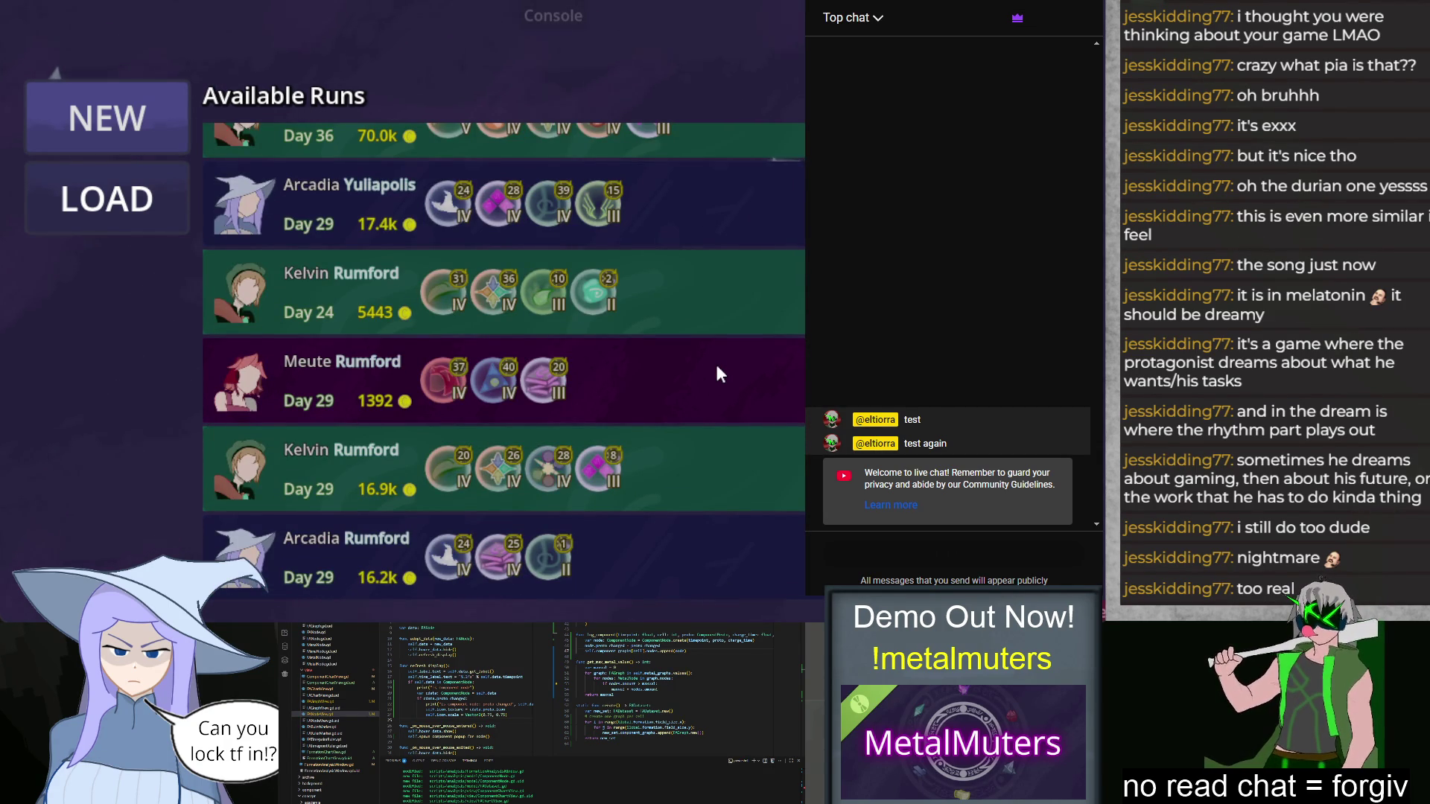
scroll(709, 481, "up", 2)
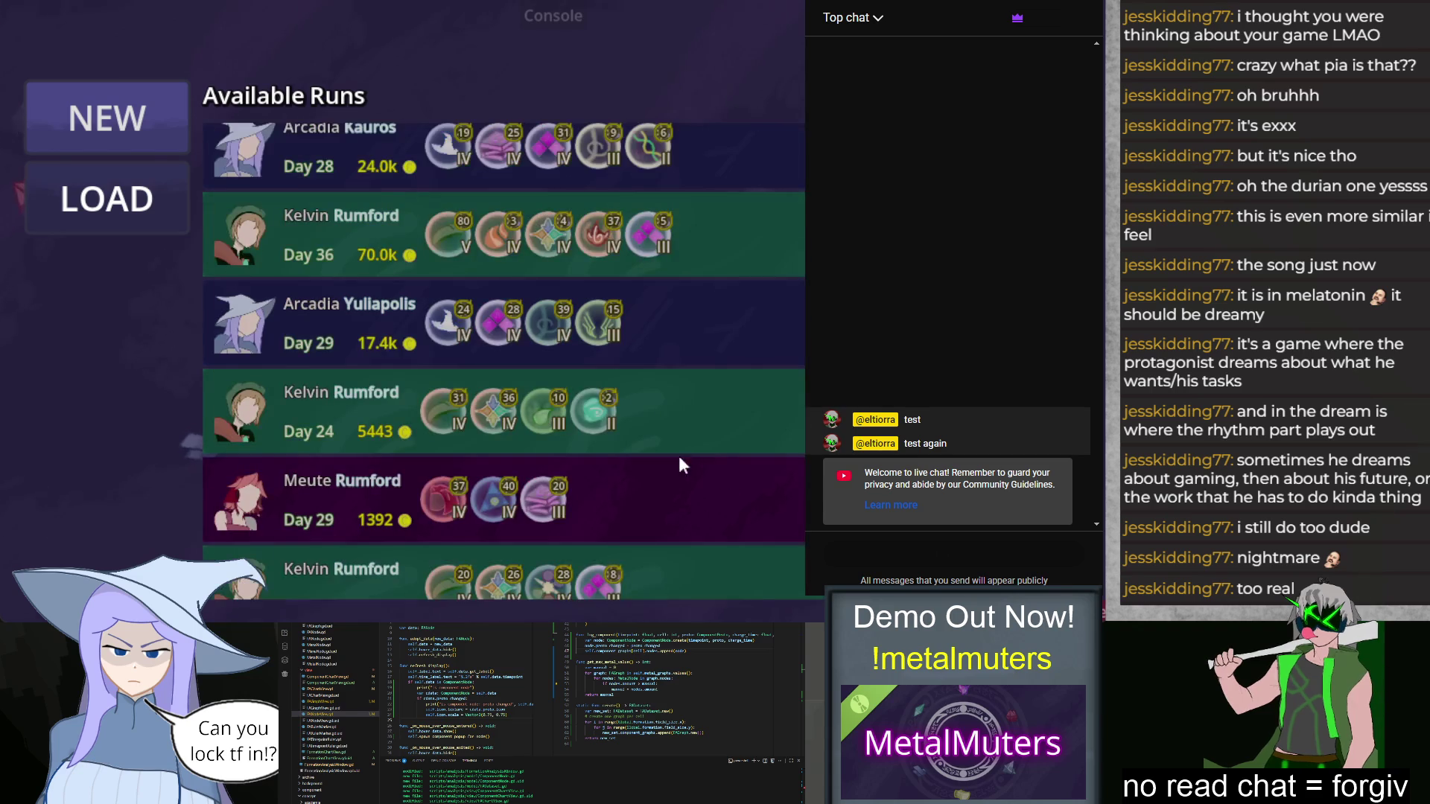
scroll(721, 328, "down", 2)
left_click(288, 223)
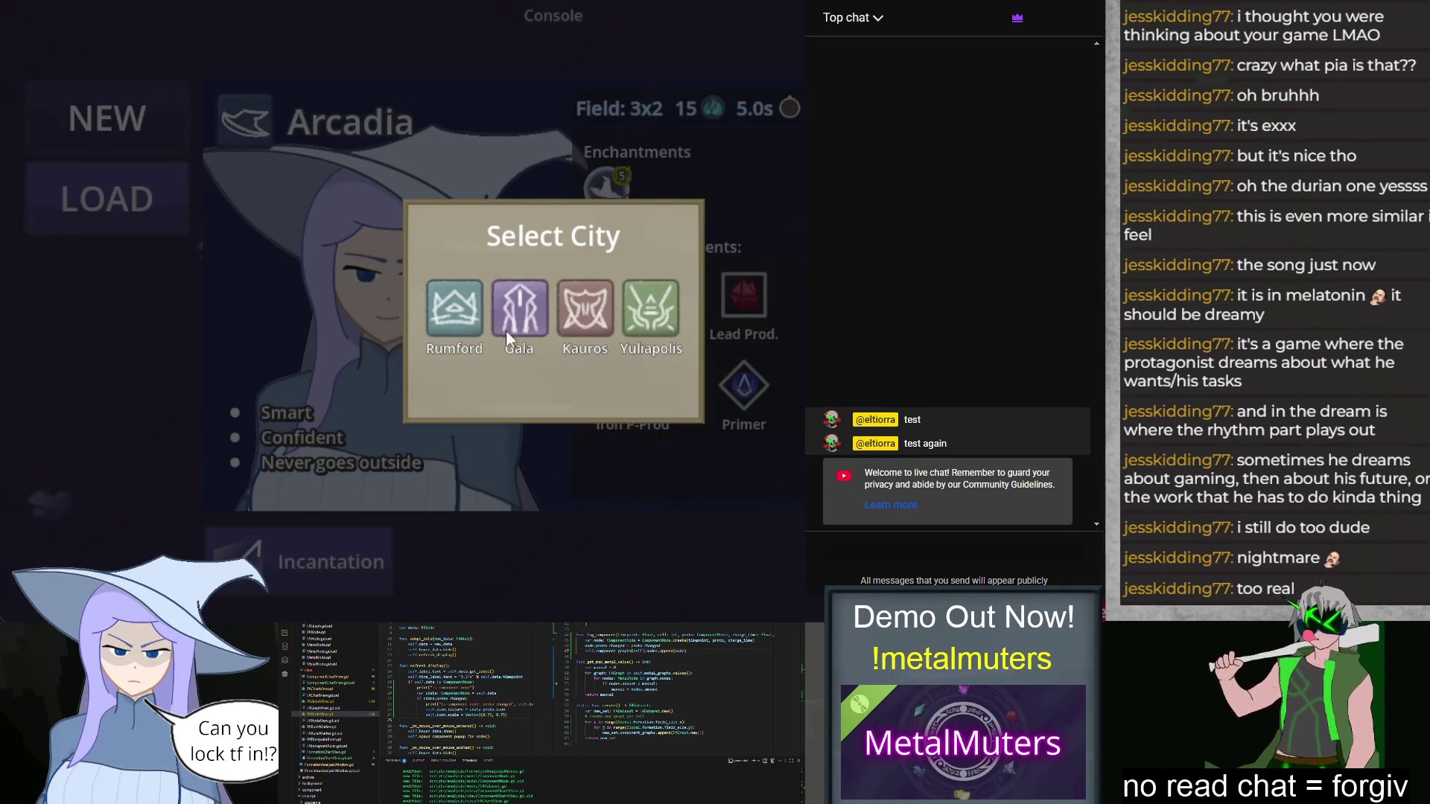
Step: Choose Gala as the city, take the Lead Prd 3x* component, and pick Monday's Iron goal
left_click(511, 334)
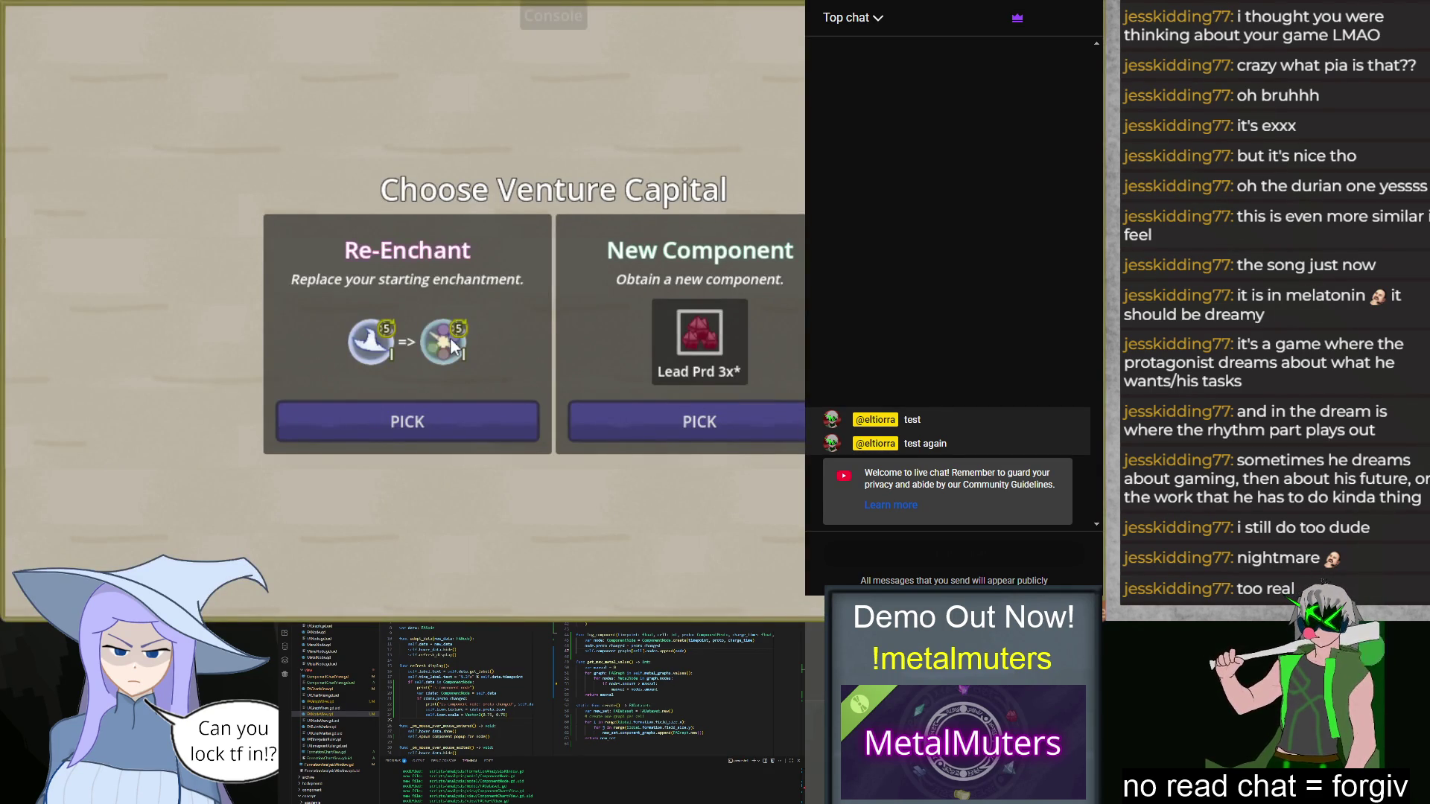
mouse_move(450, 337)
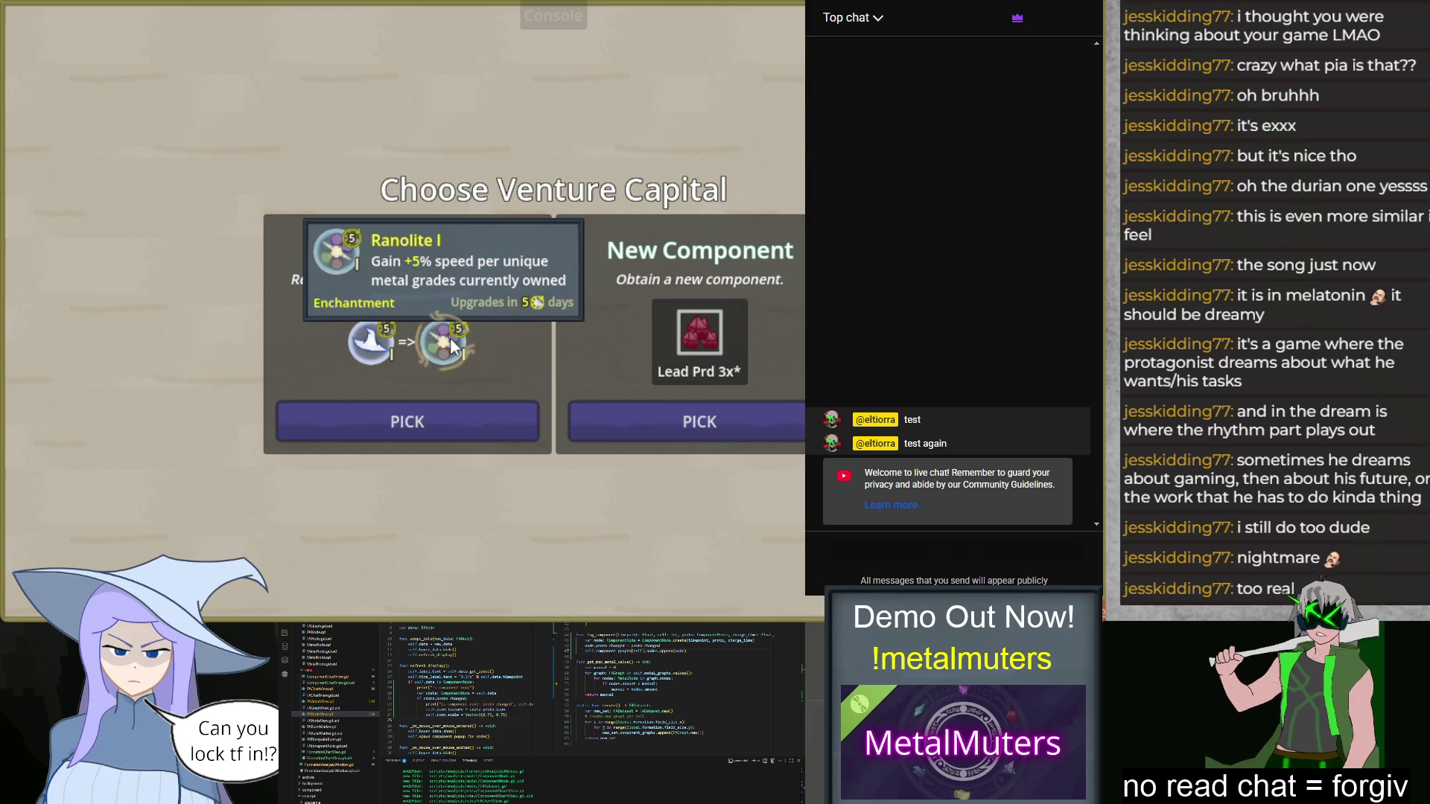
left_click(704, 422)
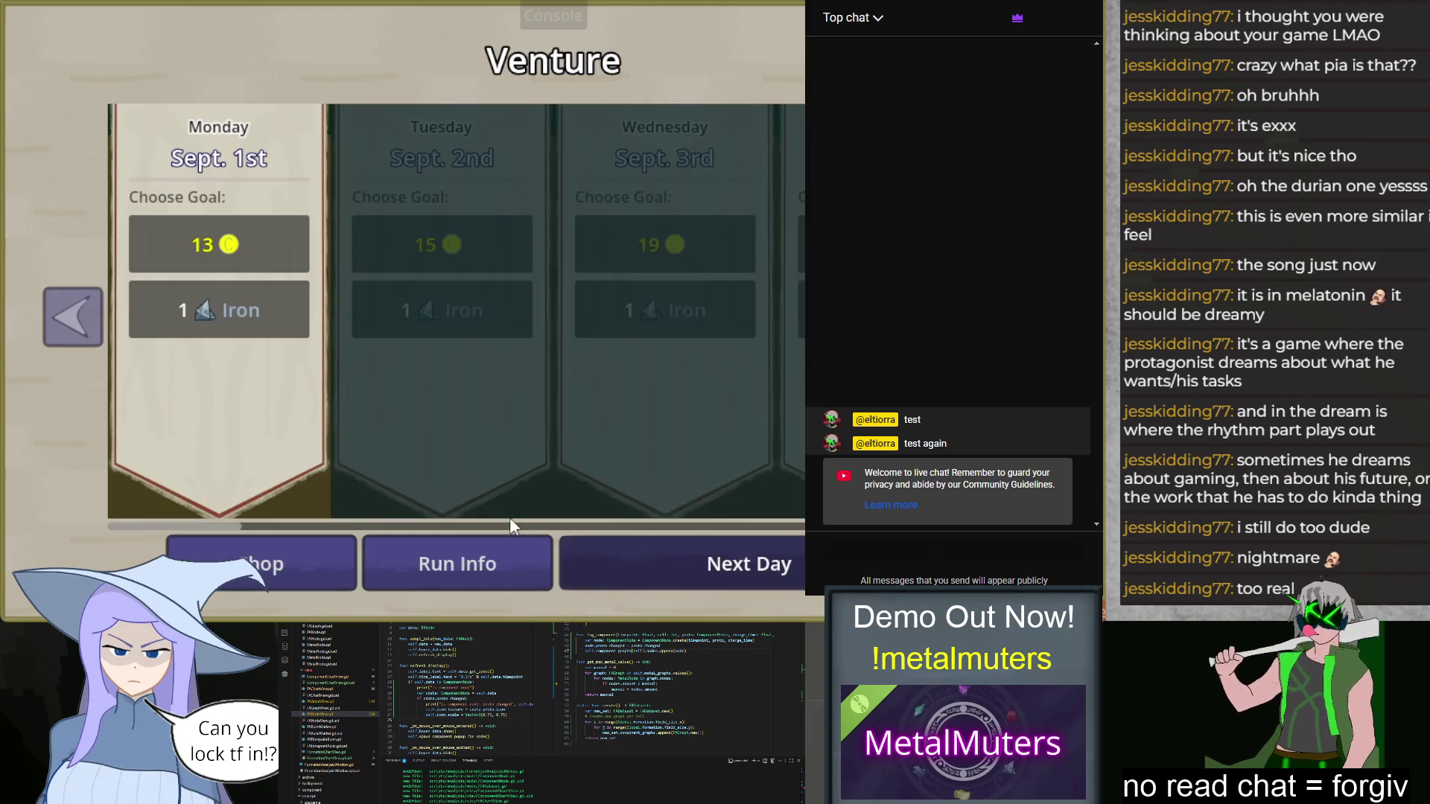
left_click(247, 311)
Step: Turn the Sound Volume down in the game Settings and close them
left_click(572, 538)
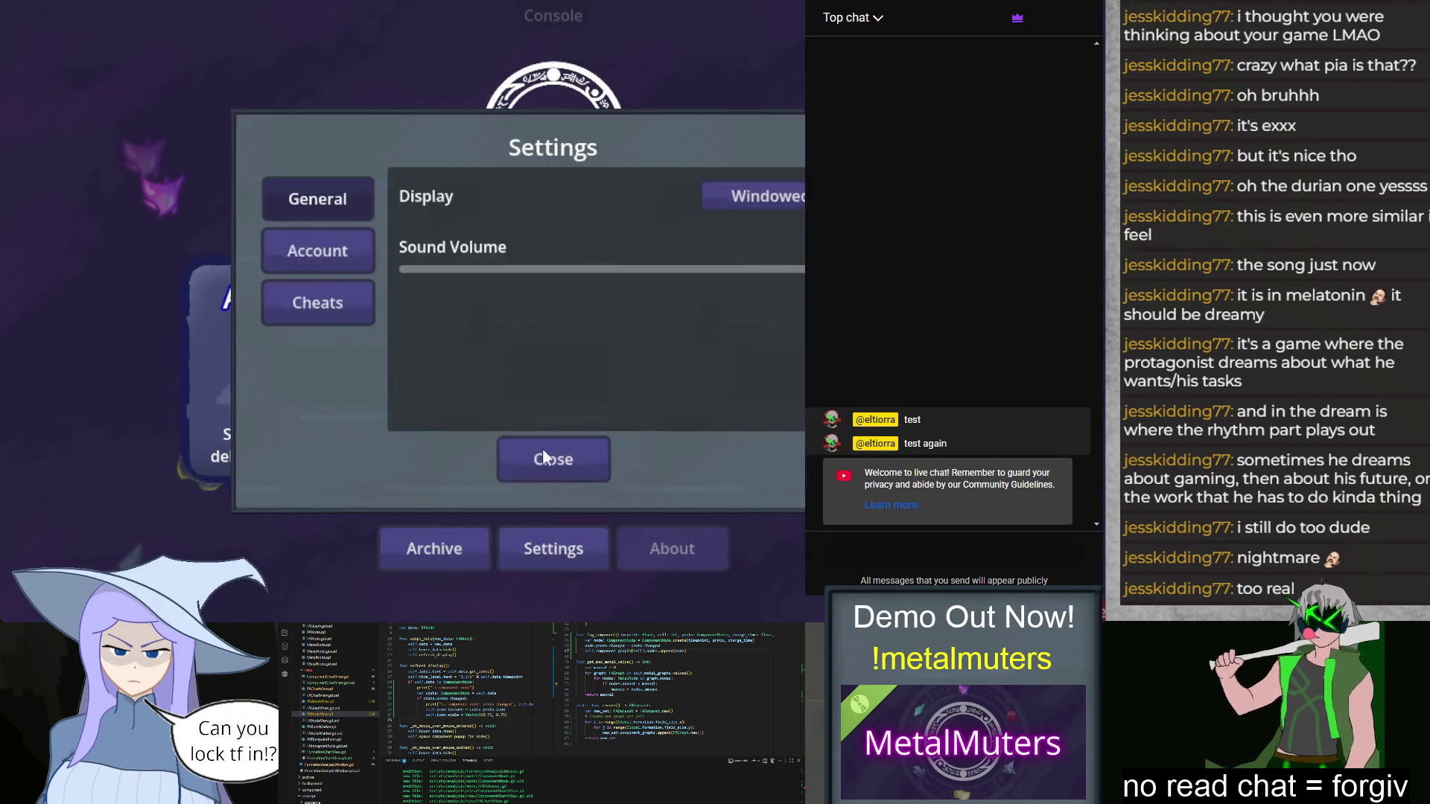
mouse_move(790, 269)
left_mouse_down()
mouse_move(583, 271)
mouse_move(621, 270)
left_mouse_up()
left_click(579, 477)
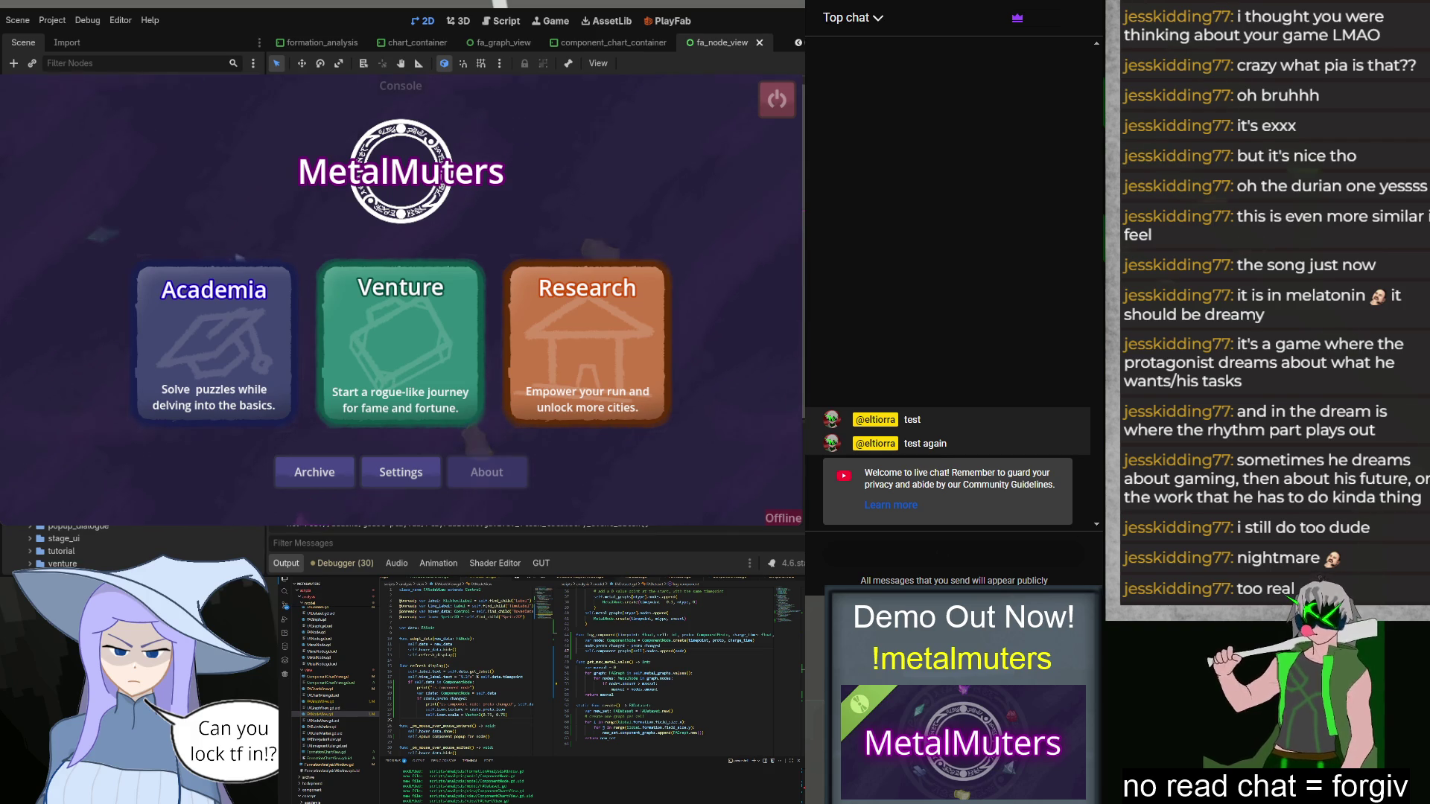
Step: Load and continue the Arcadia Gala Venture run, taking the new component reward
left_click(423, 328)
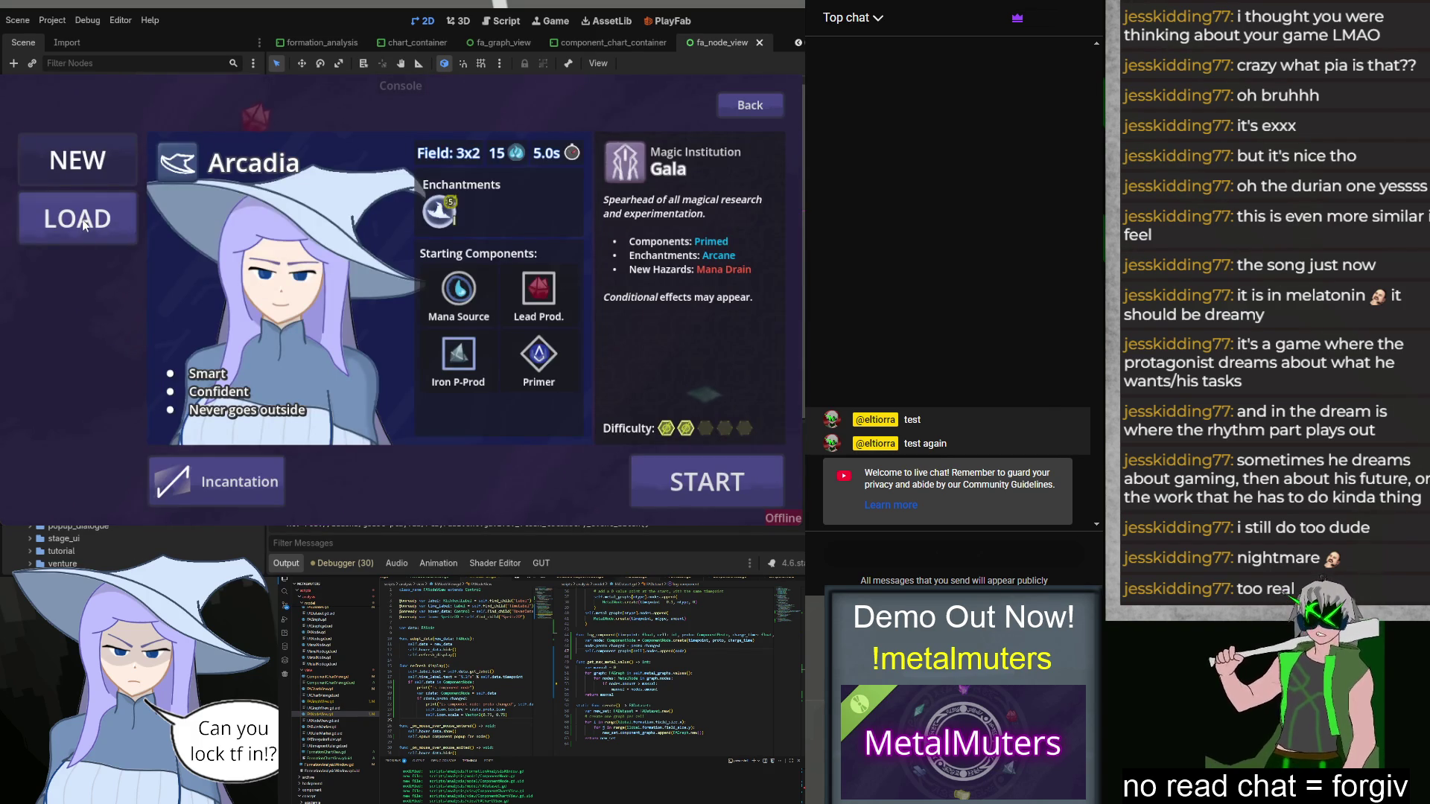
left_click(82, 223)
left_click(673, 188)
left_click(493, 380)
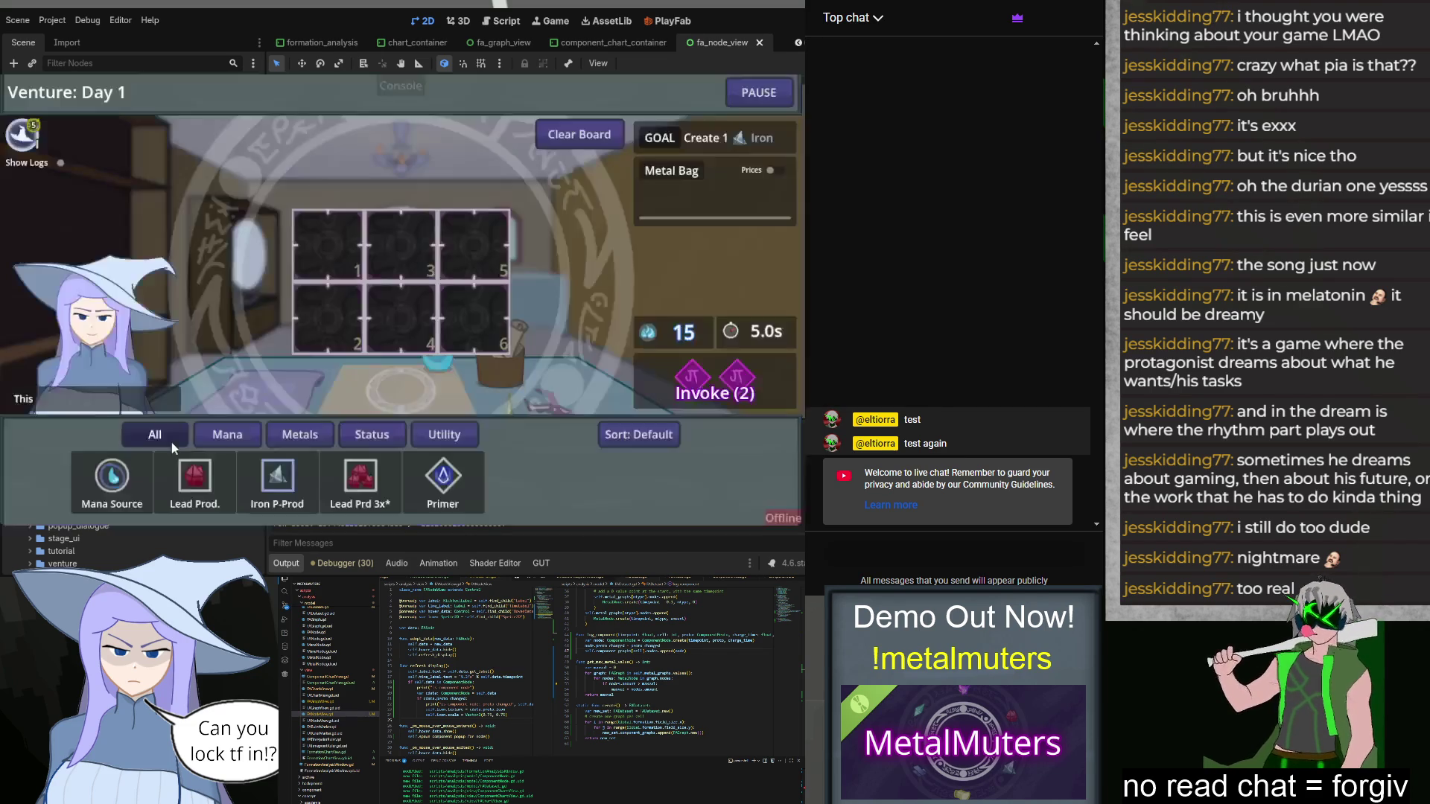
Step: Place Mana Source, Lead Prod, Iron P-Prod and Primer on board slots 1, 2, 5, 6 and invoke
left_click_drag(112, 477, 328, 246)
mouse_move(195, 476)
left_mouse_down()
mouse_move(339, 331)
mouse_move(331, 320)
left_mouse_up()
left_click(671, 384)
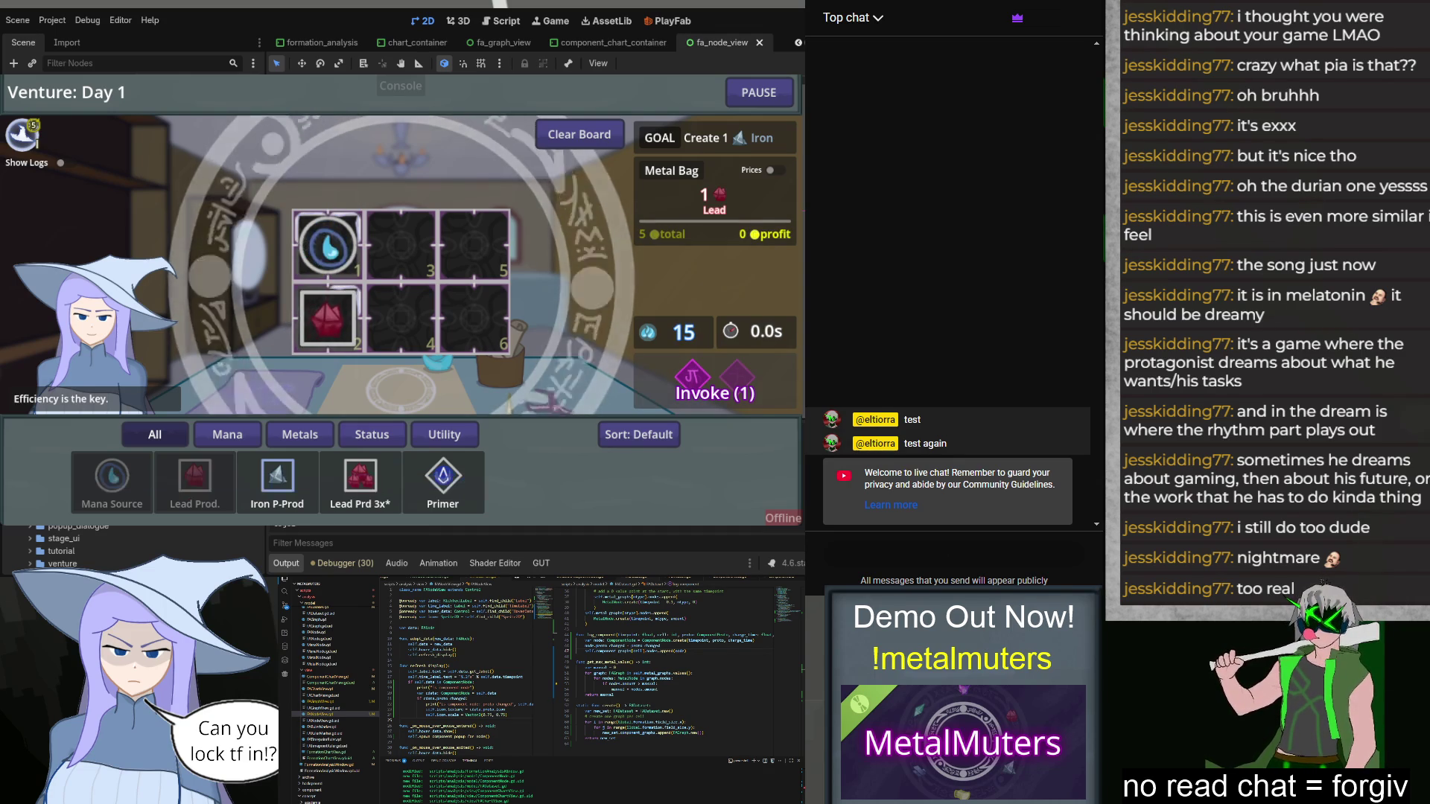
left_click_drag(277, 476, 474, 244)
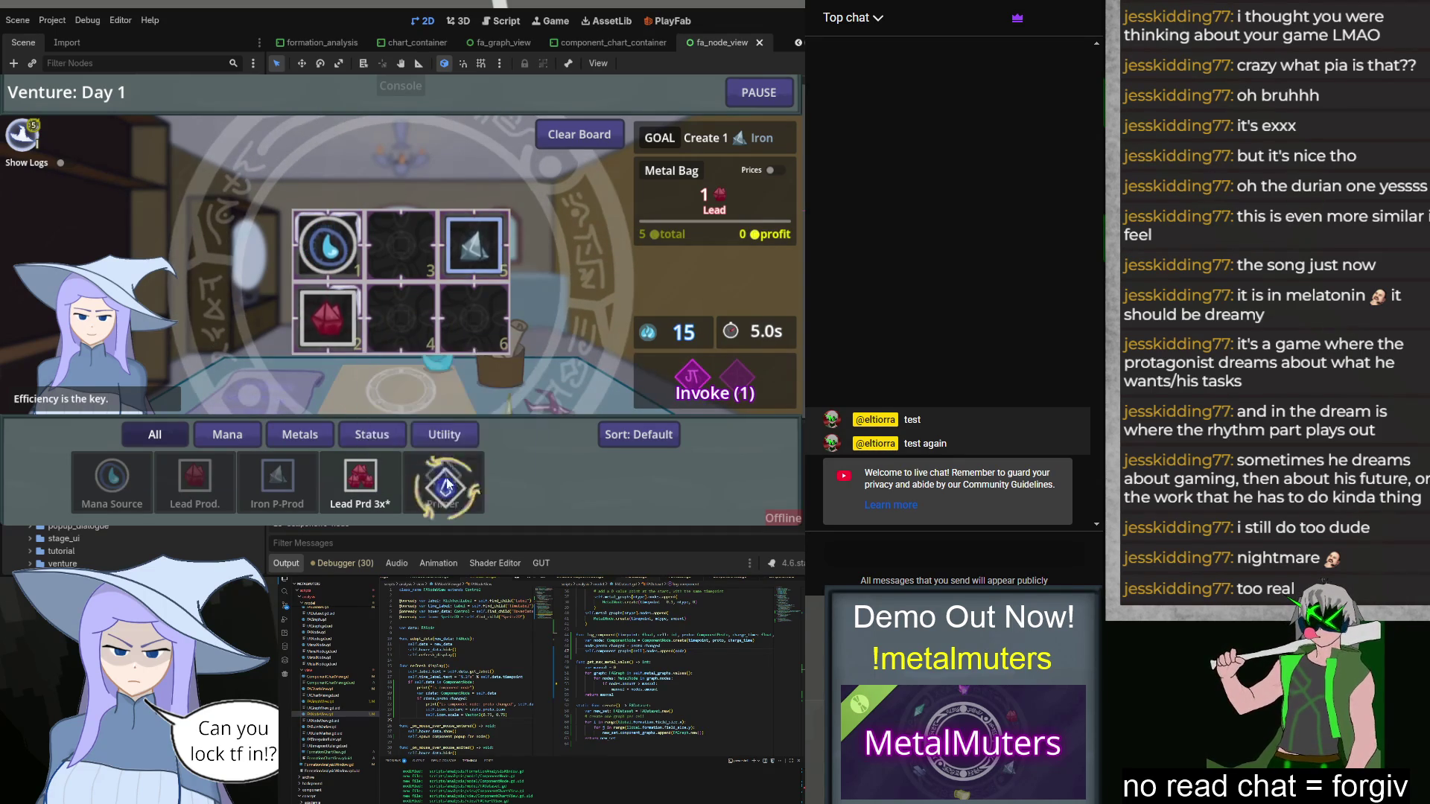
left_click_drag(446, 493, 475, 316)
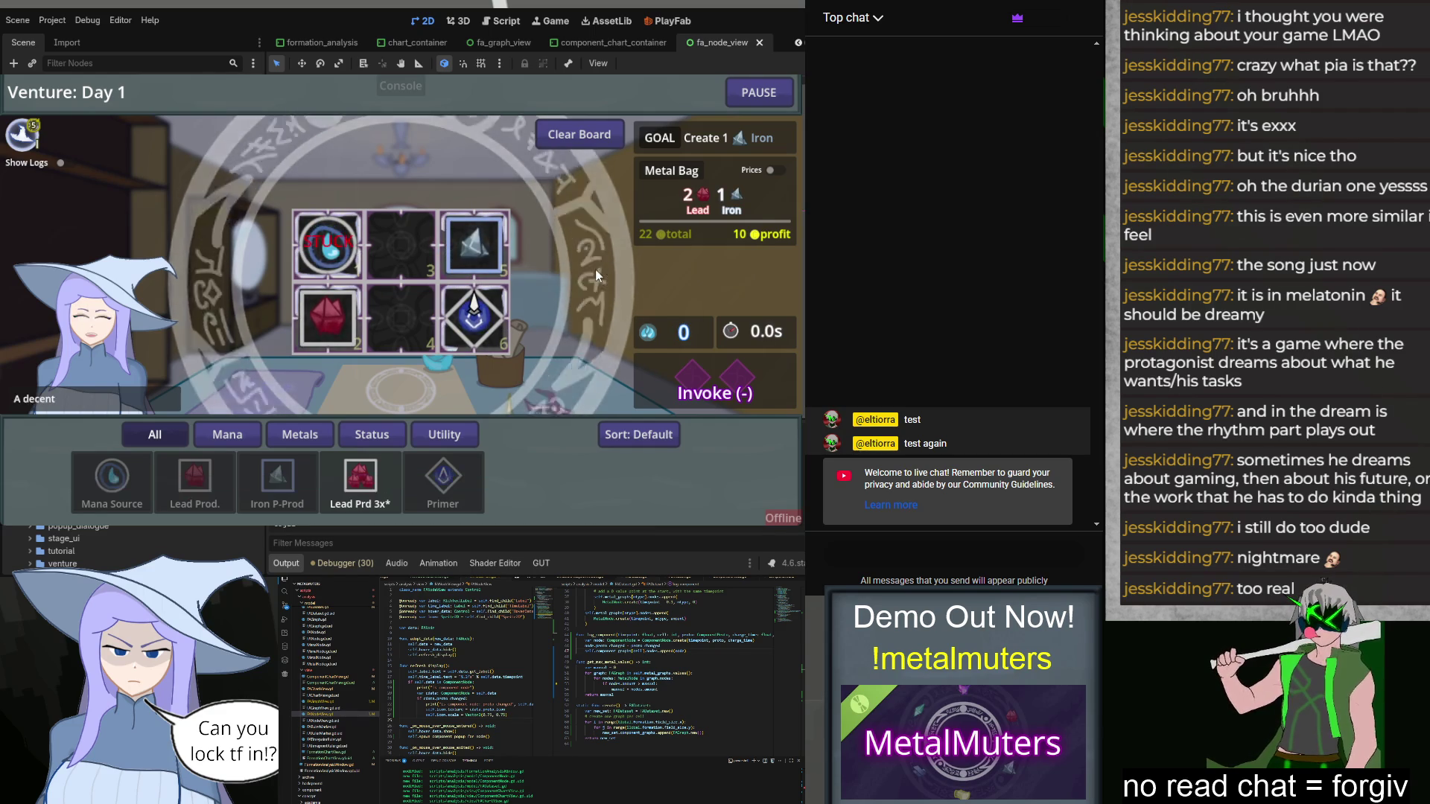
Step: Review the Day 1 formation's Component chart, then close it and move on to the shop
left_click(391, 313)
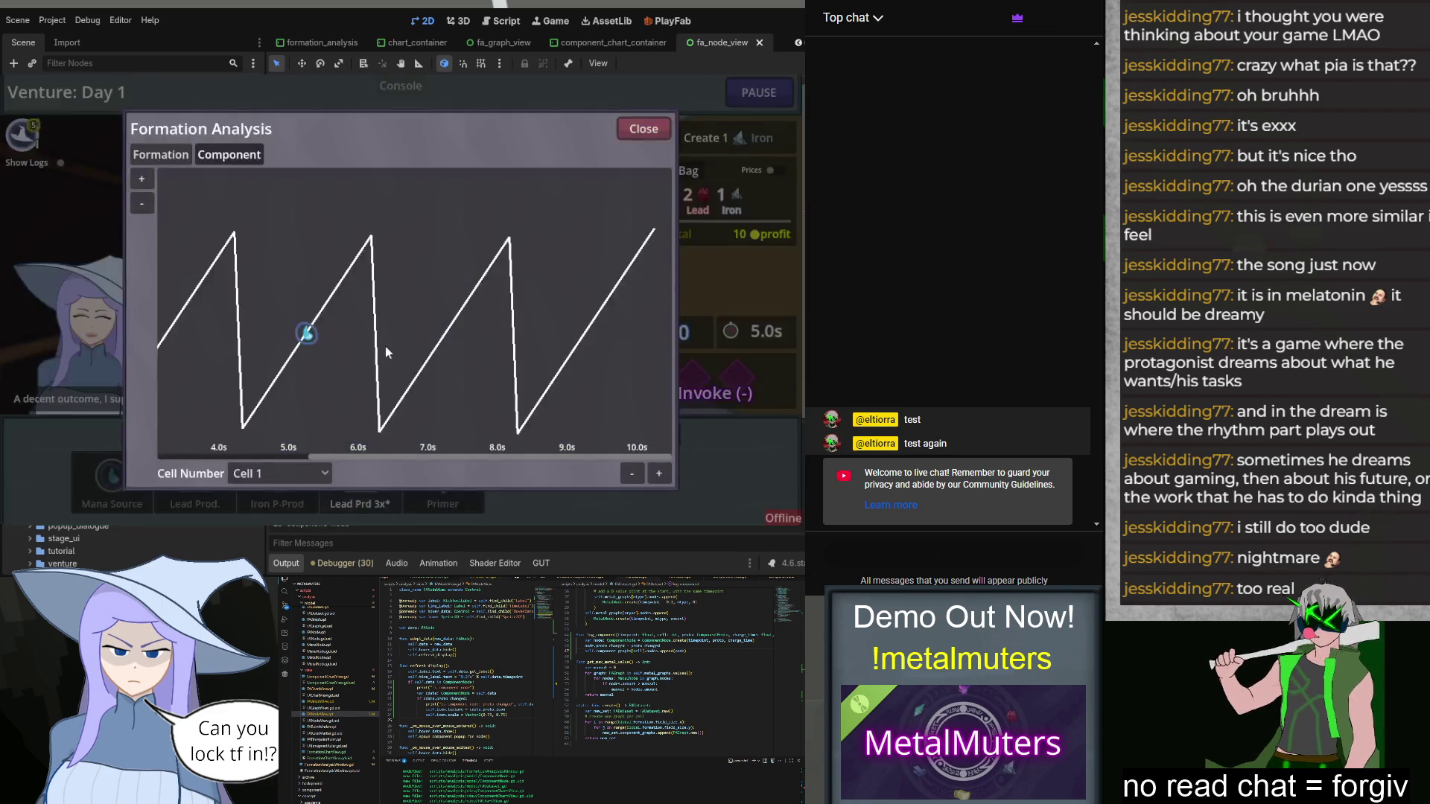
mouse_move(398, 457)
left_mouse_down()
mouse_move(182, 465)
mouse_move(563, 452)
left_mouse_up()
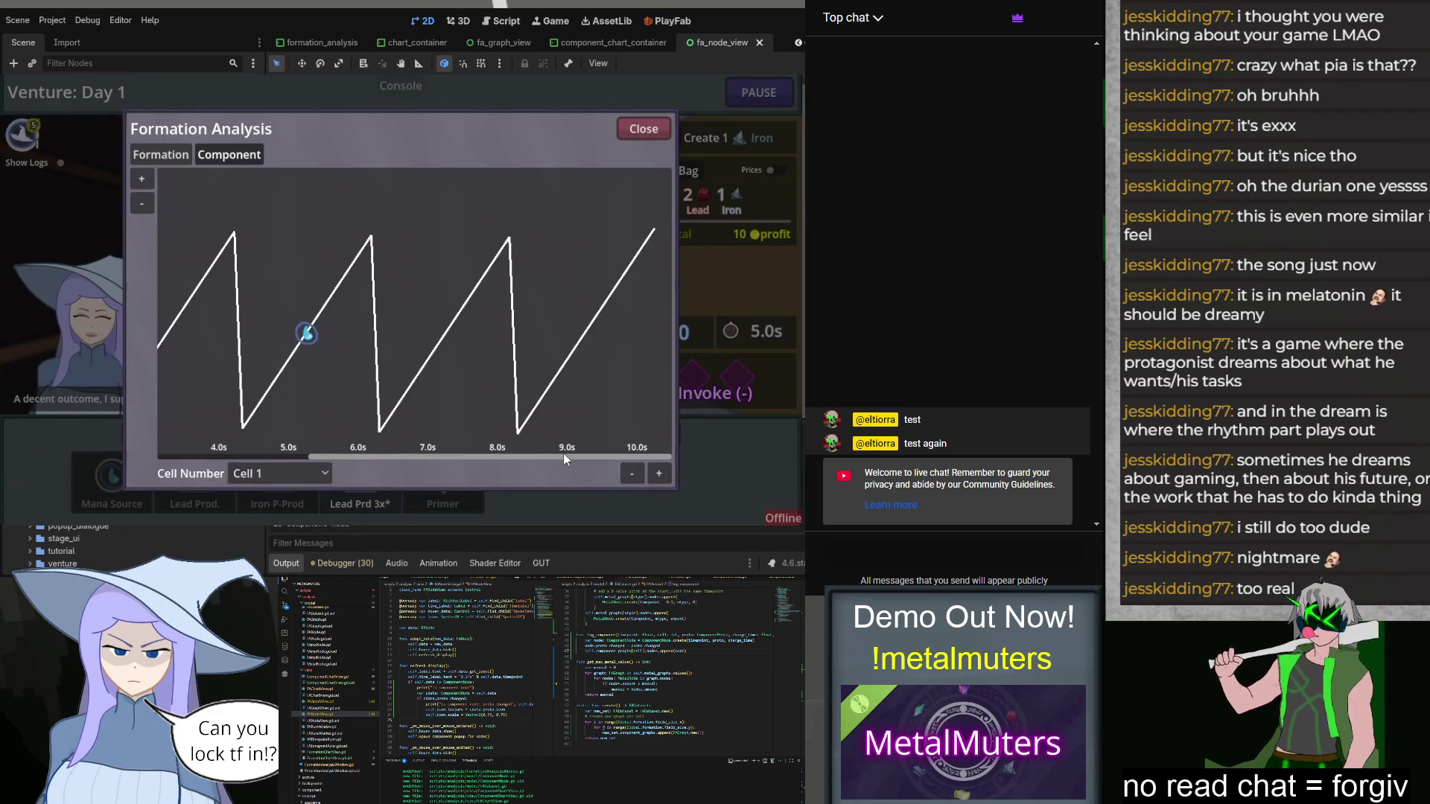
left_click(639, 135)
left_click(419, 275)
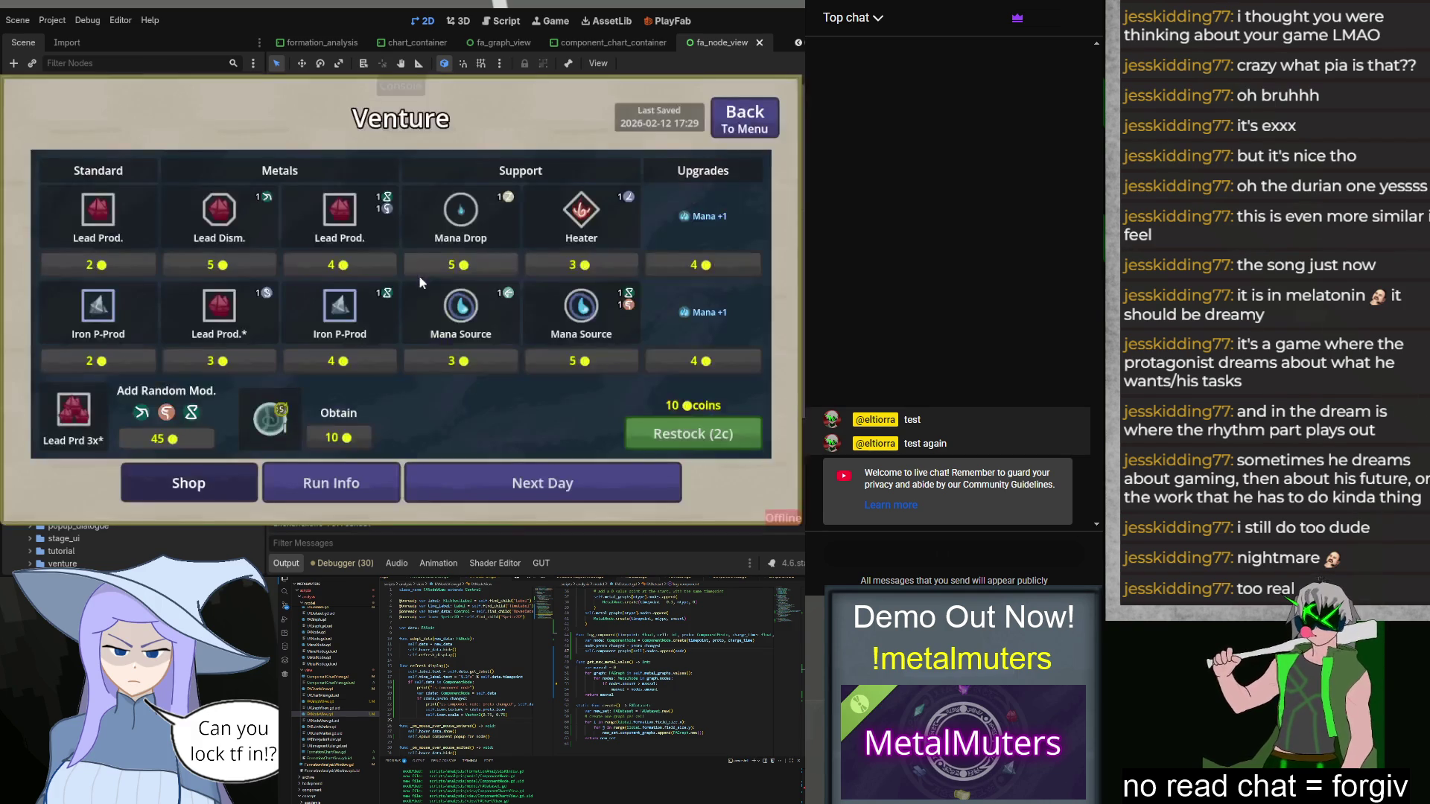
Step: Switch to the Kelvin Rumford Day 36 run and advance to the next day's goal choice
left_click(719, 115)
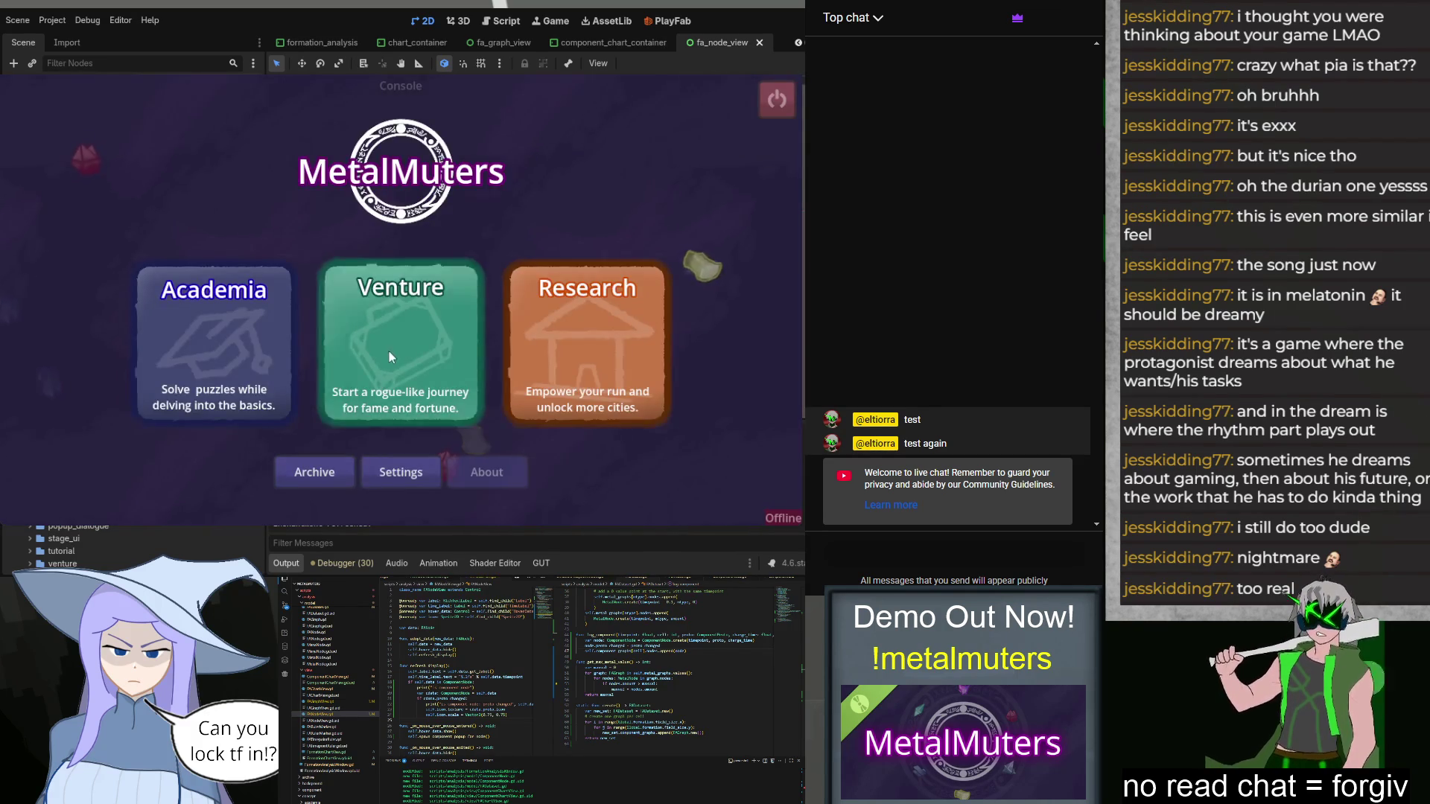
left_click(389, 351)
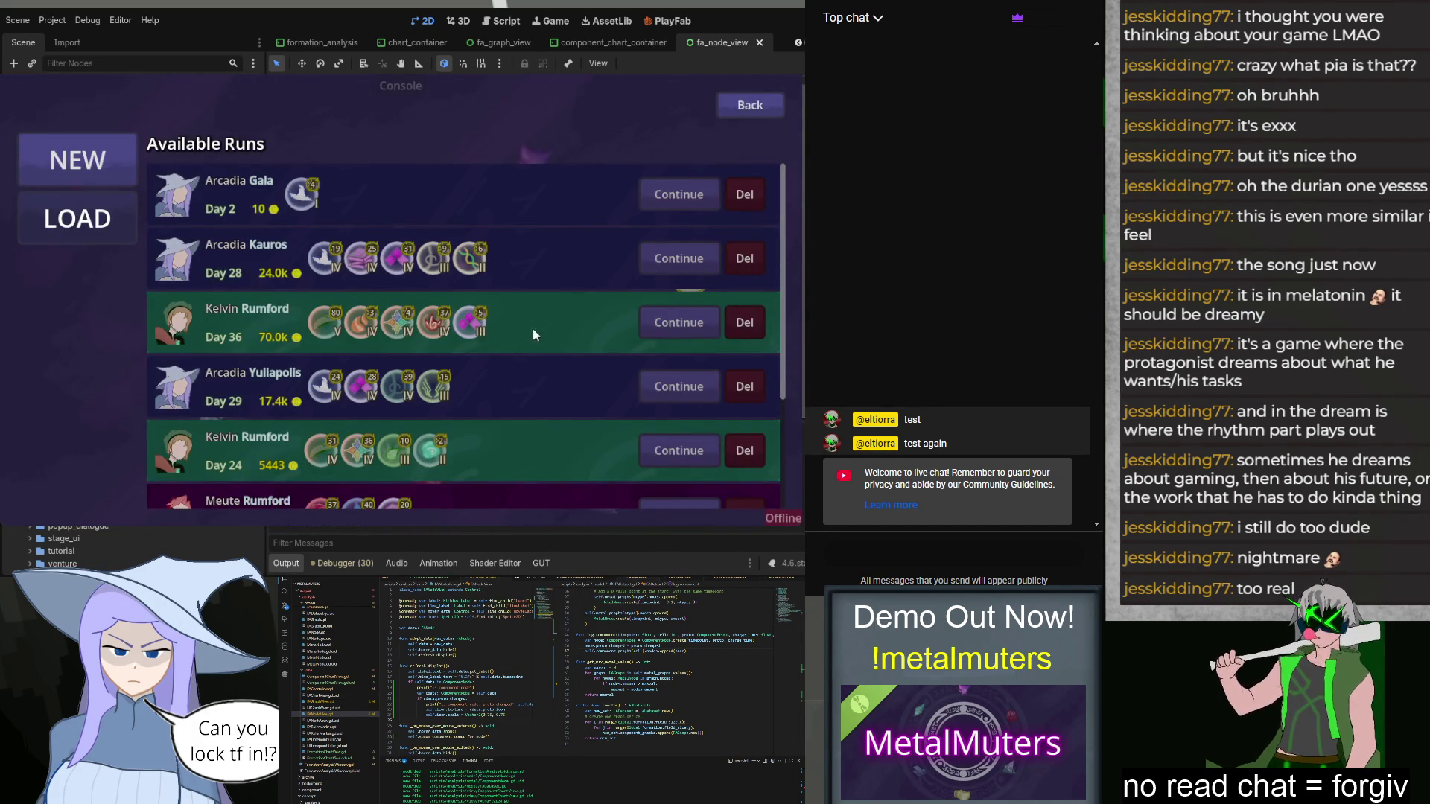
left_click(645, 322)
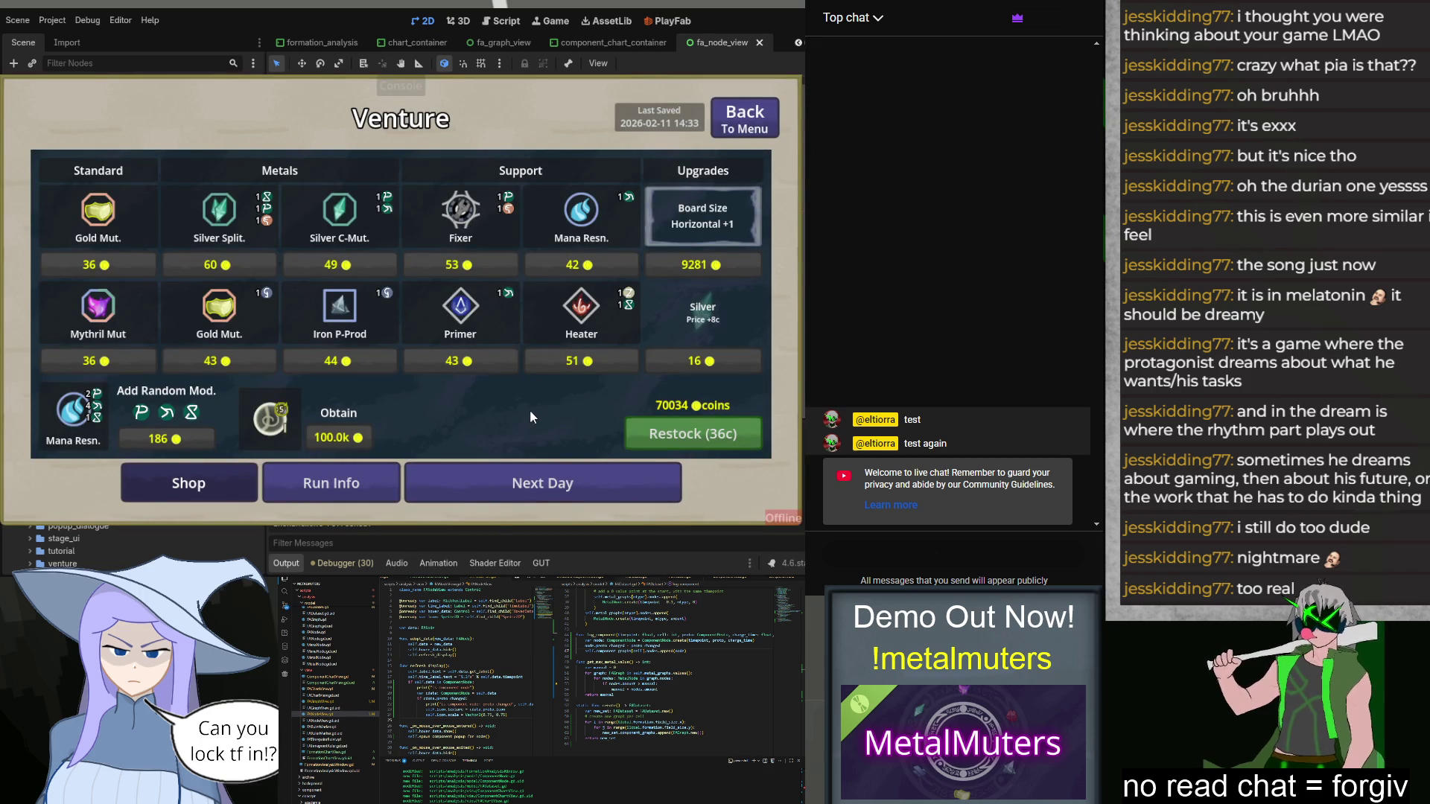
left_click(506, 481)
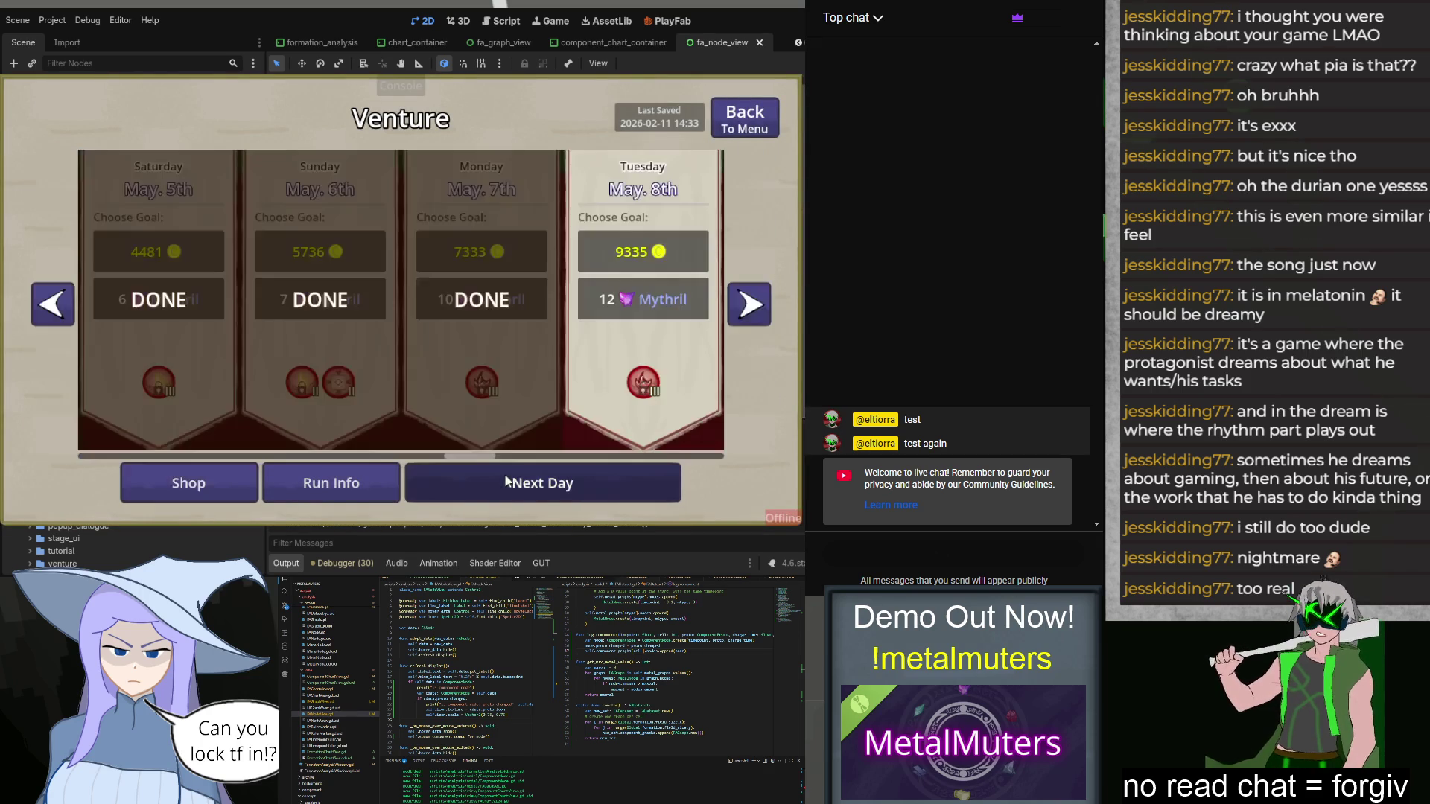